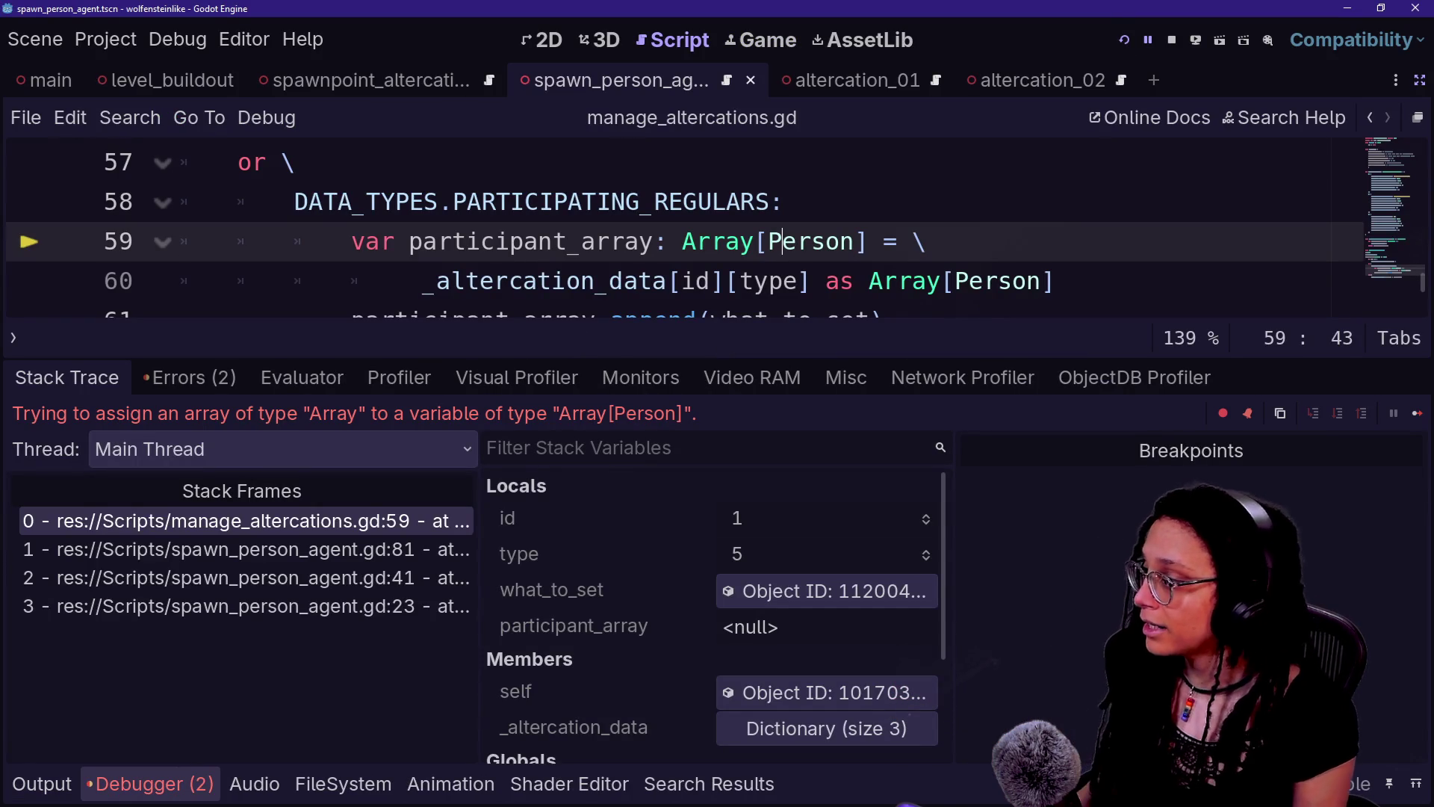
- Remove [Person] from participant_array's type on line 59 and its cast on line 60
{"action": "left_click_drag", "start_coordinate": [681, 241], "coordinate": [827, 241]}
{"action": "left_click", "coordinate": [826, 241]}
{"action": "key", "text": "BackSpace"}
{"action": "key", "text": "BackSpace"}
{"action": "key", "text": "BackSpace"}
{"action": "key", "text": "Delete"}
{"action": "key", "text": "Delete"}
{"action": "key", "text": "Delete"}
{"action": "left_click", "coordinate": [1054, 281]}
{"action": "key", "text": "BackSpace"}
- Run the game to confirm three Spawn_PersonAgents are added, then stop it
{"action": "left_click", "coordinate": [1124, 40]}
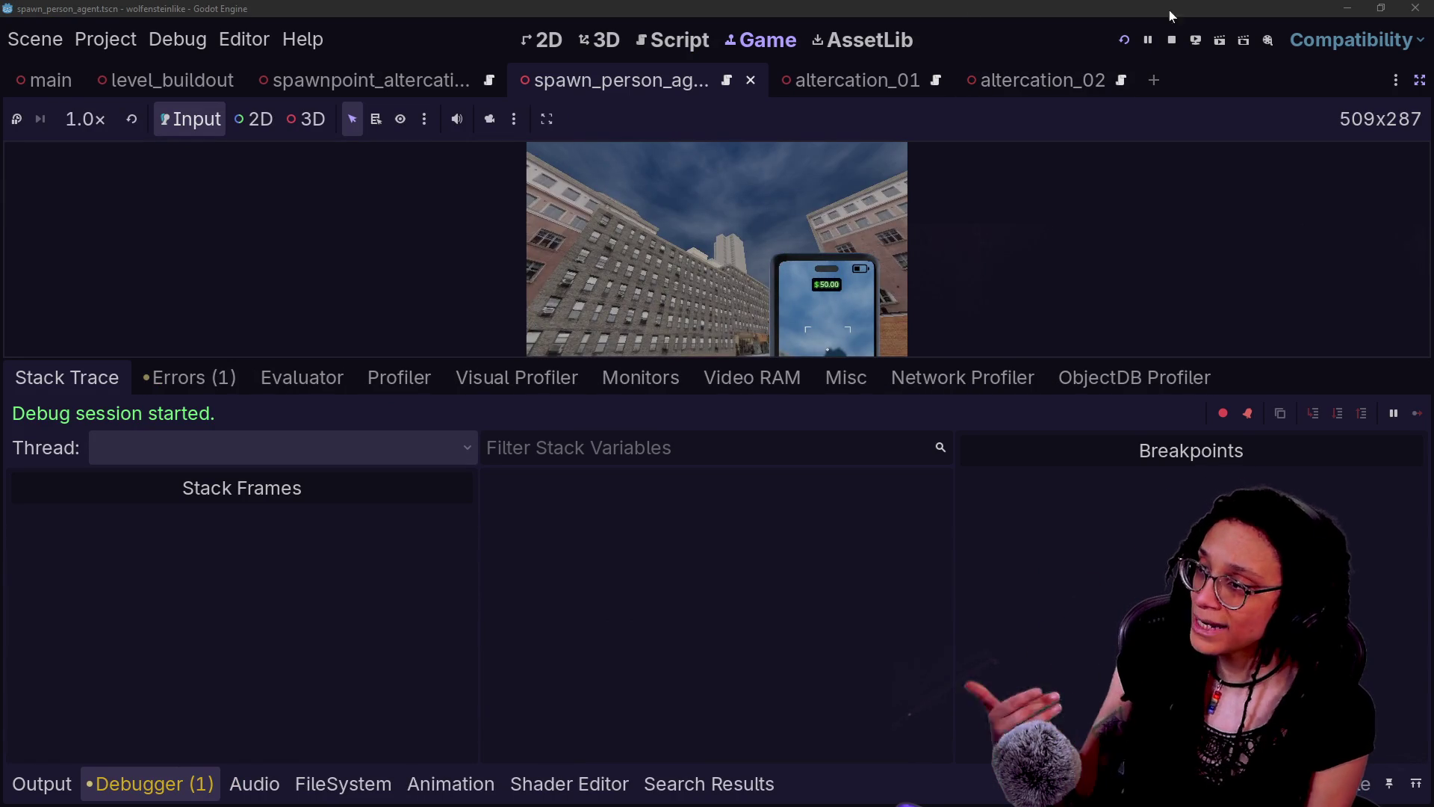
{"action": "left_click", "coordinate": [1171, 40]}
{"action": "left_click", "coordinate": [237, 162]}
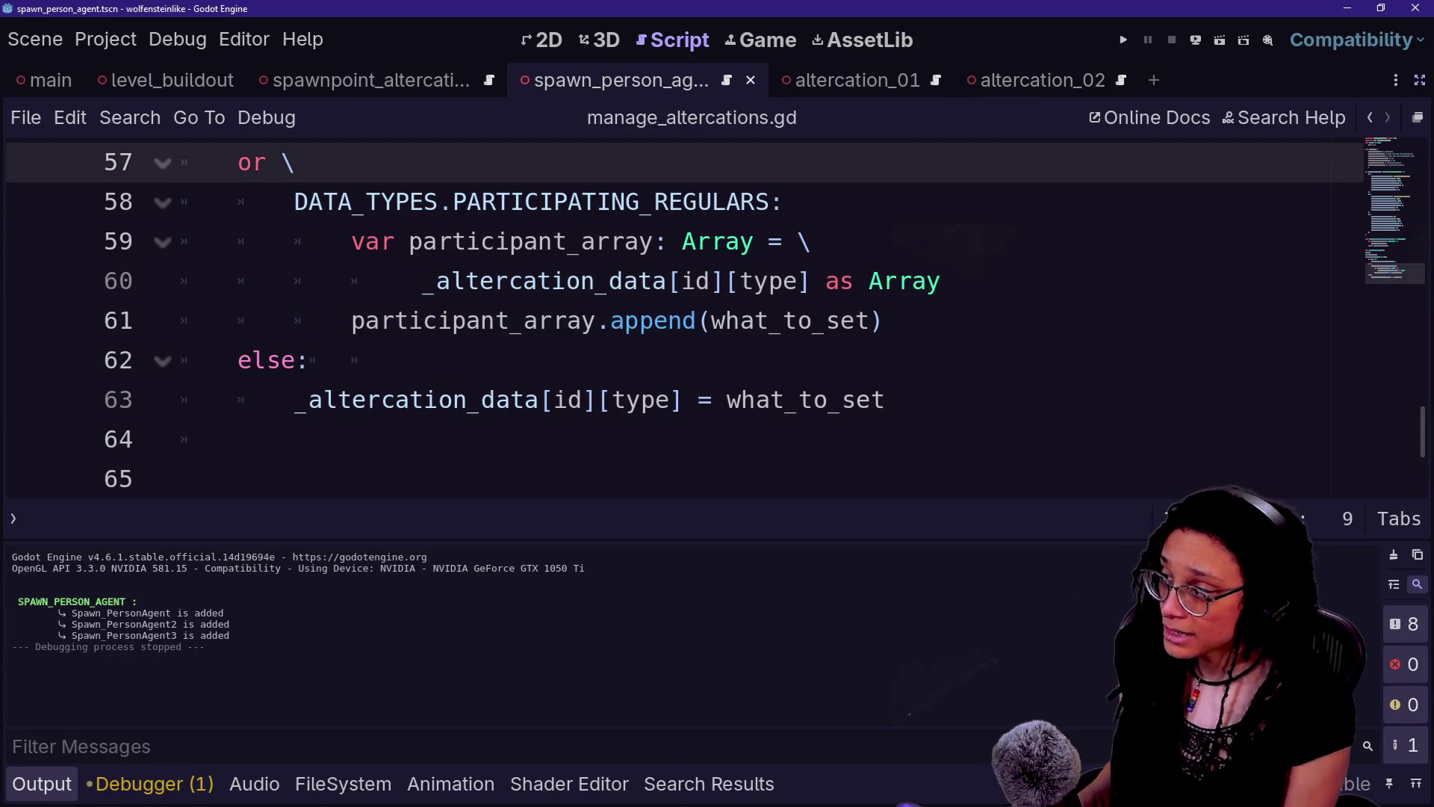
- Type and delete a stray 'Perr' on line 59, then hide the bottom panel
{"action": "left_click", "coordinate": [754, 242]}
{"action": "type", "text": "Perr"}
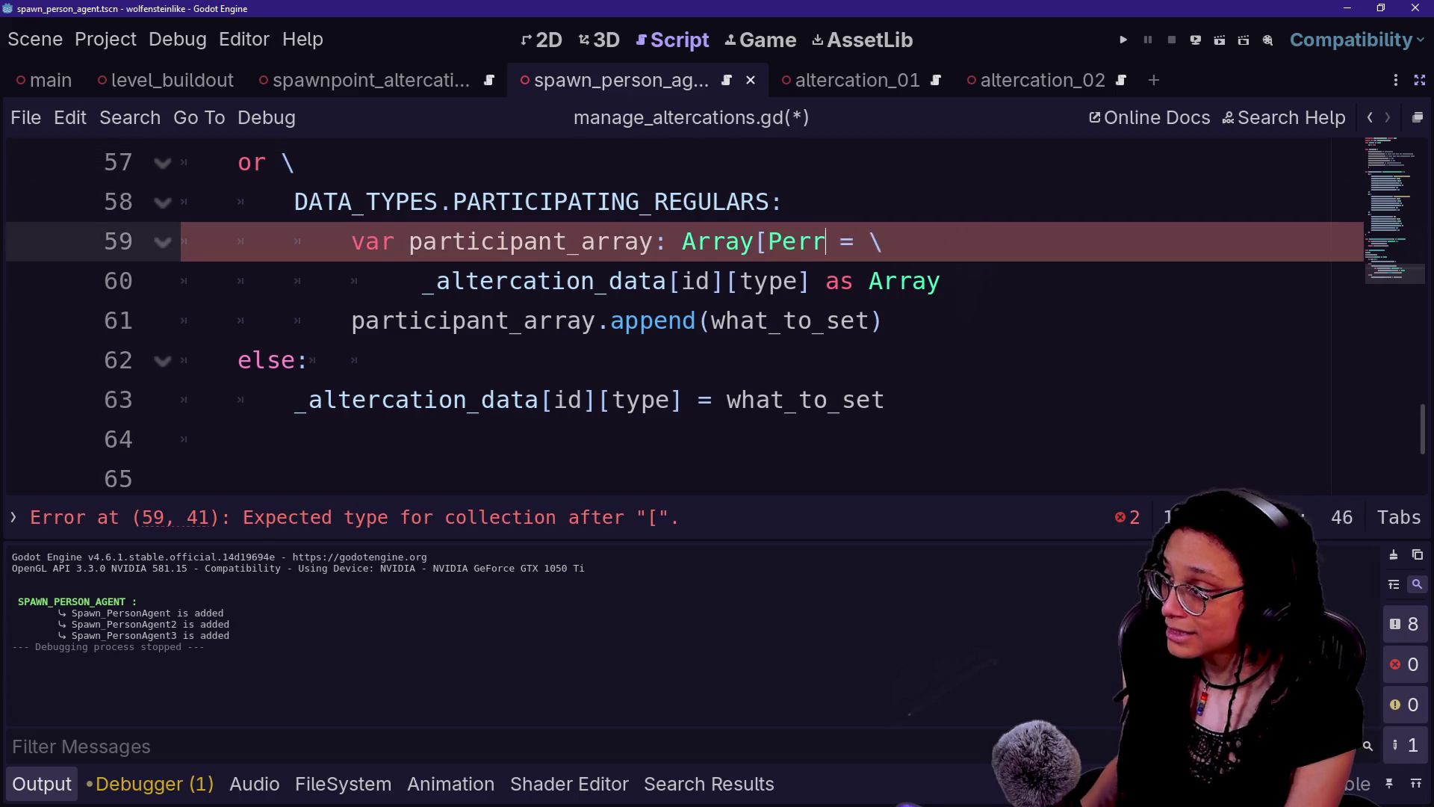
{"action": "key", "text": "BackSpace"}
{"action": "key", "text": "BackSpace"}
{"action": "key", "text": "BackSpace"}
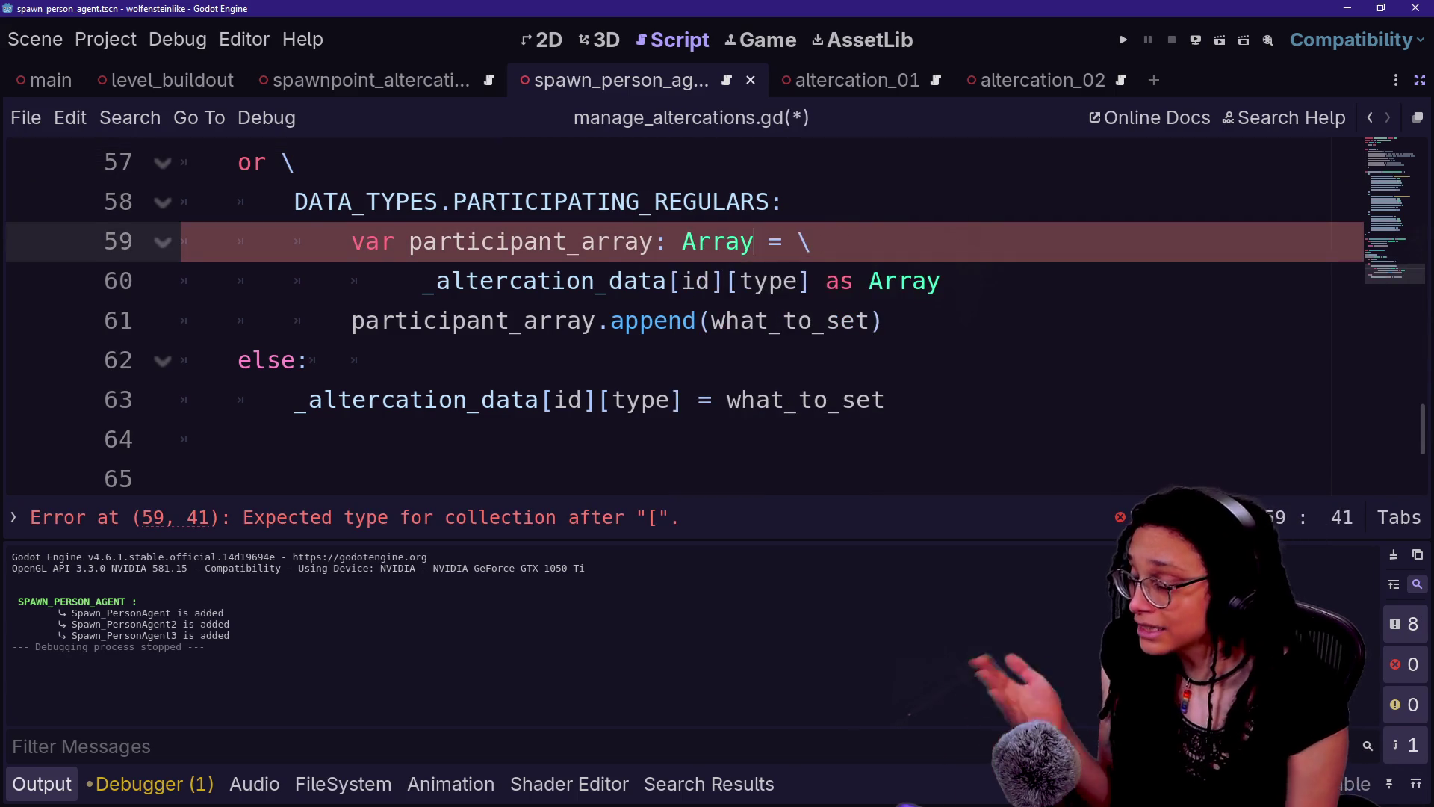
{"action": "scroll", "coordinate": [672, 314], "scroll_direction": "up", "scroll_amount": 4}
{"action": "scroll", "coordinate": [672, 314], "scroll_direction": "up", "scroll_amount": 15}
{"action": "key", "text": "ctrl+j"}
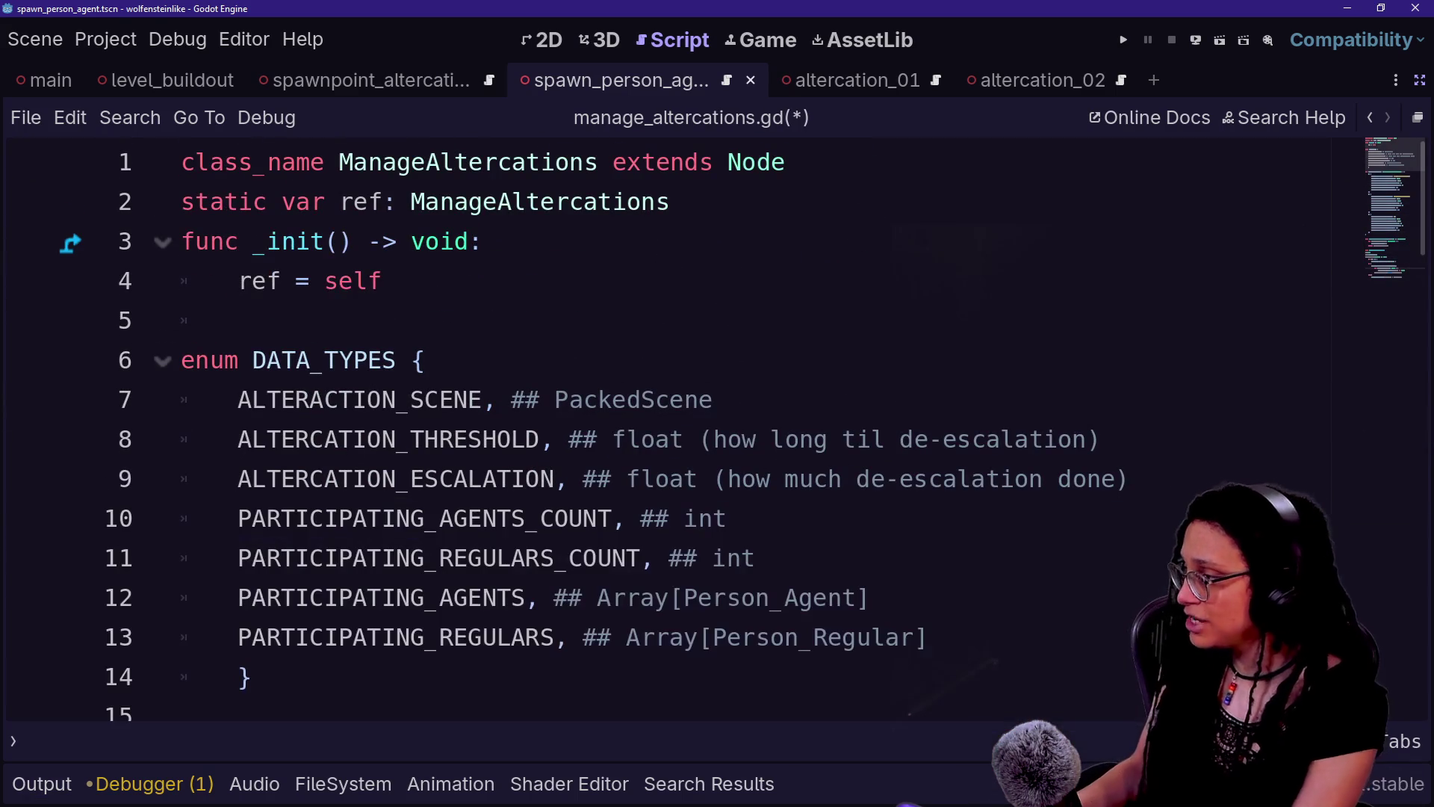
- Highlight the DATA_TYPES enum entries and the Array type comments on lines 12–13
{"action": "scroll", "coordinate": [672, 426], "scroll_direction": "down", "scroll_amount": 5}
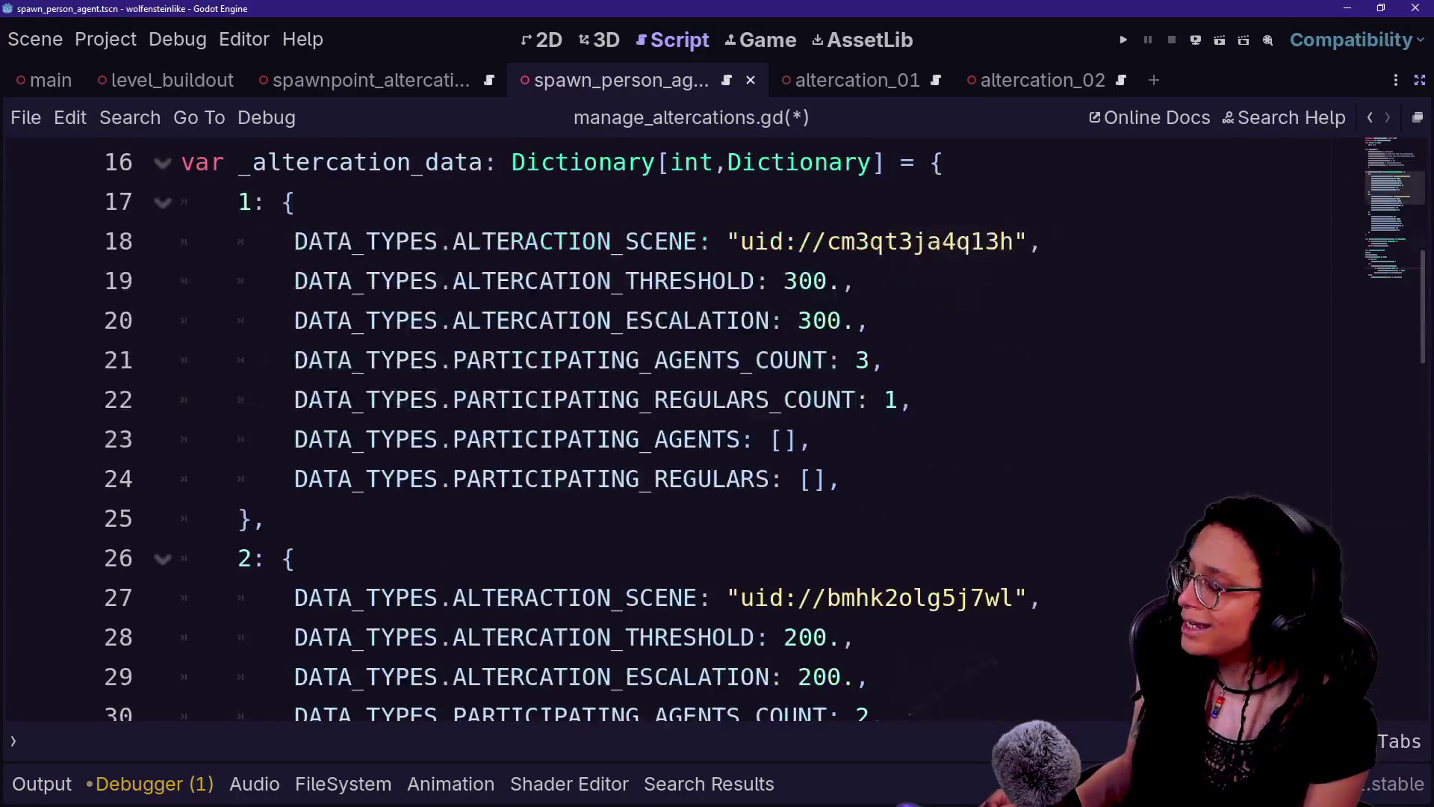
{"action": "scroll", "coordinate": [673, 426], "scroll_direction": "up", "scroll_amount": 3}
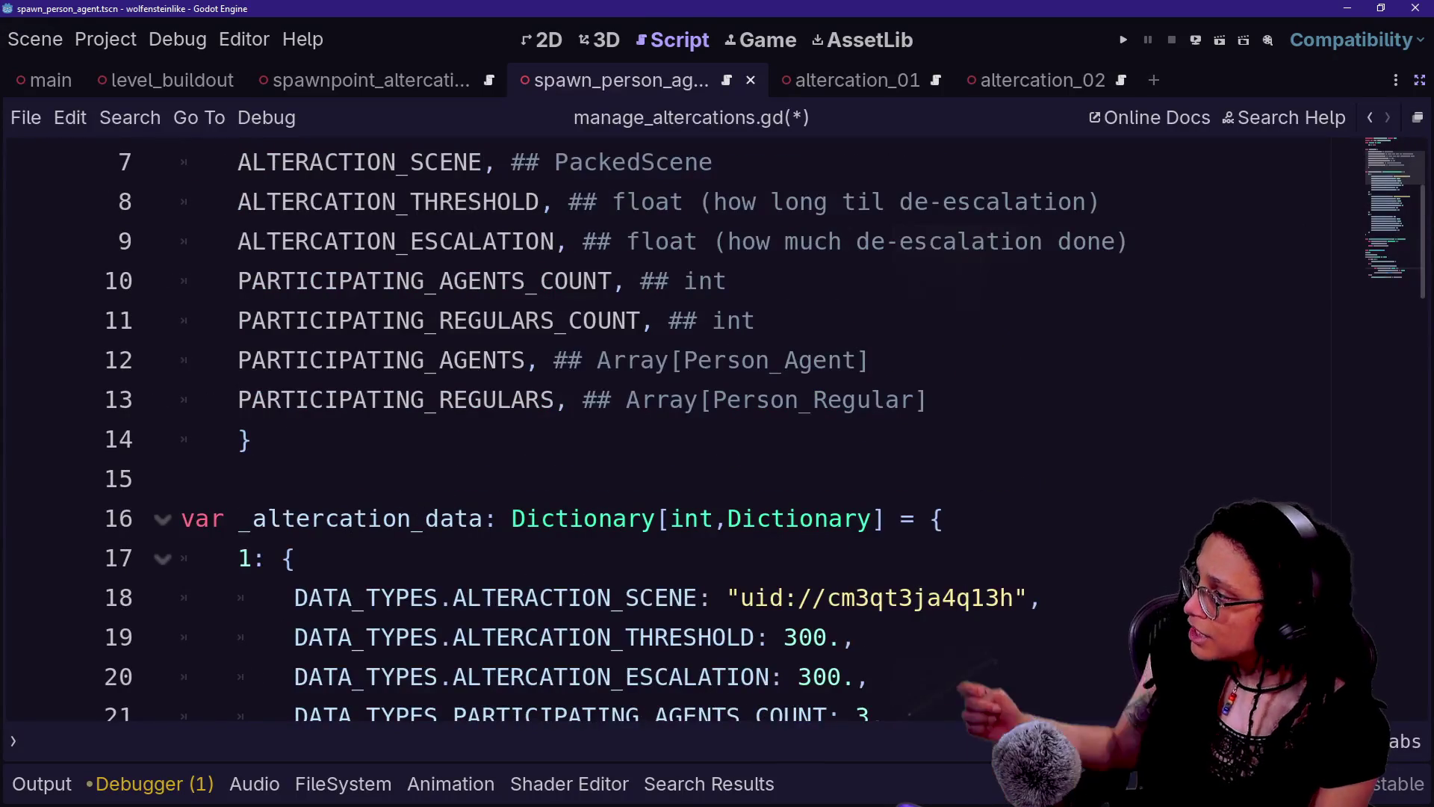
{"action": "scroll", "coordinate": [672, 426], "scroll_direction": "up", "scroll_amount": 1}
{"action": "left_click_drag", "start_coordinate": [179, 202], "coordinate": [474, 440]}
{"action": "left_click", "coordinate": [497, 518]}
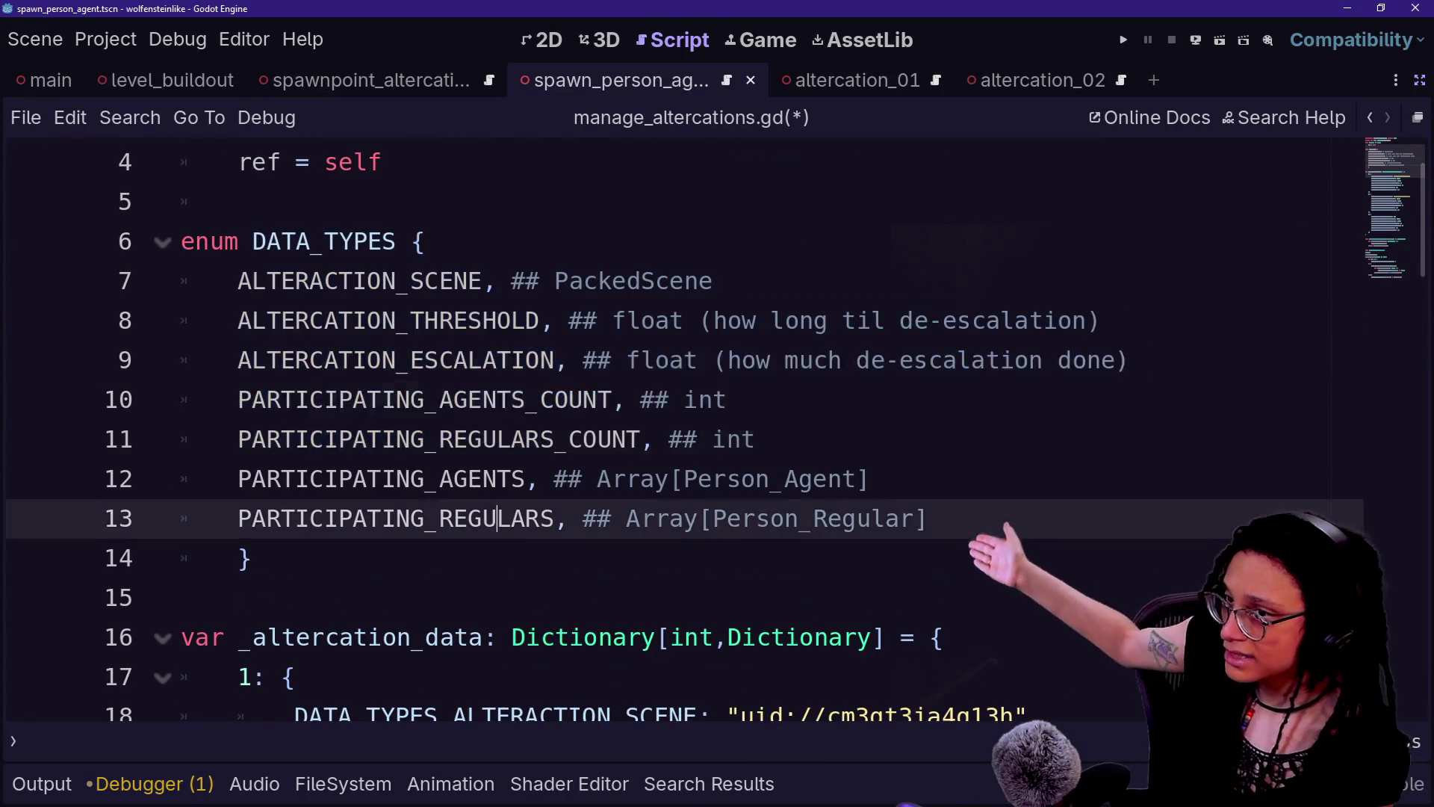
{"action": "left_click", "coordinate": [410, 360]}
{"action": "left_click_drag", "start_coordinate": [410, 321], "coordinate": [525, 400]}
{"action": "left_click_drag", "start_coordinate": [490, 637], "coordinate": [299, 677]}
{"action": "left_click", "coordinate": [525, 715]}
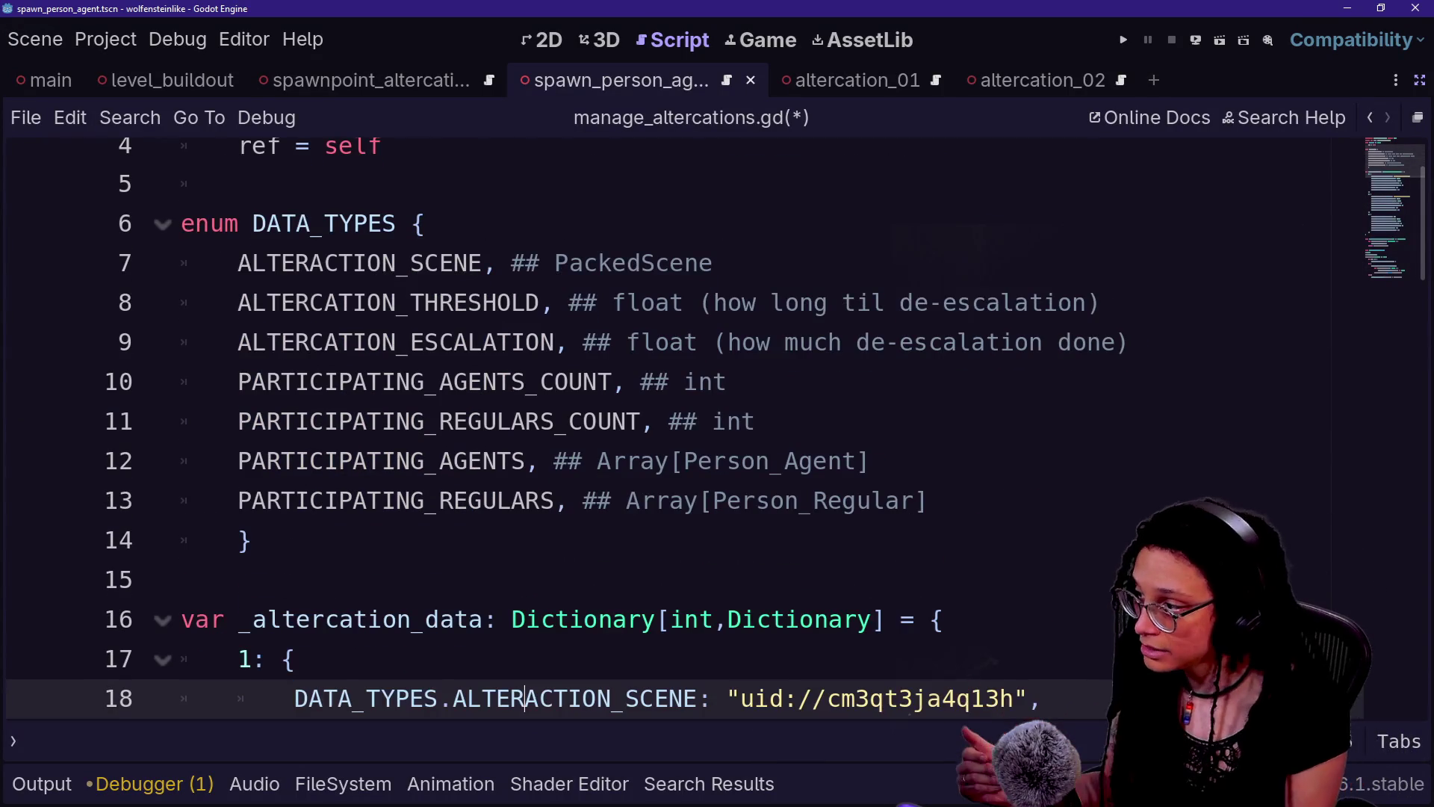
{"action": "left_click_drag", "start_coordinate": [554, 461], "coordinate": [900, 500]}
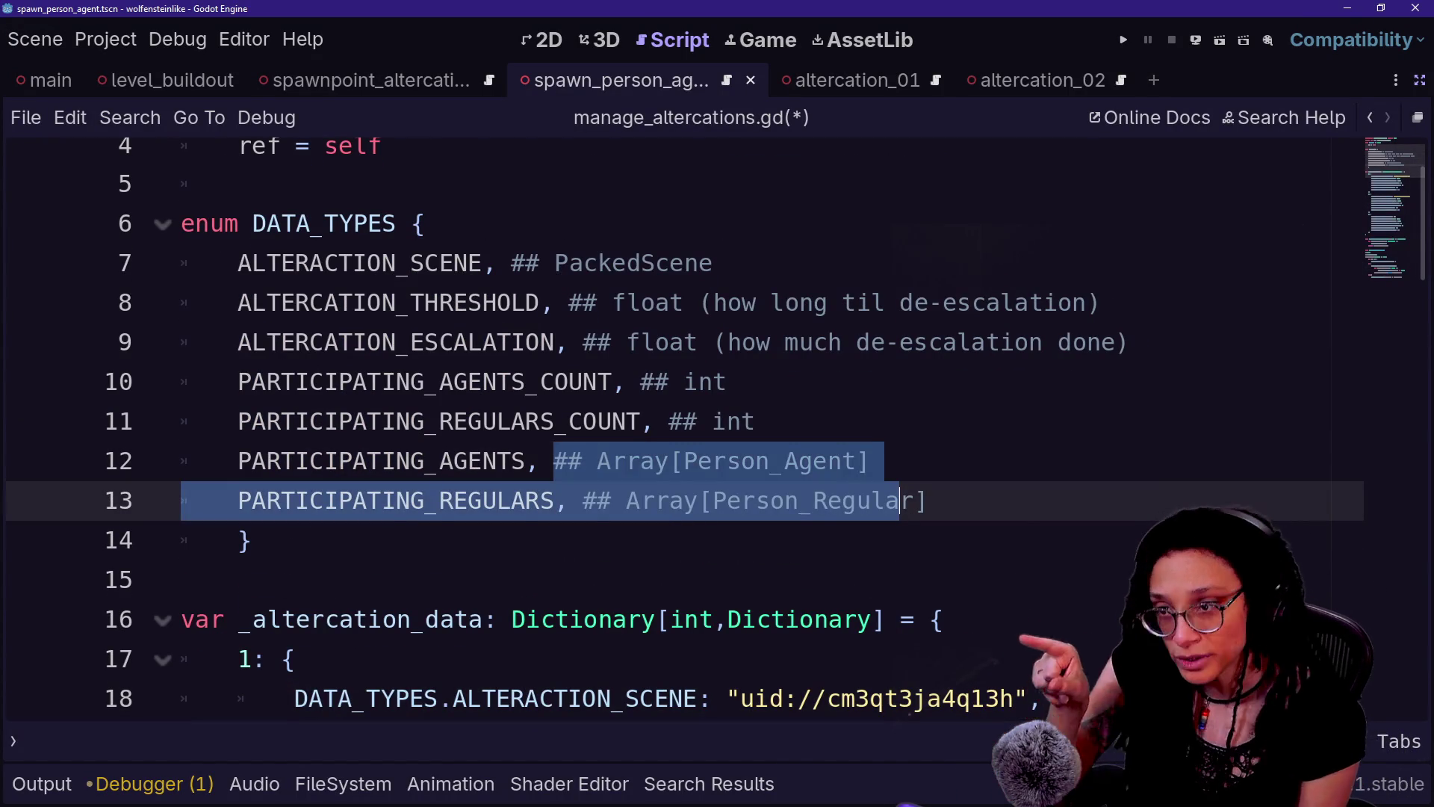
{"action": "left_click", "coordinate": [900, 501]}
- Highlight the Array[Person_Agent] comment and the _altercation_data entries, accidentally dragging a letter
{"action": "left_click", "coordinate": [641, 342]}
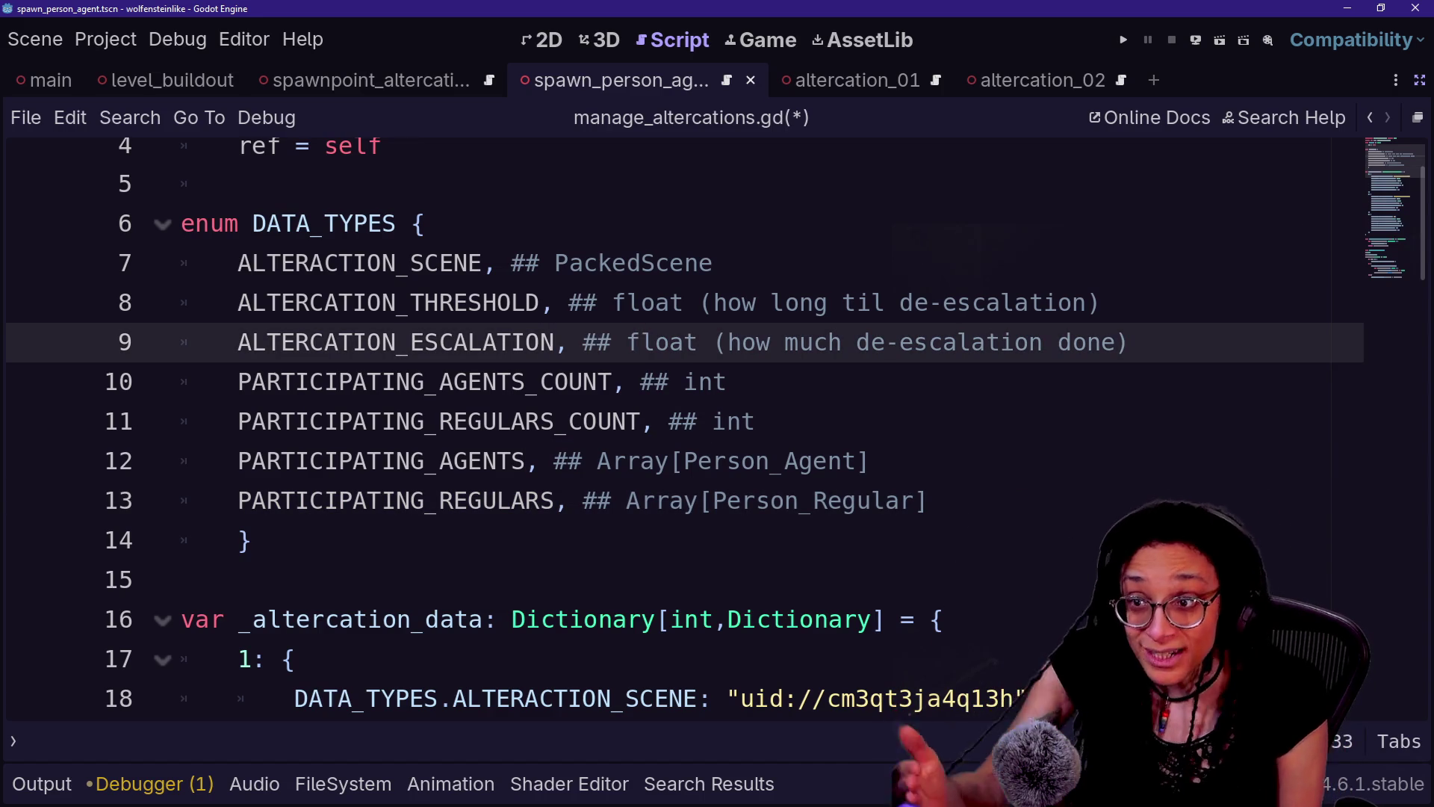
{"action": "left_click_drag", "start_coordinate": [598, 461], "coordinate": [864, 461]}
{"action": "left_click", "coordinate": [798, 461]}
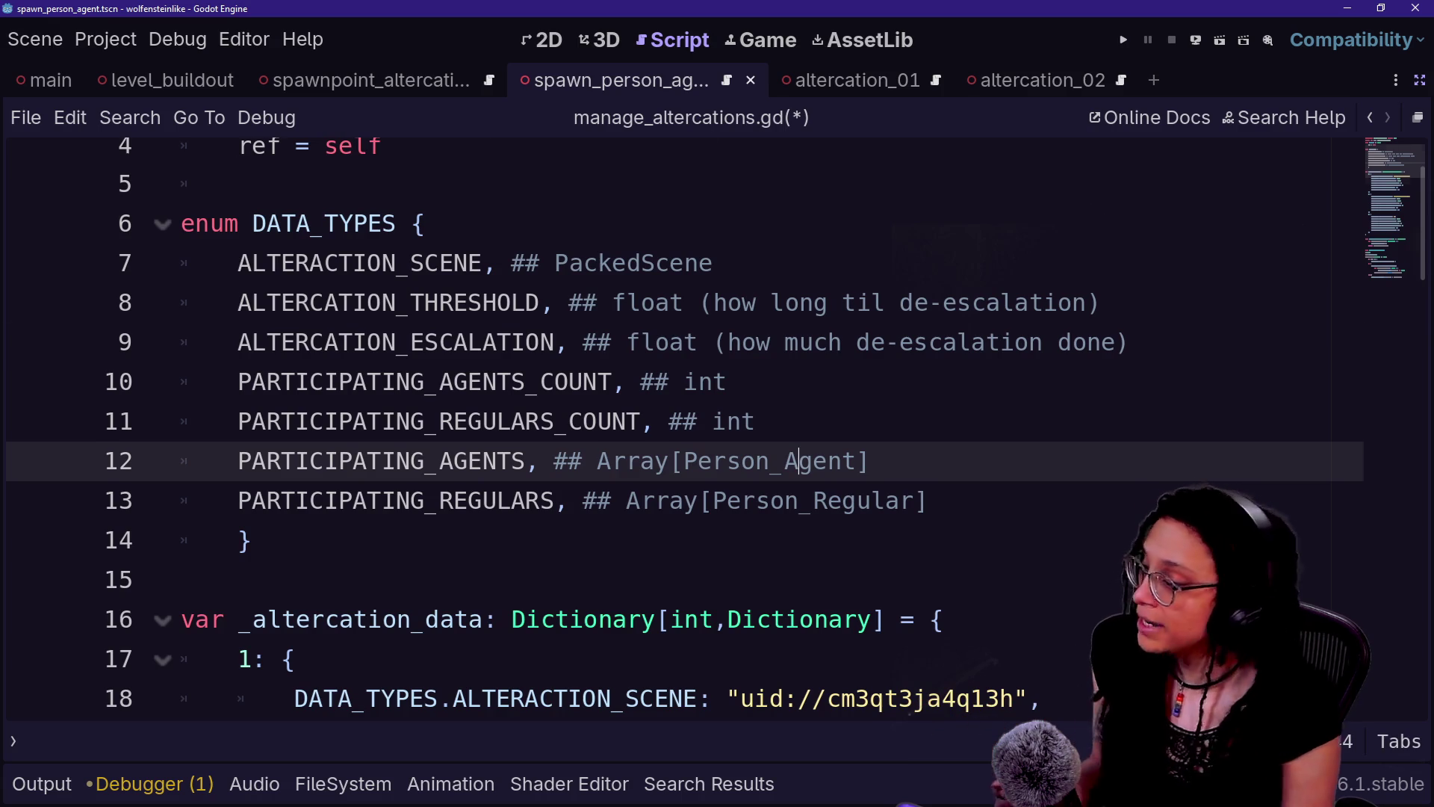
{"action": "scroll", "coordinate": [770, 501], "scroll_direction": "down", "scroll_amount": 3}
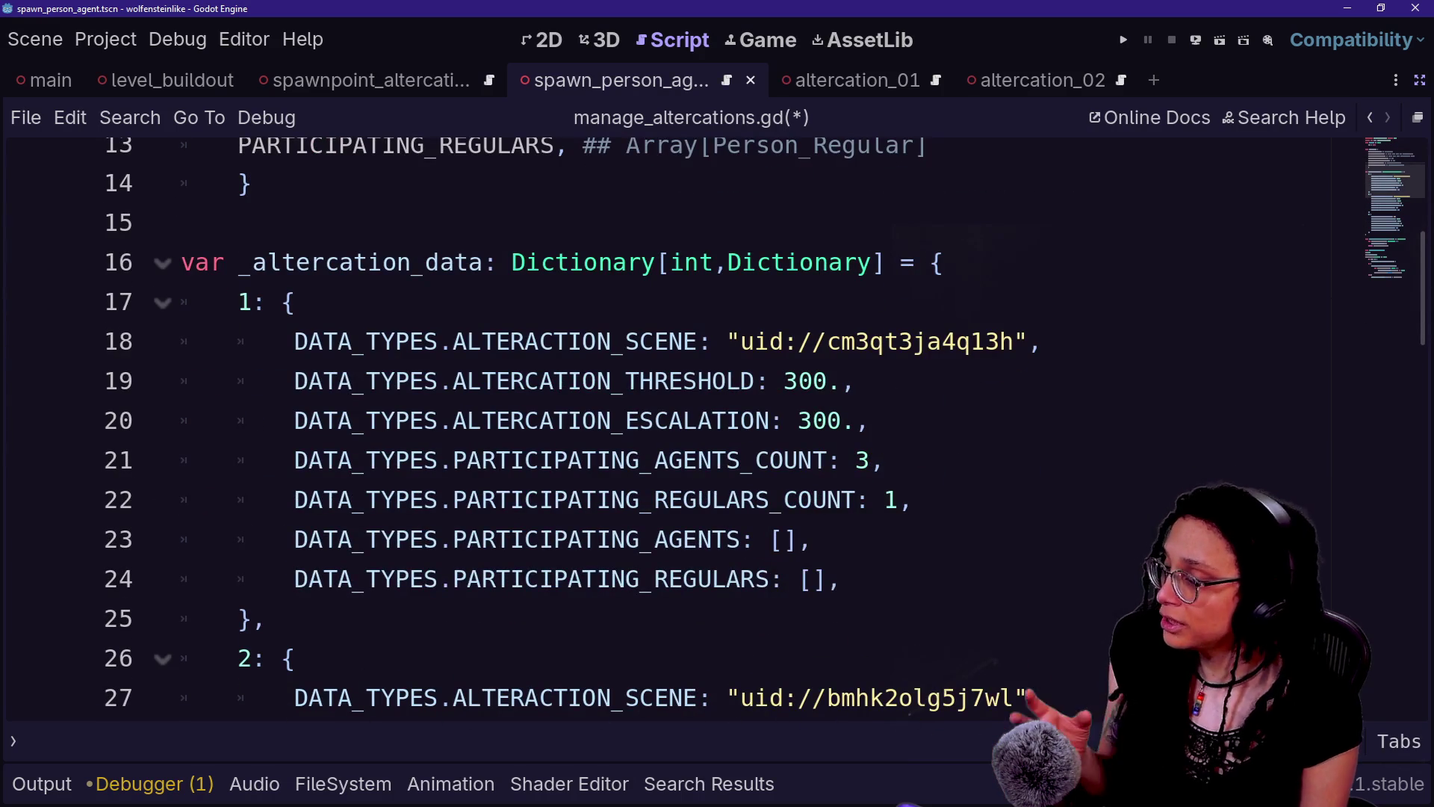
{"action": "left_click_drag", "start_coordinate": [338, 262], "coordinate": [769, 578]}
{"action": "left_click", "coordinate": [769, 578]}
{"action": "mouse_move", "coordinate": [611, 262]}
{"action": "left_mouse_down"}
{"action": "mouse_move", "coordinate": [626, 263]}
{"action": "mouse_move", "coordinate": [769, 499]}
{"action": "left_mouse_up"}
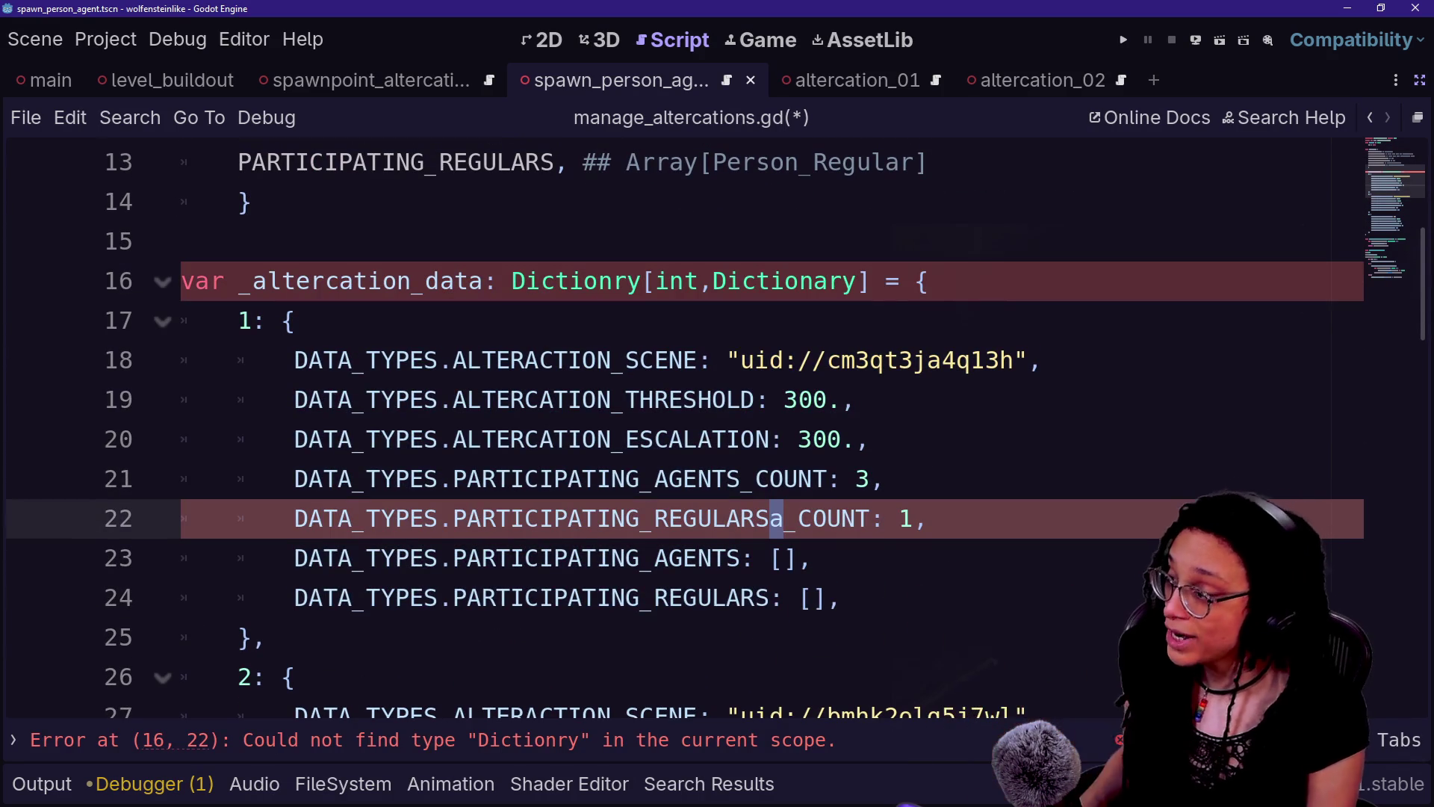
- Undo the moved letter, then examine the int key and Dictionary value types on line 16
{"action": "key", "text": "ctrl+z"}
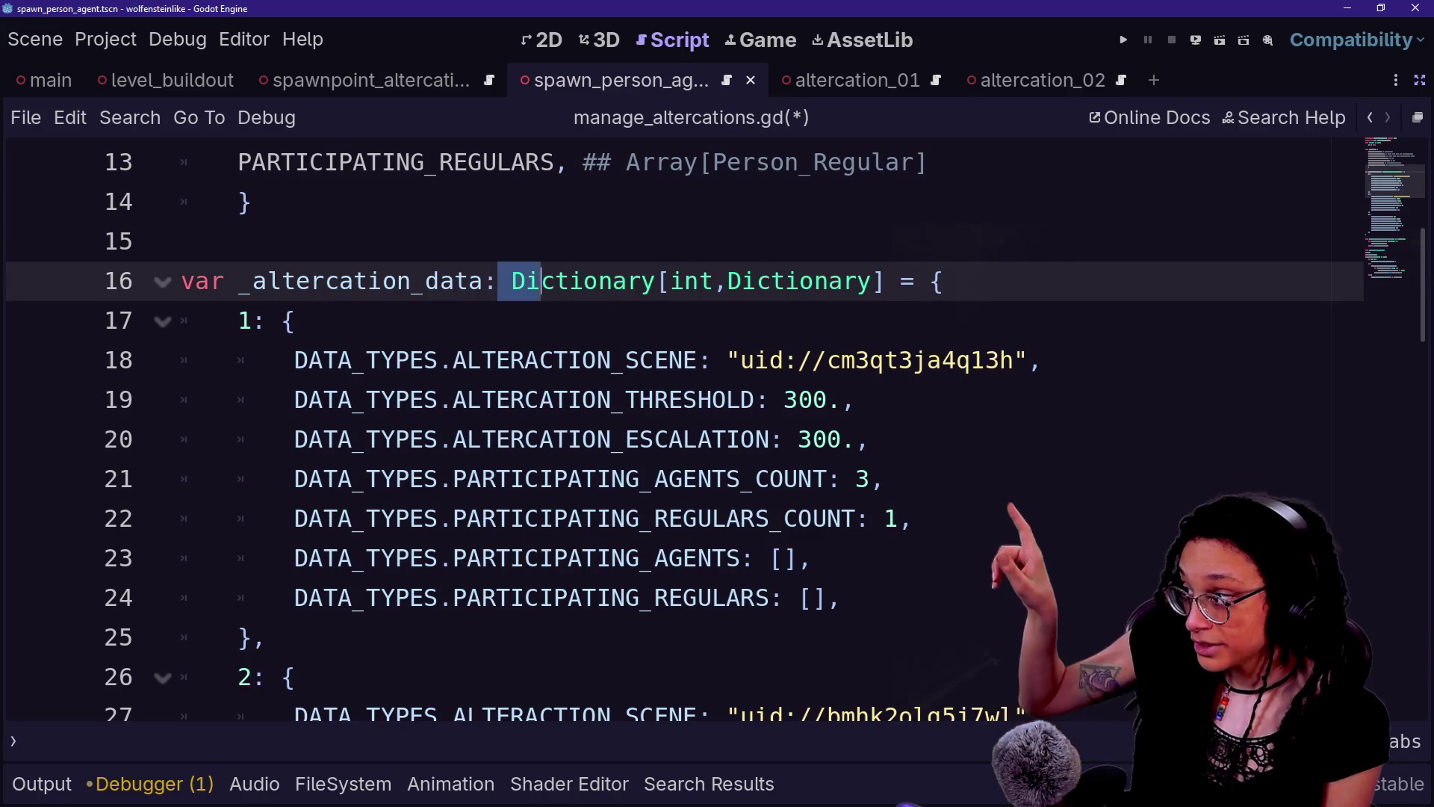
{"action": "left_click", "coordinate": [670, 281]}
{"action": "double_click", "coordinate": [690, 281]}
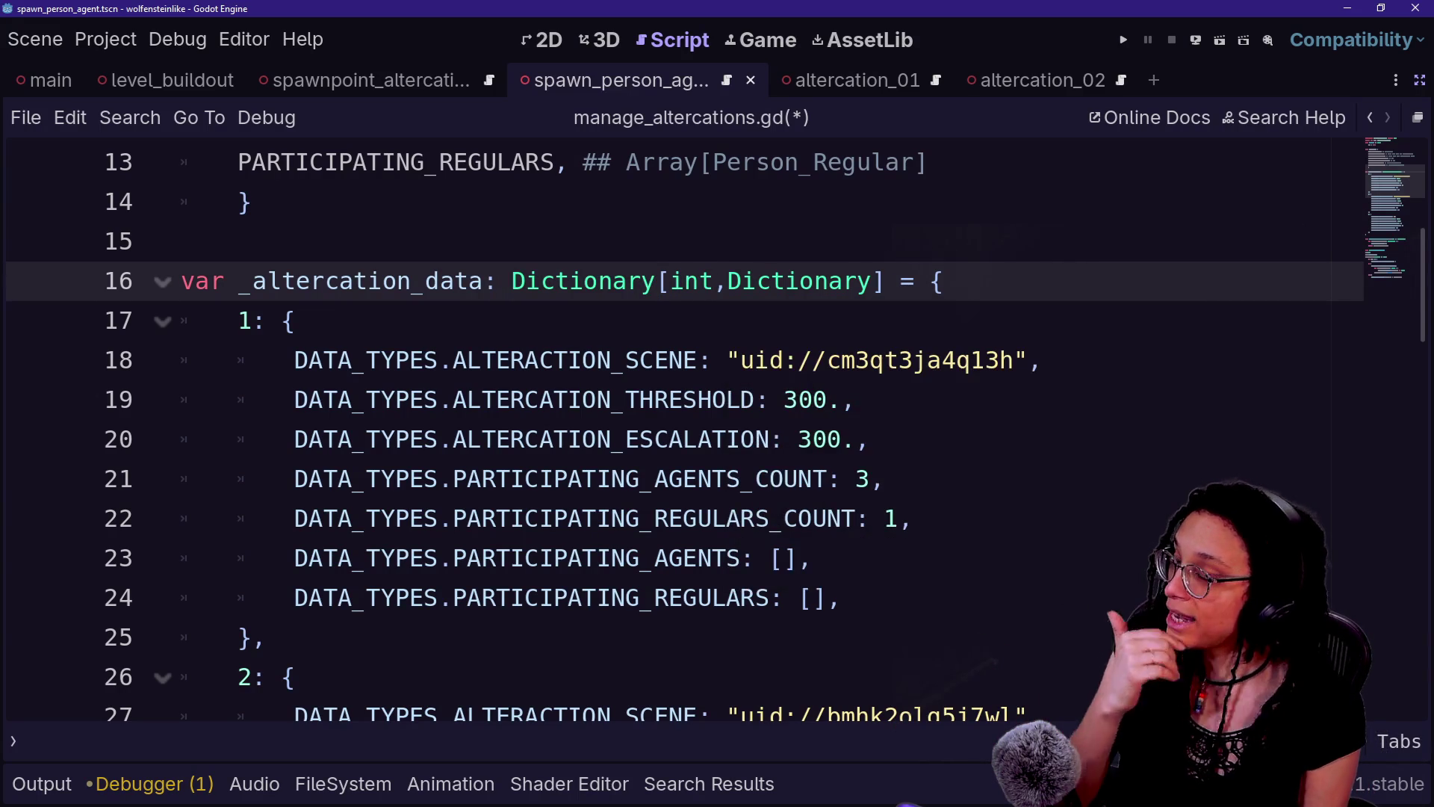
{"action": "left_click_drag", "start_coordinate": [728, 281], "coordinate": [871, 281]}
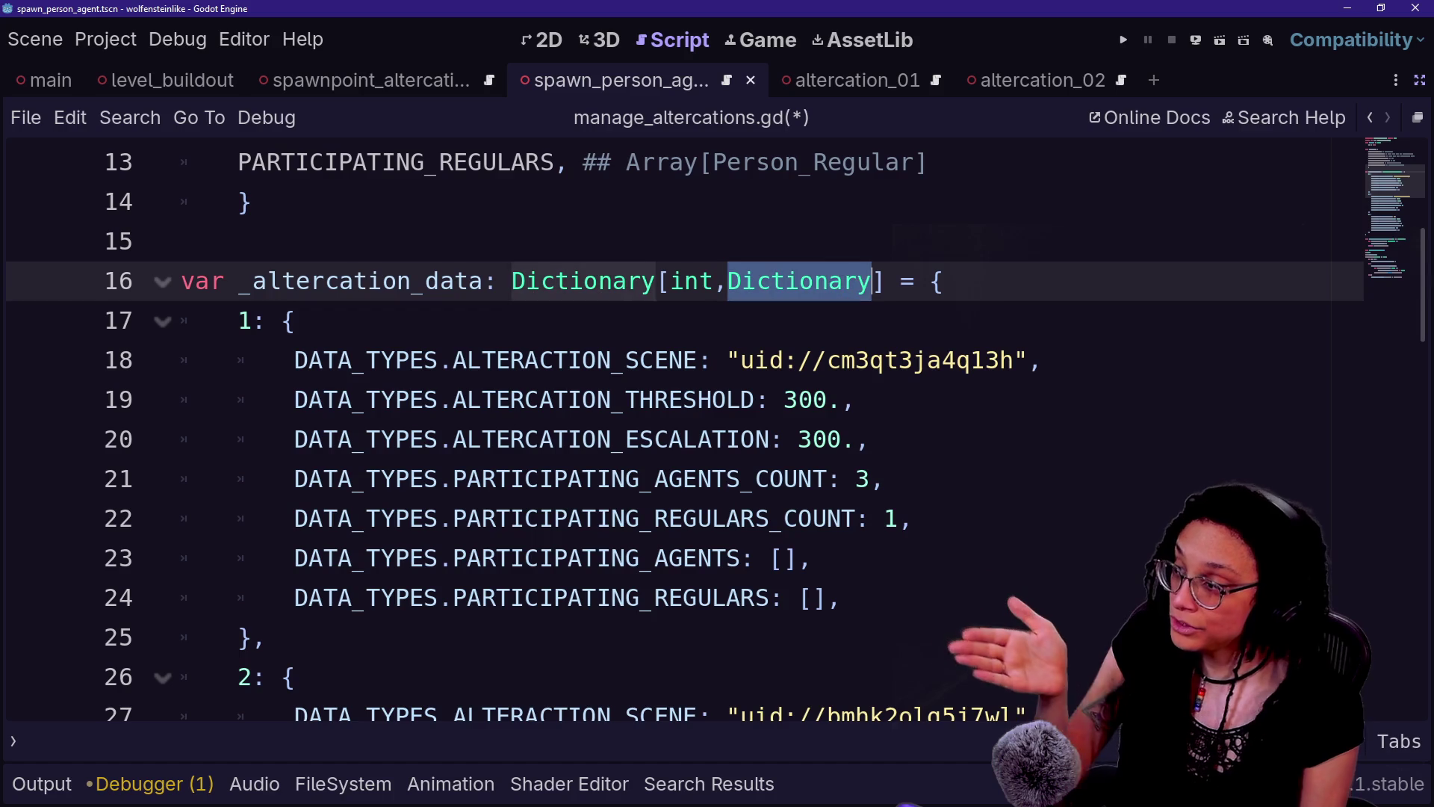
{"action": "double_click", "coordinate": [691, 281]}
{"action": "left_click", "coordinate": [747, 280]}
{"action": "double_click", "coordinate": [799, 281]}
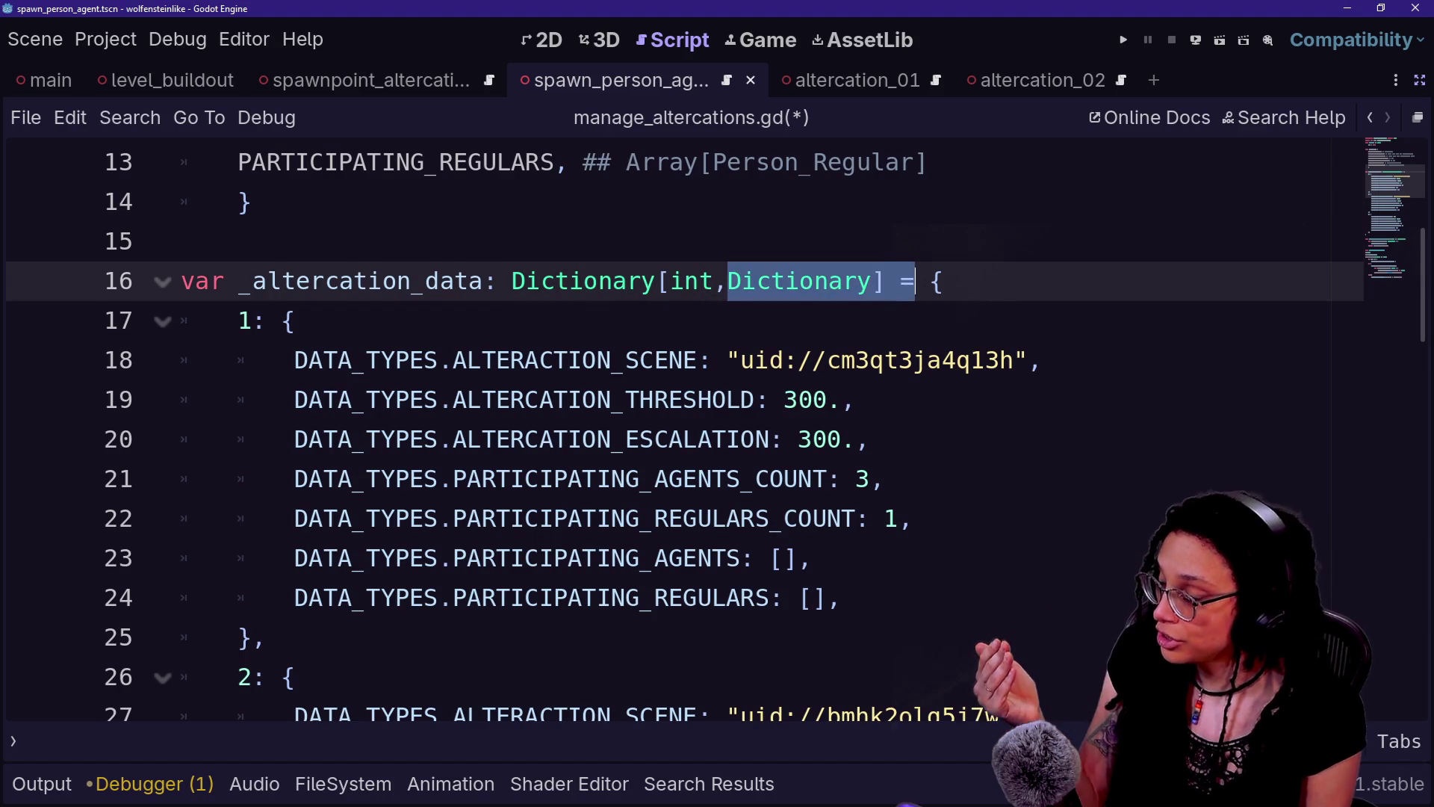
{"action": "left_click", "coordinate": [800, 281]}
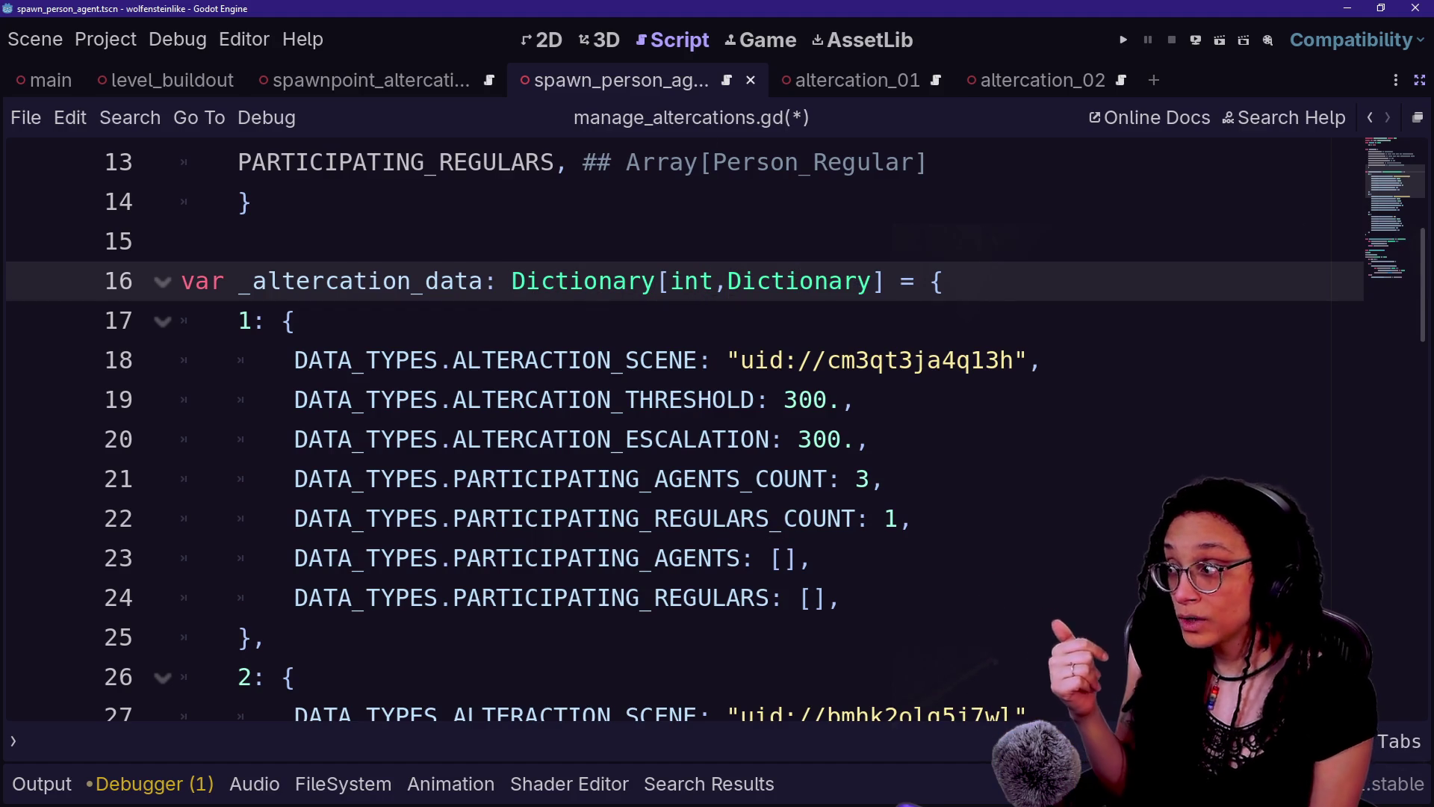
{"action": "left_click_drag", "start_coordinate": [554, 281], "coordinate": [685, 281]}
{"action": "left_click", "coordinate": [684, 281]}
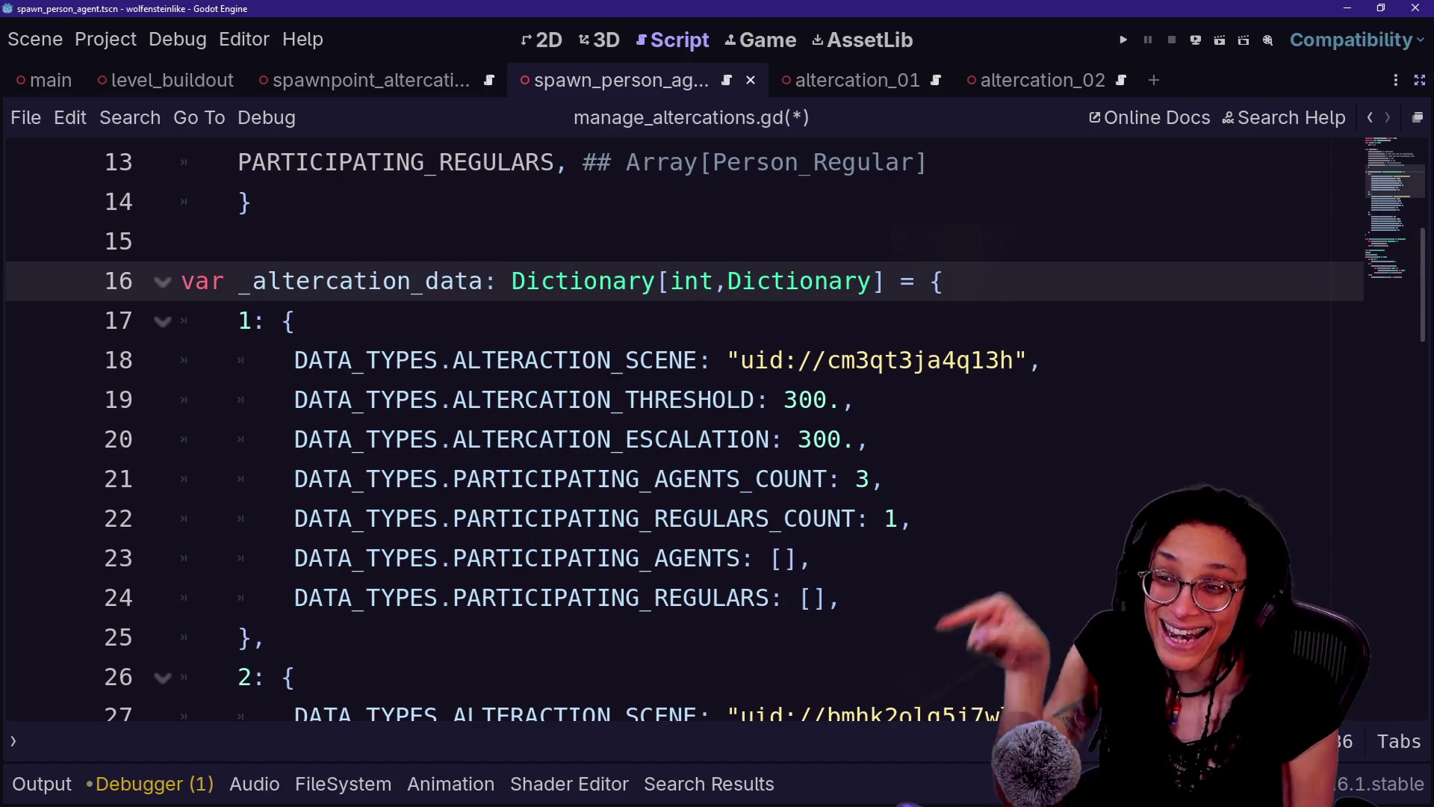
{"action": "left_click_drag", "start_coordinate": [742, 281], "coordinate": [828, 280]}
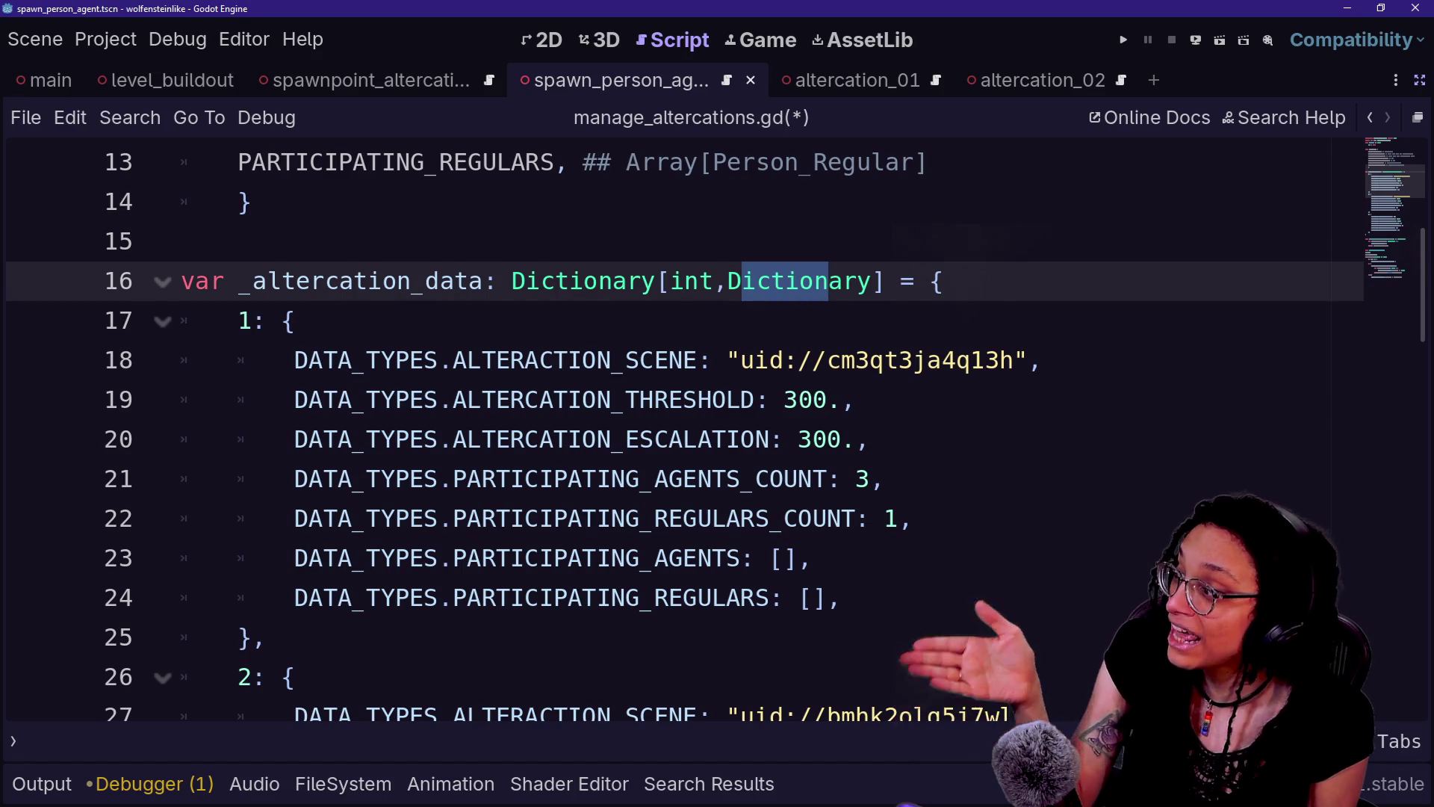
{"action": "left_click", "coordinate": [873, 281]}
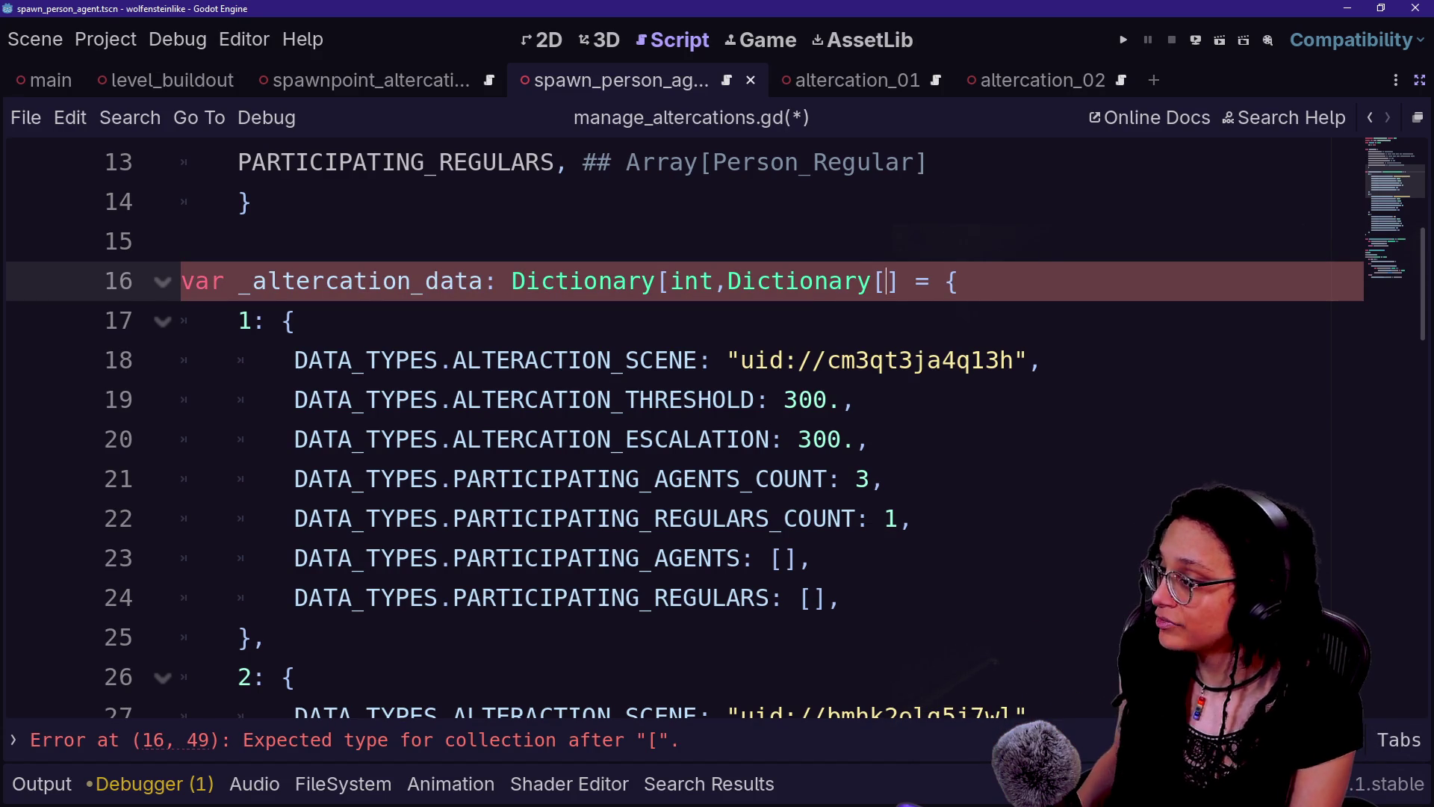
- Try appending ',Dictionary]' on line 16, then delete it back to Dictionary[int,Dictionary]
{"action": "type", "text": ",Dictionary]"}
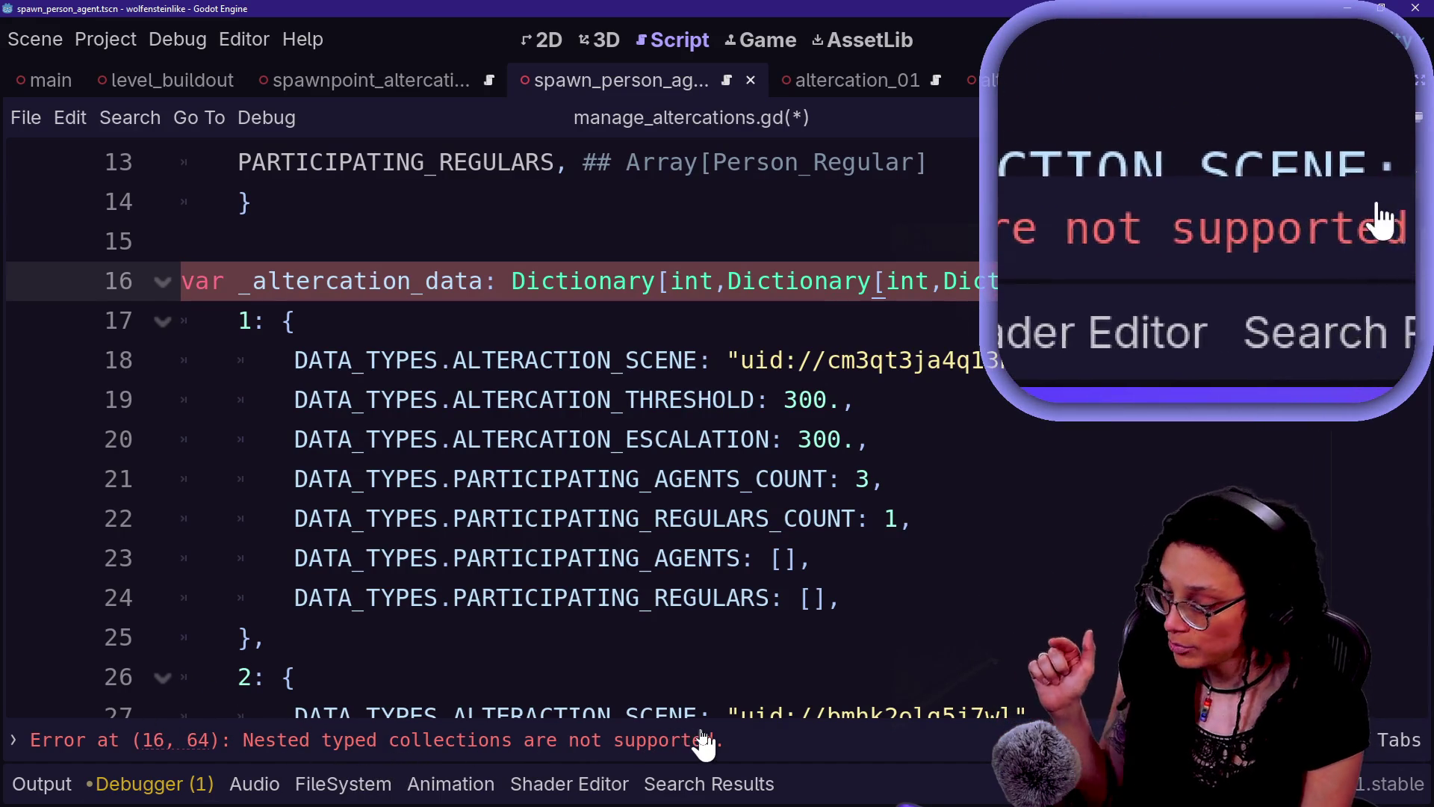
{"action": "key", "text": "ctrl+BackSpace"}
{"action": "key", "text": "ctrl+BackSpace"}
{"action": "key", "text": "ctrl+BackSpace"}
{"action": "key", "text": "BackSpace"}
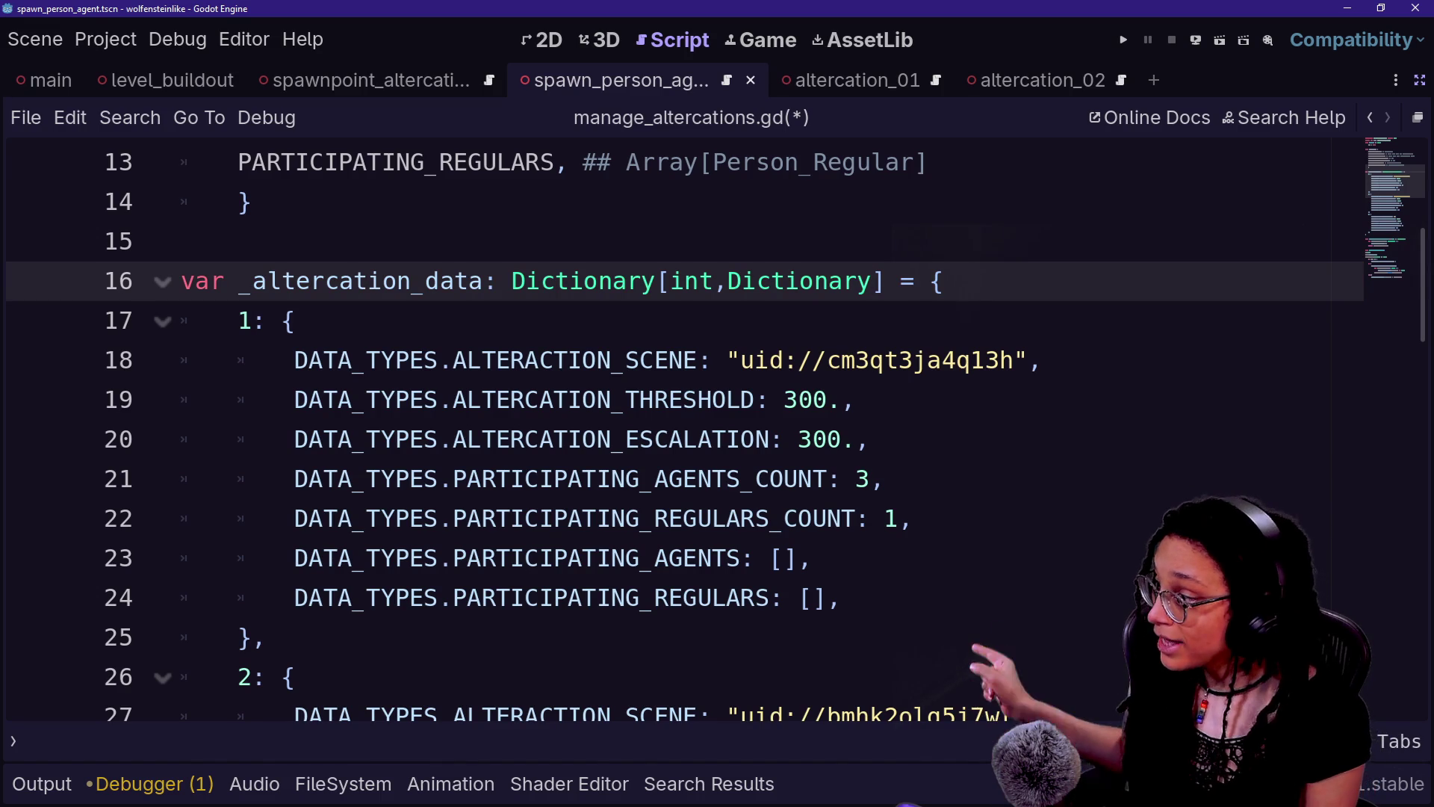
{"action": "left_click_drag", "start_coordinate": [814, 558], "coordinate": [294, 558]}
{"action": "left_click", "coordinate": [813, 558]}
- Fill line 23's agents list with Person_Agent and run the game
{"action": "left_click", "coordinate": [770, 558]}
{"action": "type", "text": "A"}
{"action": "key", "text": "BackSpace"}
{"action": "type", "text": "{"}
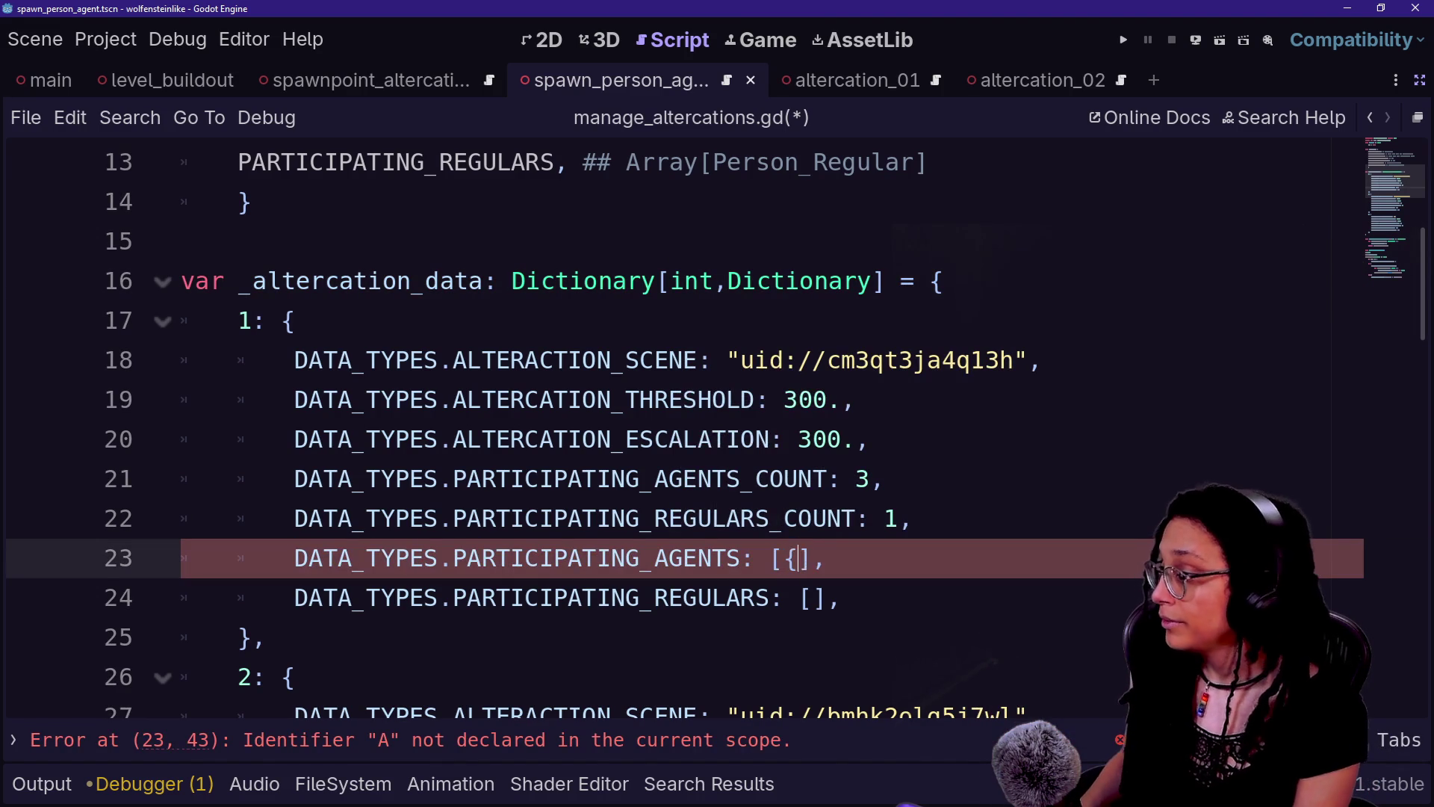
{"action": "type", "text": "_A"}
{"action": "key", "text": "Return"}
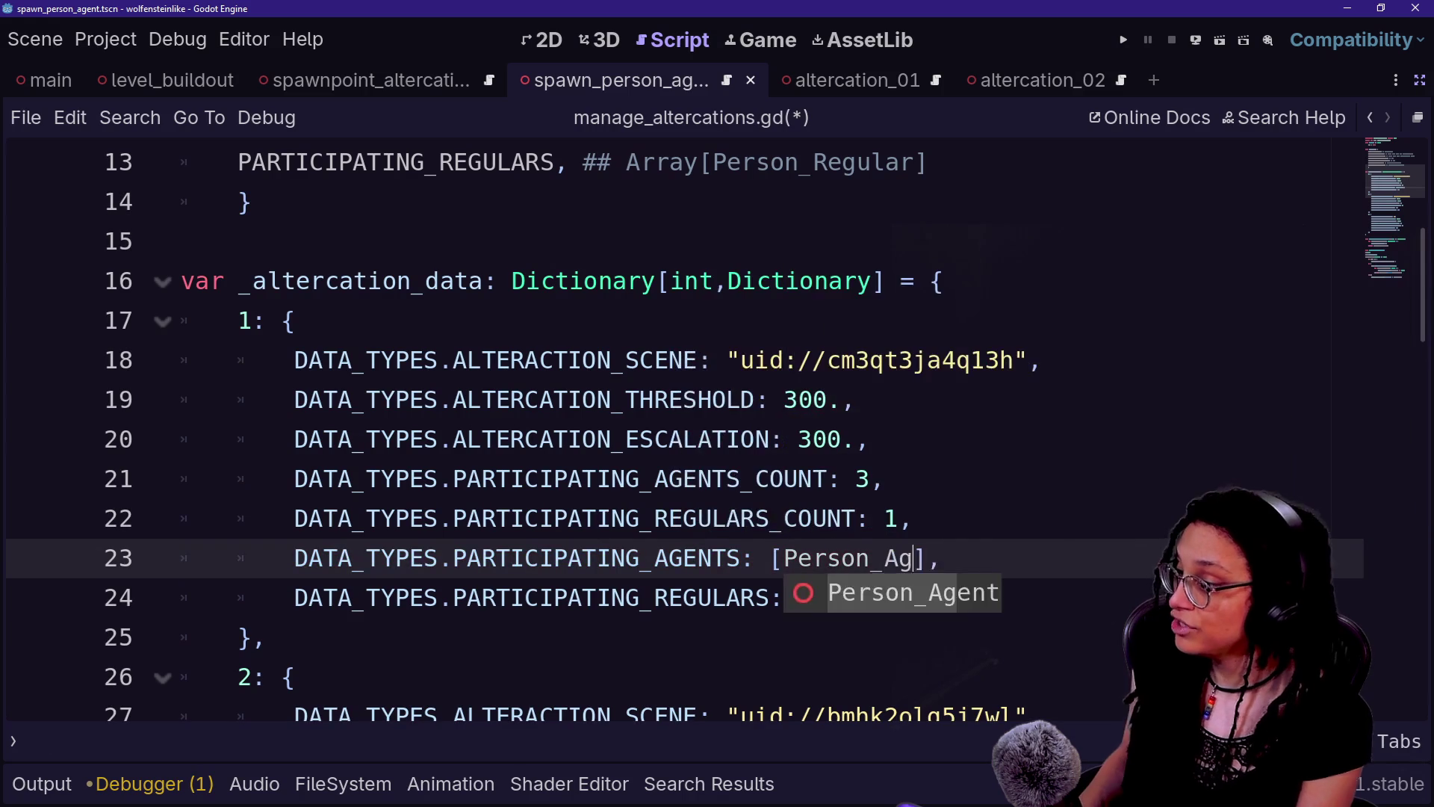
{"action": "left_click", "coordinate": [986, 558]}
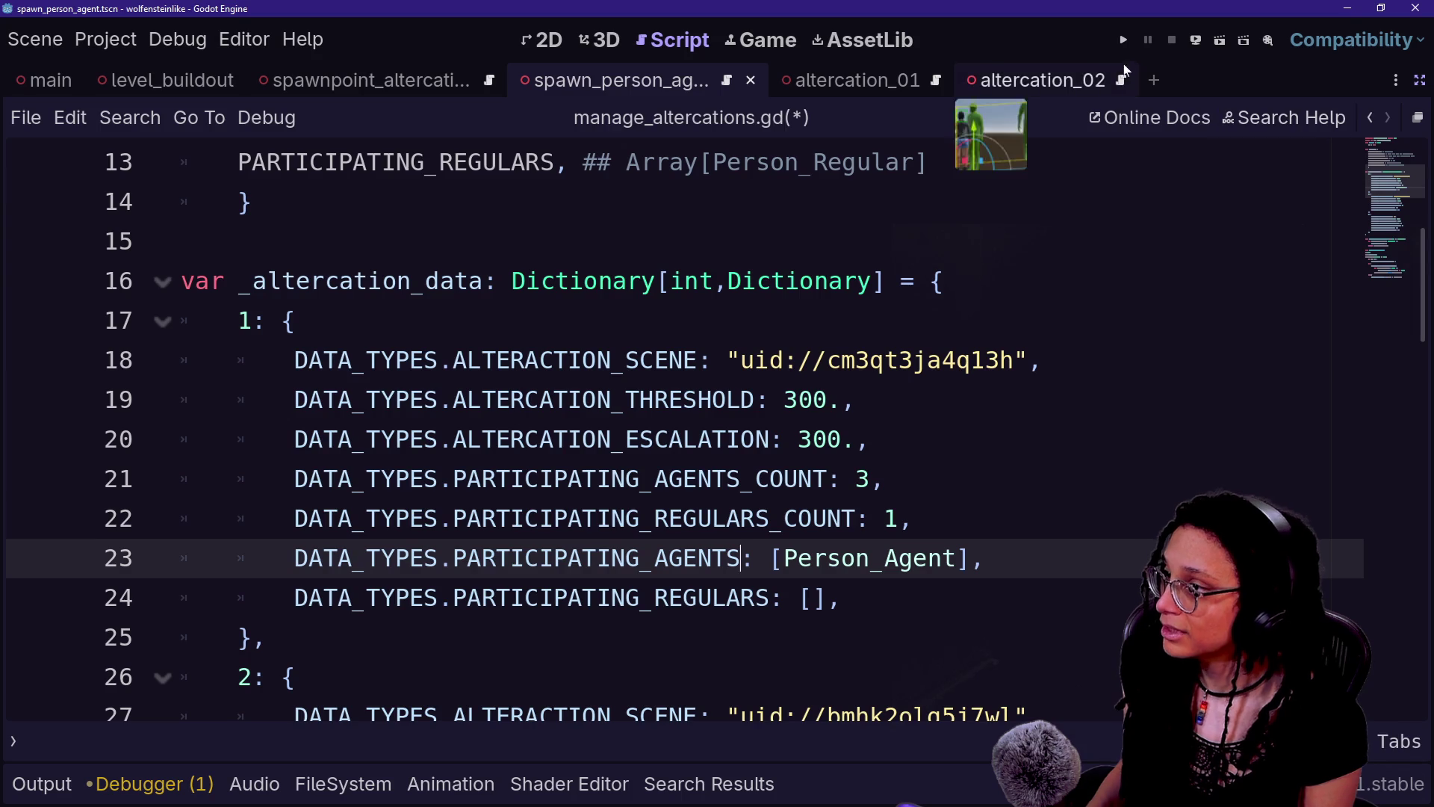
{"action": "key", "text": "F5"}
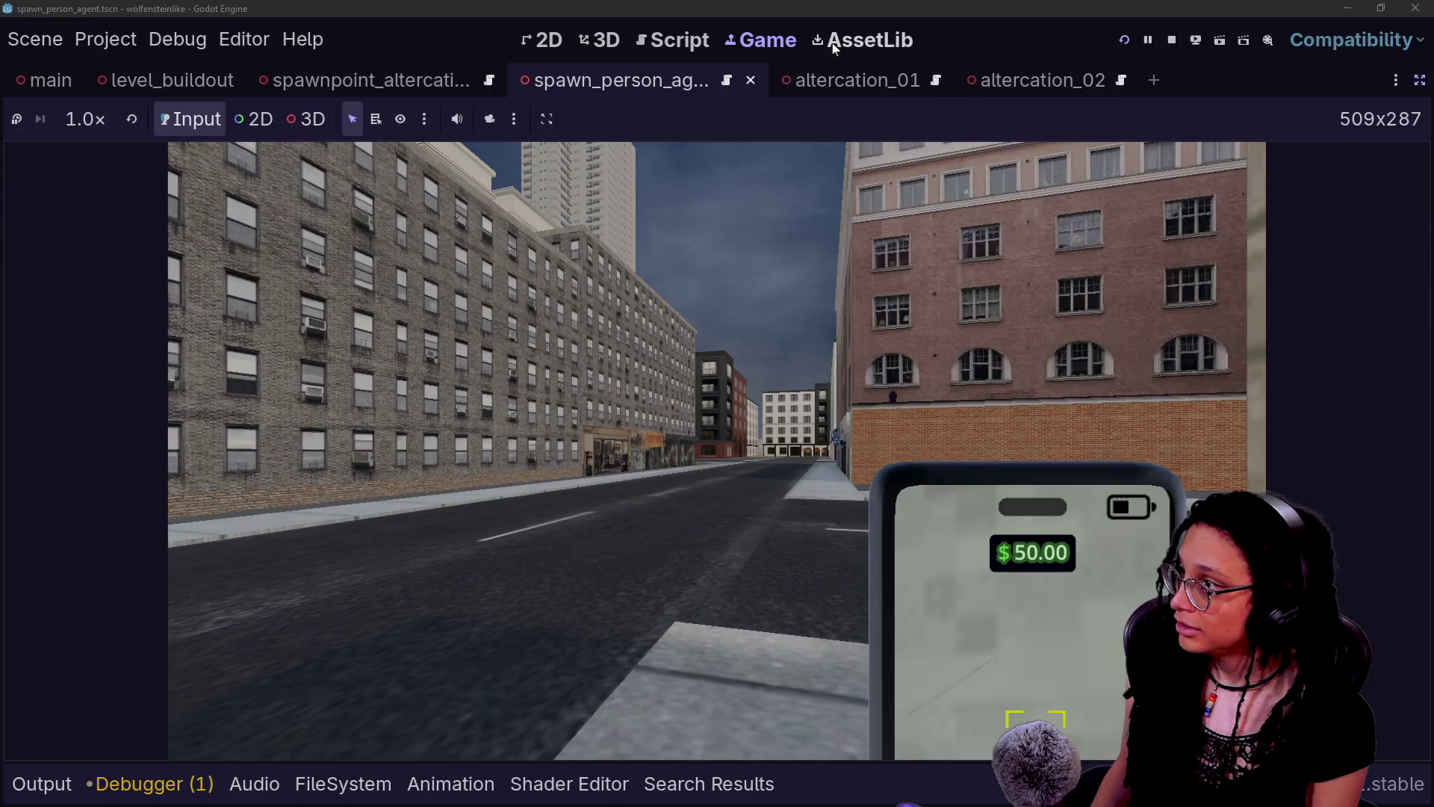
- Retype lines 59 and 60 to use Array[Person], then run the game again
{"action": "left_click", "coordinate": [687, 49]}
{"action": "scroll", "coordinate": [672, 426], "scroll_direction": "down", "scroll_amount": 15}
{"action": "scroll", "coordinate": [672, 426], "scroll_direction": "up", "scroll_amount": 4}
{"action": "scroll", "coordinate": [672, 425], "scroll_direction": "down", "scroll_amount": 3}
{"action": "left_click", "coordinate": [755, 202]}
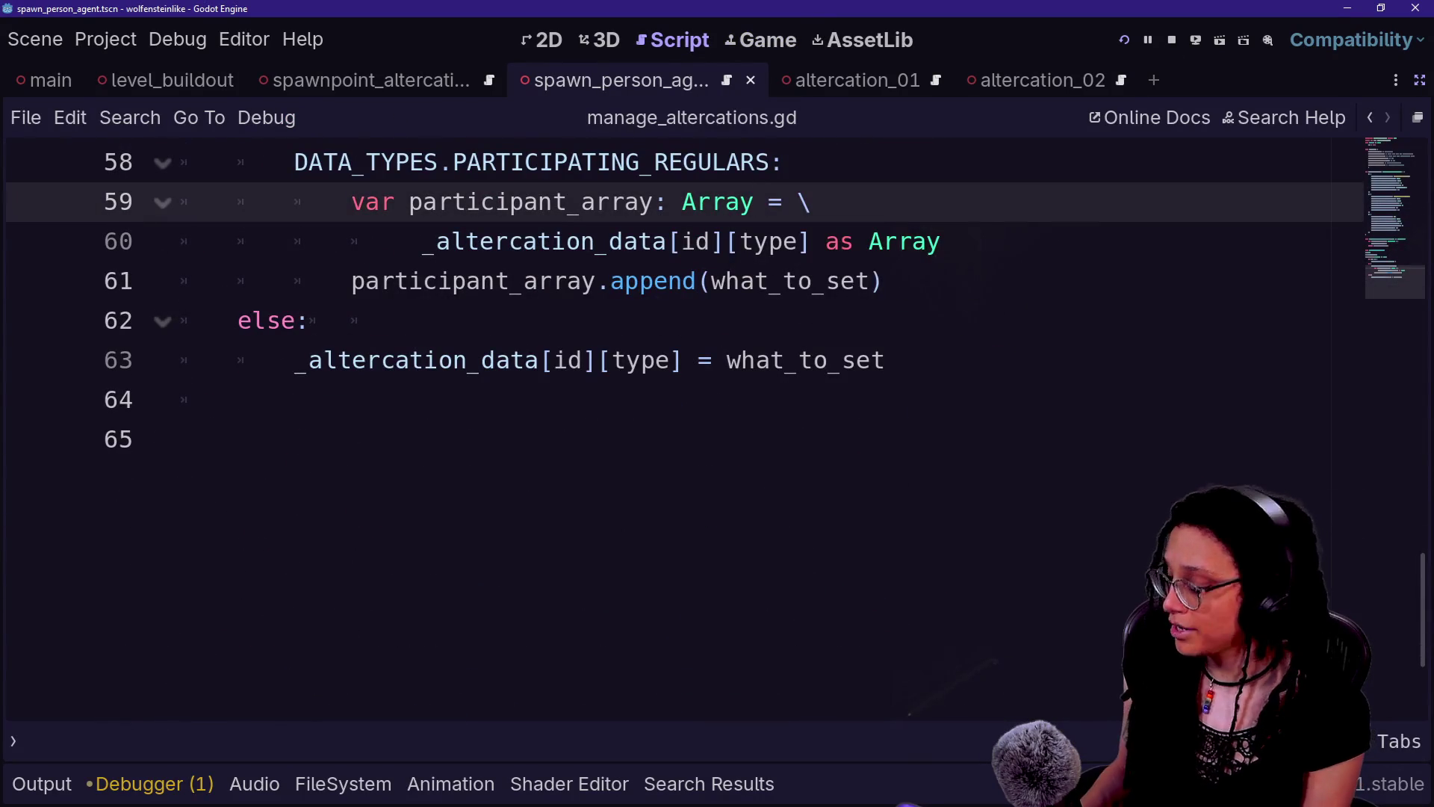
{"action": "type", "text": "[PersonA"}
{"action": "key", "text": "BackSpace"}
{"action": "type", "text": "]"}
{"action": "key", "text": "Down"}
{"action": "key", "text": "End"}
{"action": "type", "text": "["}
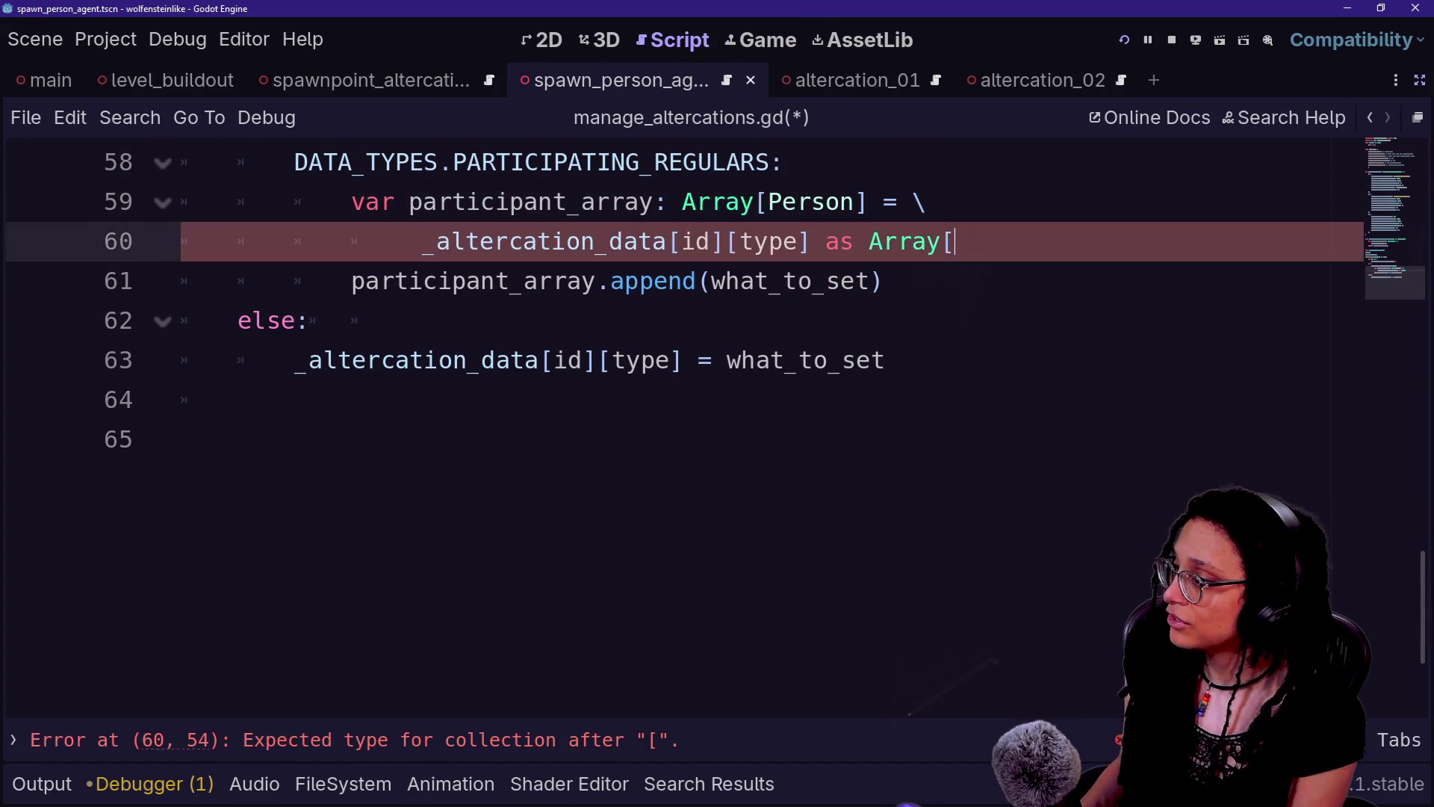
{"action": "type", "text": "son]"}
{"action": "key", "text": "F5"}
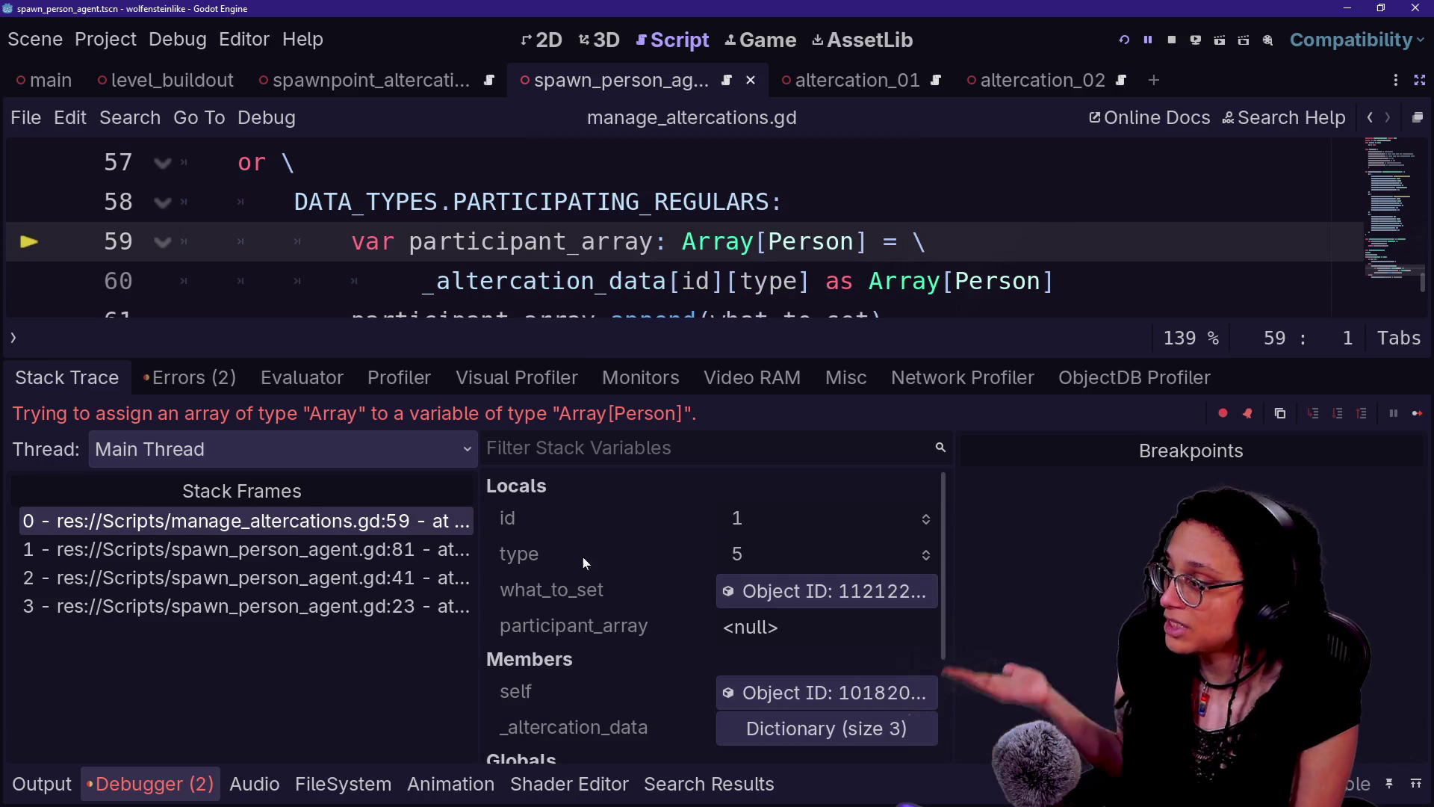
- Switch the bottom panel to the Output log, then hide it
{"action": "key", "text": "alt+o"}
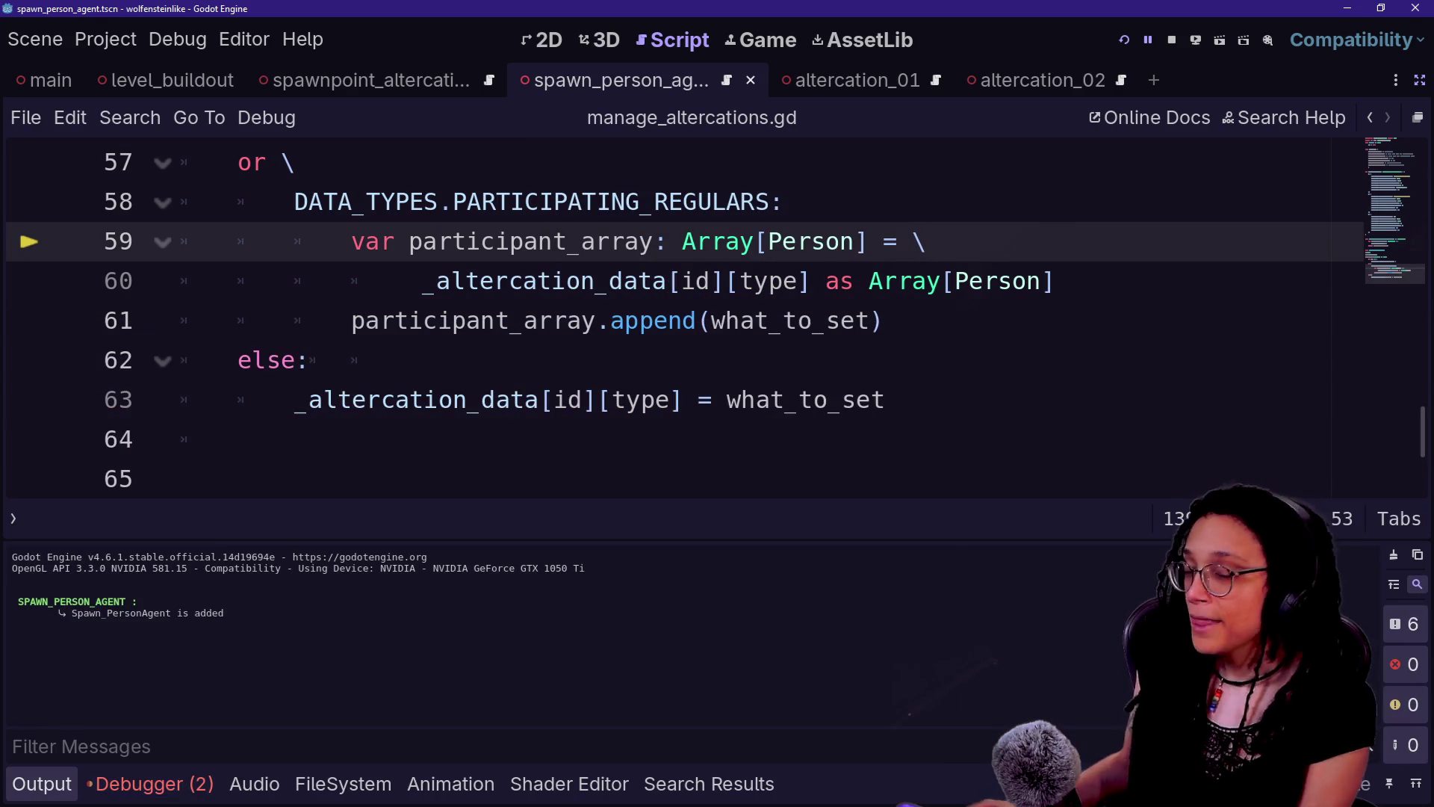
{"action": "scroll", "coordinate": [717, 319], "scroll_direction": "up", "scroll_amount": 13}
{"action": "scroll", "coordinate": [717, 320], "scroll_direction": "down", "scroll_amount": 4}
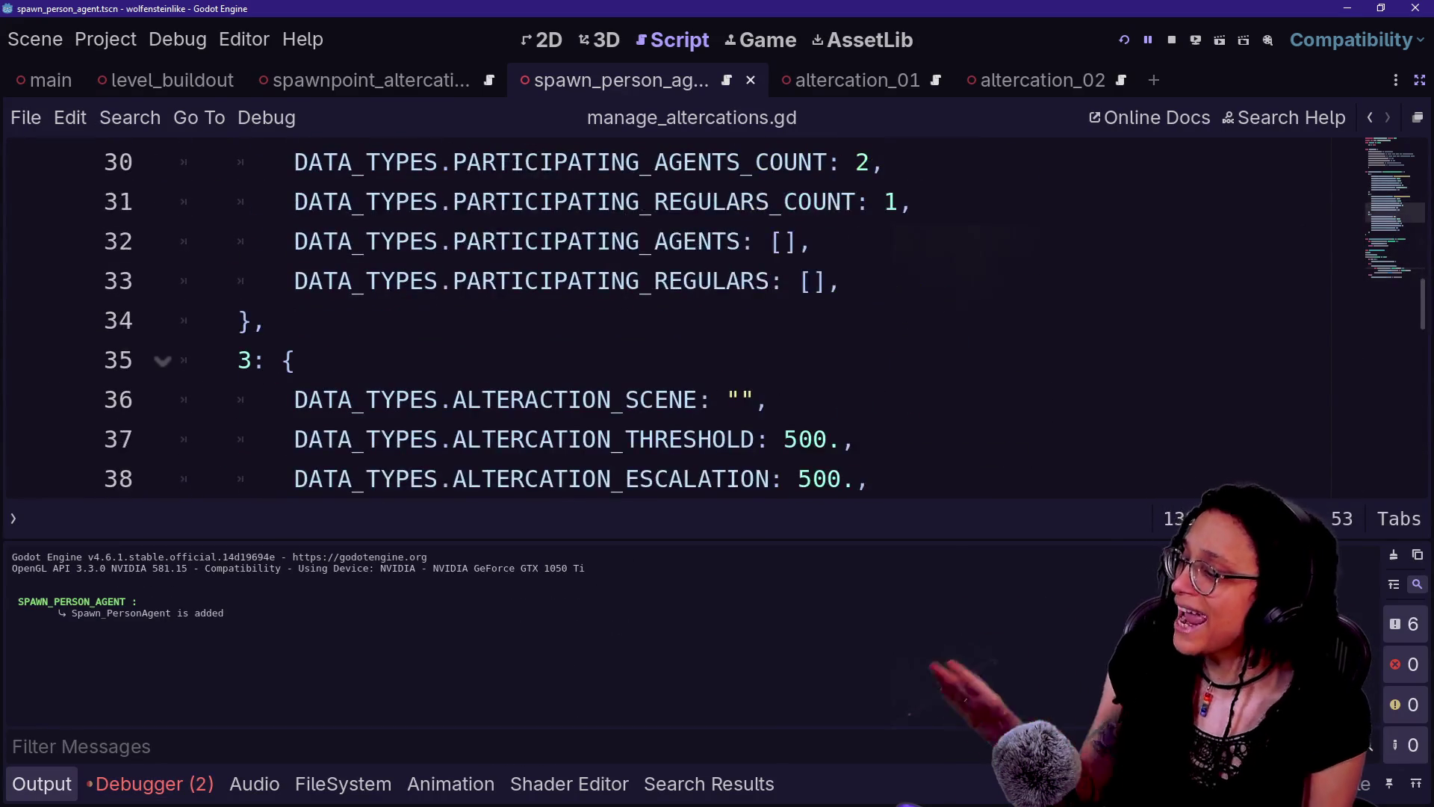
{"action": "scroll", "coordinate": [717, 320], "scroll_direction": "up", "scroll_amount": 1}
{"action": "key", "text": "alt+o"}
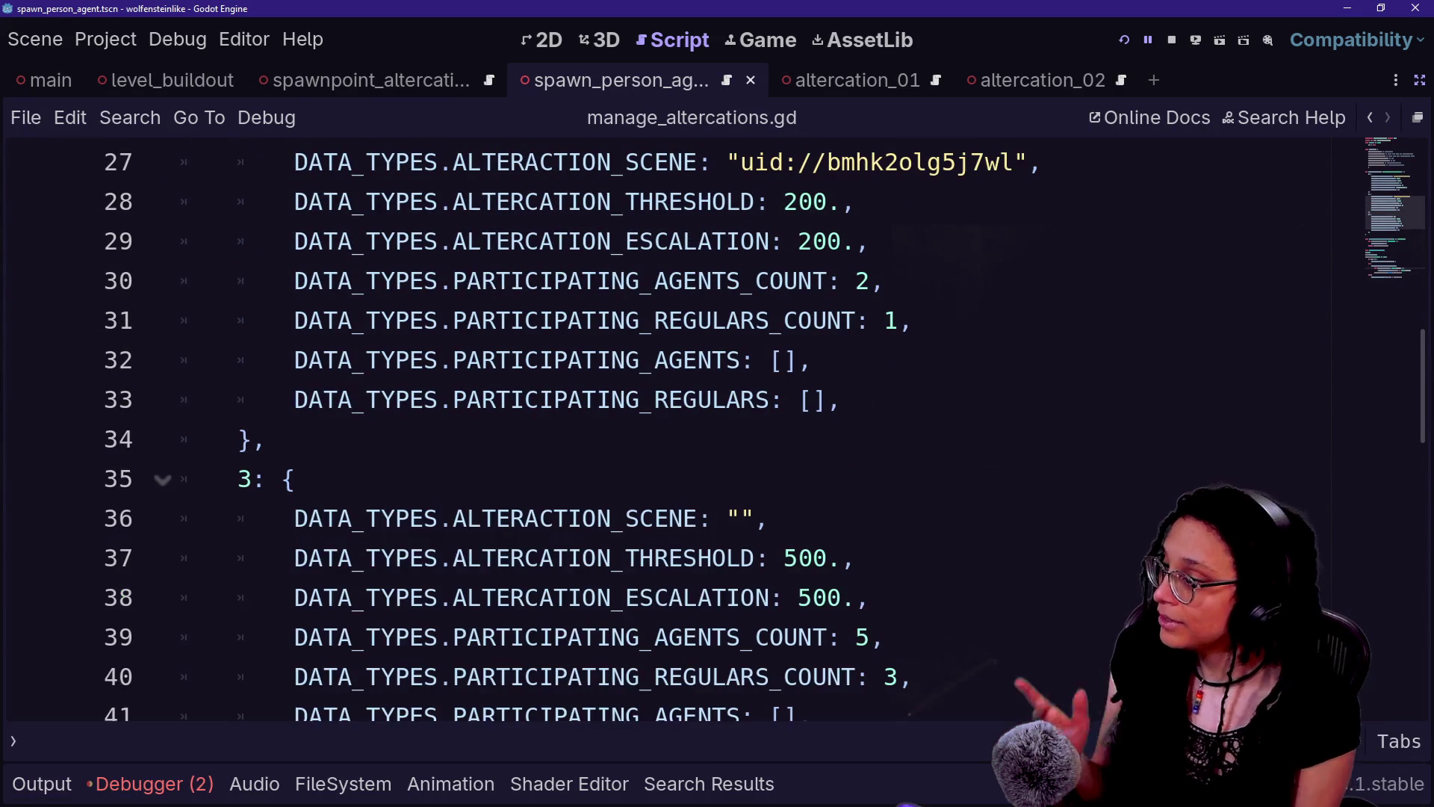
{"action": "scroll", "coordinate": [717, 429], "scroll_direction": "up", "scroll_amount": 3}
{"action": "scroll", "coordinate": [717, 430], "scroll_direction": "down", "scroll_amount": 5}
{"action": "scroll", "coordinate": [717, 430], "scroll_direction": "up", "scroll_amount": 5}
- Start wrapping line 23's Person_Agent entry as Array[...]
{"action": "double_click", "coordinate": [870, 360]}
{"action": "left_click", "coordinate": [943, 360]}
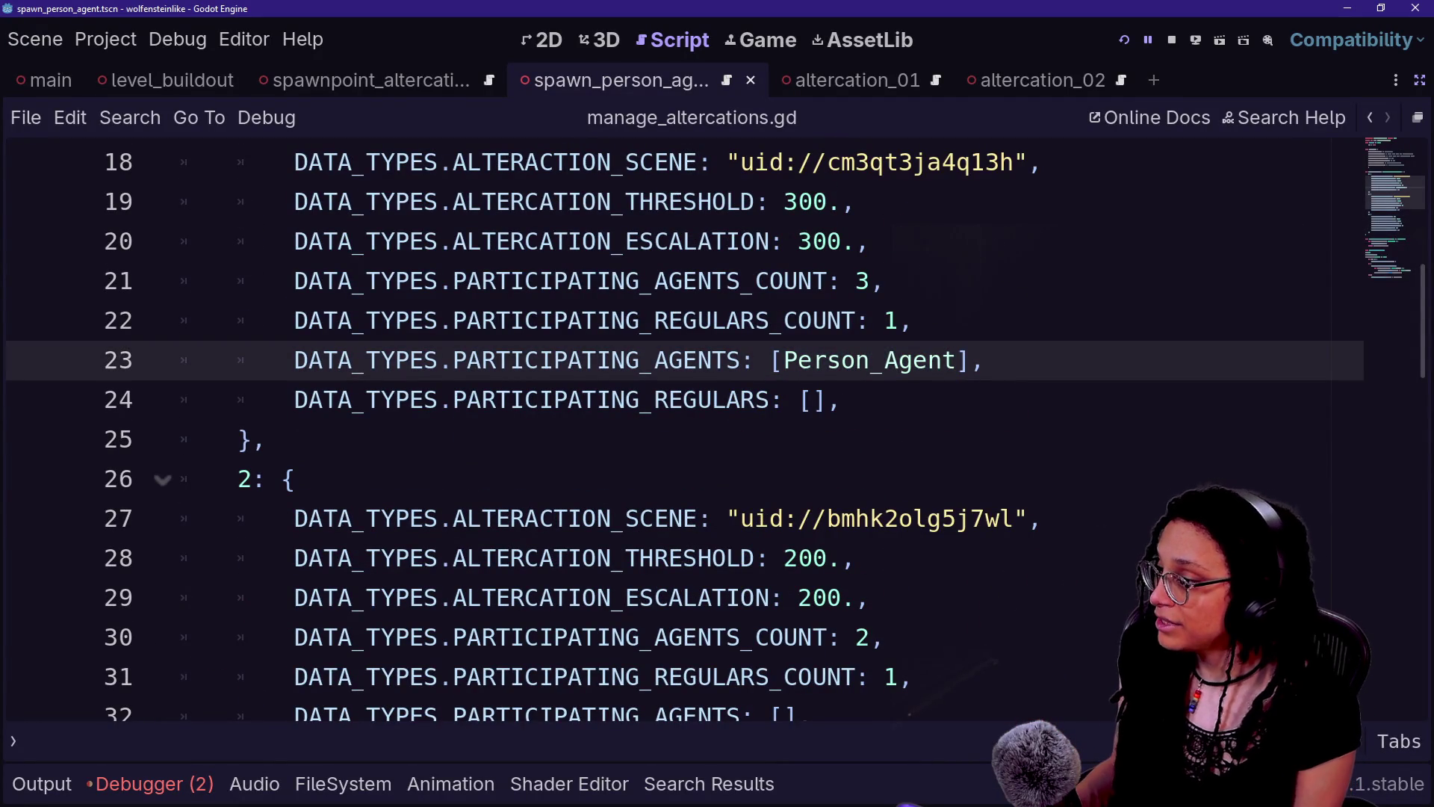
{"action": "type", "text": "Arrayp"}
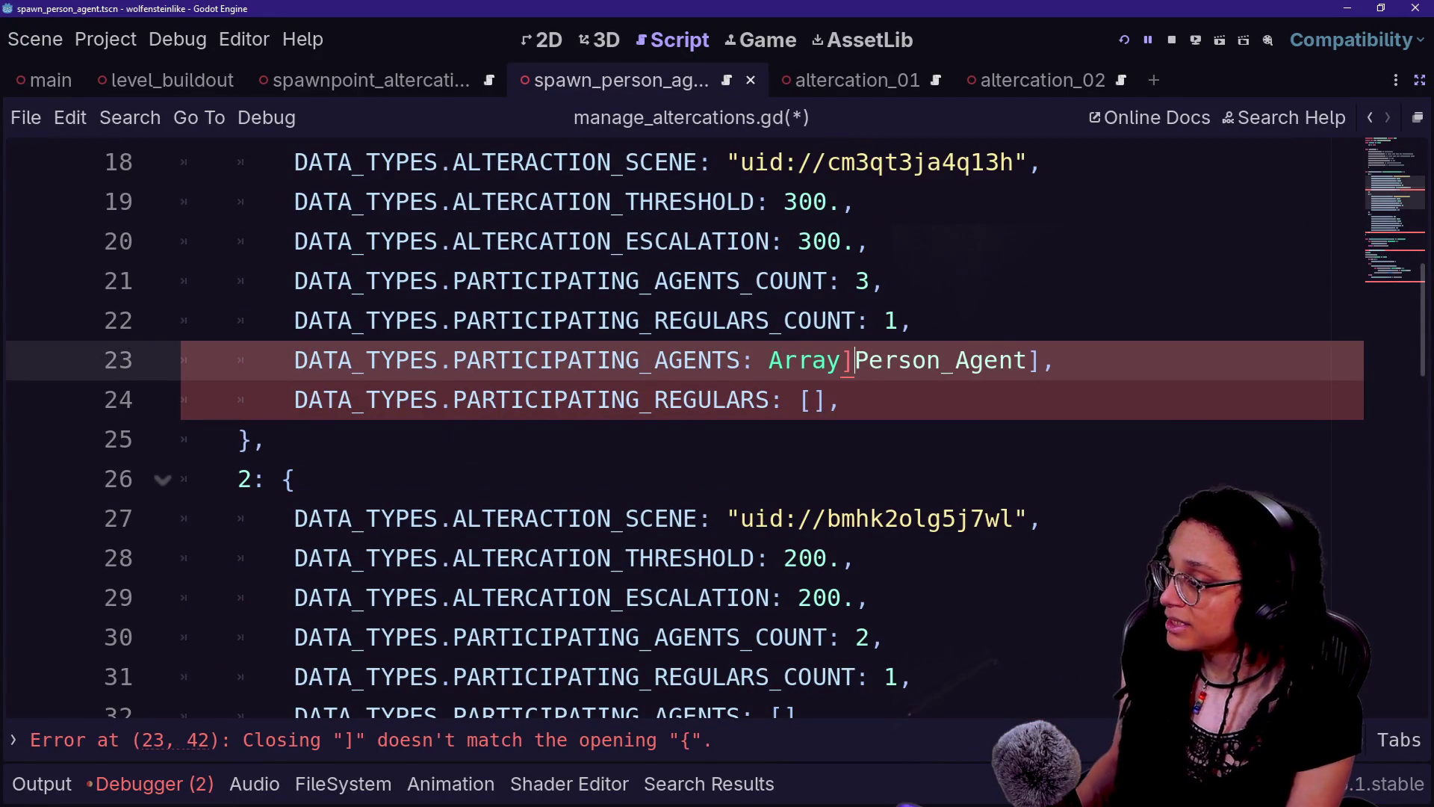
{"action": "key", "text": "BackSpace"}
{"action": "type", "text": "["}
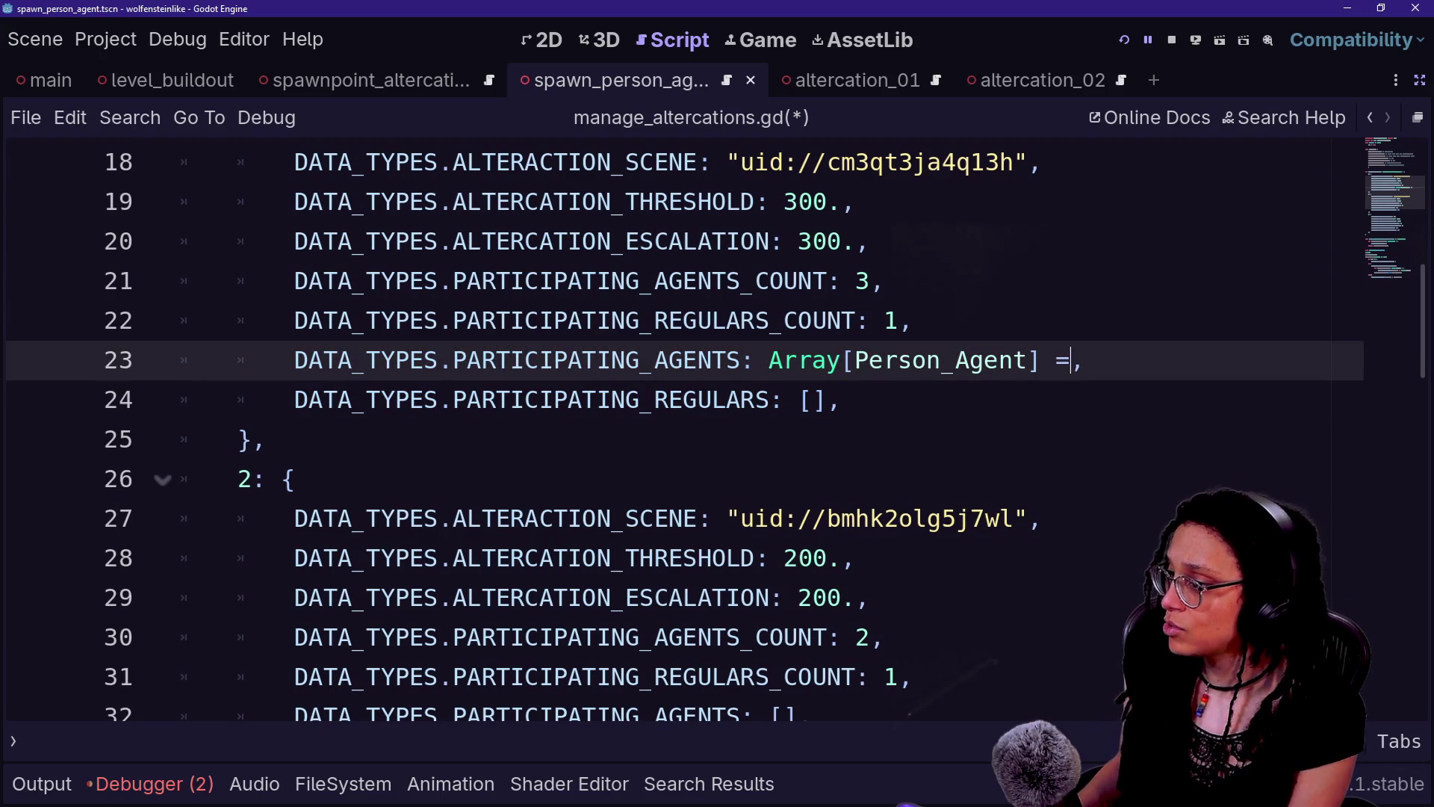
{"action": "type", "text": "="}
{"action": "key", "text": "BackSpace"}
{"action": "key", "text": "BackSpace"}
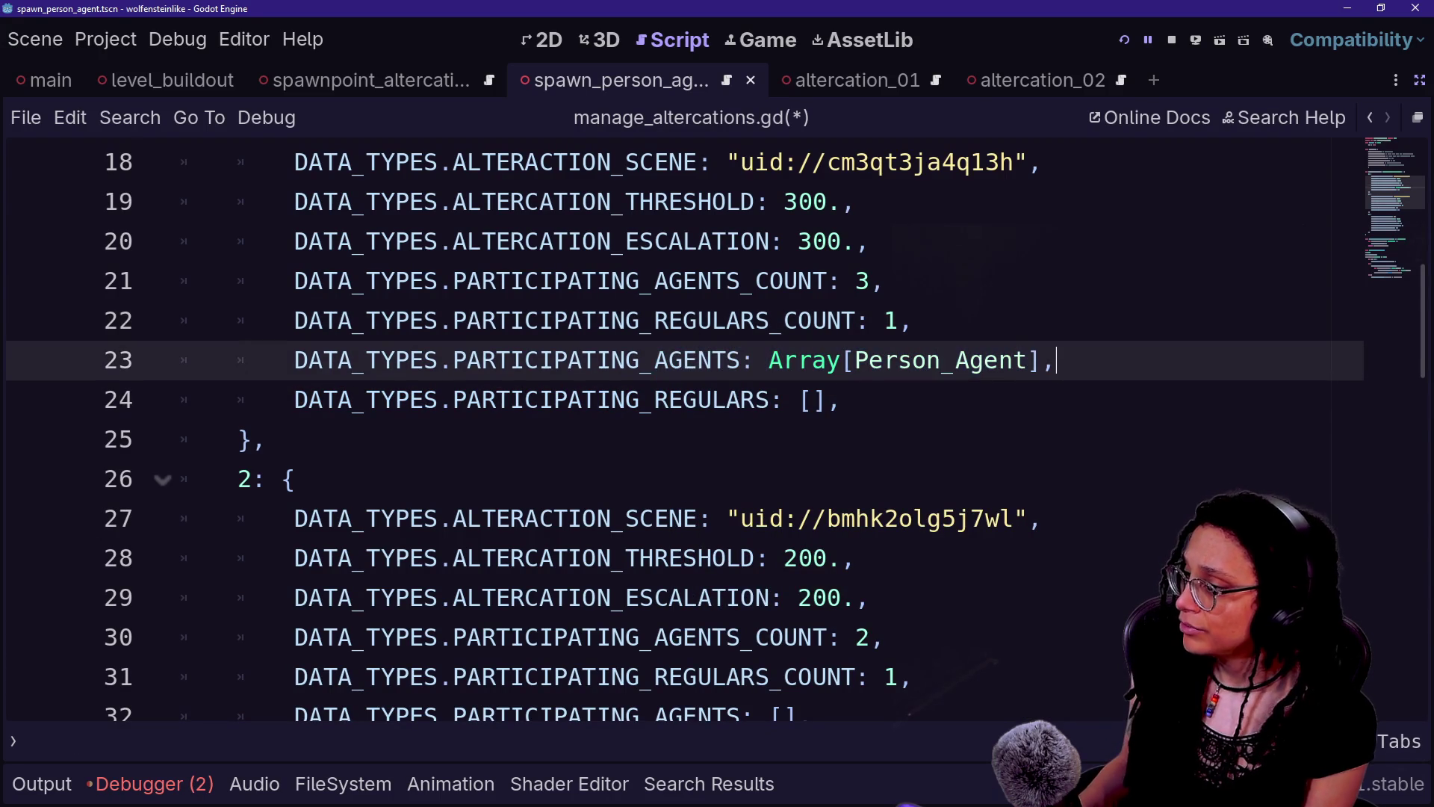
- Revert the Array wrapper so line 23 reads [Person_Agent] again
{"action": "left_click", "coordinate": [1057, 360]}
{"action": "mouse_move", "coordinate": [1039, 360]}
{"action": "left_mouse_down"}
{"action": "mouse_move", "coordinate": [709, 400]}
{"action": "mouse_move", "coordinate": [769, 360]}
{"action": "left_mouse_up"}
{"action": "left_click", "coordinate": [1039, 360]}
{"action": "type", "text": "="}
{"action": "key", "text": "BackSpace"}
{"action": "left_click", "coordinate": [853, 360]}
{"action": "key", "text": "BackSpace"}
{"action": "type", "text": "p"}
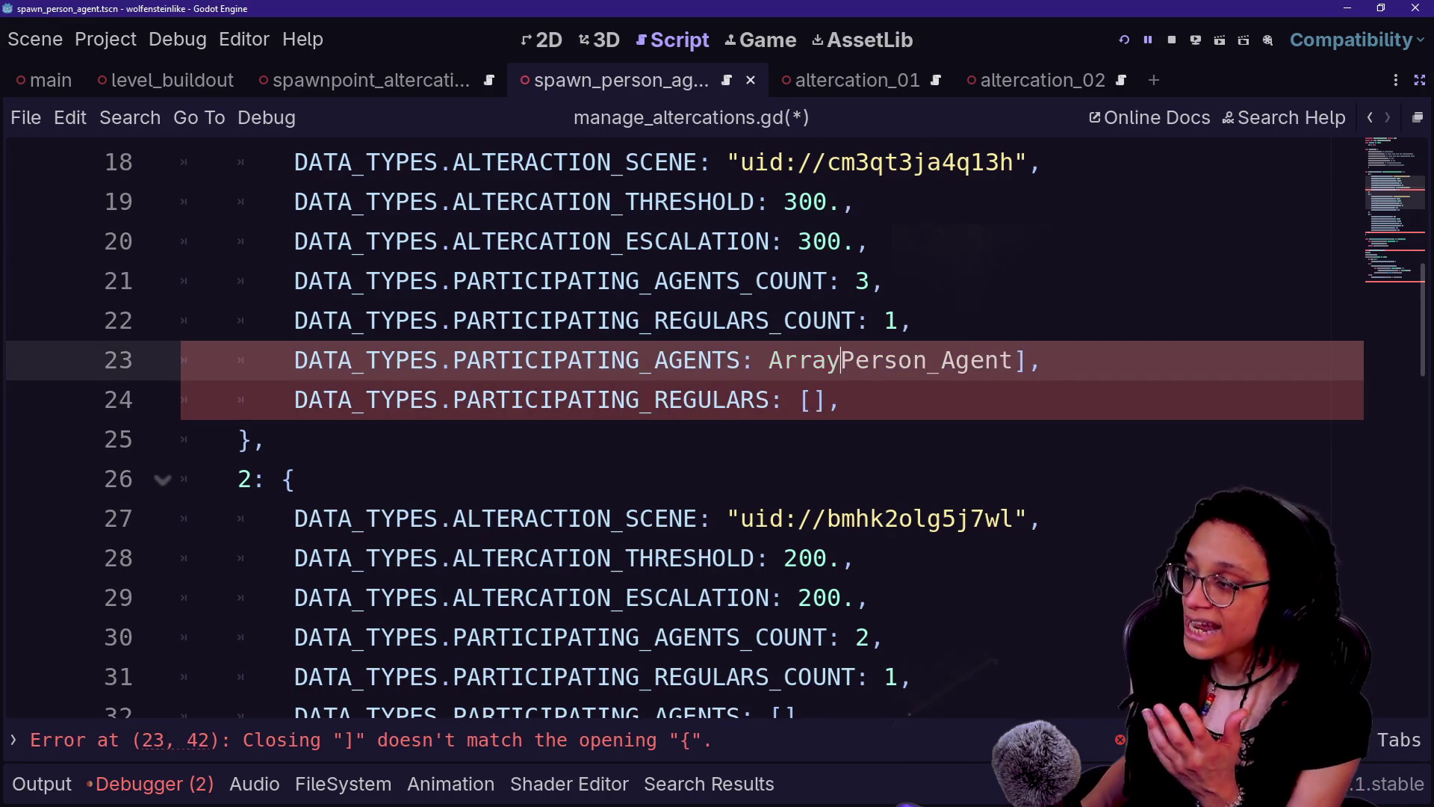
{"action": "key", "text": "ctrl+BackSpace"}
{"action": "type", "text": "["}
{"action": "scroll", "coordinate": [672, 425], "scroll_direction": "down", "scroll_amount": 9}
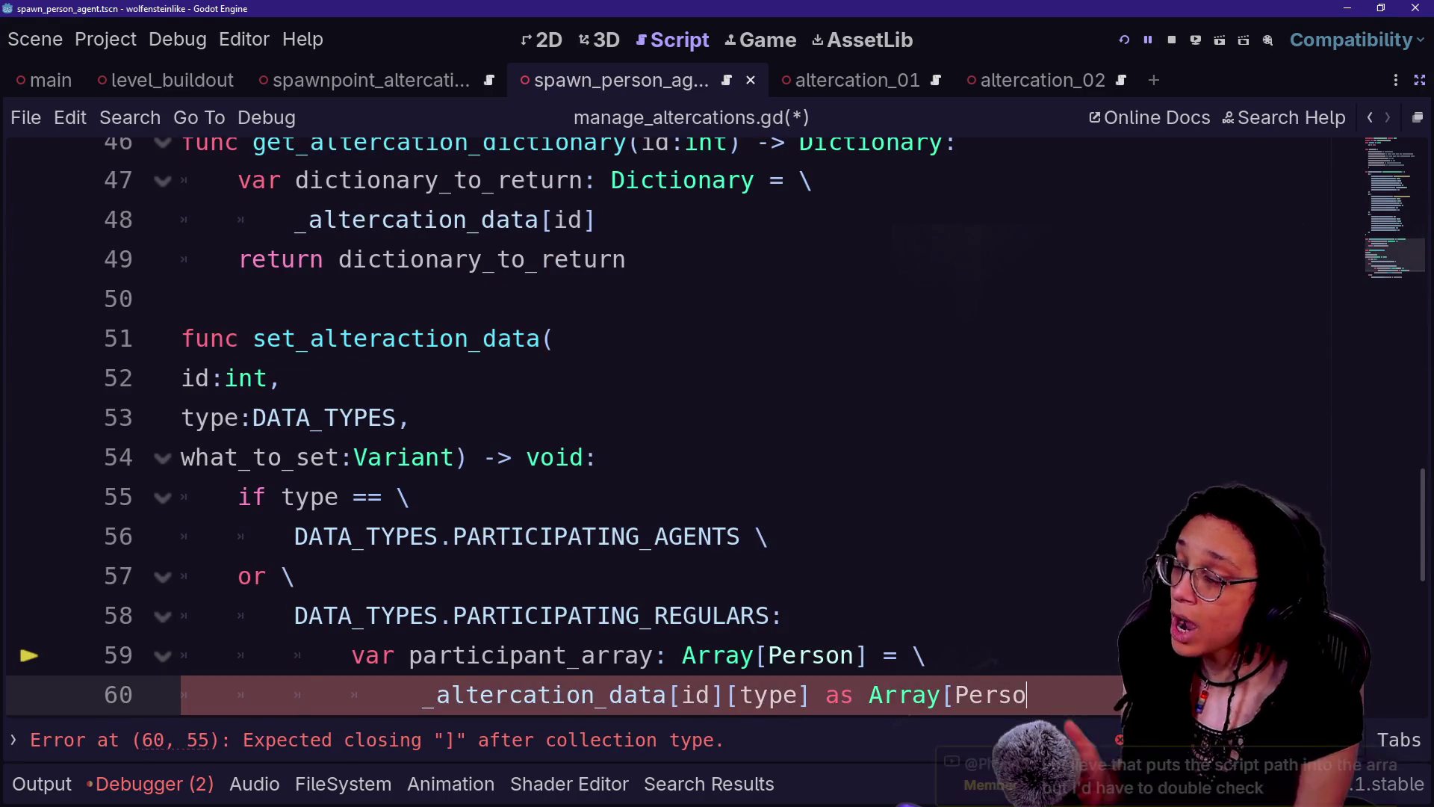
- Scroll to lines 59–60, exit distraction-free mode, and show the Remote scene tree
{"action": "scroll", "coordinate": [673, 426], "scroll_direction": "up", "scroll_amount": 5}
{"action": "left_click", "coordinate": [841, 457]}
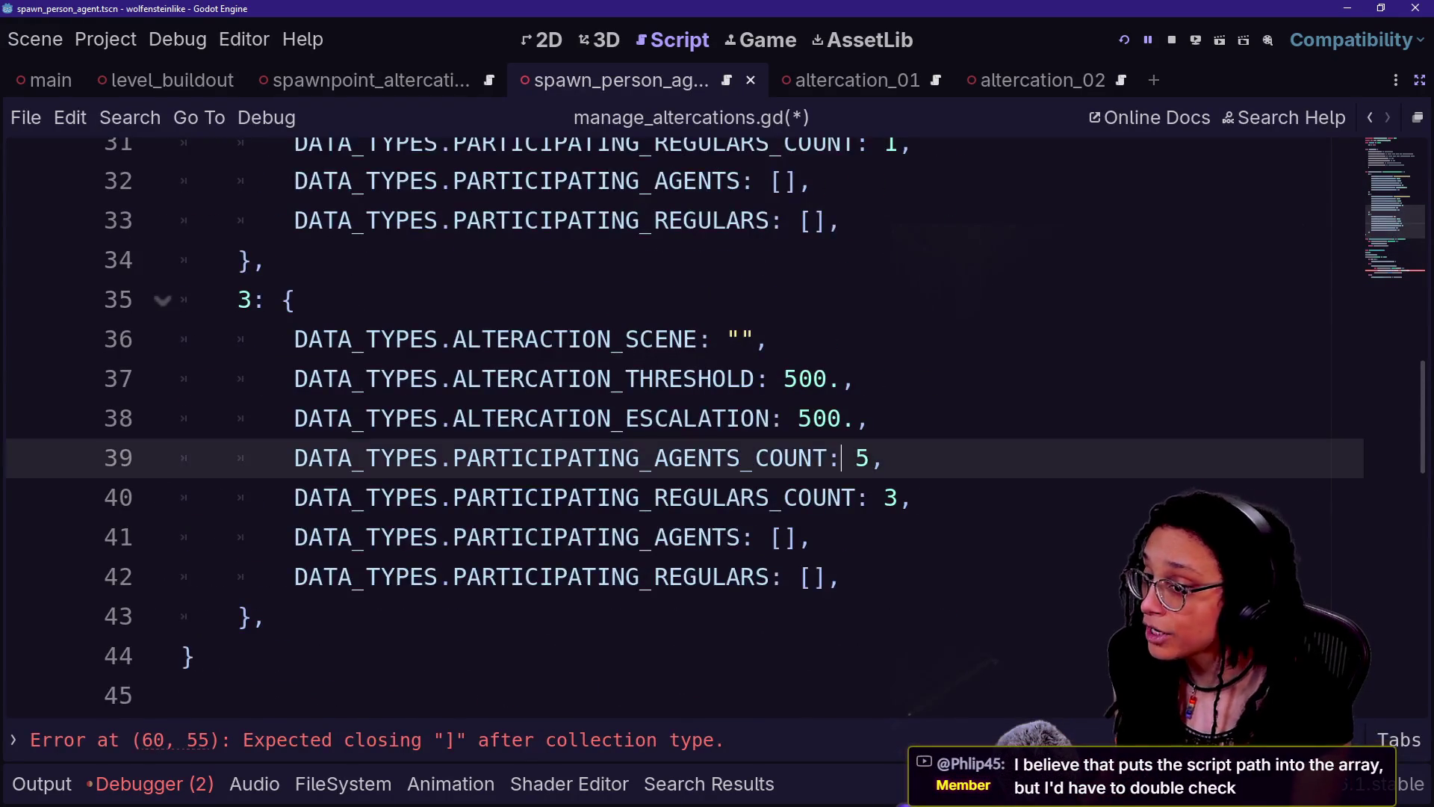
{"action": "scroll", "coordinate": [672, 425], "scroll_direction": "down", "scroll_amount": 1}
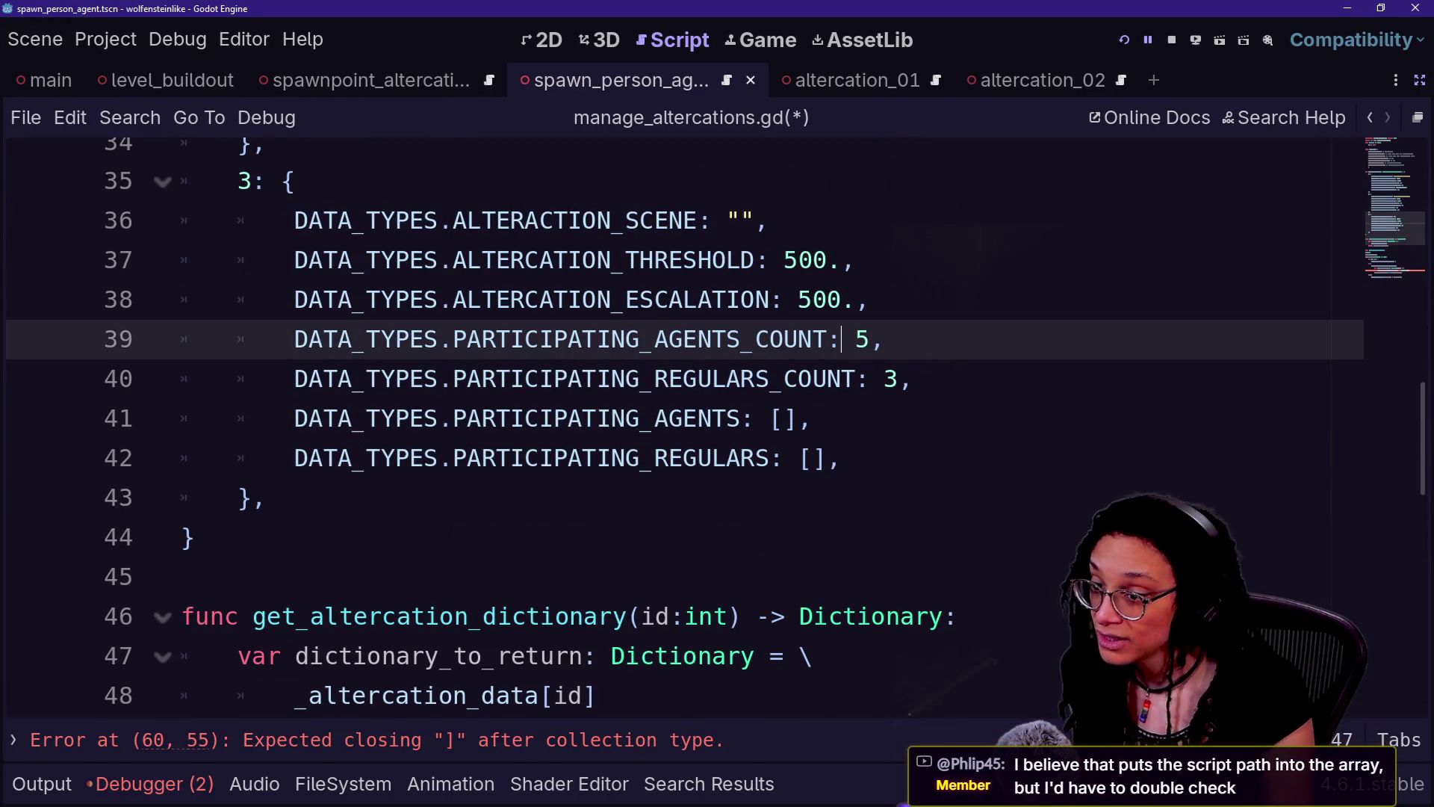
{"action": "scroll", "coordinate": [672, 426], "scroll_direction": "down", "scroll_amount": 1}
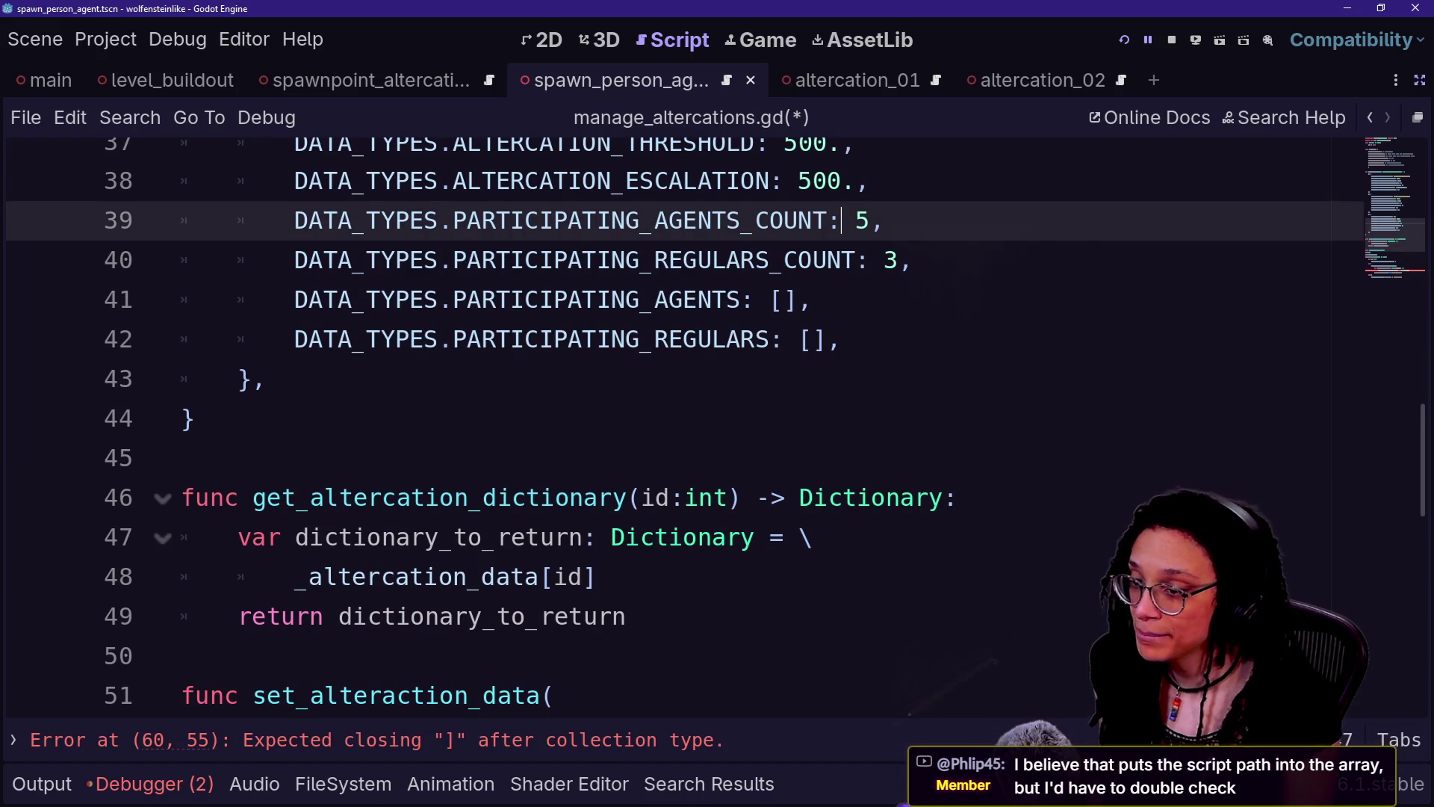
{"action": "scroll", "coordinate": [673, 425], "scroll_direction": "down", "scroll_amount": 4}
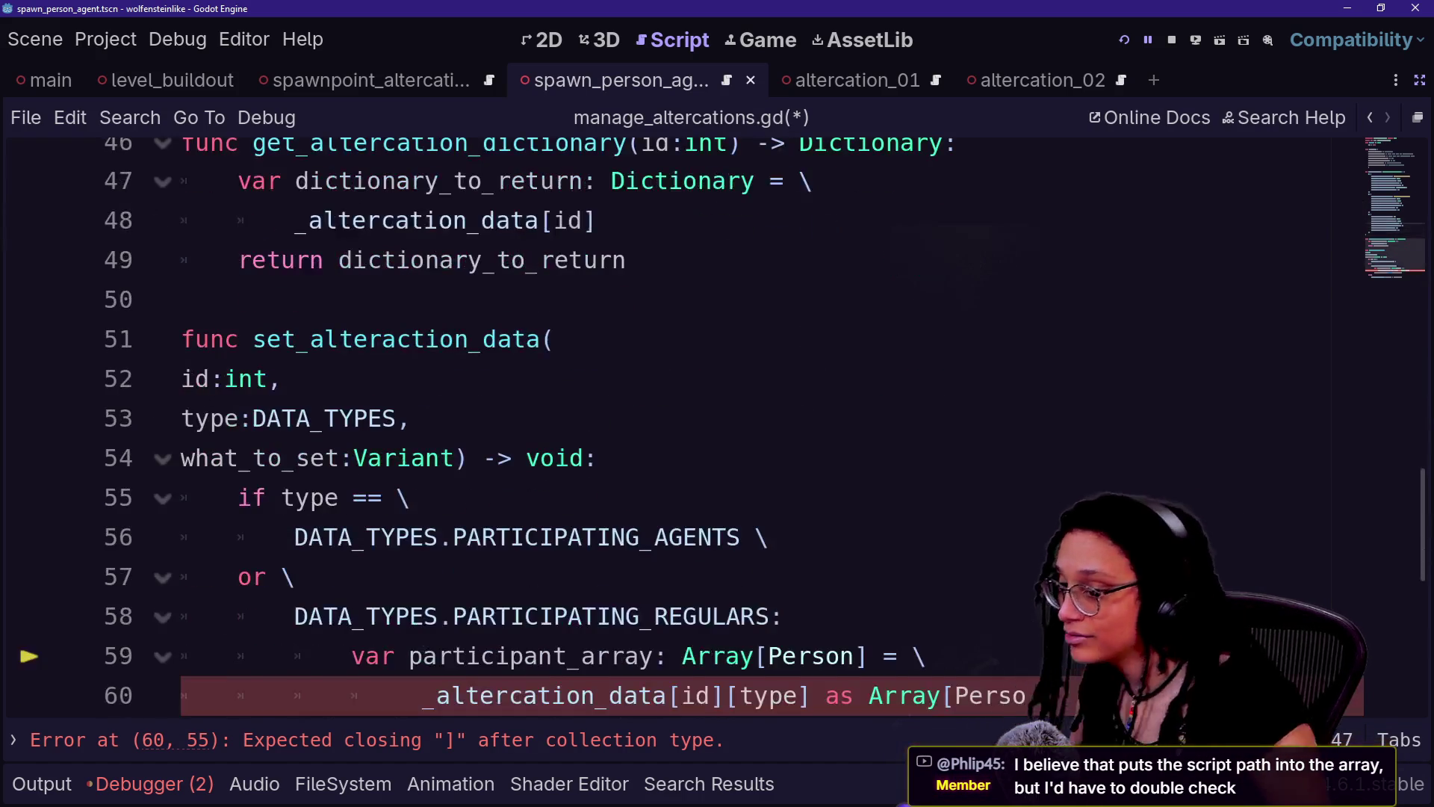
{"action": "left_click", "coordinate": [869, 537]}
{"action": "left_click", "coordinate": [927, 537]}
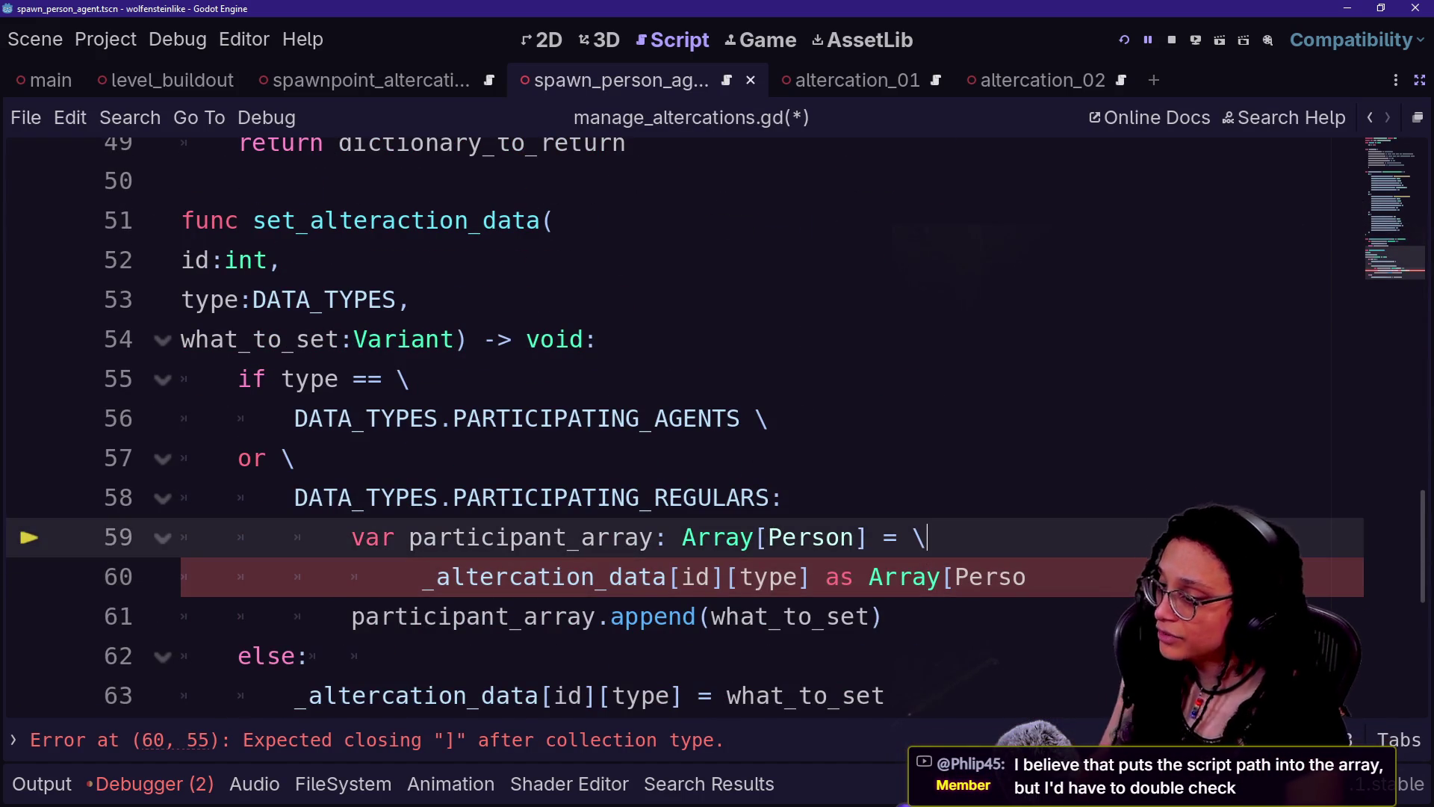
{"action": "key", "text": "Down"}
{"action": "left_click", "coordinate": [1390, 80]}
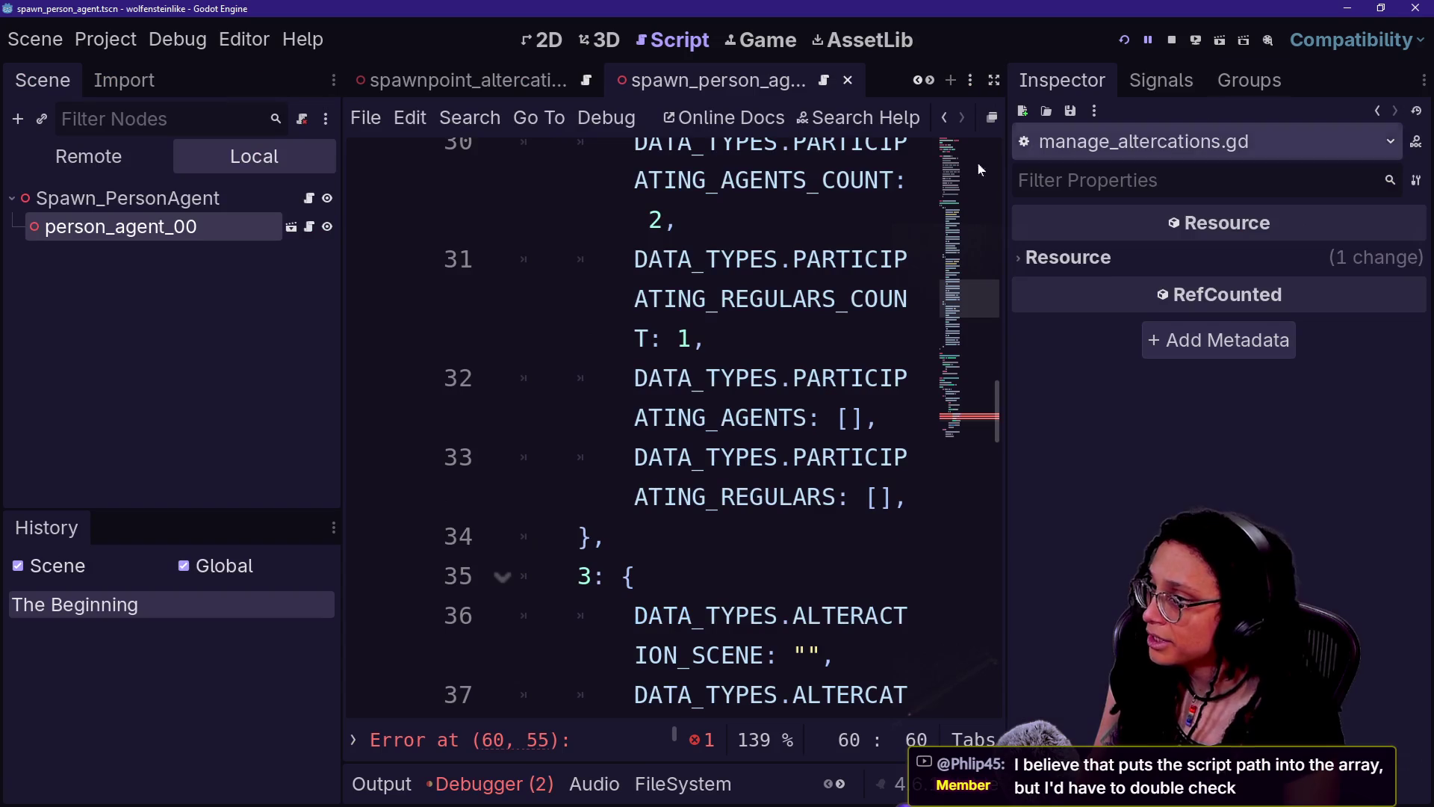
{"action": "left_click", "coordinate": [89, 157]}
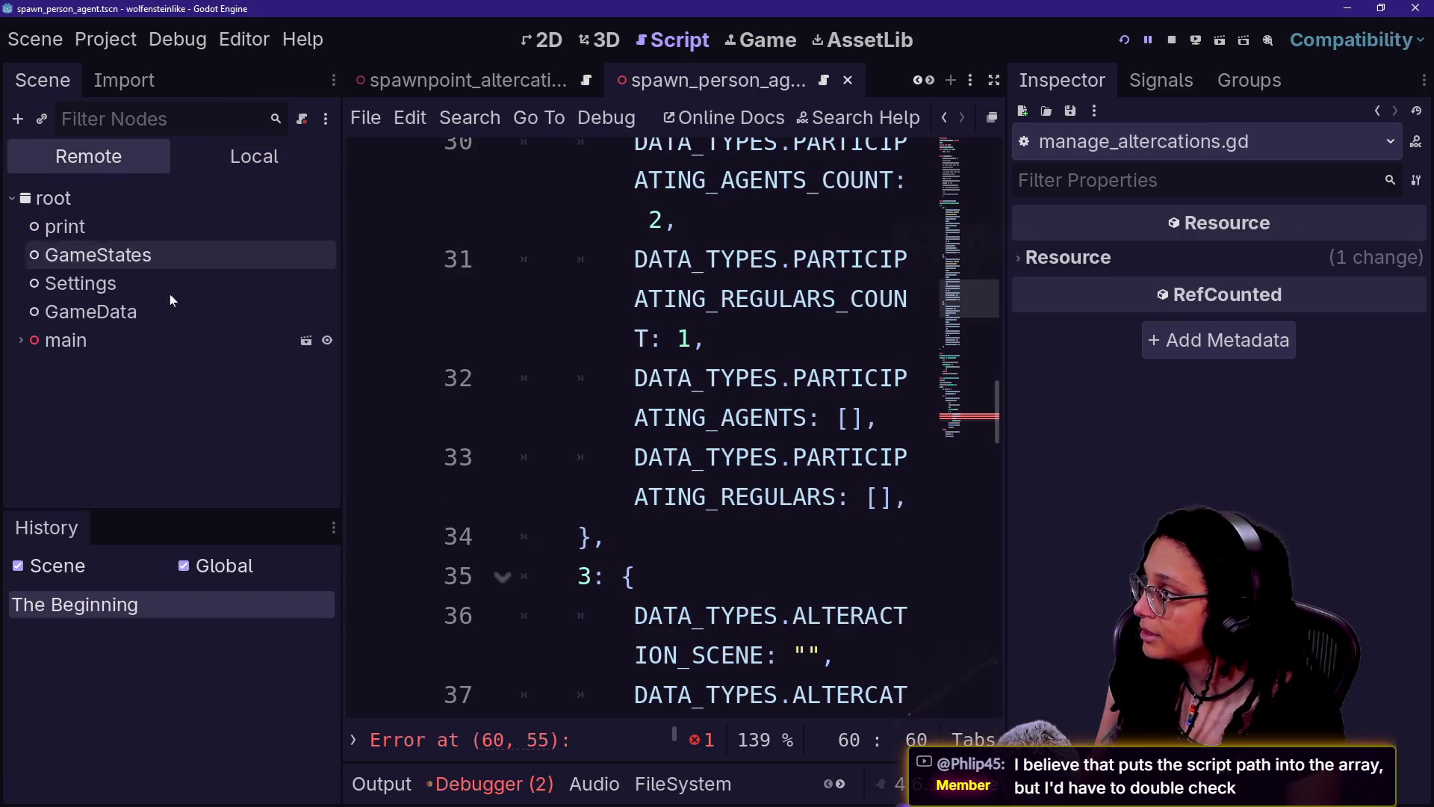
- Expand main > Managers in the Remote tree and select ManageAltercations
{"action": "left_click", "coordinate": [21, 339]}
{"action": "double_click", "coordinate": [79, 371]}
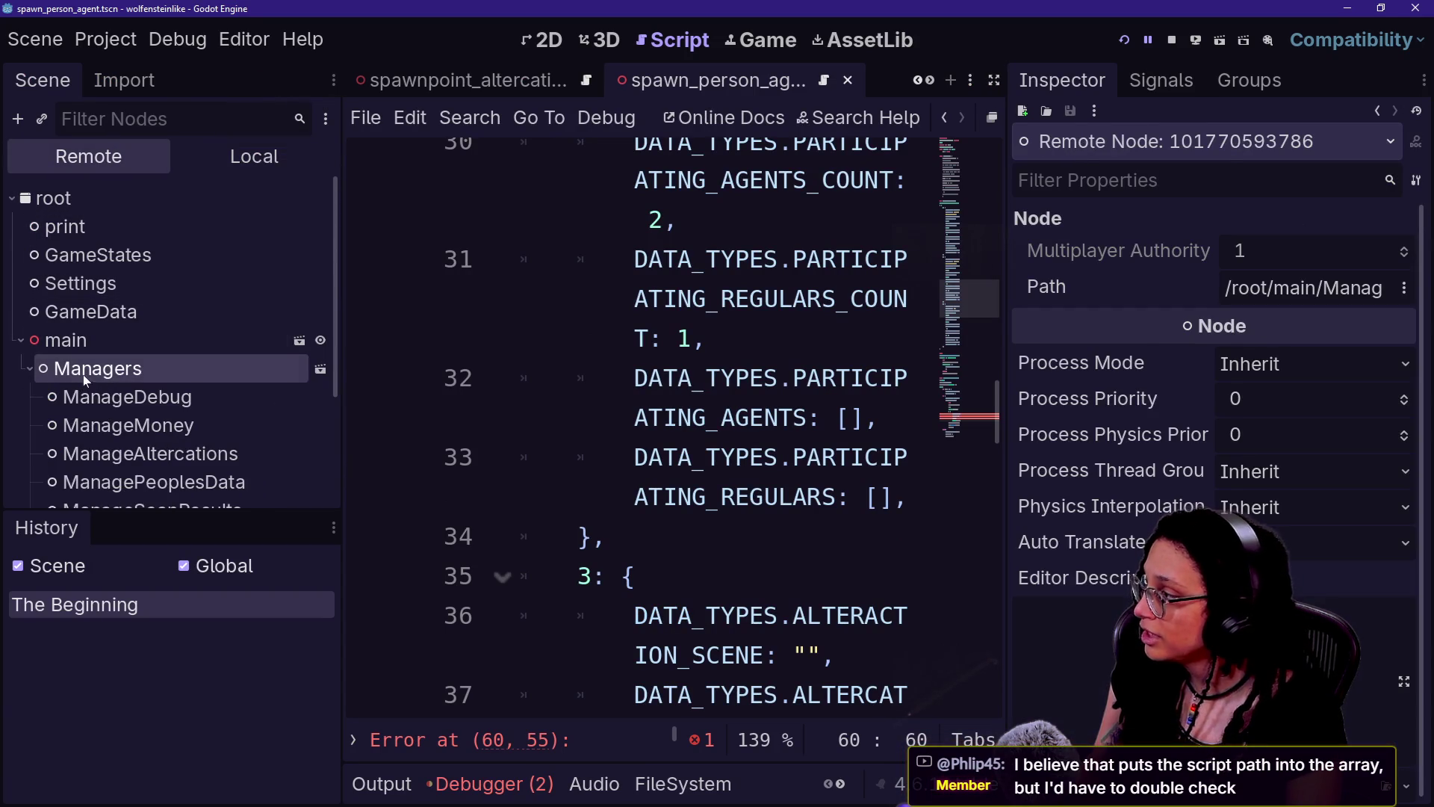
{"action": "left_click", "coordinate": [183, 457]}
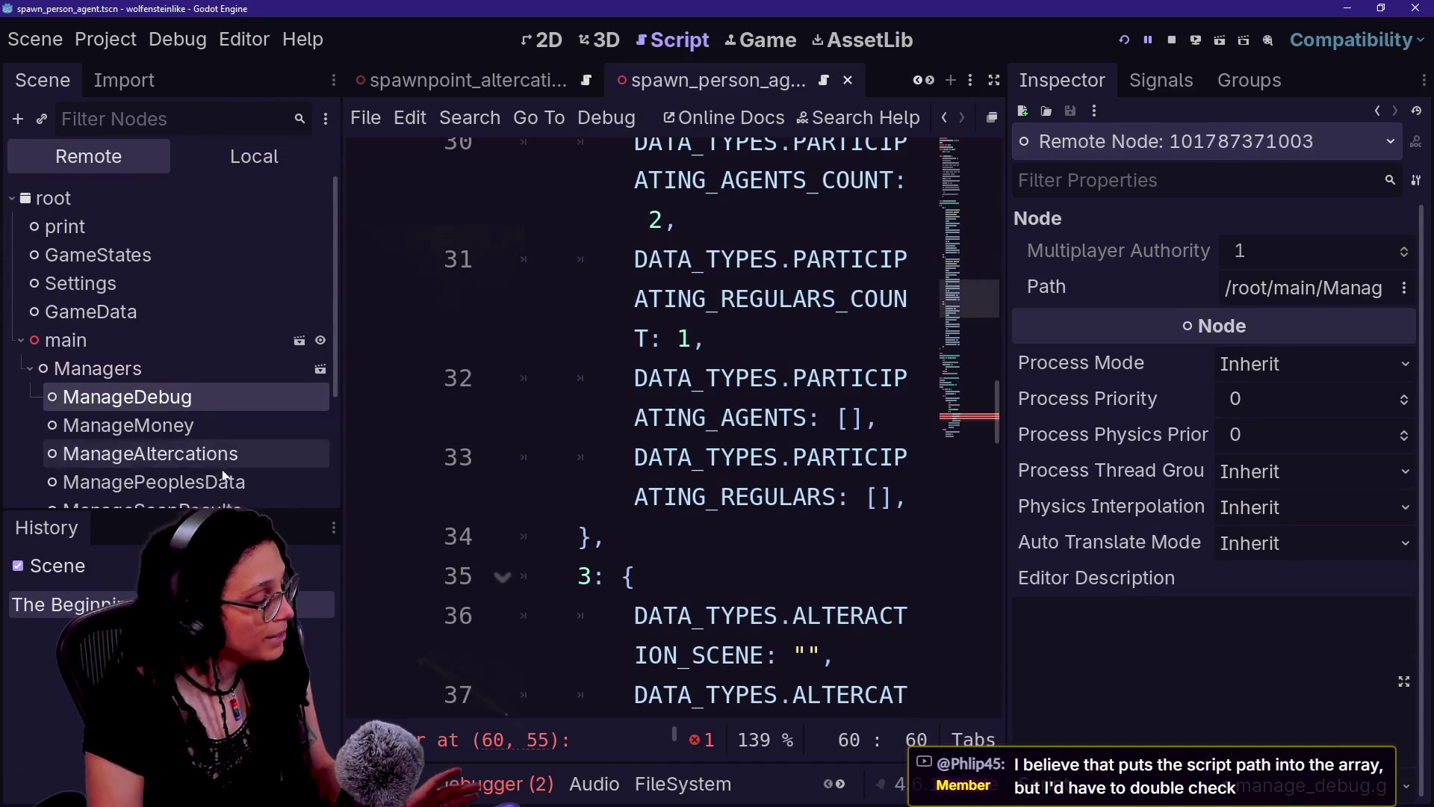
{"action": "left_click", "coordinate": [219, 461]}
{"action": "left_click", "coordinate": [224, 484]}
{"action": "left_click", "coordinate": [224, 454]}
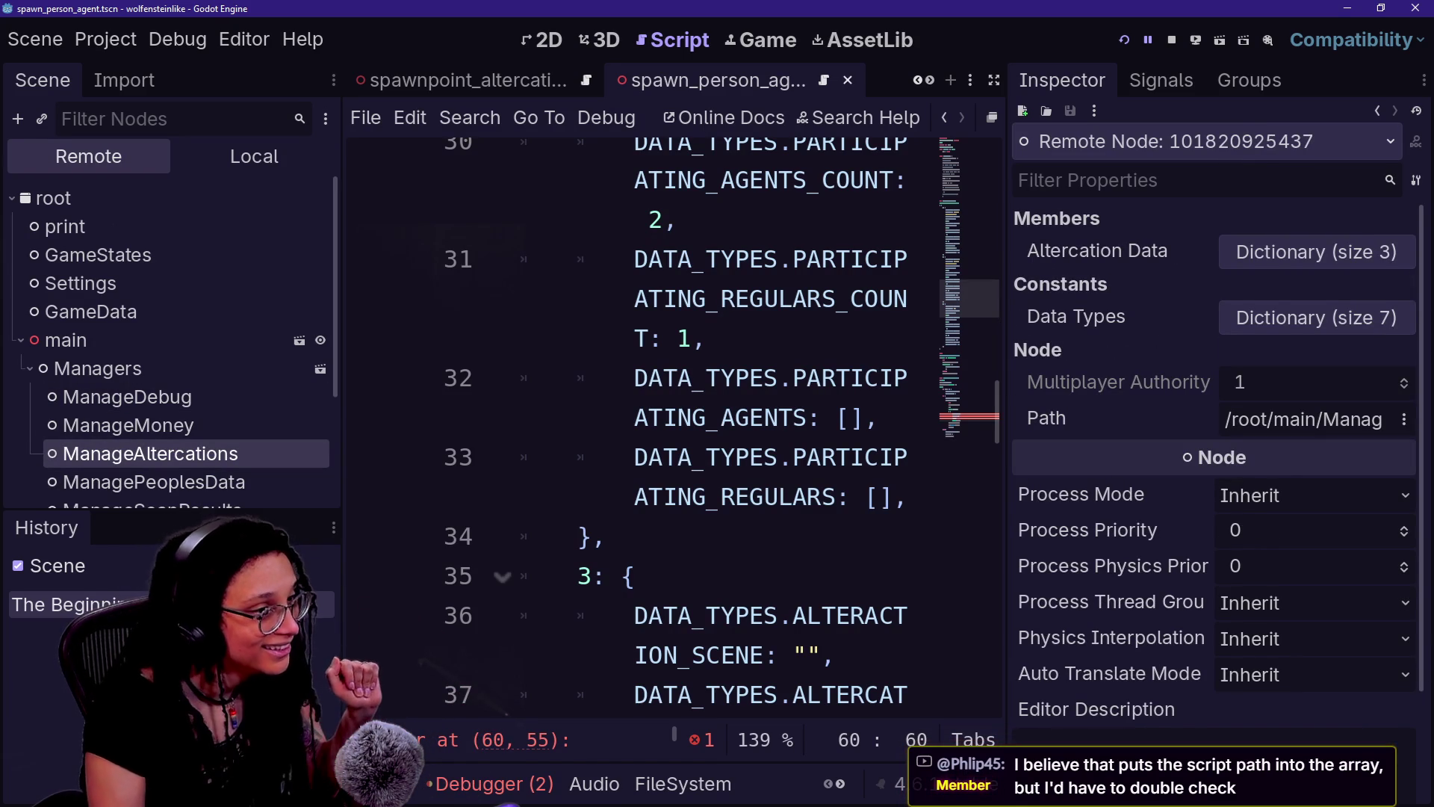
- Expand Altercation Data > 1 > key 5 array and inspect its element's object
{"action": "left_click", "coordinate": [1286, 257]}
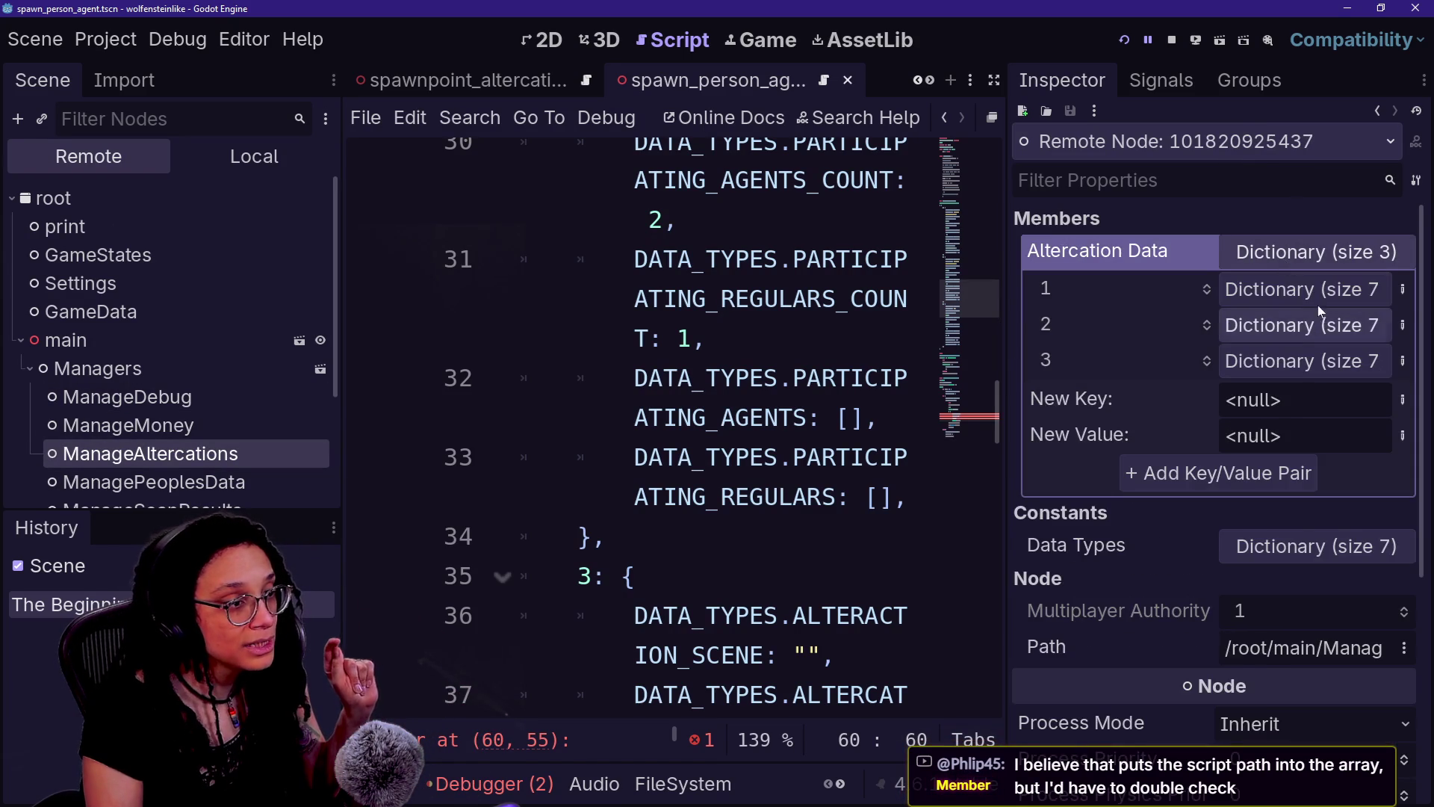
{"action": "left_click", "coordinate": [1299, 290]}
{"action": "left_click", "coordinate": [1236, 508]}
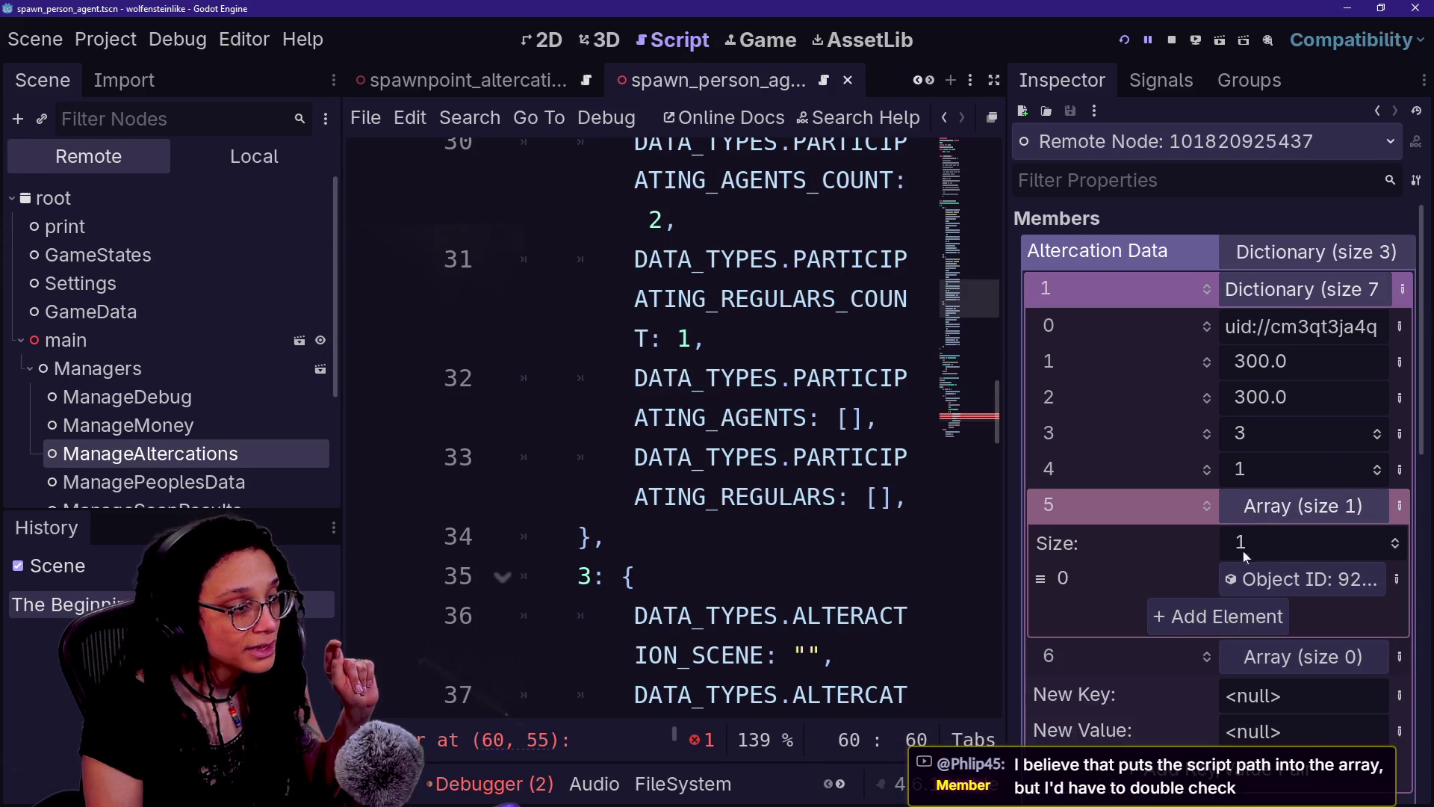
{"action": "left_click", "coordinate": [1277, 579]}
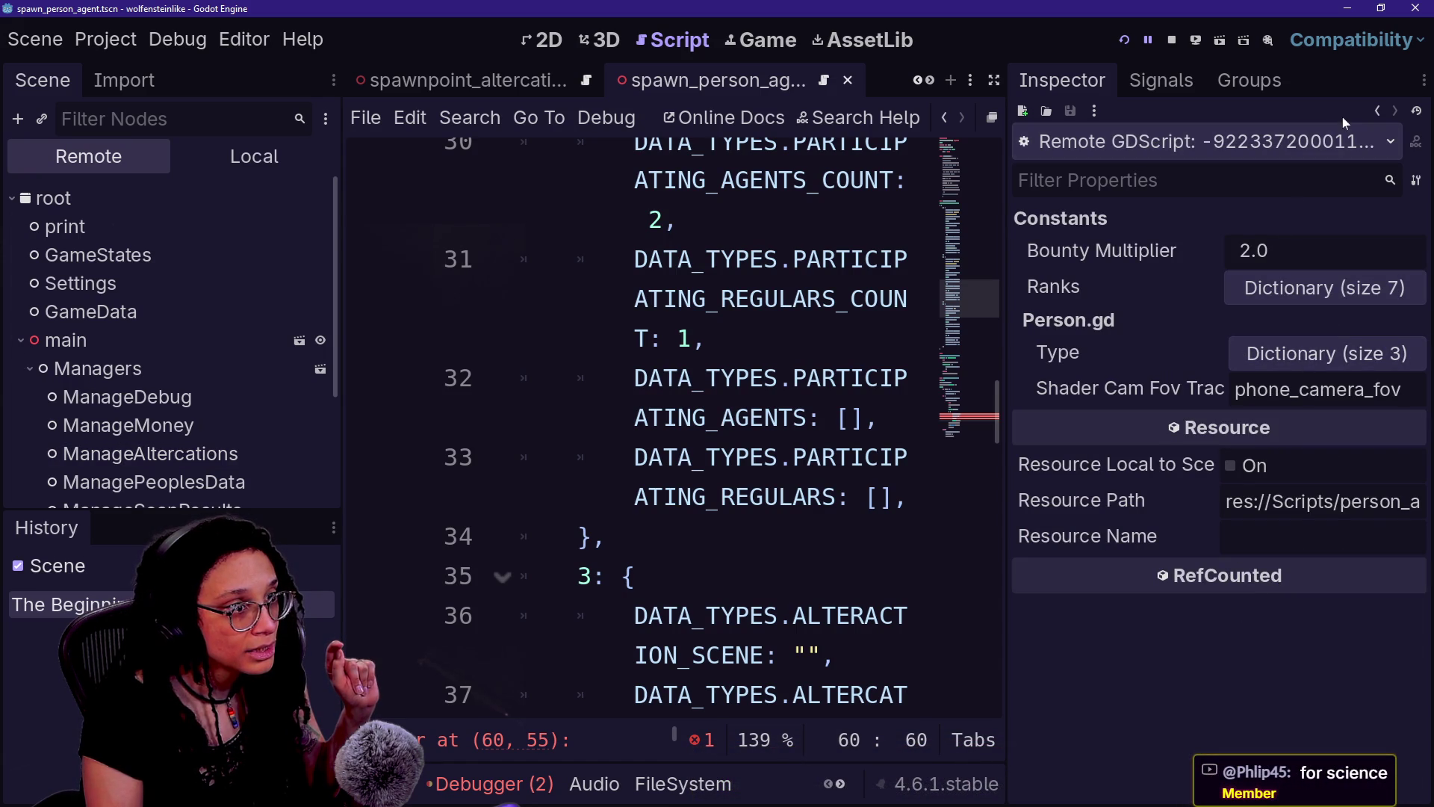
- Browse the Ranks and Type constants, then widen the Inspector to read res://Scripts/person_agent.gd
{"action": "left_click", "coordinate": [1168, 146]}
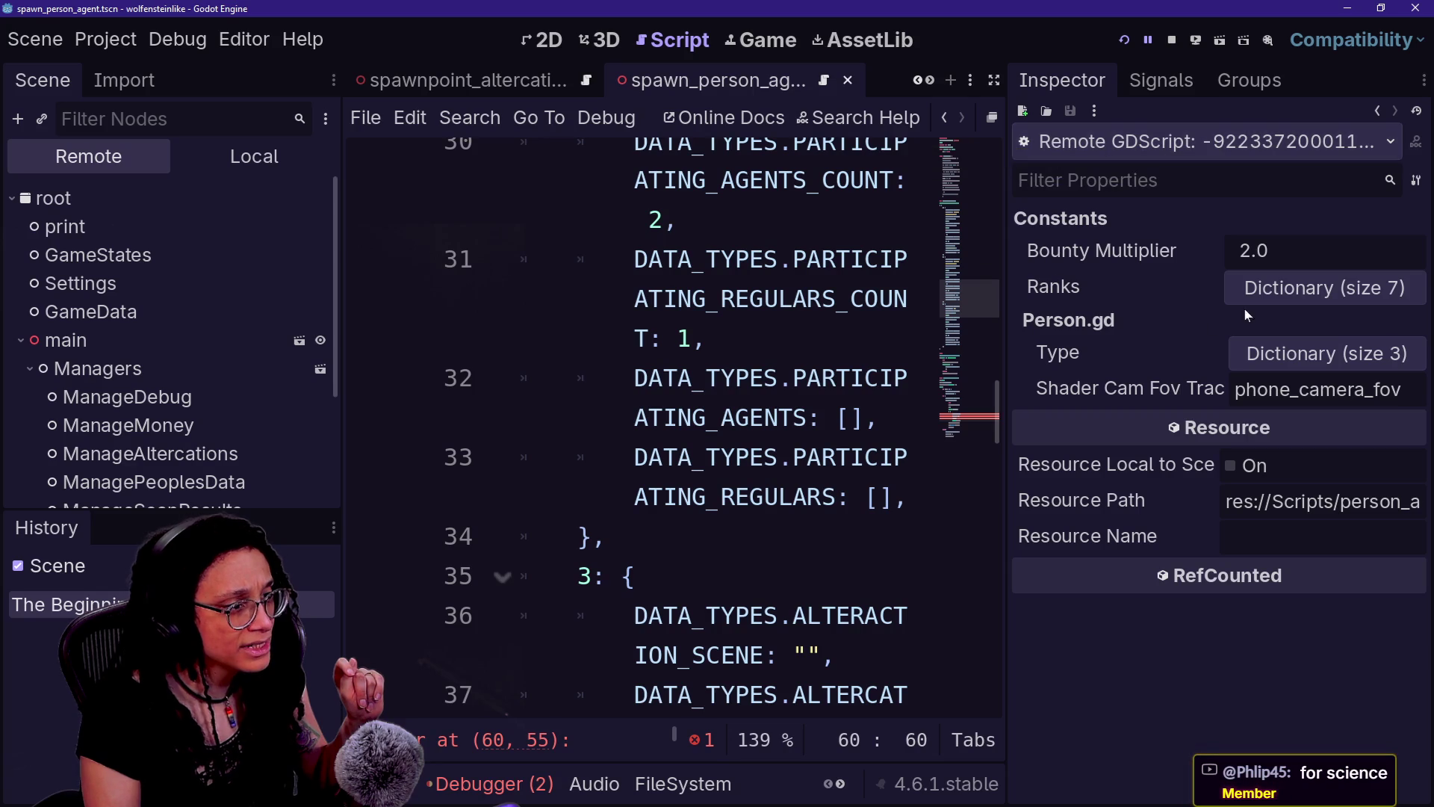
{"action": "left_click", "coordinate": [1261, 296]}
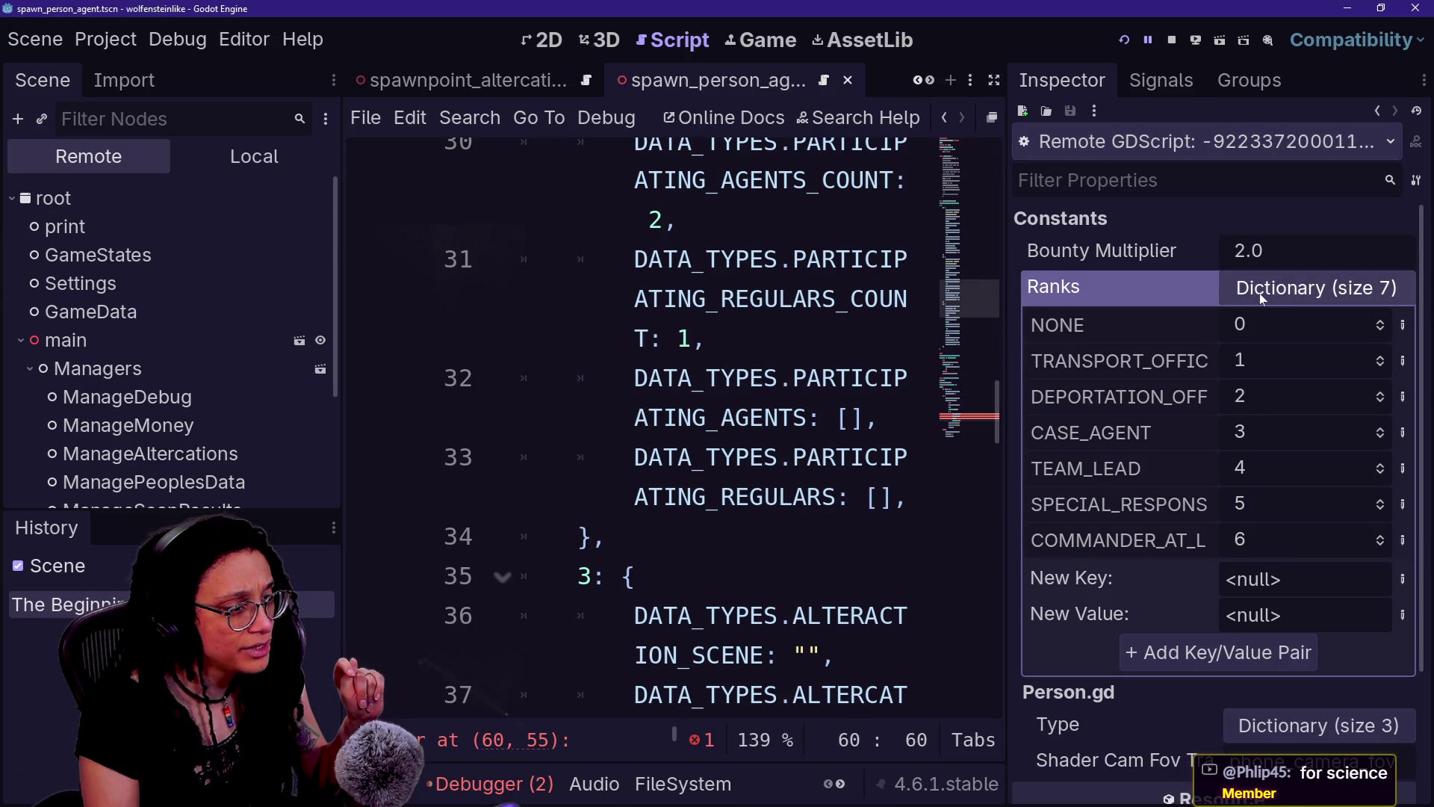
{"action": "left_click", "coordinate": [1261, 297]}
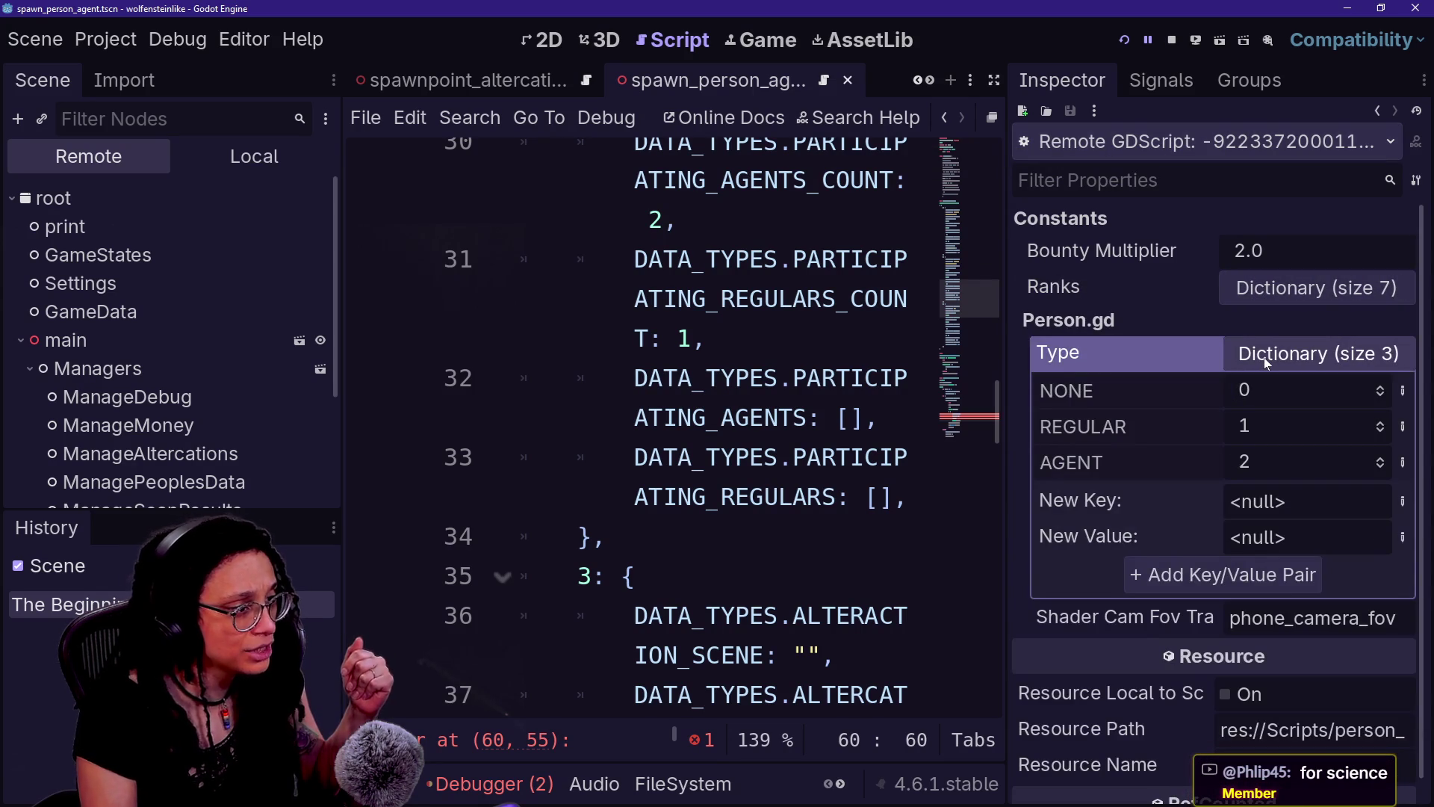
{"action": "left_click", "coordinate": [1265, 359]}
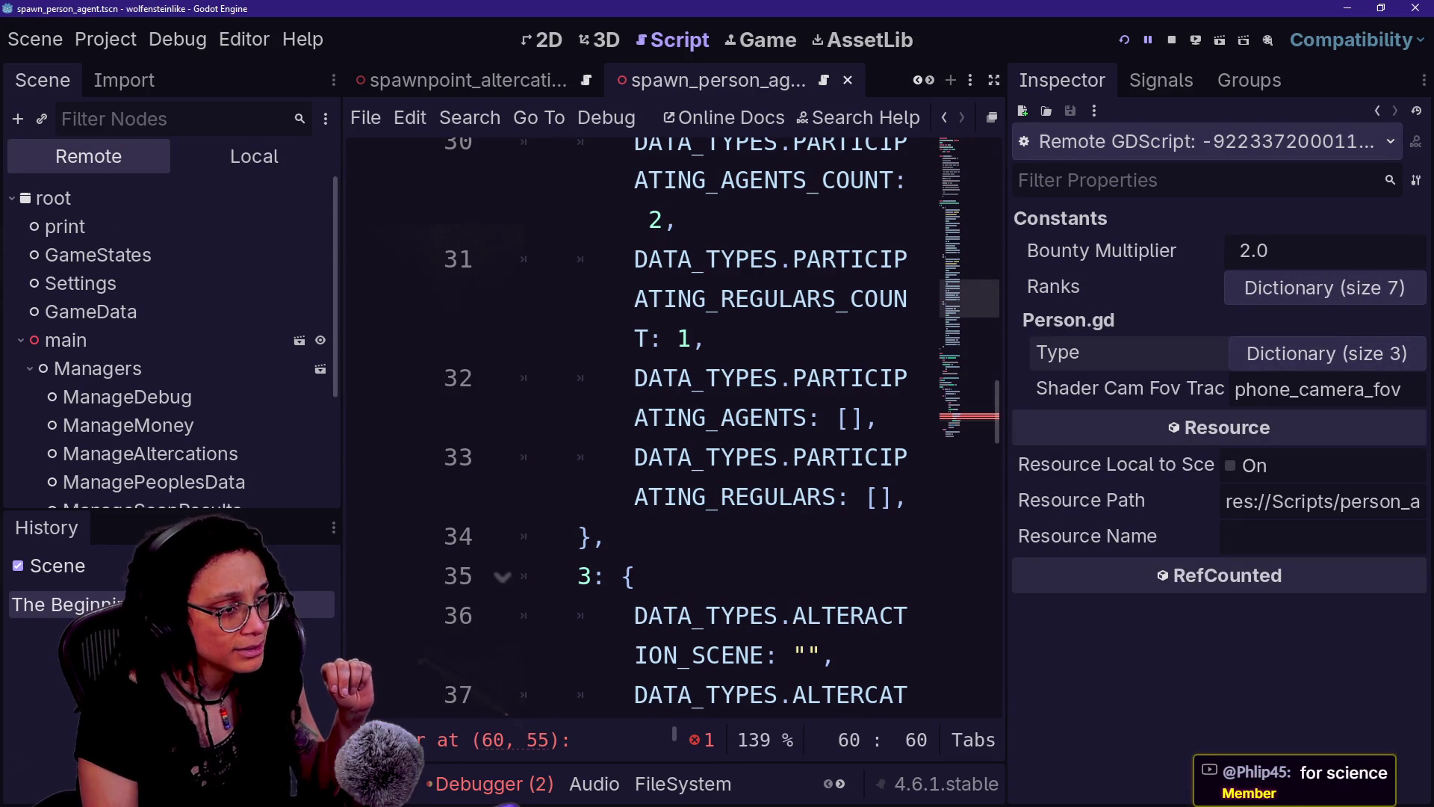
{"action": "left_click_drag", "start_coordinate": [1005, 490], "coordinate": [700, 519]}
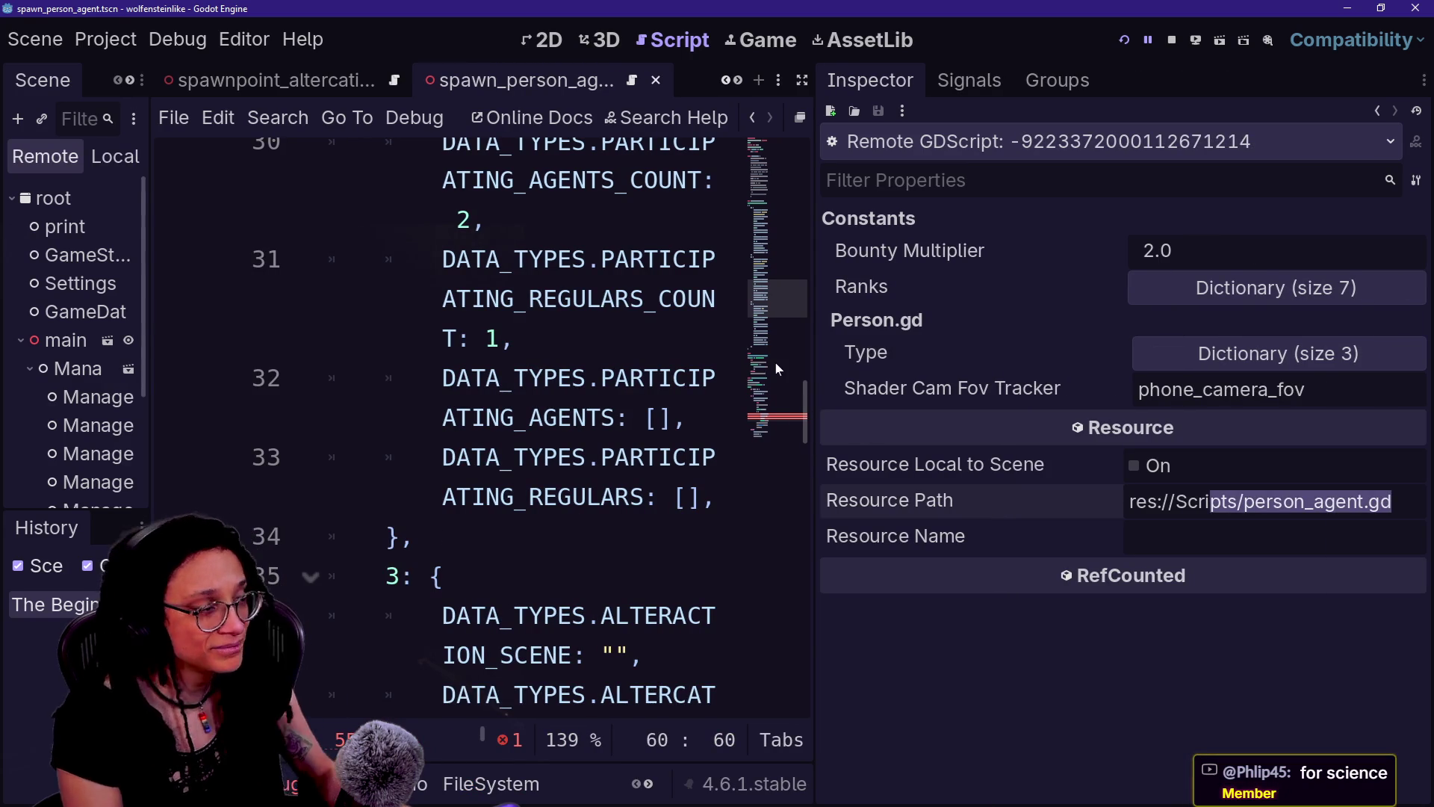
- Delete Person_Agent from line 23, leaving an empty agents list
{"action": "scroll", "coordinate": [803, 359], "scroll_direction": "up", "scroll_amount": 3}
{"action": "left_click_drag", "start_coordinate": [814, 358], "coordinate": [1267, 412]}
{"action": "left_click", "coordinate": [990, 439]}
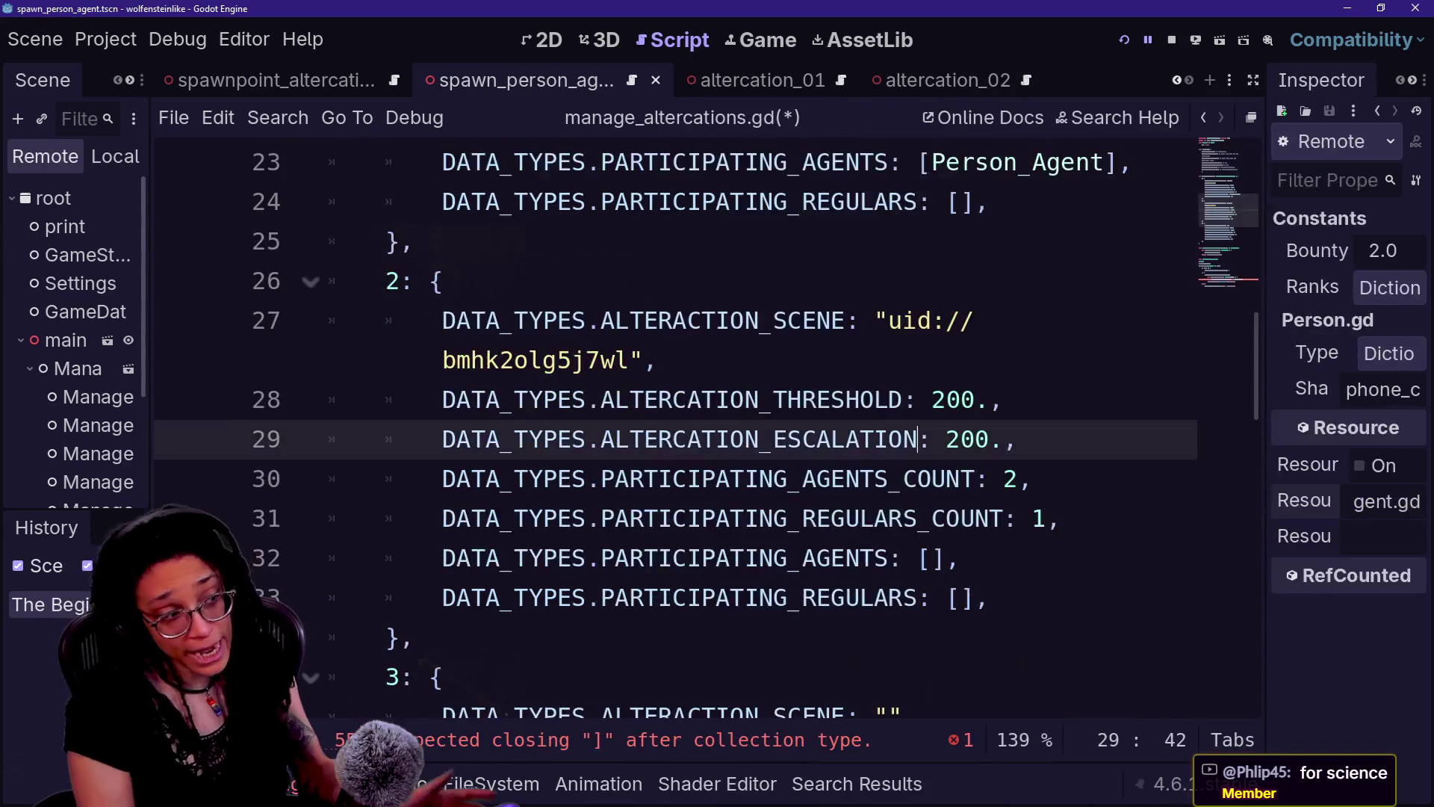
{"action": "scroll", "coordinate": [911, 478], "scroll_direction": "up", "scroll_amount": 3}
{"action": "double_click", "coordinate": [1016, 281]}
{"action": "key", "text": "BackSpace"}
{"action": "left_click_drag", "start_coordinate": [889, 241], "coordinate": [960, 281]}
{"action": "left_click", "coordinate": [986, 320]}
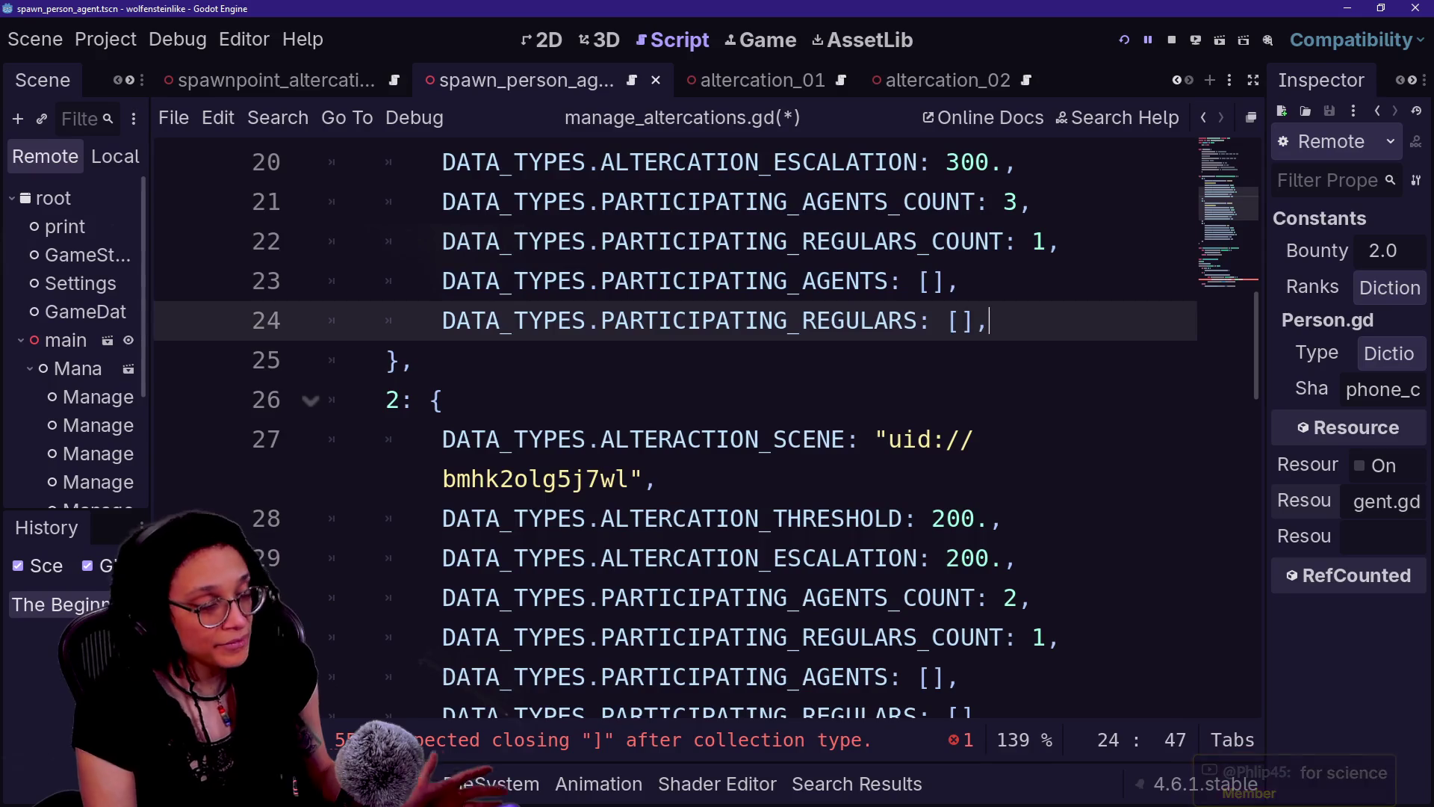
{"action": "scroll", "coordinate": [672, 373], "scroll_direction": "down", "scroll_amount": 12}
{"action": "scroll", "coordinate": [672, 373], "scroll_direction": "up", "scroll_amount": 2}
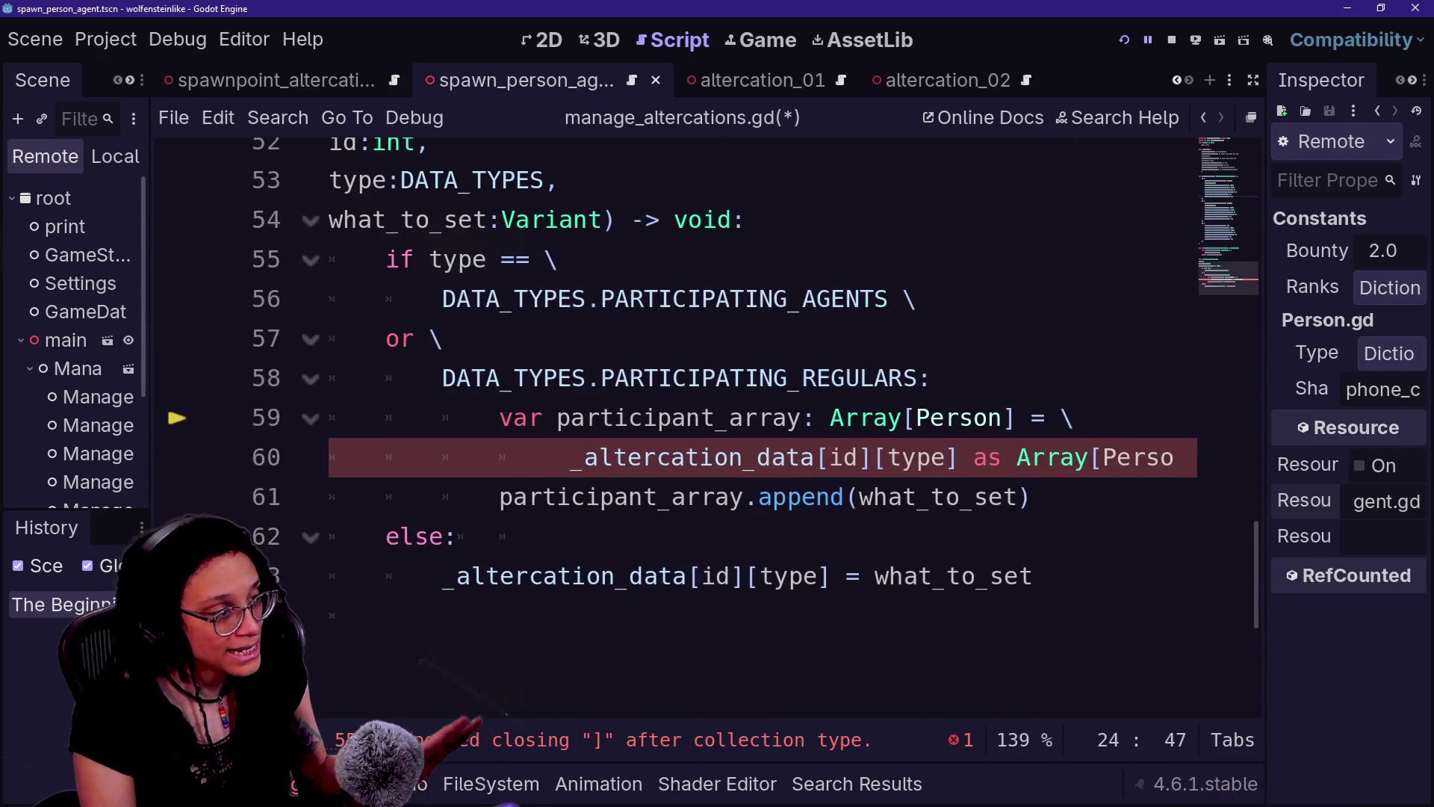
- Strip Person and the empty brackets so lines 59–60 use plain Array, then add a line
{"action": "double_click", "coordinate": [959, 418]}
{"action": "key", "text": "BackSpace"}
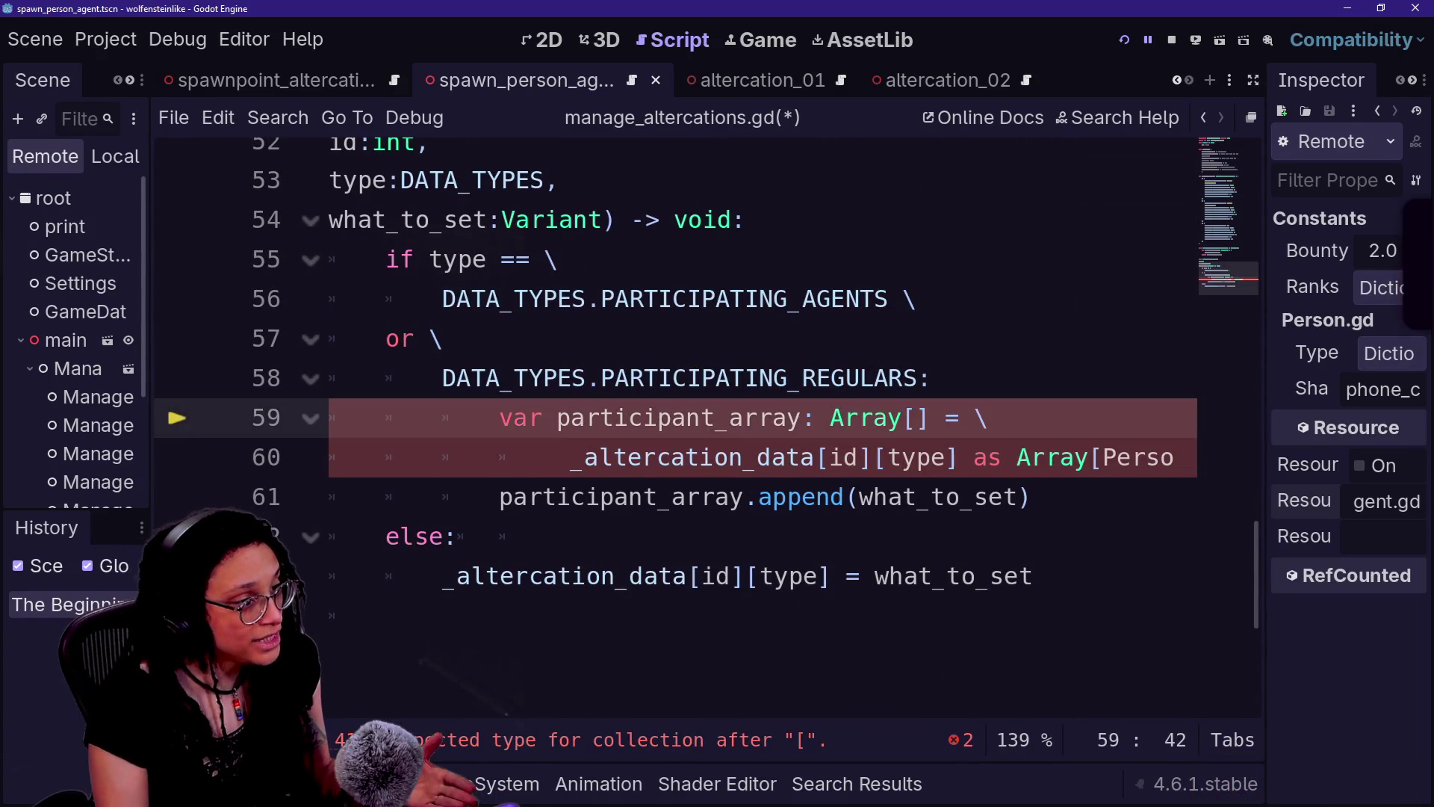
{"action": "double_click", "coordinate": [1139, 457]}
{"action": "key", "text": "BackSpace"}
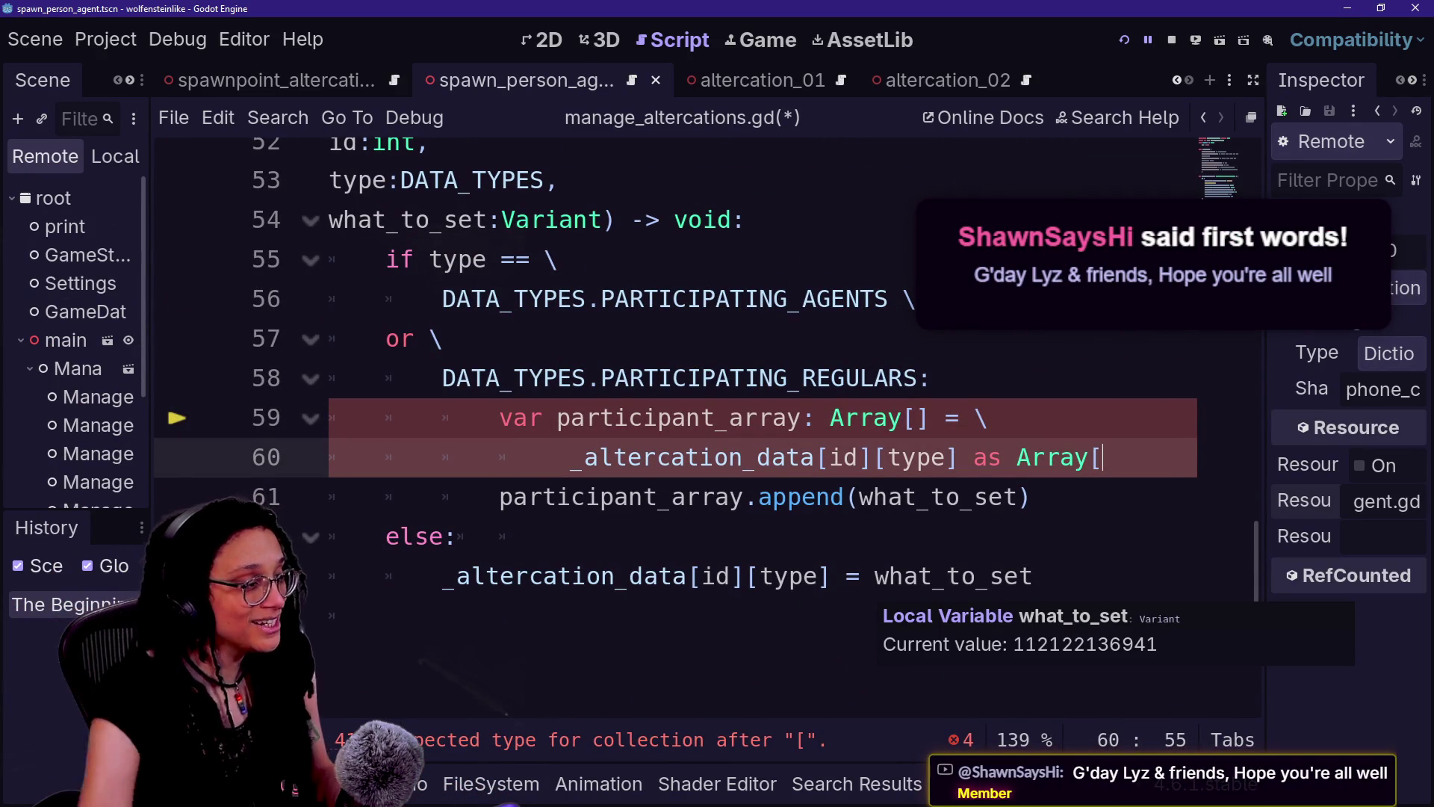
{"action": "type", "text": "["}
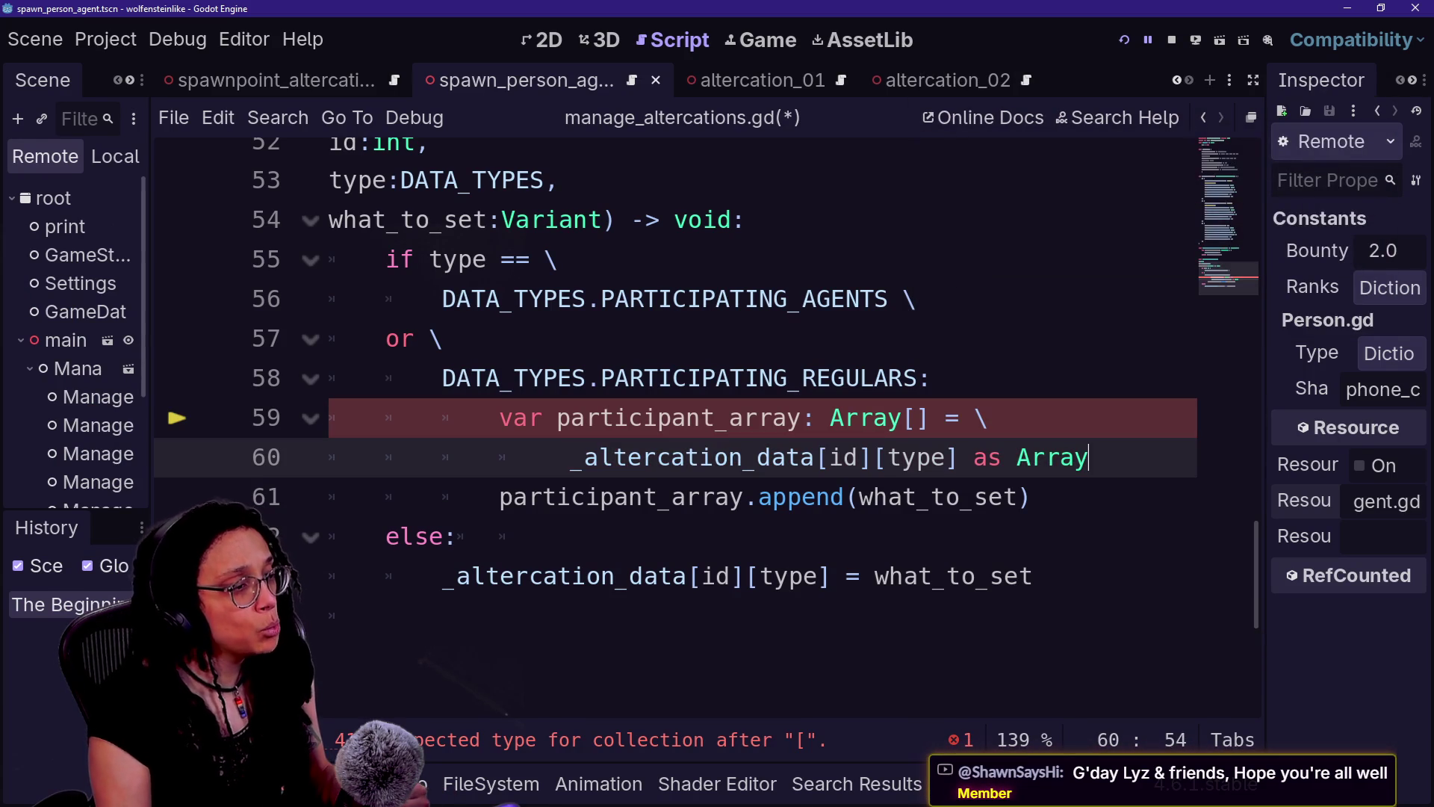
{"action": "key", "text": "Up"}
{"action": "key", "text": "End"}
{"action": "key", "text": "Left"}
{"action": "key", "text": "Left"}
{"action": "key", "text": "Left"}
{"action": "key", "text": "BackSpace"}
{"action": "key", "text": "BackSpace"}
{"action": "key", "text": "Down"}
{"action": "key", "text": "End"}
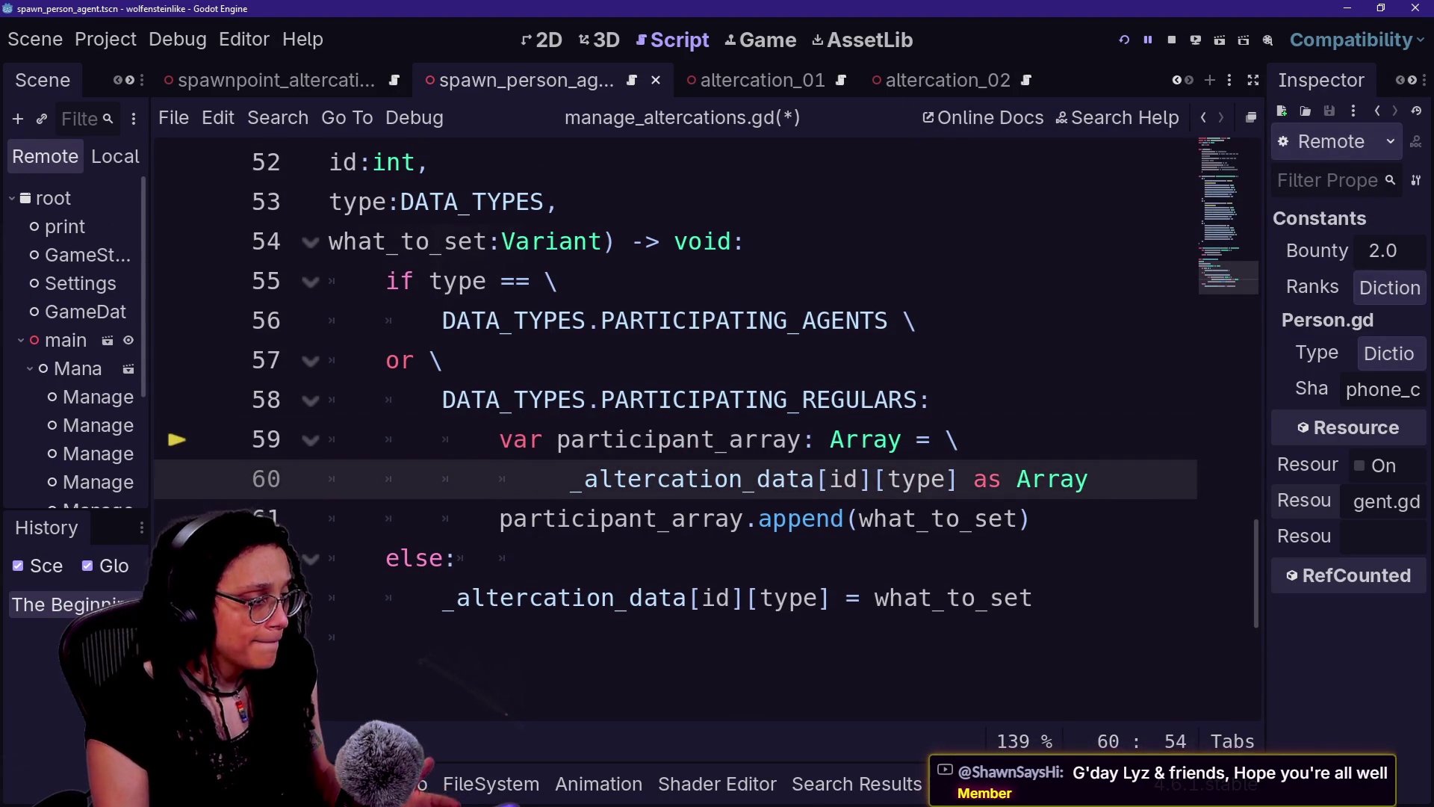
{"action": "key", "text": "Return"}
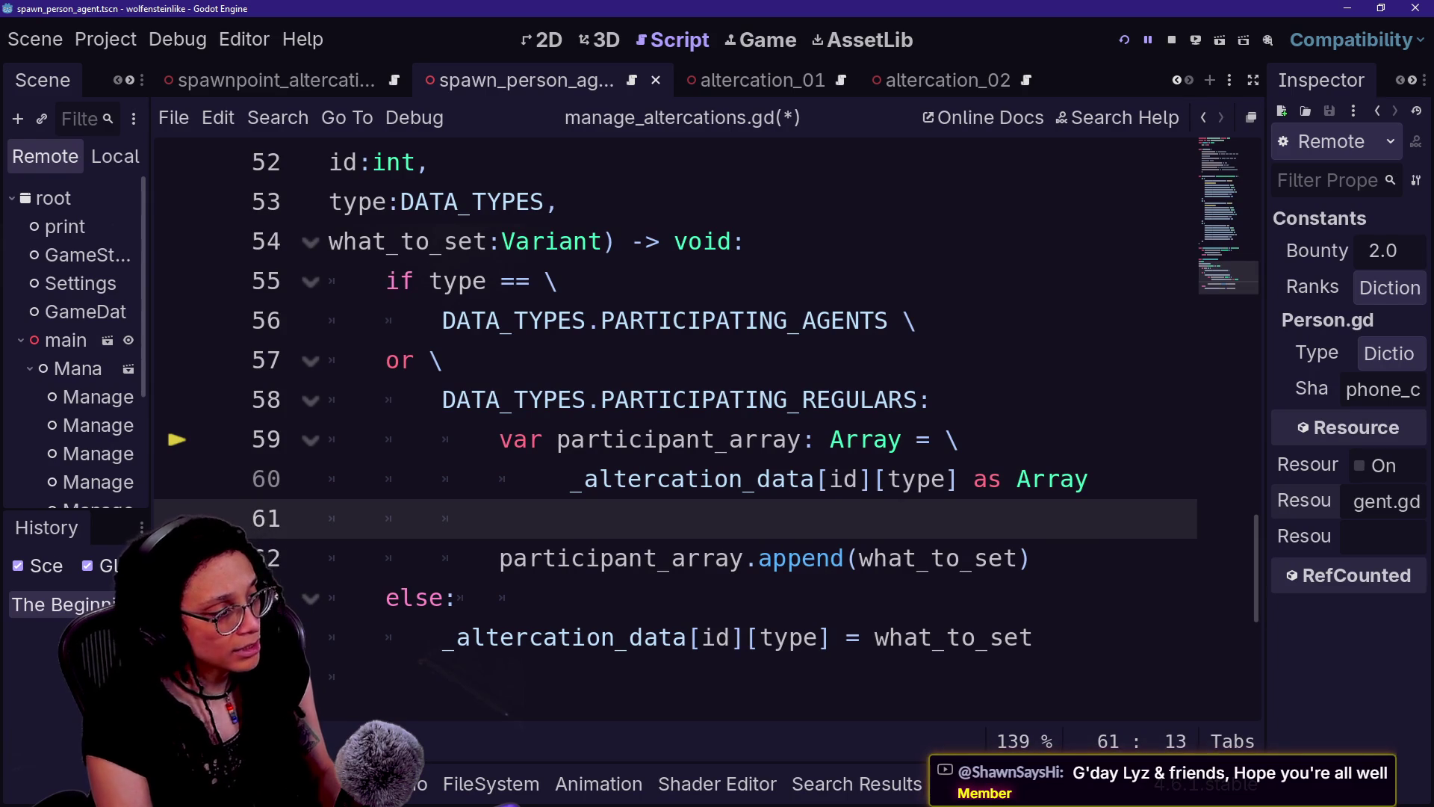
{"action": "type", "text": "for "}
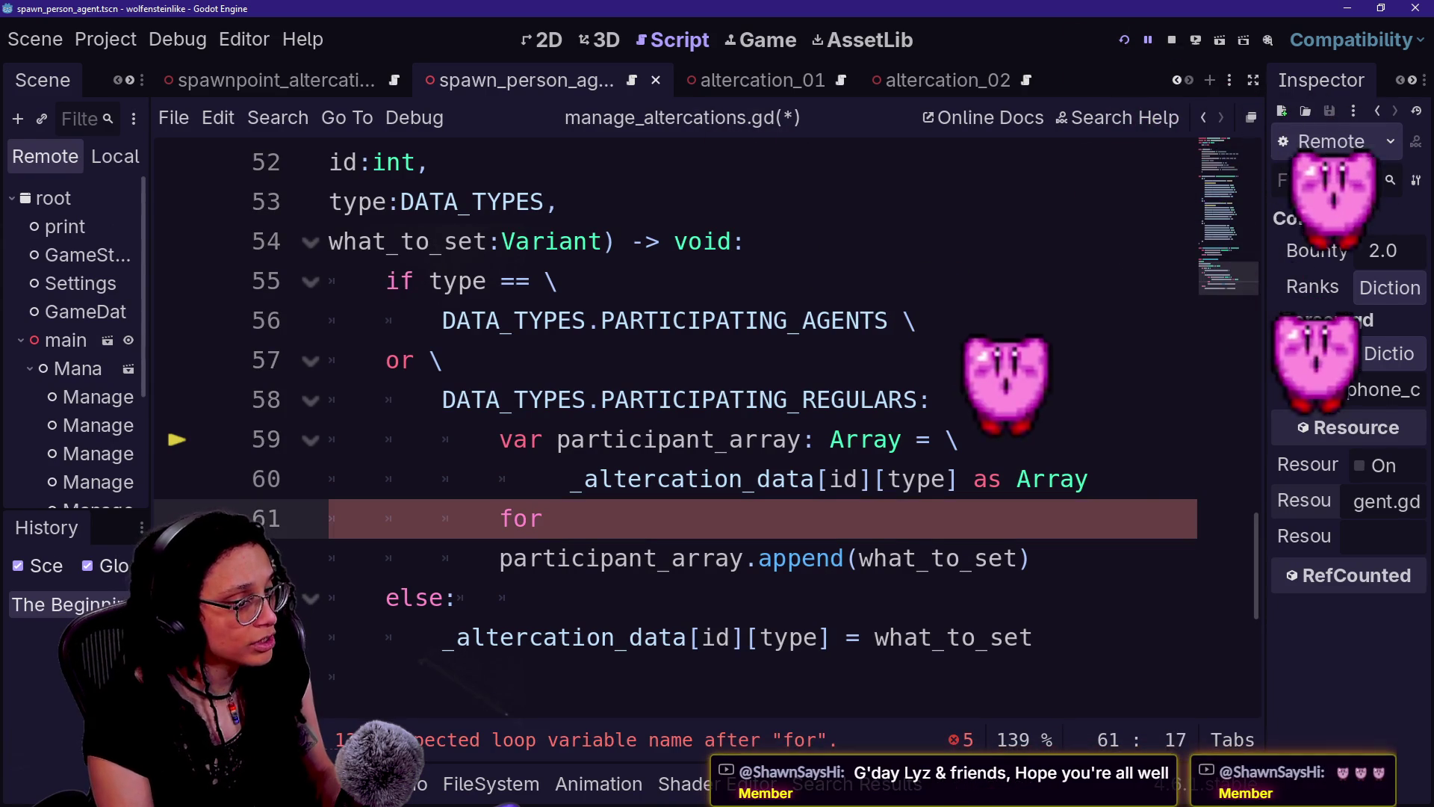
{"action": "type", "text": "every "}
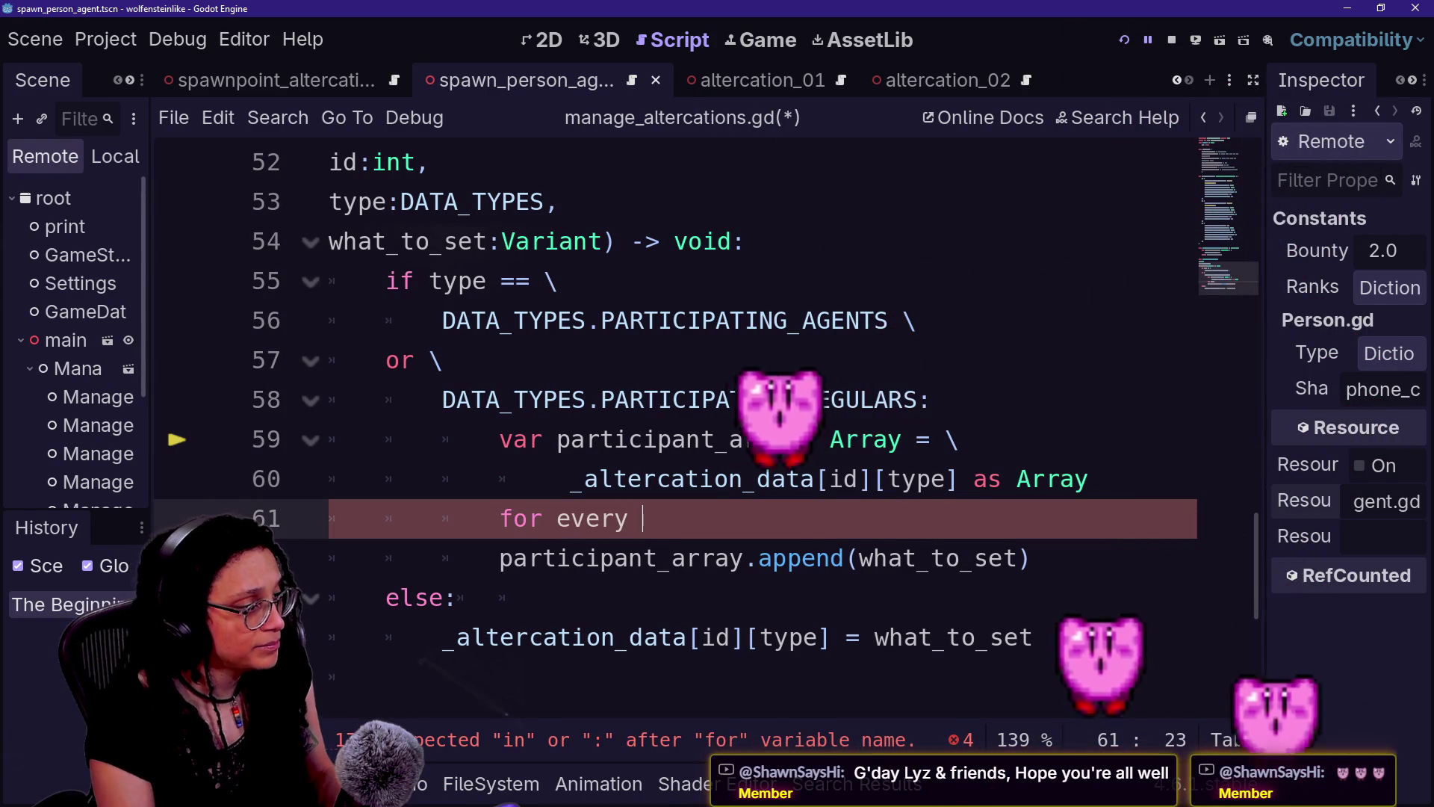
{"action": "type", "text": "iniggin thing i nthat"}
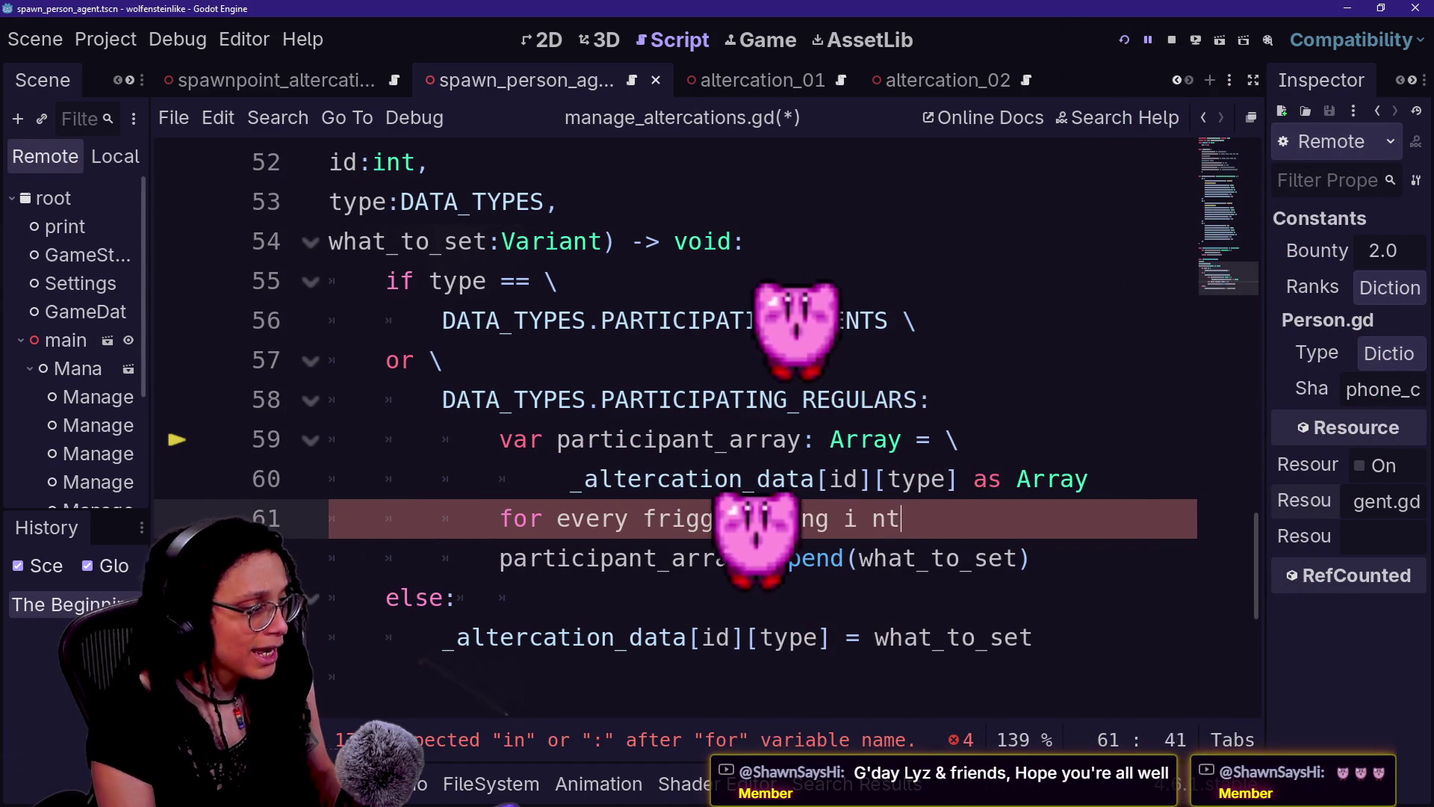
{"action": "key", "text": "BackSpace"}
{"action": "key", "text": "BackSpace"}
{"action": "key", "text": "BackSpace"}
{"action": "type", "text": "n "}
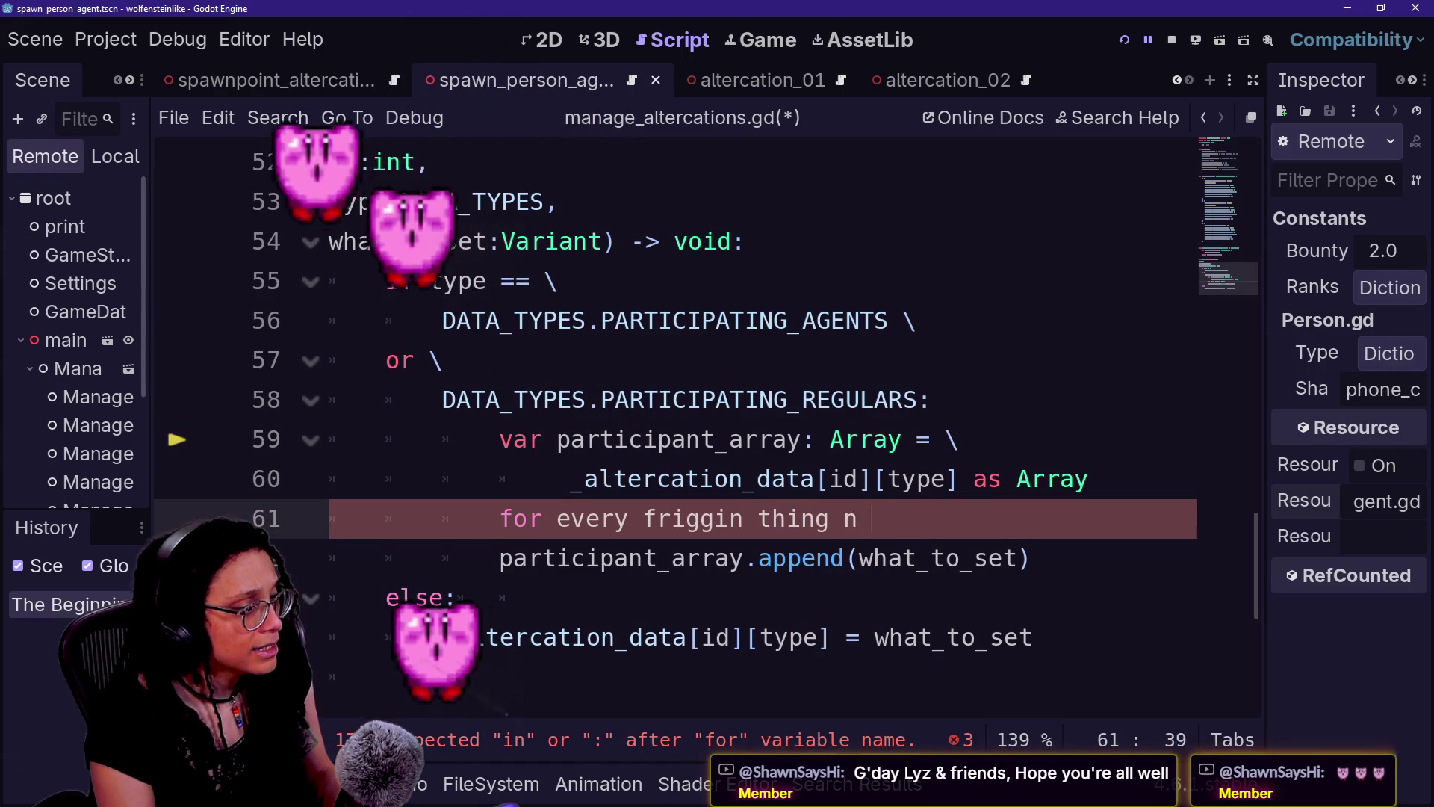
{"action": "key", "text": "BackSpace"}
{"action": "key", "text": "BackSpace"}
{"action": "type", "text": "in that array:"}
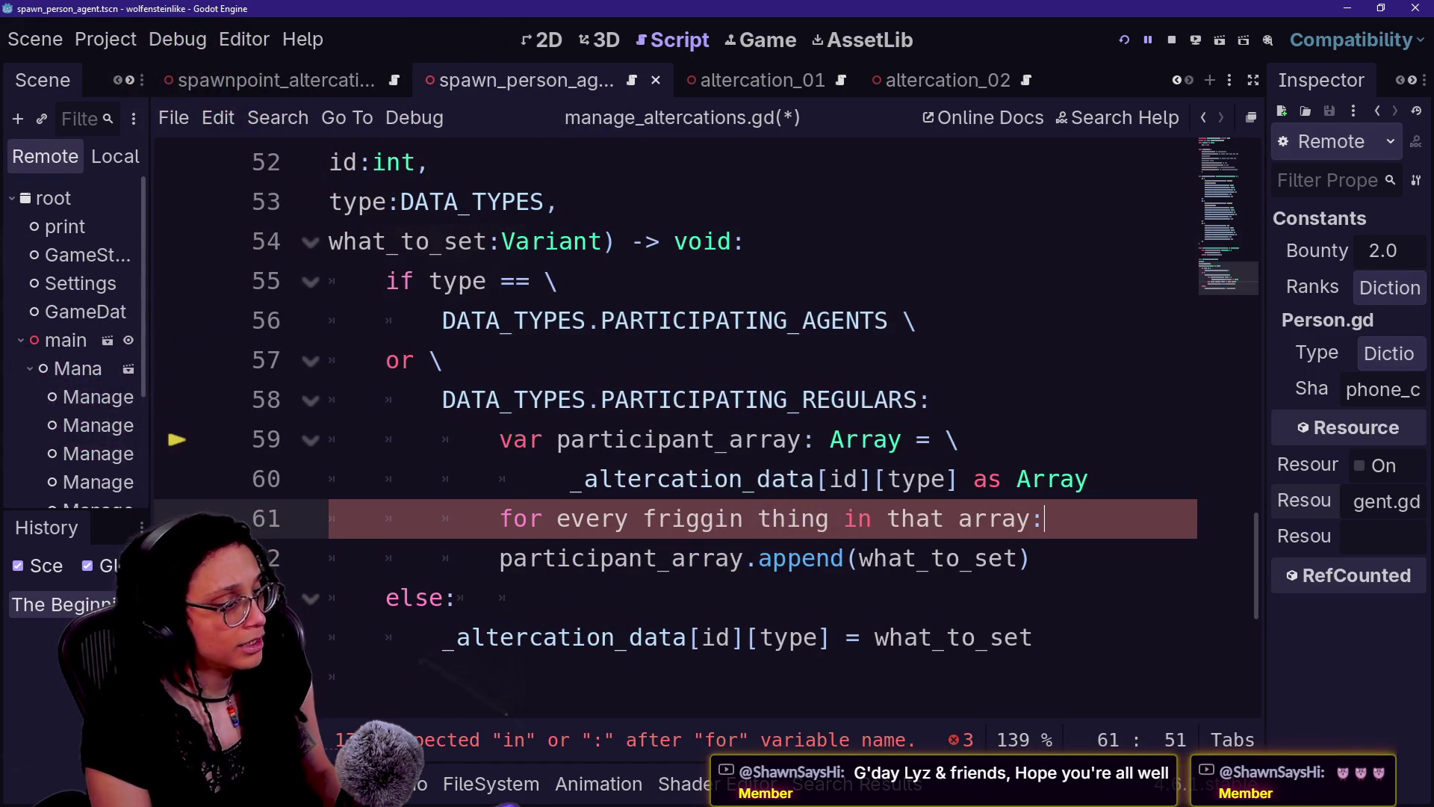
{"action": "key", "text": "Return"}
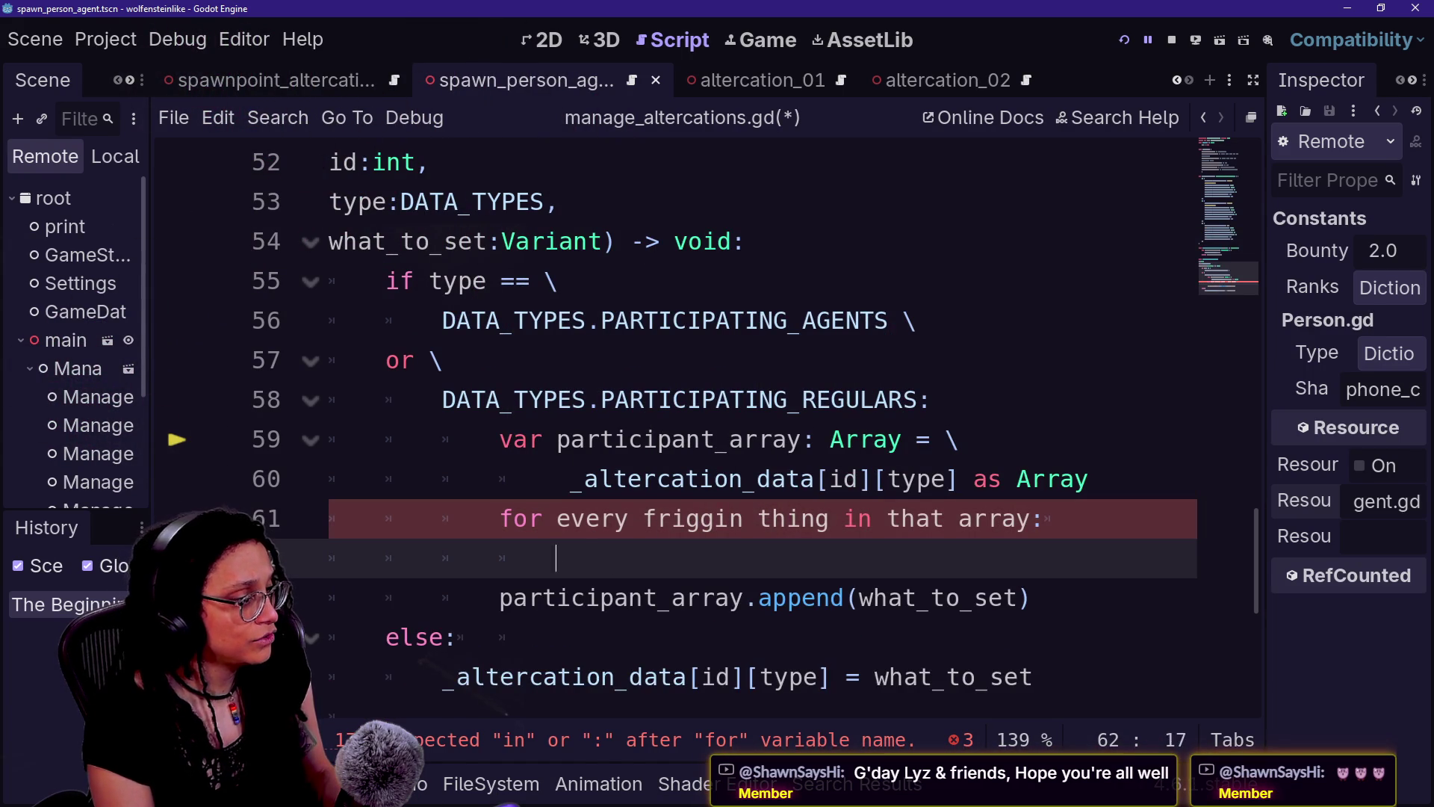
{"action": "type", "text": "is t"}
{"action": "type", "text": "ery frig"}
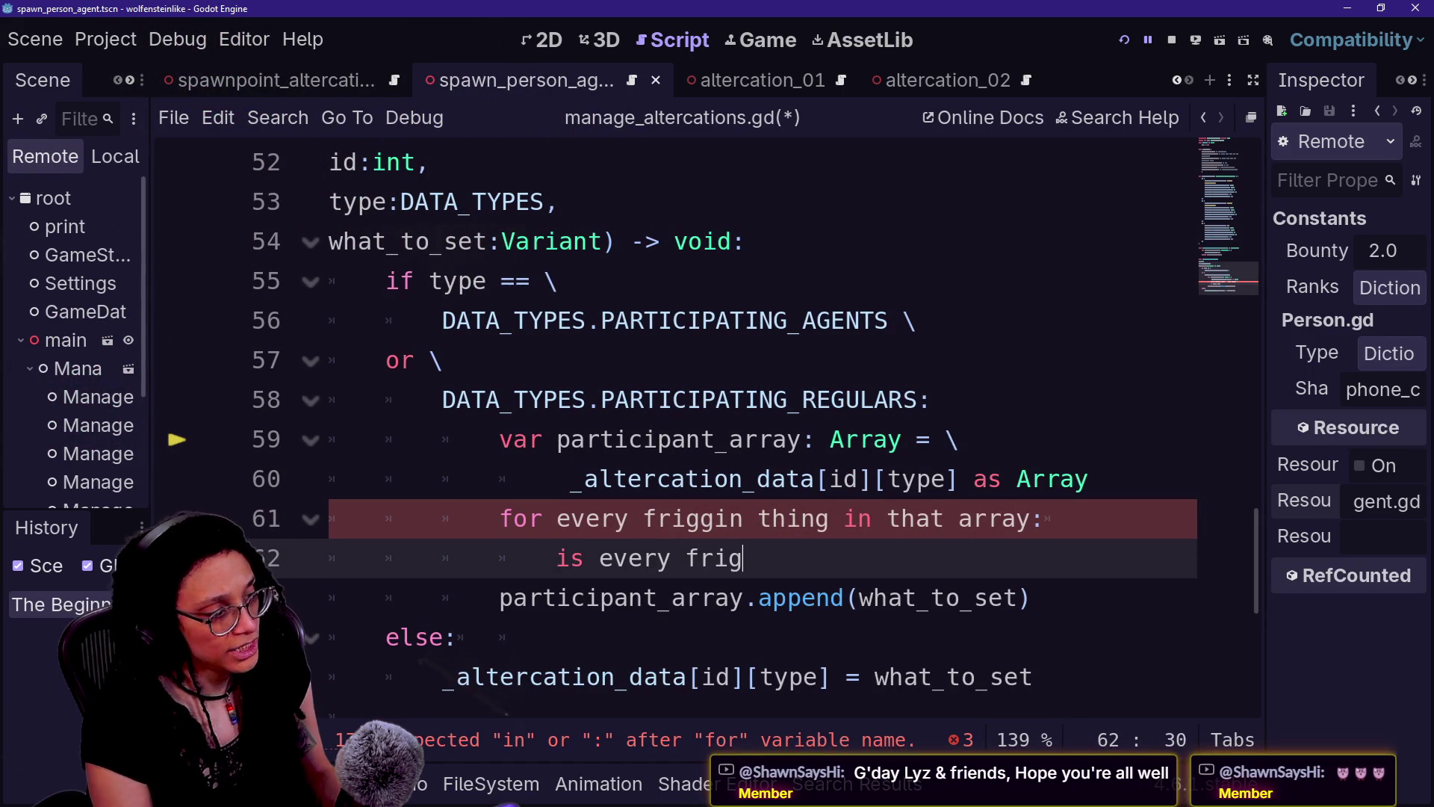
{"action": "type", "text": "gin thing a Pe"}
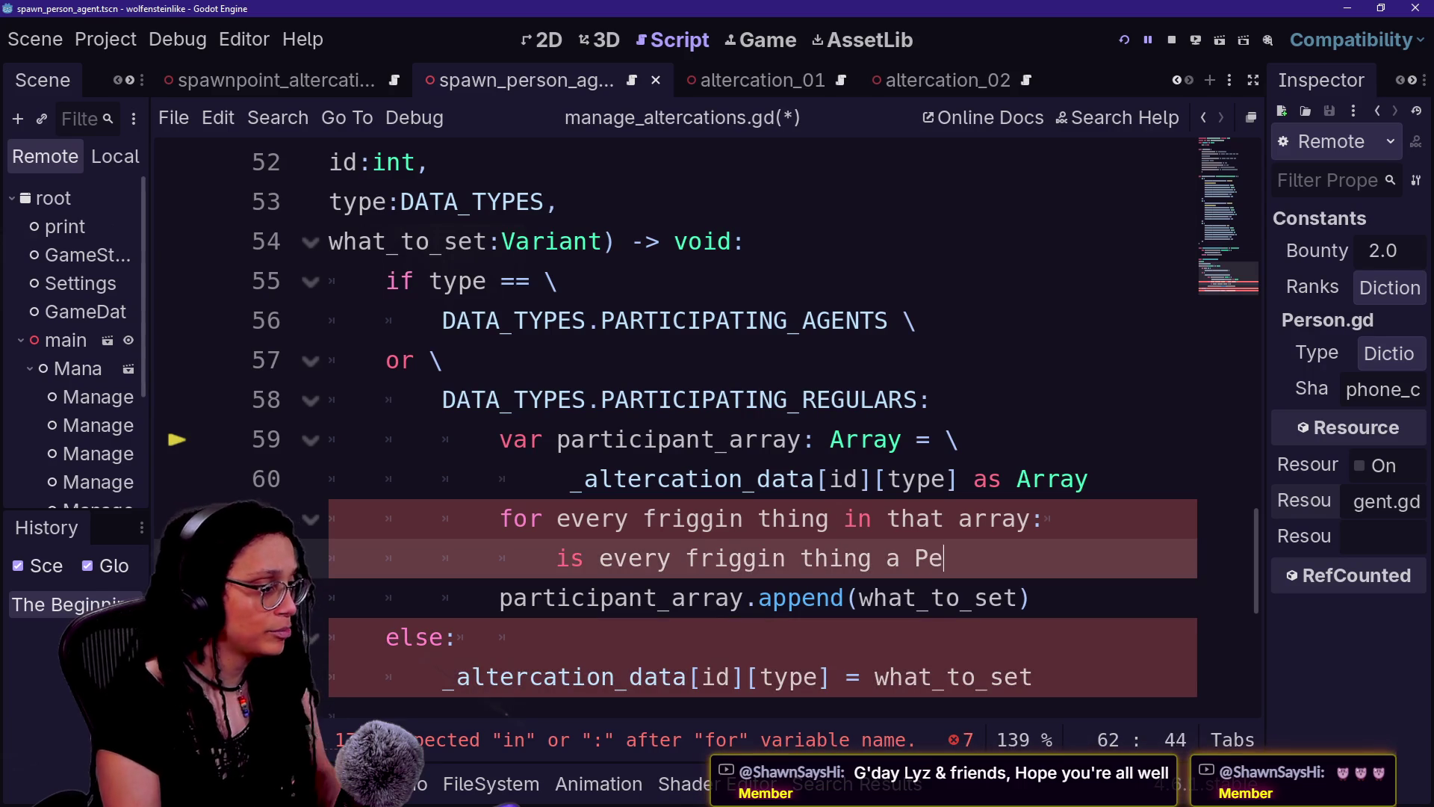
{"action": "type", "text": "rson"}
{"action": "key", "text": "Return"}
{"action": "type", "text": "if not this is bad"}
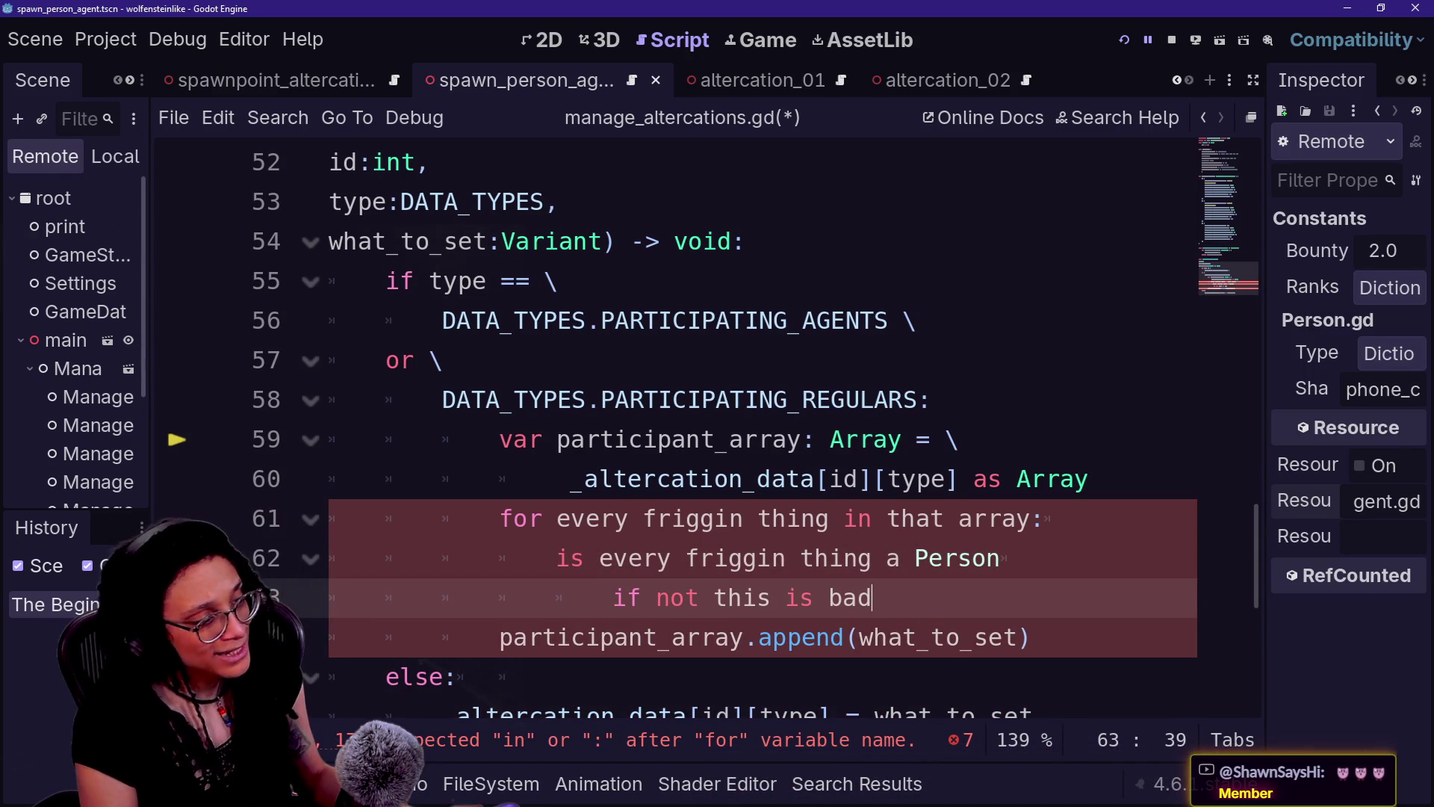
{"action": "key", "text": "shift+Up"}
{"action": "key", "text": "shift+Up"}
{"action": "key", "text": "shift+Up"}
{"action": "key", "text": "shift+End"}
{"action": "key", "text": "BackSpace"}
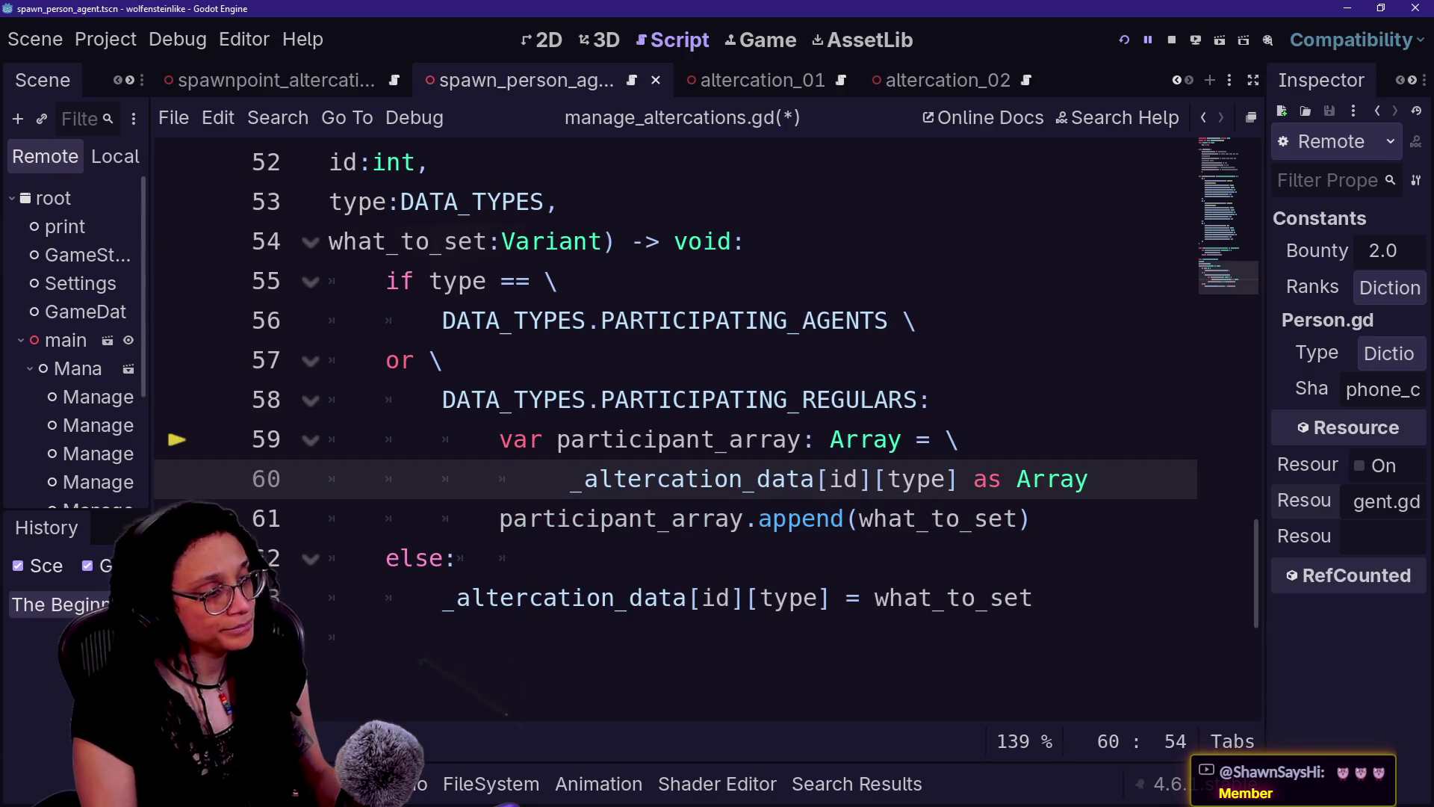
{"action": "left_click", "coordinate": [1124, 40]}
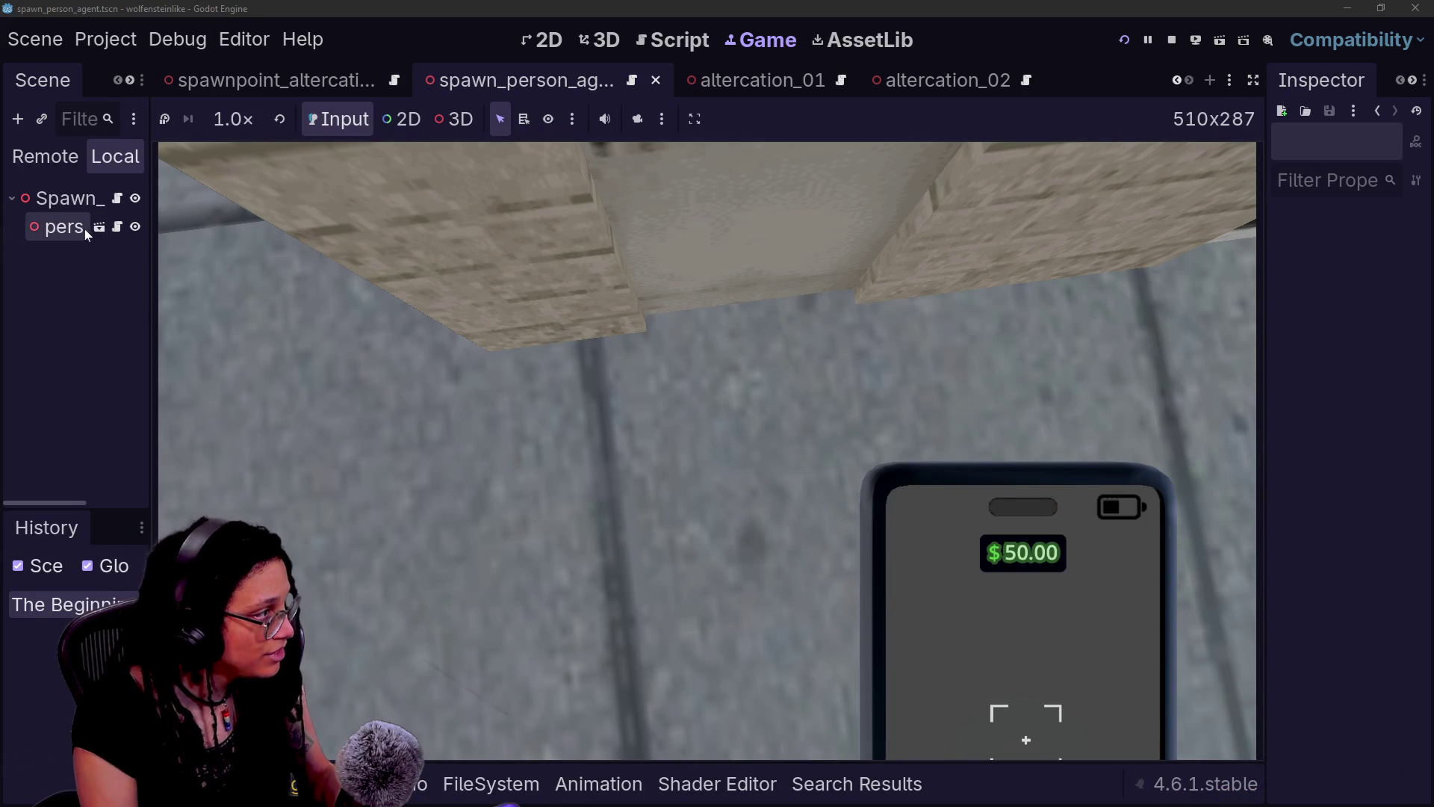
- Show the running game's remote node tree and select Managers > ManageAltercations
{"action": "left_click_drag", "start_coordinate": [149, 164], "coordinate": [326, 165]}
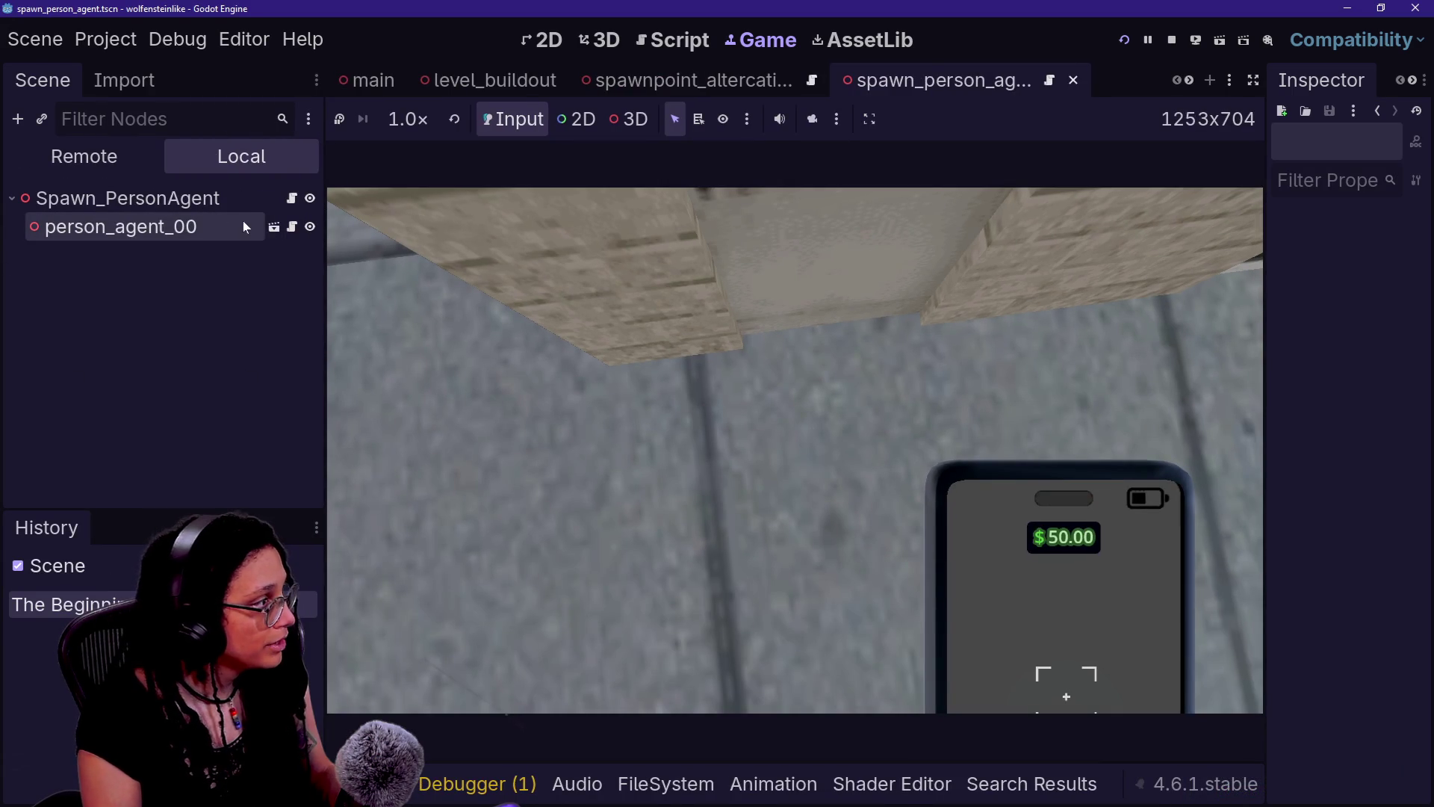
{"action": "left_click", "coordinate": [146, 156]}
{"action": "left_click", "coordinate": [81, 378]}
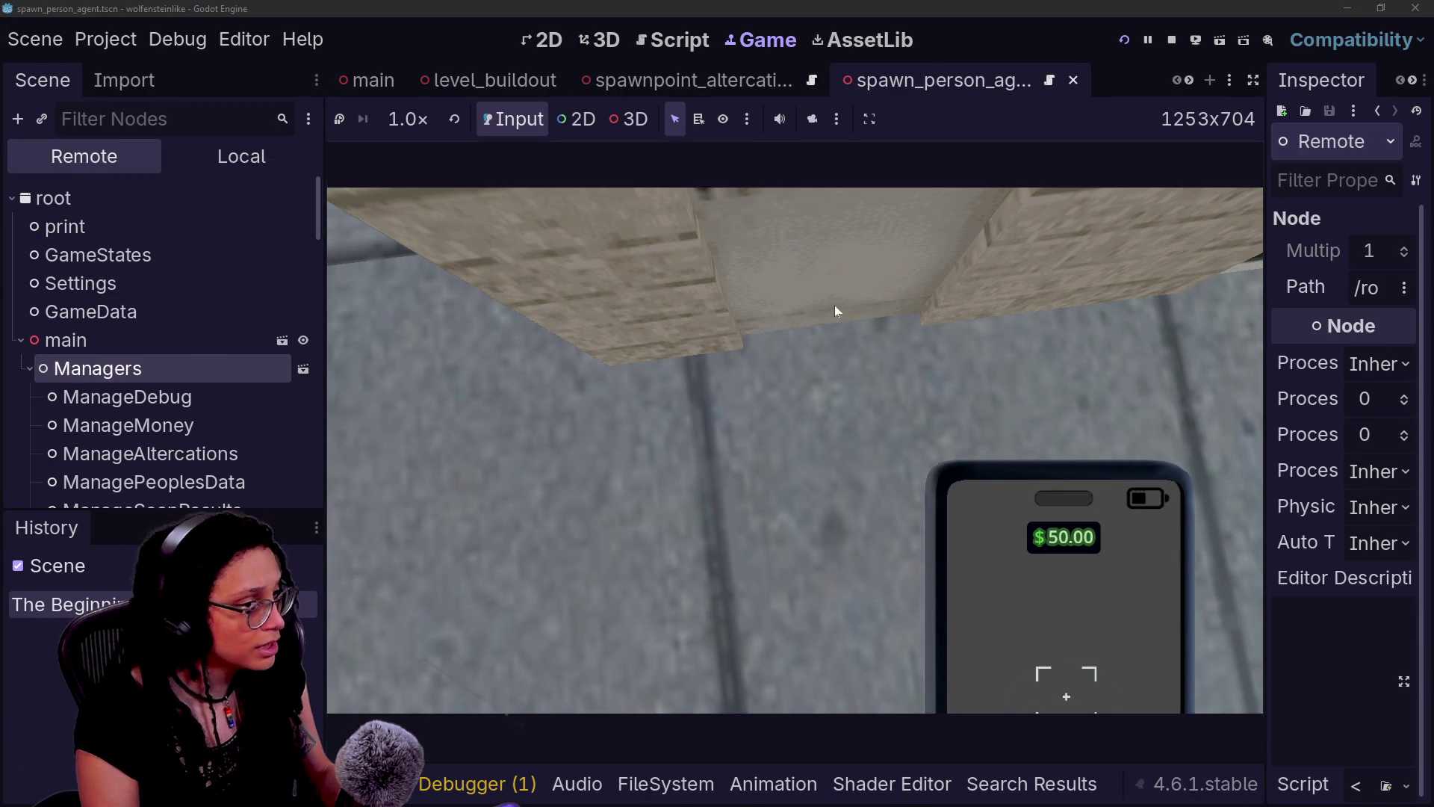
{"action": "left_click", "coordinate": [149, 453]}
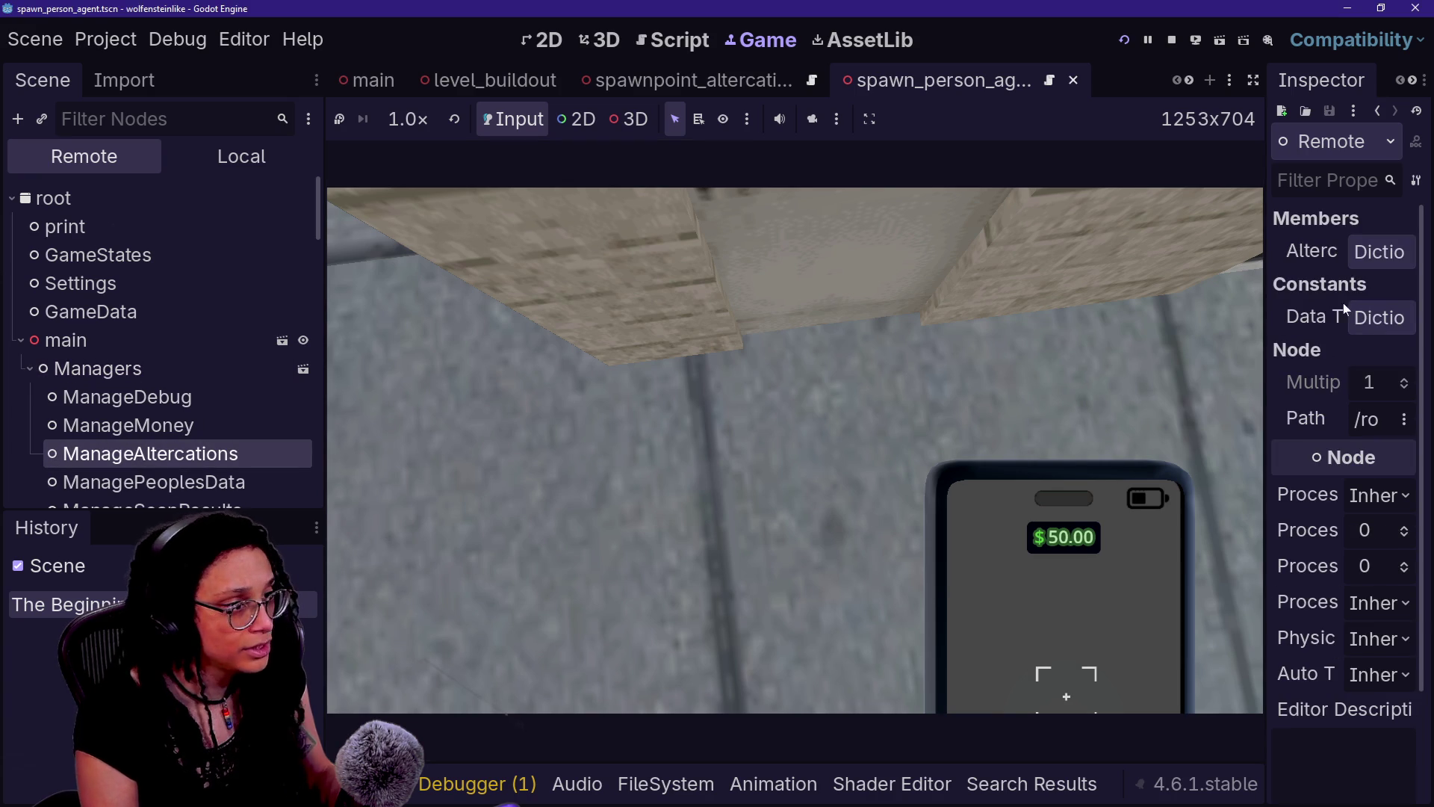
- Expand Altercation Data > 1 to reveal its three-object array and inspect the first participant
{"action": "left_click_drag", "start_coordinate": [1264, 302], "coordinate": [960, 303]}
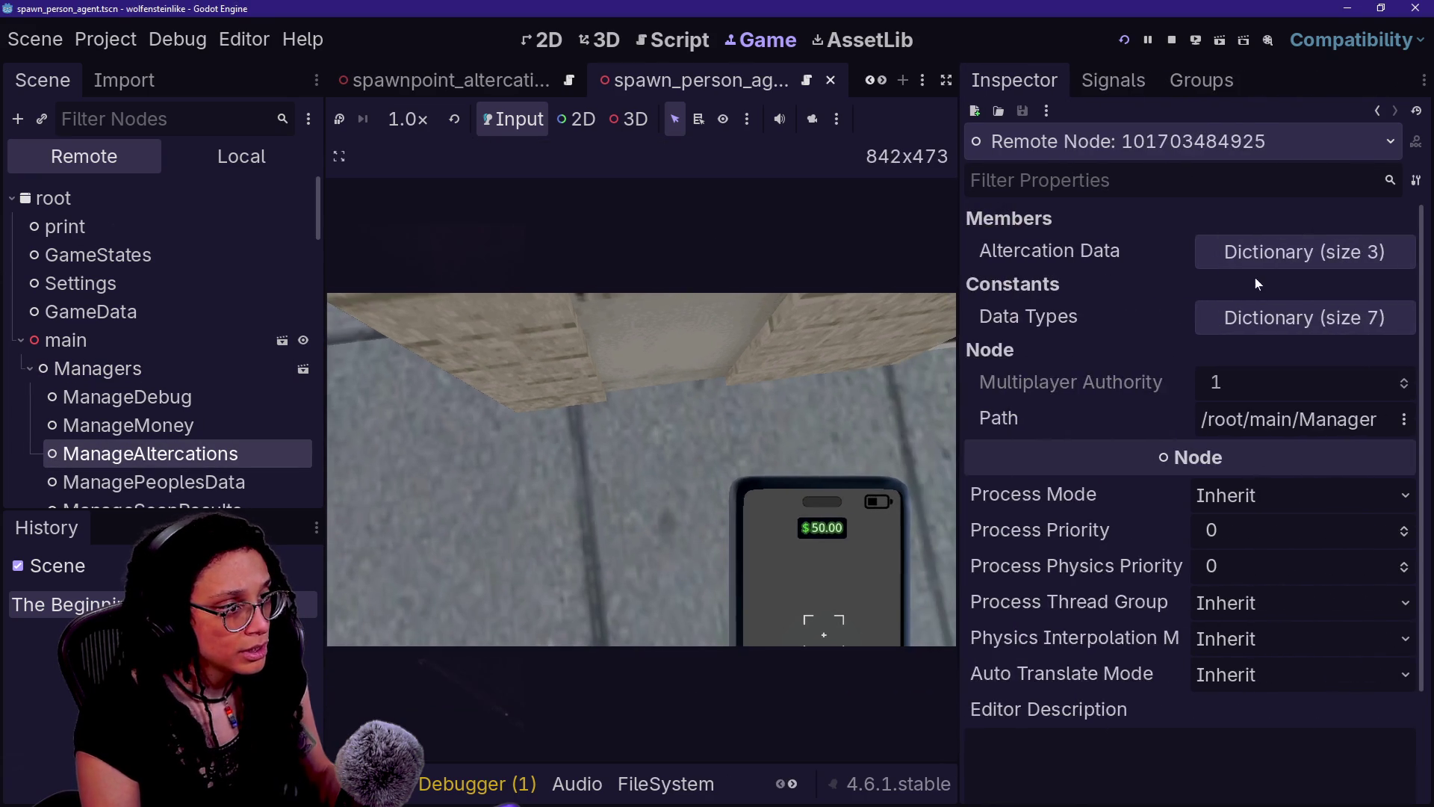
{"action": "left_click", "coordinate": [1257, 255]}
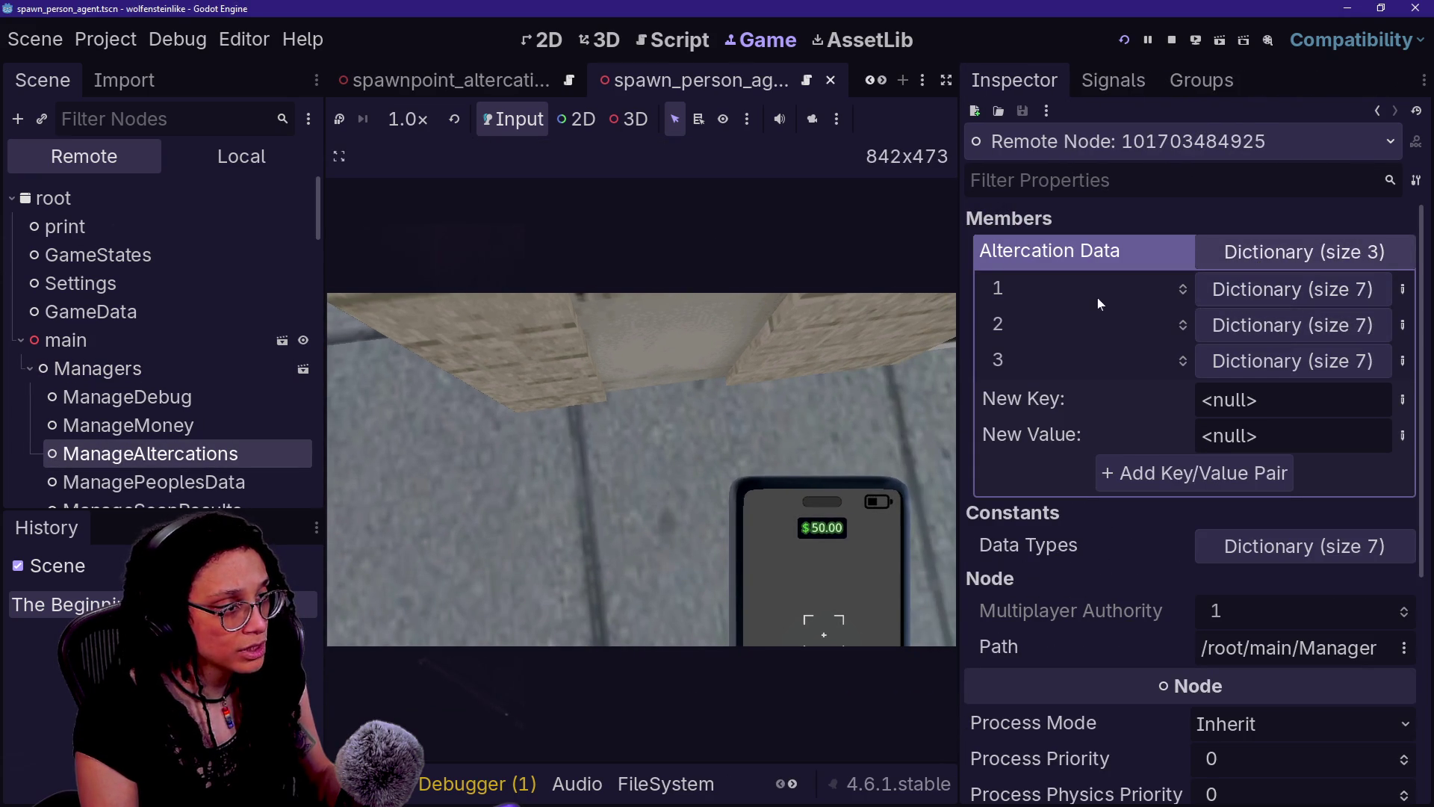
{"action": "left_click", "coordinate": [1334, 289]}
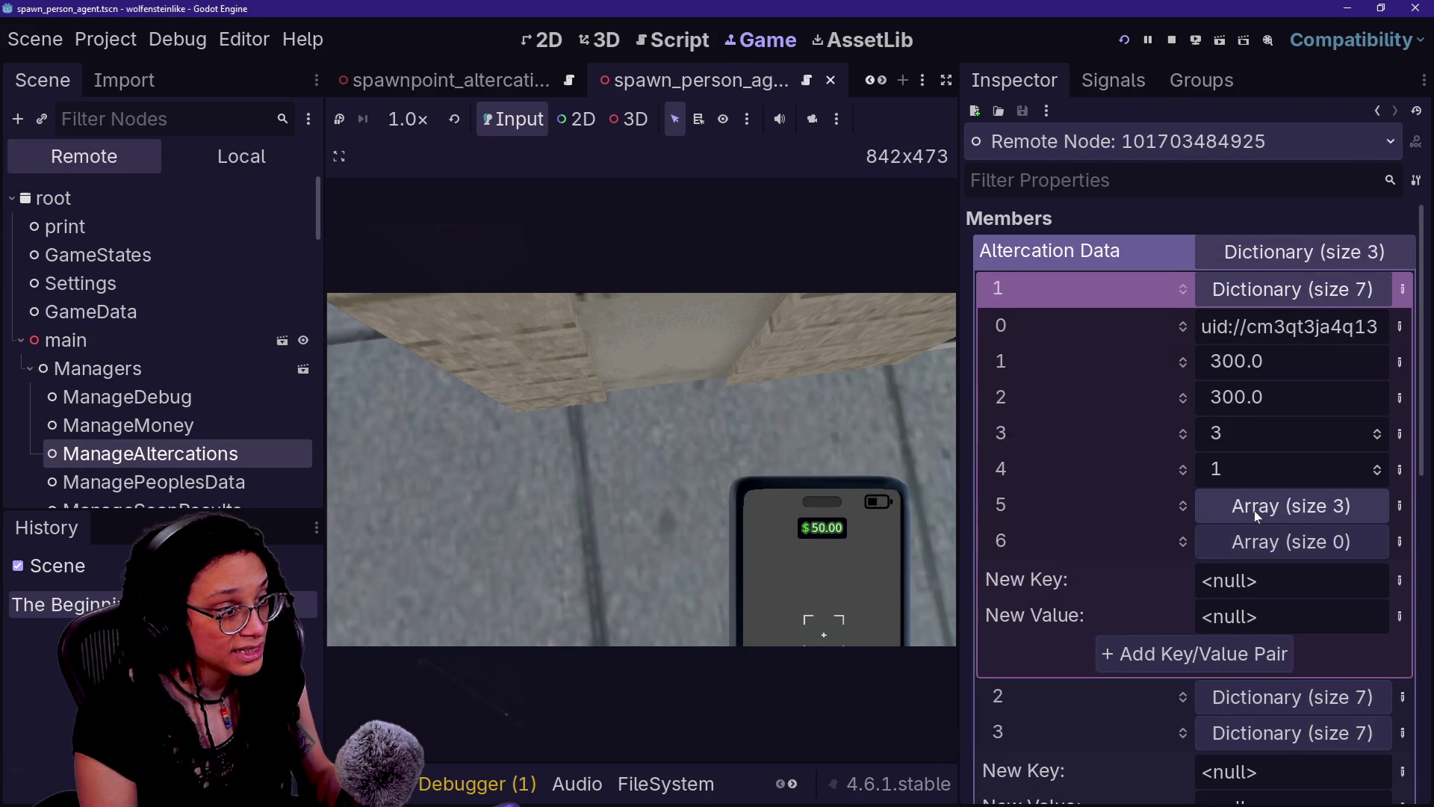
{"action": "left_click", "coordinate": [1289, 512]}
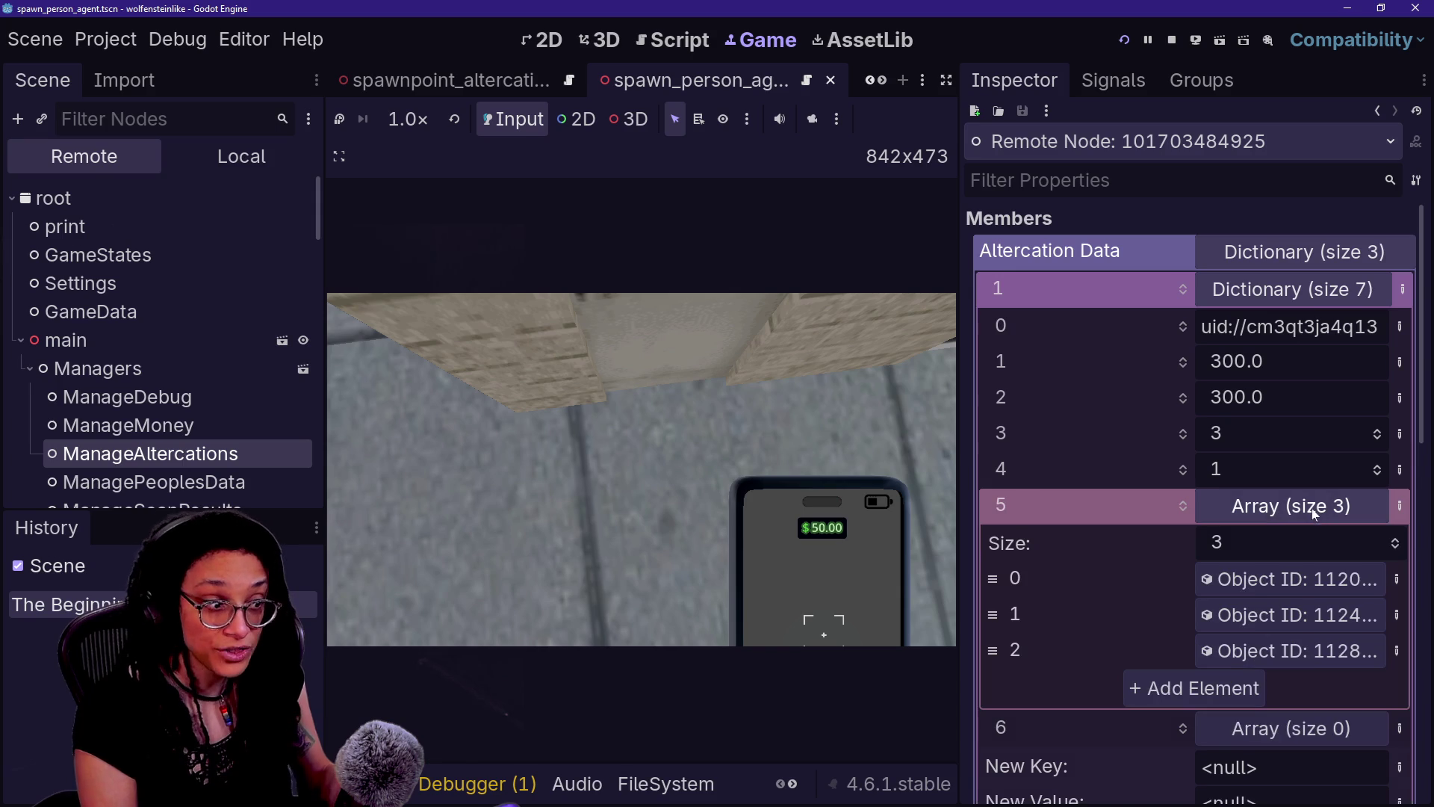
{"action": "left_click", "coordinate": [1214, 590]}
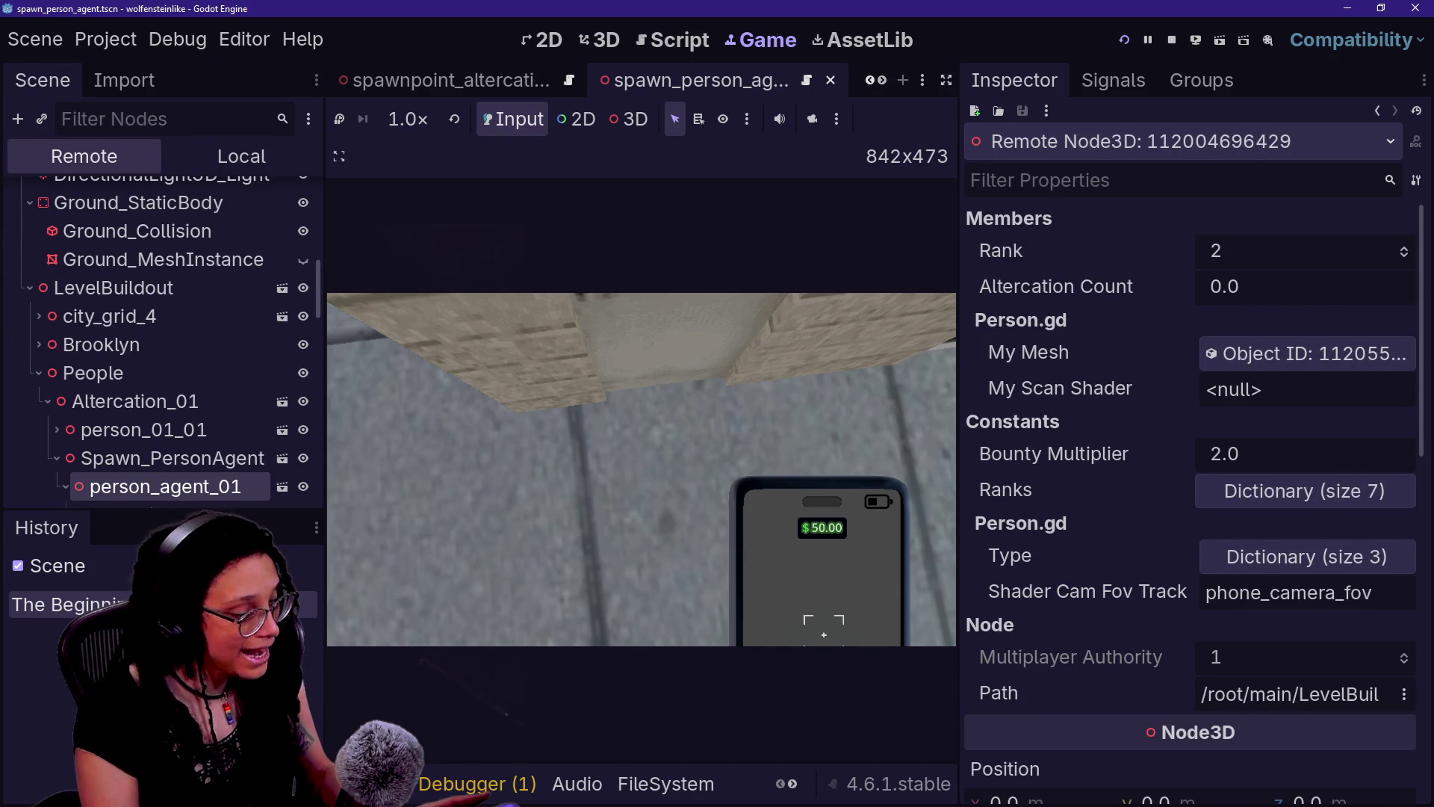
- Return to ManageAltercations, re-expand entry 1's three-participant array, then stop the game
{"action": "left_click", "coordinate": [1377, 111]}
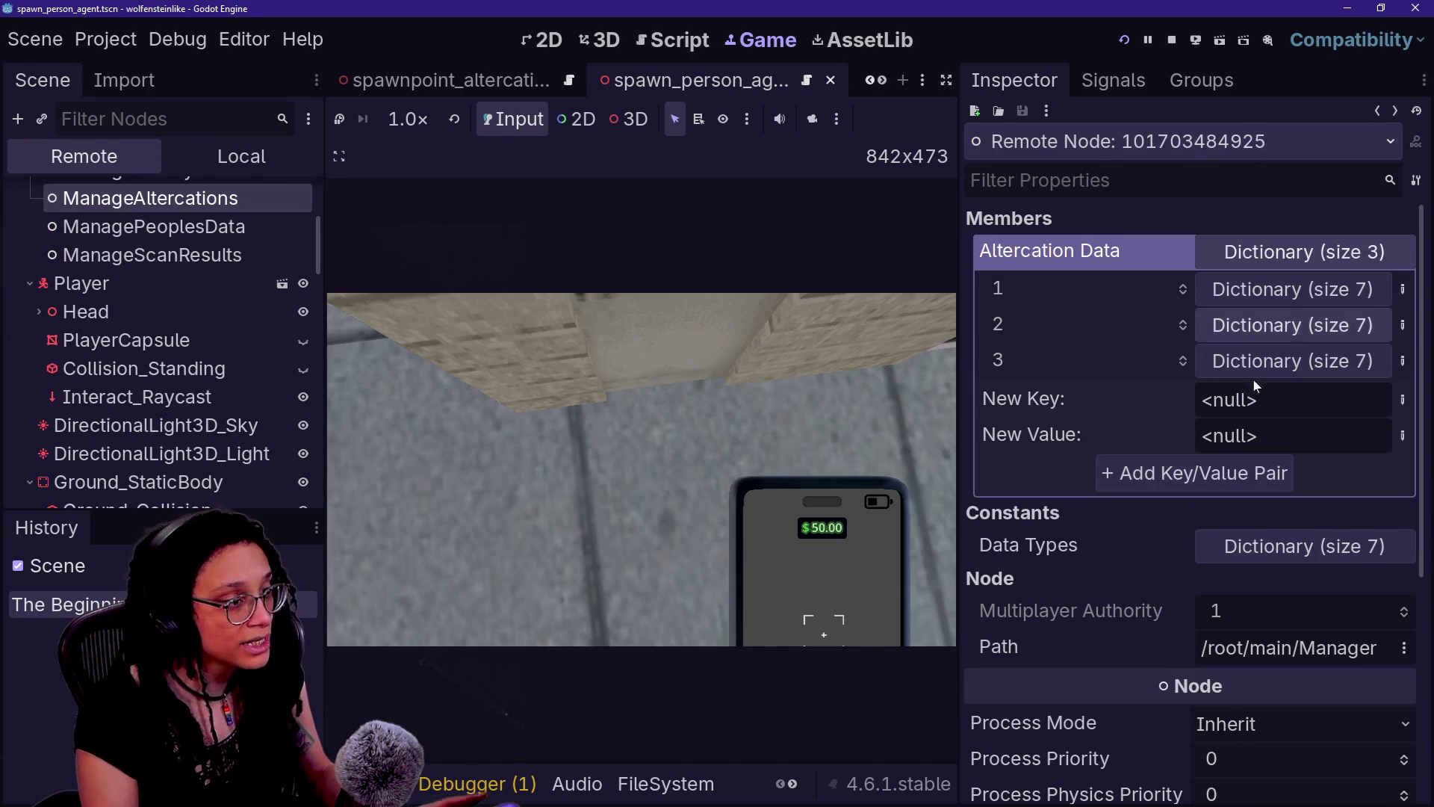
{"action": "left_click", "coordinate": [1270, 289]}
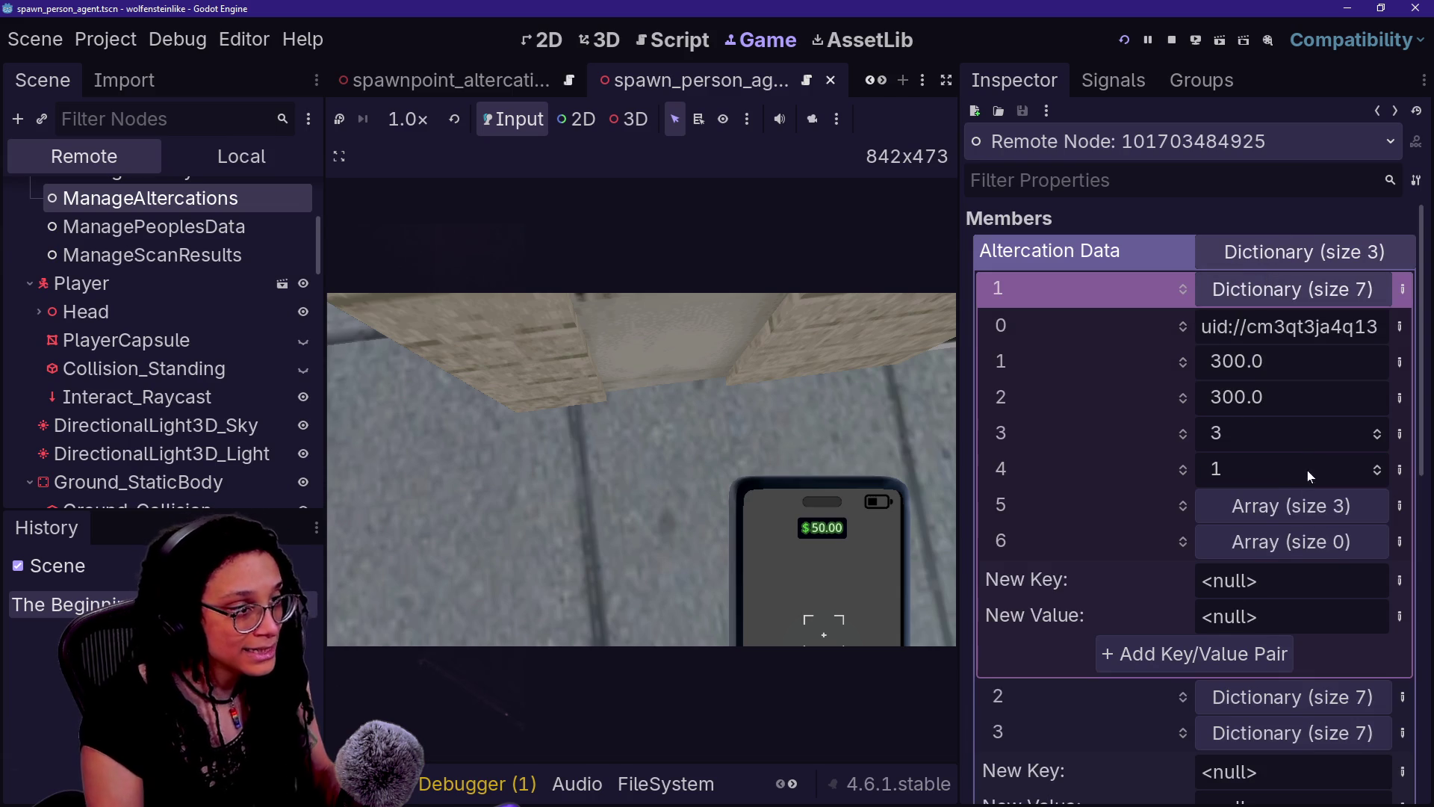
{"action": "left_click", "coordinate": [1282, 507]}
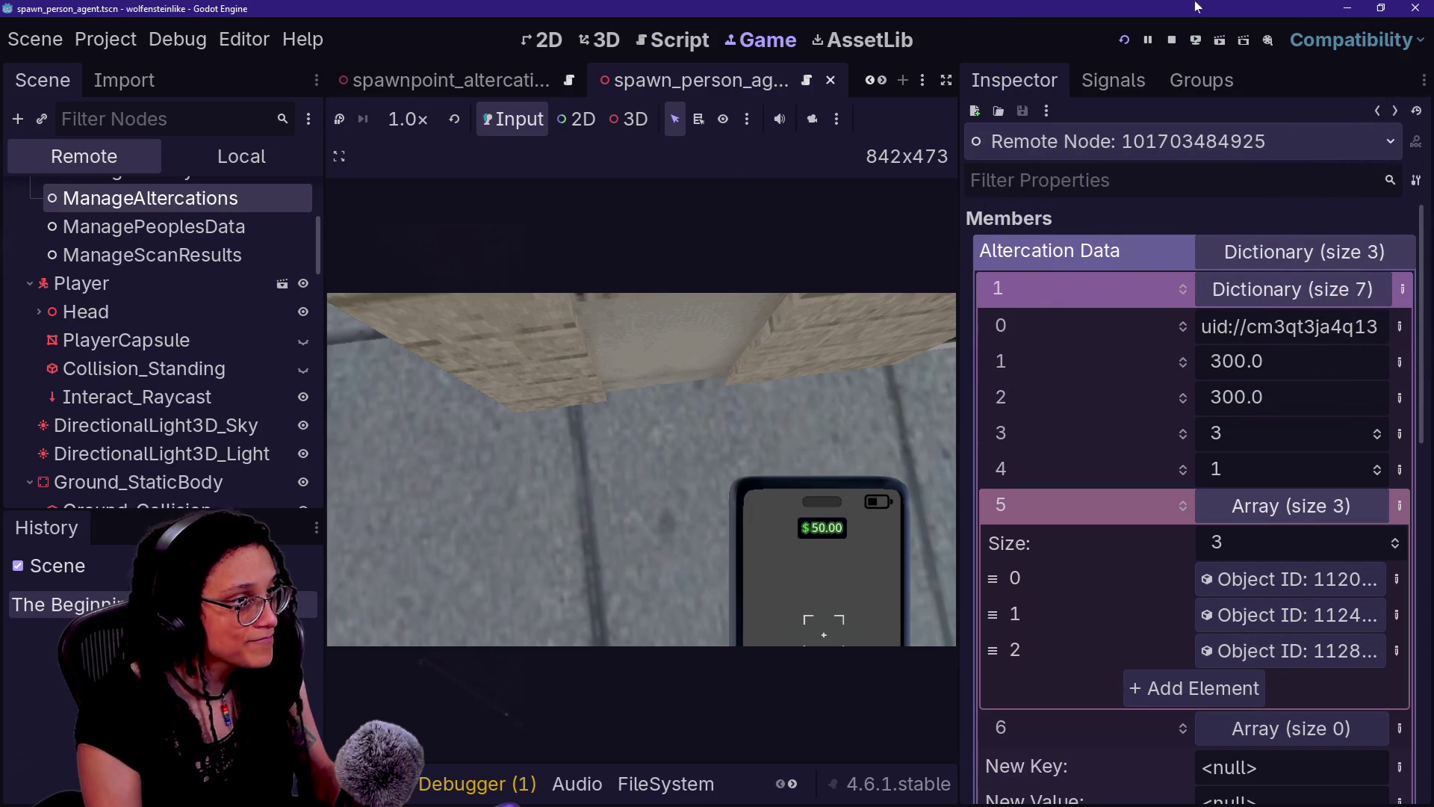
{"action": "left_click", "coordinate": [1173, 41]}
- Show manage_altercations.gd distraction-free and scroll to the set_alteraction_data function
{"action": "left_click", "coordinate": [644, 278]}
{"action": "key", "text": "ctrl+shift+F11"}
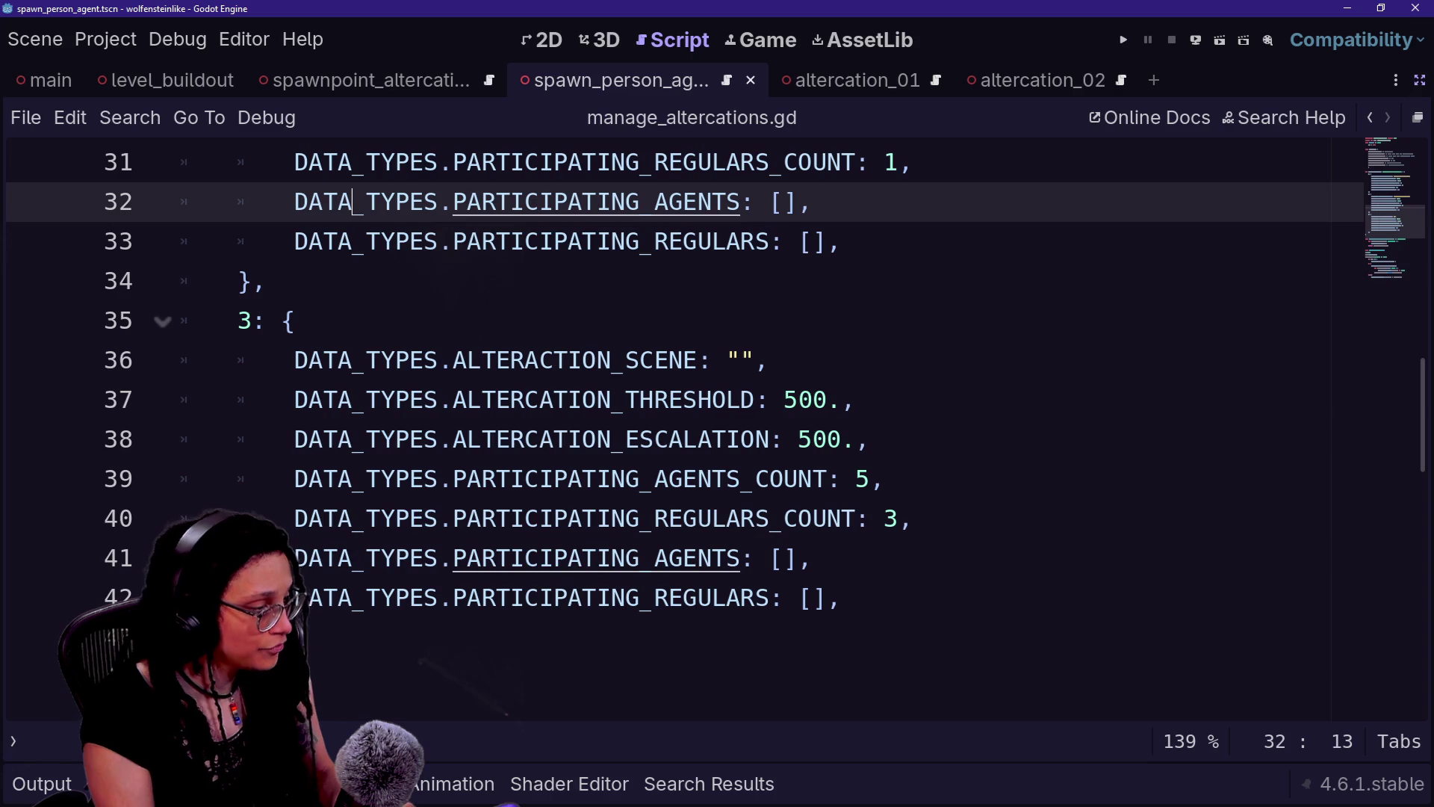
{"action": "scroll", "coordinate": [673, 426], "scroll_direction": "down", "scroll_amount": 11}
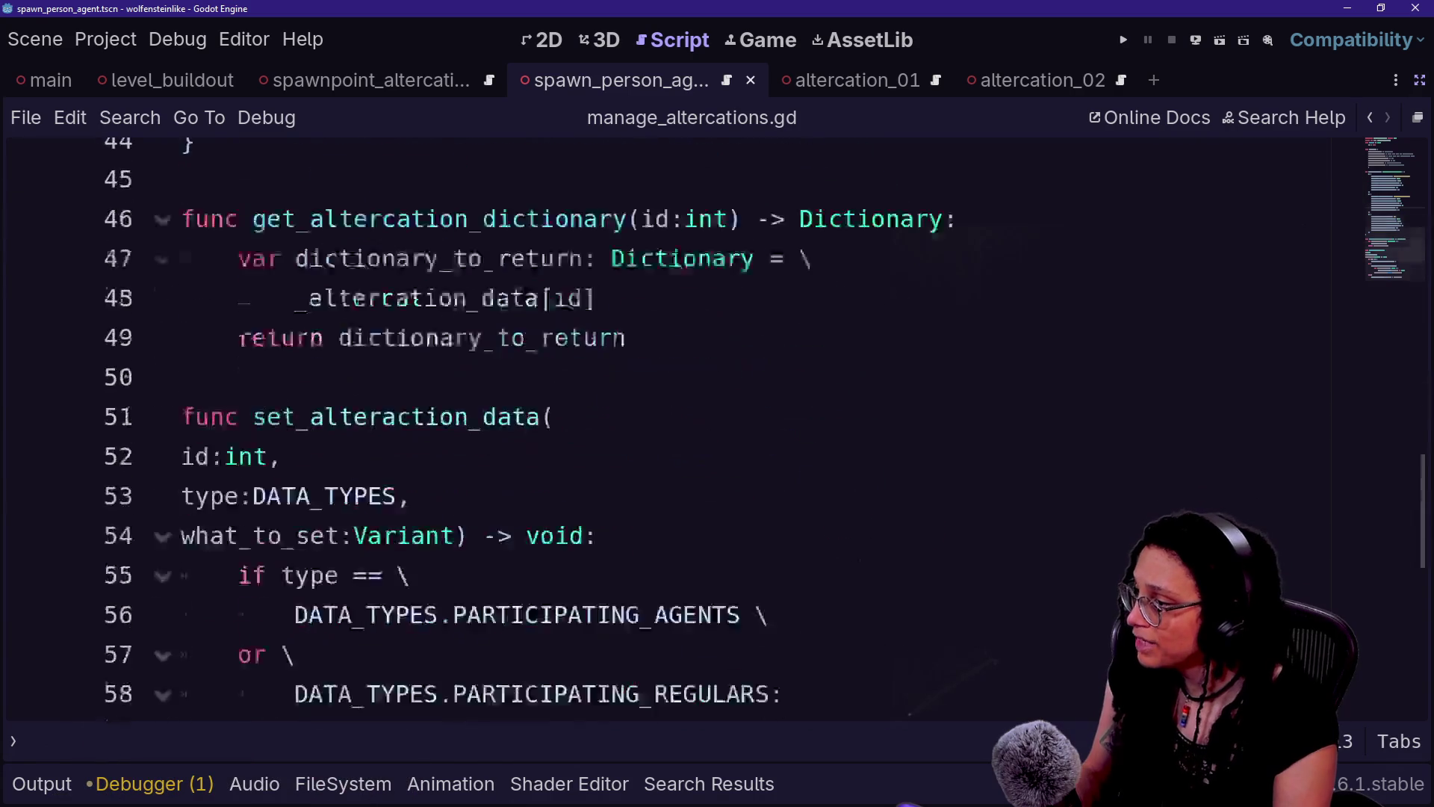
{"action": "scroll", "coordinate": [672, 426], "scroll_direction": "up", "scroll_amount": 8}
{"action": "scroll", "coordinate": [672, 425], "scroll_direction": "down", "scroll_amount": 6}
{"action": "scroll", "coordinate": [672, 426], "scroll_direction": "up", "scroll_amount": 2}
{"action": "left_click_drag", "start_coordinate": [352, 519], "coordinate": [451, 518]}
{"action": "left_click", "coordinate": [406, 558]}
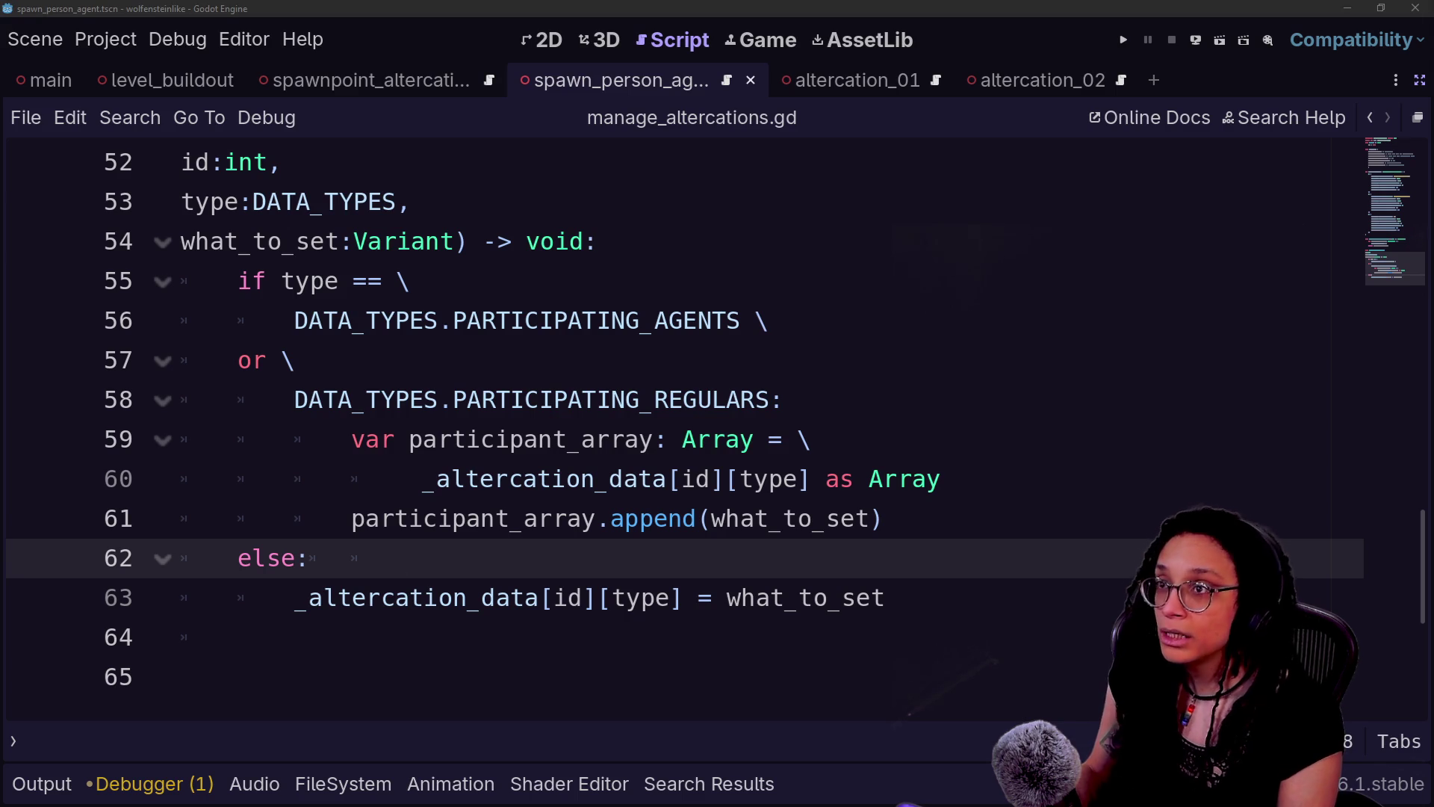
{"action": "key", "text": "alt+Tab"}
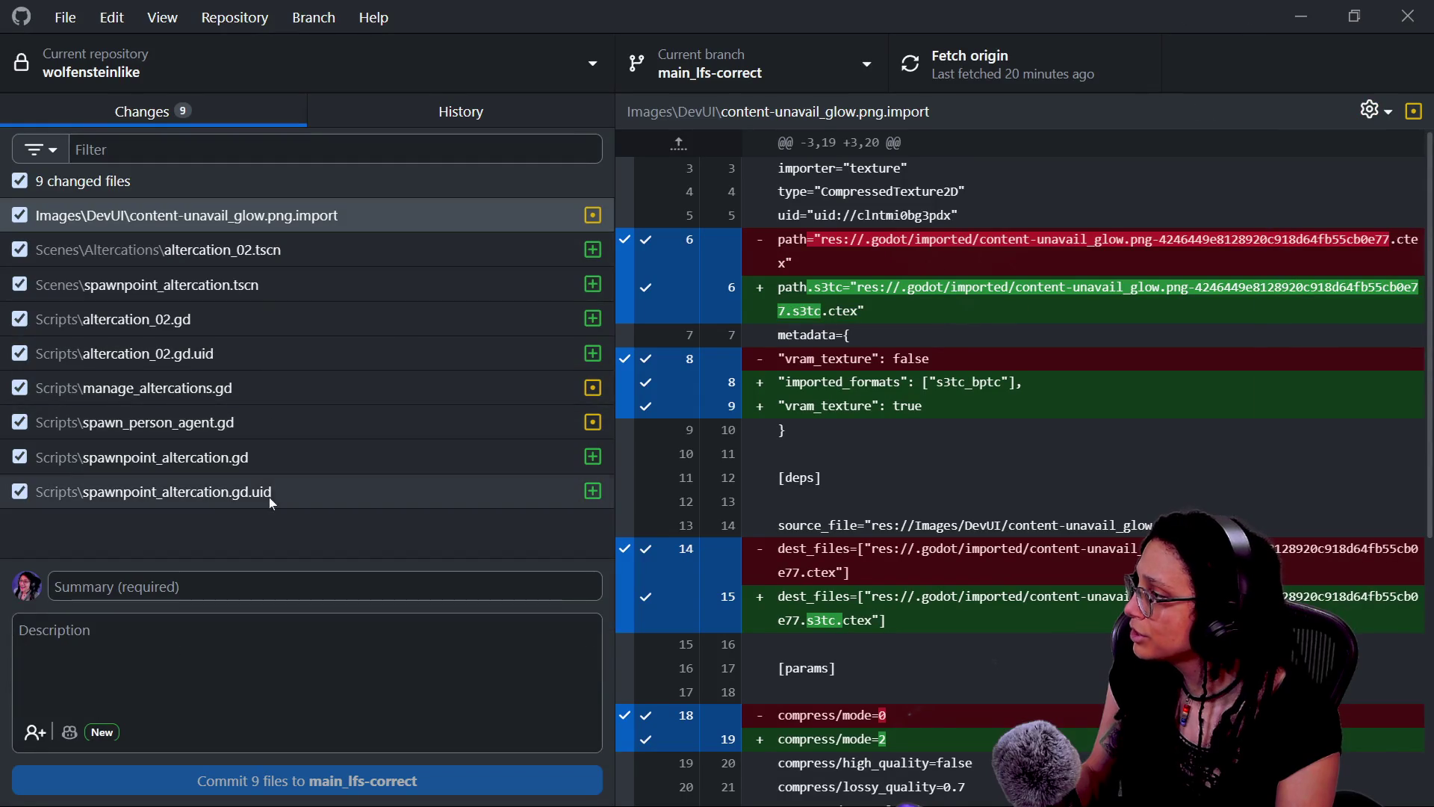
- Commit 9 files to main_lfs-correct as 'Altercation data set accounts for array appendages'
{"action": "left_click", "coordinate": [253, 586]}
{"action": "type", "text": "Altercation ==="}
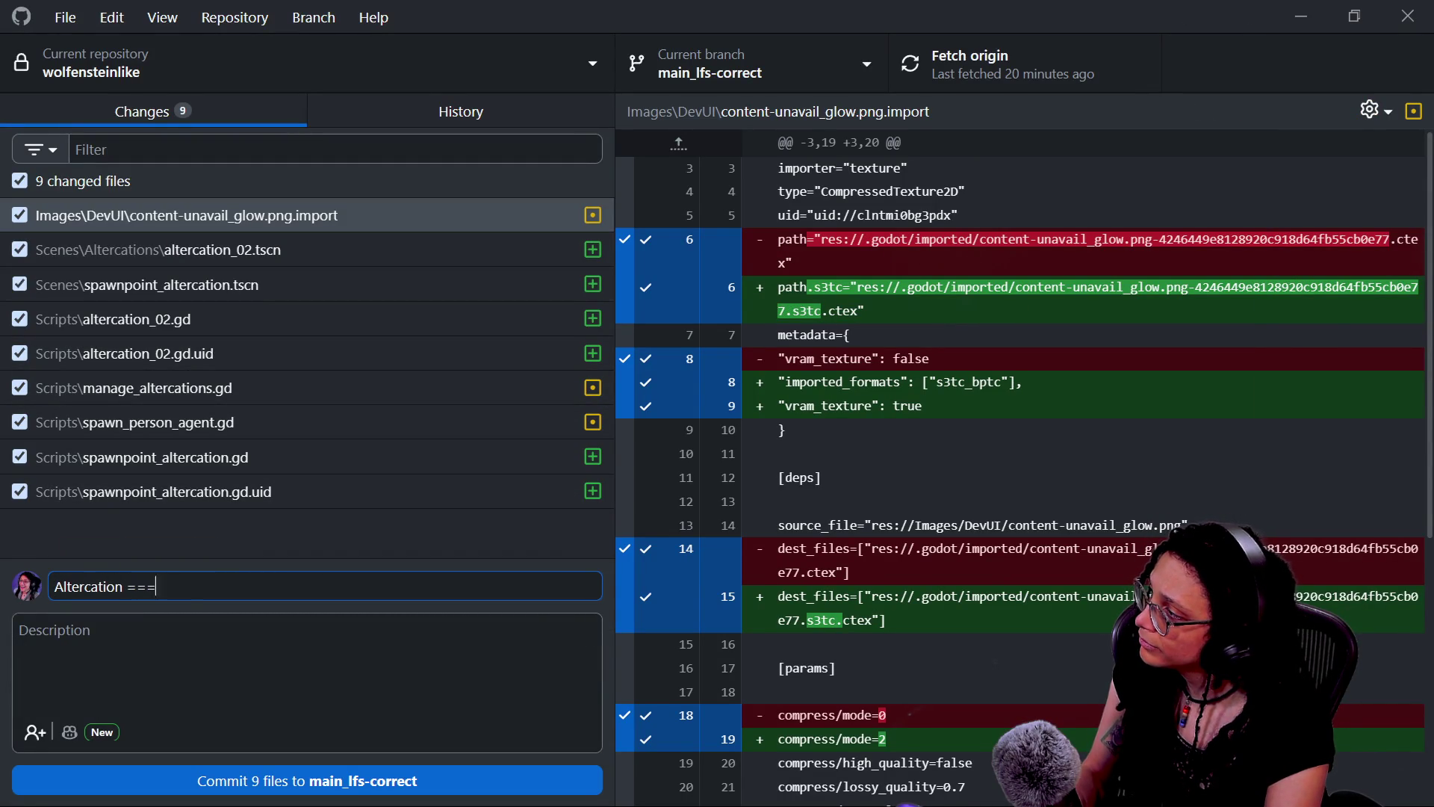
{"action": "key", "text": "BackSpace"}
{"action": "key", "text": "BackSpace"}
{"action": "key", "text": "BackSpace"}
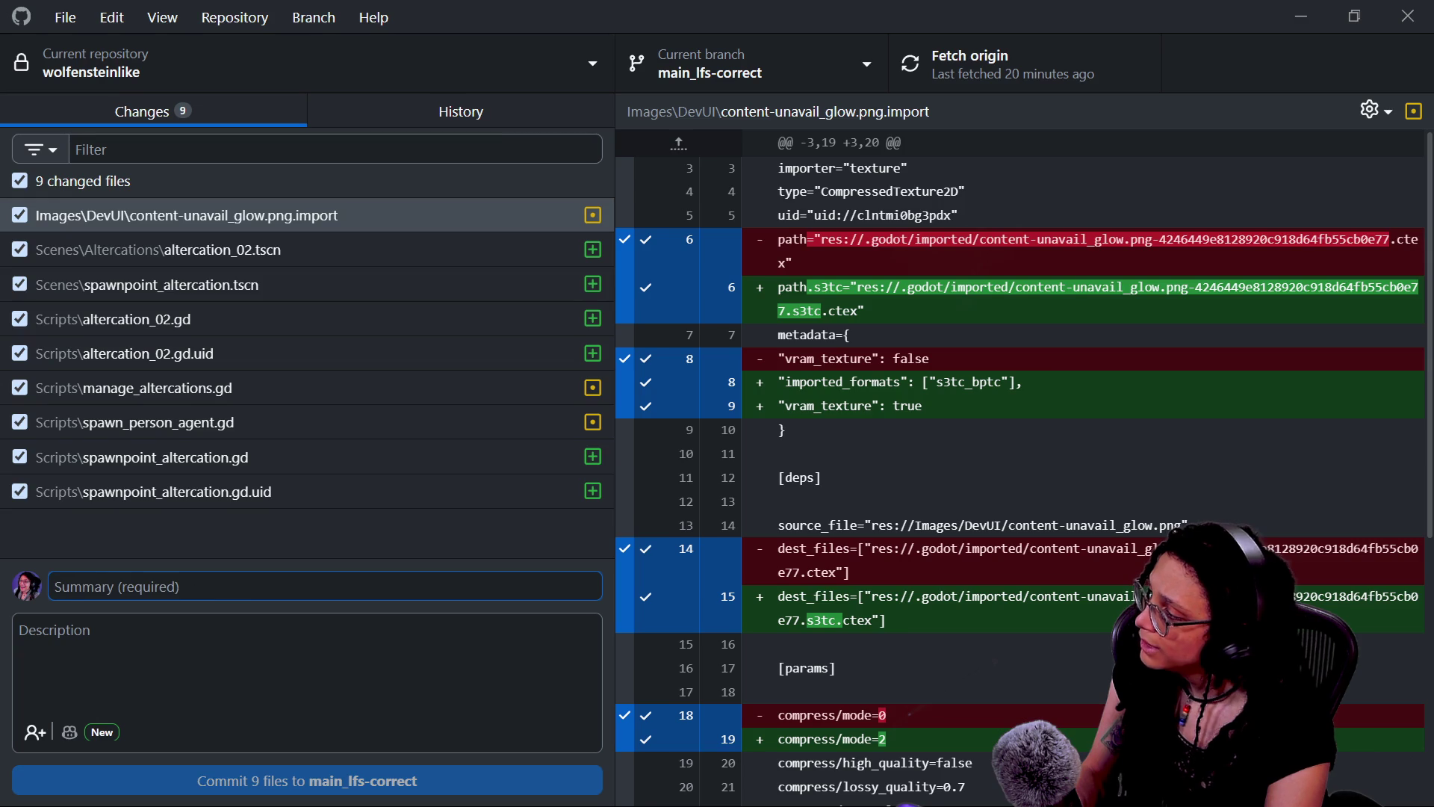
{"action": "type", "text": "Altercation data set"}
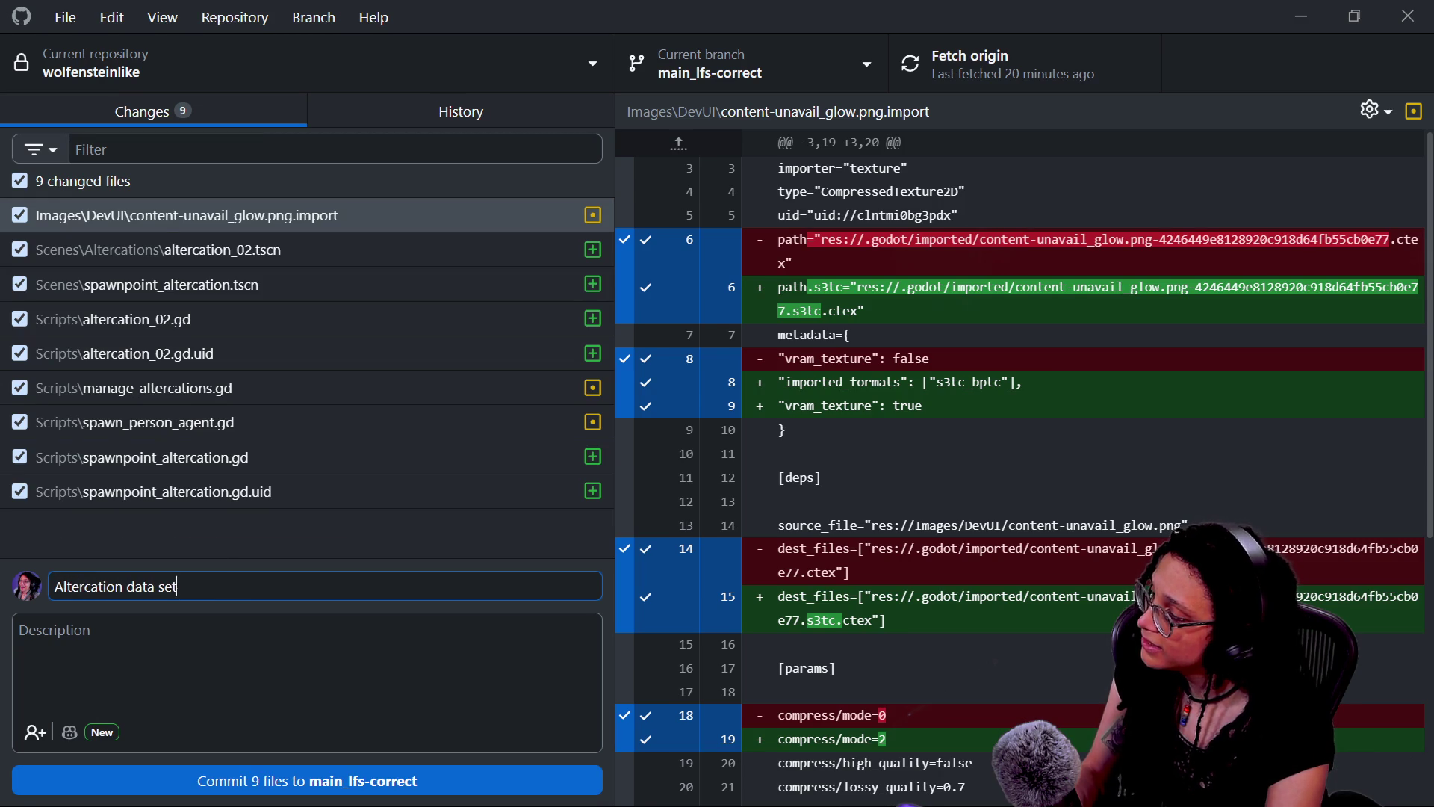
{"action": "type", "text": " accounts for a"}
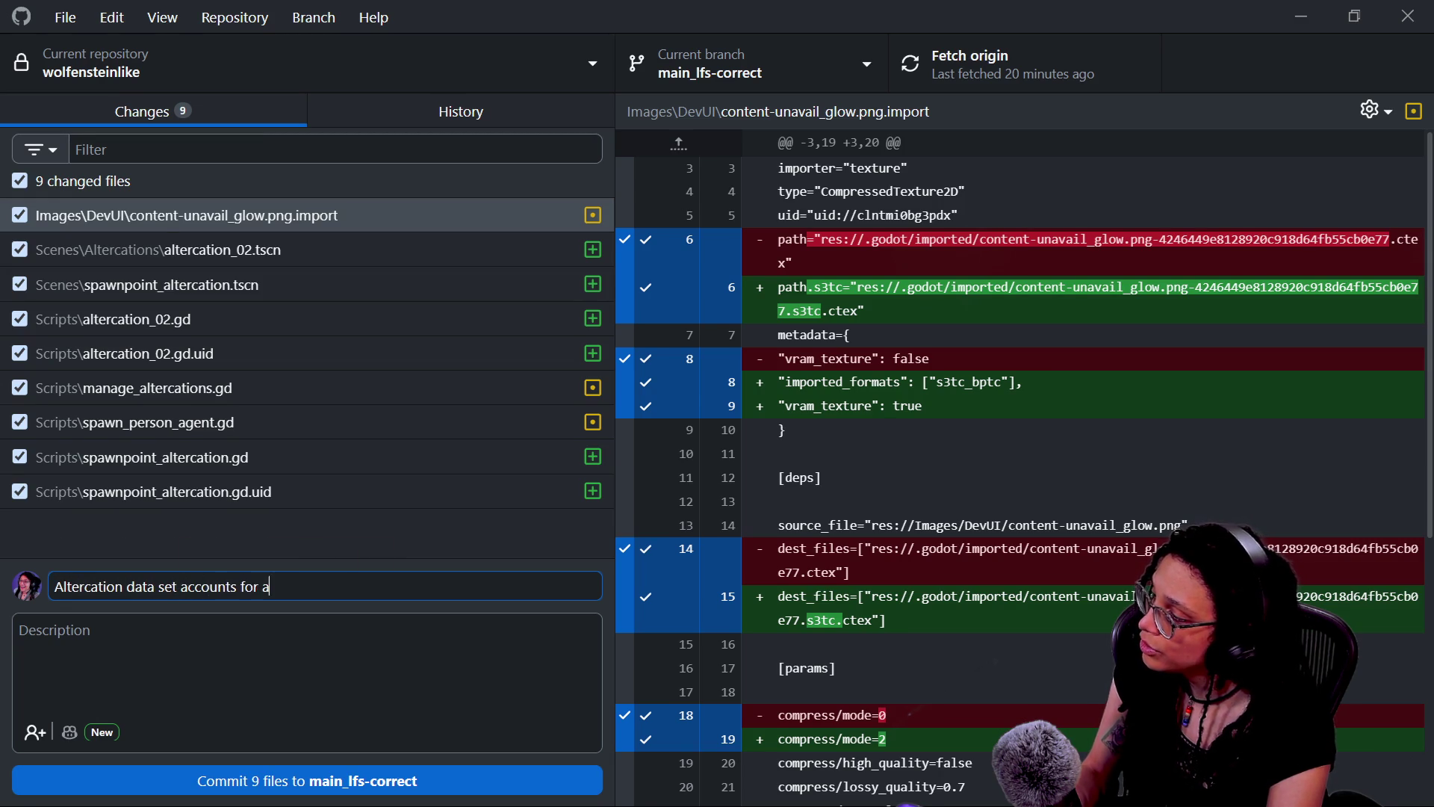
{"action": "type", "text": "rray appendages"}
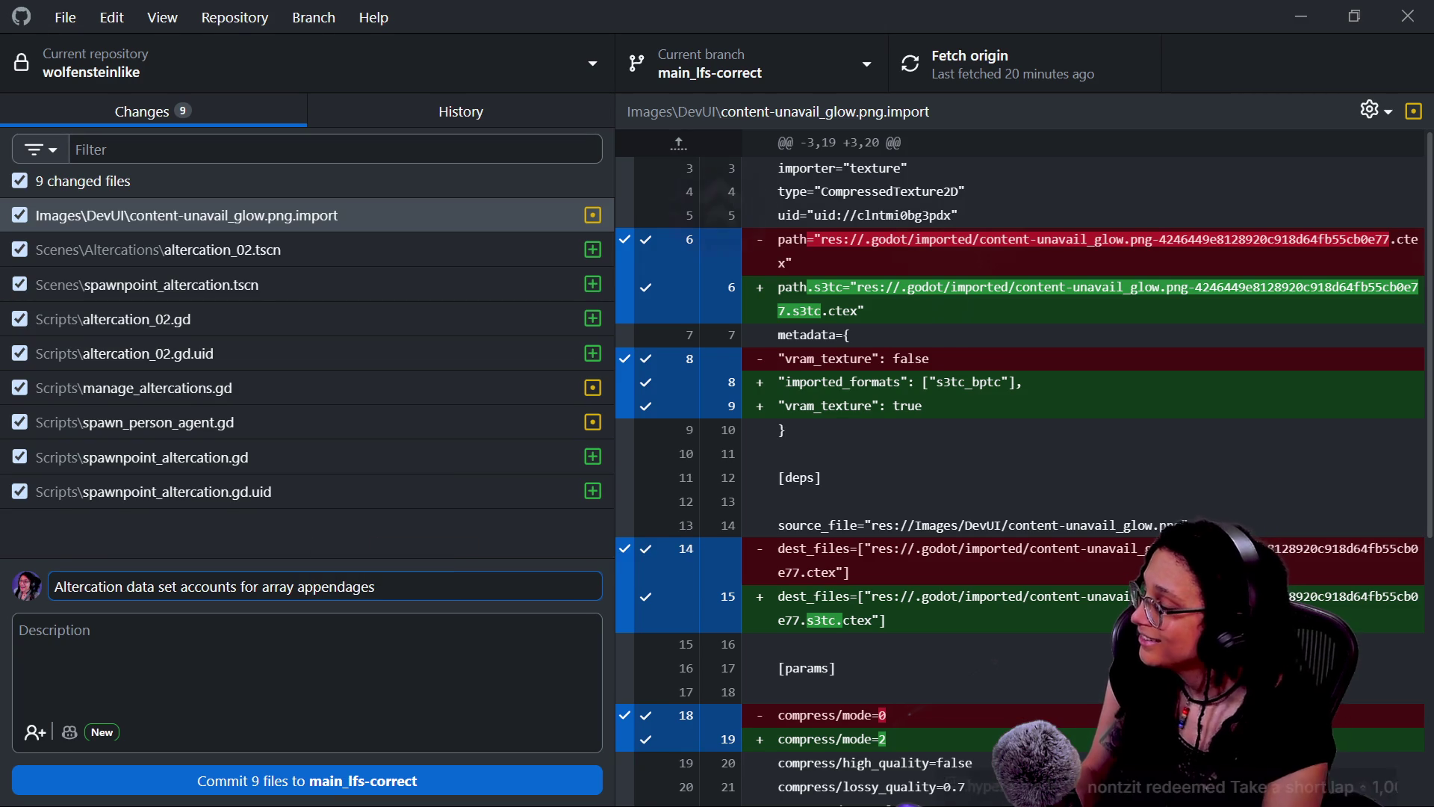
{"action": "key", "text": "ctrl+Return"}
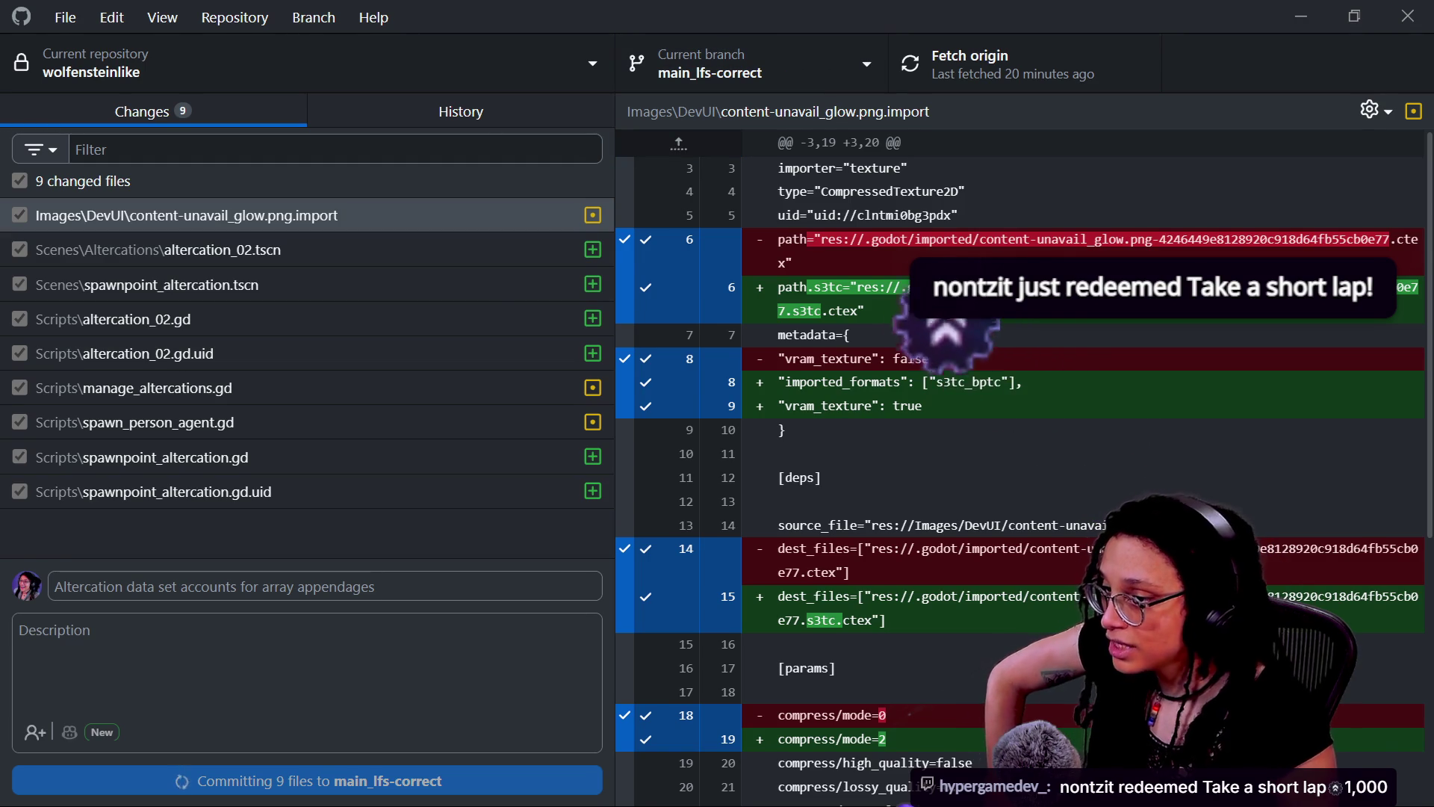
{"action": "key", "text": "alt+Tab"}
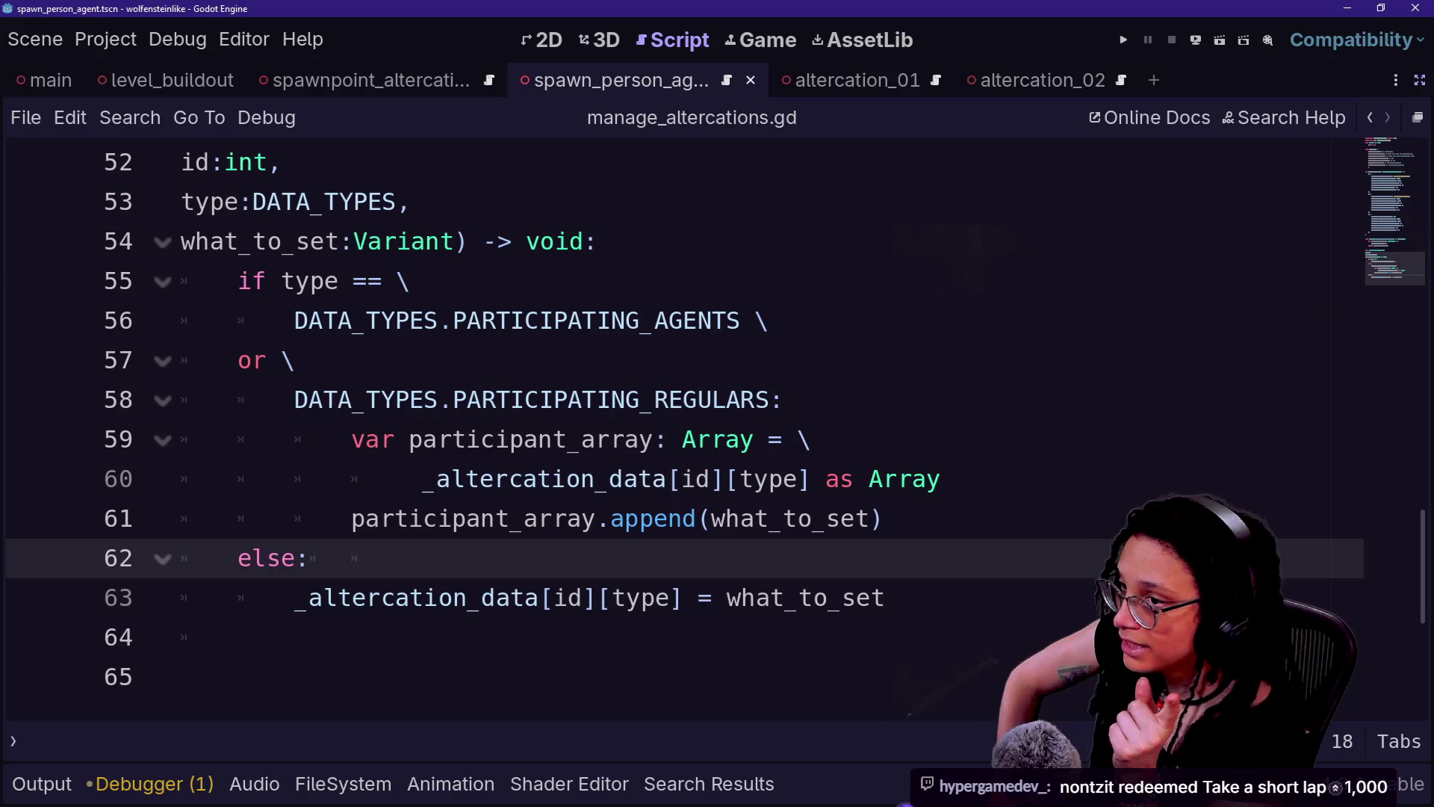
- Open Discord's game-like-jam forum and its Breaker - GLJ 08 thread
{"action": "key", "text": "alt+Tab"}
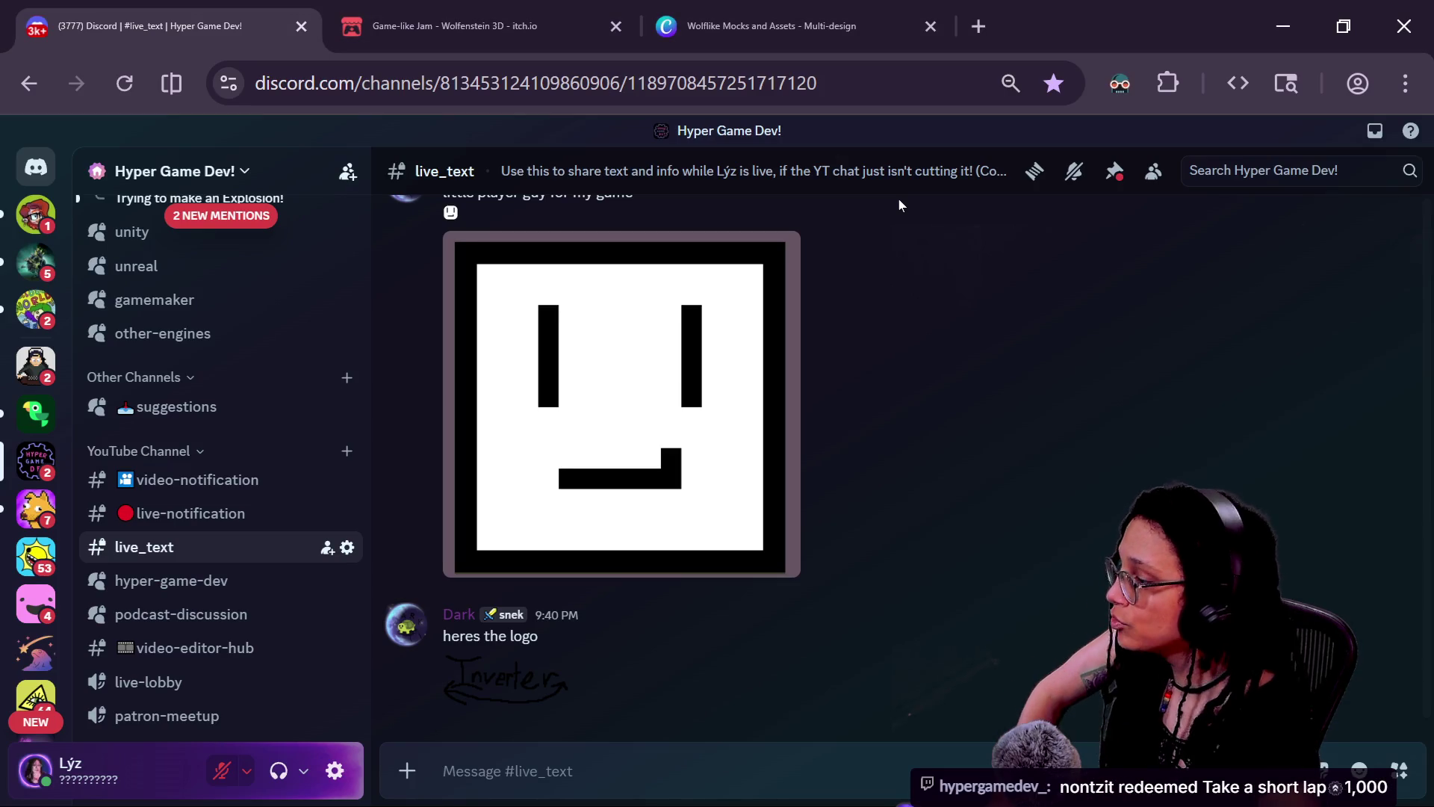
{"action": "scroll", "coordinate": [221, 369], "scroll_direction": "up", "scroll_amount": 10}
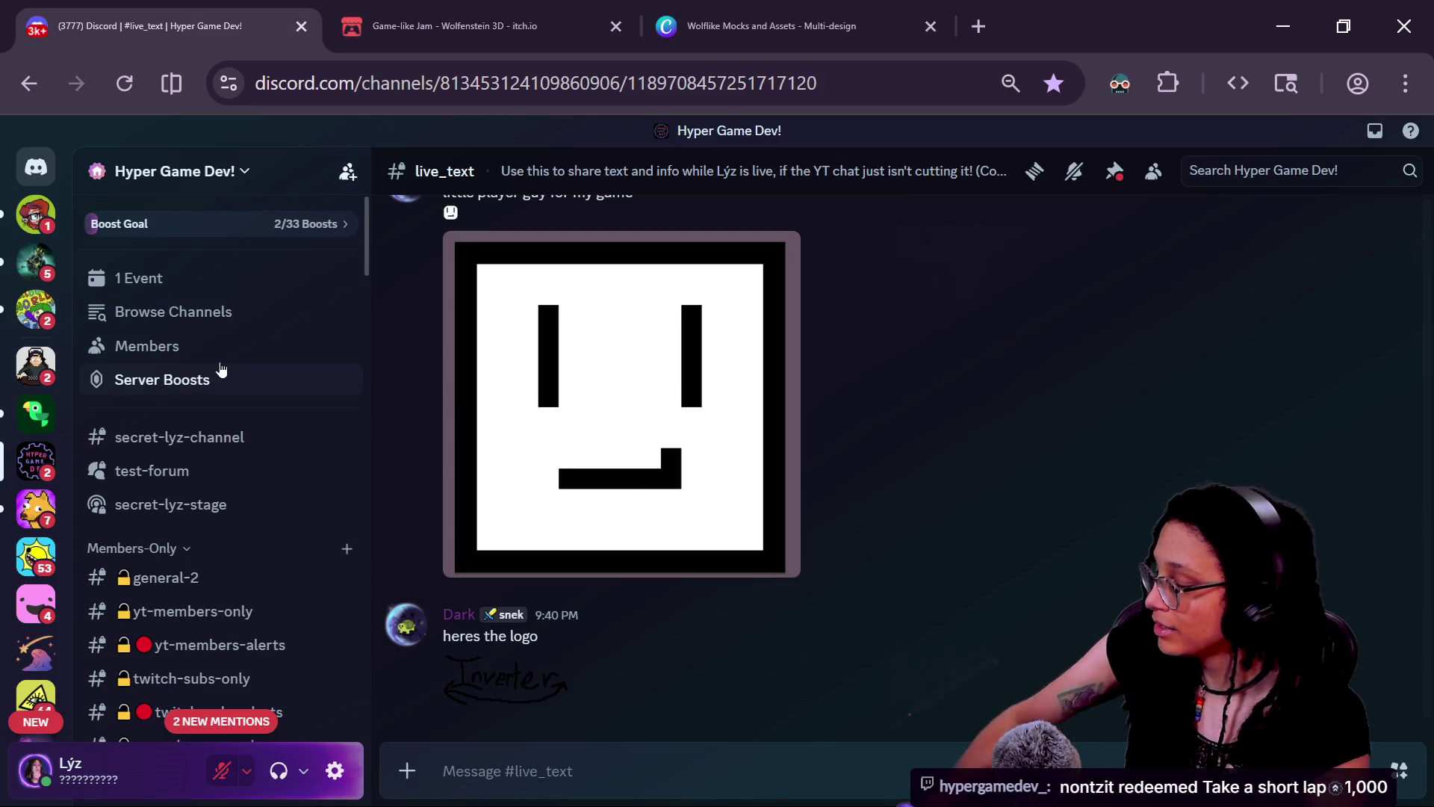
{"action": "scroll", "coordinate": [221, 369], "scroll_direction": "down", "scroll_amount": 5}
{"action": "scroll", "coordinate": [239, 401], "scroll_direction": "down", "scroll_amount": 4}
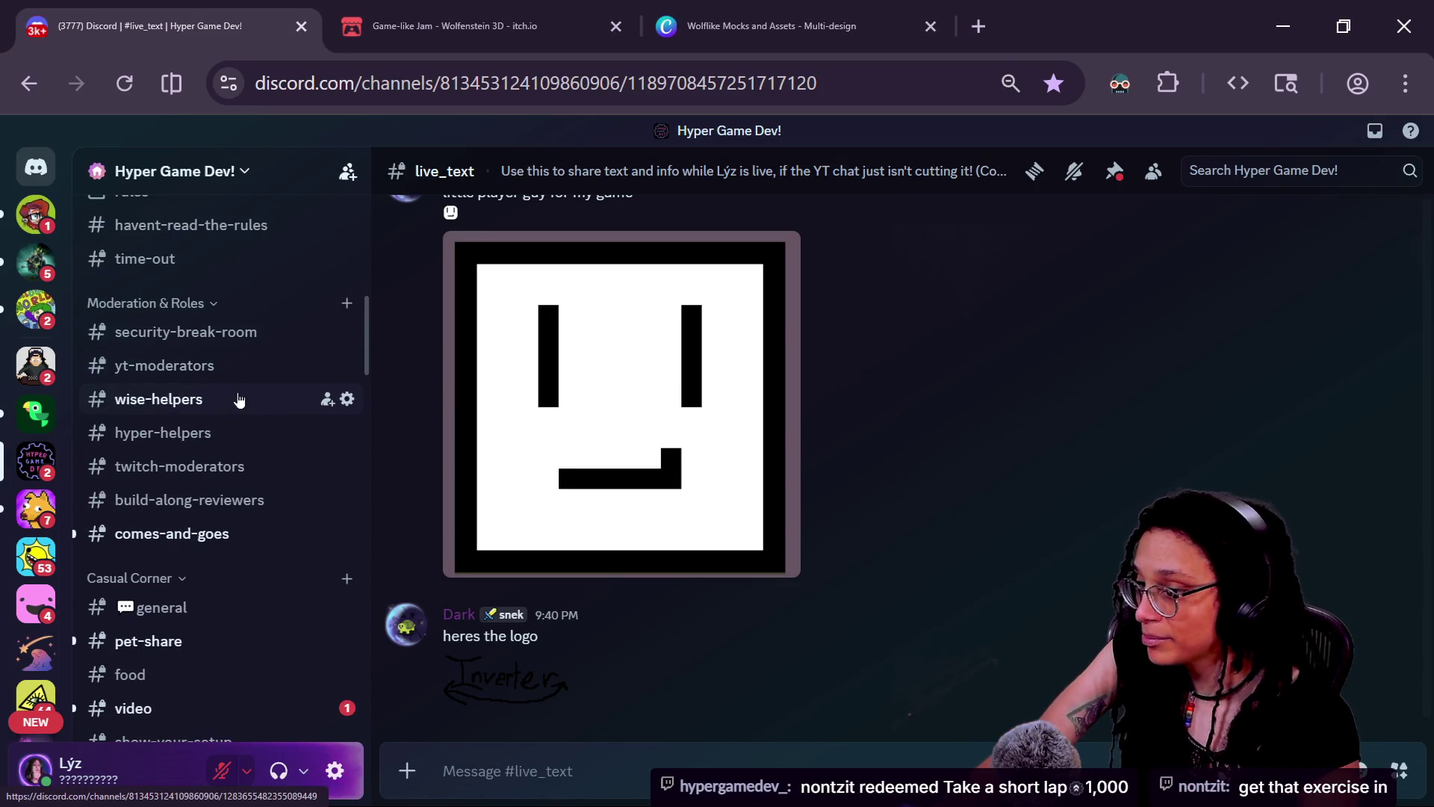
{"action": "scroll", "coordinate": [239, 401], "scroll_direction": "down", "scroll_amount": 3}
{"action": "scroll", "coordinate": [239, 400], "scroll_direction": "up", "scroll_amount": 2}
{"action": "scroll", "coordinate": [239, 400], "scroll_direction": "down", "scroll_amount": 4}
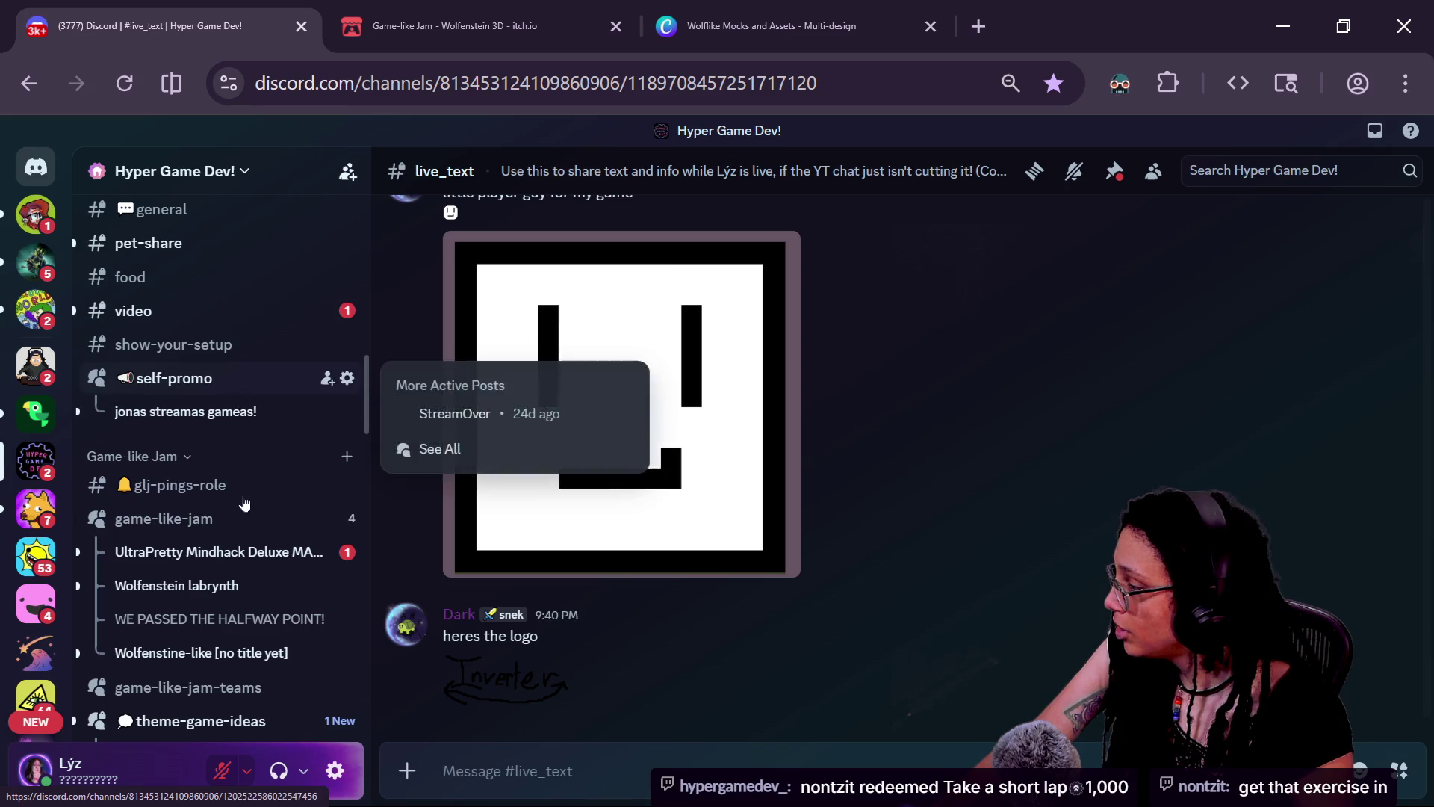
{"action": "left_click", "coordinate": [164, 519]}
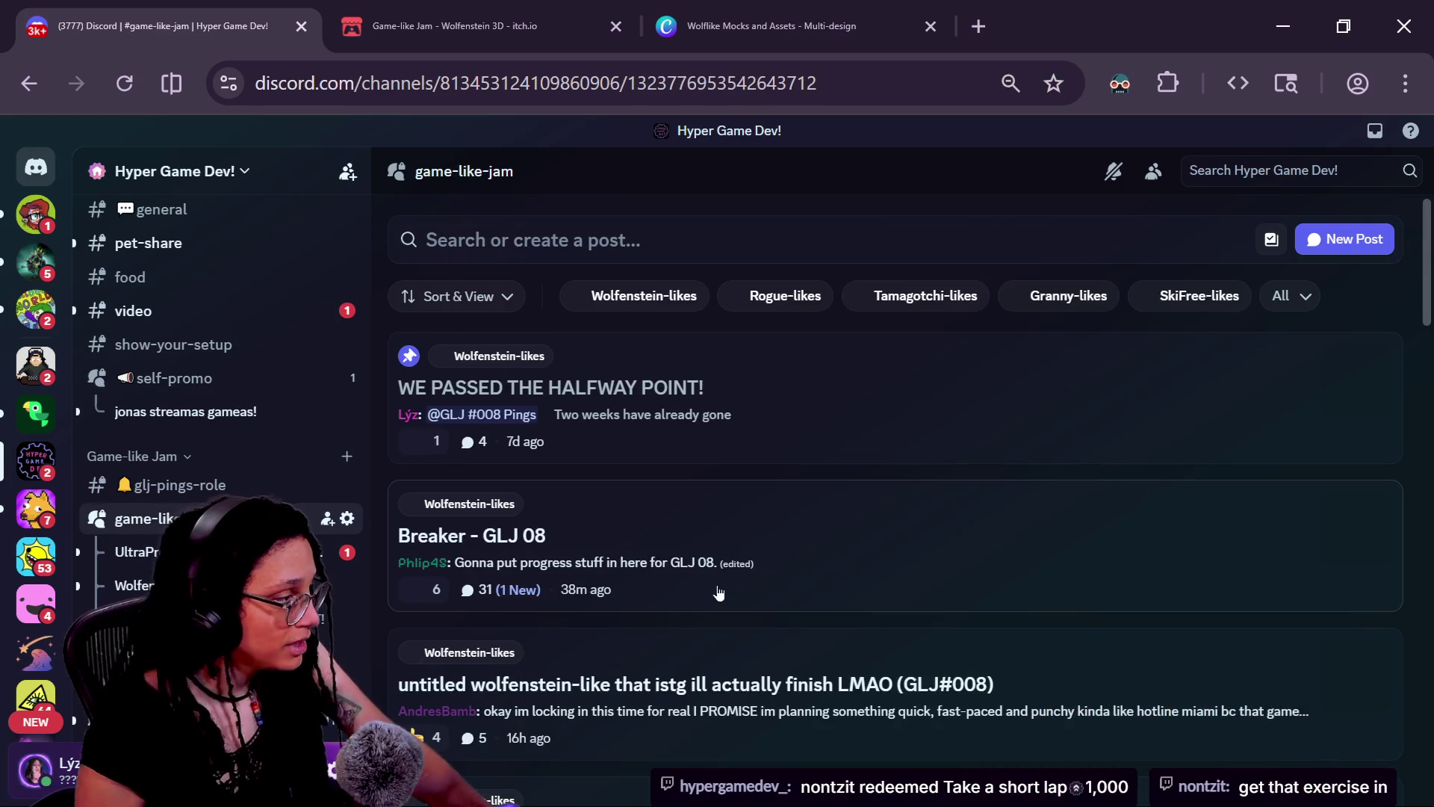
{"action": "scroll", "coordinate": [730, 560], "scroll_direction": "down", "scroll_amount": 3}
{"action": "left_click", "coordinate": [797, 304]}
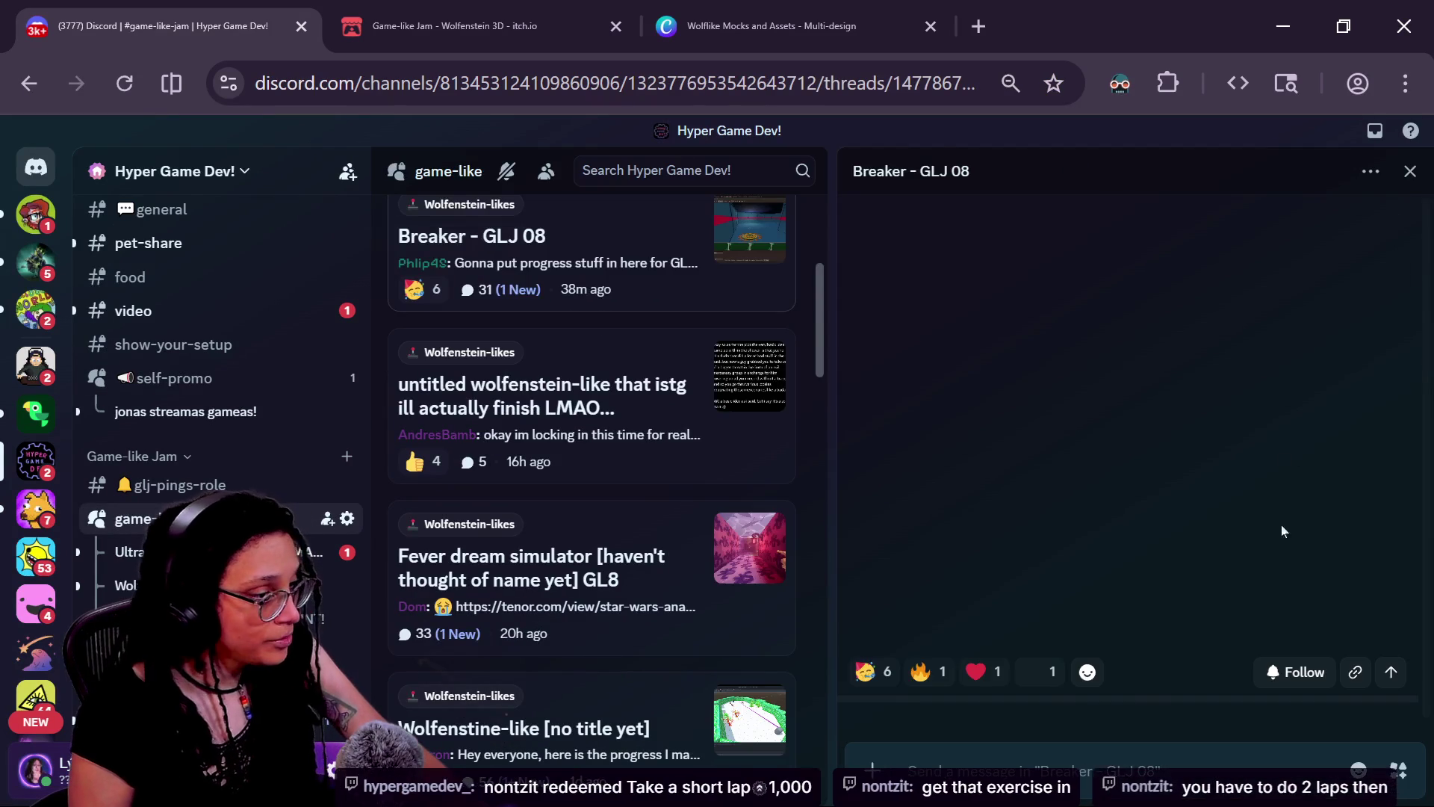
{"action": "left_click", "coordinate": [472, 30]}
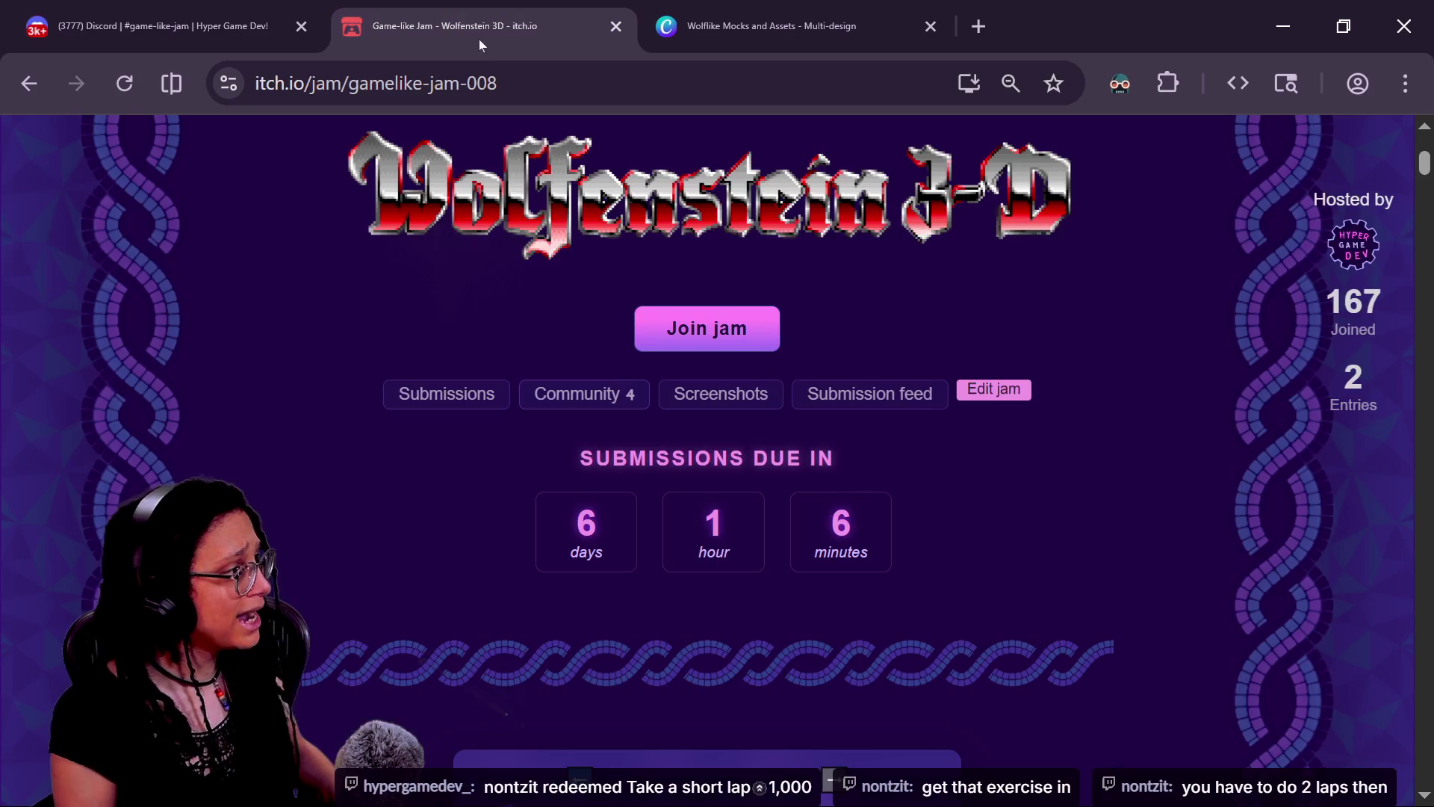
- Select the jam page address and close the viewer card in stream chat
{"action": "left_click", "coordinate": [544, 82]}
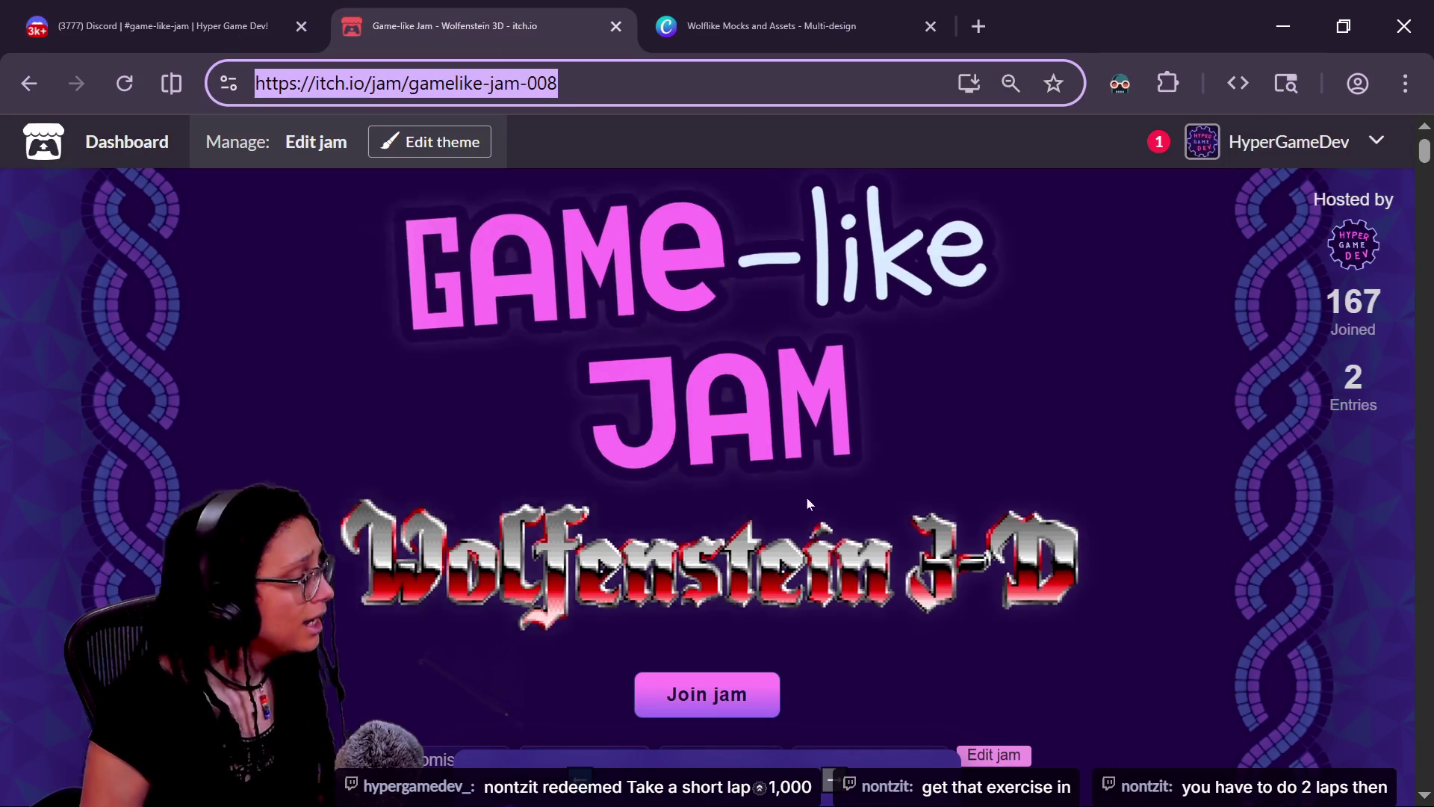
{"action": "key", "text": "alt+Tab"}
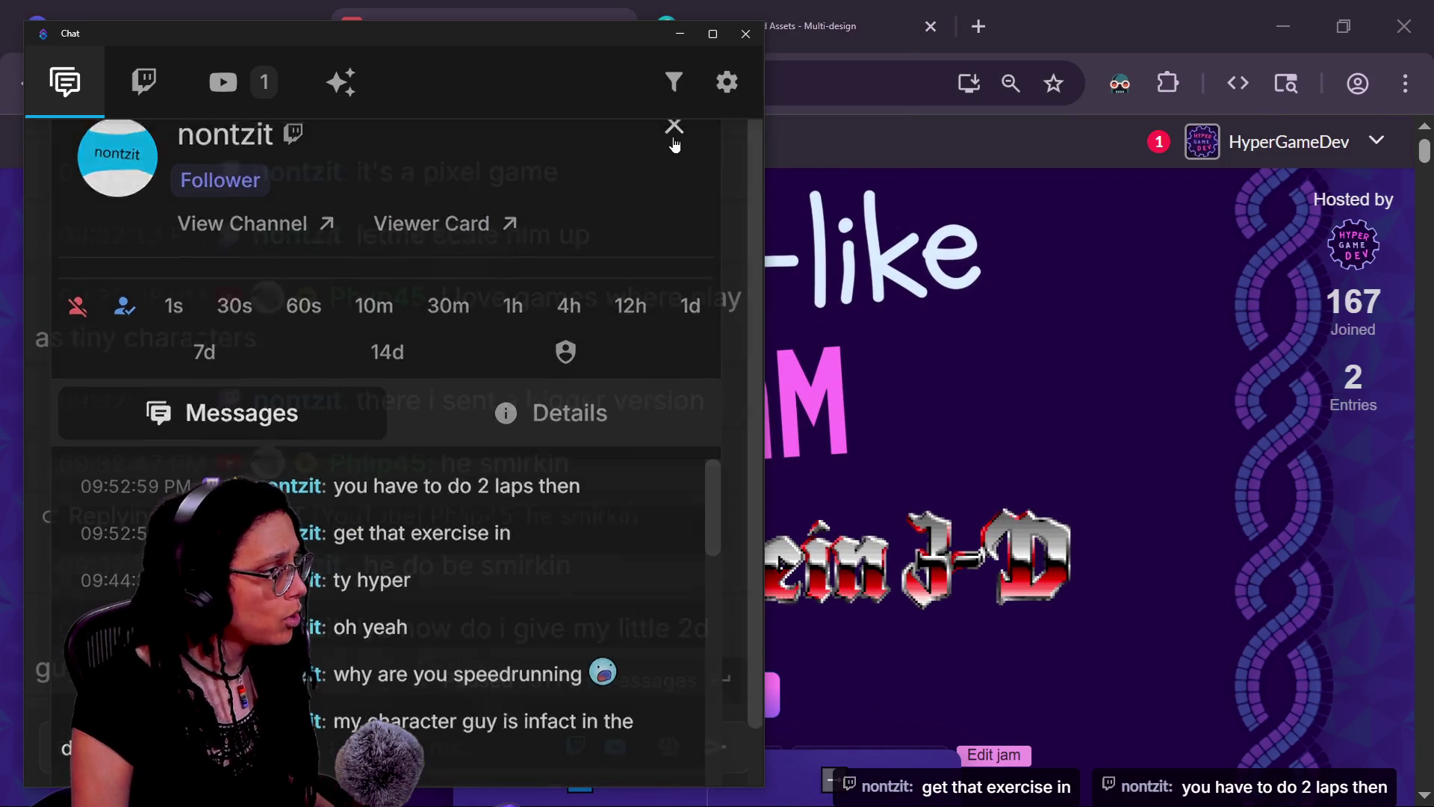
{"action": "left_click", "coordinate": [674, 124]}
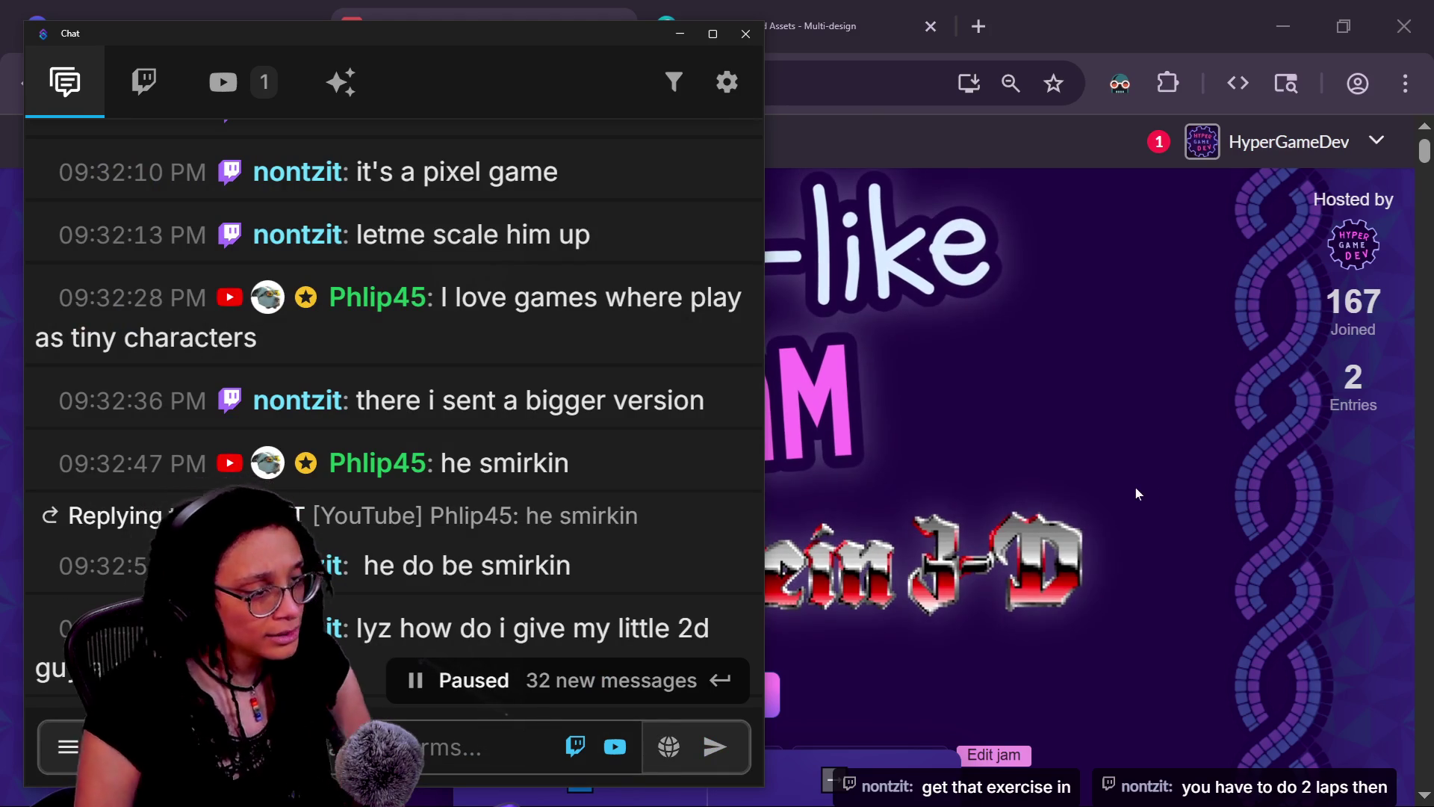
- Scroll through the itch.io Game-like Jam page, checking the 6 days left
{"action": "left_click", "coordinate": [1177, 530]}
{"action": "scroll", "coordinate": [1177, 530], "scroll_direction": "down", "scroll_amount": 3}
{"action": "scroll", "coordinate": [1177, 531], "scroll_direction": "down", "scroll_amount": 3}
{"action": "left_click_drag", "start_coordinate": [612, 401], "coordinate": [977, 380]}
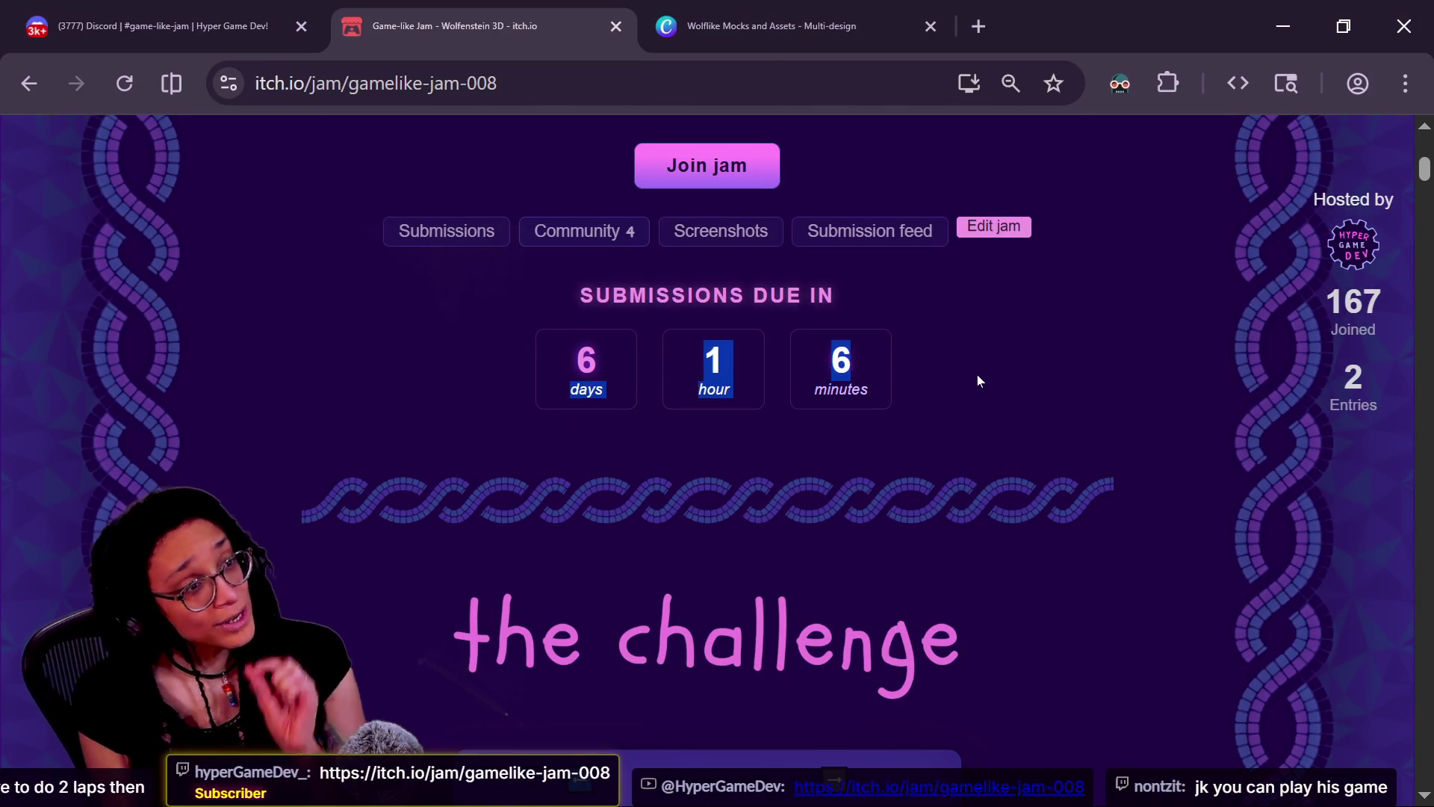
{"action": "left_click", "coordinate": [976, 374]}
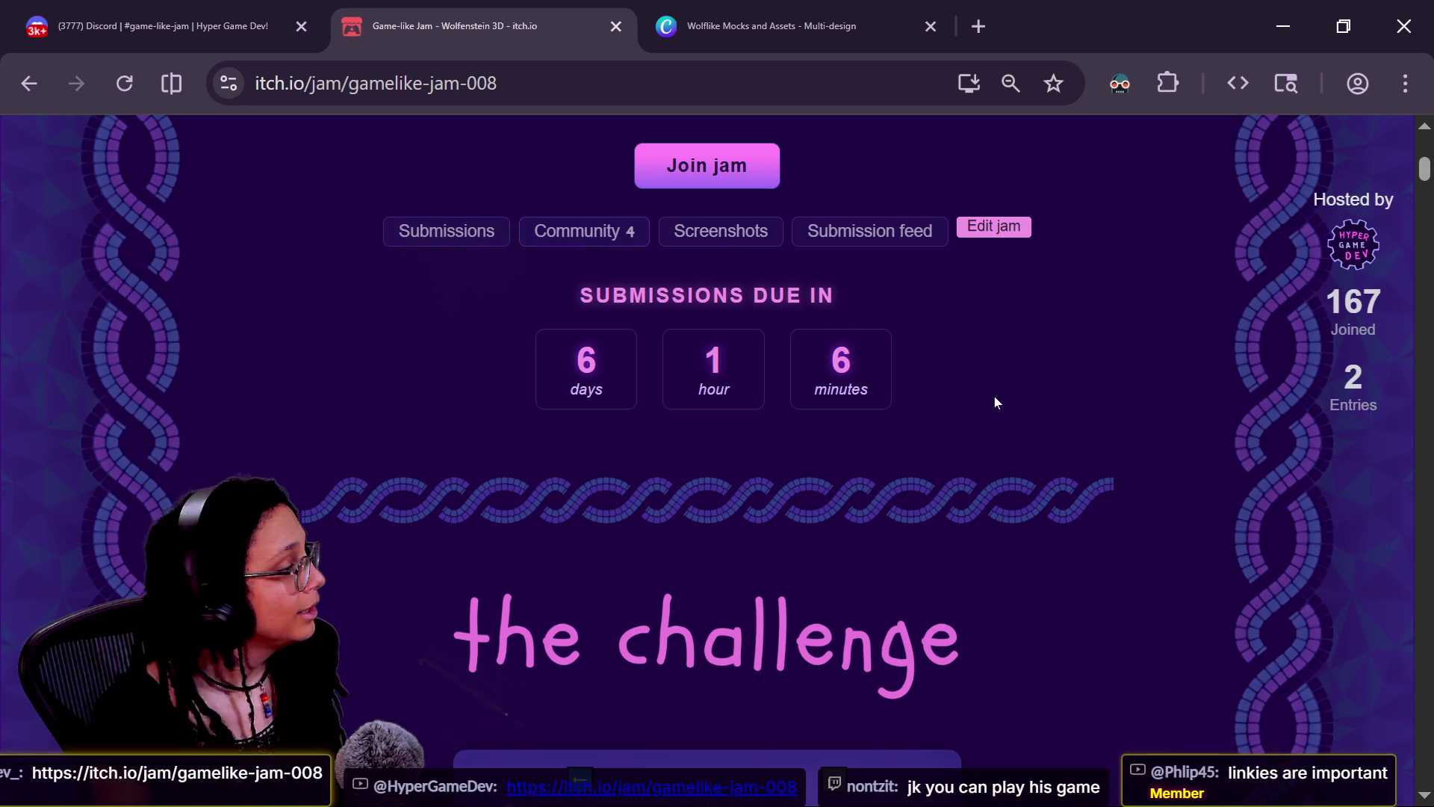
{"action": "scroll", "coordinate": [1002, 416], "scroll_direction": "up", "scroll_amount": 2}
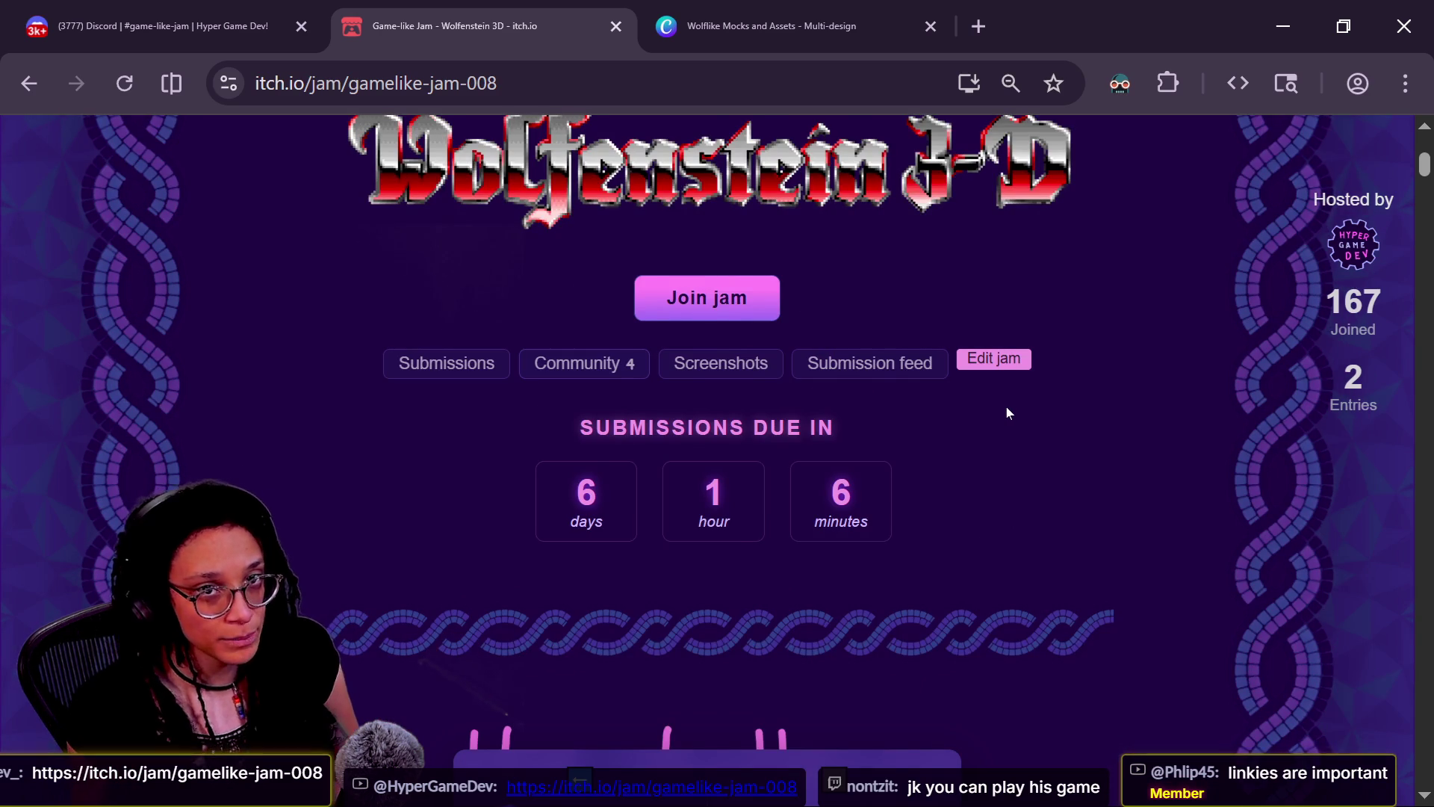
{"action": "scroll", "coordinate": [1006, 409], "scroll_direction": "up", "scroll_amount": 2}
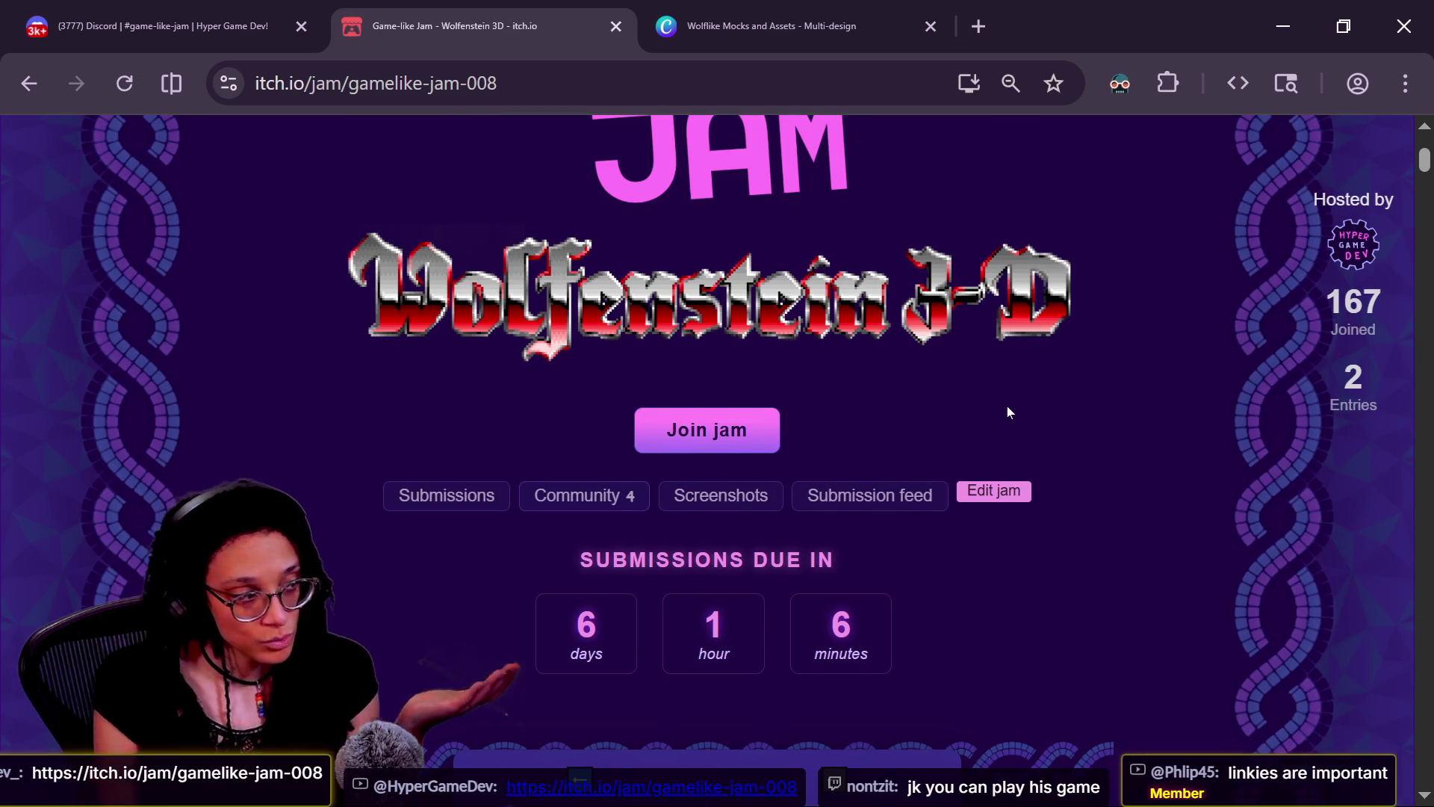
{"action": "scroll", "coordinate": [1006, 412], "scroll_direction": "up", "scroll_amount": 2}
{"action": "scroll", "coordinate": [1083, 409], "scroll_direction": "up", "scroll_amount": 2}
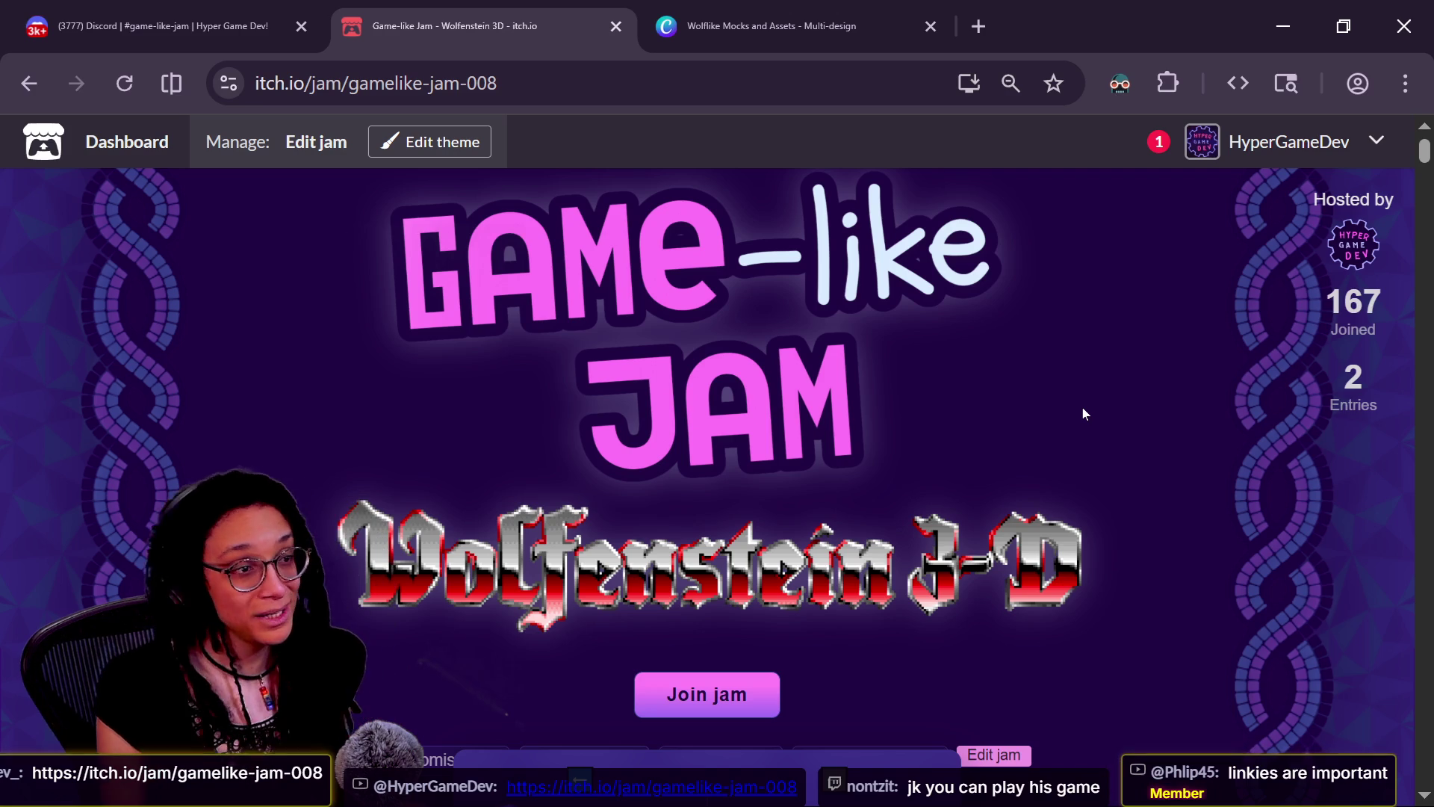
- Cycle past Godot and return to the Discord Breaker thread tab
{"action": "key", "text": "alt+Tab"}
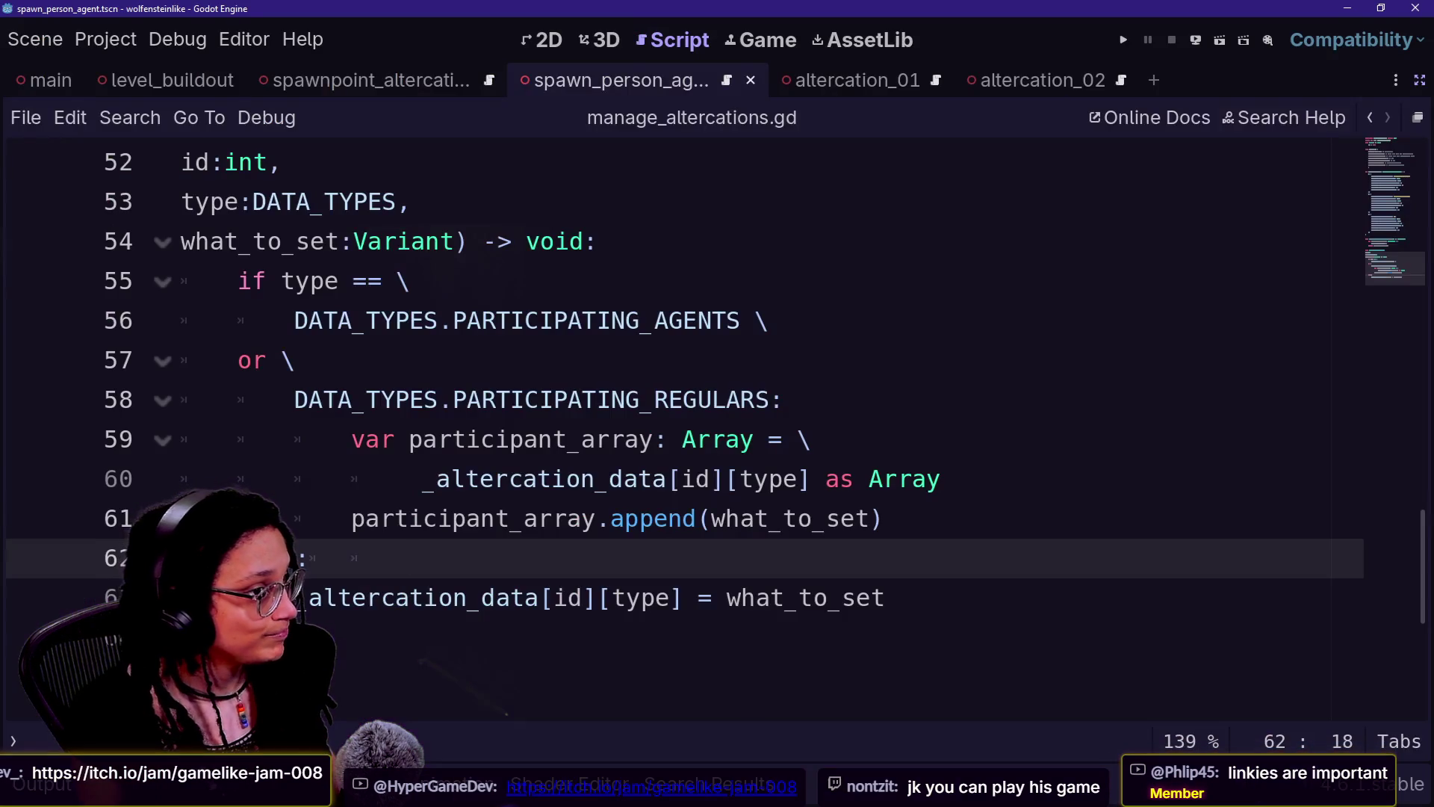
{"action": "key", "text": "alt+Tab"}
{"action": "key", "text": "ctrl+shift+Tab"}
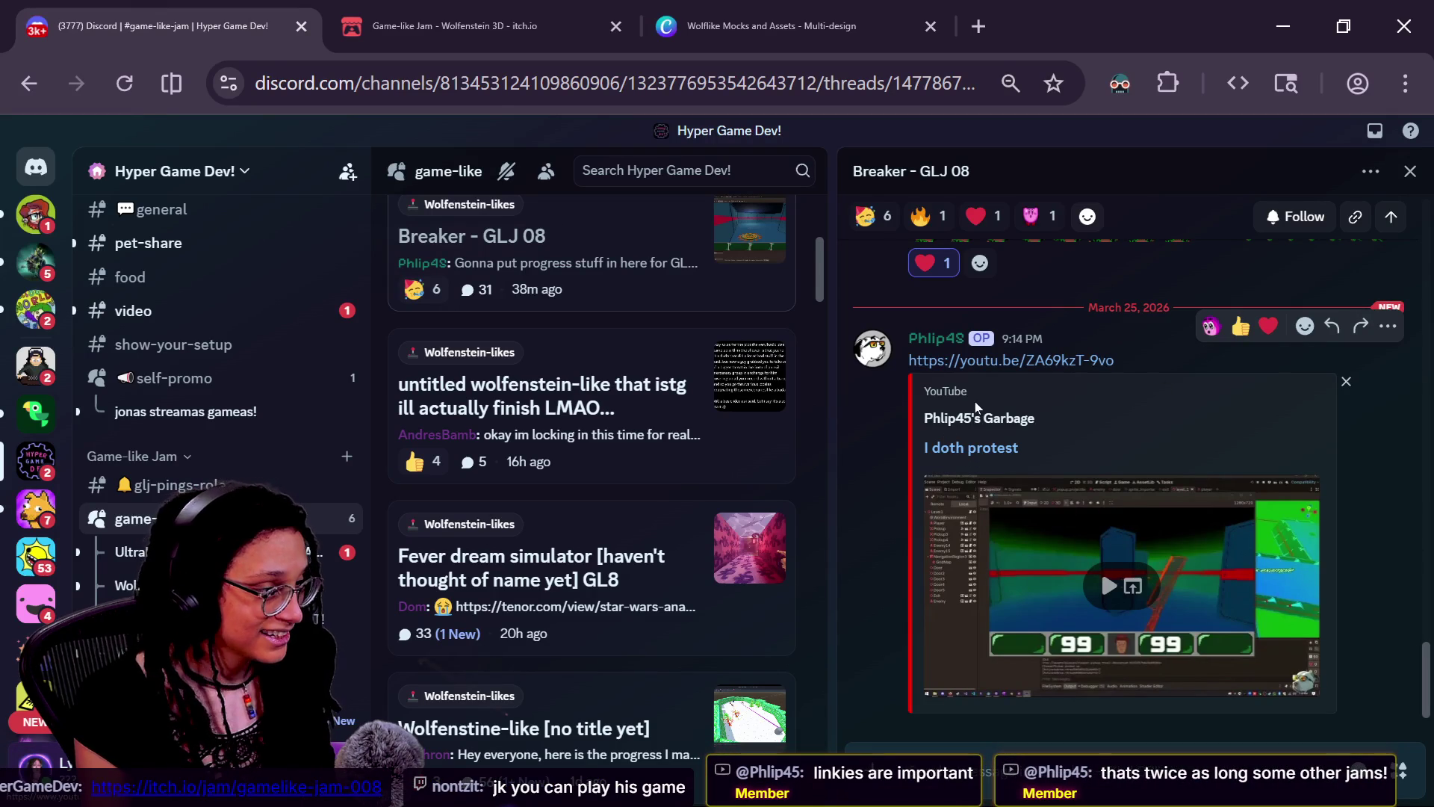
- Play the embedded 'I doth protest' video in full screen
{"action": "left_click", "coordinate": [1108, 585]}
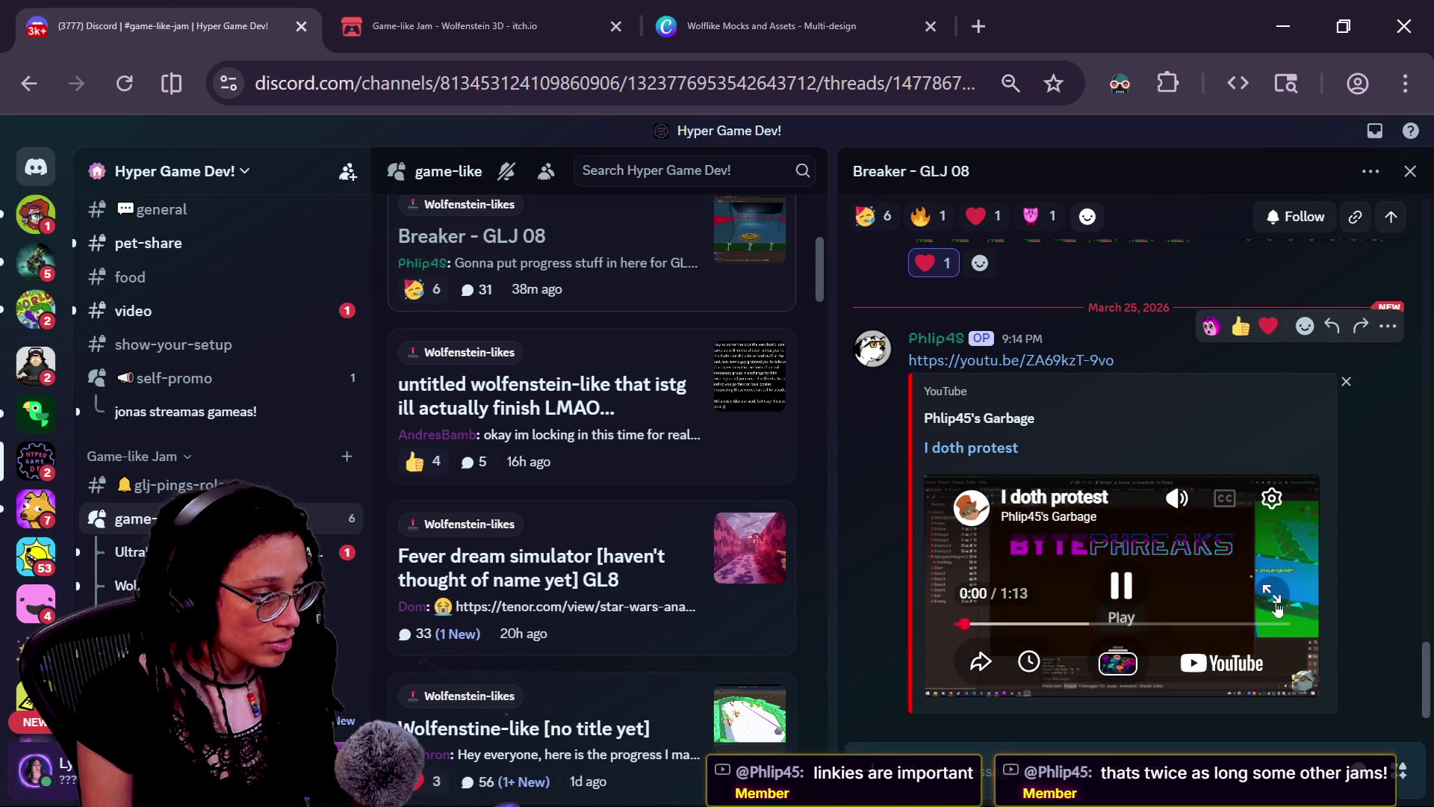
{"action": "left_click", "coordinate": [1273, 597]}
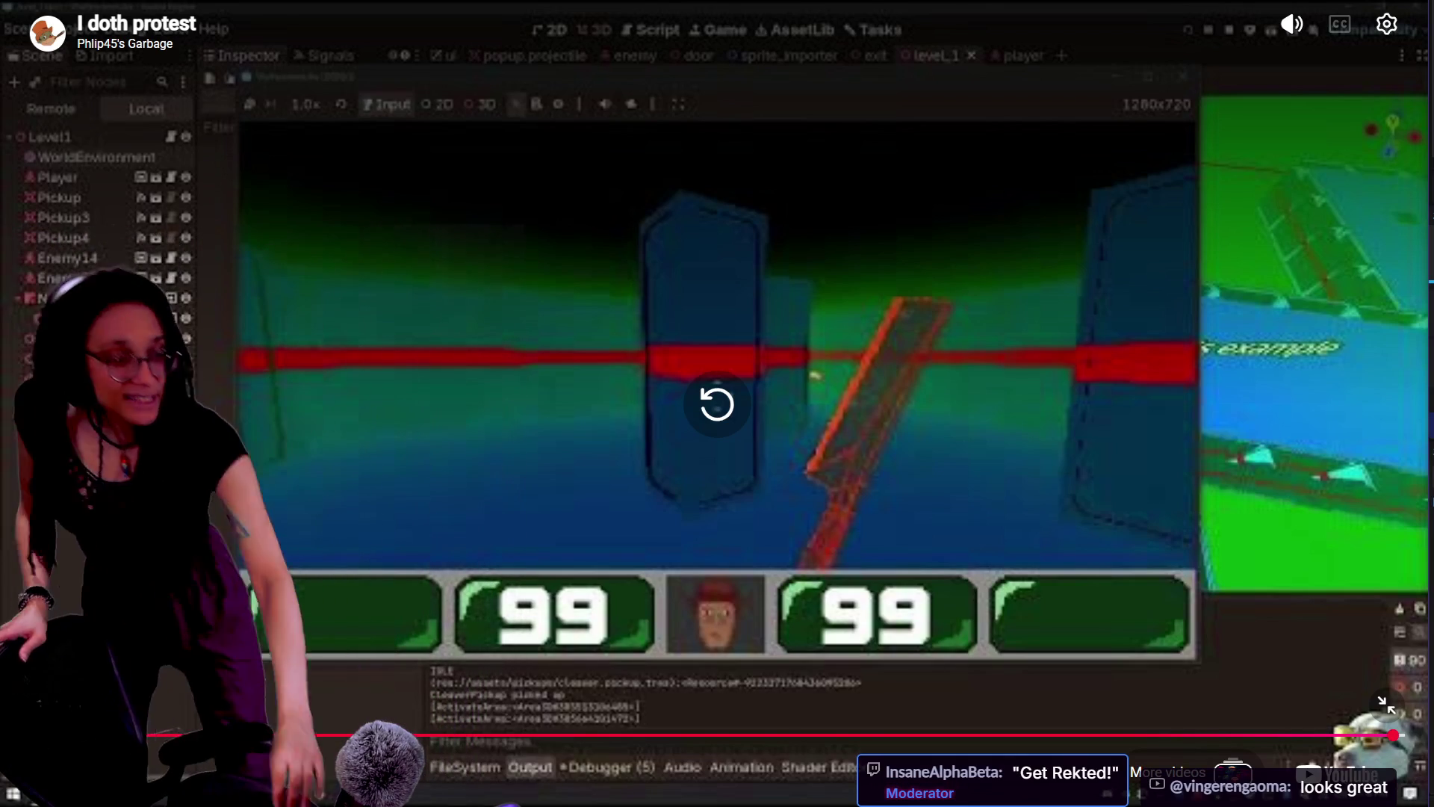
- Replay the 'I doth protest' video, exit full screen, and open a new tab
{"action": "left_click", "coordinate": [716, 382]}
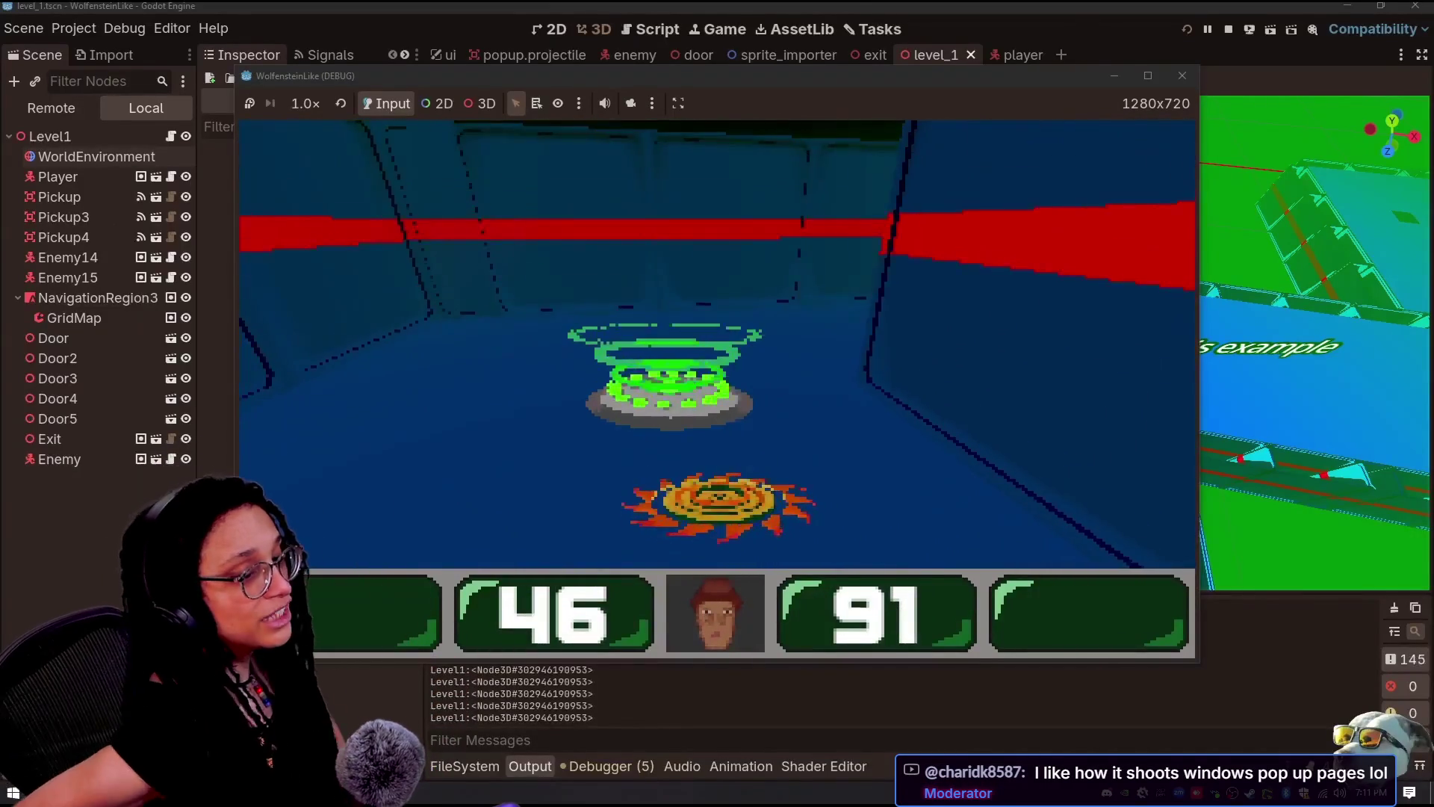
{"action": "key", "text": "Escape"}
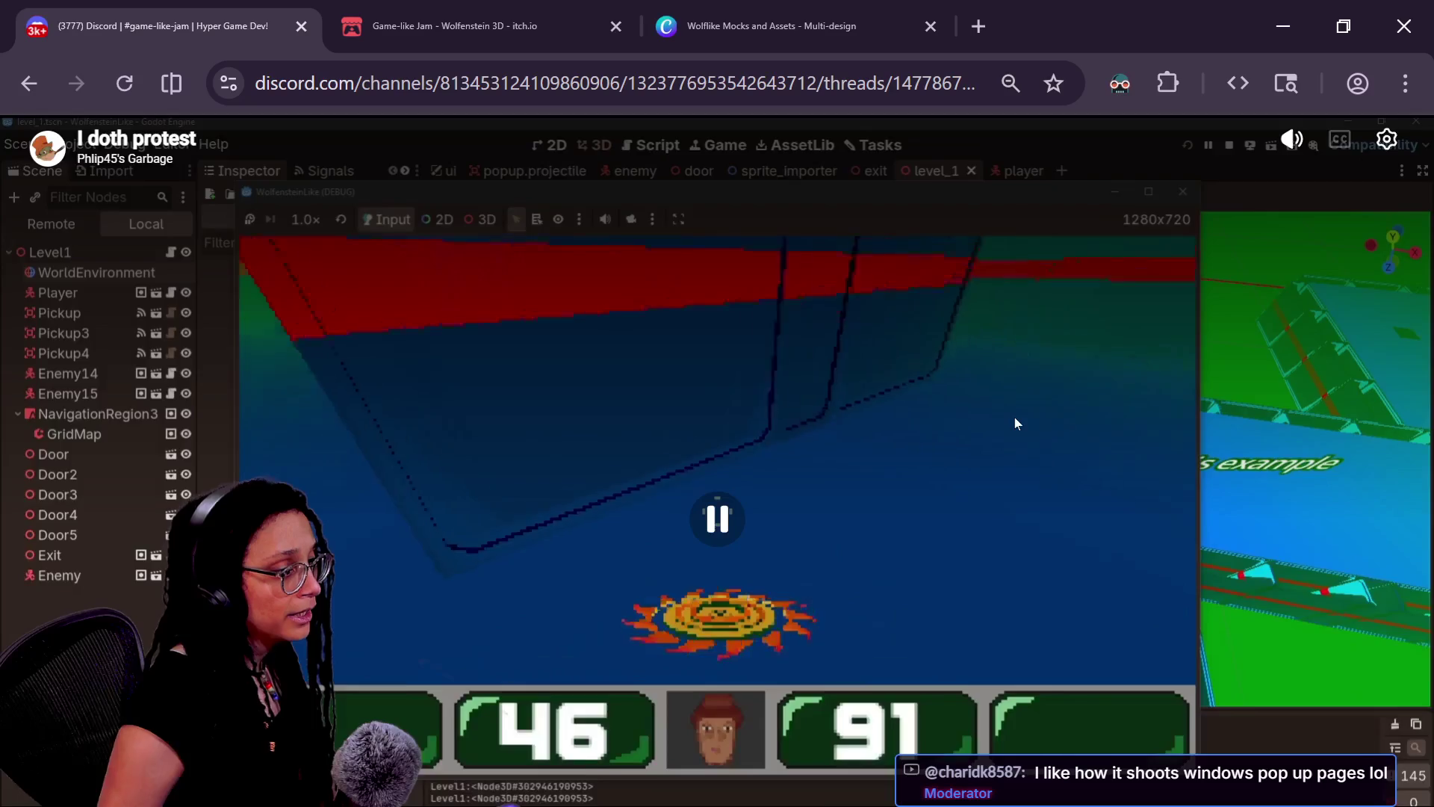
{"action": "left_click", "coordinate": [977, 28]}
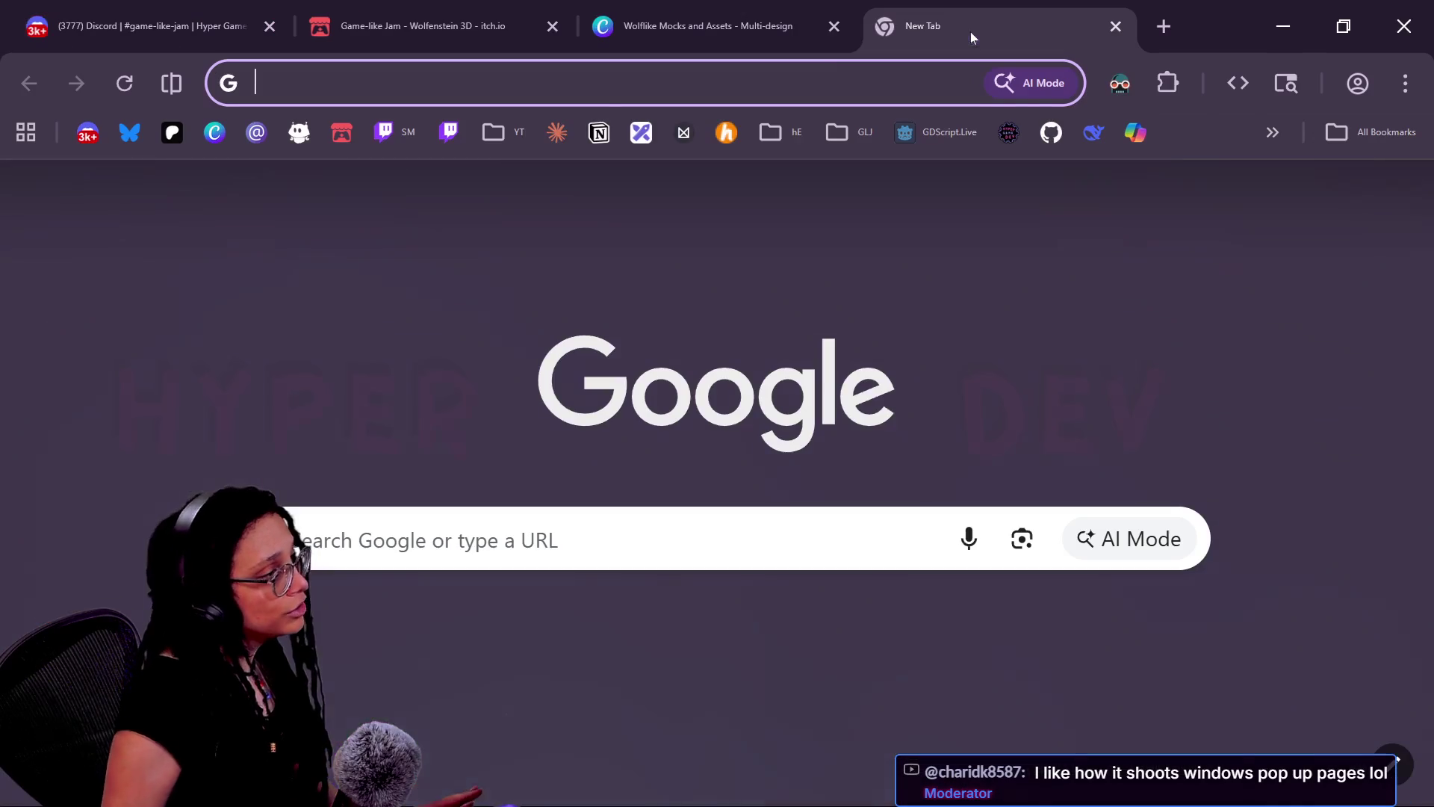
- Search YouTube for 'kirby superstar rpg boss' and open the Computer Virus boss battle video
{"action": "left_click", "coordinate": [493, 133]}
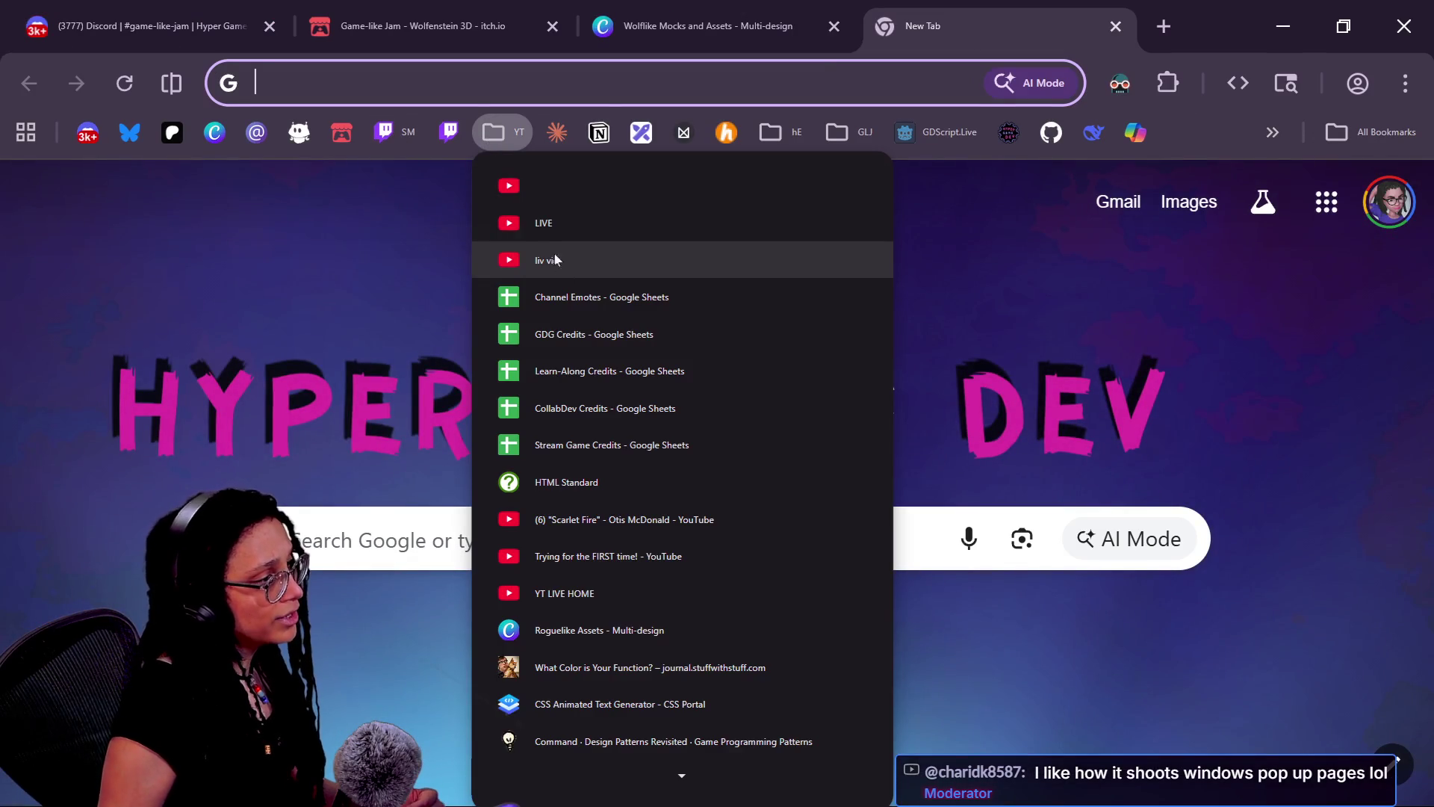
{"action": "left_click", "coordinate": [543, 185]}
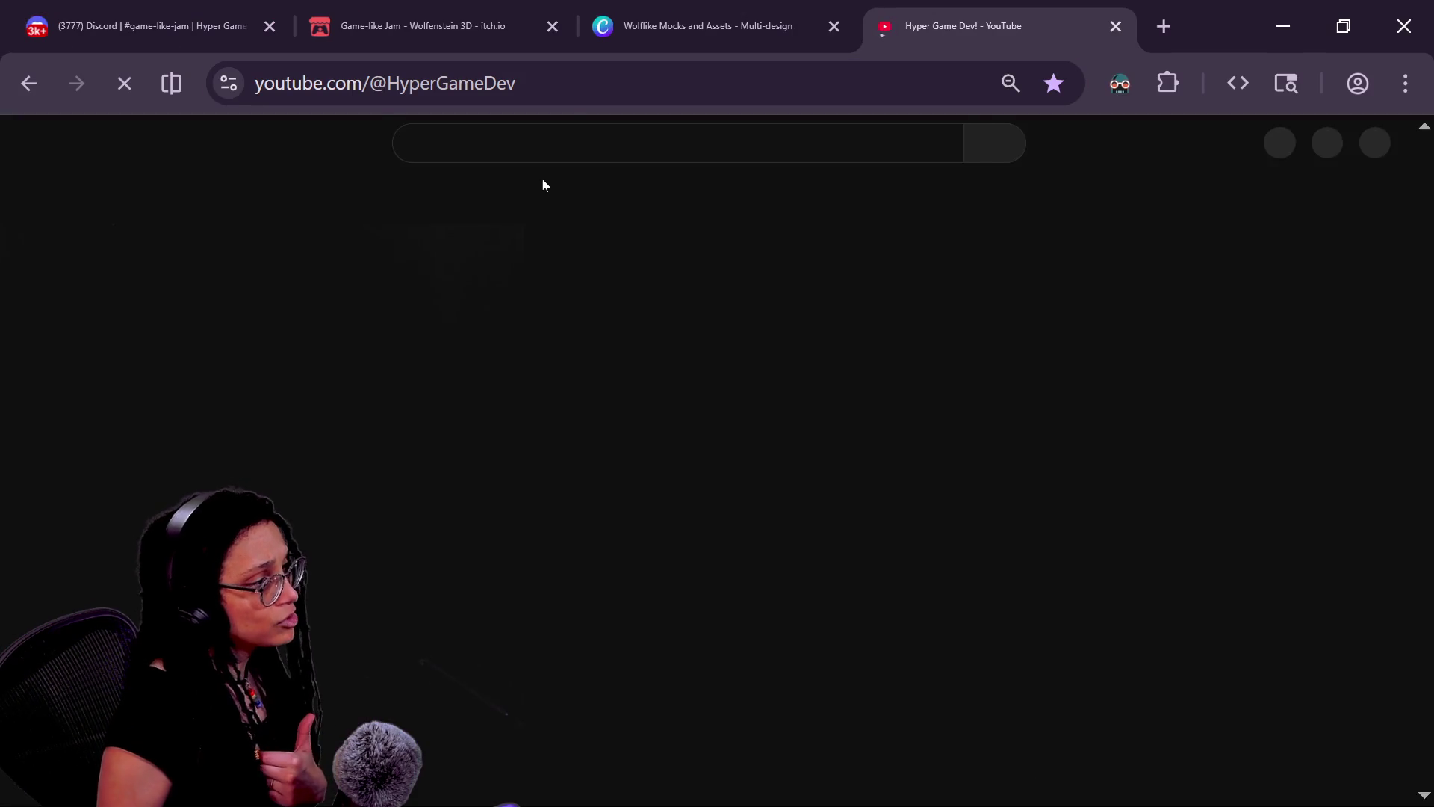
{"action": "type", "text": "kirb"}
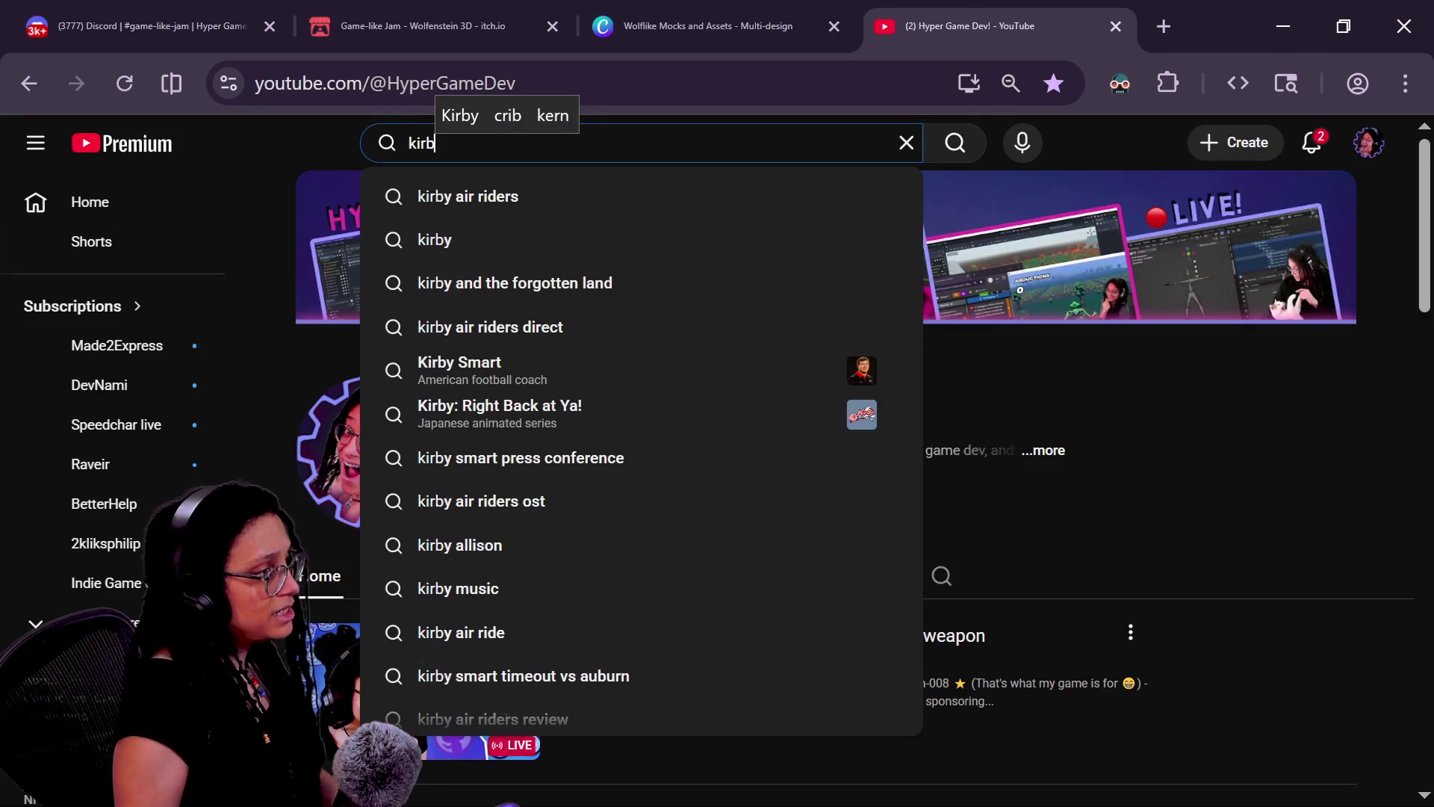
{"action": "type", "text": "y superstar"}
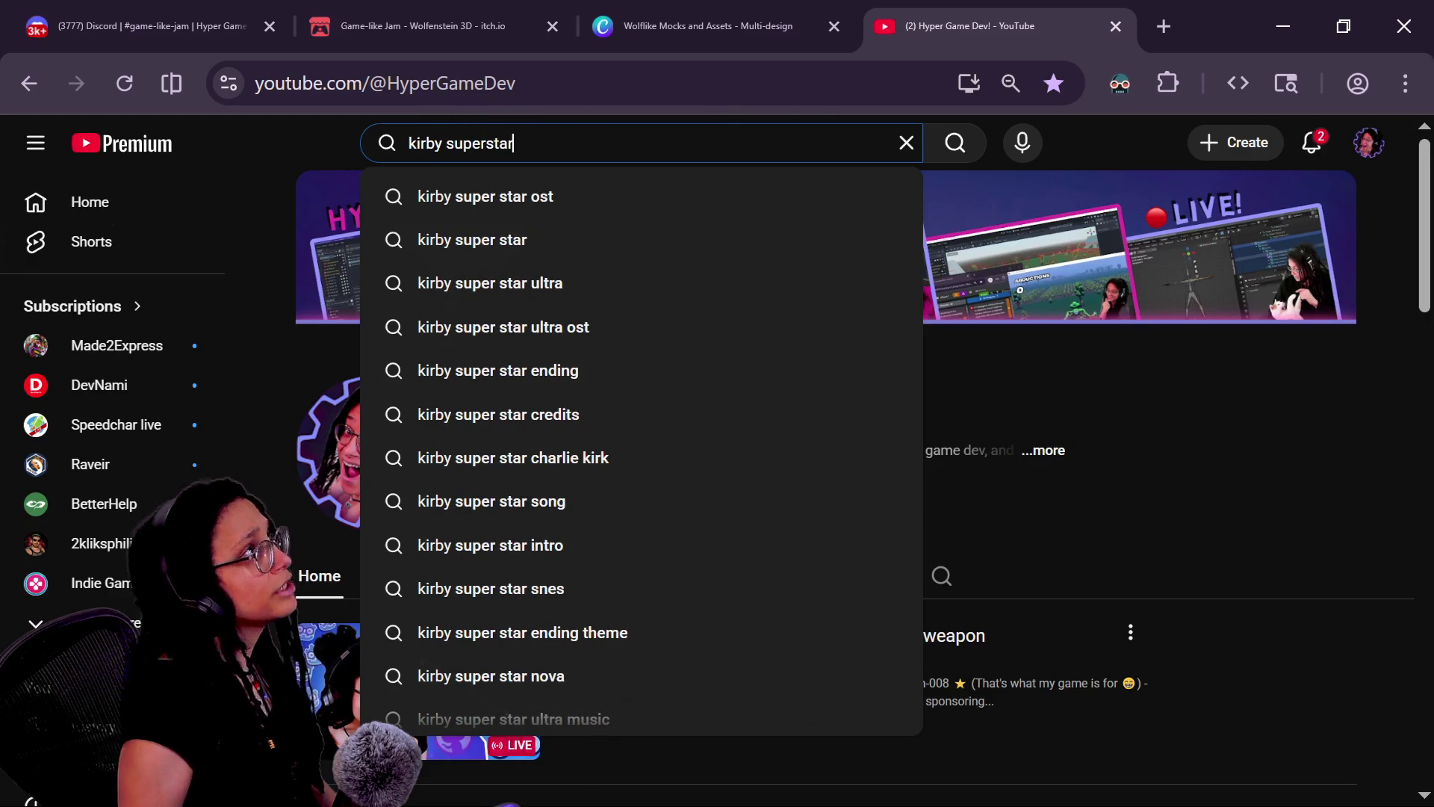
{"action": "key", "text": "BackSpace"}
{"action": "type", "text": "rpg bo"}
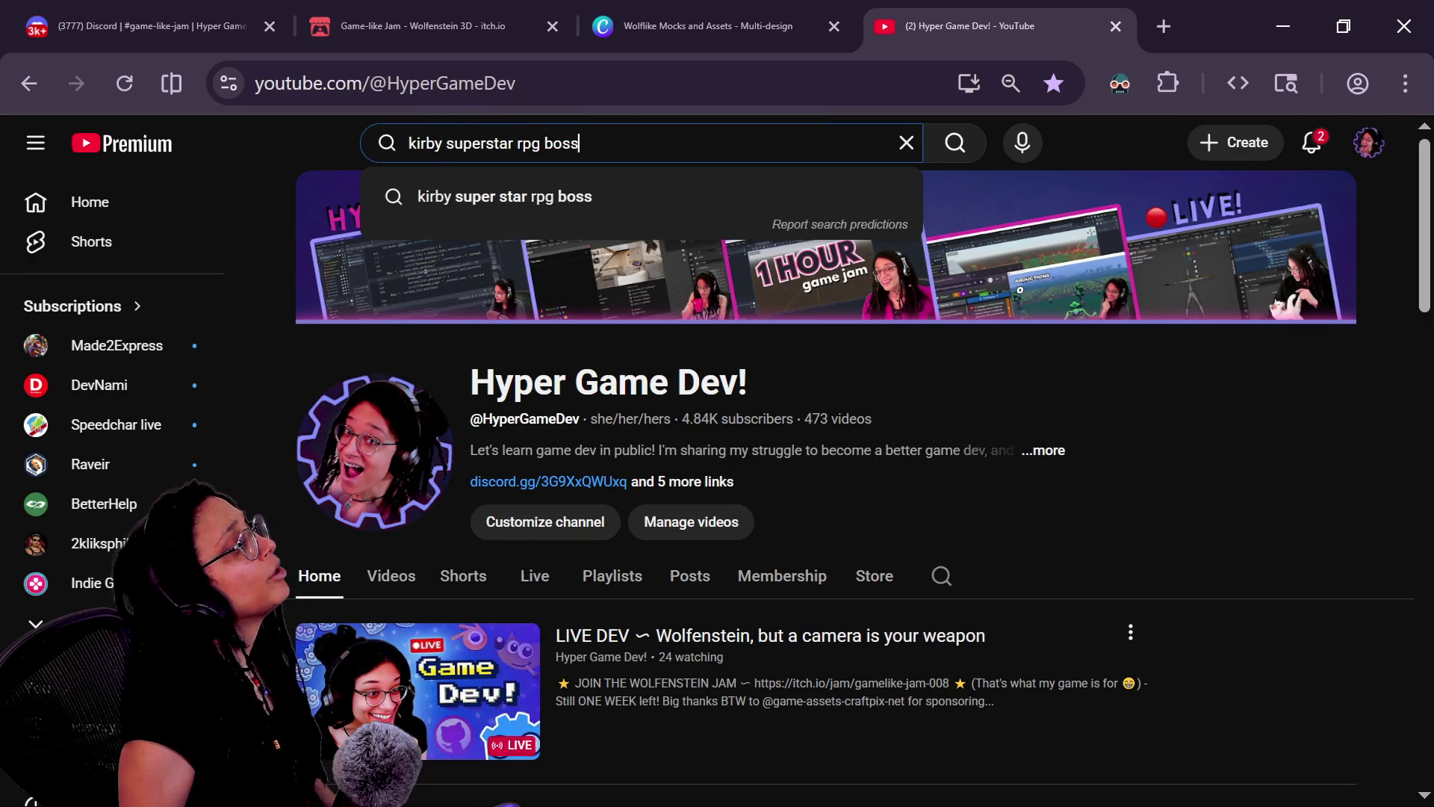
{"action": "type", "text": "s"}
{"action": "key", "text": "Return"}
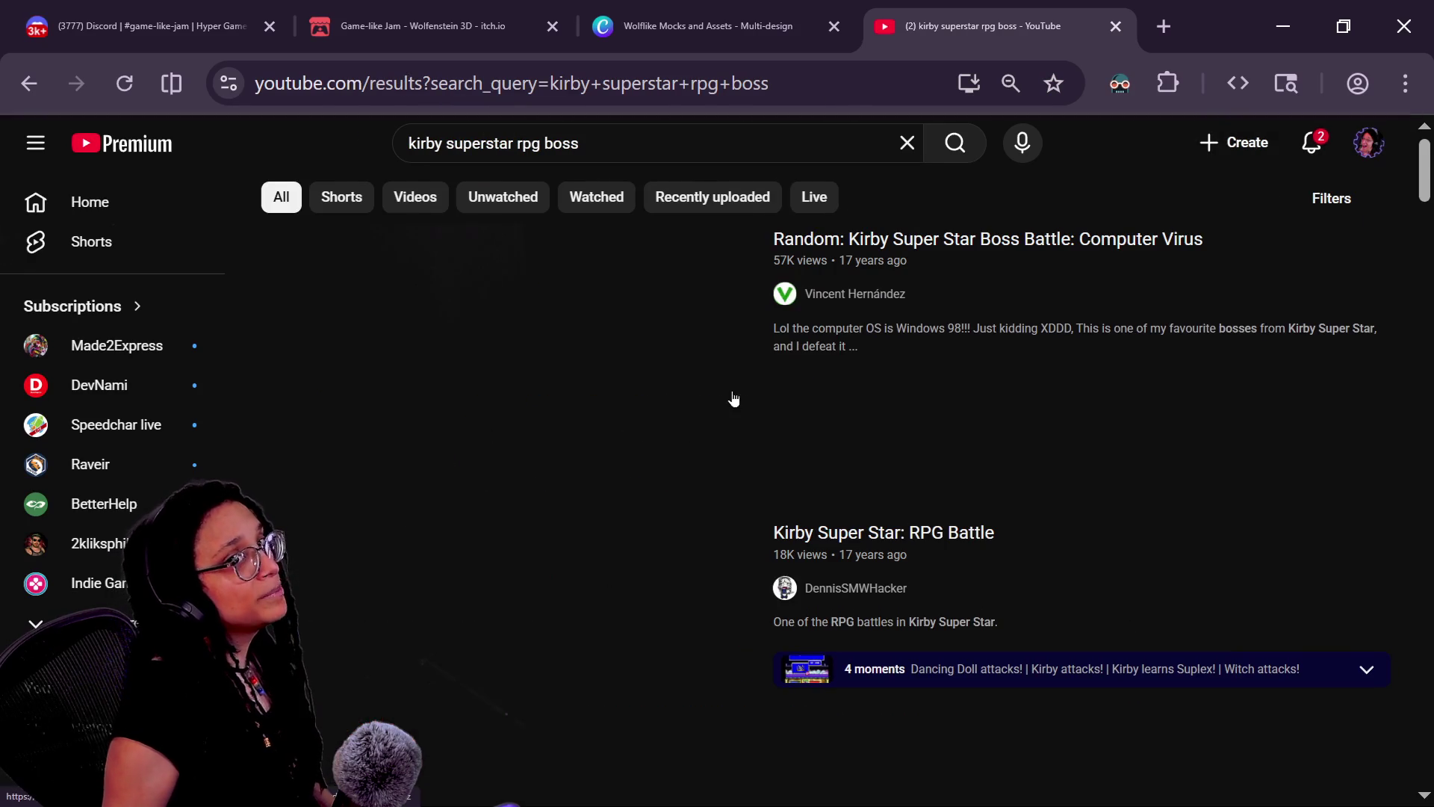
{"action": "left_click", "coordinate": [605, 355]}
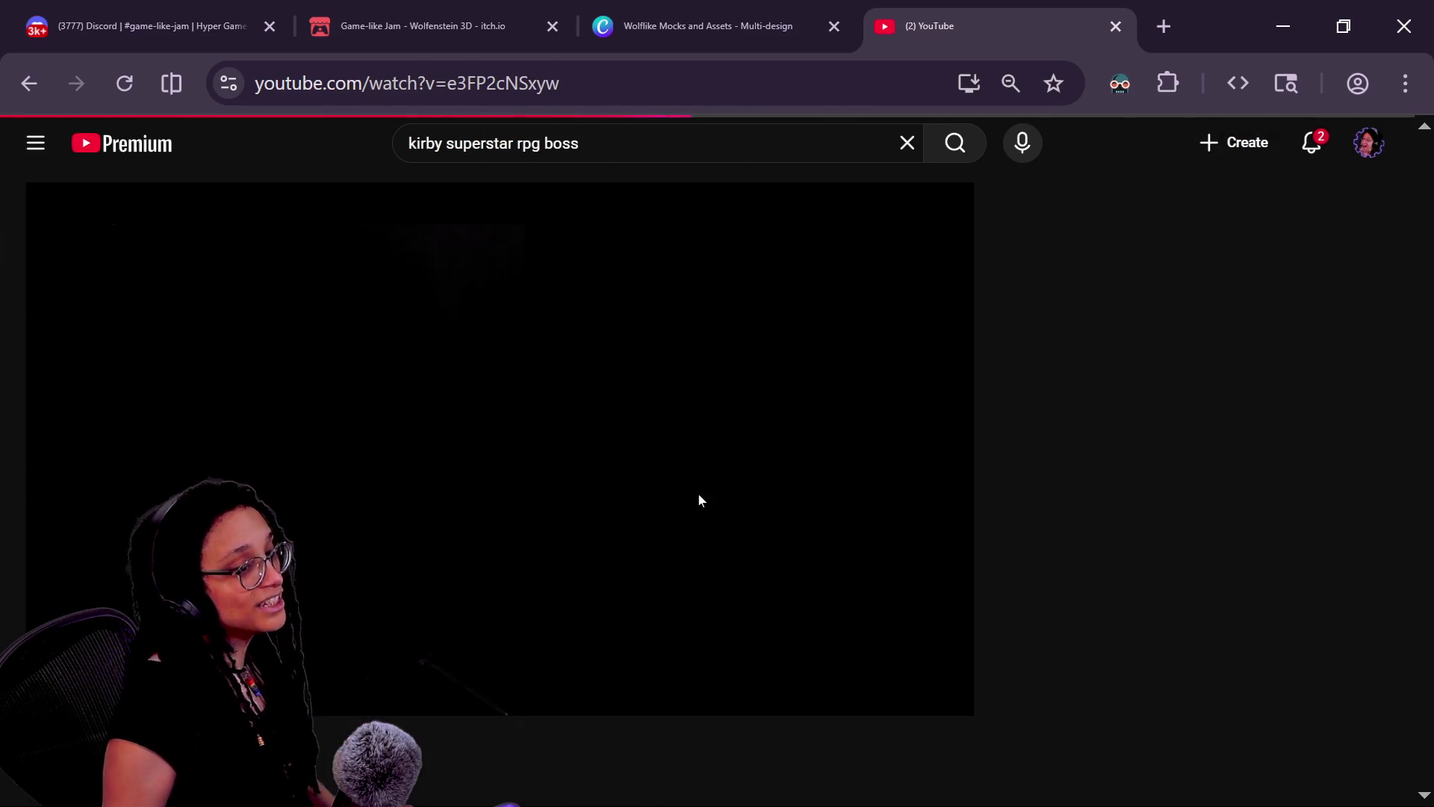
- Watch the Kirby boss battle full screen, then pause it and return to Discord
{"action": "scroll", "coordinate": [633, 741], "scroll_direction": "down", "scroll_amount": 4}
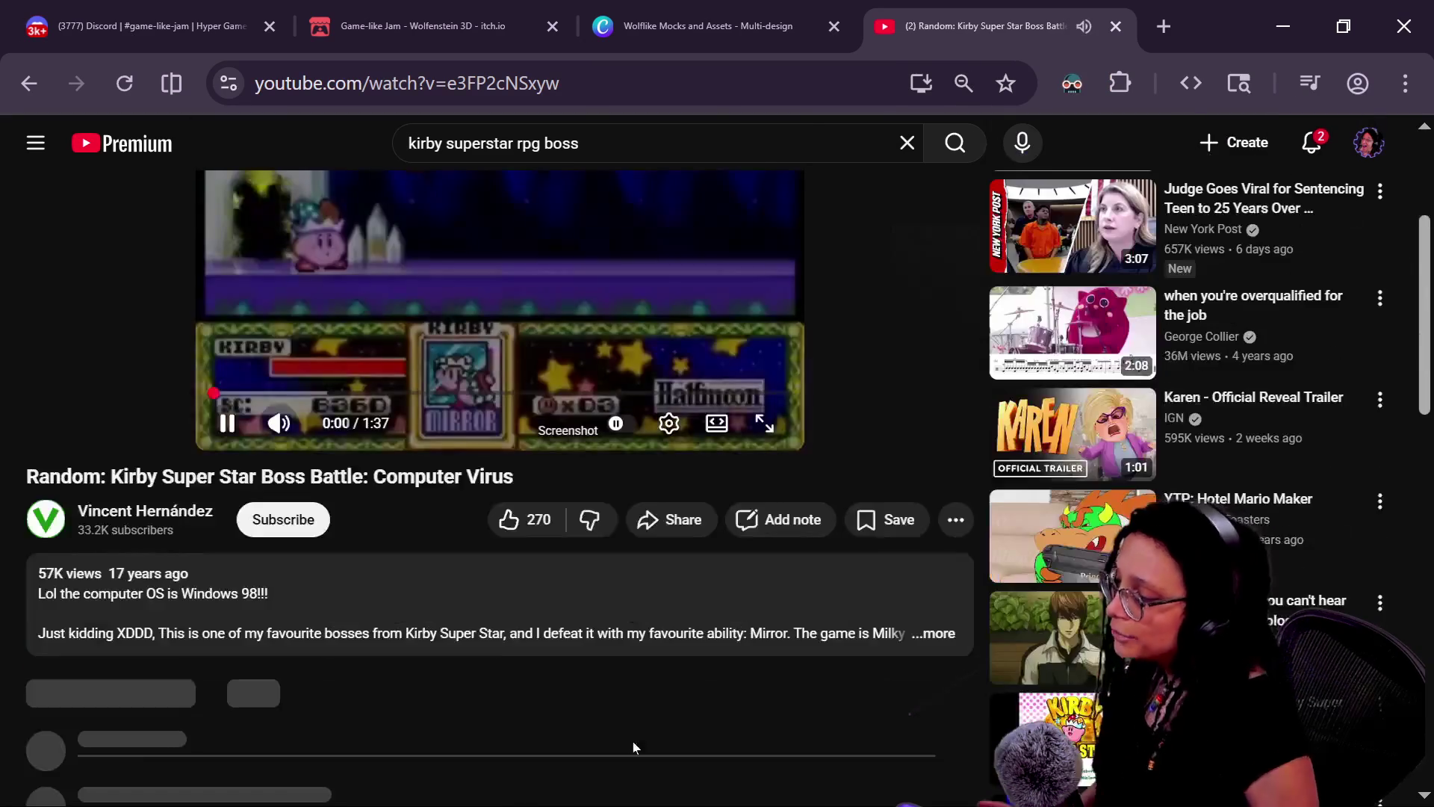
{"action": "mouse_move", "coordinate": [128, 586]}
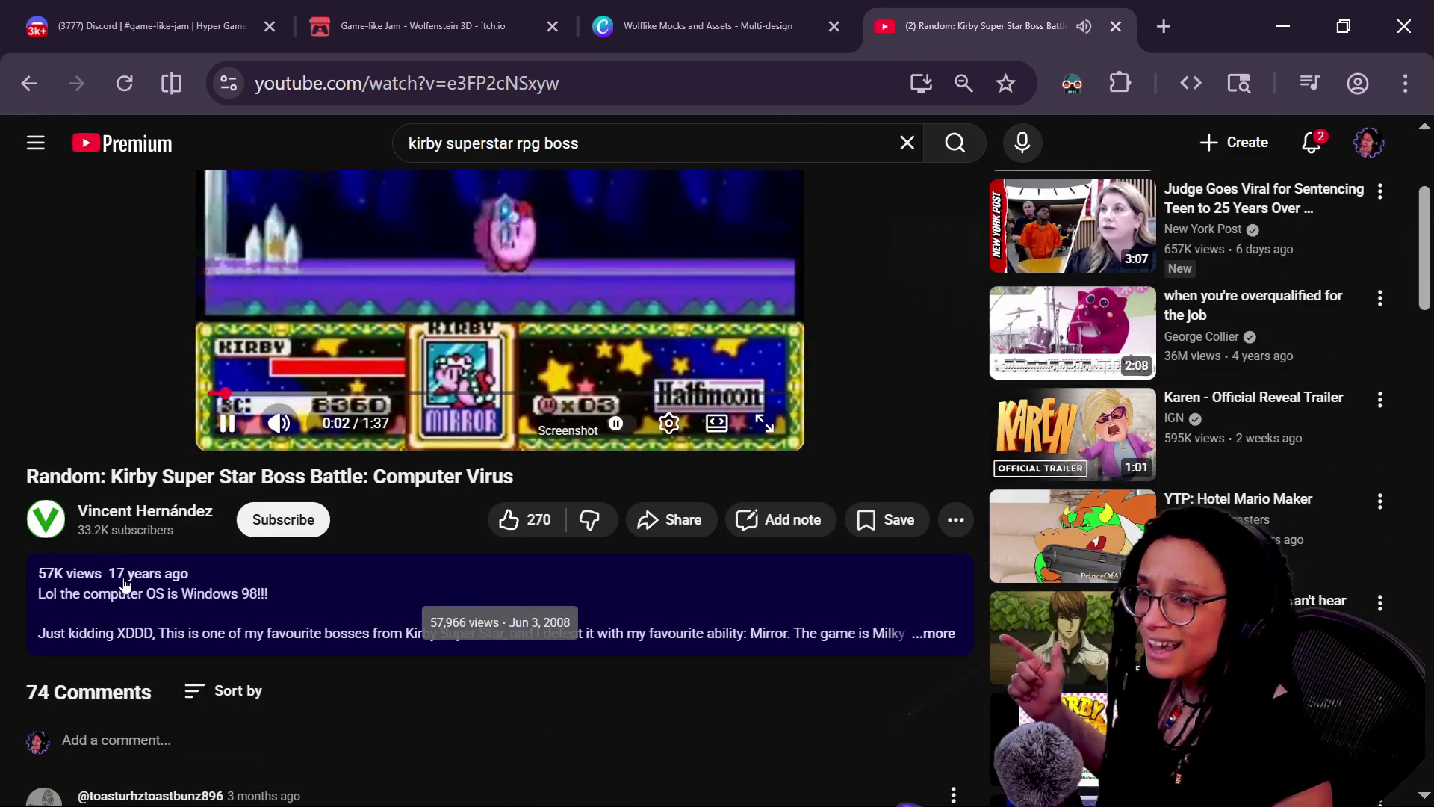
{"action": "scroll", "coordinate": [354, 584], "scroll_direction": "up", "scroll_amount": 2}
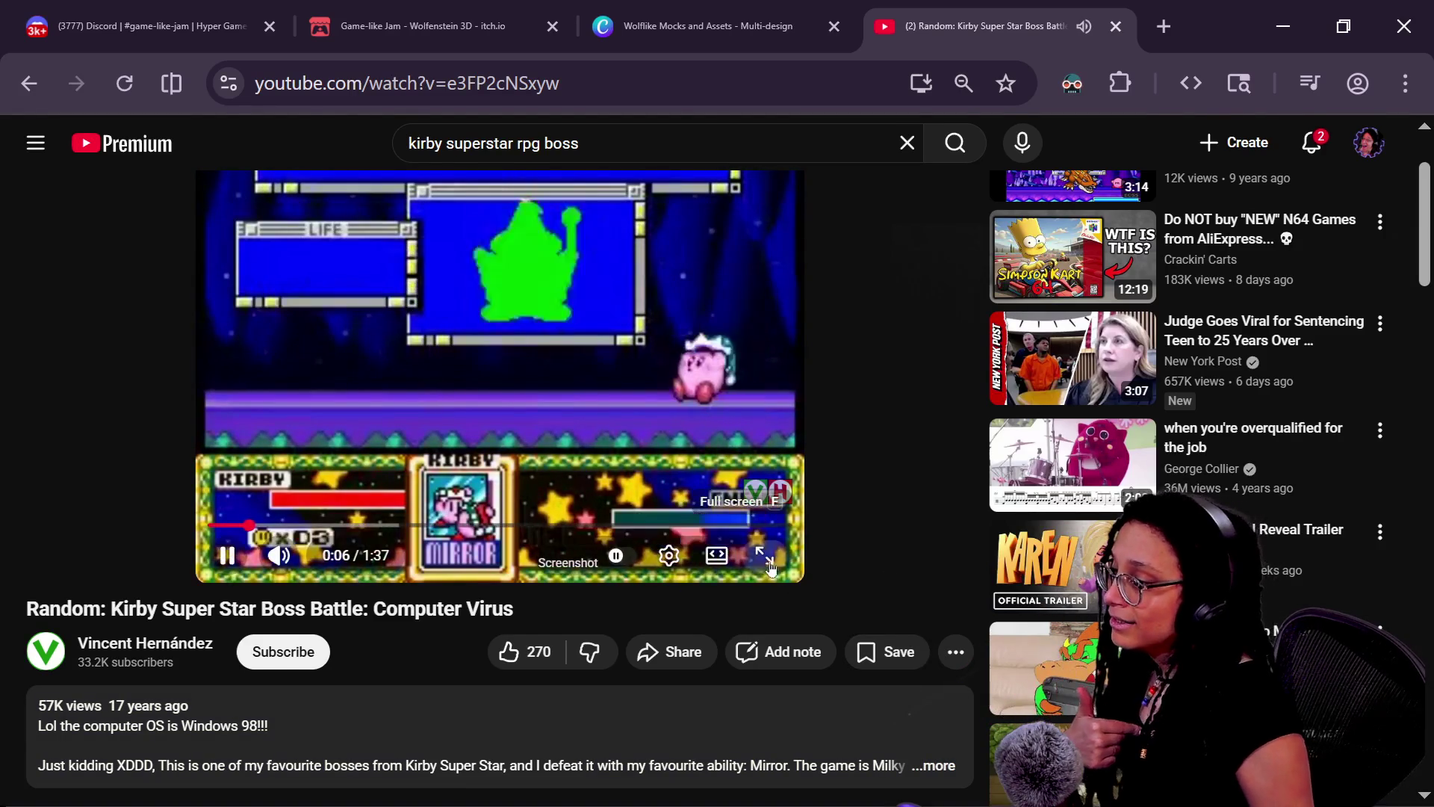
{"action": "key", "text": "f"}
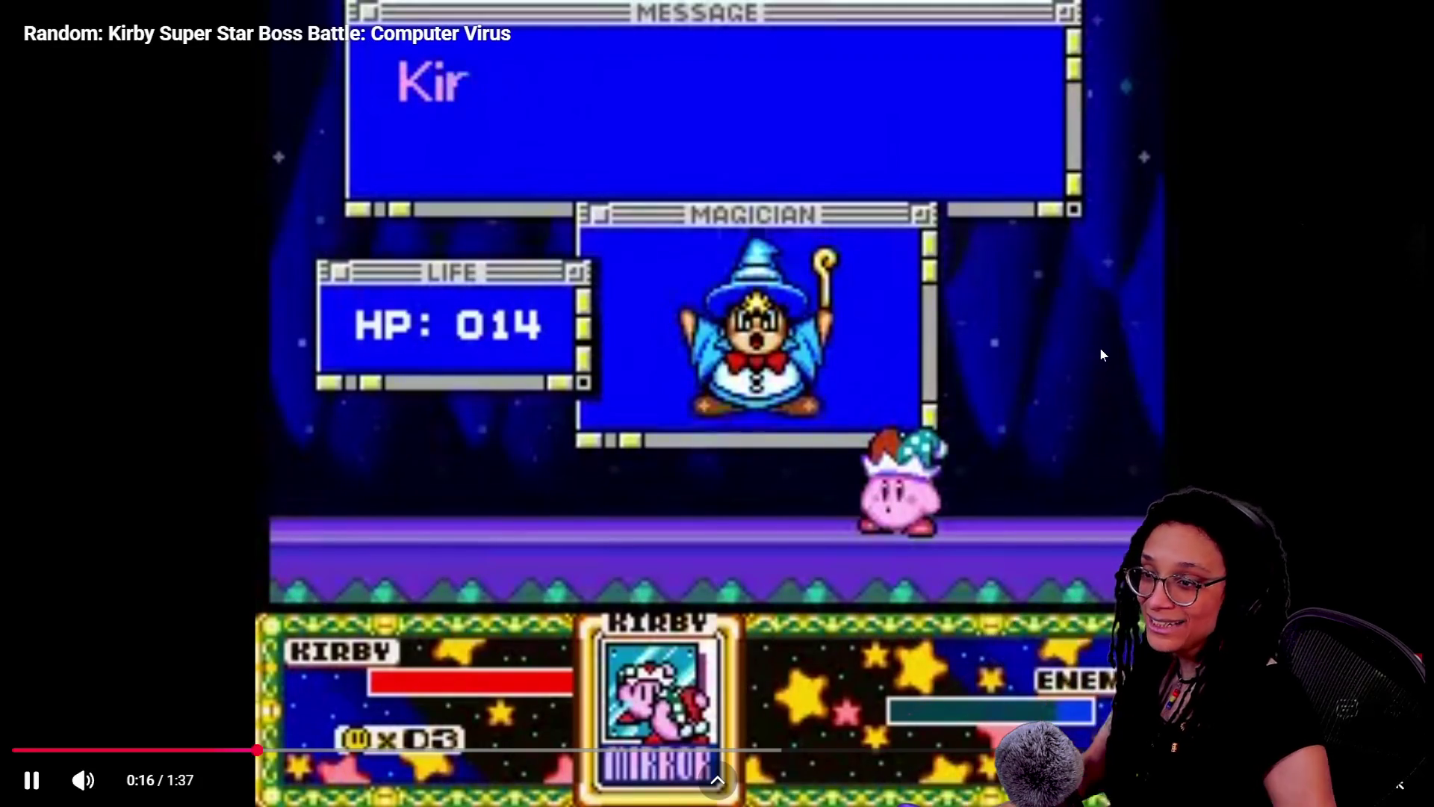
{"action": "key", "text": "Escape"}
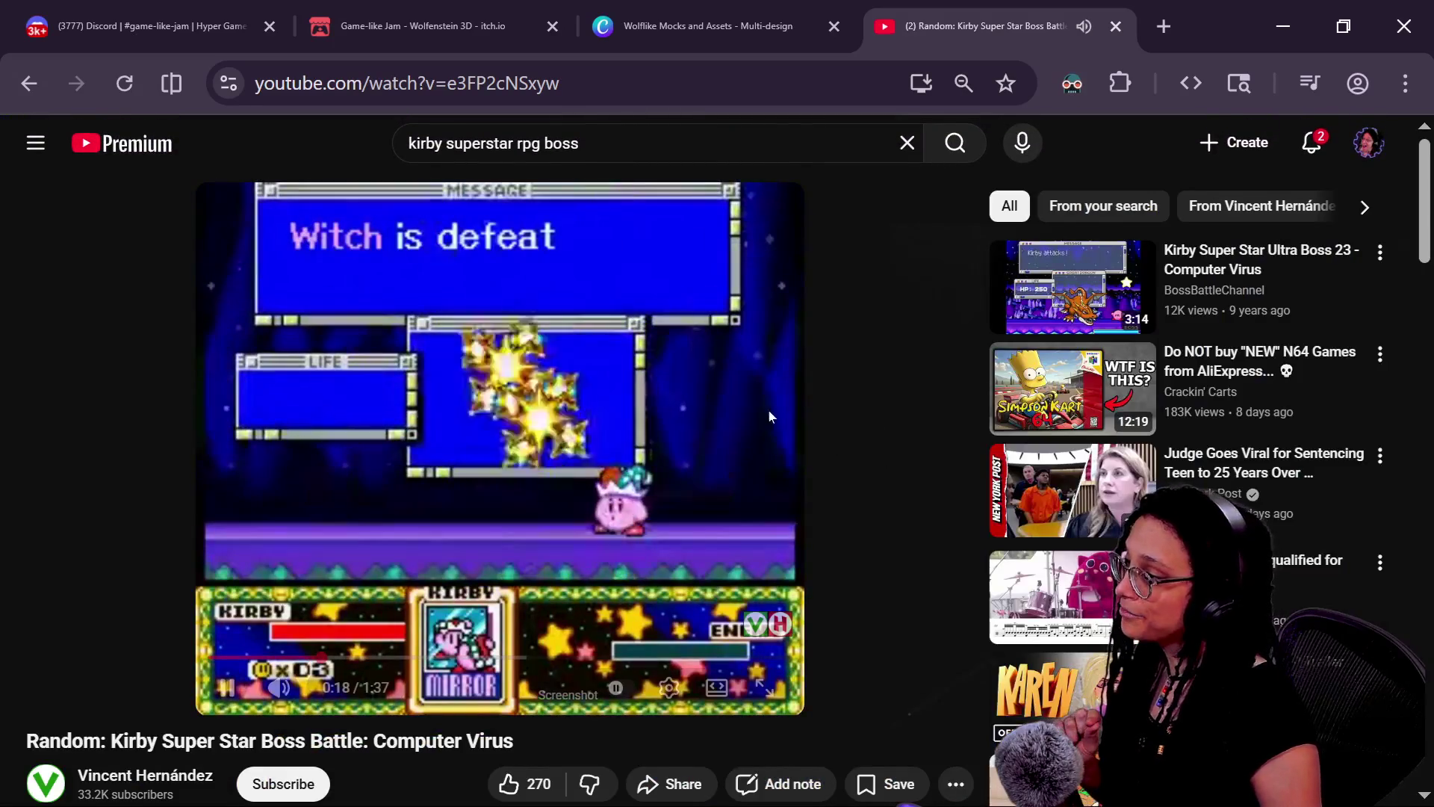
{"action": "left_click", "coordinate": [763, 357]}
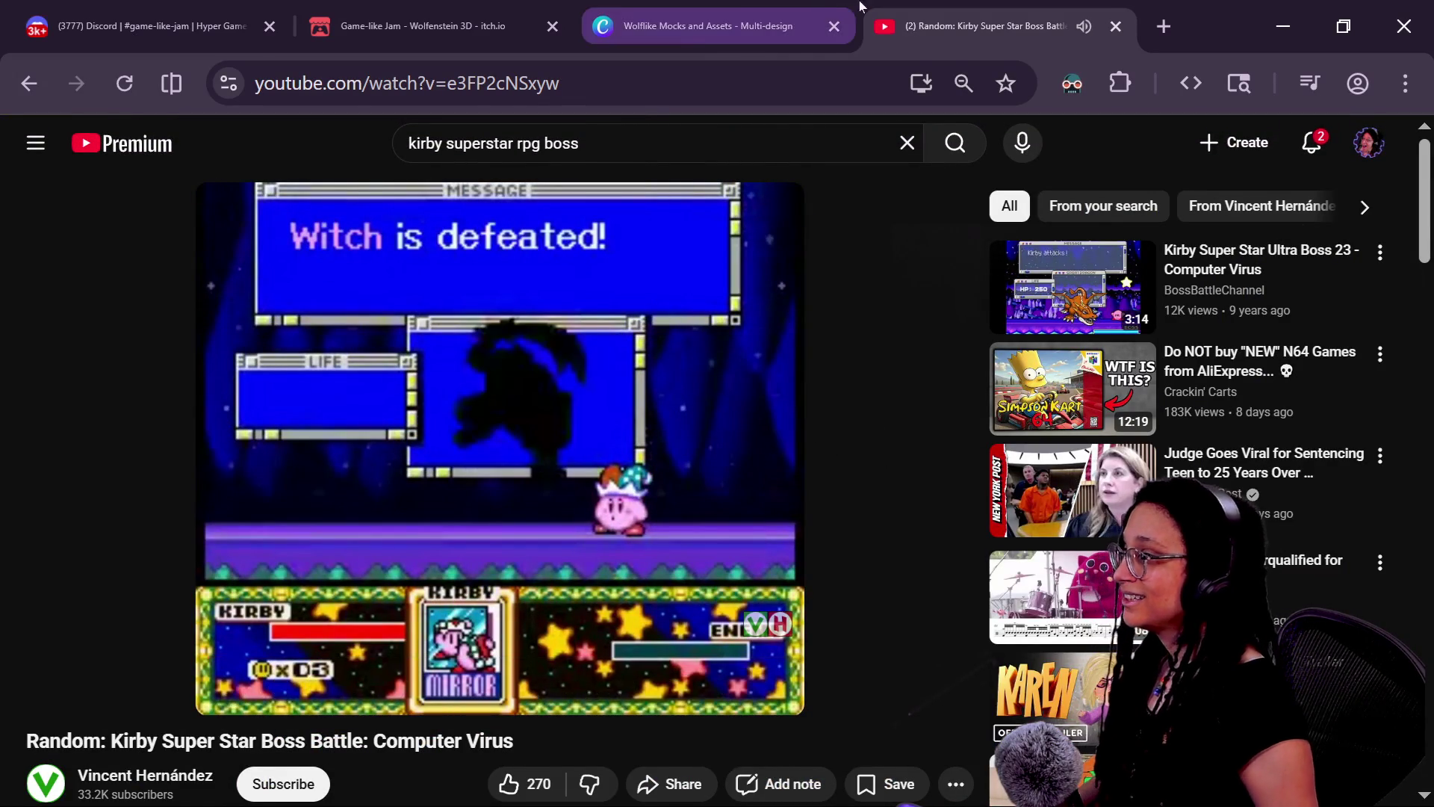
{"action": "left_click", "coordinate": [142, 26]}
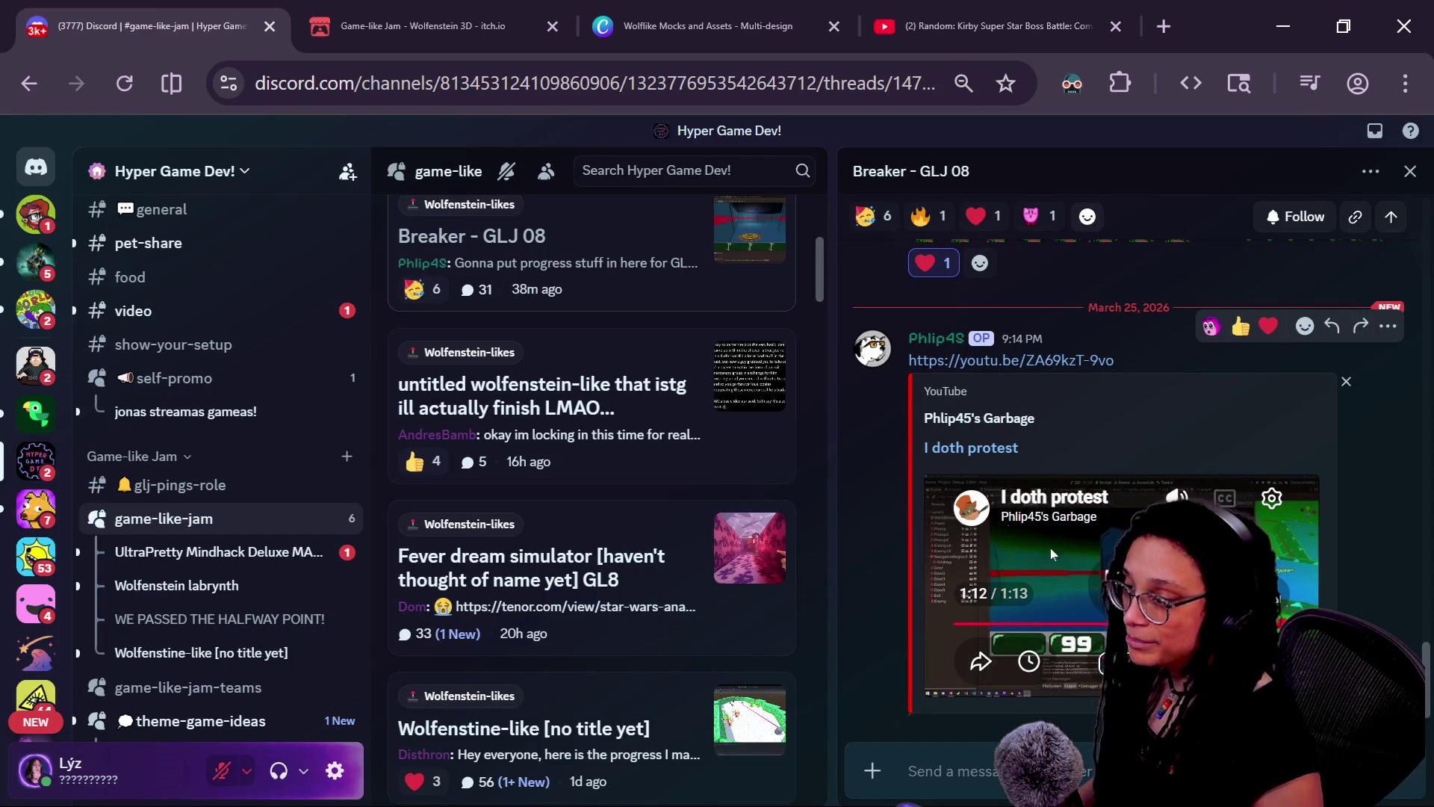
- Play the embedded game clip full screen and scrub back to about 0:32
{"action": "left_click", "coordinate": [1303, 681]}
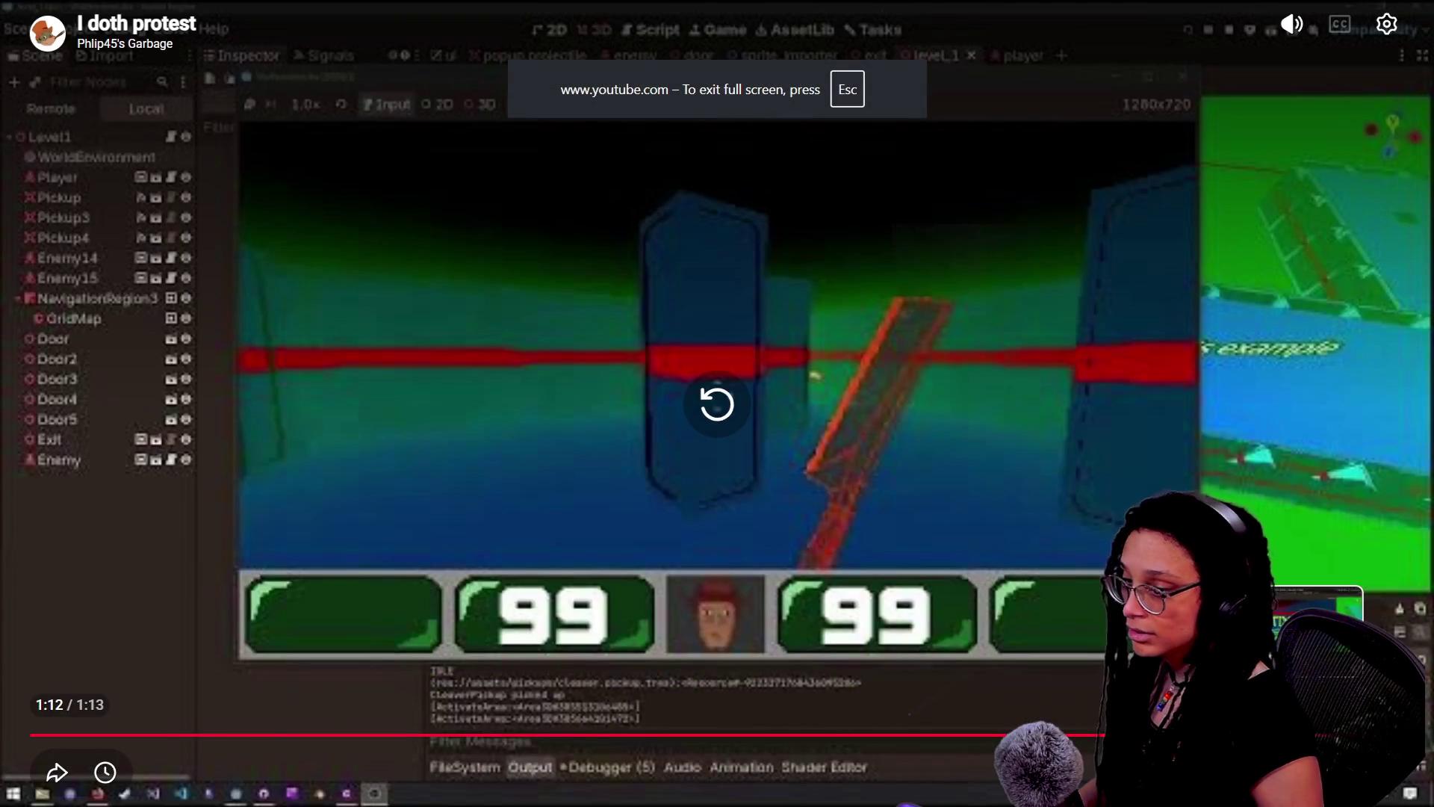
{"action": "key", "text": "Left"}
{"action": "key", "text": "Left"}
{"action": "key", "text": "Left"}
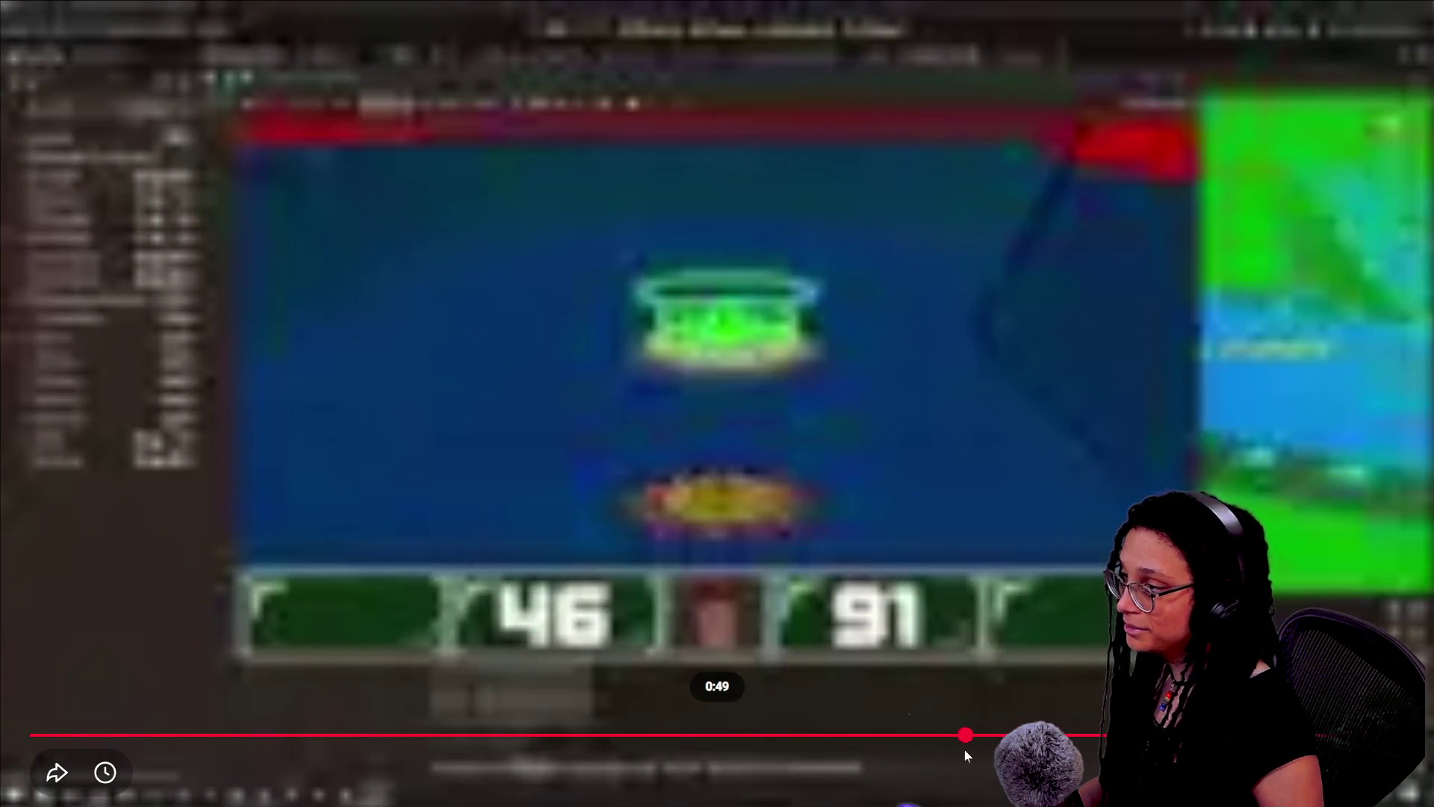
{"action": "left_click", "coordinate": [872, 749]}
{"action": "mouse_move", "coordinate": [856, 751]}
{"action": "left_mouse_down"}
{"action": "mouse_move", "coordinate": [826, 734]}
{"action": "mouse_move", "coordinate": [608, 735]}
{"action": "mouse_move", "coordinate": [677, 734]}
{"action": "left_mouse_up"}
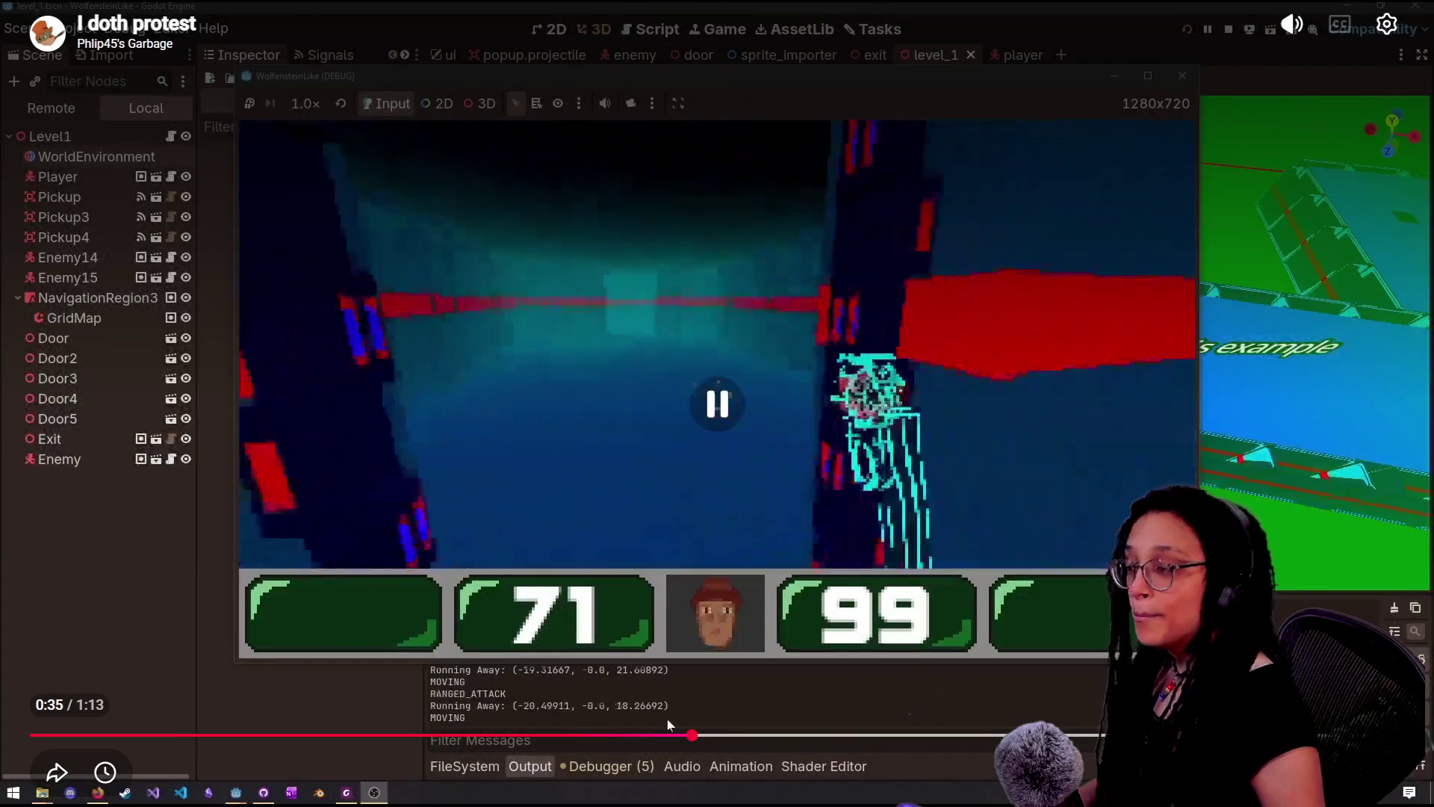
{"action": "left_click", "coordinate": [672, 737]}
{"action": "left_click", "coordinate": [642, 737]}
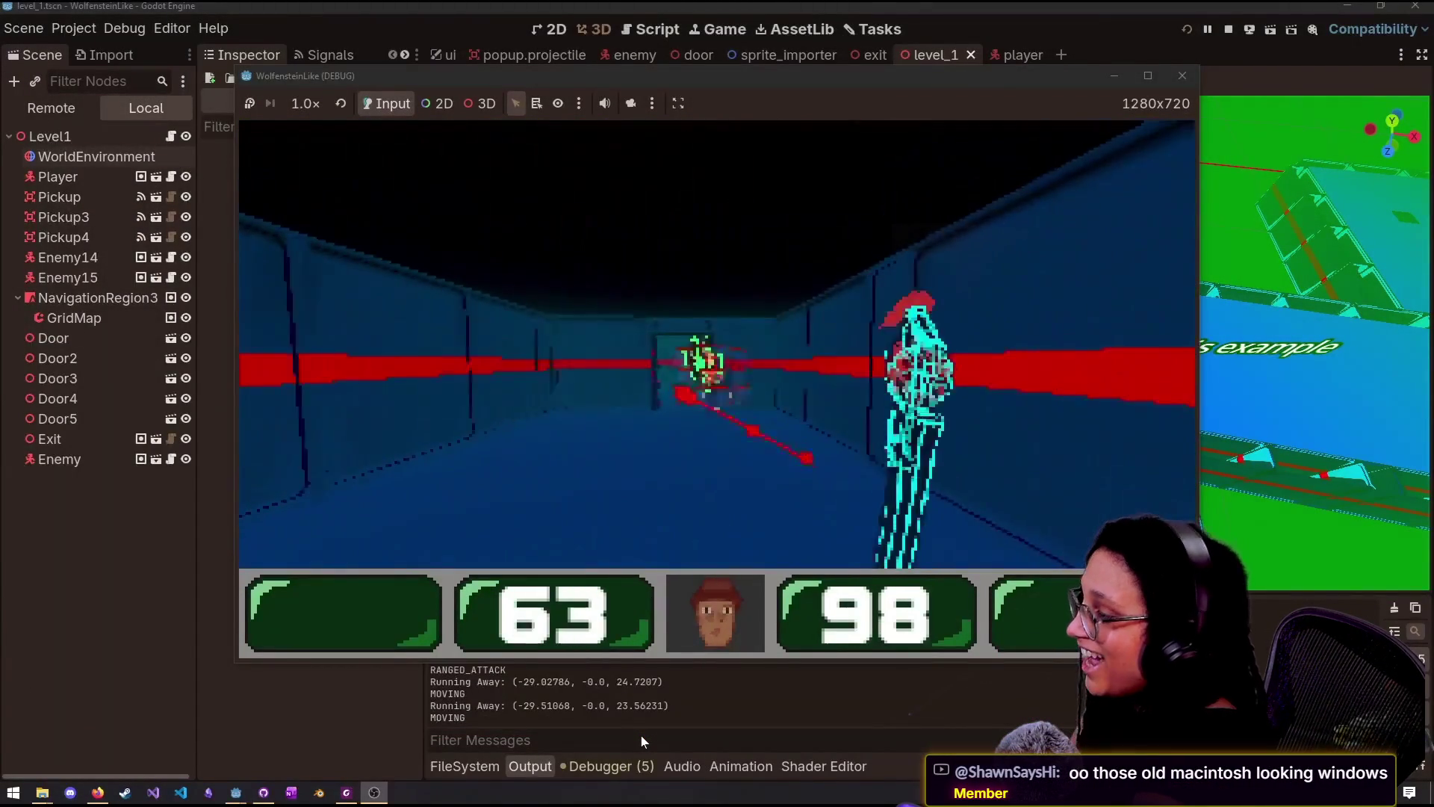
- Skip the clip back a few more seconds, rewatch it, and exit full screen
{"action": "left_click", "coordinate": [641, 735]}
{"action": "left_click", "coordinate": [640, 734]}
{"action": "key", "text": "Left"}
{"action": "key", "text": "Left"}
{"action": "key", "text": "Left"}
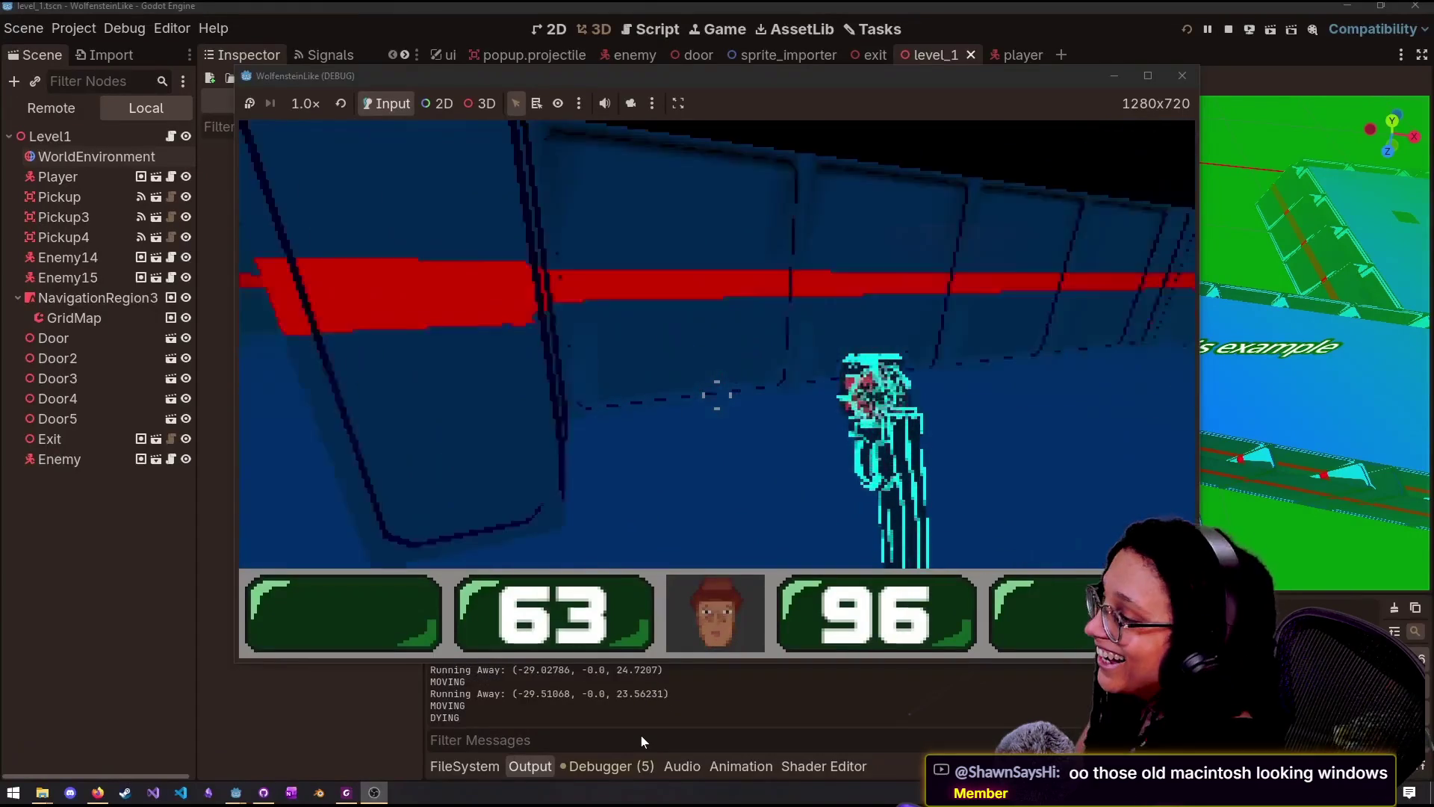
{"action": "key", "text": "Left"}
{"action": "key", "text": "Left"}
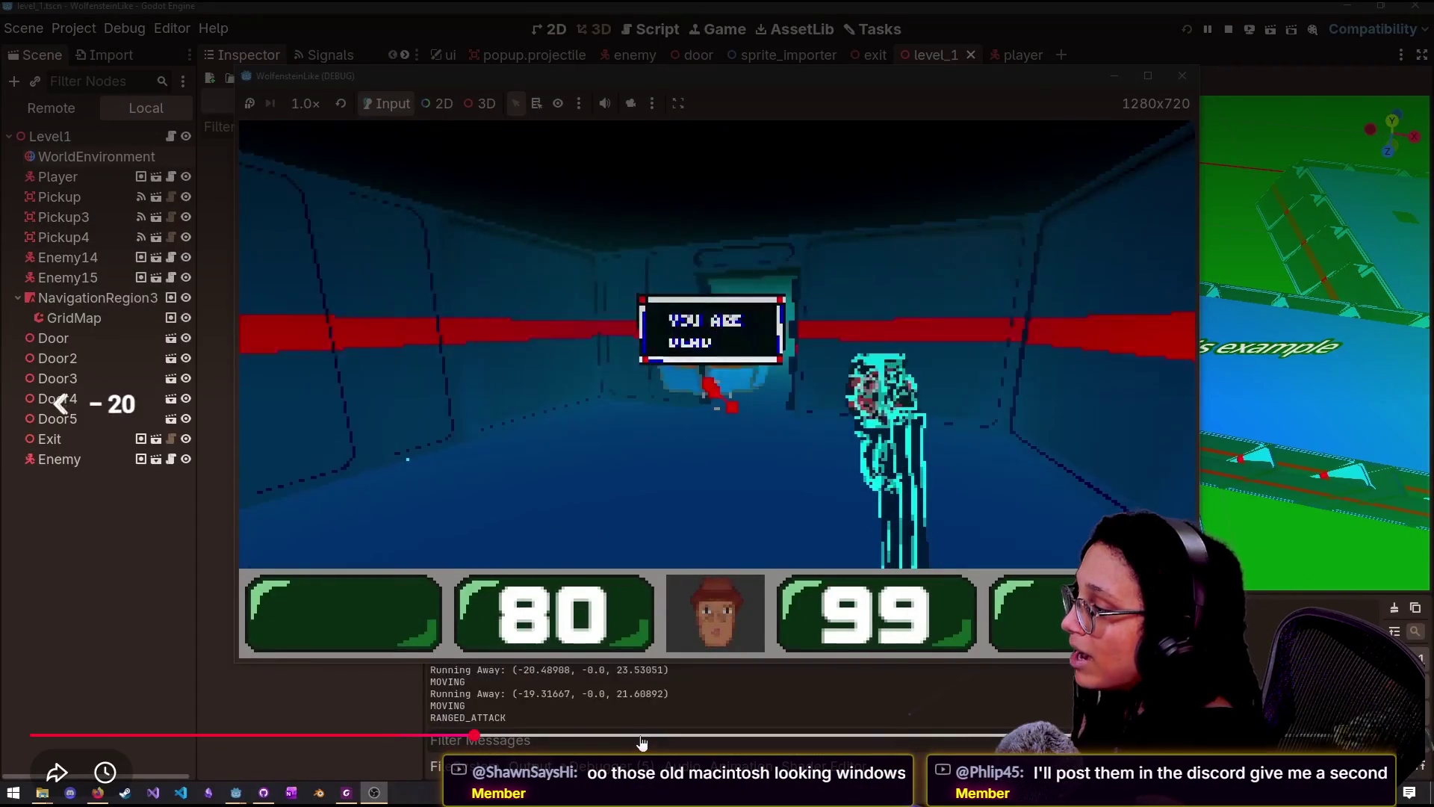
{"action": "key", "text": "Left"}
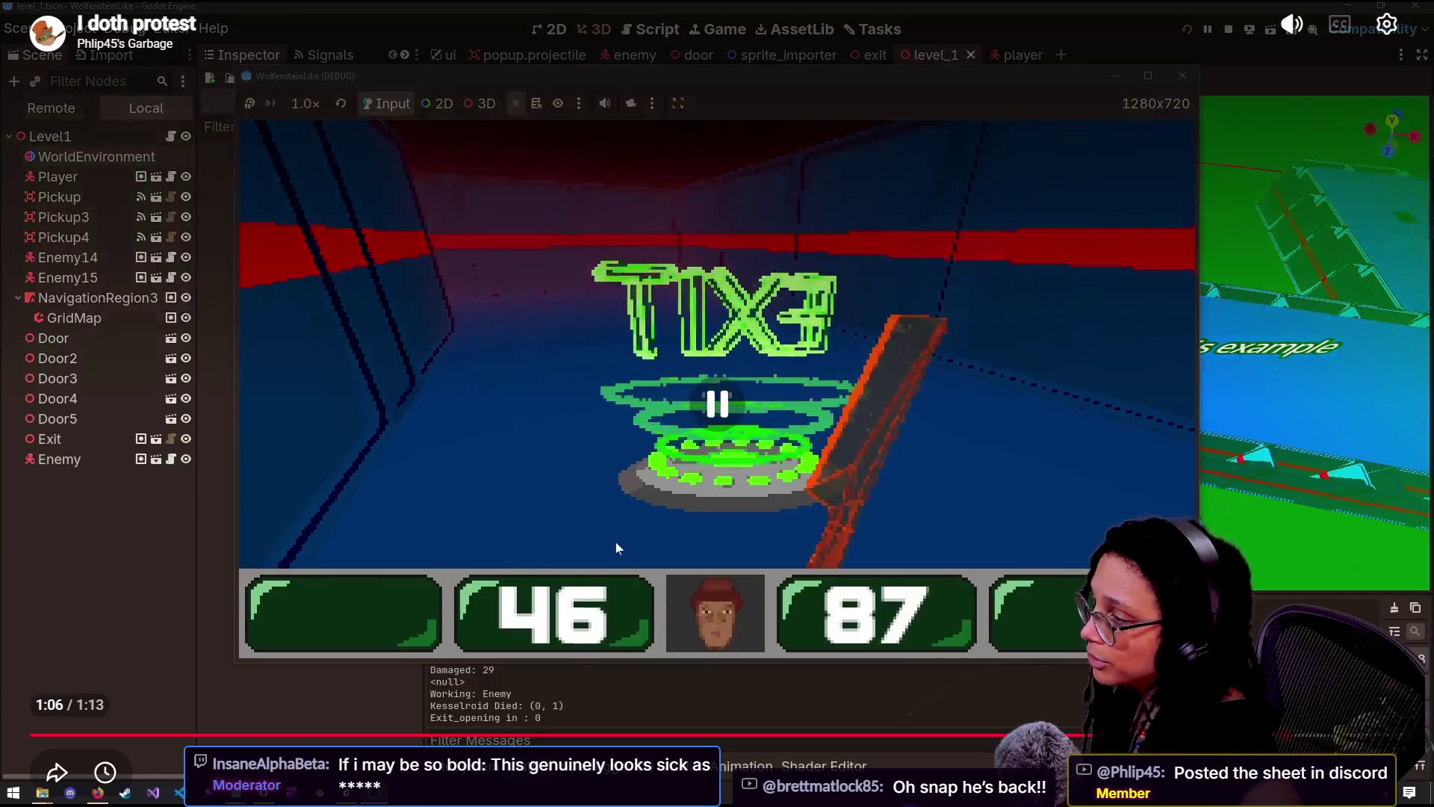
{"action": "double_click", "coordinate": [616, 540]}
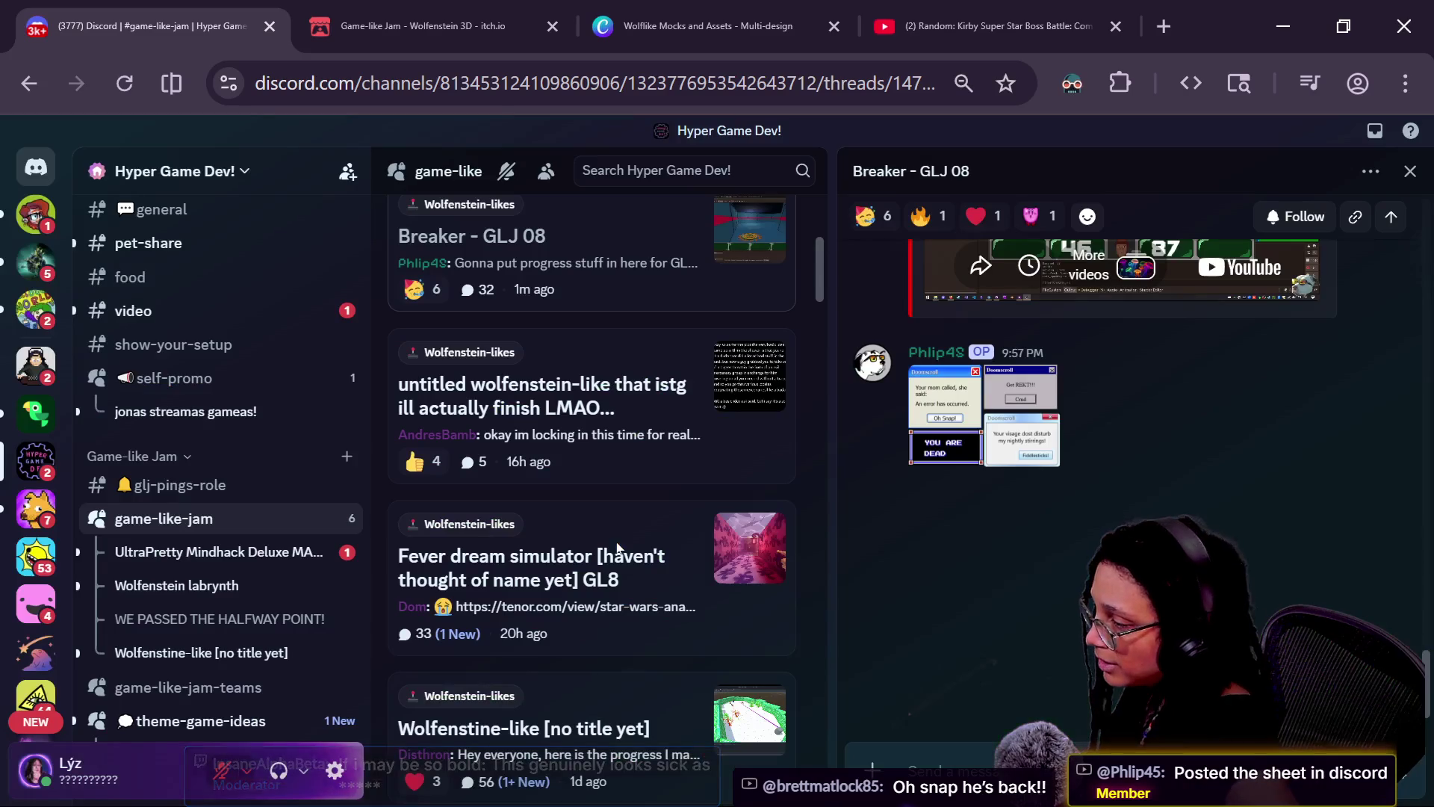
- View the Doomscroll popup image enlarged, close the viewer, and return to Godot
{"action": "left_click", "coordinate": [1044, 437]}
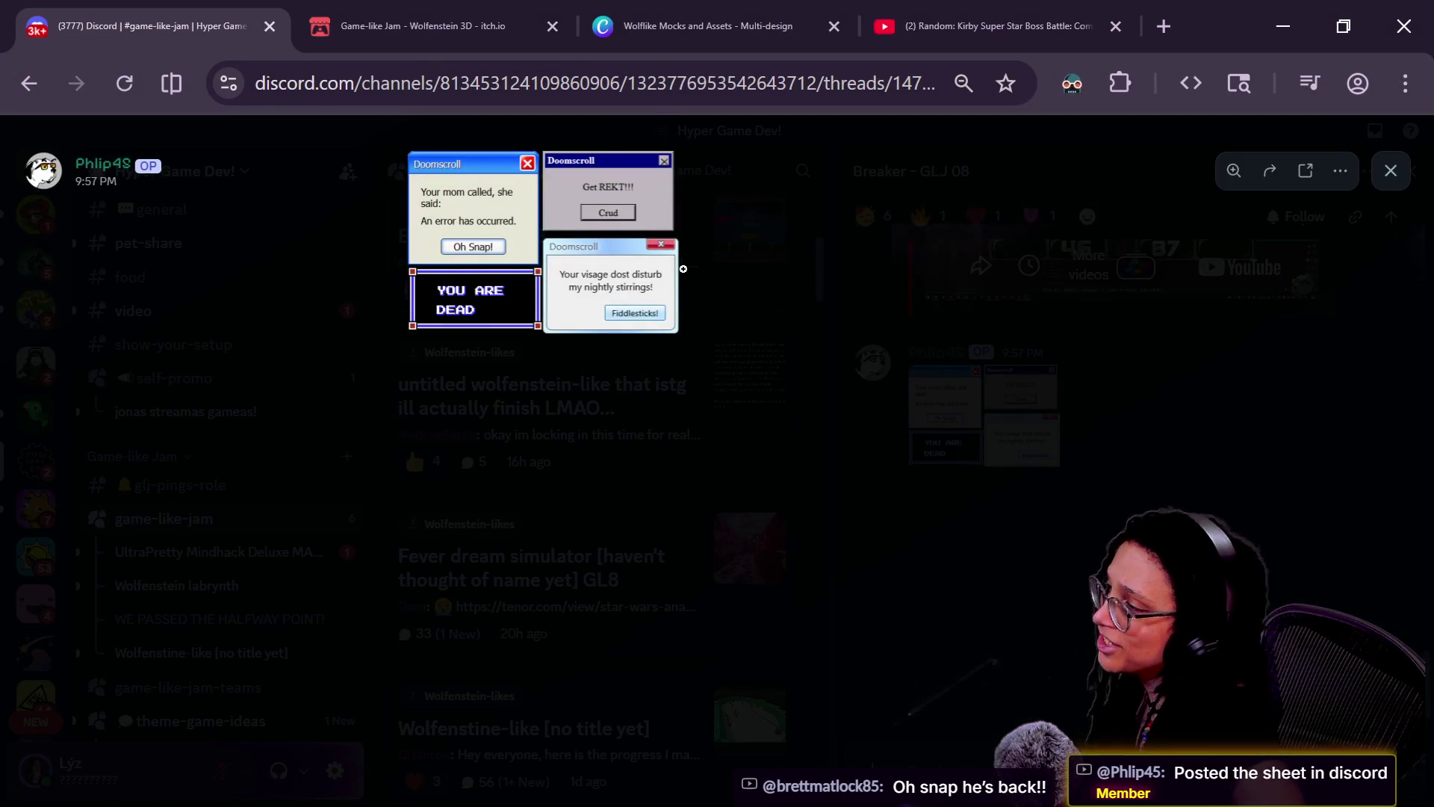
{"action": "left_click", "coordinate": [682, 269]}
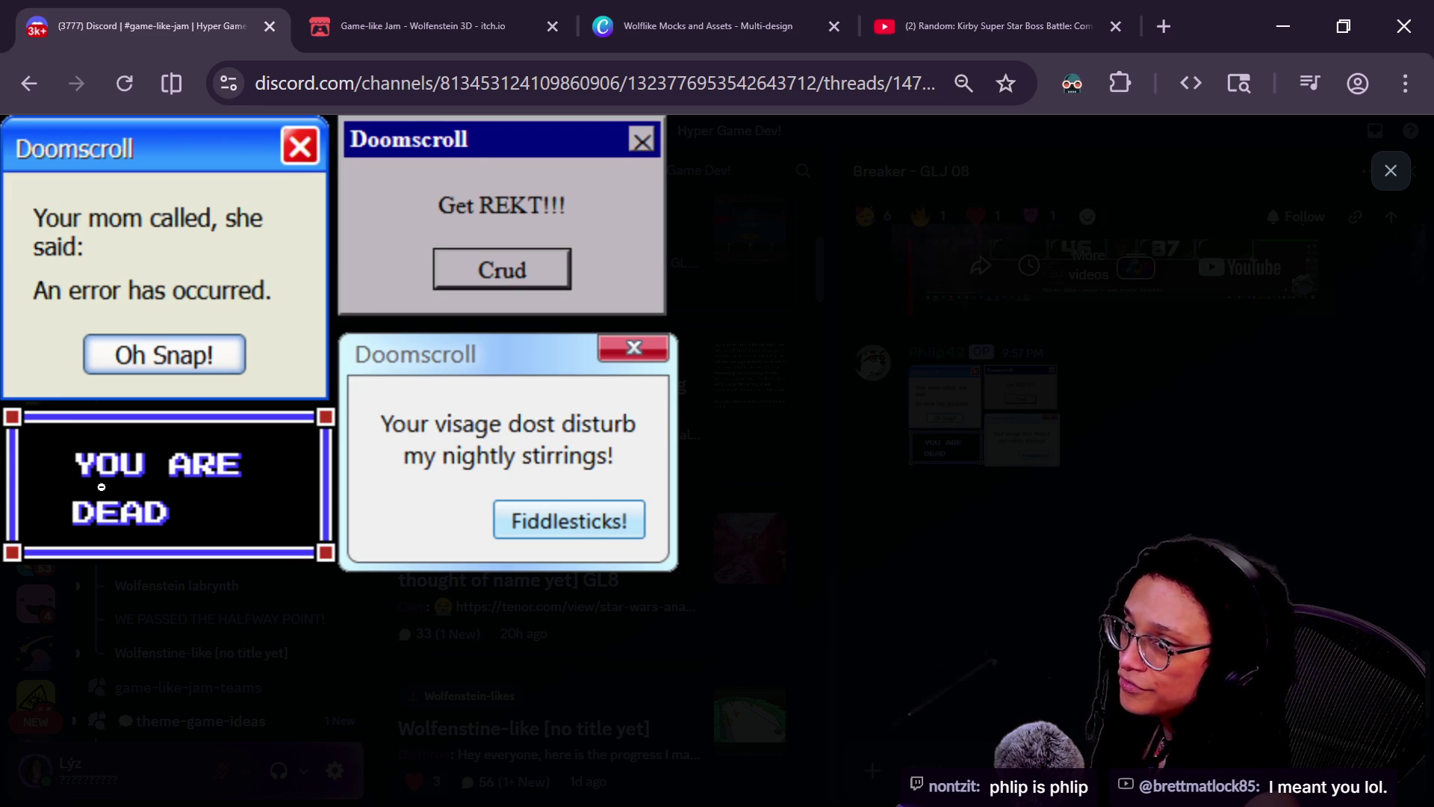
{"action": "left_click", "coordinate": [340, 579]}
{"action": "left_click", "coordinate": [970, 458]}
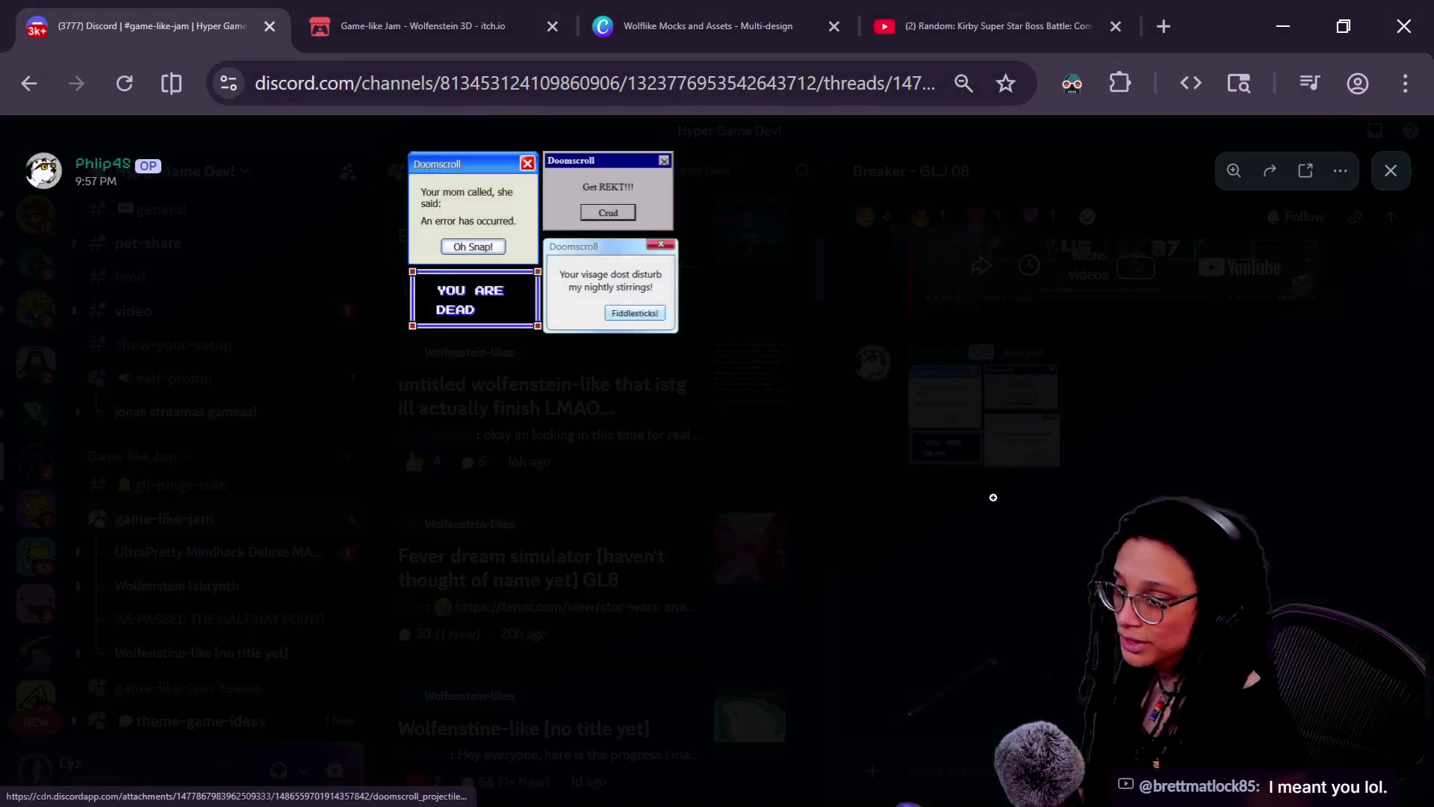
{"action": "left_click", "coordinate": [970, 458]}
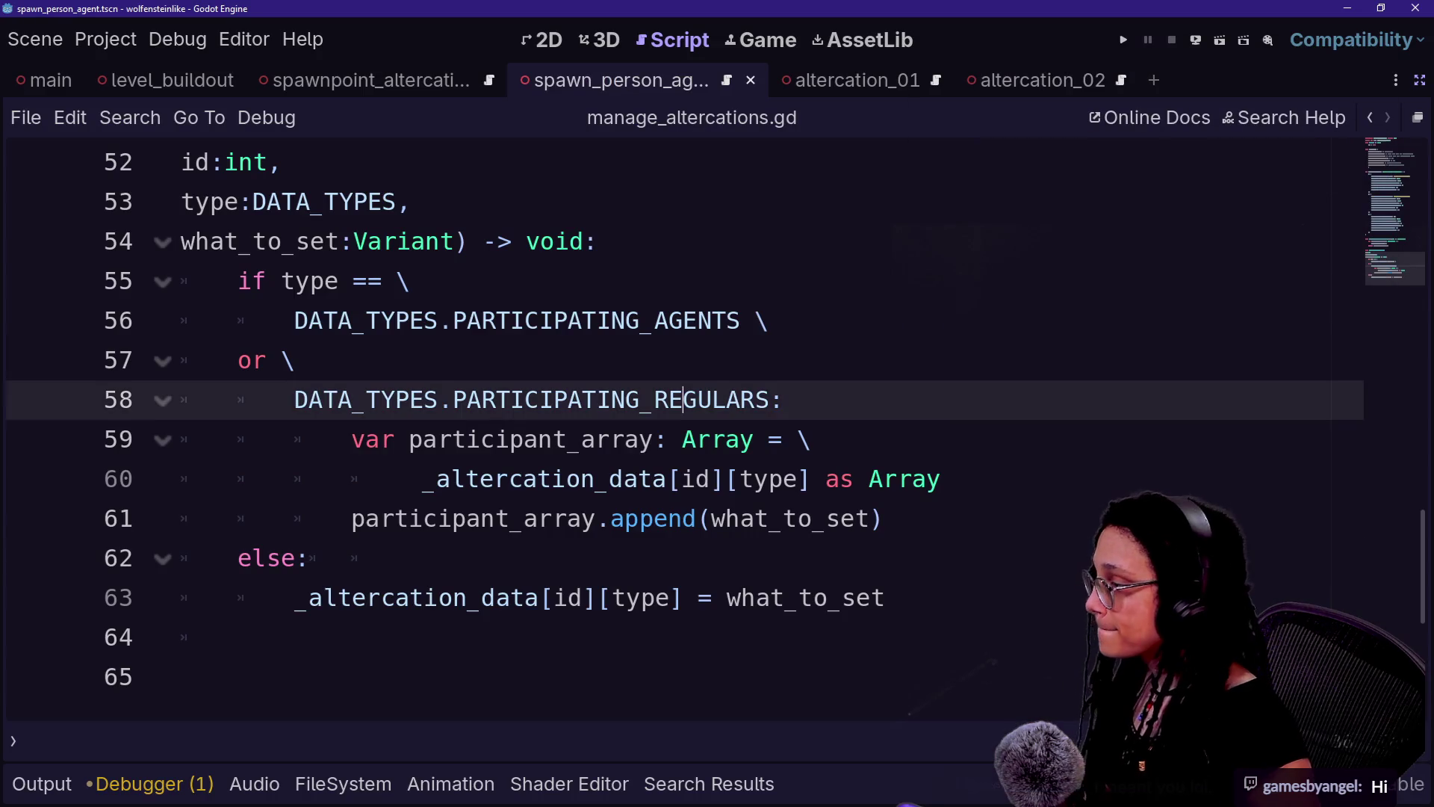
{"action": "left_click", "coordinate": [181, 677]}
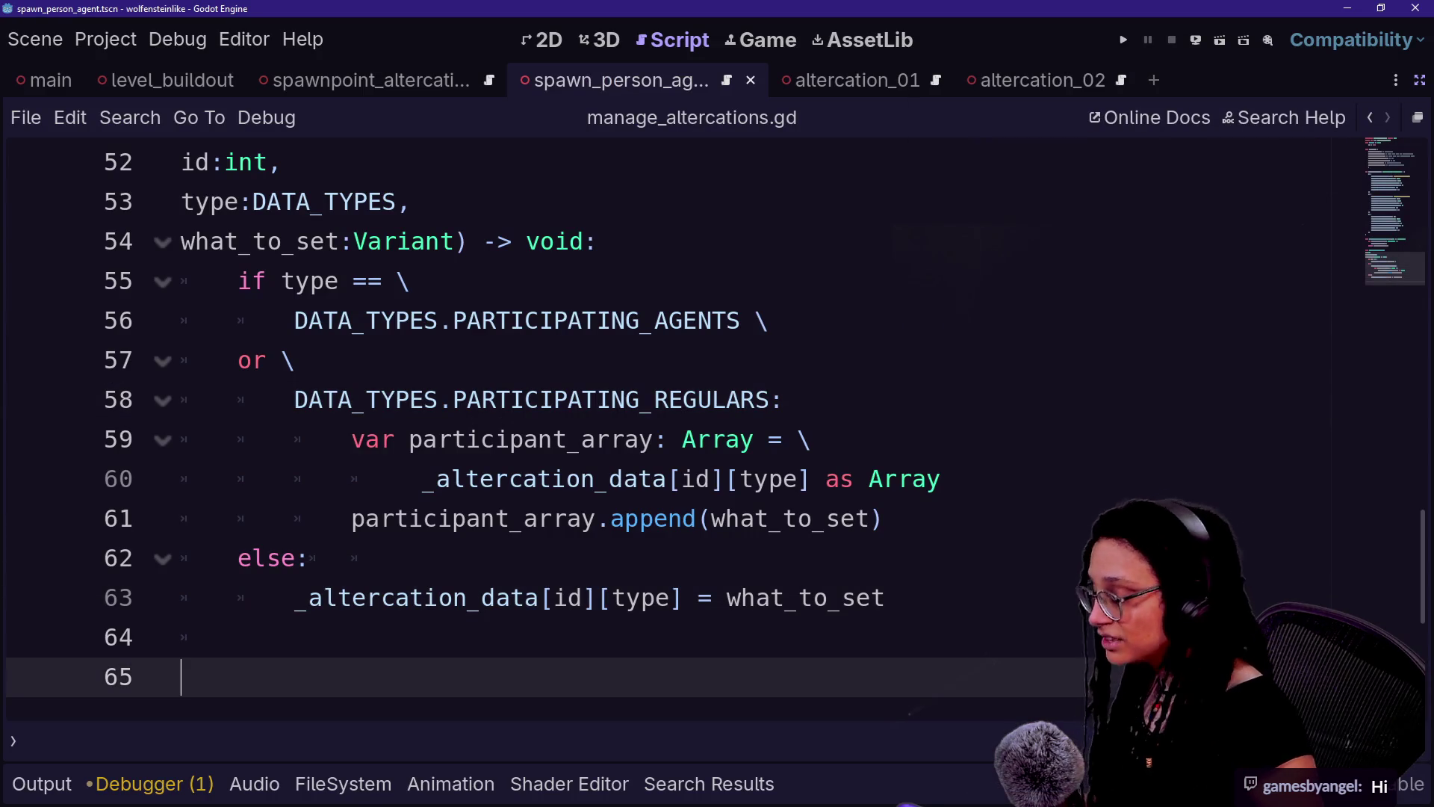
- Return to the browser and resume the paused Kirby boss battle video
{"action": "key", "text": "alt+Tab"}
{"action": "left_click", "coordinate": [993, 26]}
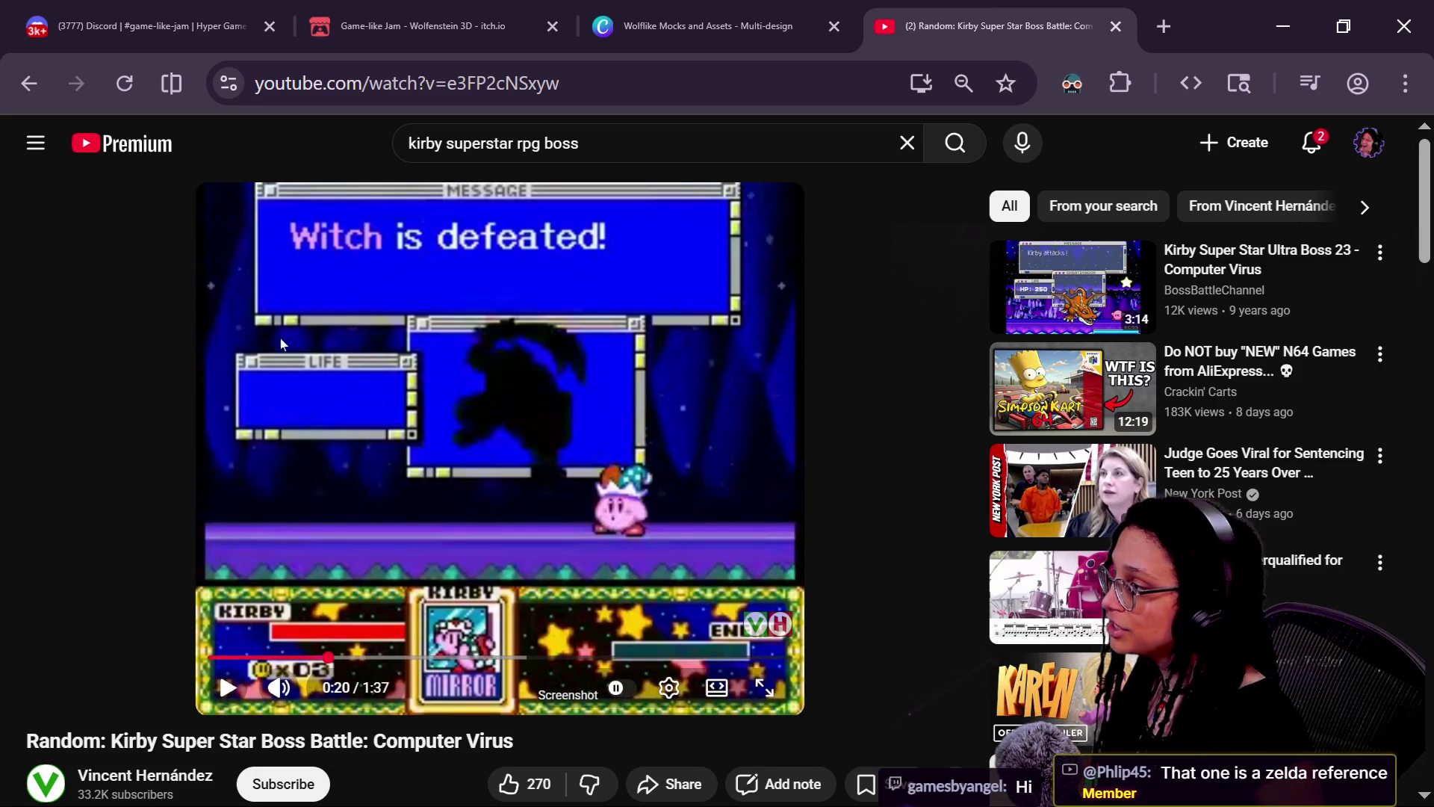
{"action": "left_click", "coordinate": [693, 513]}
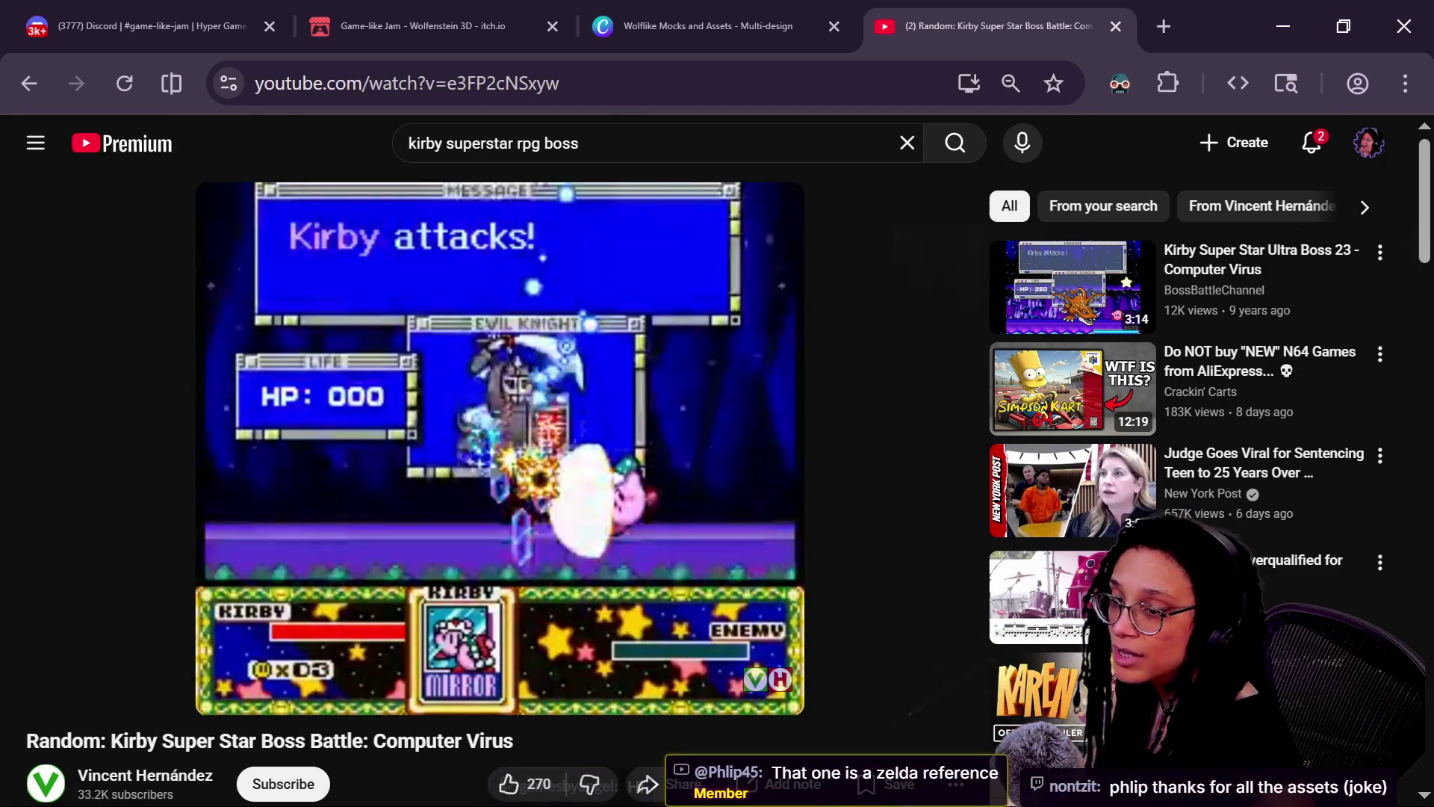
- Replace the current video search with the query 'zelda 1 game' and submit it
{"action": "key", "text": "slash"}
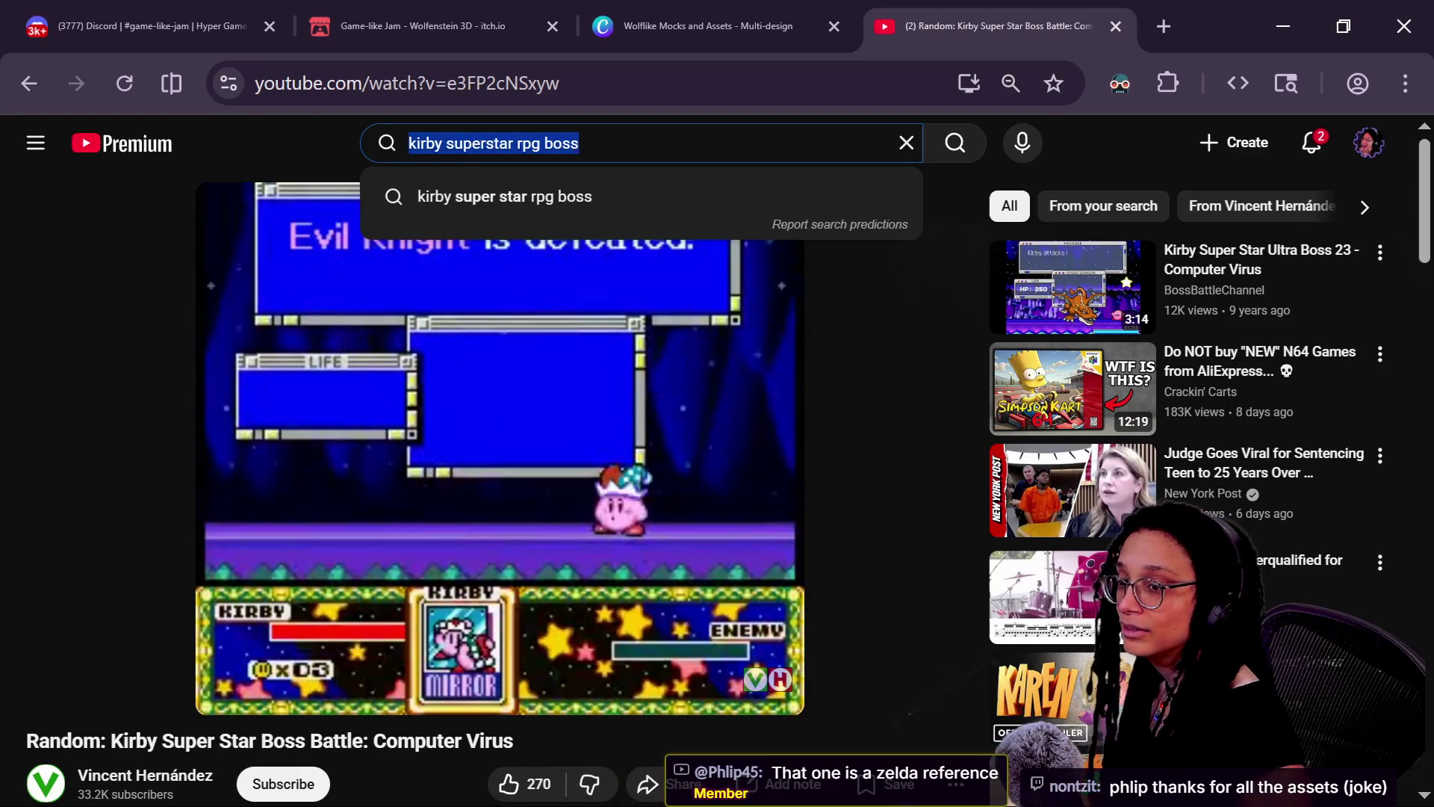
{"action": "type", "text": "zelda"}
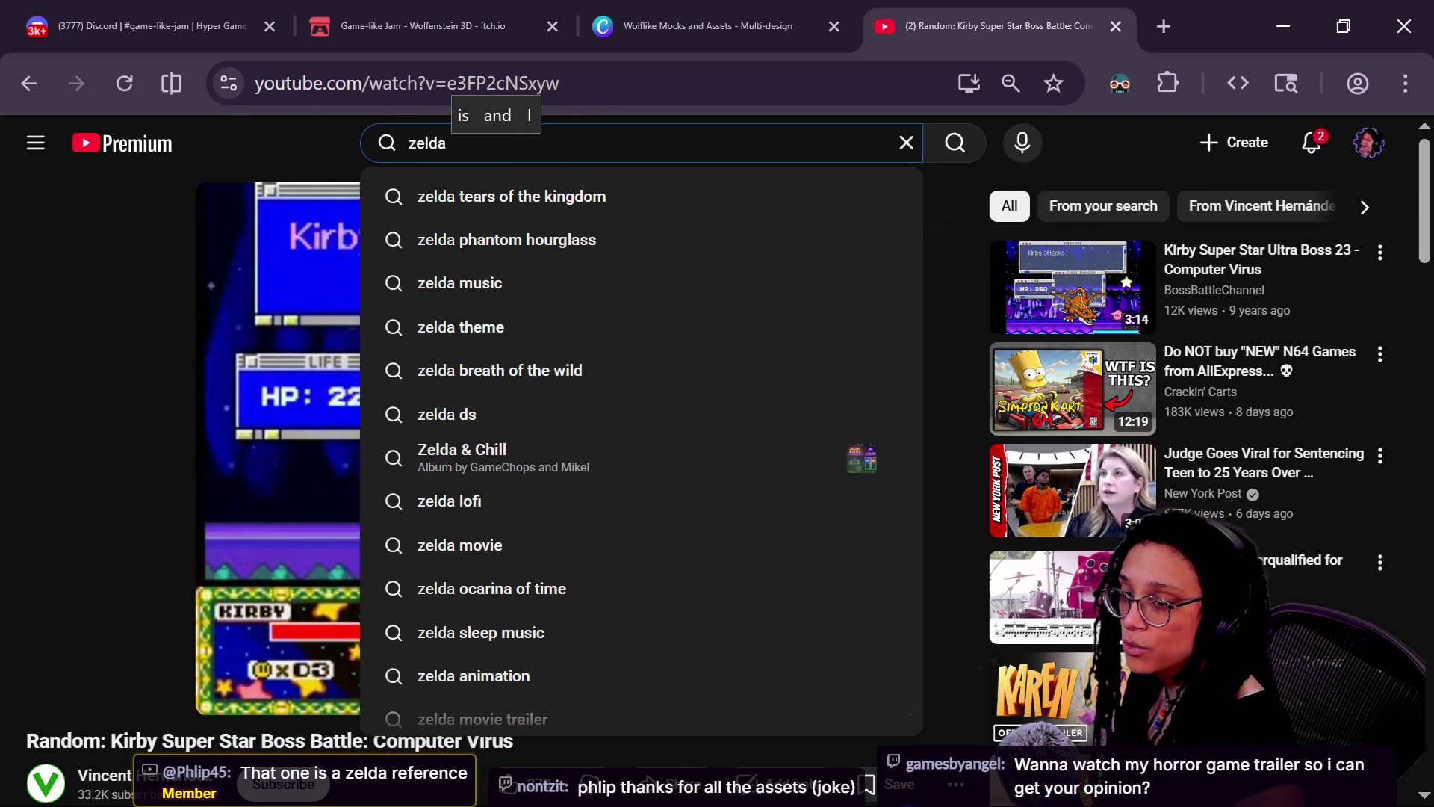
{"action": "key", "text": "BackSpace"}
{"action": "key", "text": "BackSpace"}
{"action": "key", "text": "BackSpace"}
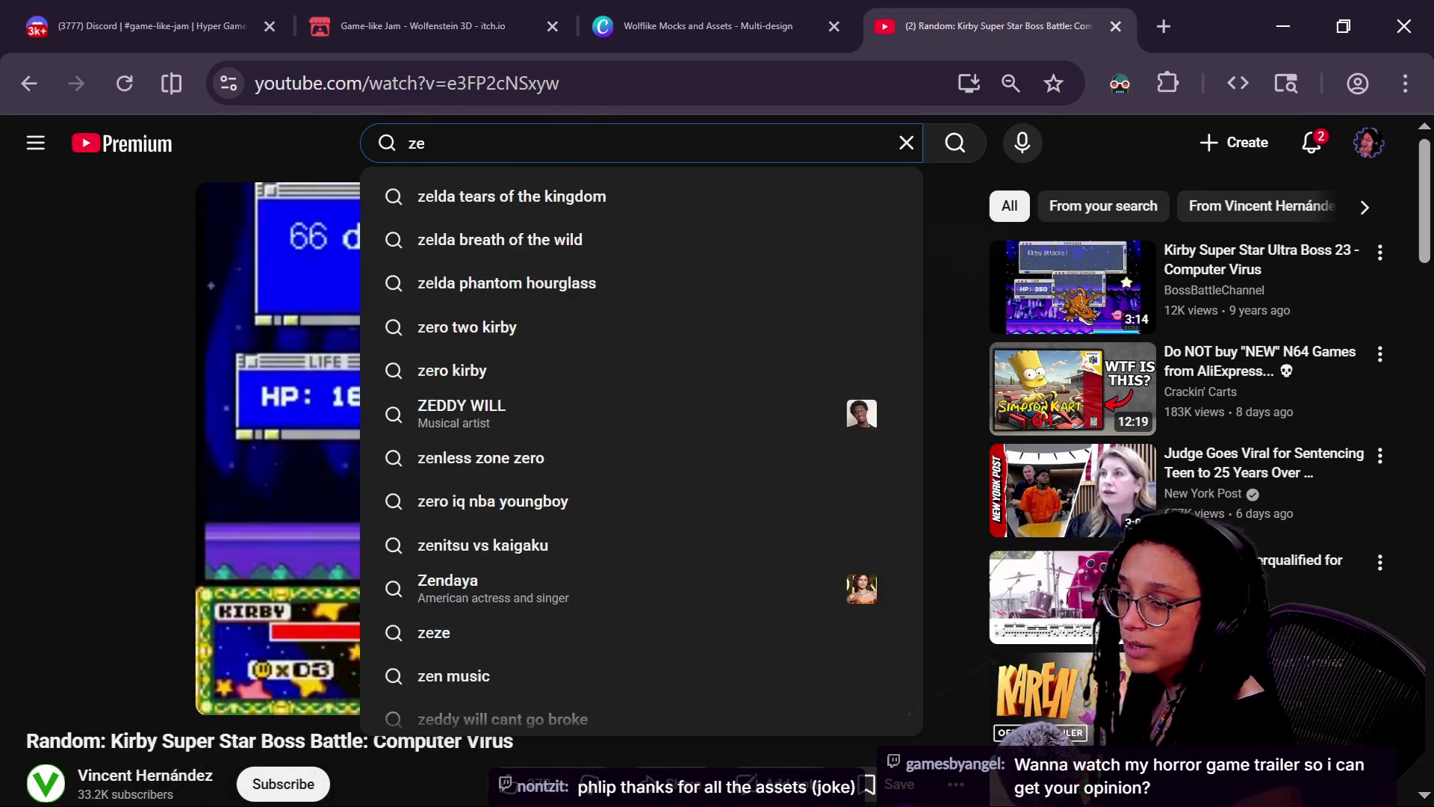
{"action": "key", "text": "BackSpace"}
{"action": "key", "text": "BackSpace"}
{"action": "key", "text": "BackSpace"}
{"action": "key", "text": "alt+Tab"}
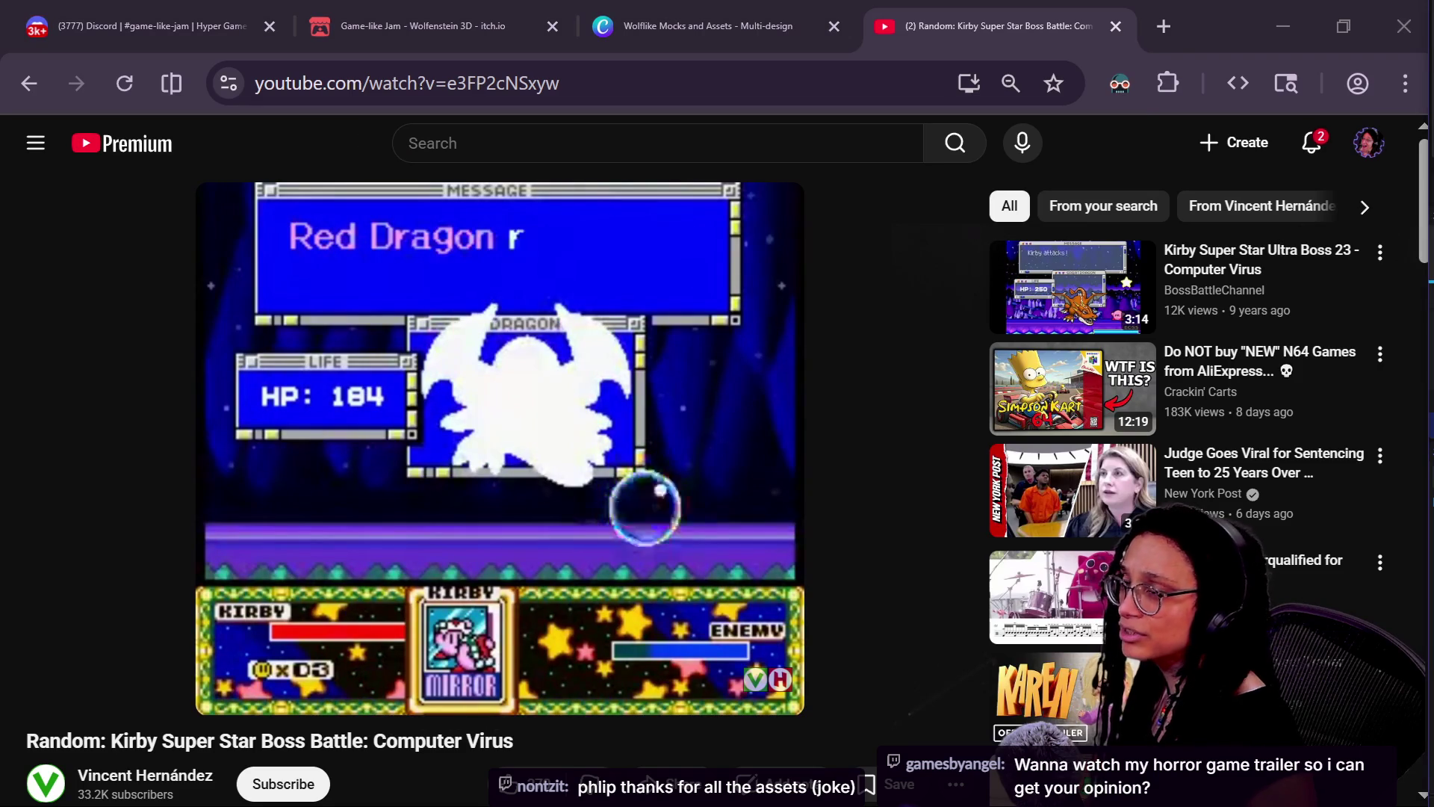
{"action": "key", "text": "alt+Tab"}
{"action": "type", "text": "al"}
{"action": "key", "text": "BackSpace"}
{"action": "key", "text": "BackSpace"}
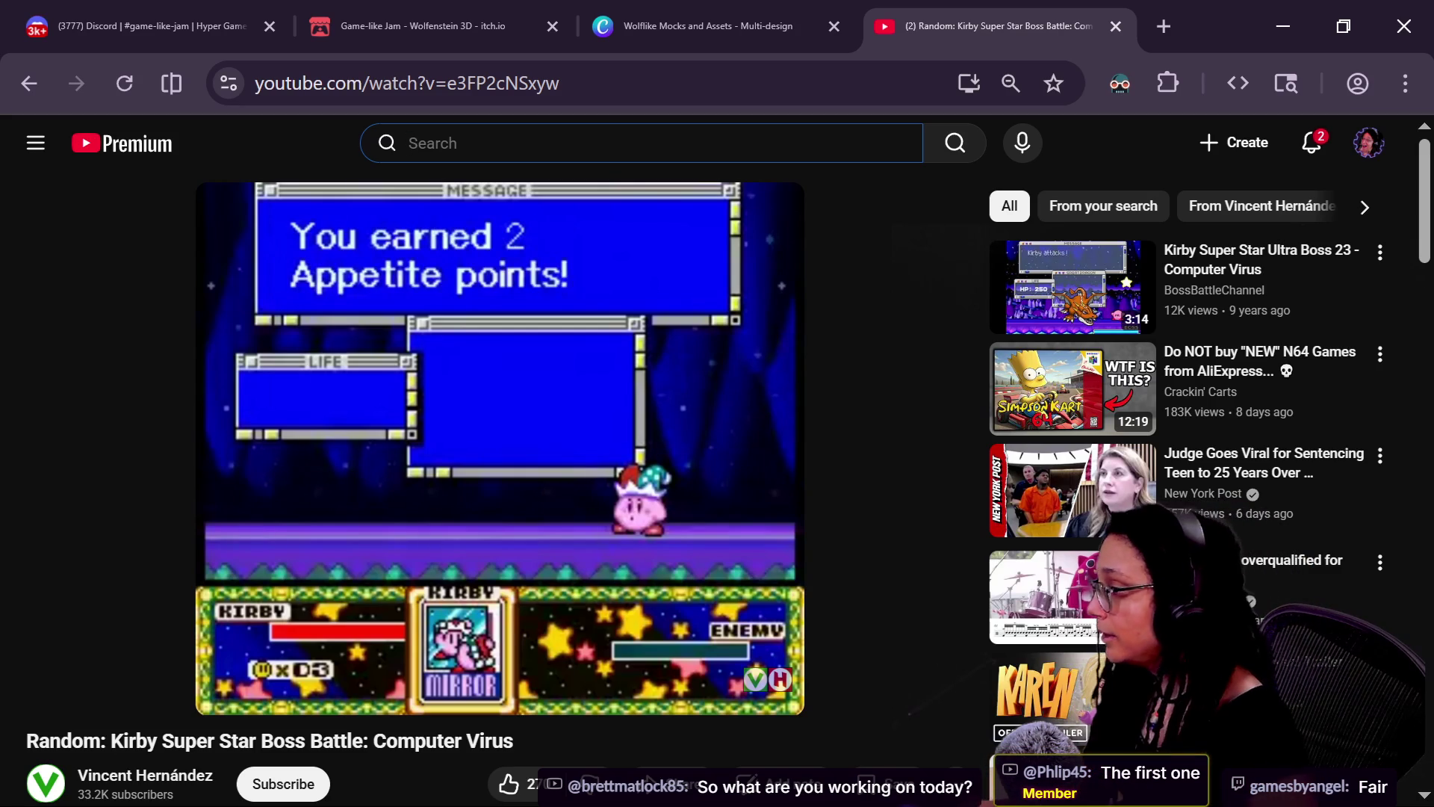
{"action": "type", "text": "zelda"}
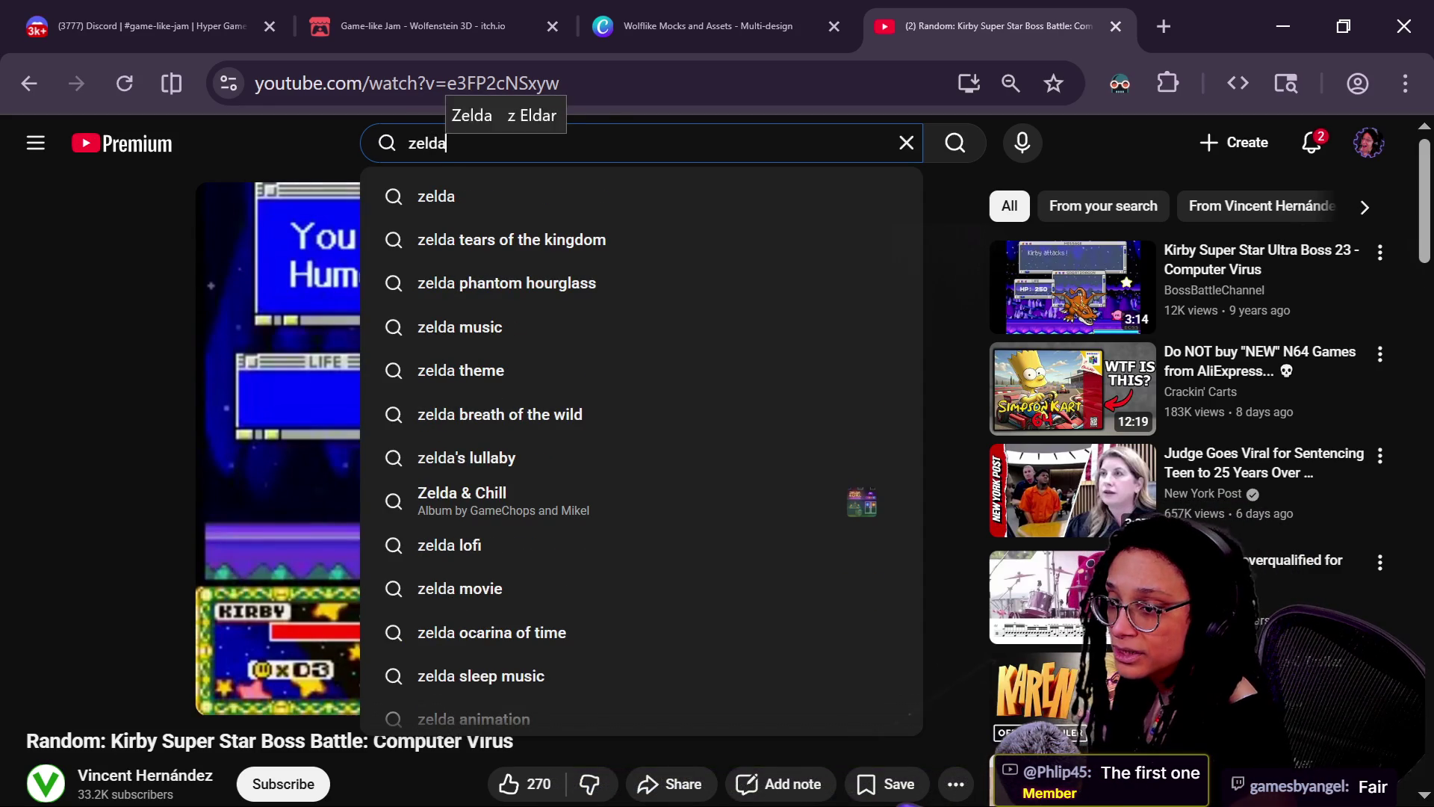
{"action": "type", "text": " 1"}
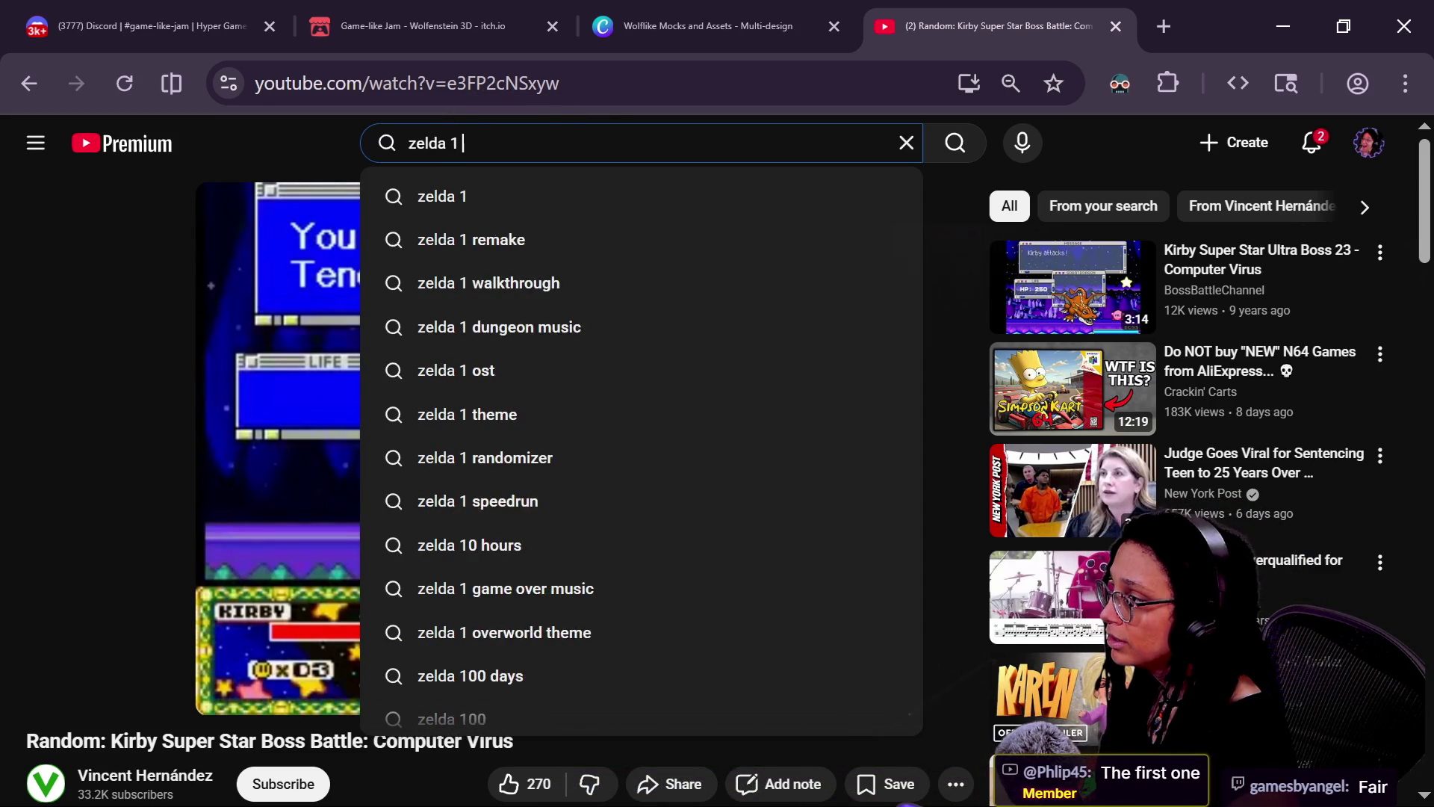
{"action": "type", "text": " game"}
{"action": "key", "text": "Return"}
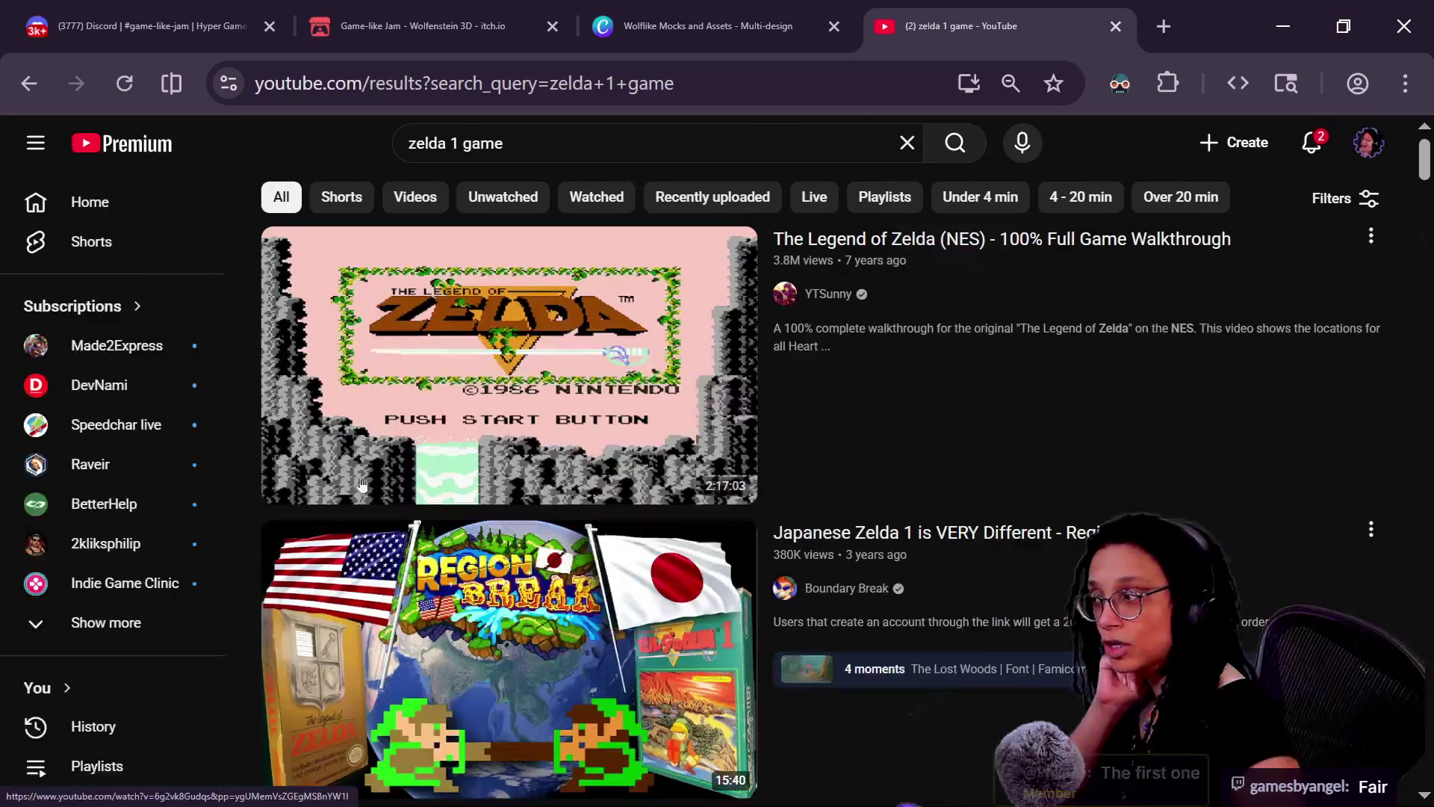
- Open the Legend of Zelda (NES) walkthrough and skip through dungeons Level 3 to Level 8
{"action": "left_click", "coordinate": [362, 484]}
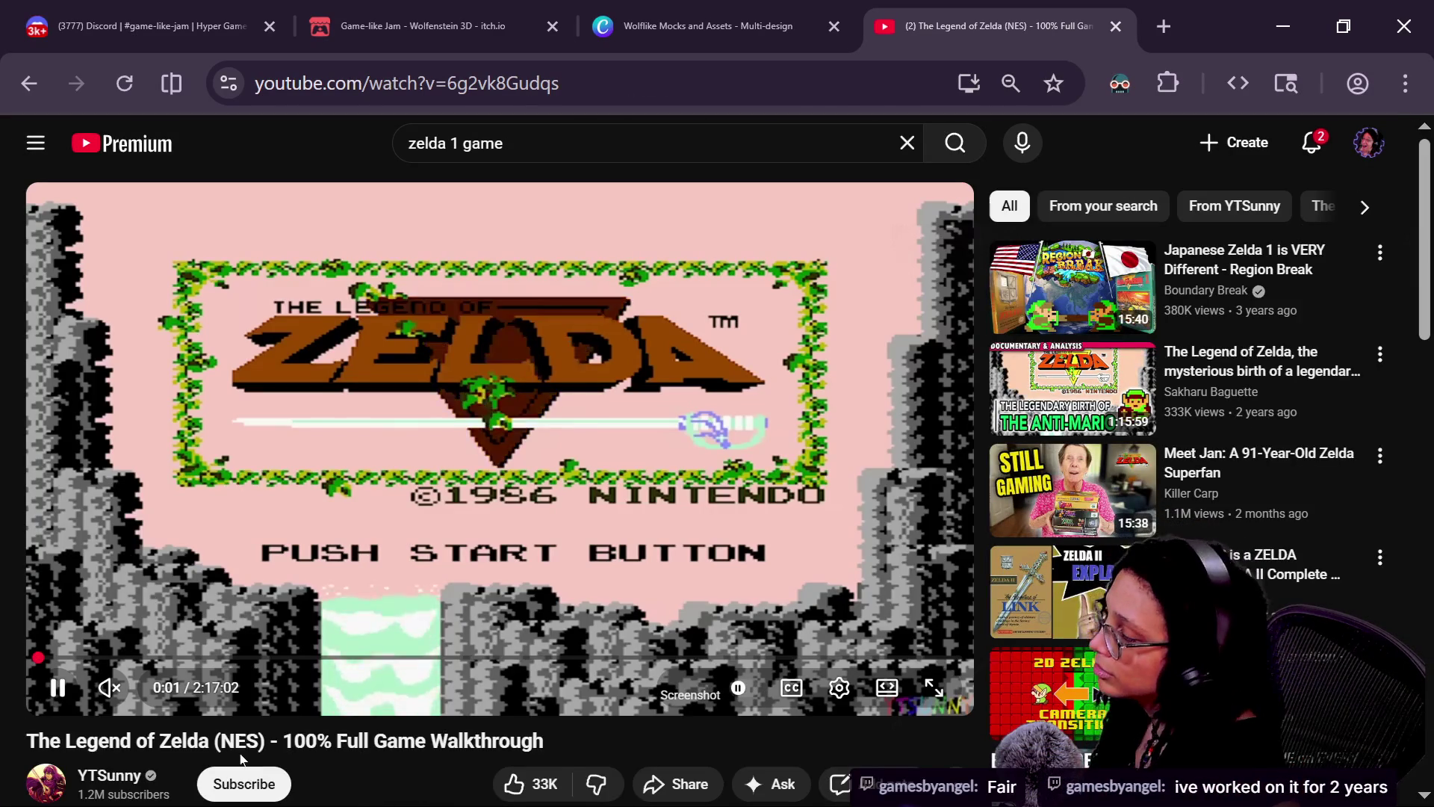
{"action": "left_click", "coordinate": [298, 657]}
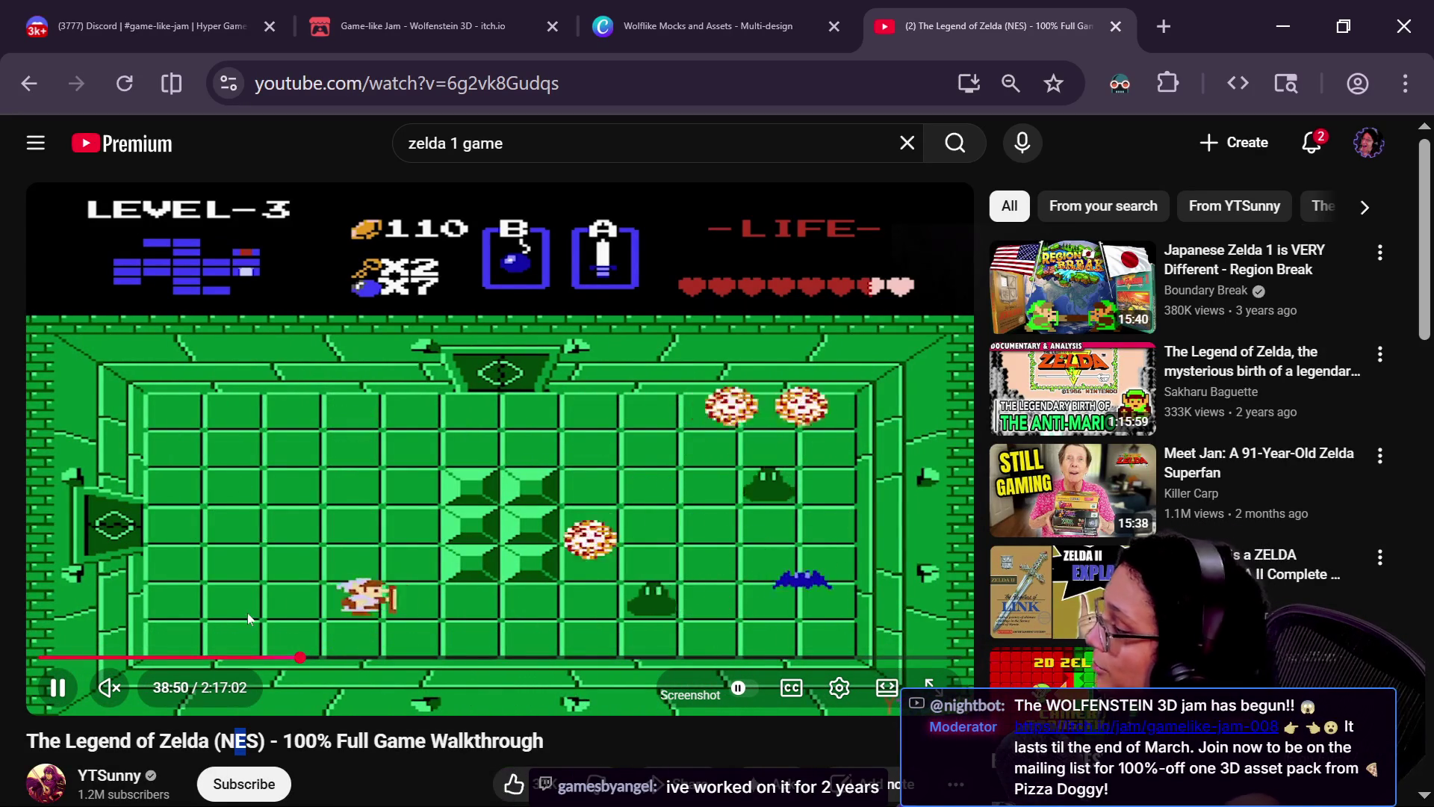
{"action": "left_click", "coordinate": [361, 657]}
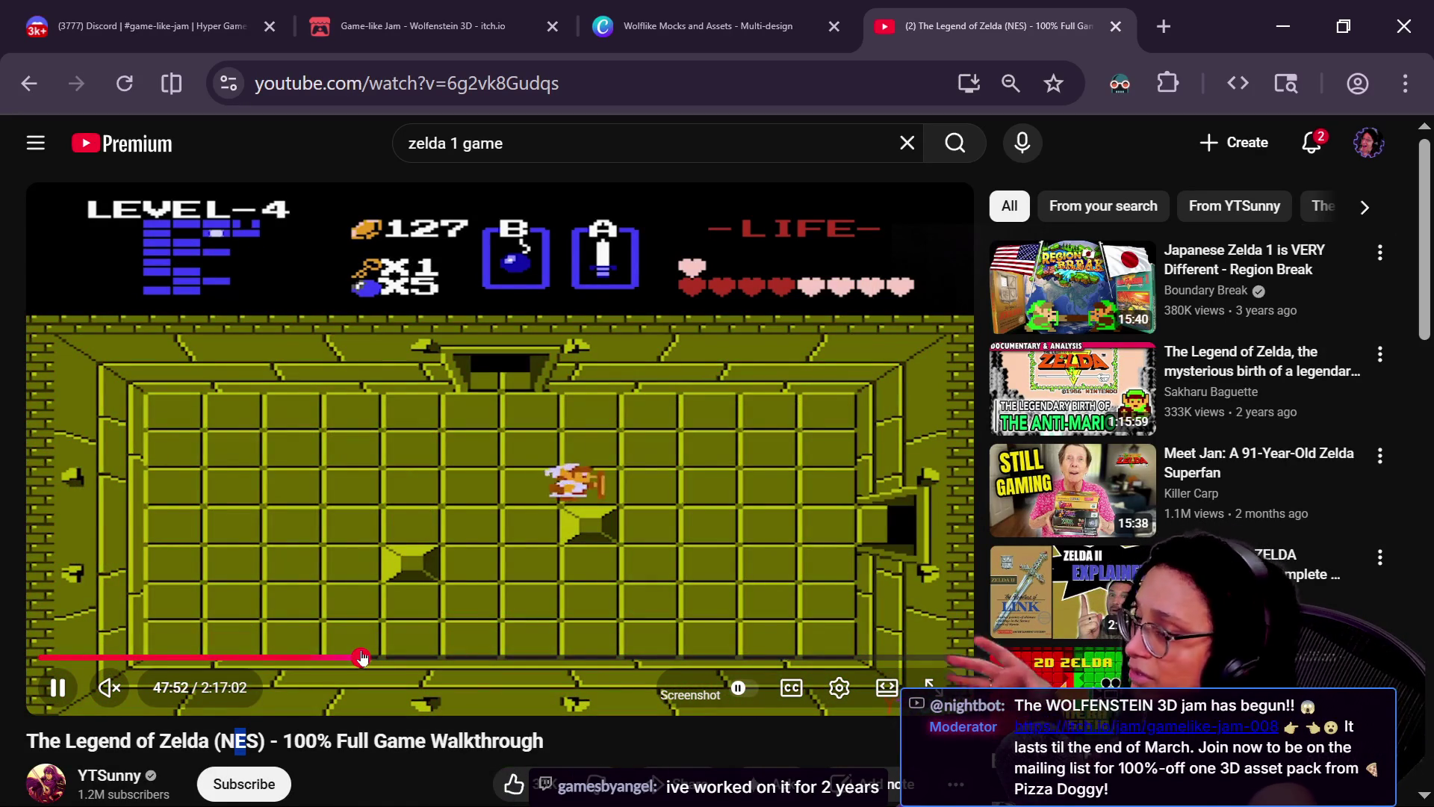
{"action": "left_click", "coordinate": [418, 657]}
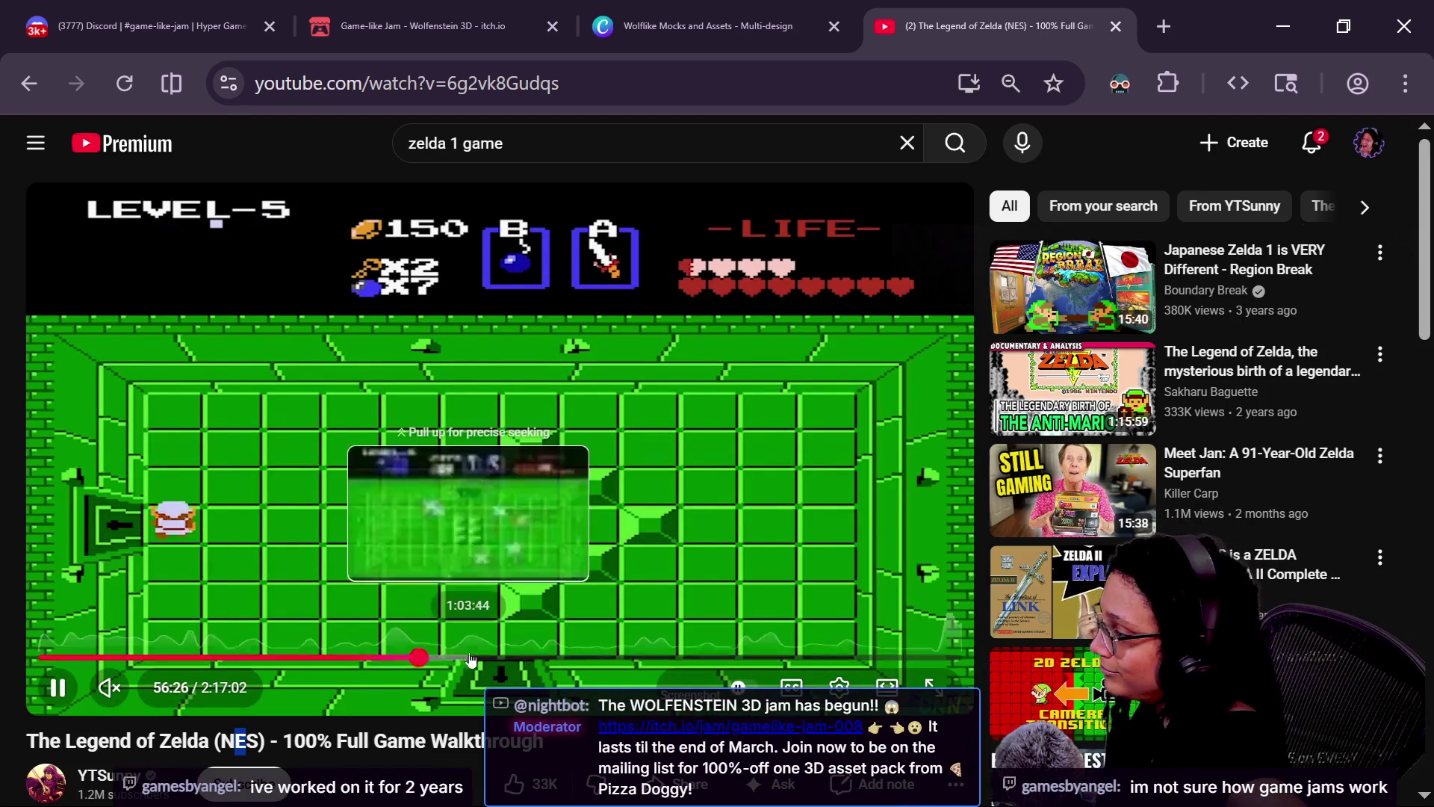
{"action": "left_click", "coordinate": [466, 657]}
{"action": "left_click", "coordinate": [549, 657]}
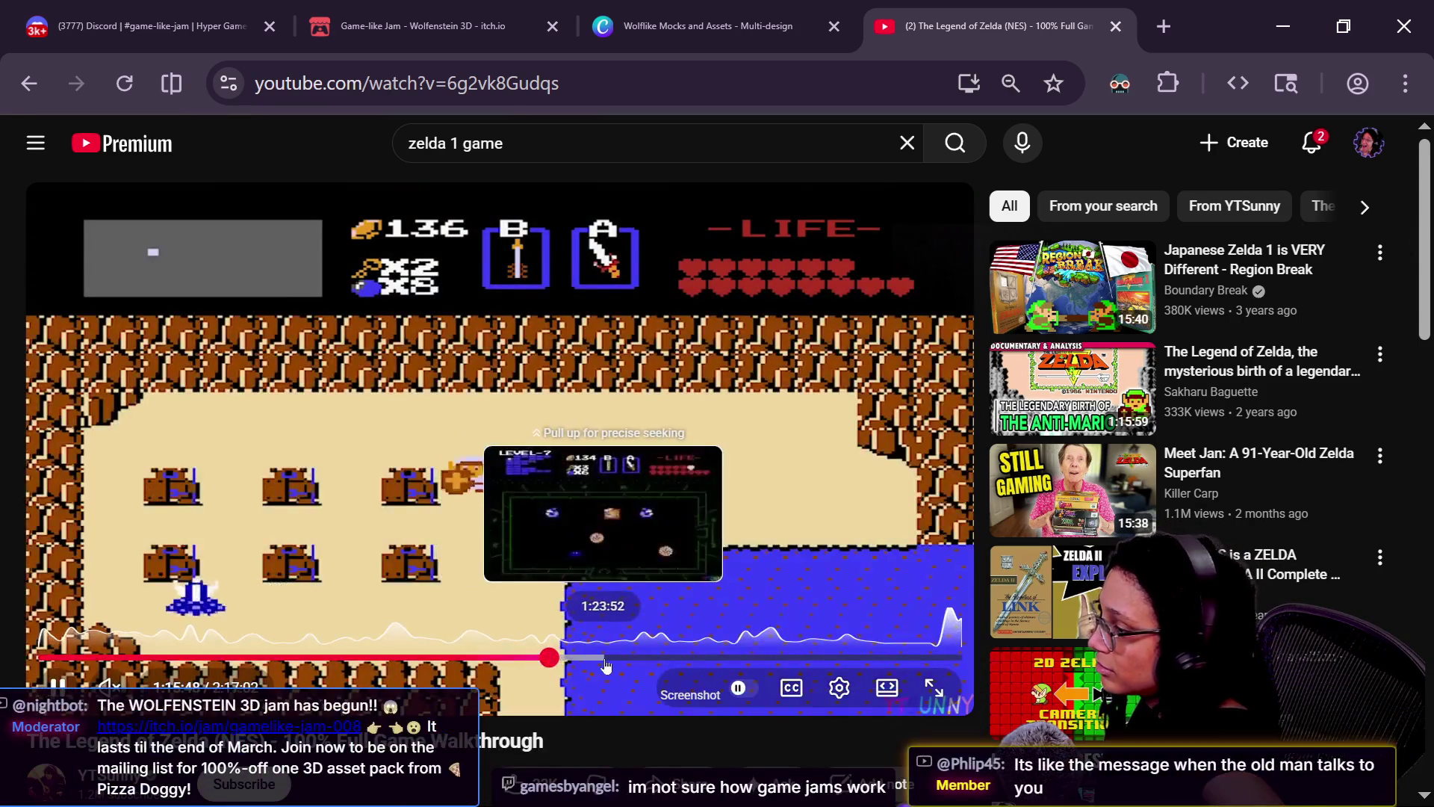
{"action": "left_click", "coordinate": [605, 662]}
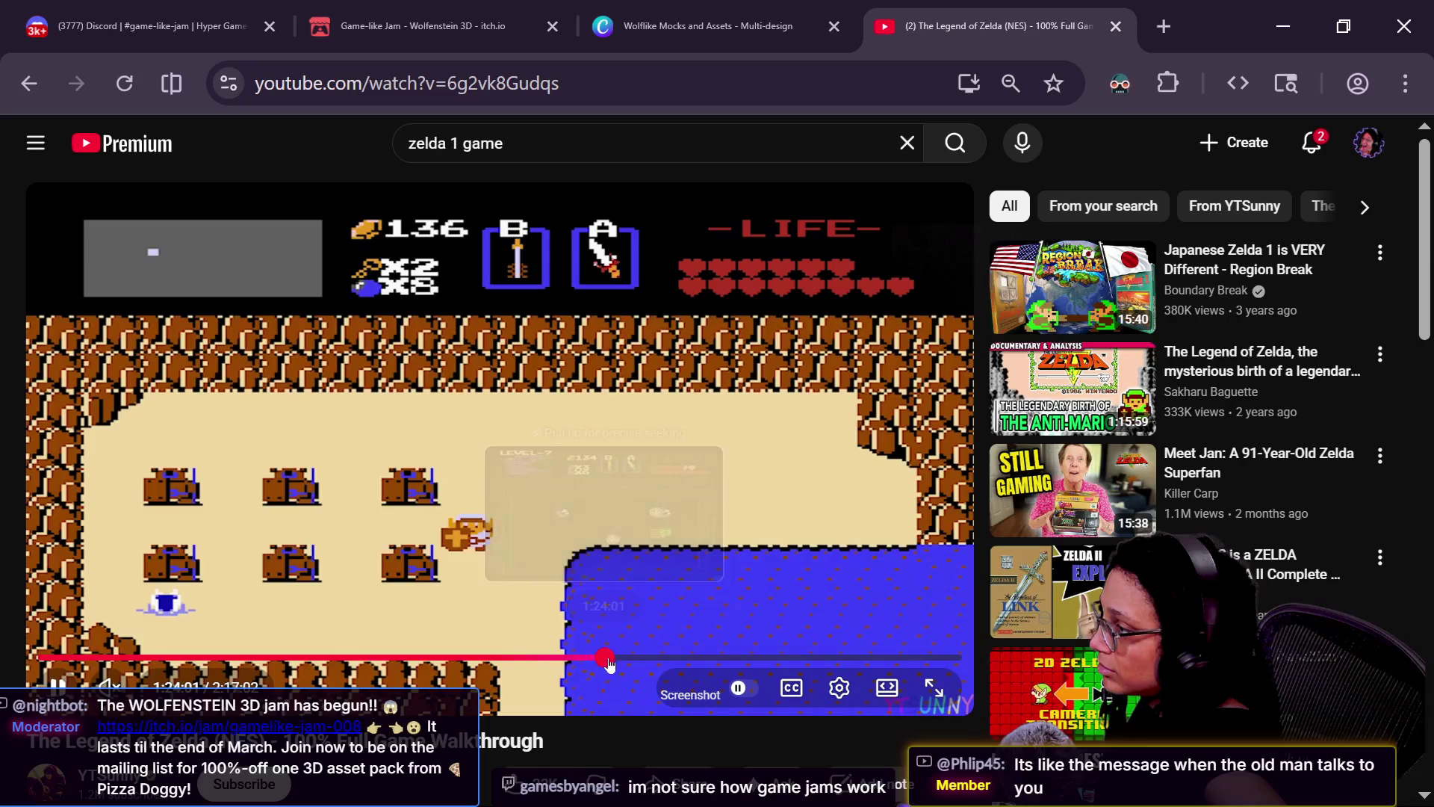
{"action": "key", "text": "Right"}
{"action": "key", "text": "Right"}
{"action": "key", "text": "Right"}
{"action": "key", "text": "Right"}
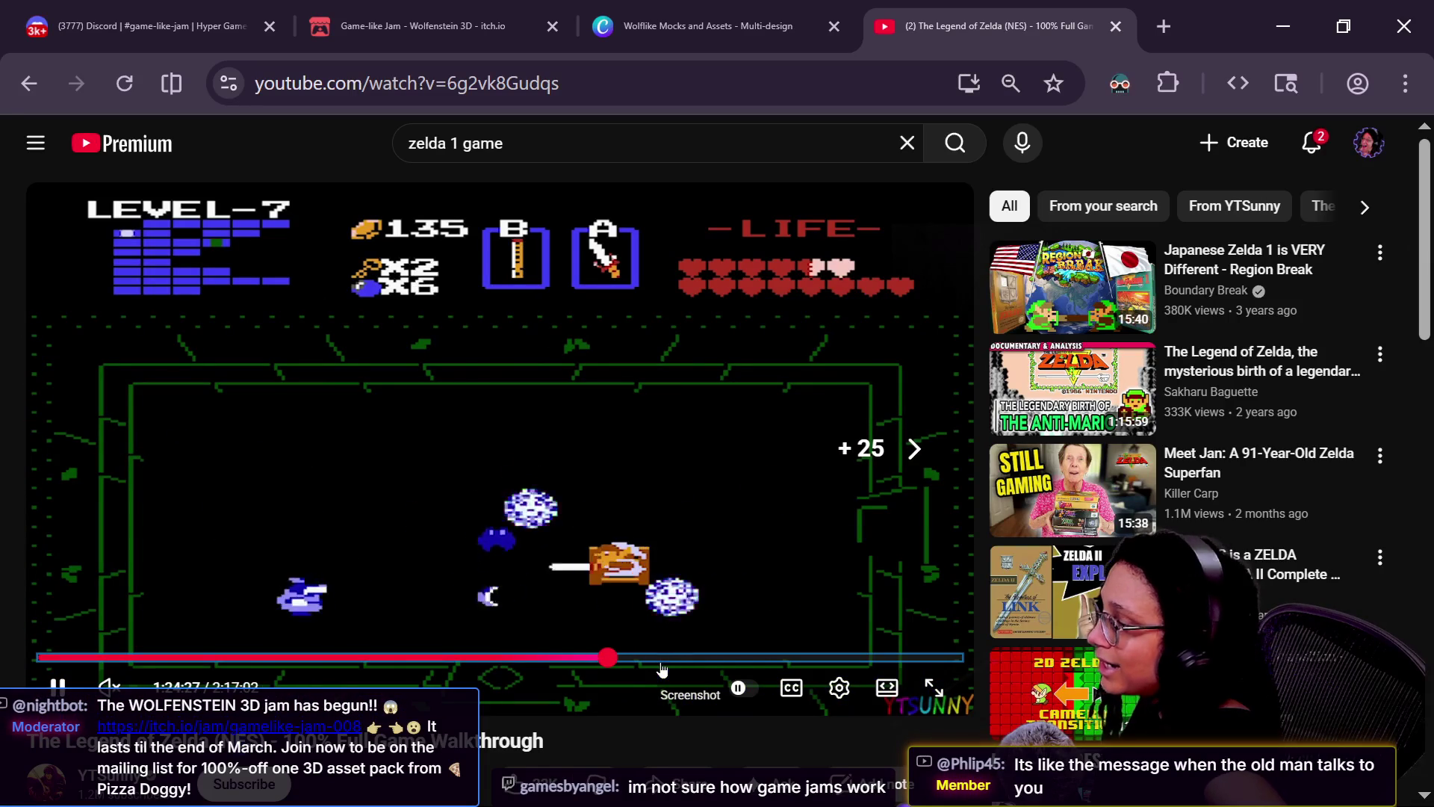
{"action": "left_click", "coordinate": [674, 657]}
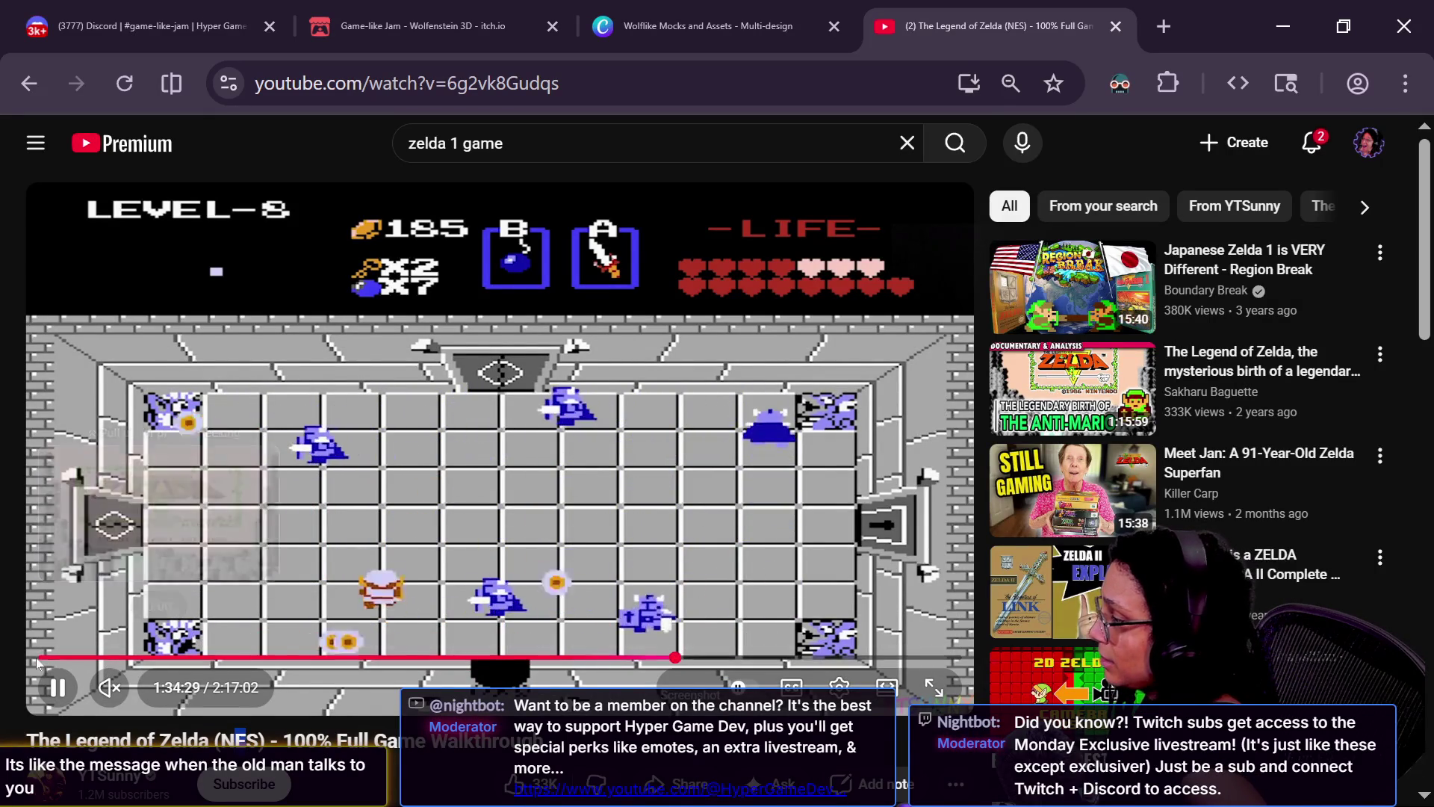
- Rewind the walkthrough to the name-registration screen near the start, then switch to the chat
{"action": "left_click", "coordinate": [47, 659]}
{"action": "key", "text": "Left"}
{"action": "key", "text": "Right"}
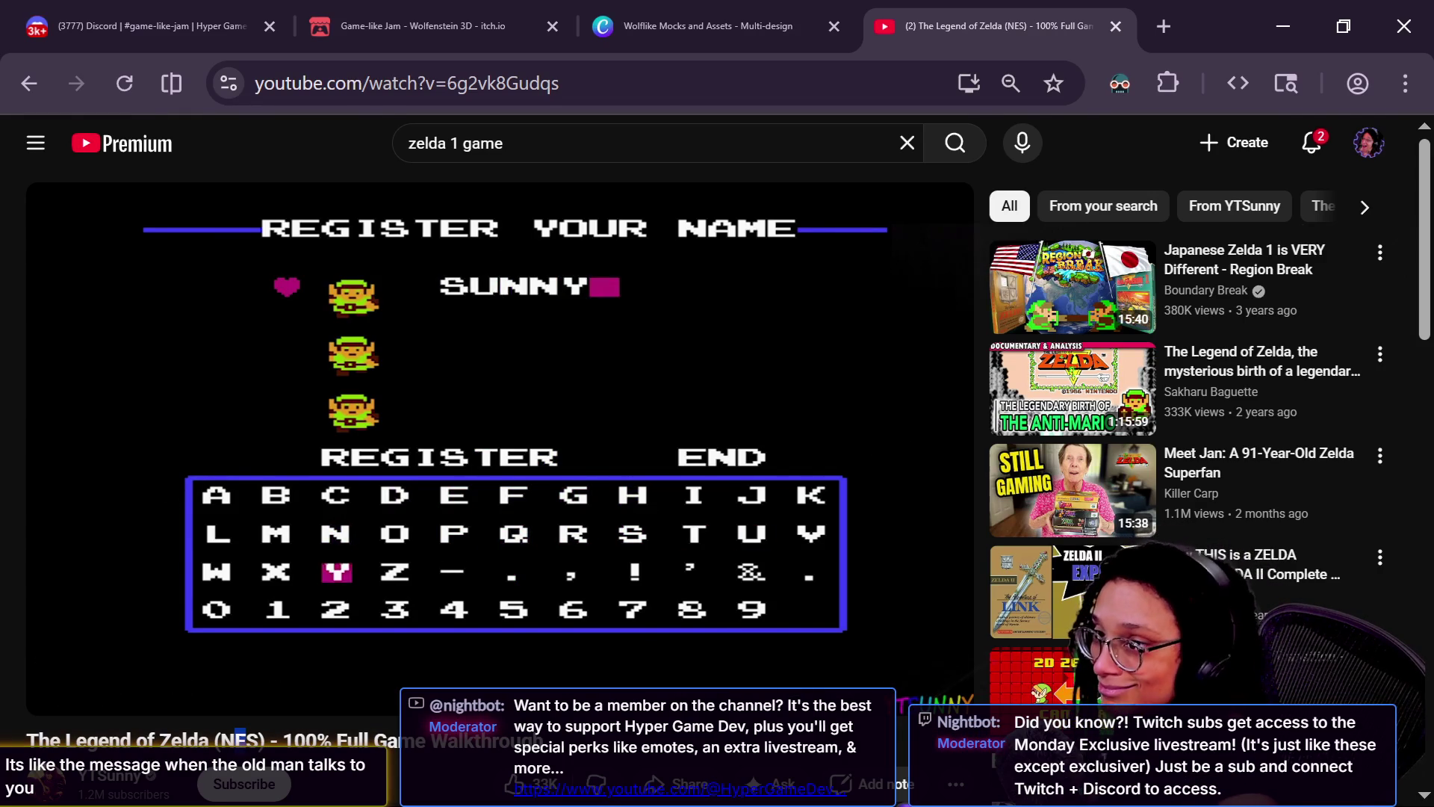
{"action": "key", "text": "alt+Tab"}
{"action": "key", "text": "alt+Tab"}
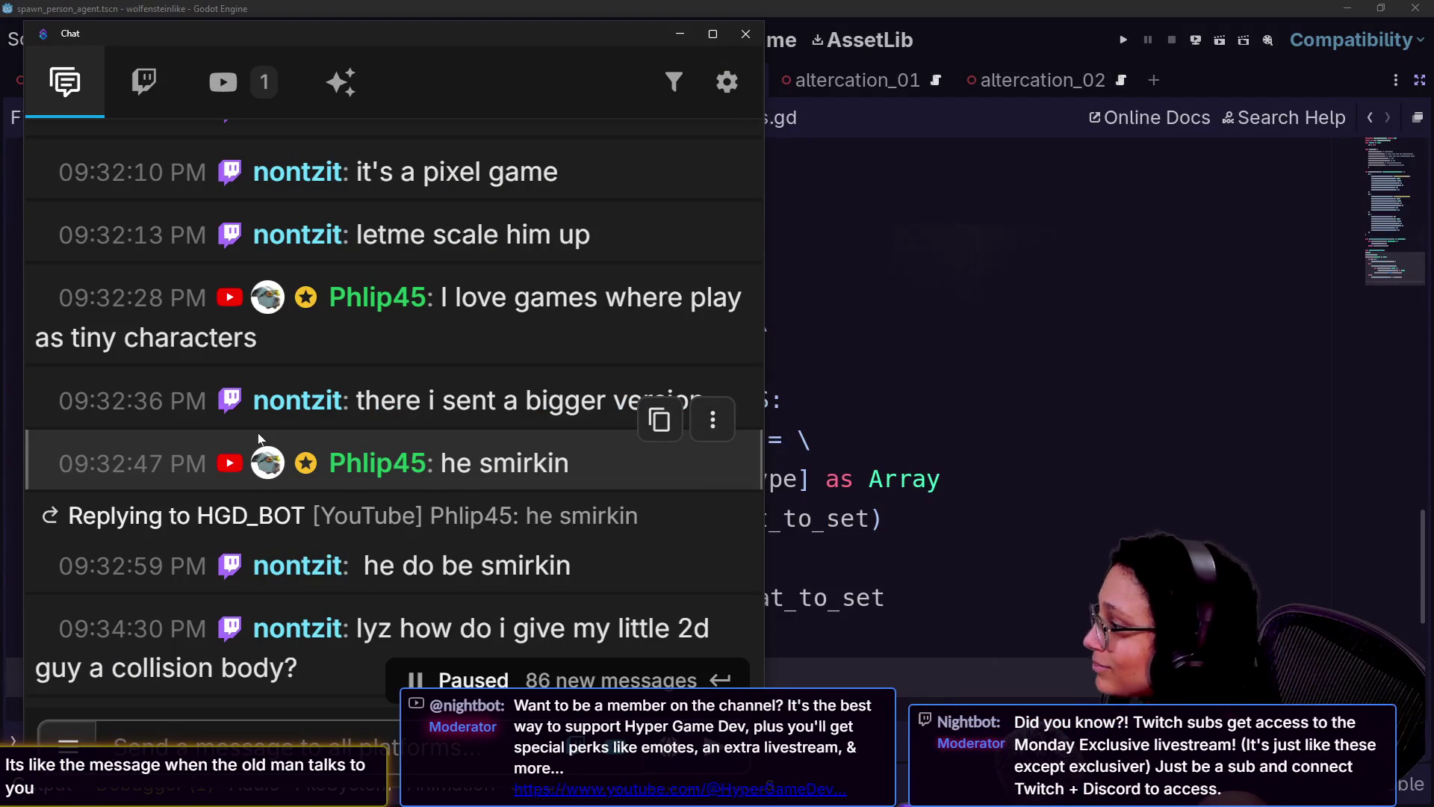
- Scroll the chat and select the 'working on today' question and its reply
{"action": "scroll", "coordinate": [375, 546], "scroll_direction": "up", "scroll_amount": 3}
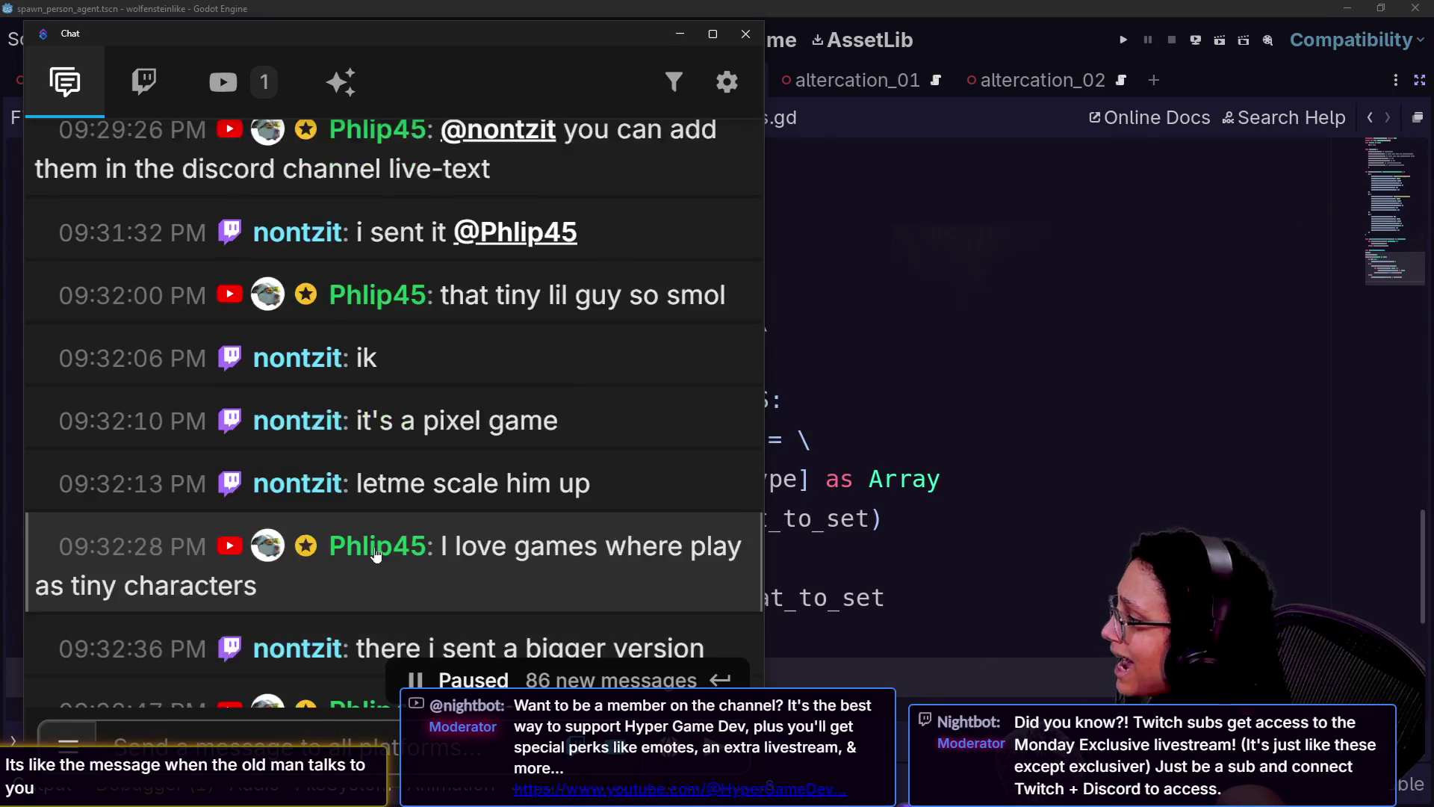
{"action": "scroll", "coordinate": [375, 553], "scroll_direction": "down", "scroll_amount": 10}
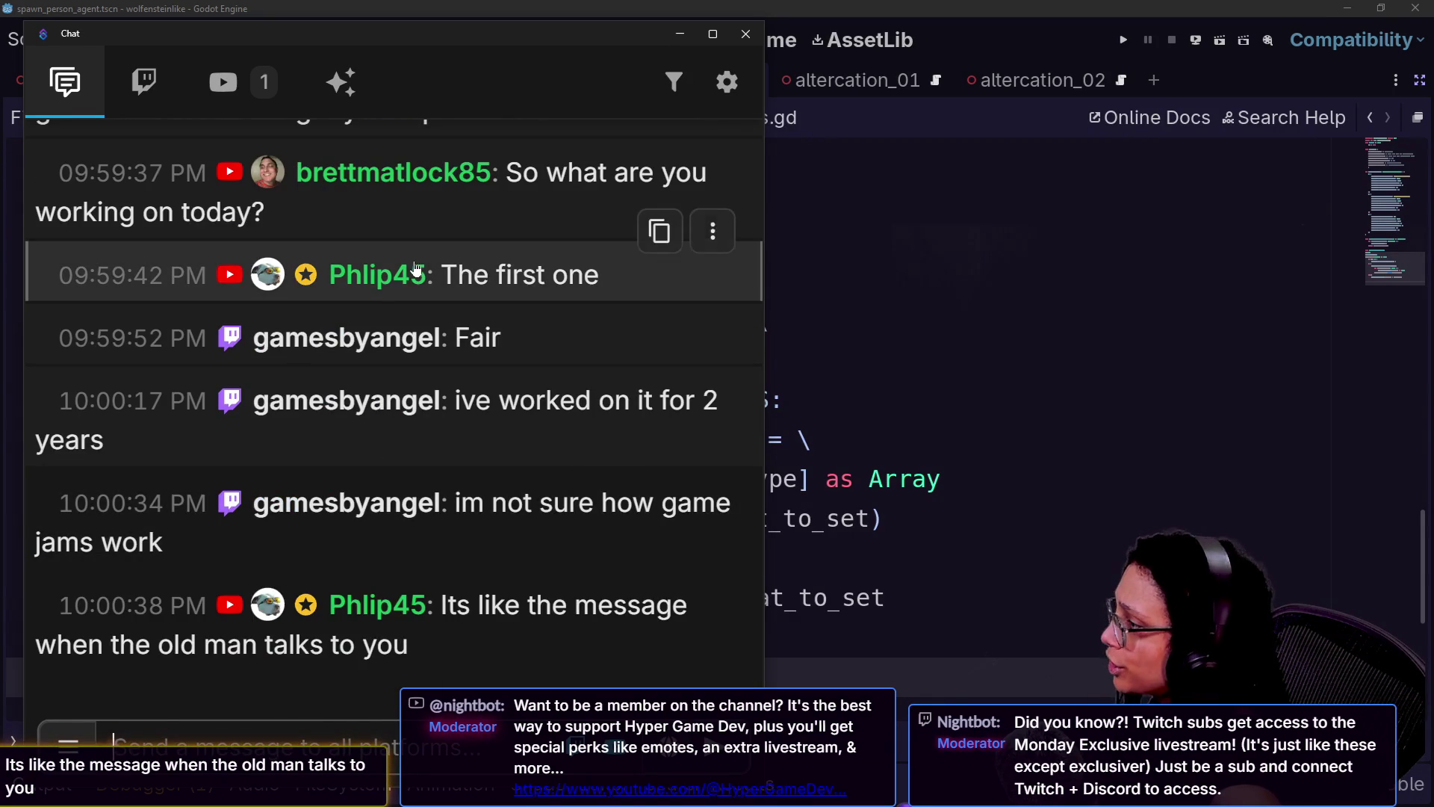
{"action": "left_click_drag", "start_coordinate": [487, 112], "coordinate": [572, 254]}
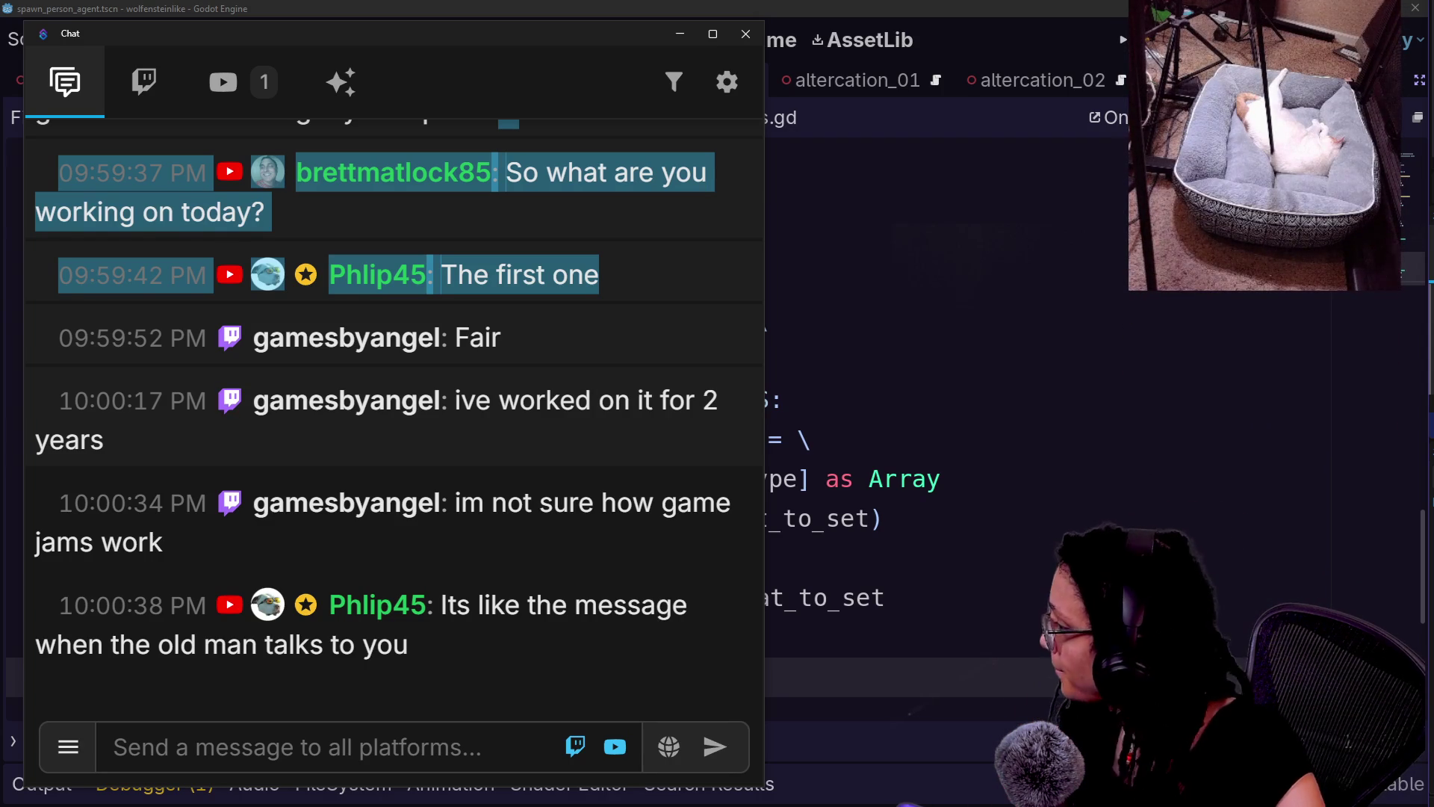
- Select the 'ive worked on it for 2 years' and 10:00 chat messages, then return to the Zelda video
{"action": "mouse_move", "coordinate": [596, 435]}
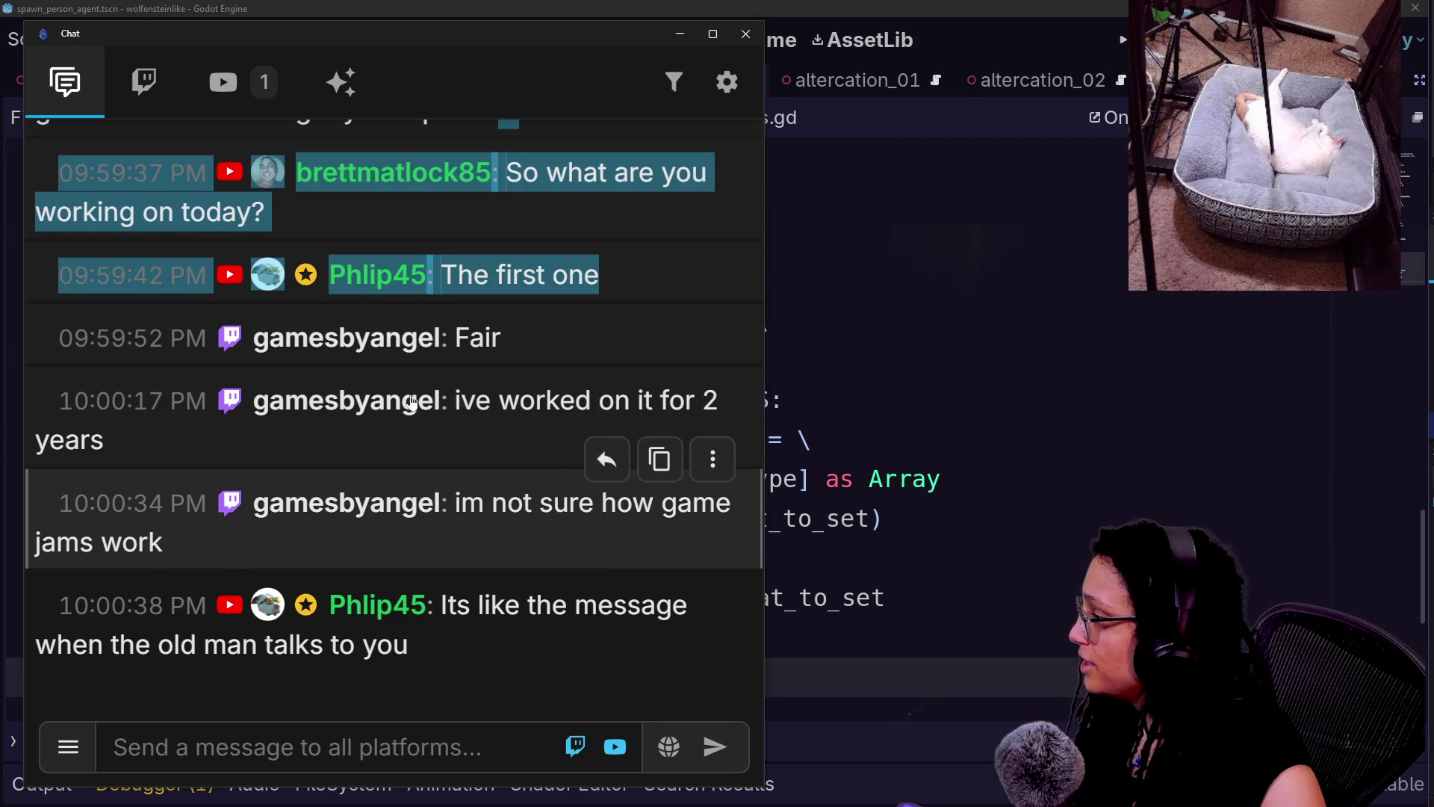
{"action": "mouse_move", "coordinate": [453, 404]}
{"action": "left_mouse_down"}
{"action": "mouse_move", "coordinate": [520, 446]}
{"action": "mouse_move", "coordinate": [482, 469]}
{"action": "mouse_move", "coordinate": [507, 504]}
{"action": "left_mouse_up"}
{"action": "left_click", "coordinate": [498, 562]}
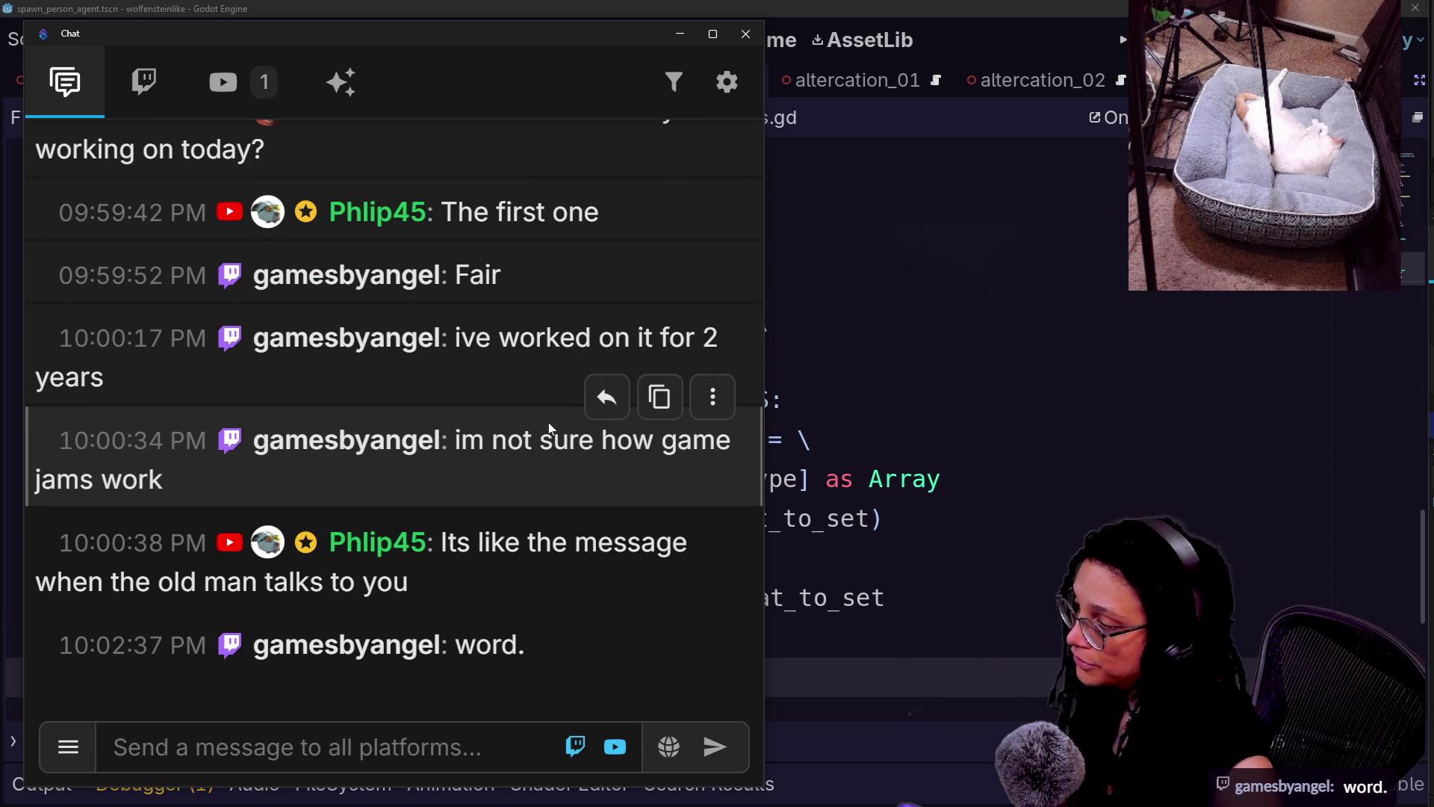
{"action": "left_click_drag", "start_coordinate": [549, 428], "coordinate": [621, 153]}
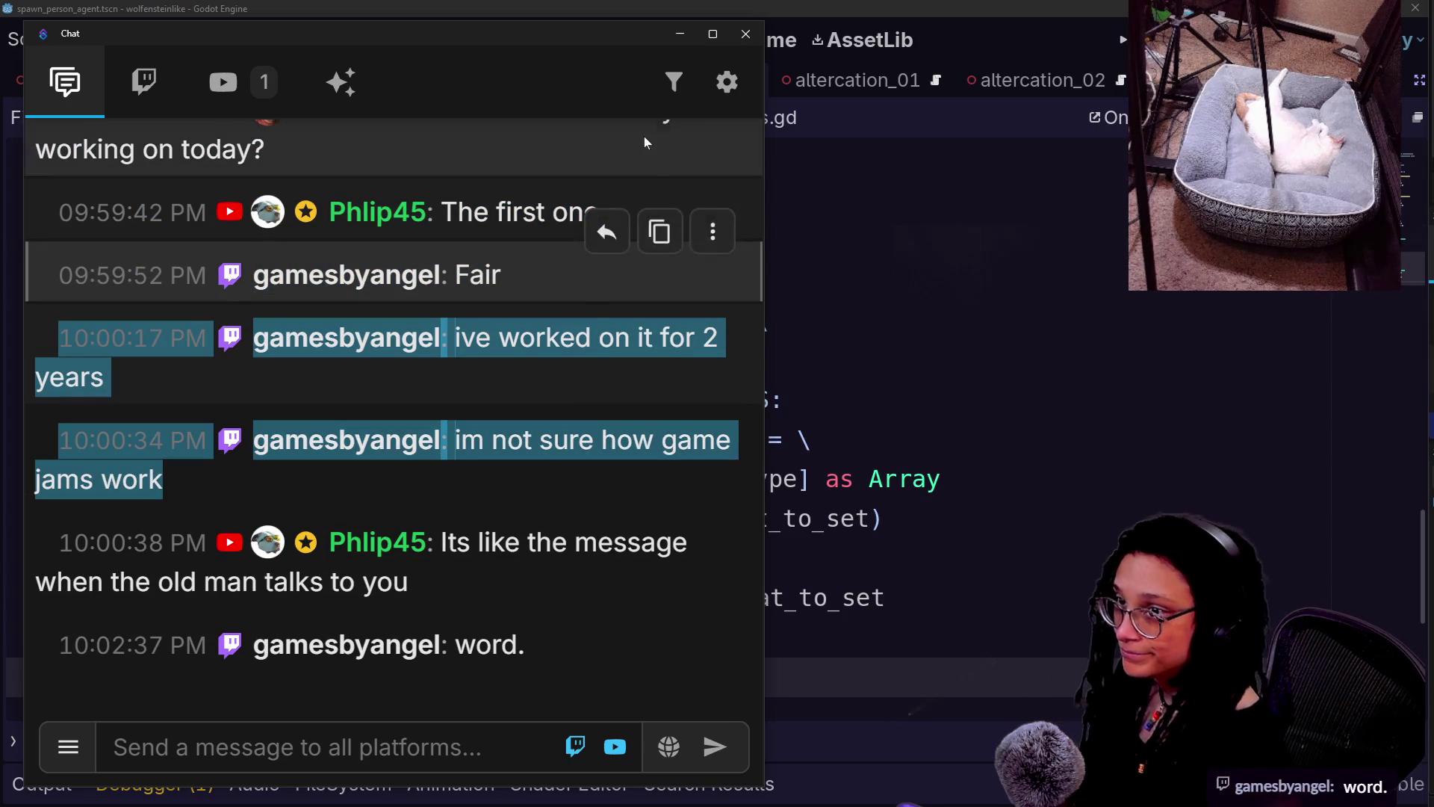
{"action": "key", "text": "alt+Tab"}
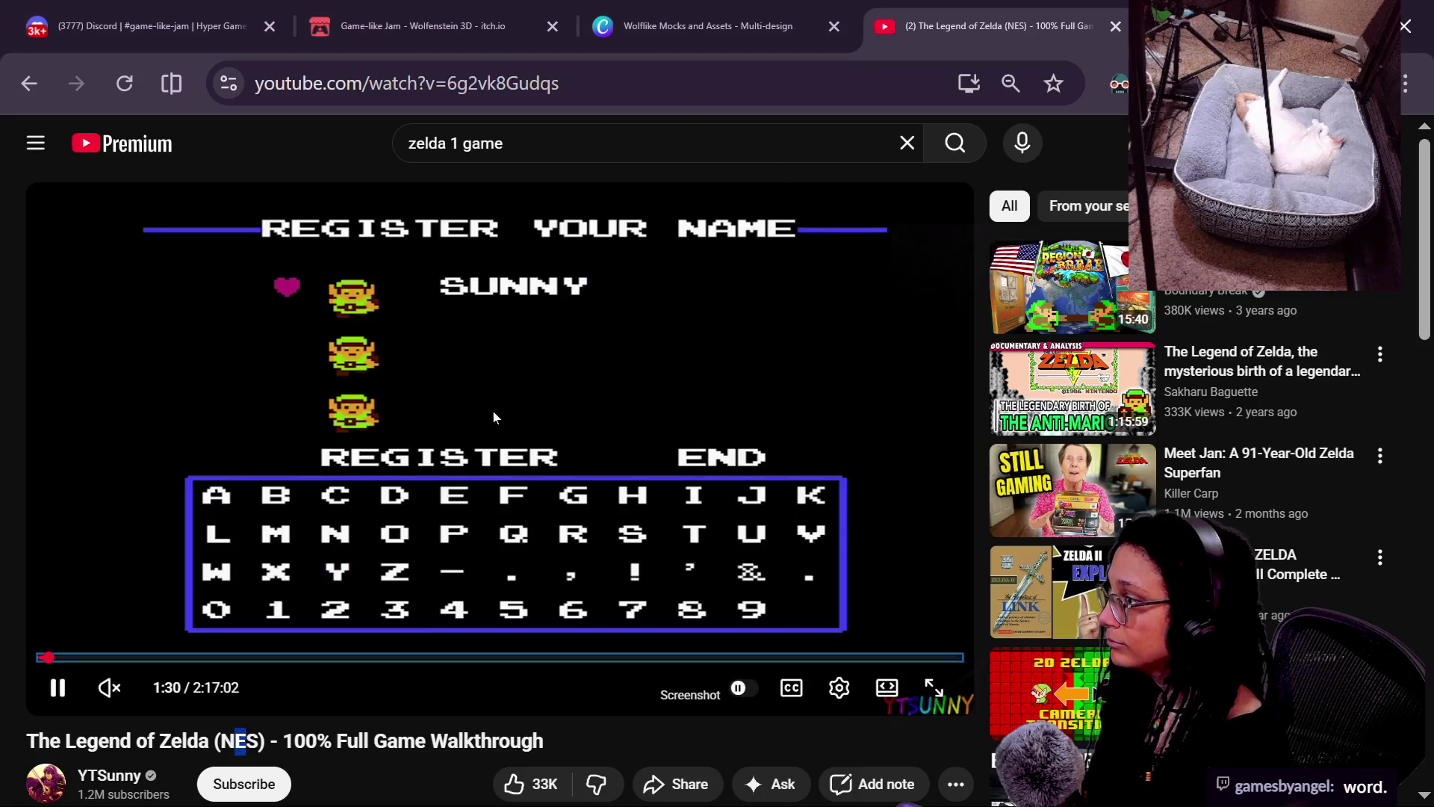
- Close the YouTube tab and move to the participant_array Array cast line in the Godot script
{"action": "left_click", "coordinate": [1116, 27]}
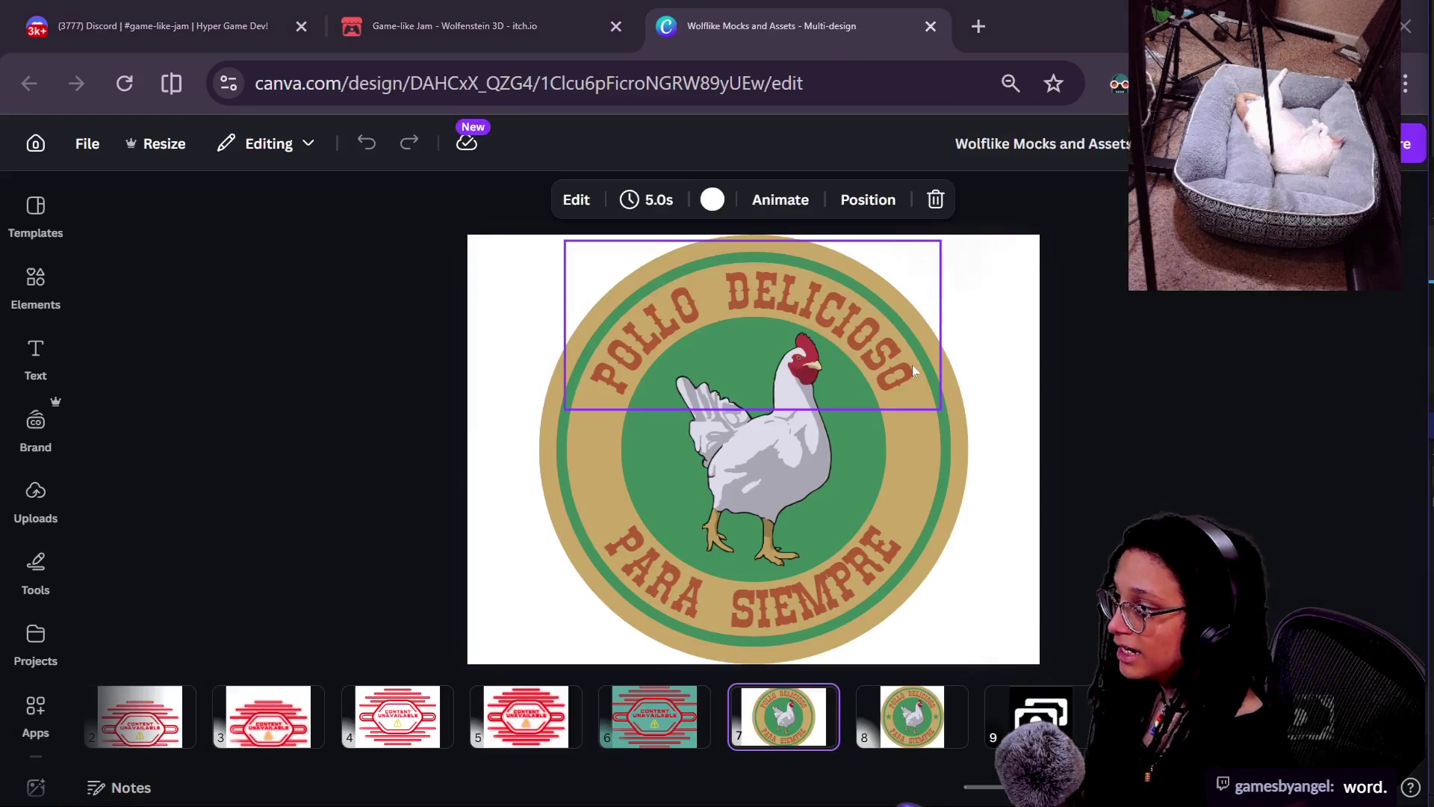
{"action": "key", "text": "alt+Tab"}
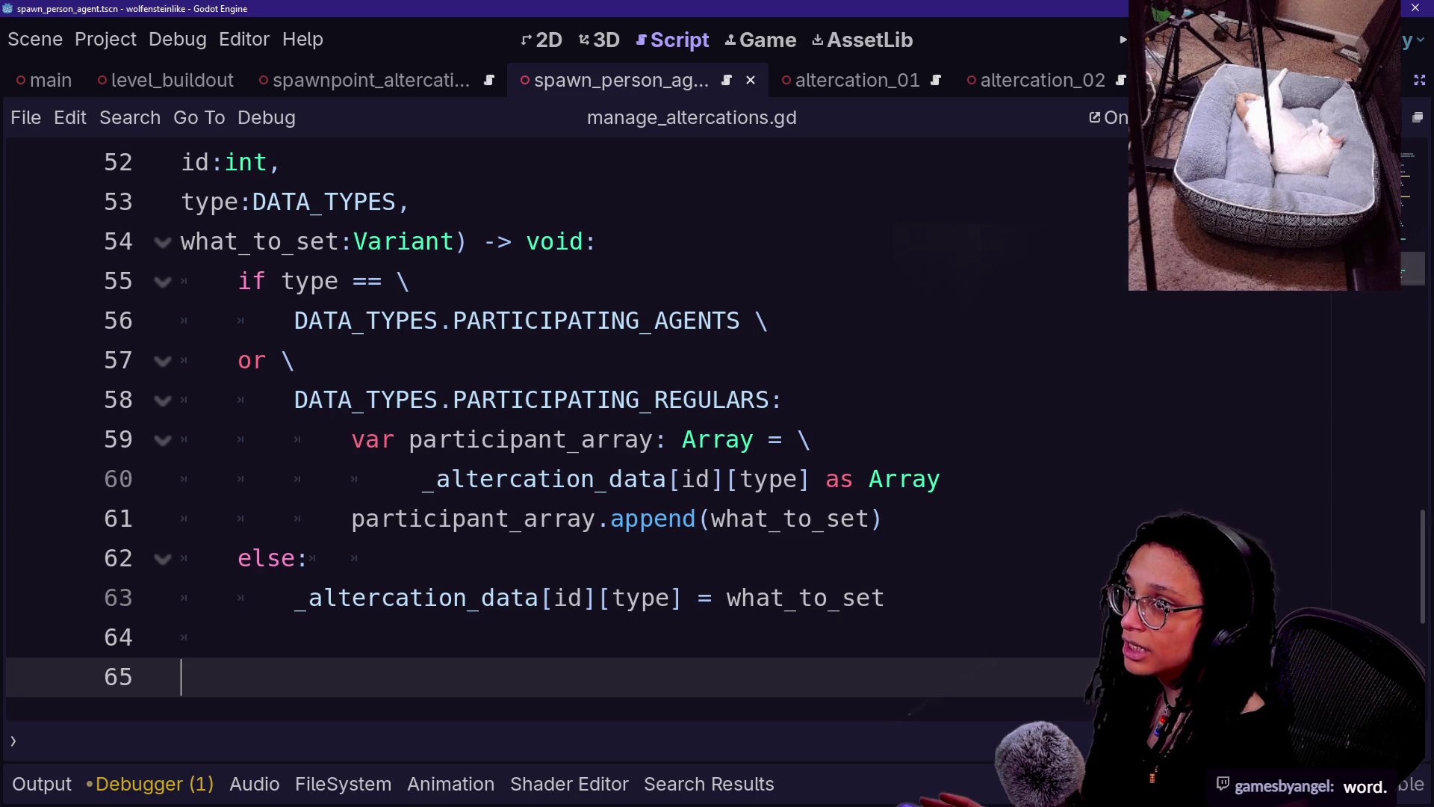
{"action": "left_click", "coordinate": [523, 399]}
{"action": "key", "text": "Down"}
{"action": "key", "text": "Down"}
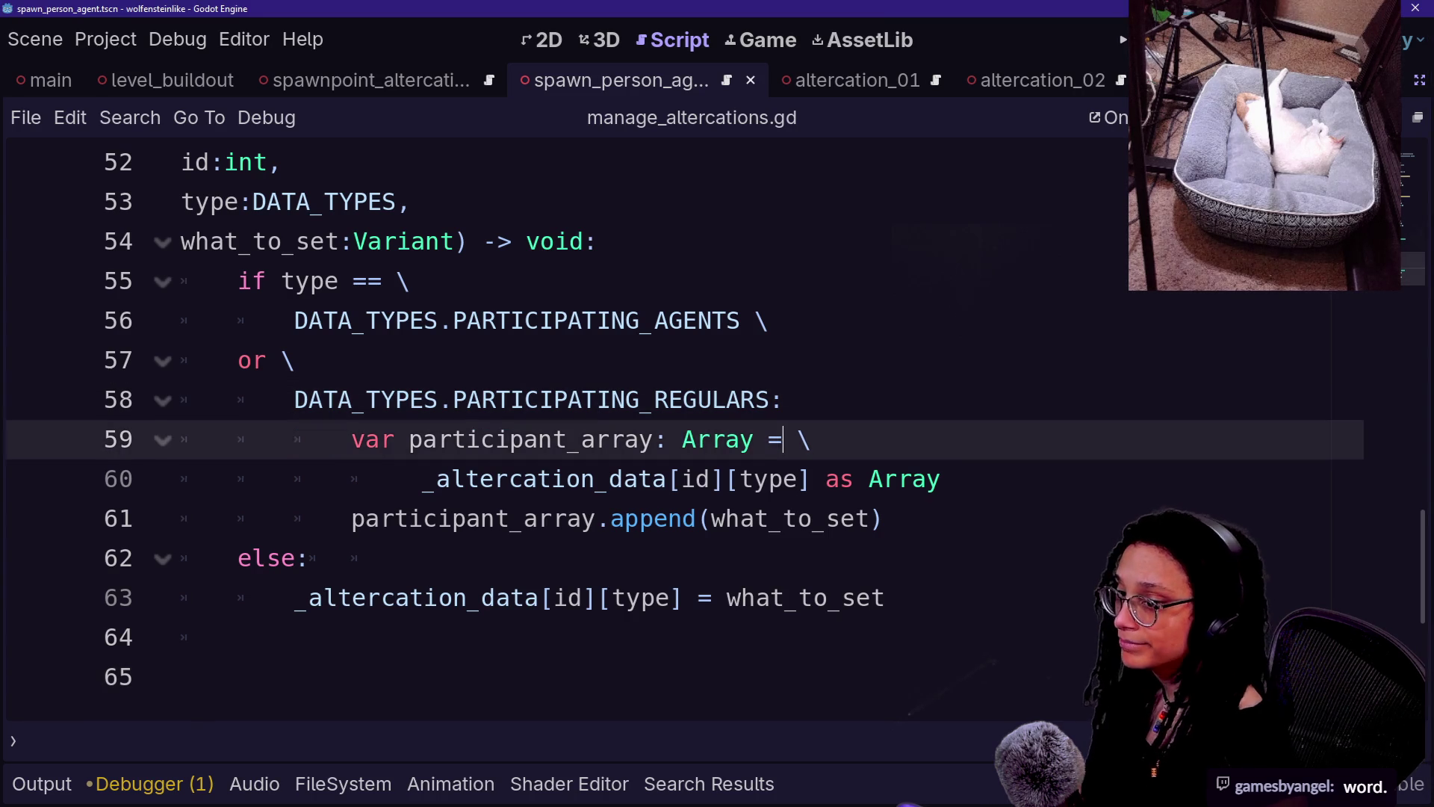
- Post the pasted game jam link and the !discord command in chat
{"action": "key", "text": "alt+Tab"}
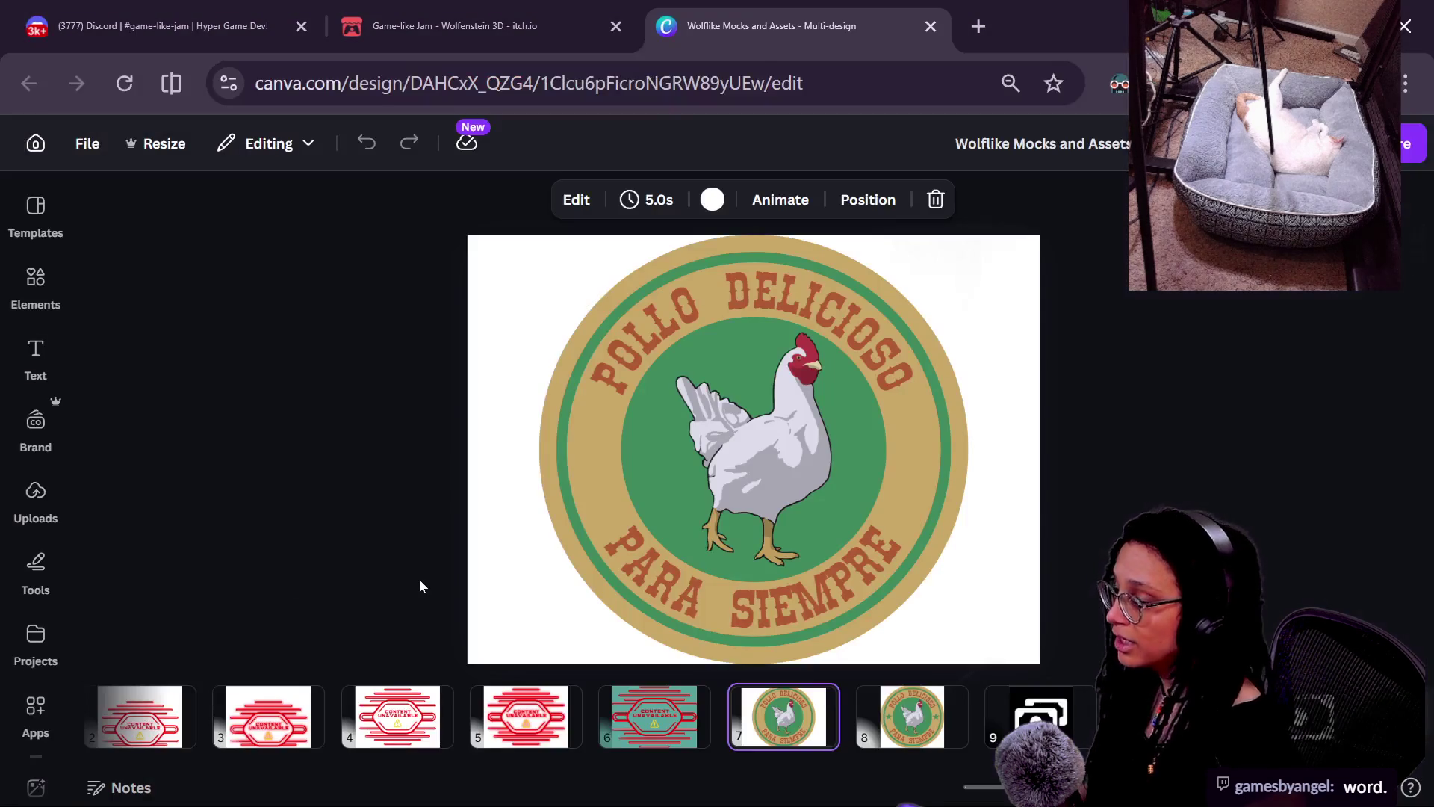
{"action": "key", "text": "alt+Tab"}
{"action": "type", "text": "https://itch.io/jam/gamelike-jam-008"}
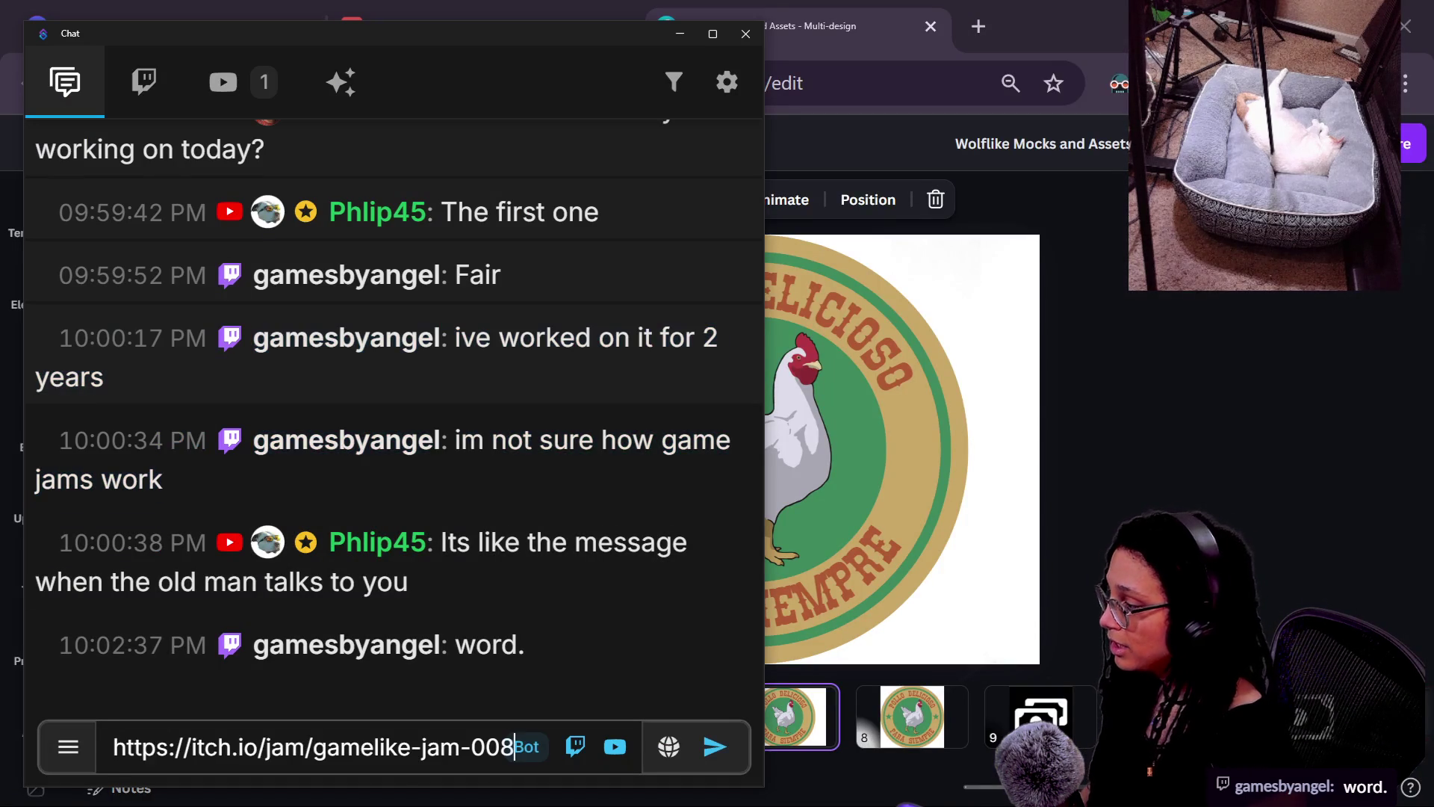
{"action": "key", "text": "Return"}
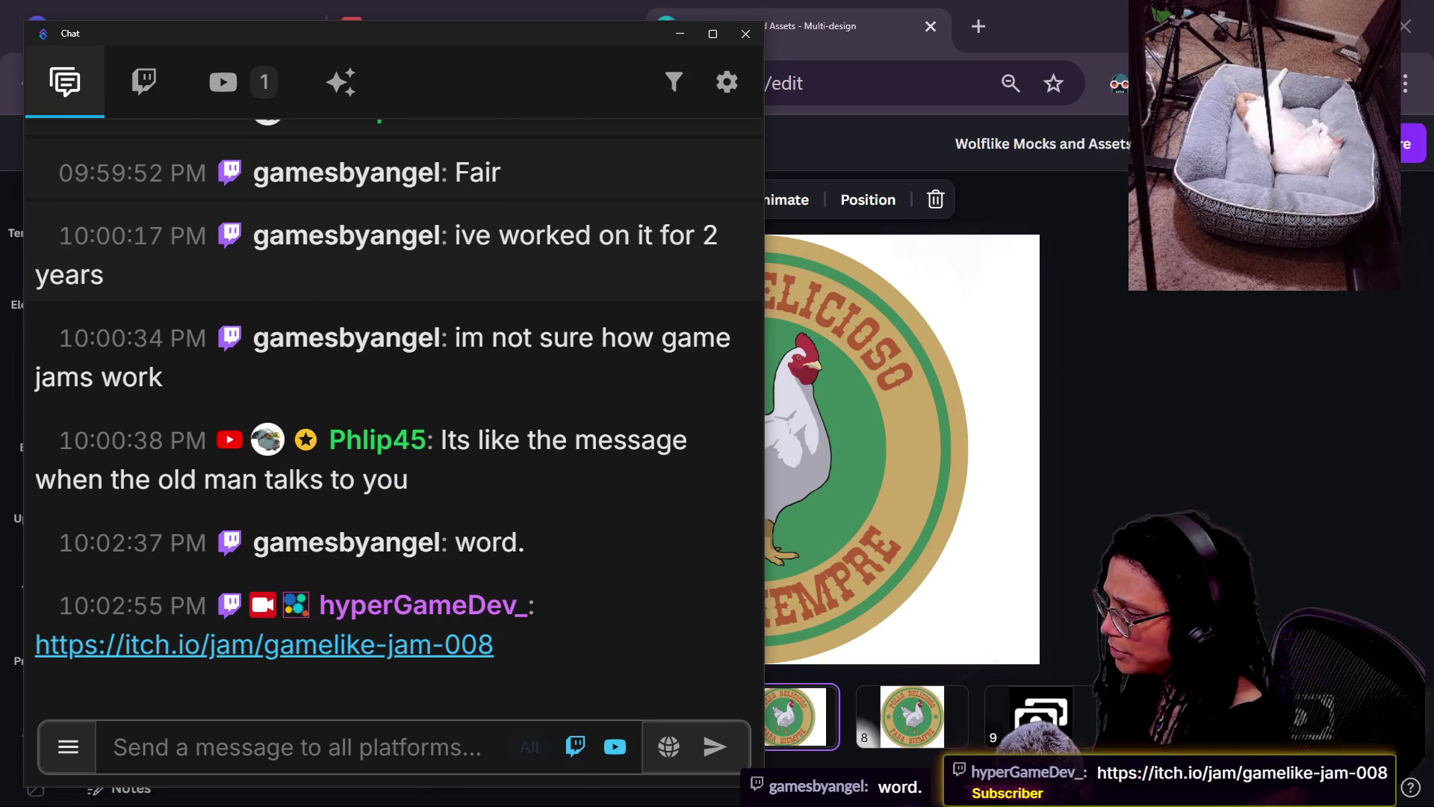
{"action": "type", "text": "!discord"}
{"action": "key", "text": "Return"}
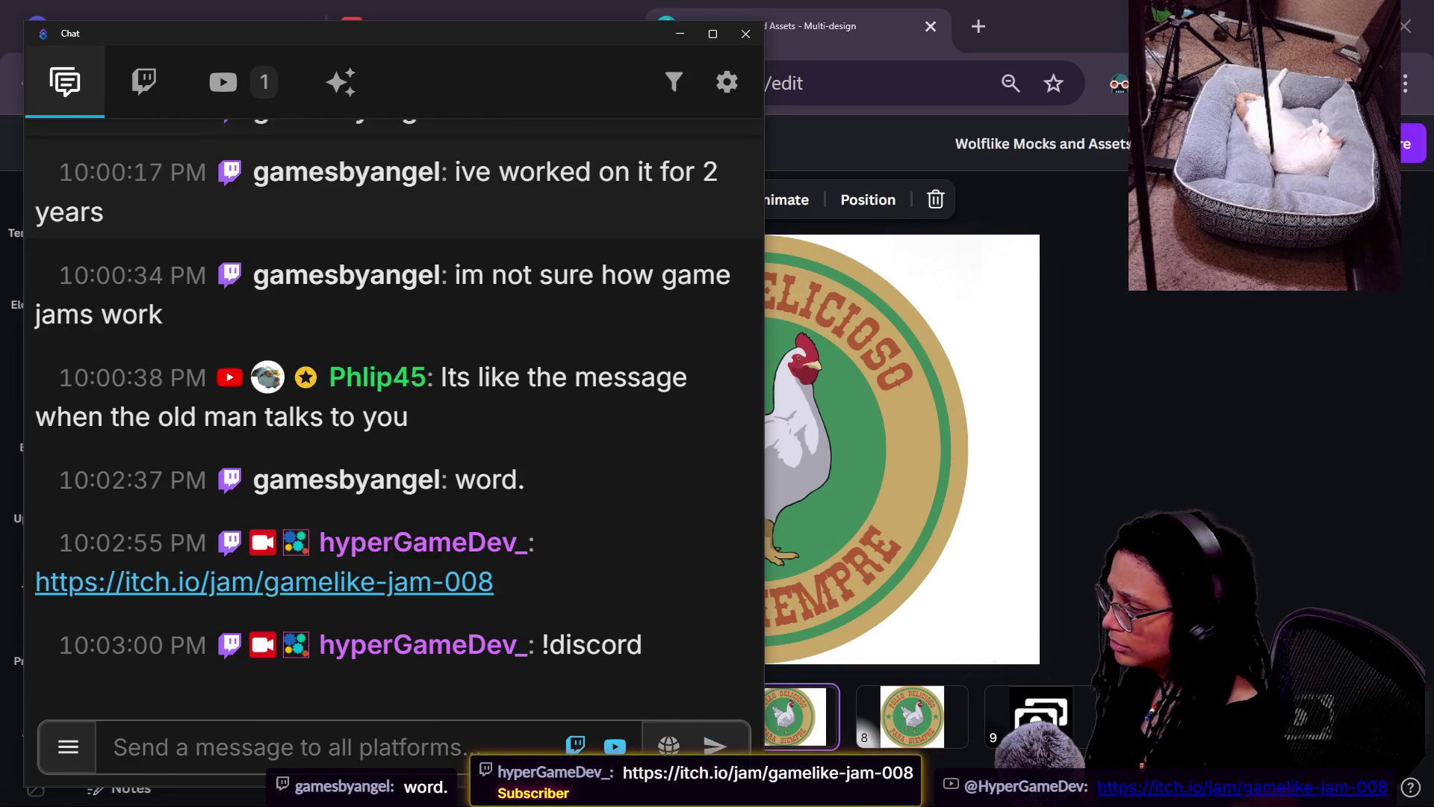
- Resize and re-maximize the Canva window, go to script line 58, then open a new browser tab
{"action": "key", "text": "alt+Tab"}
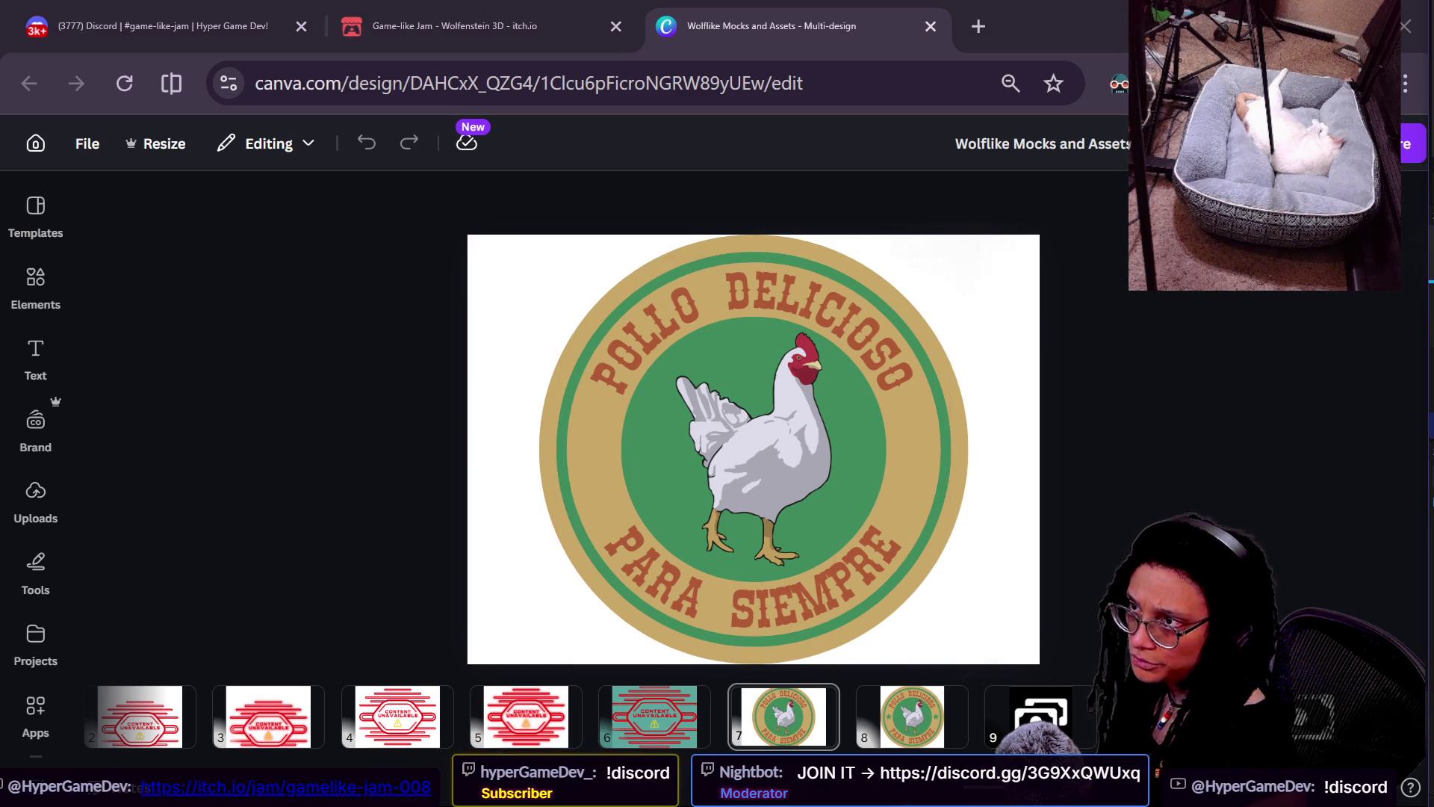
{"action": "key", "text": "super+Down"}
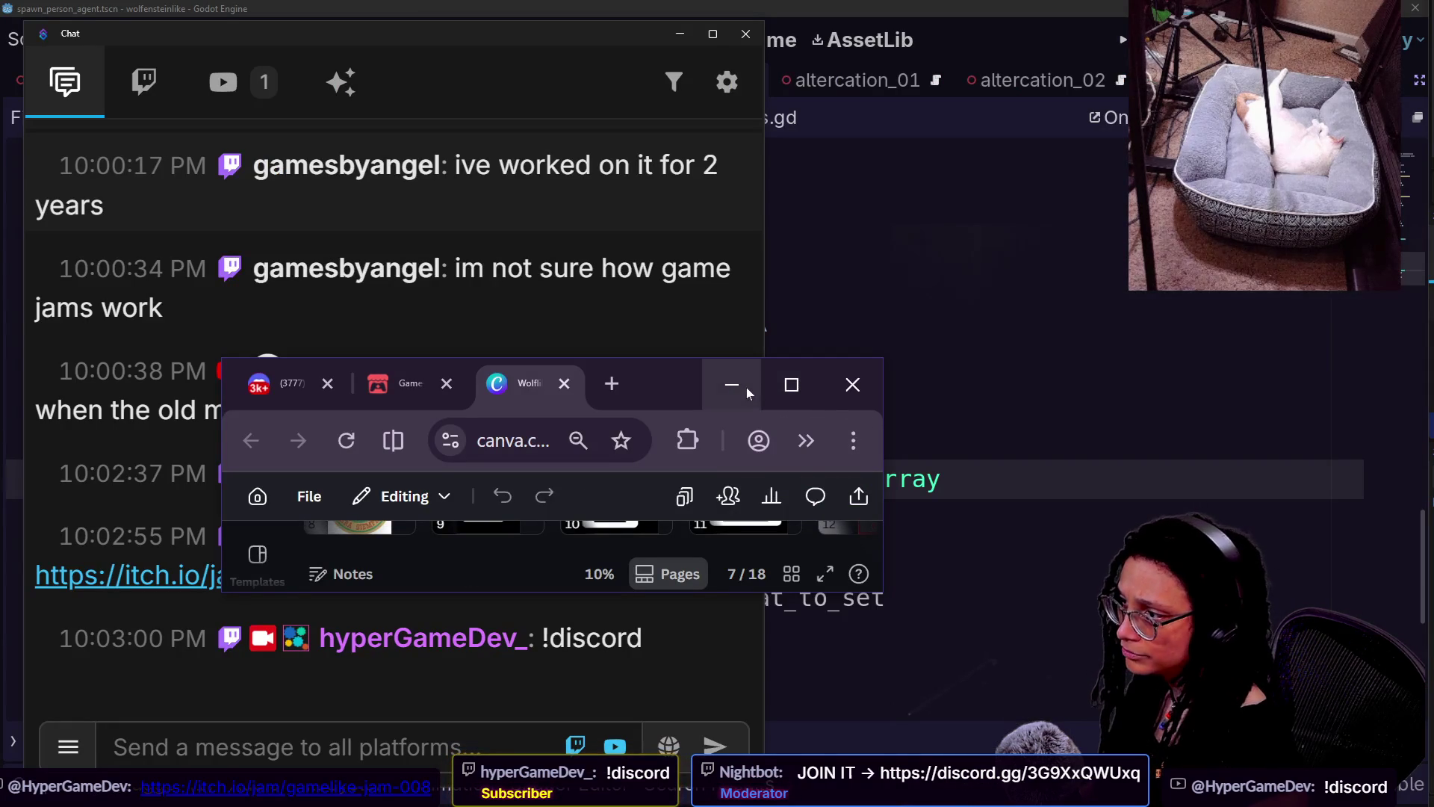
{"action": "left_click", "coordinate": [792, 385]}
{"action": "key", "text": "alt+Tab"}
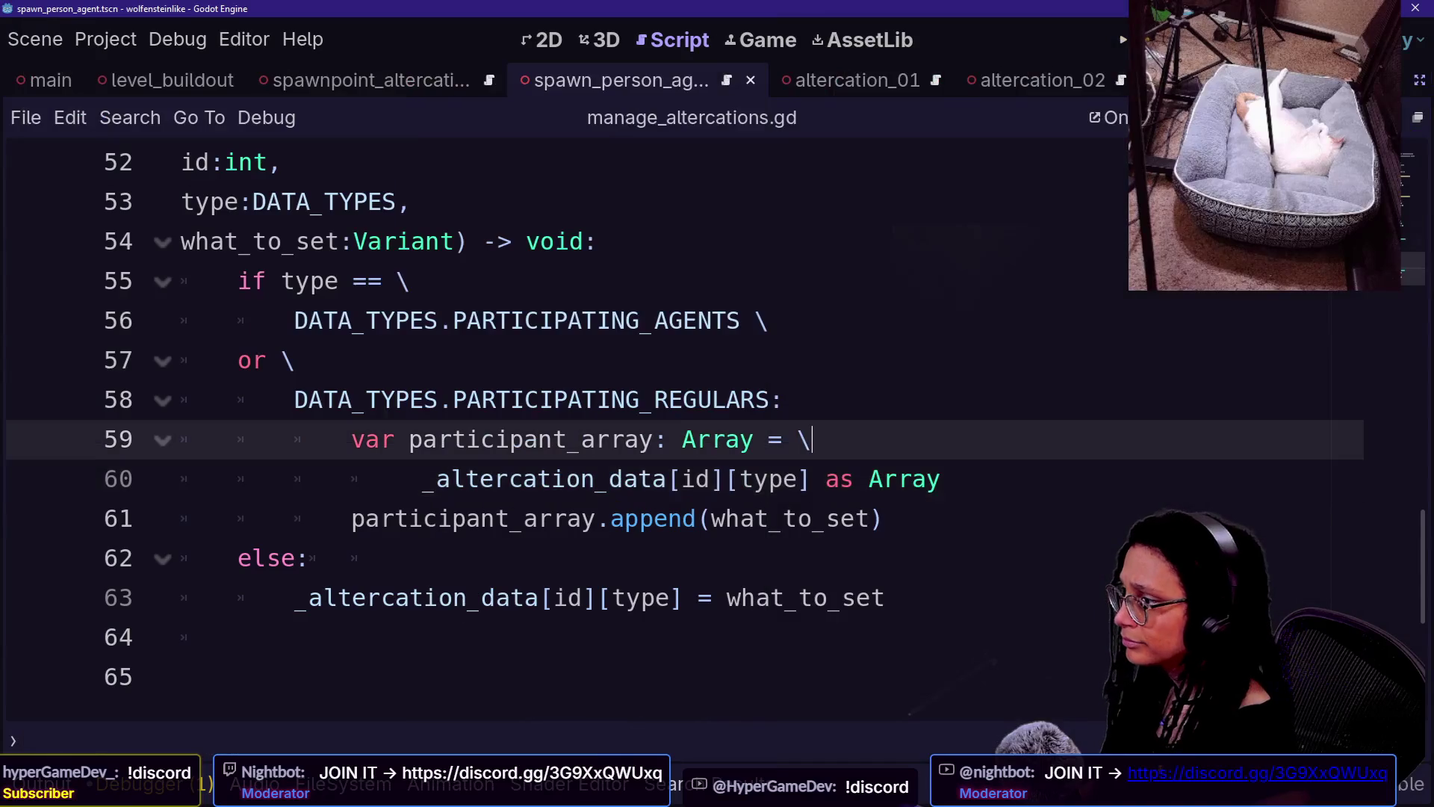
{"action": "left_click", "coordinate": [736, 399]}
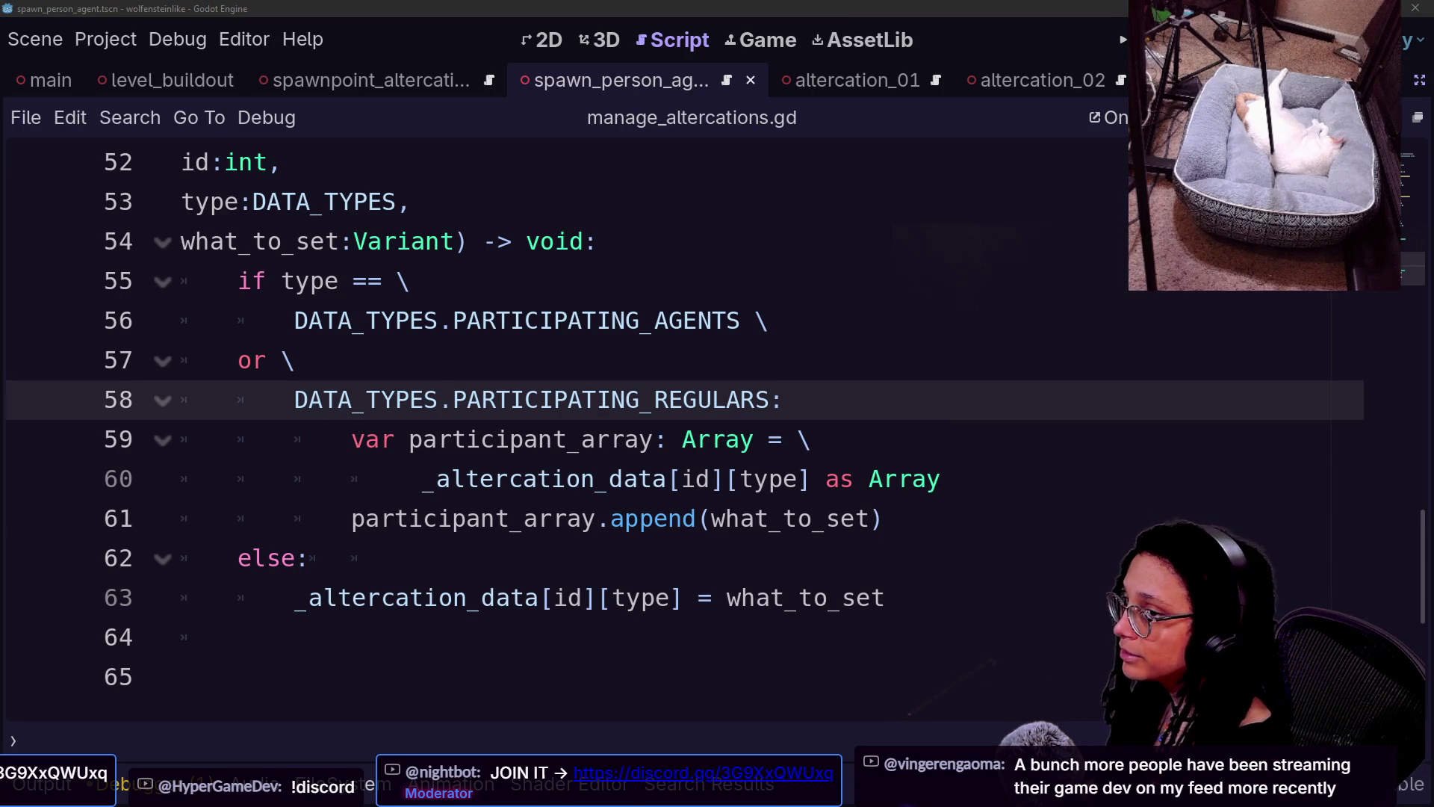
{"action": "key", "text": "alt+Tab"}
{"action": "left_click", "coordinate": [984, 45]}
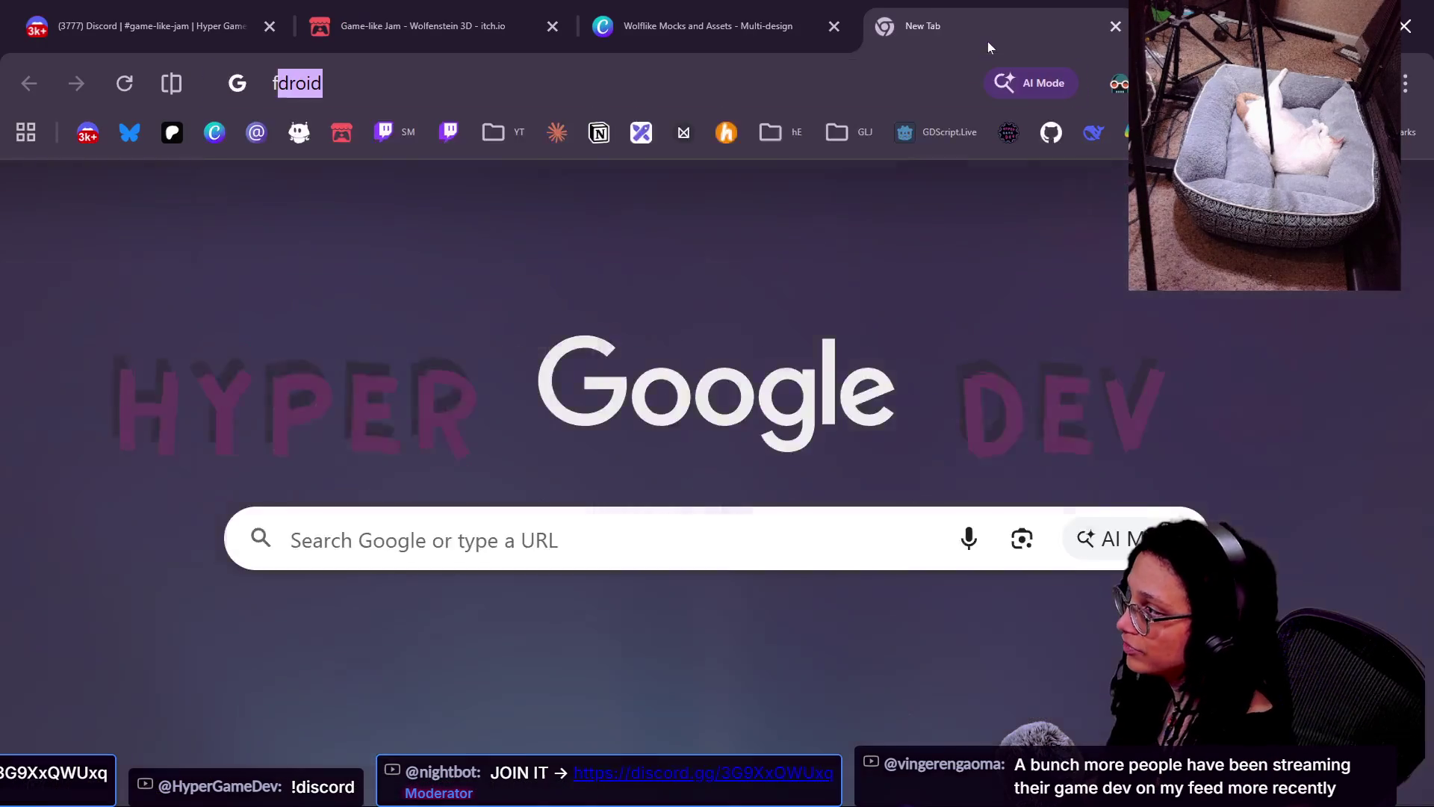
- Navigate to the streamer's Twitch channel by its twitch.tv address
{"action": "type", "text": "f"}
{"action": "key", "text": "BackSpace"}
{"action": "type", "text": "twitch.tv/fiehr"}
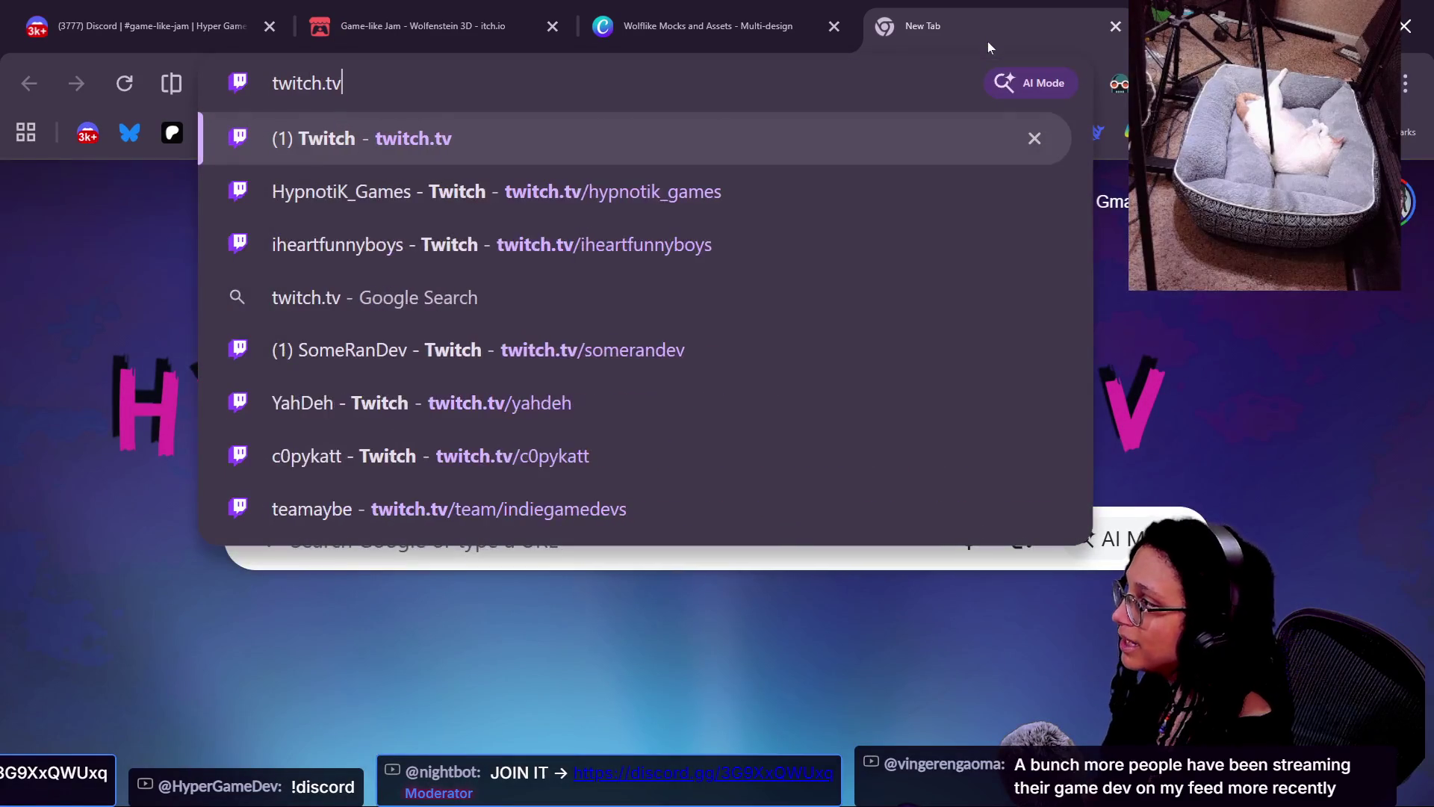
{"action": "type", "text": "a"}
{"action": "key", "text": "Return"}
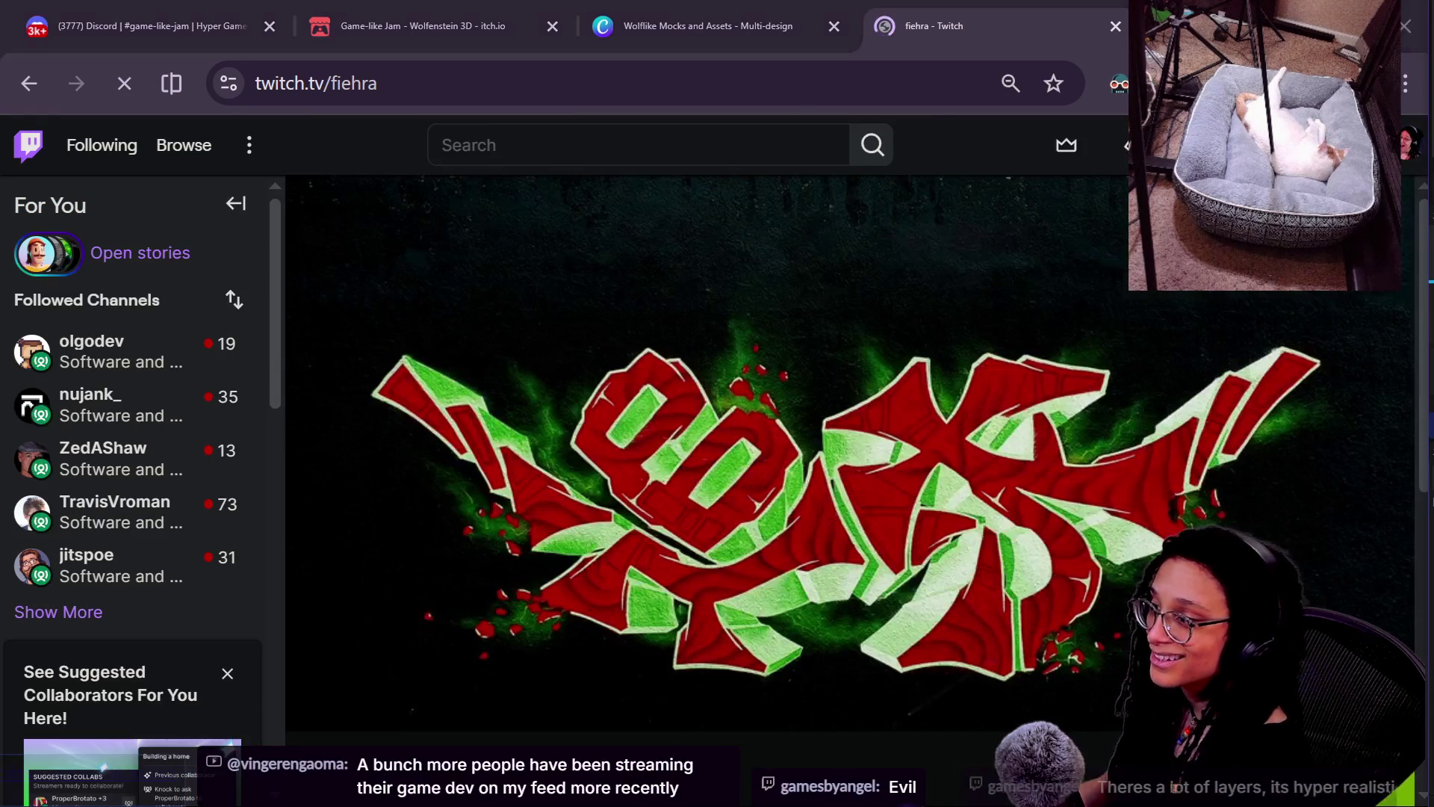
- Follow the channel and play its recent broadcast full screen
{"action": "scroll", "coordinate": [916, 616], "scroll_direction": "down", "scroll_amount": 5}
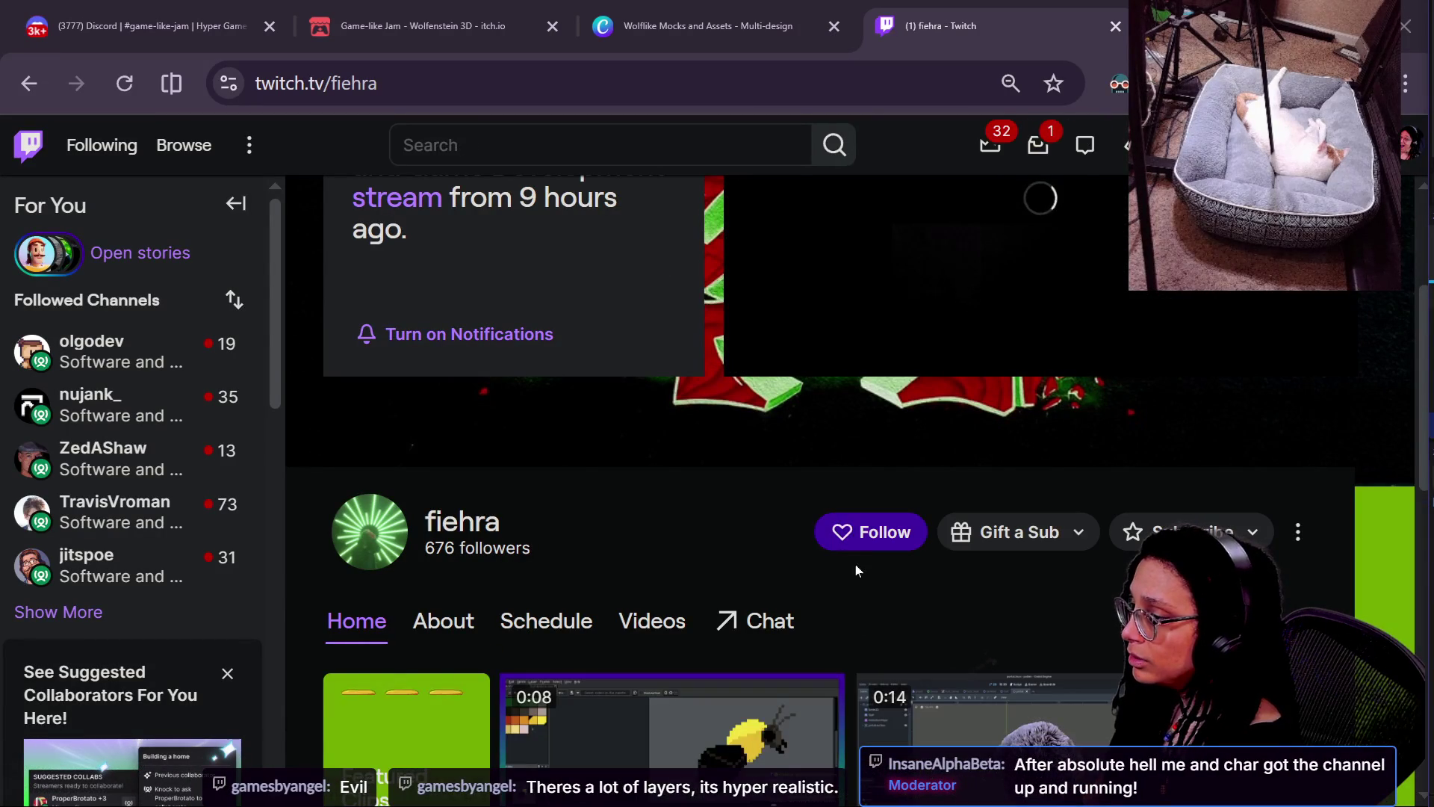
{"action": "left_click", "coordinate": [870, 532]}
{"action": "scroll", "coordinate": [848, 605], "scroll_direction": "down", "scroll_amount": 3}
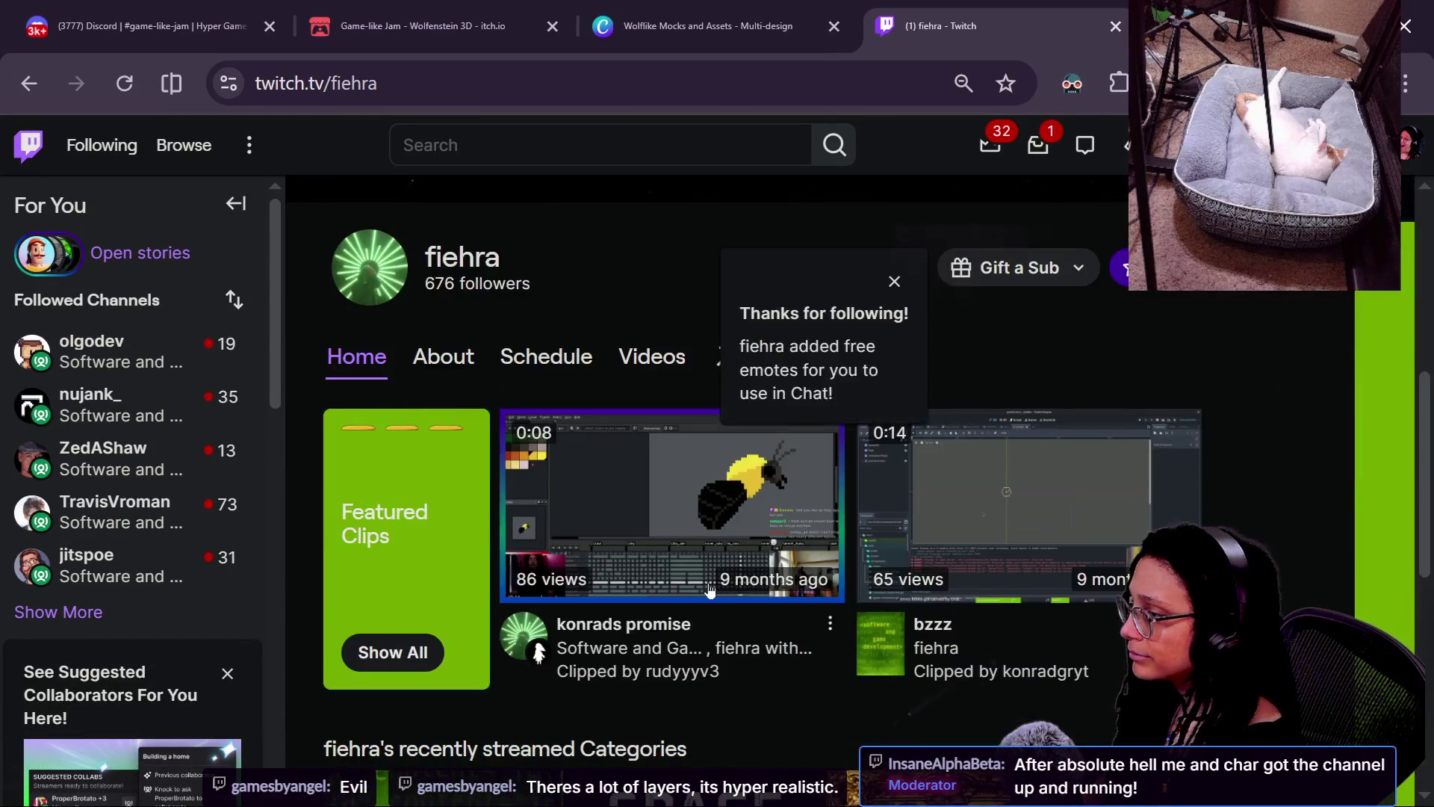
{"action": "scroll", "coordinate": [709, 590], "scroll_direction": "up", "scroll_amount": 3}
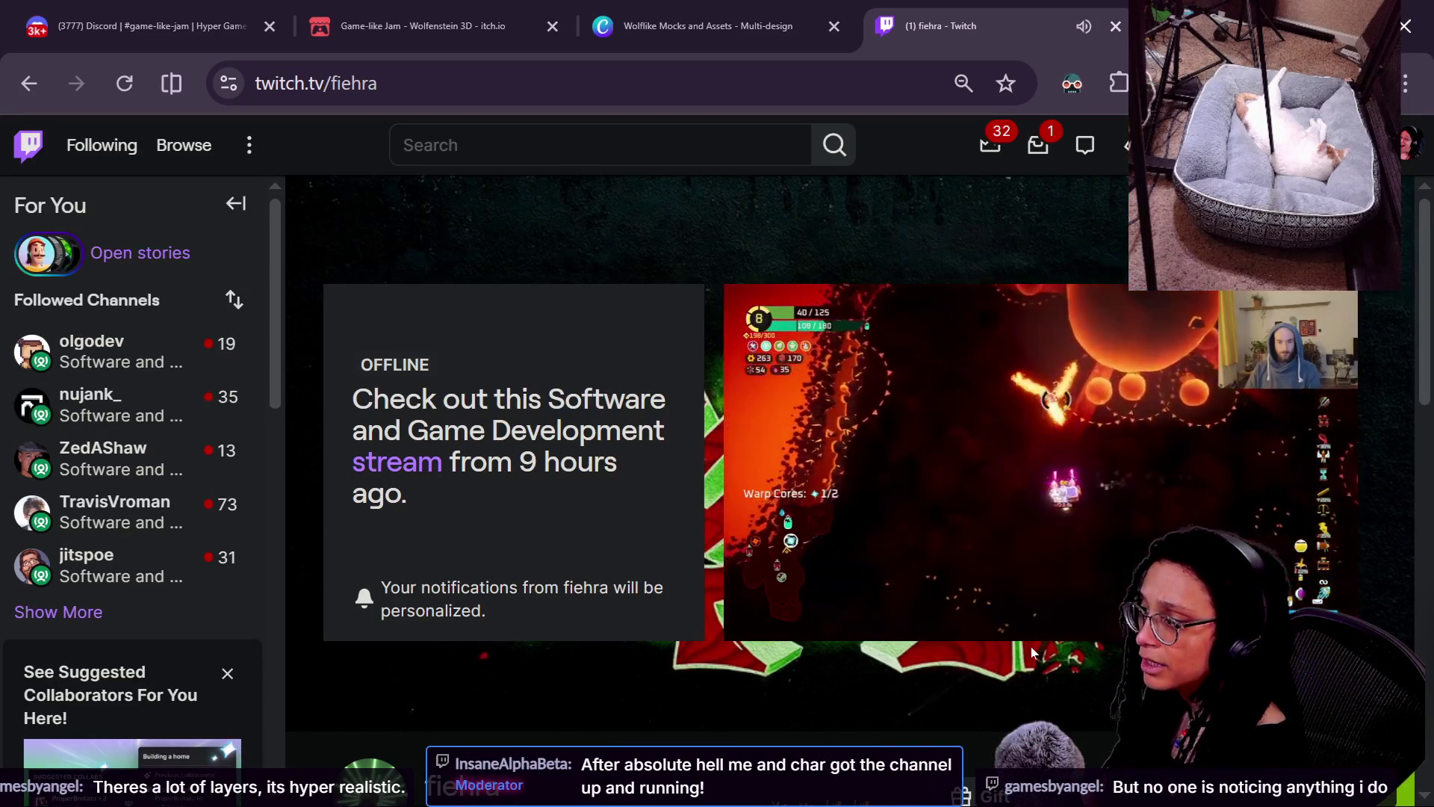
{"action": "scroll", "coordinate": [1031, 652], "scroll_direction": "down", "scroll_amount": 2}
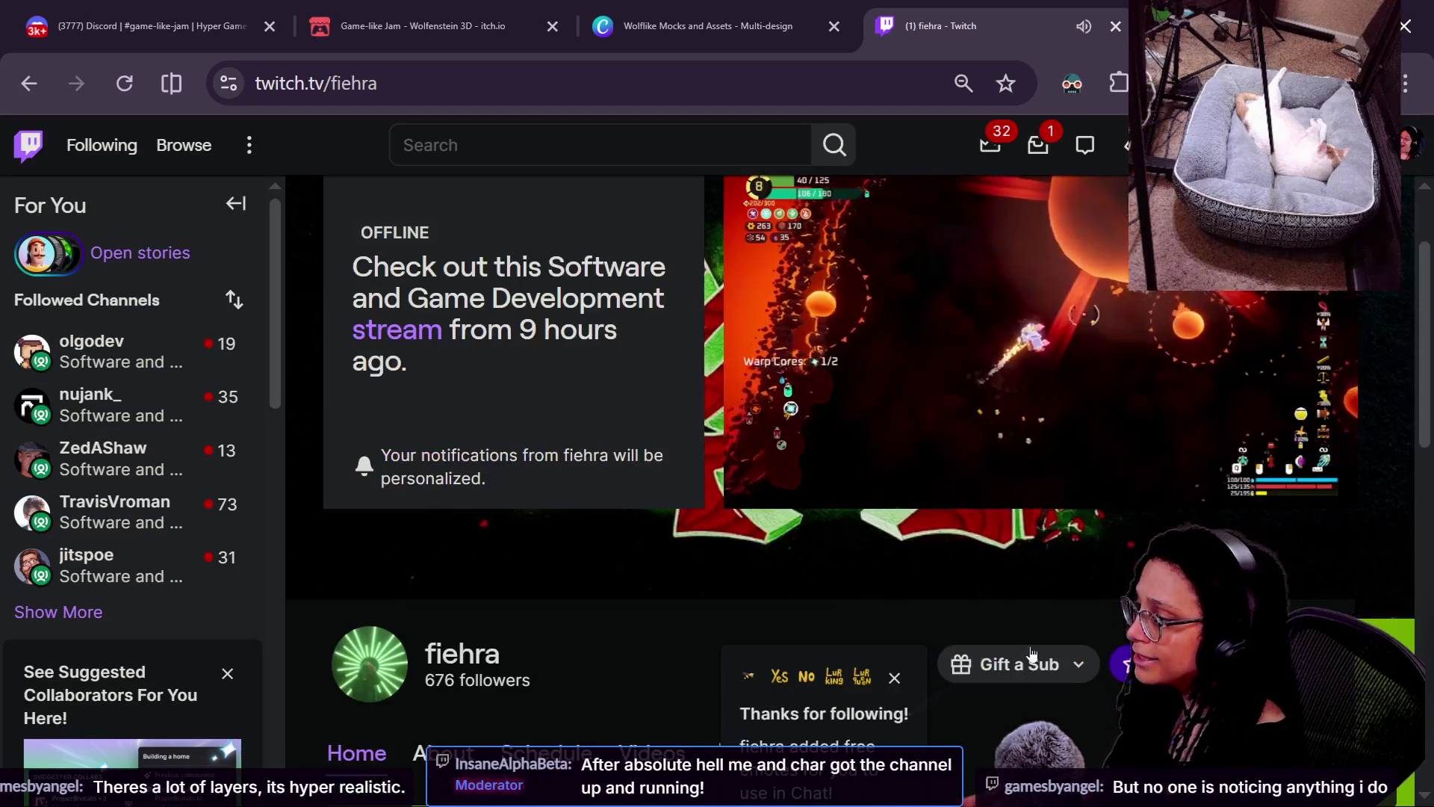
{"action": "scroll", "coordinate": [865, 678], "scroll_direction": "up", "scroll_amount": 2}
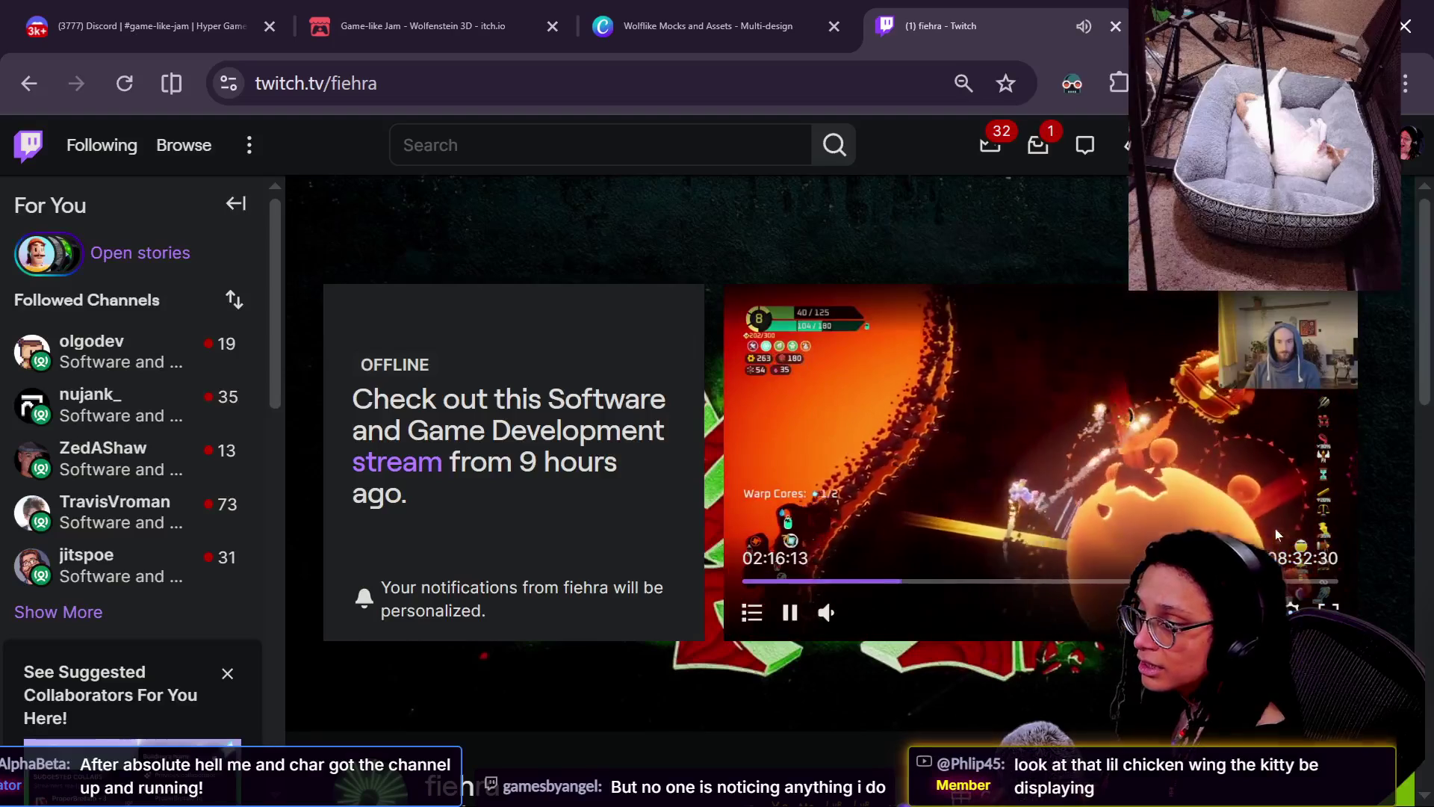
{"action": "double_click", "coordinate": [1275, 527]}
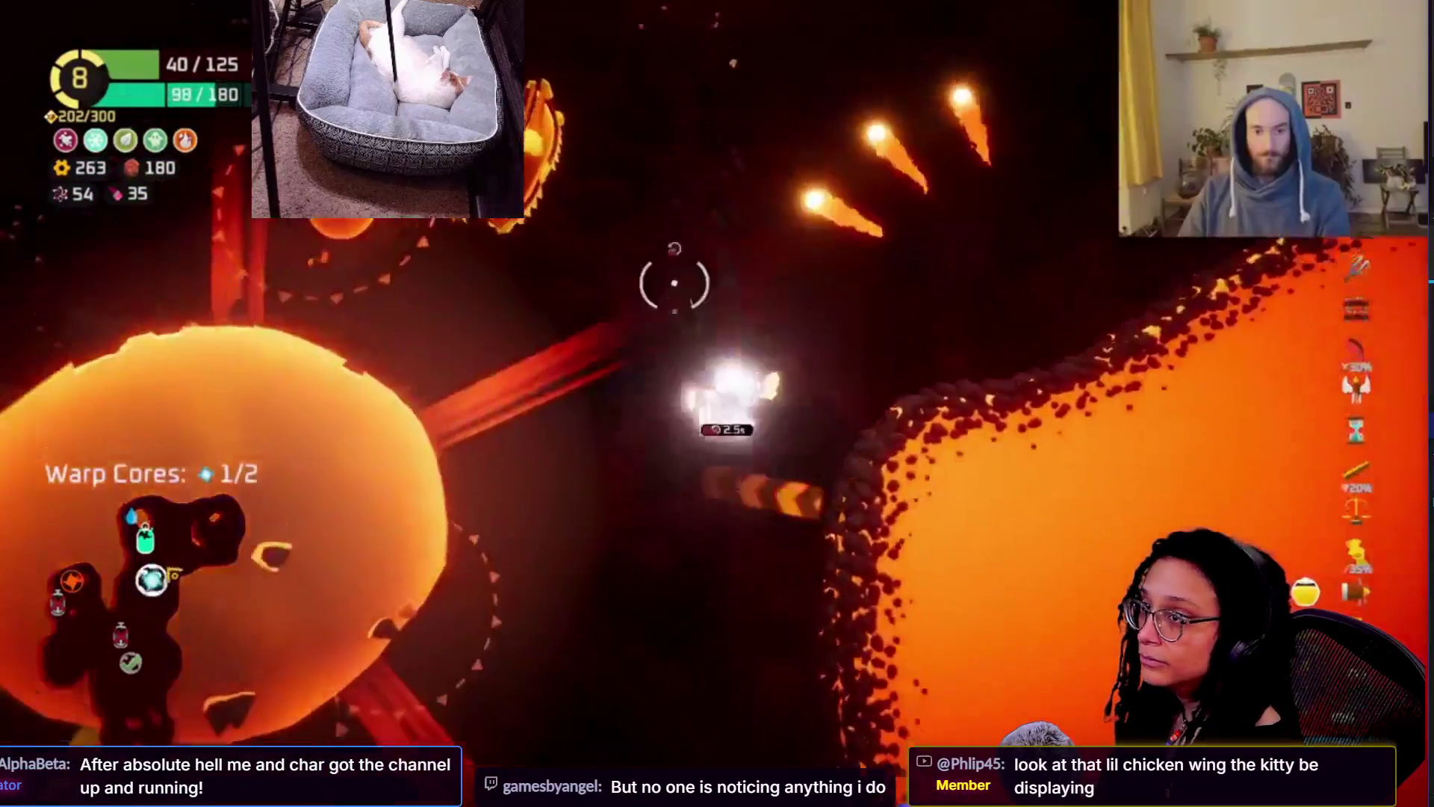
- Seek the full-screen broadcast forward about twenty seconds, then ahead to around 5:49:46
{"action": "mouse_move", "coordinate": [754, 580]}
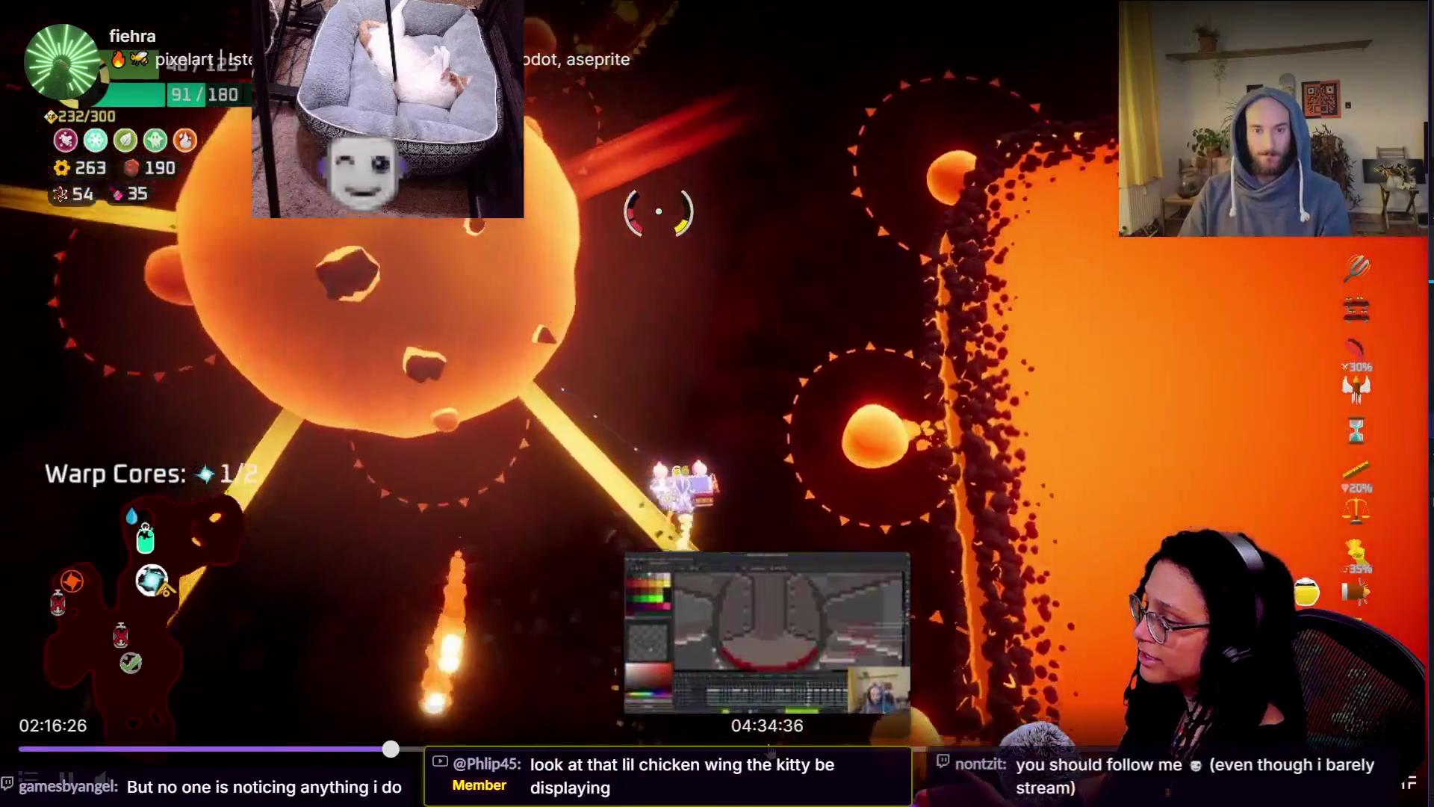
{"action": "left_click", "coordinate": [391, 748]}
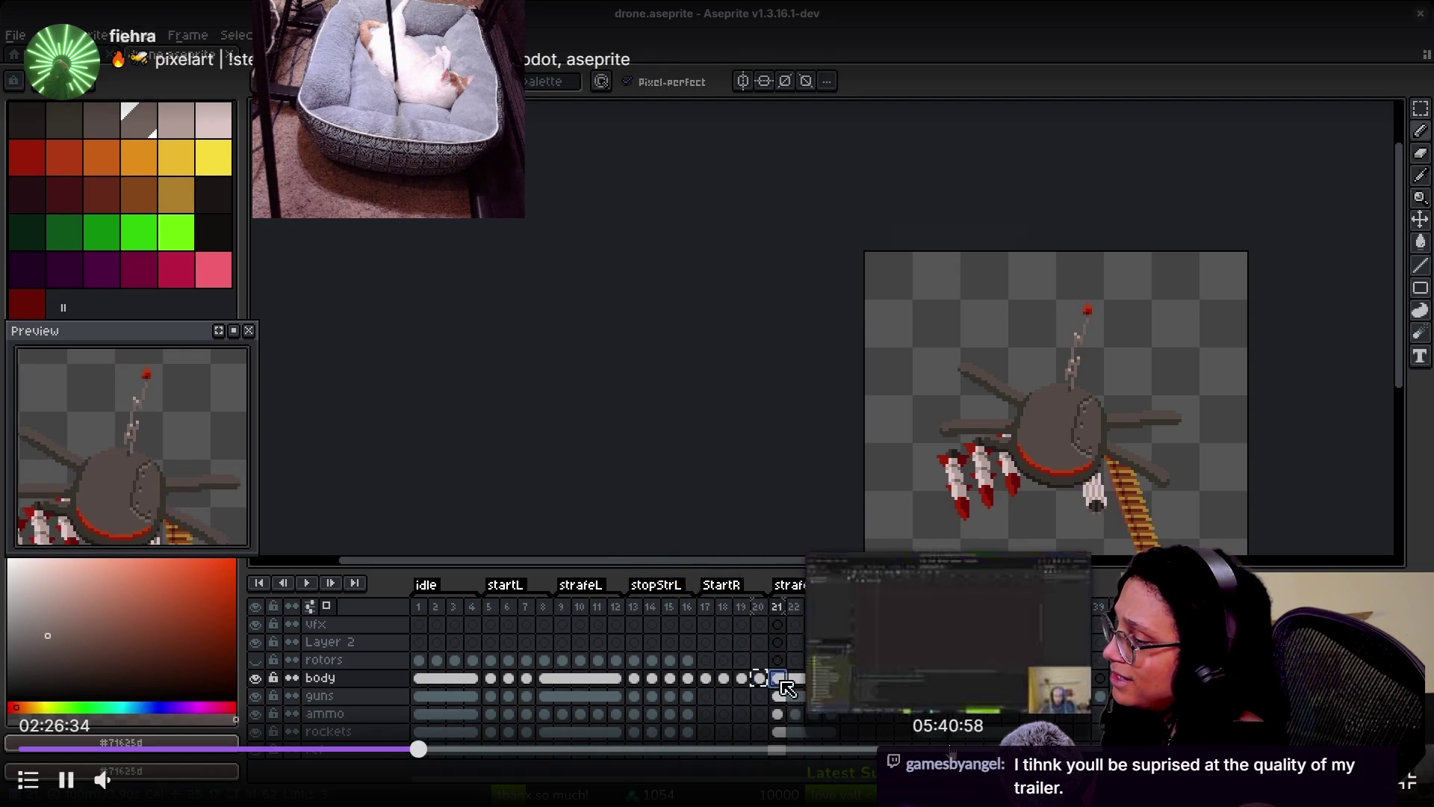
{"action": "left_click", "coordinate": [971, 747]}
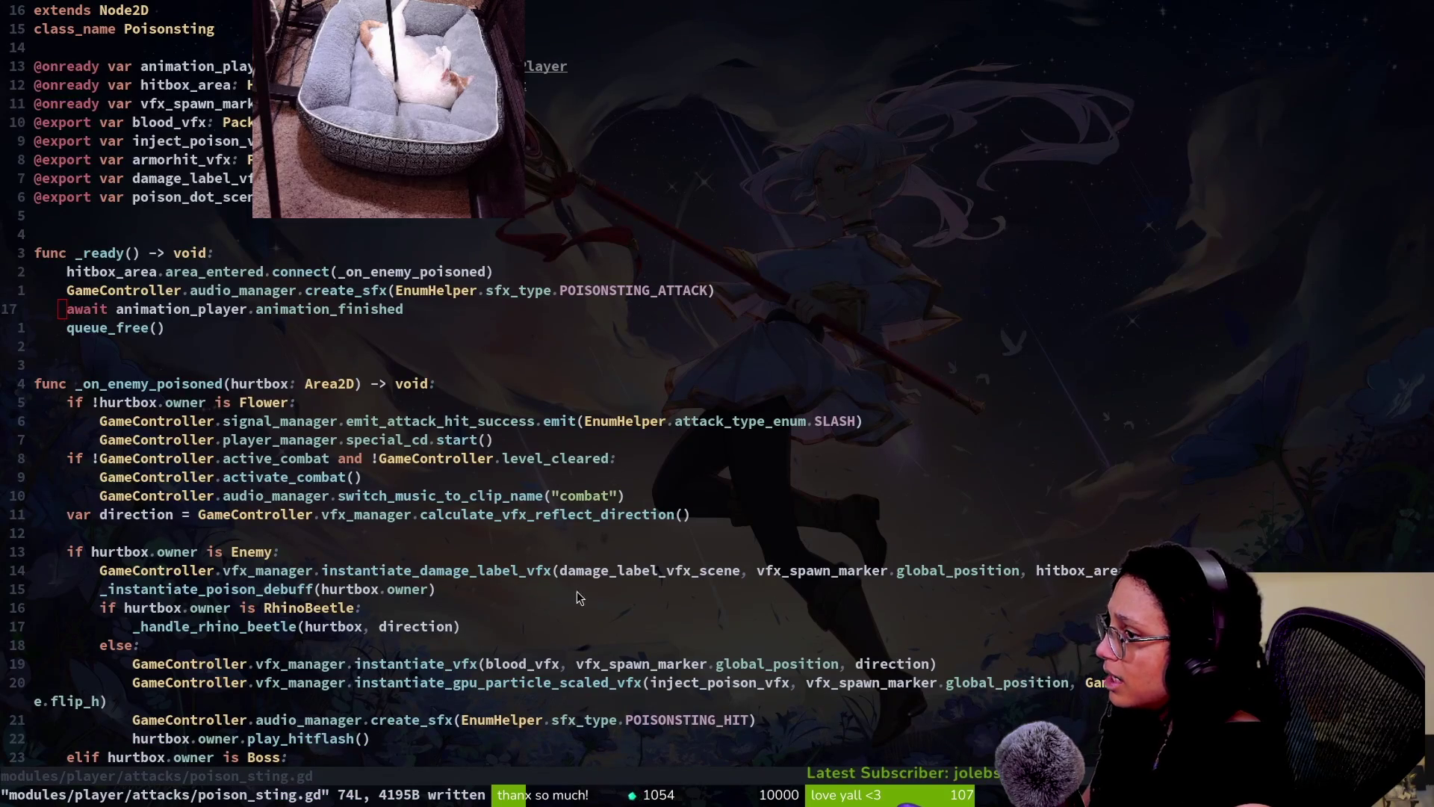
- Jump to two other points in the broadcast, ending on the drone sprite at StartR frame 18
{"action": "mouse_move", "coordinate": [478, 448]}
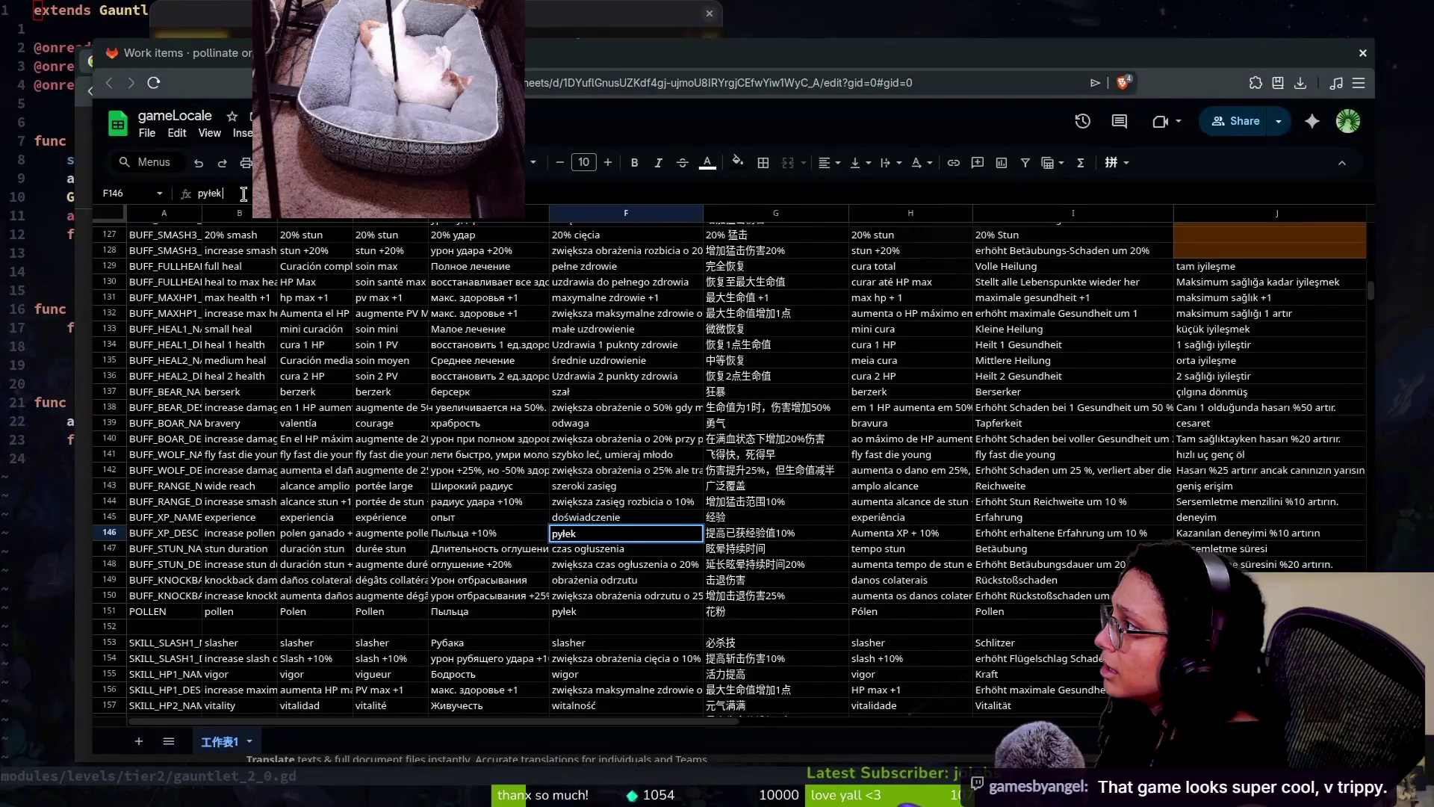
{"action": "mouse_move", "coordinate": [964, 687]}
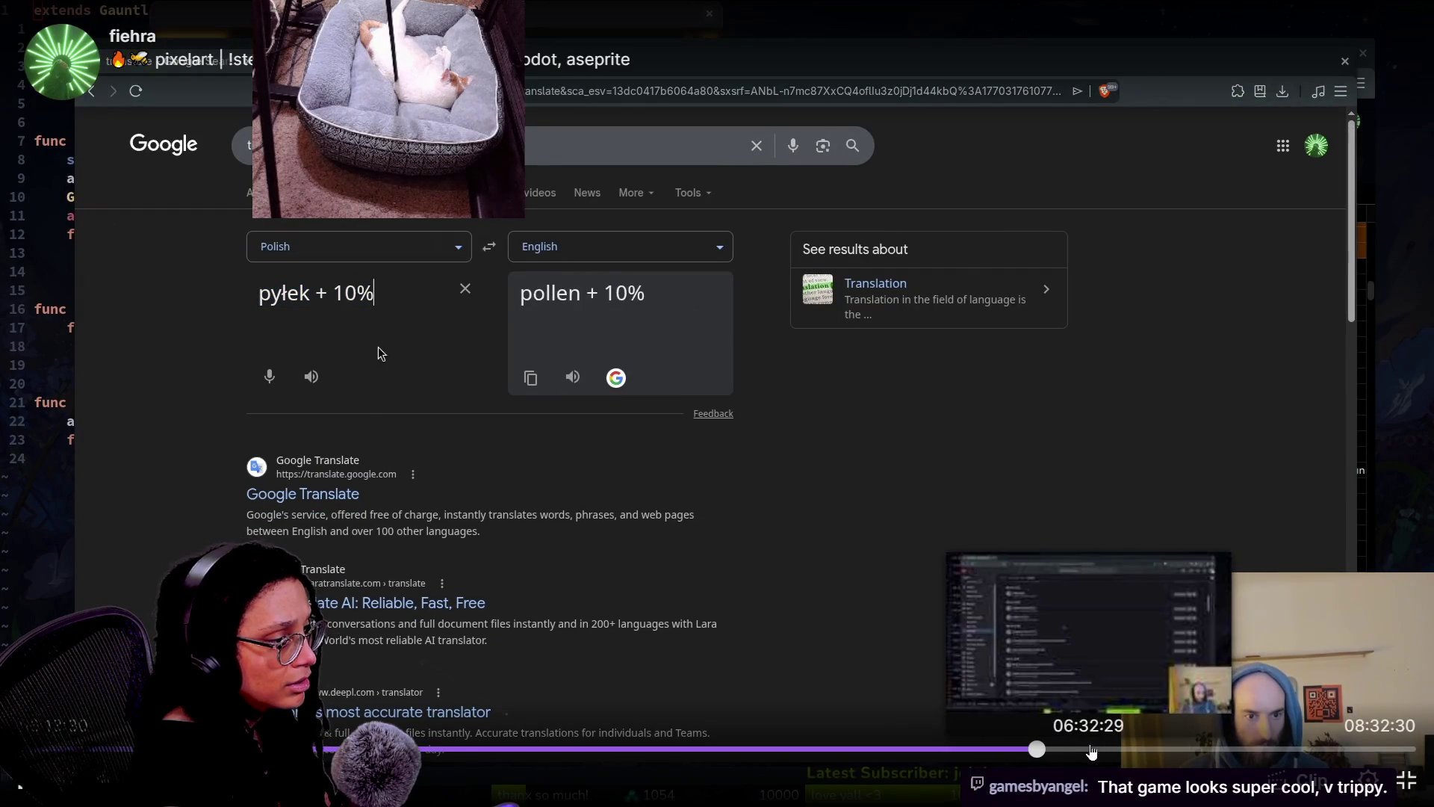
{"action": "left_click", "coordinate": [1092, 749]}
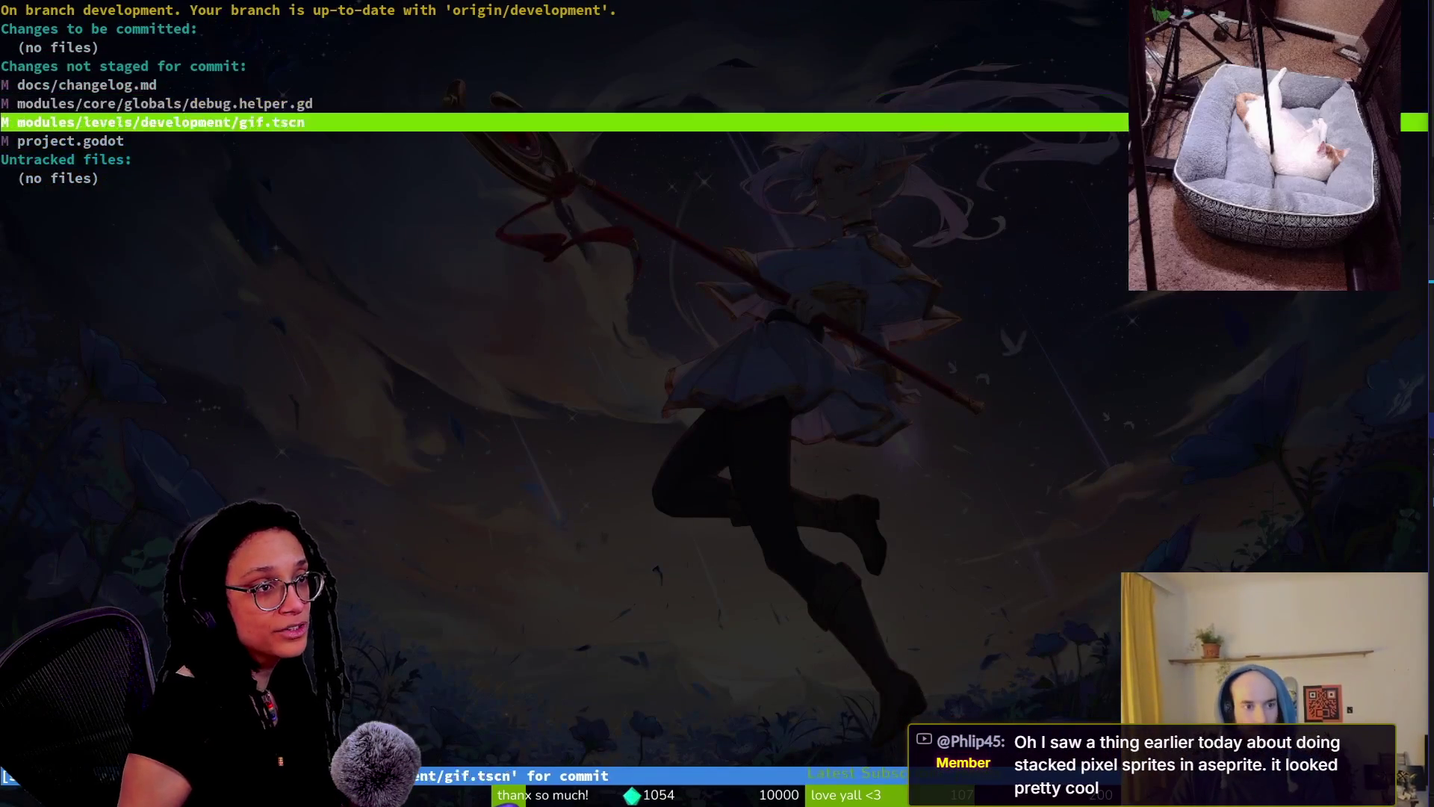
{"action": "mouse_move", "coordinate": [531, 563]}
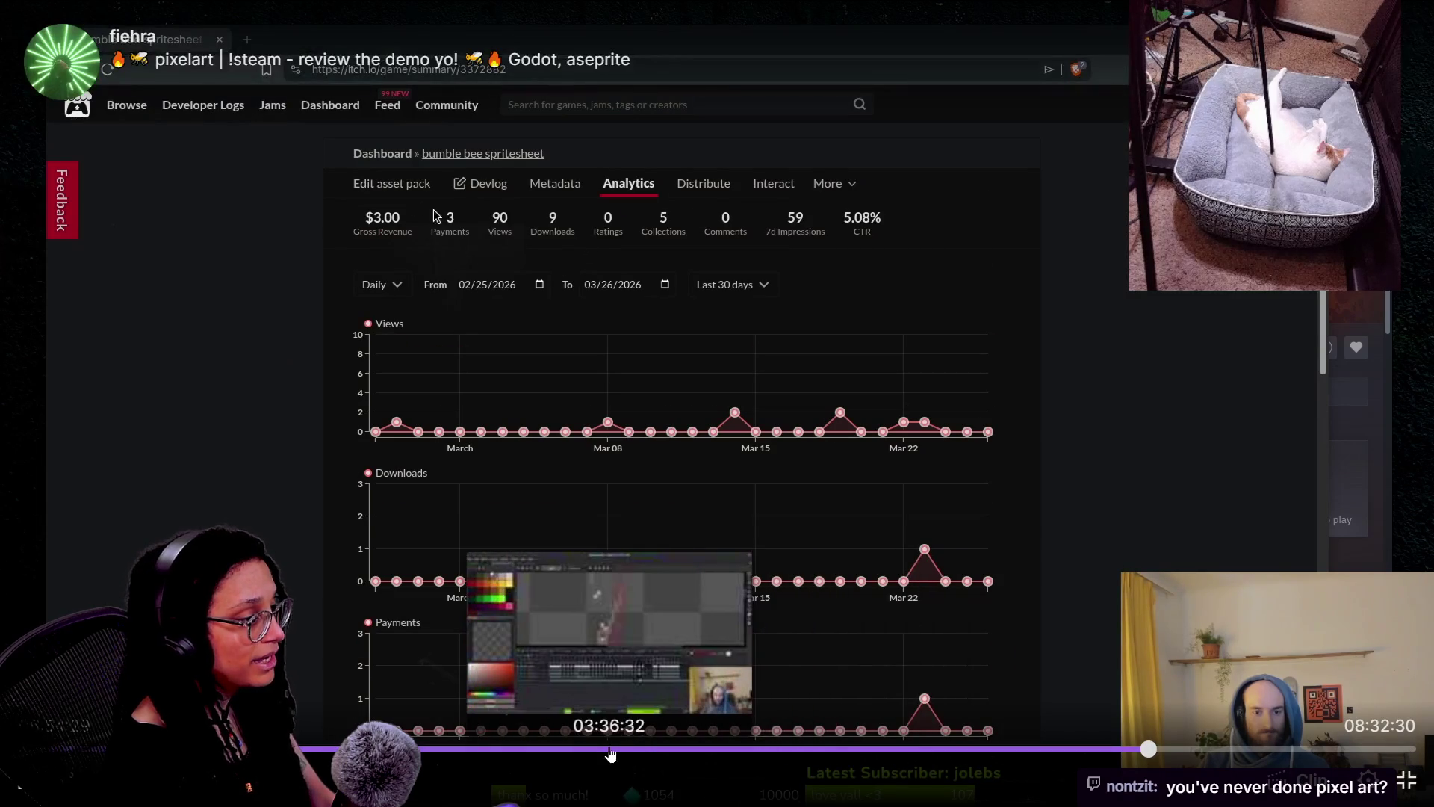
{"action": "left_click", "coordinate": [648, 750]}
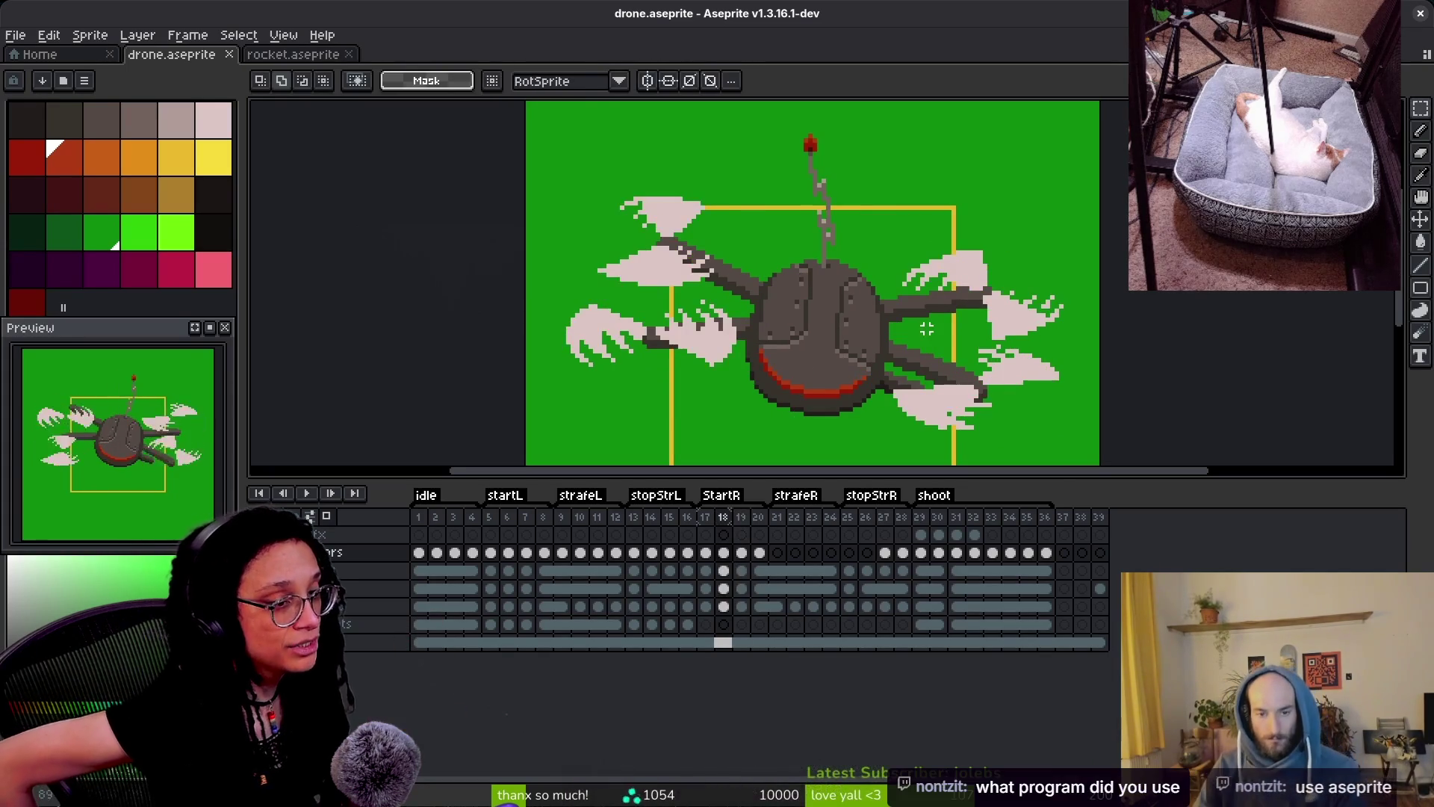
- Make a long series of drags, scrolls, Ctrl+D and Enter presses over the full-screen Twitch player
{"action": "key", "text": "period"}
{"action": "scroll", "coordinate": [948, 342], "scroll_direction": "up", "scroll_amount": 3}
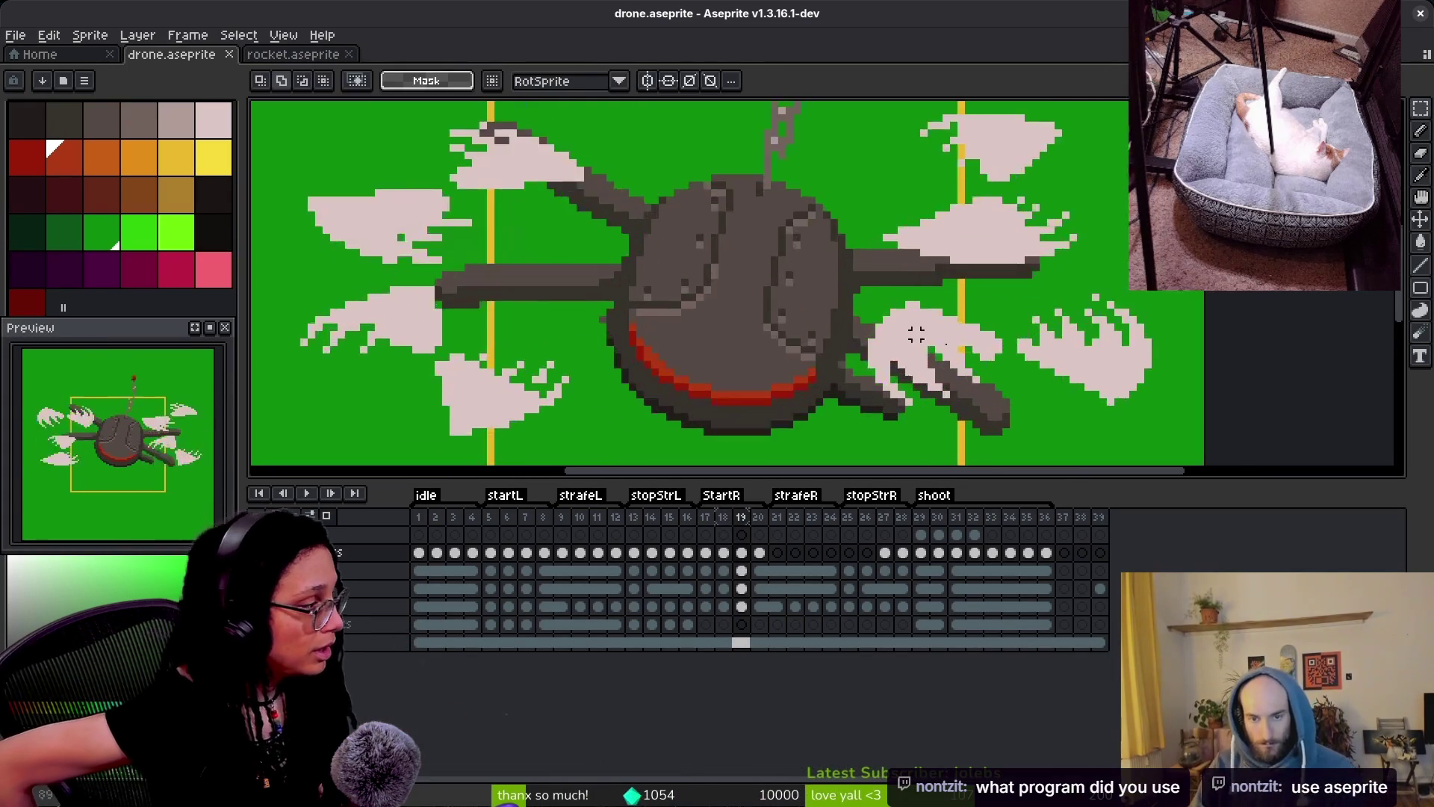
{"action": "mouse_move", "coordinate": [632, 179]}
{"action": "left_mouse_down"}
{"action": "mouse_move", "coordinate": [1006, 362]}
{"action": "mouse_move", "coordinate": [1006, 389]}
{"action": "left_mouse_up"}
{"action": "left_click_drag", "start_coordinate": [900, 274], "coordinate": [880, 326]}
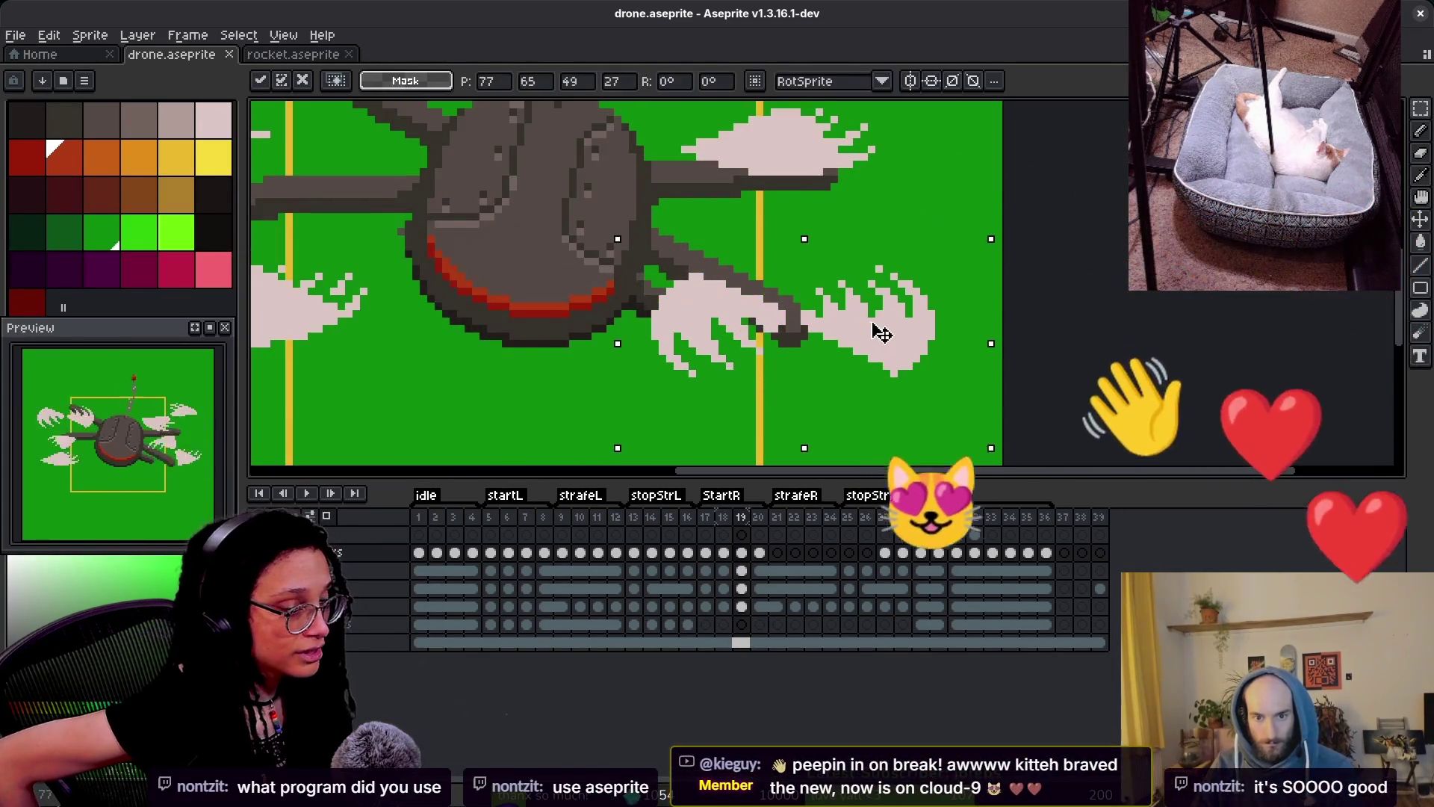
{"action": "key", "text": "ctrl+d"}
{"action": "scroll", "coordinate": [880, 326], "scroll_direction": "up", "scroll_amount": 2}
{"action": "mouse_move", "coordinate": [616, 116]}
{"action": "left_mouse_down"}
{"action": "mouse_move", "coordinate": [832, 239]}
{"action": "mouse_move", "coordinate": [923, 326]}
{"action": "left_mouse_up"}
{"action": "mouse_move", "coordinate": [786, 262]}
{"action": "left_mouse_down"}
{"action": "mouse_move", "coordinate": [786, 316]}
{"action": "mouse_move", "coordinate": [845, 330]}
{"action": "mouse_move", "coordinate": [656, 250]}
{"action": "mouse_move", "coordinate": [717, 239]}
{"action": "mouse_move", "coordinate": [807, 308]}
{"action": "mouse_move", "coordinate": [807, 325]}
{"action": "left_mouse_up"}
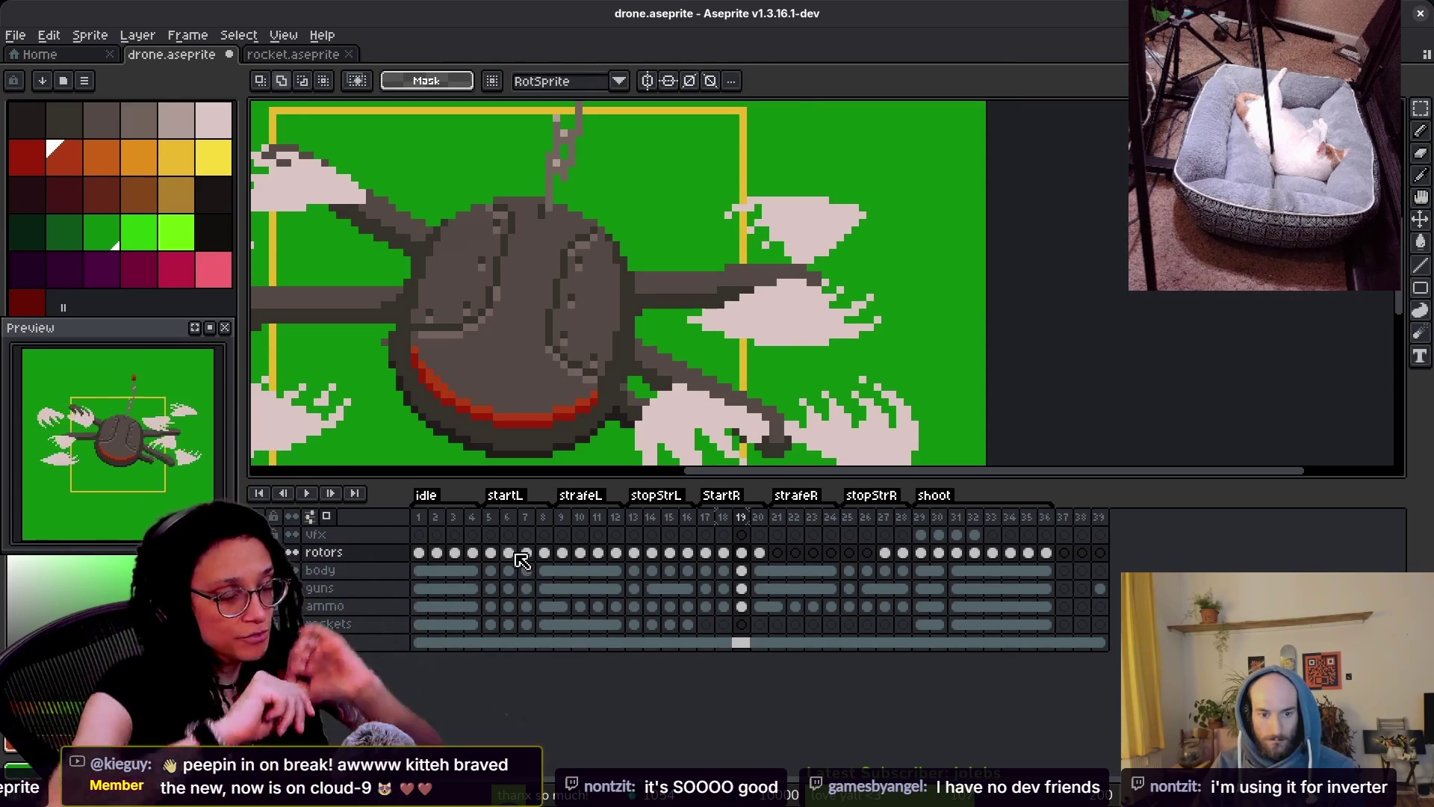
{"action": "left_click", "coordinate": [526, 554]}
{"action": "scroll", "coordinate": [662, 361], "scroll_direction": "left", "scroll_amount": 3}
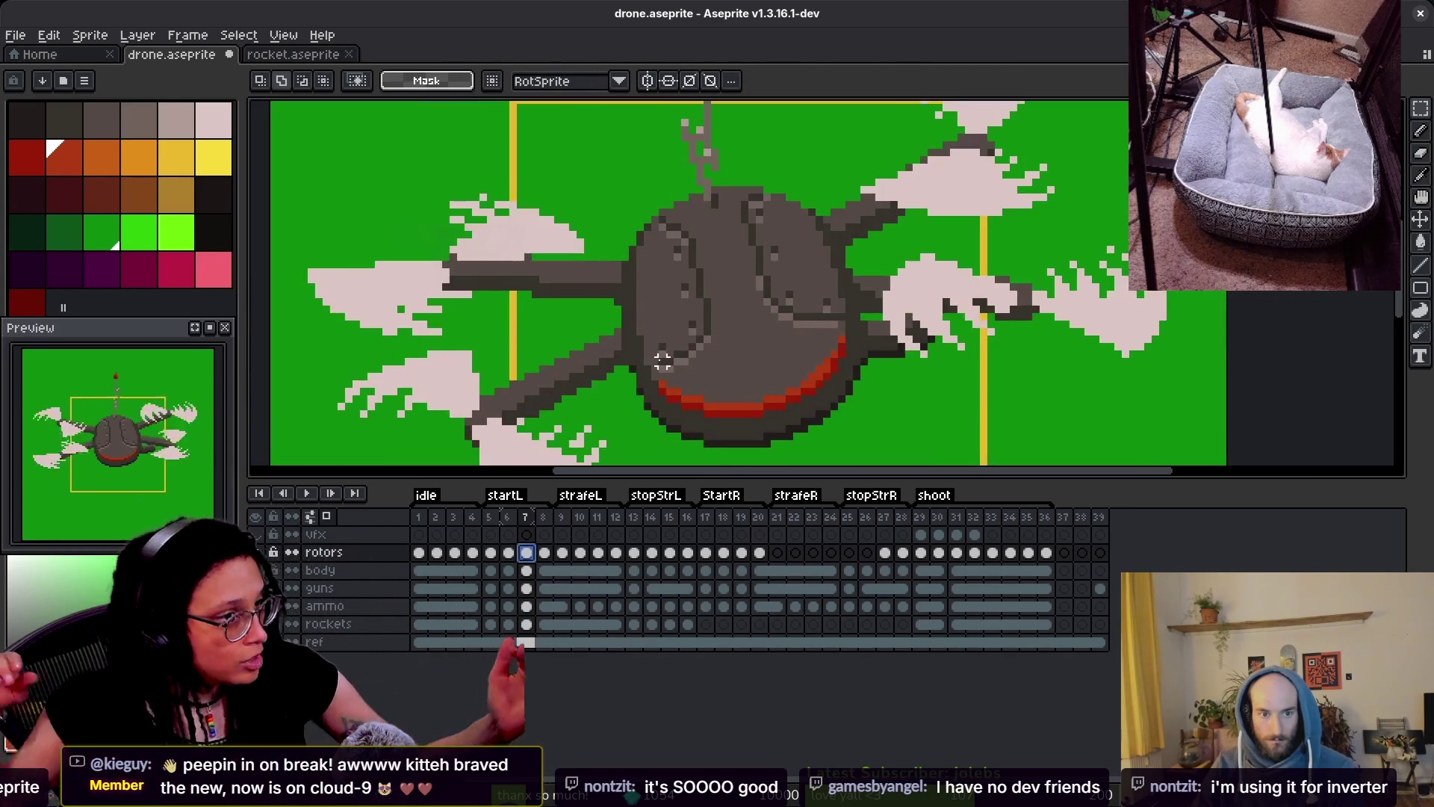
{"action": "mouse_move", "coordinate": [662, 361]}
{"action": "left_mouse_down"}
{"action": "mouse_move", "coordinate": [710, 352]}
{"action": "mouse_move", "coordinate": [682, 298]}
{"action": "left_mouse_up"}
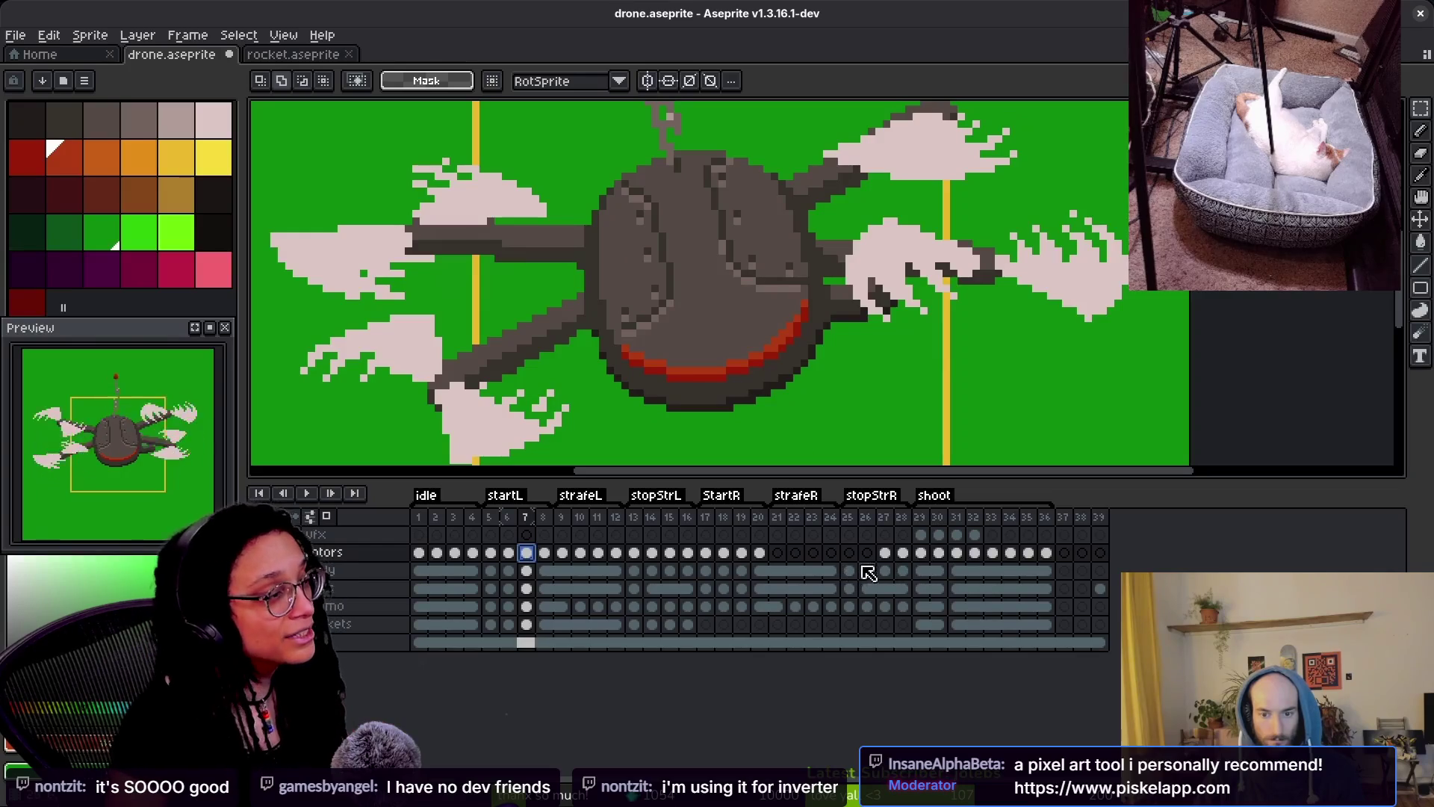
{"action": "left_click", "coordinate": [742, 553]}
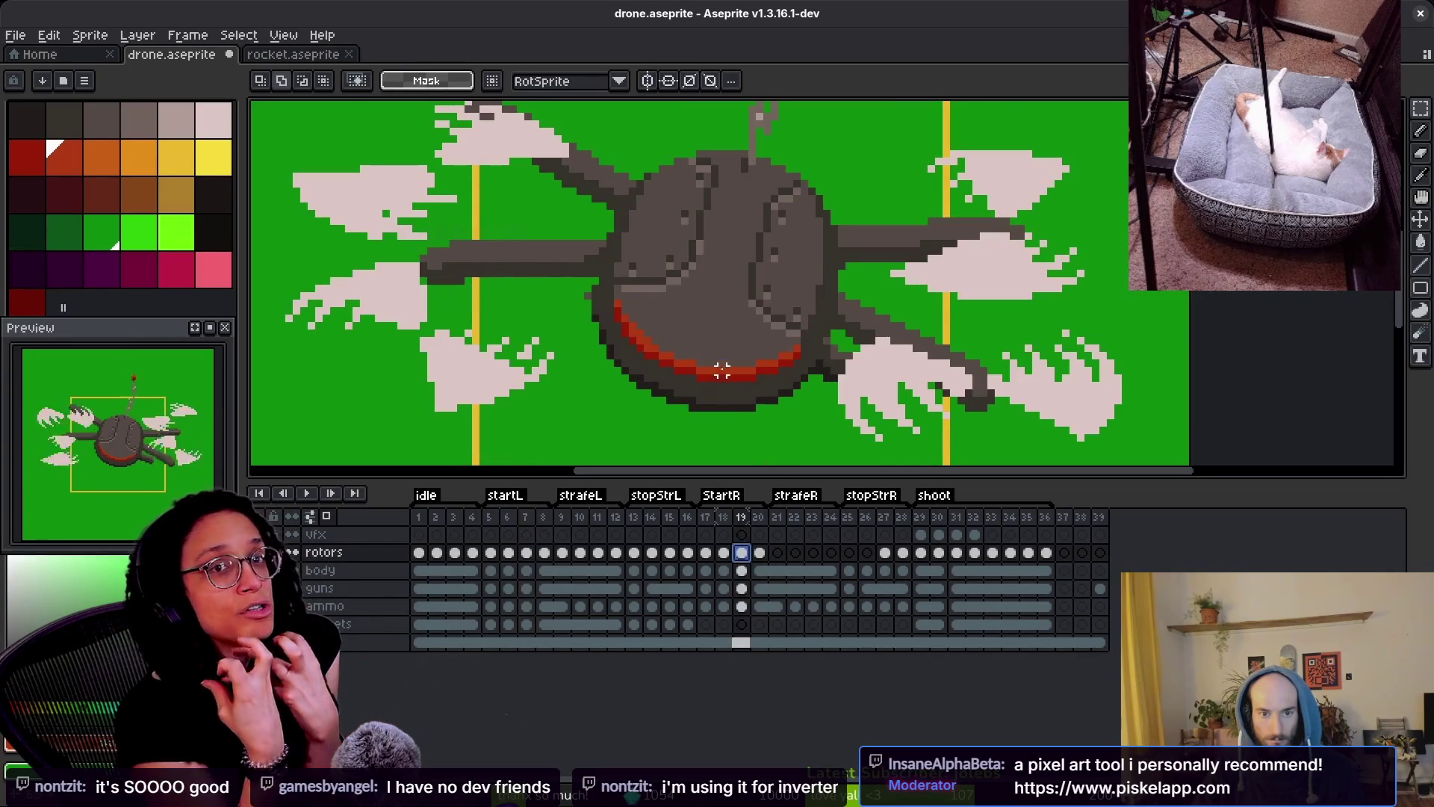
{"action": "scroll", "coordinate": [850, 369], "scroll_direction": "up", "scroll_amount": 2}
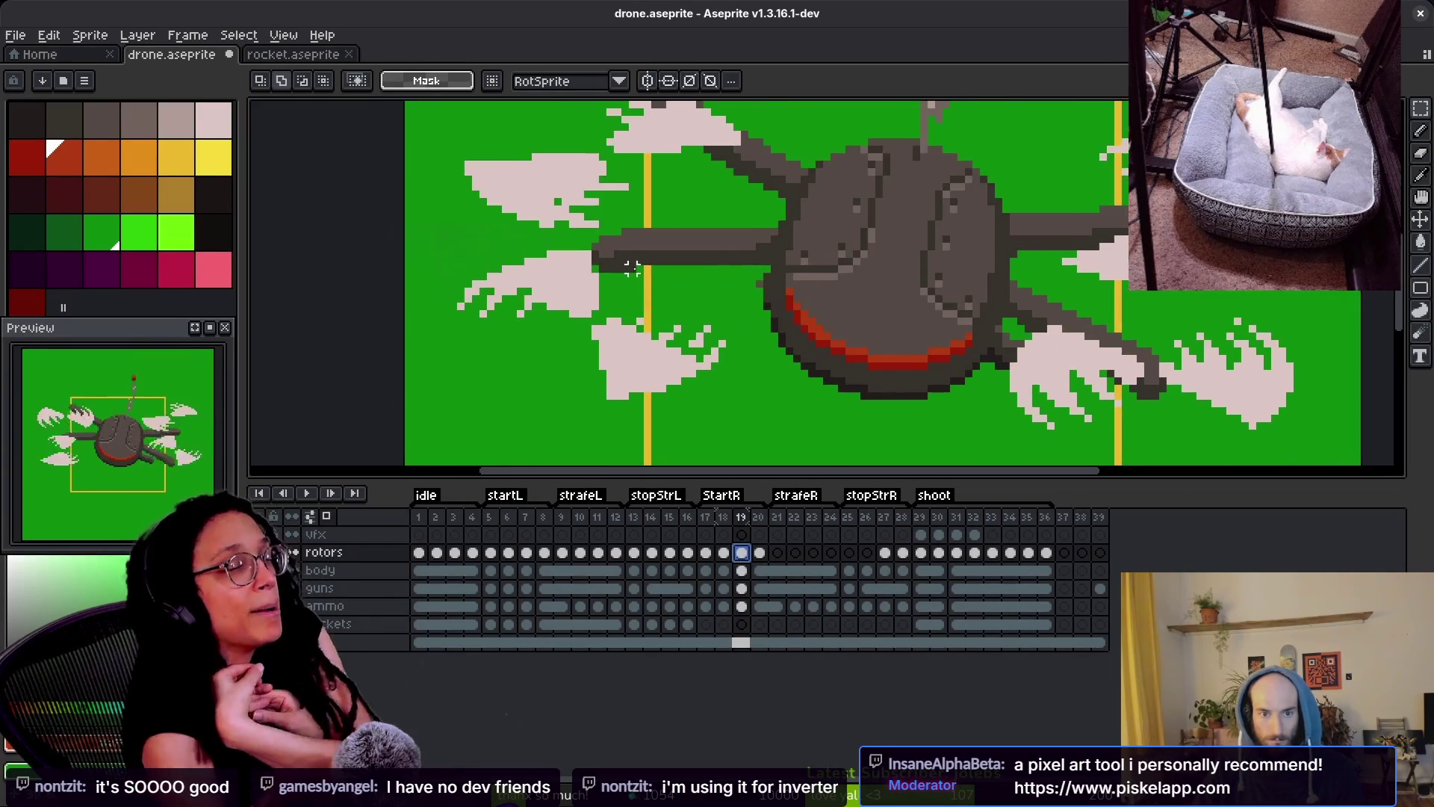
{"action": "scroll", "coordinate": [560, 205], "scroll_direction": "down", "scroll_amount": 2}
{"action": "mouse_move", "coordinate": [460, 150]}
{"action": "left_mouse_down"}
{"action": "mouse_move", "coordinate": [793, 366]}
{"action": "mouse_move", "coordinate": [830, 365]}
{"action": "left_mouse_up"}
{"action": "left_click_drag", "start_coordinate": [717, 265], "coordinate": [769, 216]}
{"action": "key", "text": "Return"}
{"action": "scroll", "coordinate": [682, 217], "scroll_direction": "down", "scroll_amount": 6}
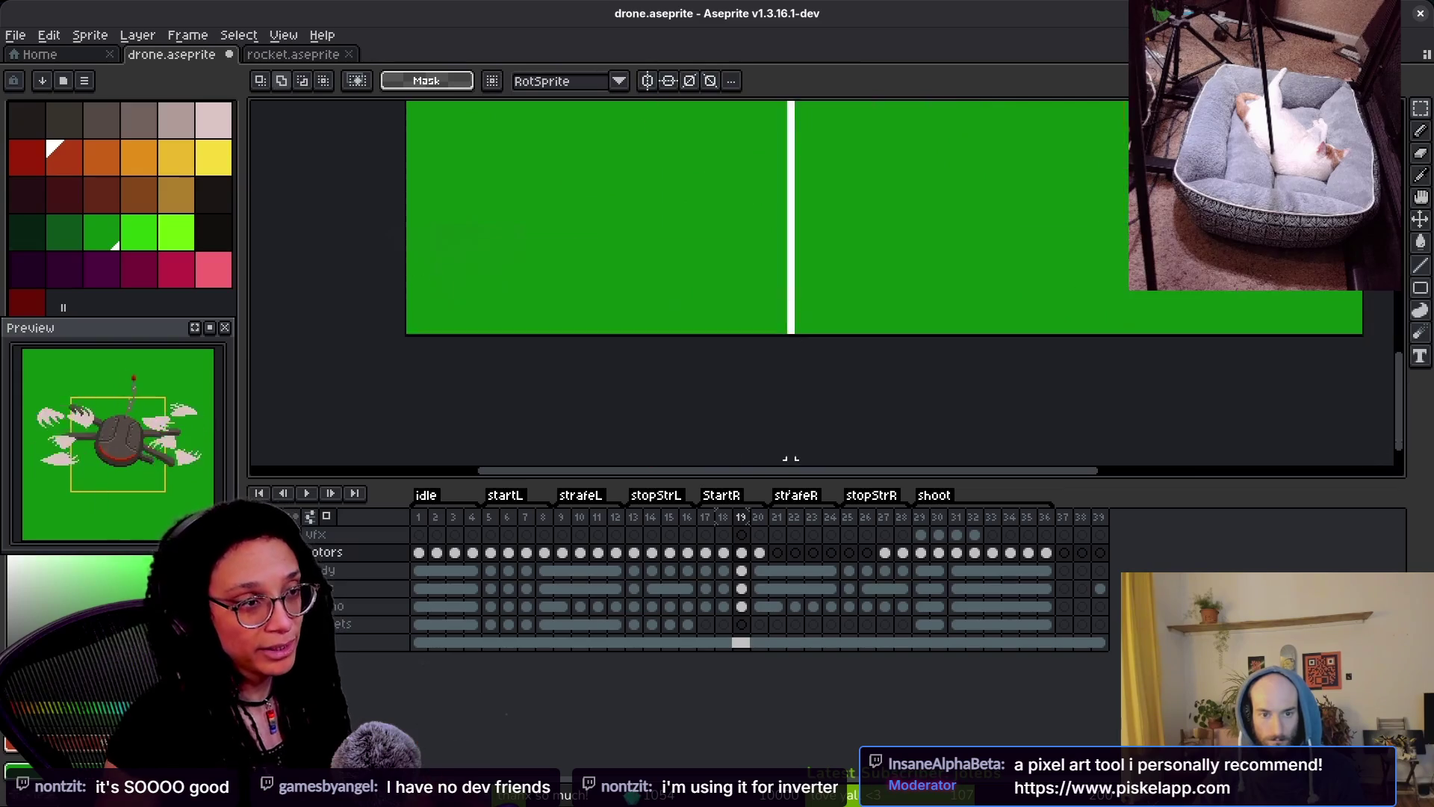
{"action": "scroll", "coordinate": [684, 296], "scroll_direction": "up", "scroll_amount": 4}
{"action": "left_click_drag", "start_coordinate": [720, 455], "coordinate": [728, 381]}
{"action": "key", "text": "Return"}
{"action": "scroll", "coordinate": [725, 365], "scroll_direction": "down", "scroll_amount": 3}
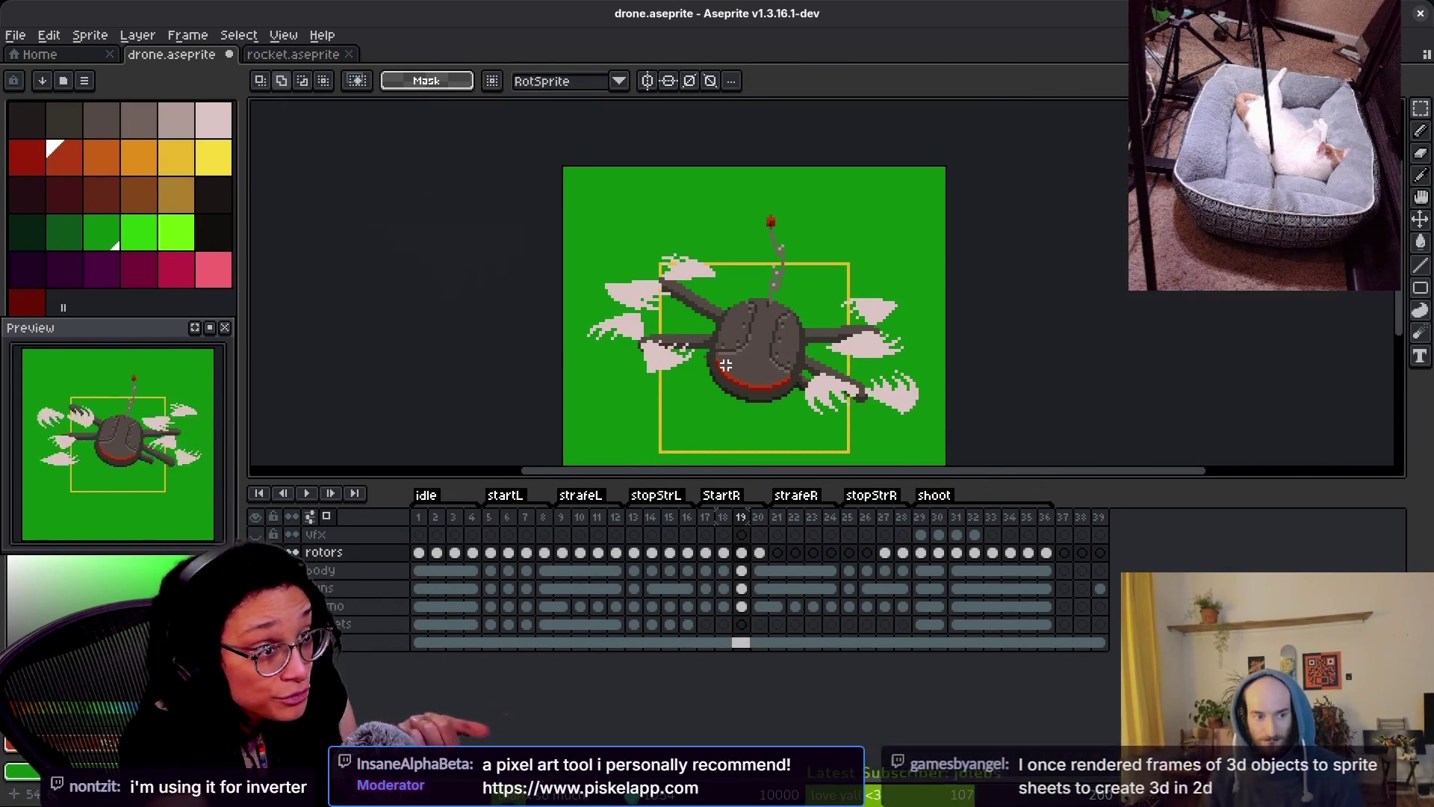
{"action": "key", "text": "period"}
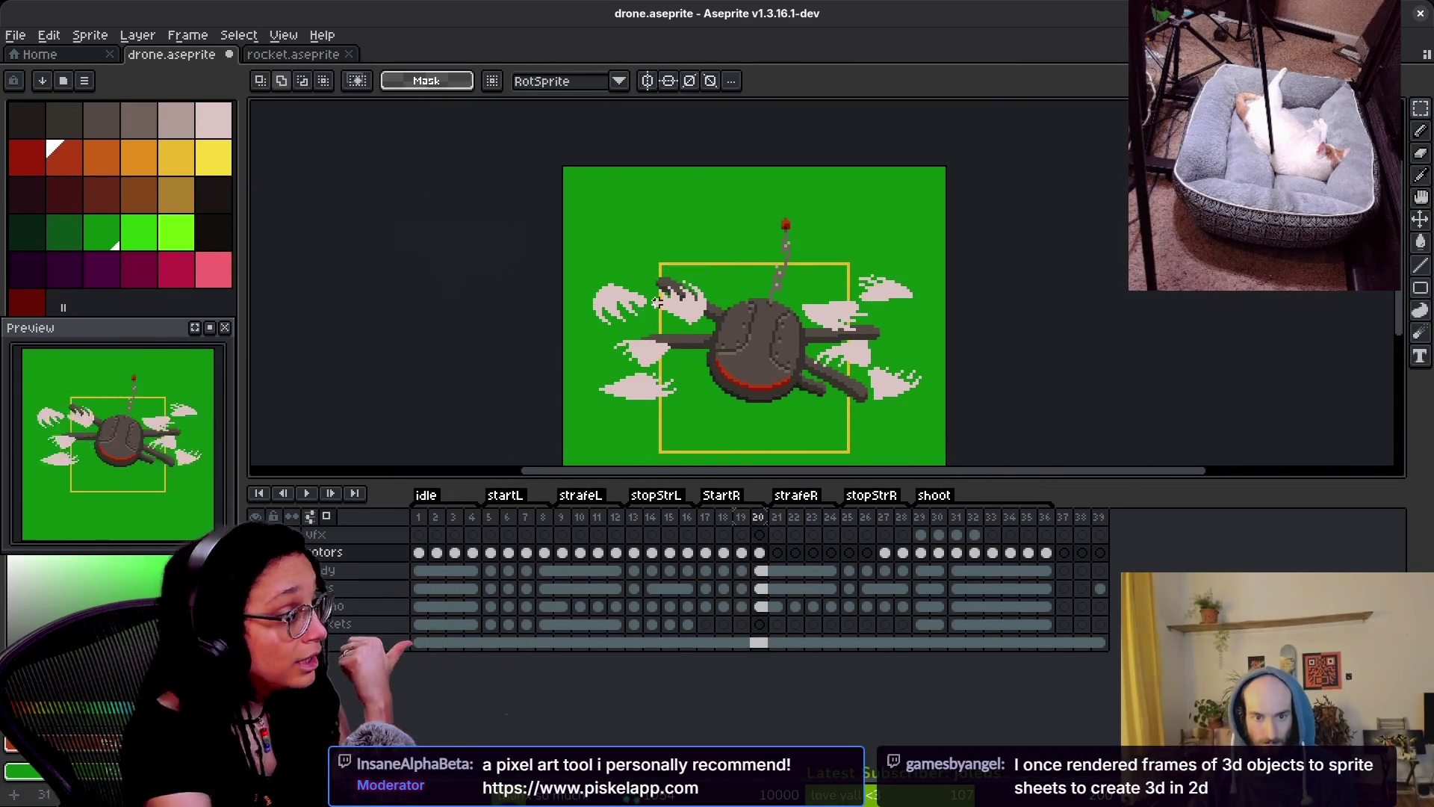
{"action": "scroll", "coordinate": [537, 249], "scroll_direction": "up", "scroll_amount": 3}
{"action": "left_click_drag", "start_coordinate": [496, 224], "coordinate": [922, 416]}
{"action": "mouse_move", "coordinate": [791, 370]}
{"action": "left_mouse_down"}
{"action": "mouse_move", "coordinate": [810, 294]}
{"action": "mouse_move", "coordinate": [803, 310]}
{"action": "left_mouse_up"}
{"action": "key", "text": "Return"}
{"action": "scroll", "coordinate": [784, 314], "scroll_direction": "down", "scroll_amount": 2}
{"action": "scroll", "coordinate": [784, 313], "scroll_direction": "up", "scroll_amount": 2}
{"action": "mouse_move", "coordinate": [540, 184]}
{"action": "left_mouse_down"}
{"action": "mouse_move", "coordinate": [820, 303]}
{"action": "mouse_move", "coordinate": [913, 369]}
{"action": "left_mouse_up"}
{"action": "left_click_drag", "start_coordinate": [753, 298], "coordinate": [739, 360]}
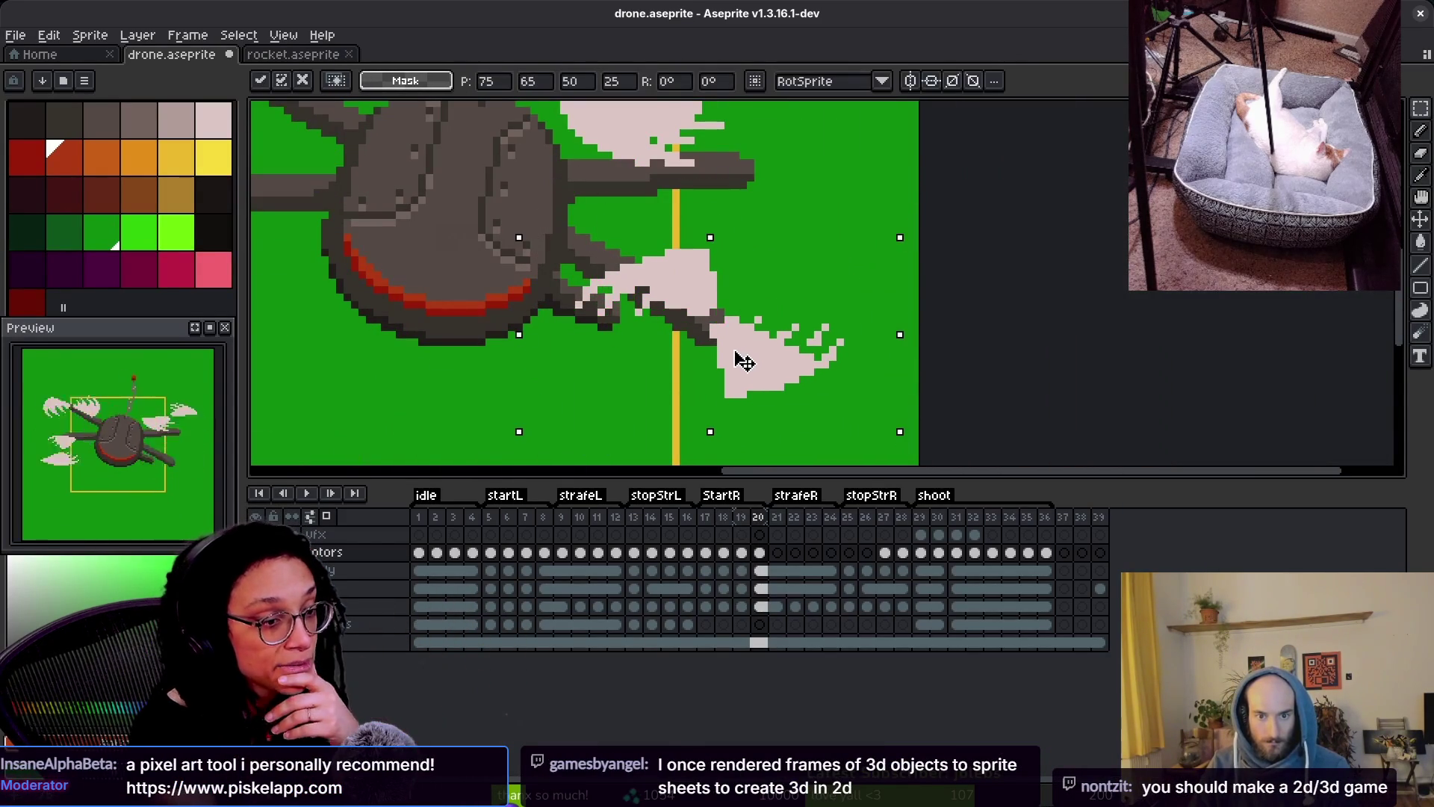
{"action": "key", "text": "Return"}
{"action": "scroll", "coordinate": [739, 360], "scroll_direction": "down", "scroll_amount": 2}
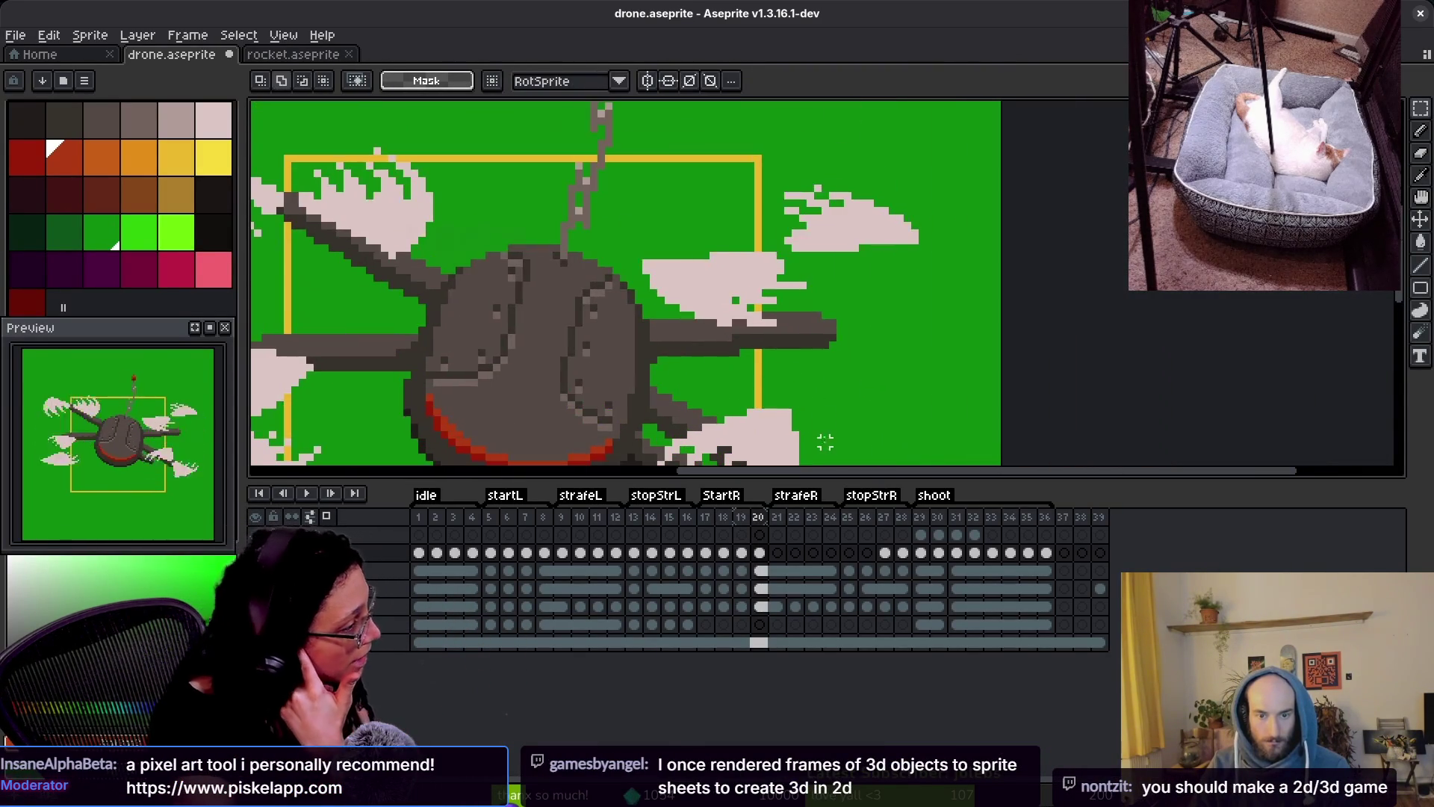
{"action": "scroll", "coordinate": [747, 336], "scroll_direction": "up", "scroll_amount": 2}
{"action": "left_click_drag", "start_coordinate": [602, 136], "coordinate": [840, 294]}
{"action": "left_click_drag", "start_coordinate": [863, 242], "coordinate": [896, 311]}
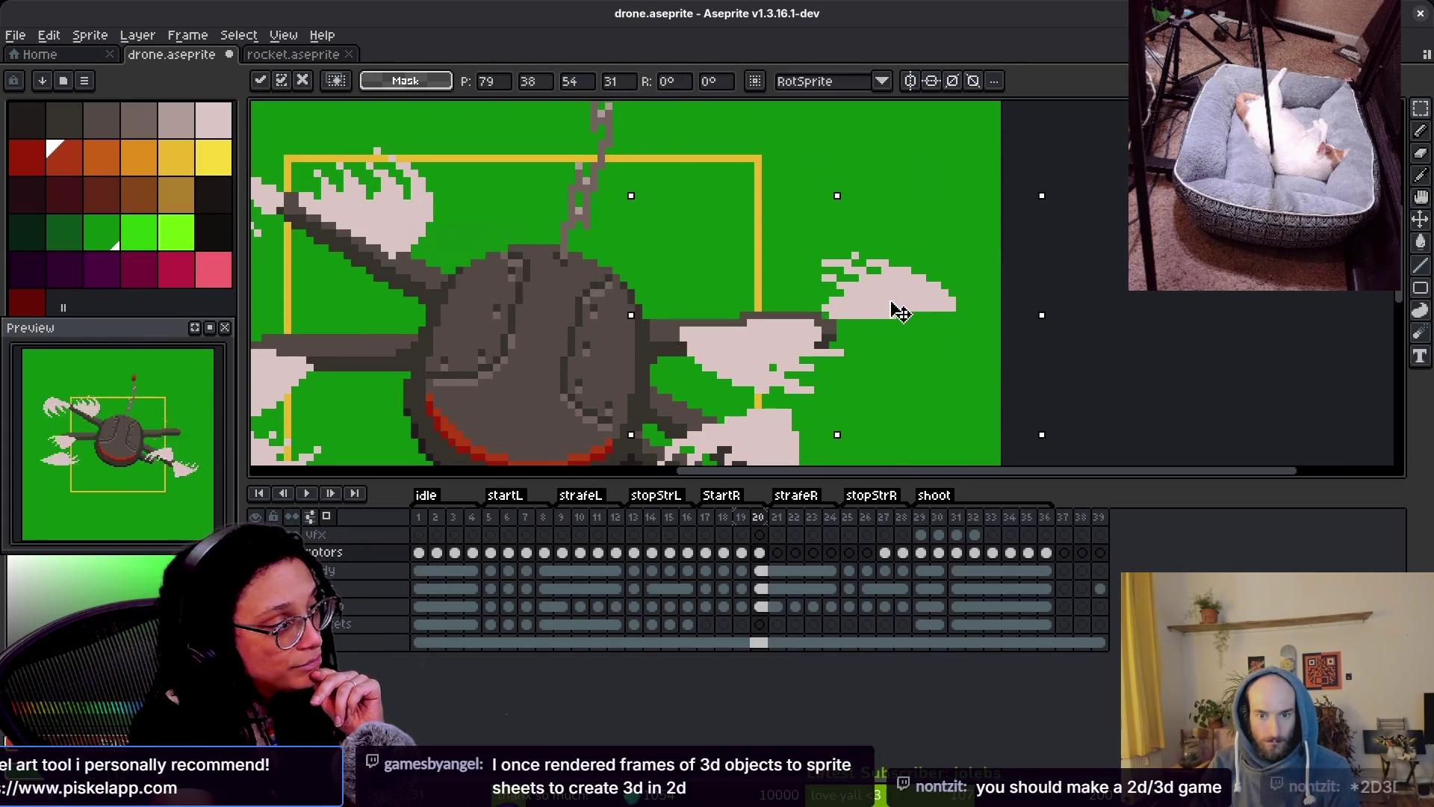
{"action": "key", "text": "Return"}
{"action": "scroll", "coordinate": [821, 269], "scroll_direction": "down", "scroll_amount": 3}
{"action": "scroll", "coordinate": [822, 269], "scroll_direction": "left", "scroll_amount": 3}
{"action": "mouse_move", "coordinate": [705, 134]}
{"action": "left_mouse_down"}
{"action": "mouse_move", "coordinate": [858, 238]}
{"action": "mouse_move", "coordinate": [1063, 343]}
{"action": "left_mouse_up"}
{"action": "left_click", "coordinate": [922, 258]}
{"action": "left_click_drag", "start_coordinate": [928, 269], "coordinate": [925, 265]}
{"action": "key", "text": "Return"}
- Press I and M over the player, then exit full screen to the channel's Featured Clips
{"action": "scroll", "coordinate": [923, 268], "scroll_direction": "down", "scroll_amount": 4}
{"action": "key", "text": "i"}
{"action": "key", "text": "m"}
{"action": "scroll", "coordinate": [881, 299], "scroll_direction": "up", "scroll_amount": 4}
{"action": "mouse_move", "coordinate": [790, 201]}
{"action": "left_mouse_down"}
{"action": "mouse_move", "coordinate": [1121, 385]}
{"action": "mouse_move", "coordinate": [1120, 372]}
{"action": "left_mouse_up"}
{"action": "key", "text": "ctrl+d"}
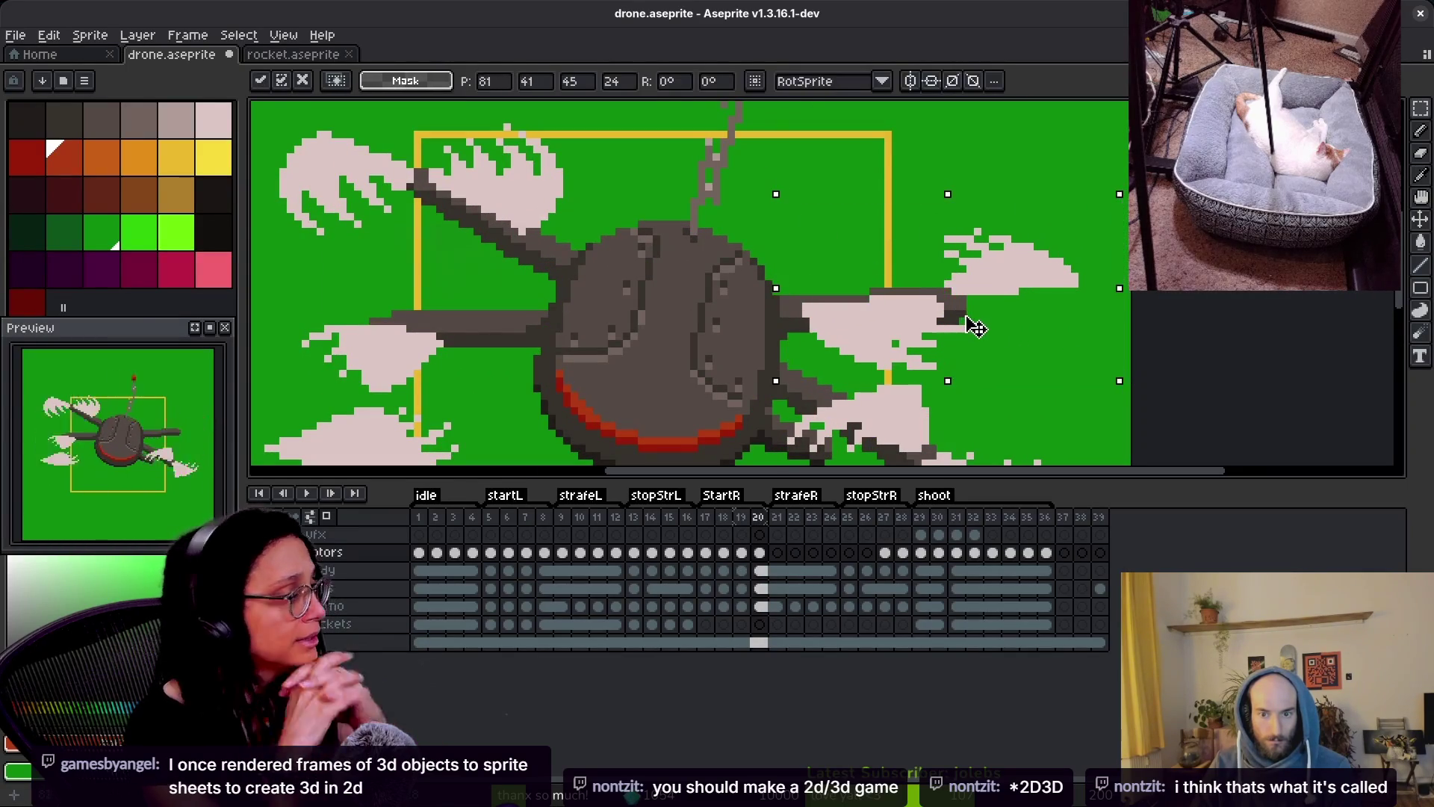
{"action": "scroll", "coordinate": [990, 323], "scroll_direction": "down", "scroll_amount": 4}
{"action": "key", "text": "i"}
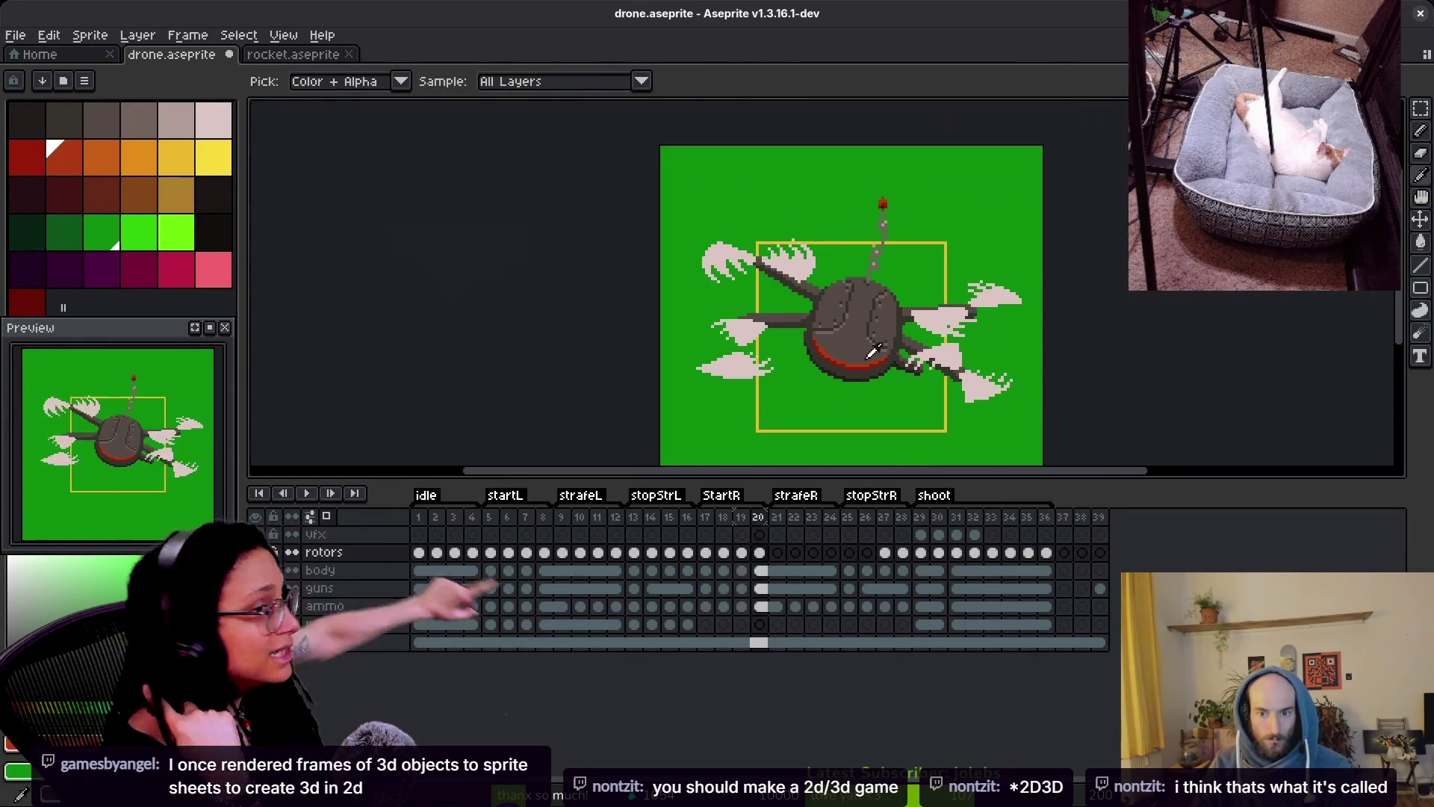
{"action": "key", "text": "m"}
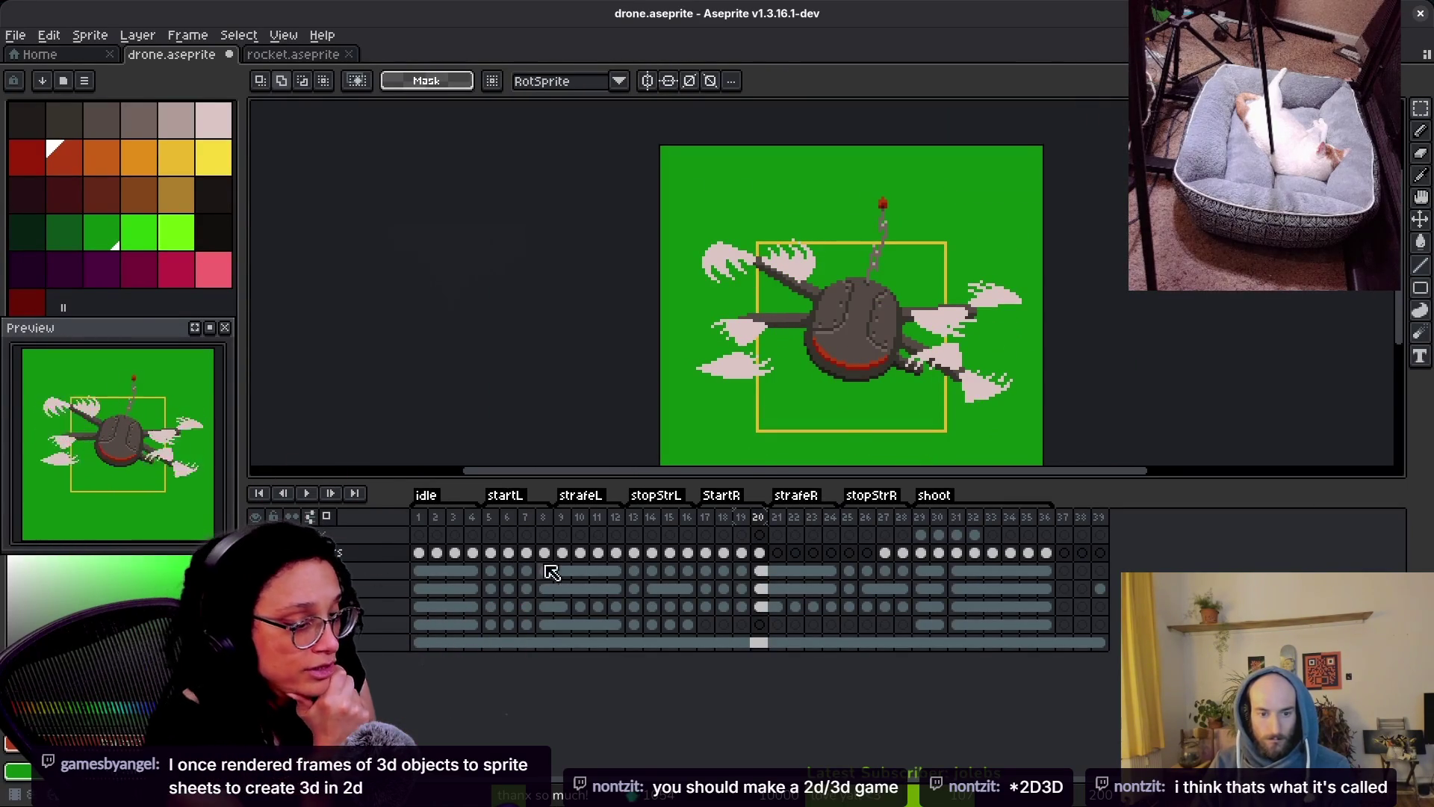
{"action": "left_click", "coordinate": [538, 555]}
{"action": "scroll", "coordinate": [747, 313], "scroll_direction": "up", "scroll_amount": 3}
{"action": "key", "text": "i"}
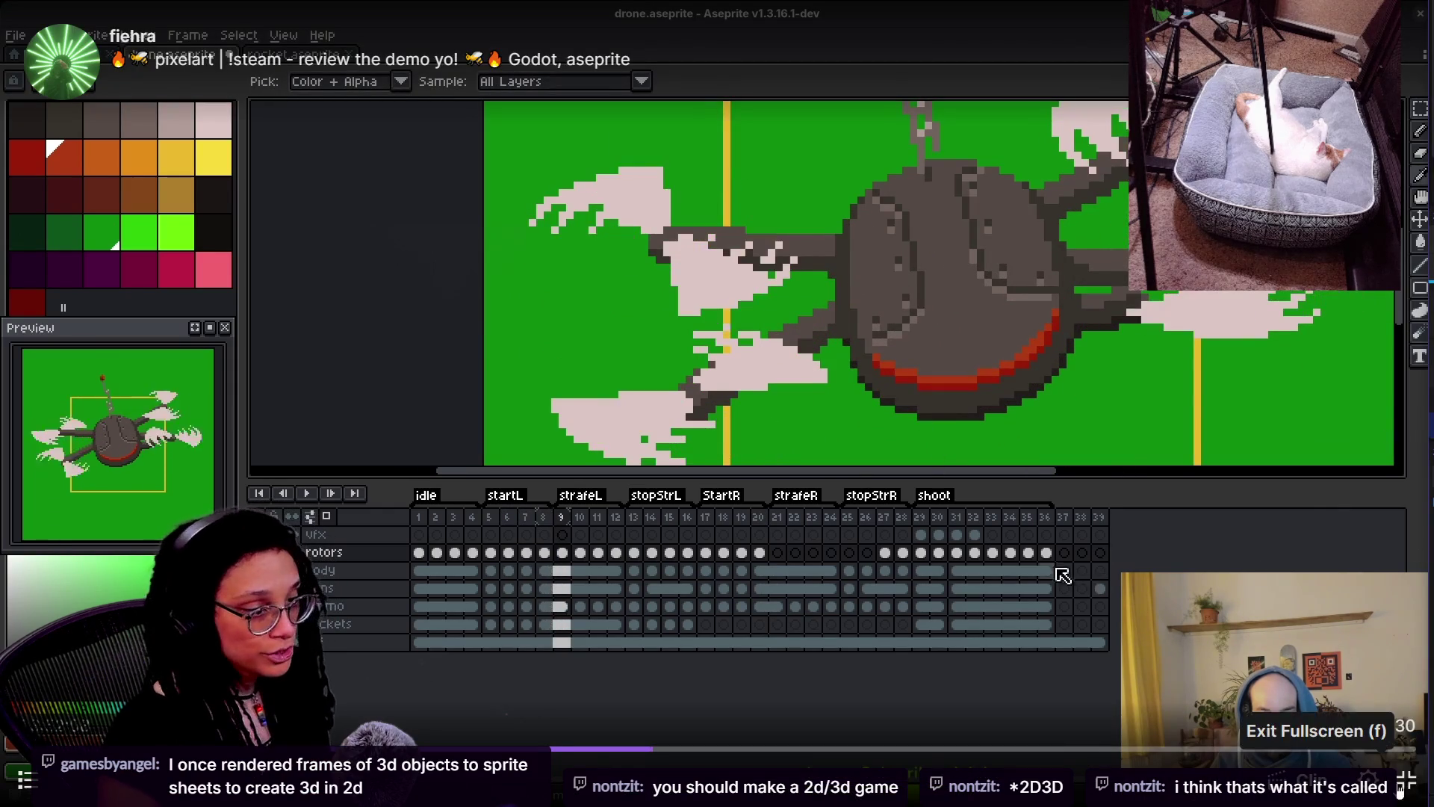
{"action": "left_click", "coordinate": [1404, 781]}
{"action": "scroll", "coordinate": [478, 683], "scroll_direction": "down", "scroll_amount": 5}
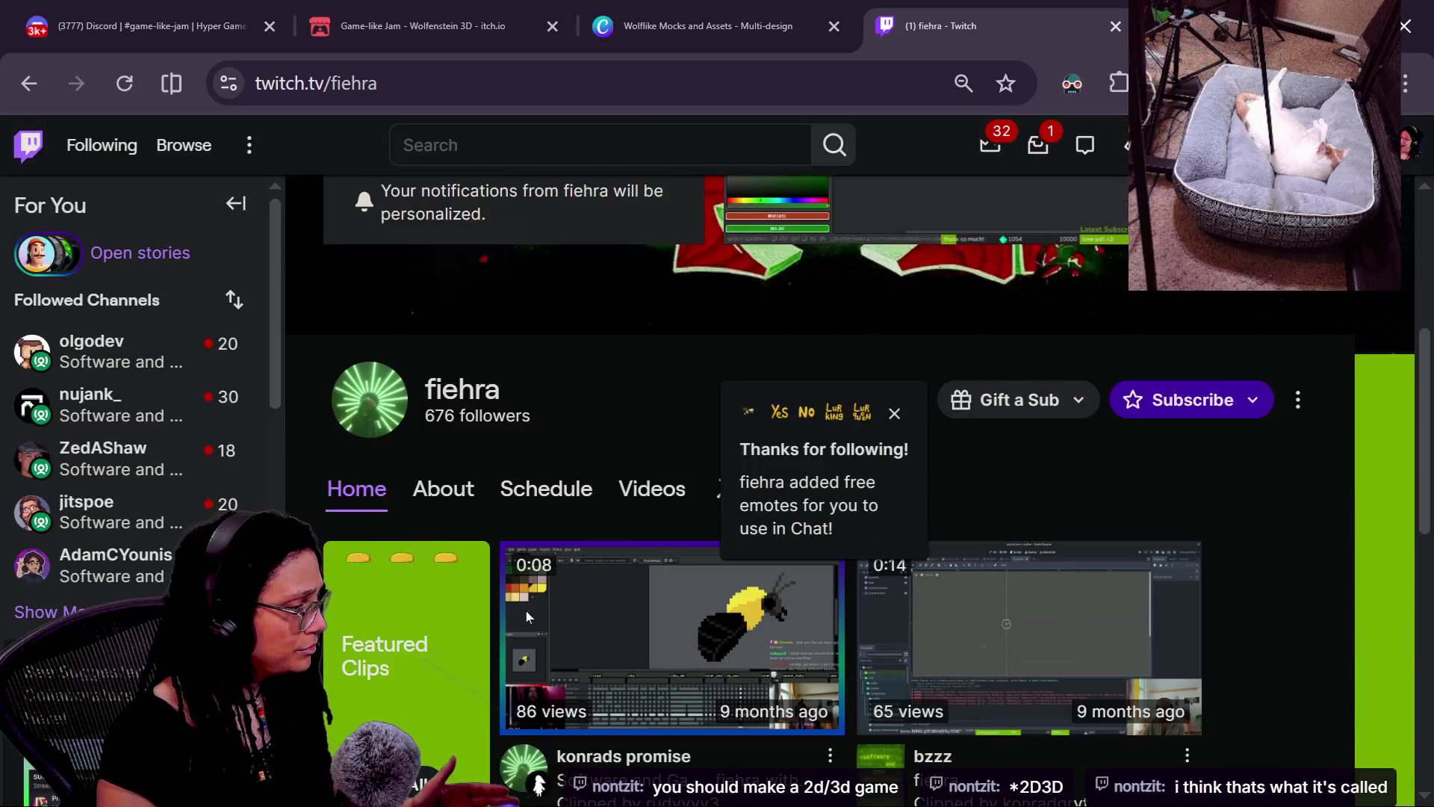
- Open the channel's About page, scroll through its panels, and select its address to share
{"action": "left_click", "coordinate": [418, 510]}
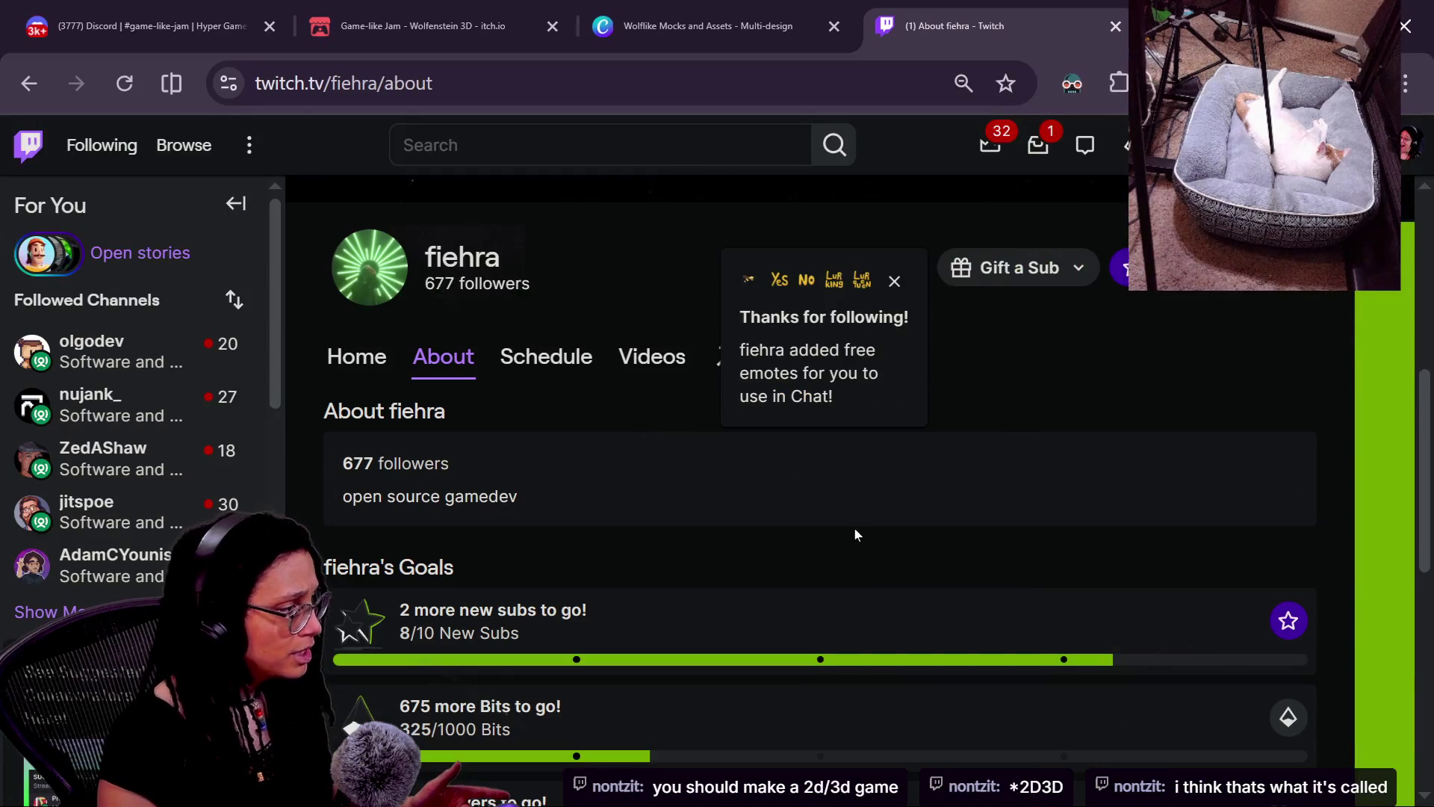
{"action": "scroll", "coordinate": [717, 553], "scroll_direction": "down", "scroll_amount": 5}
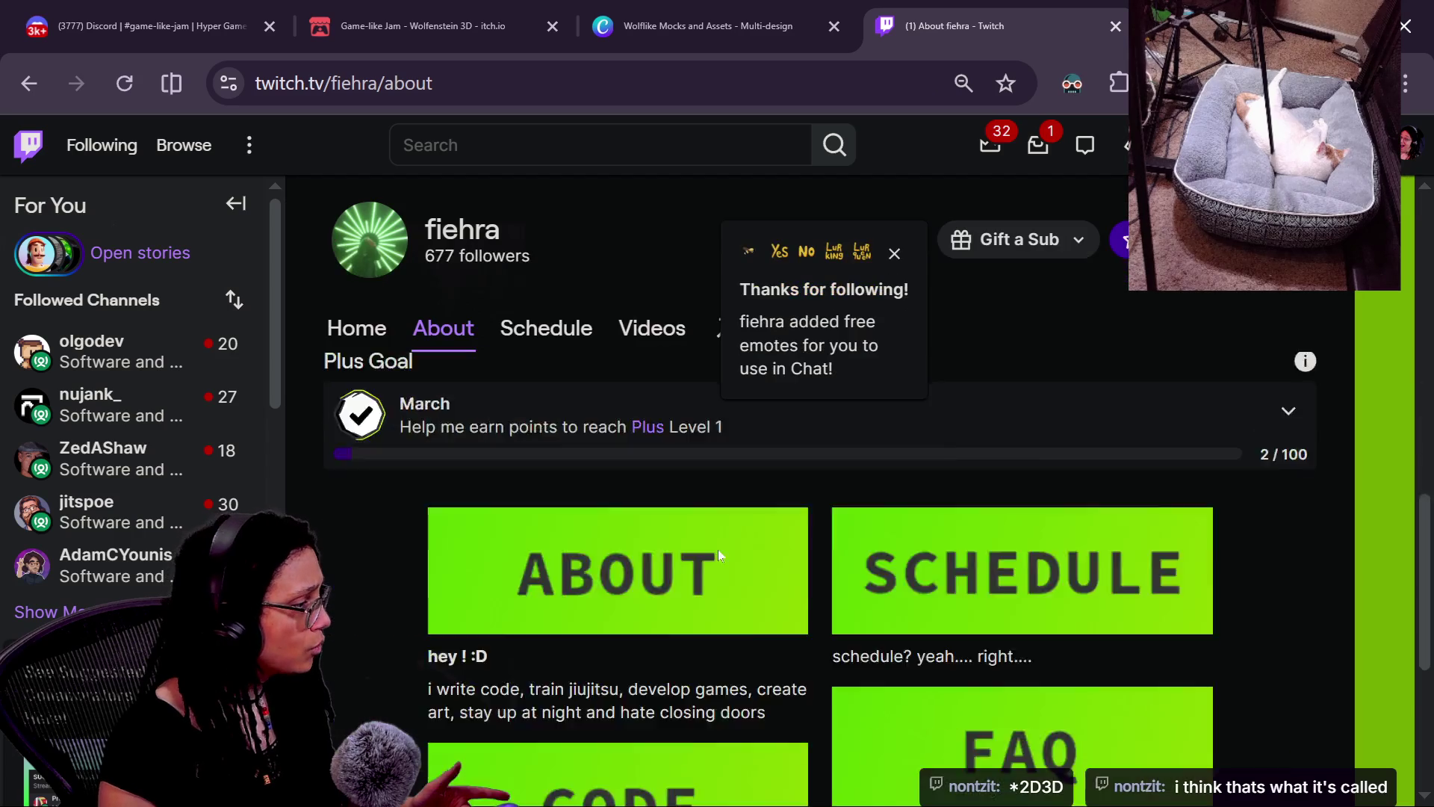
{"action": "scroll", "coordinate": [717, 550], "scroll_direction": "up", "scroll_amount": 5}
{"action": "scroll", "coordinate": [717, 550], "scroll_direction": "down", "scroll_amount": 8}
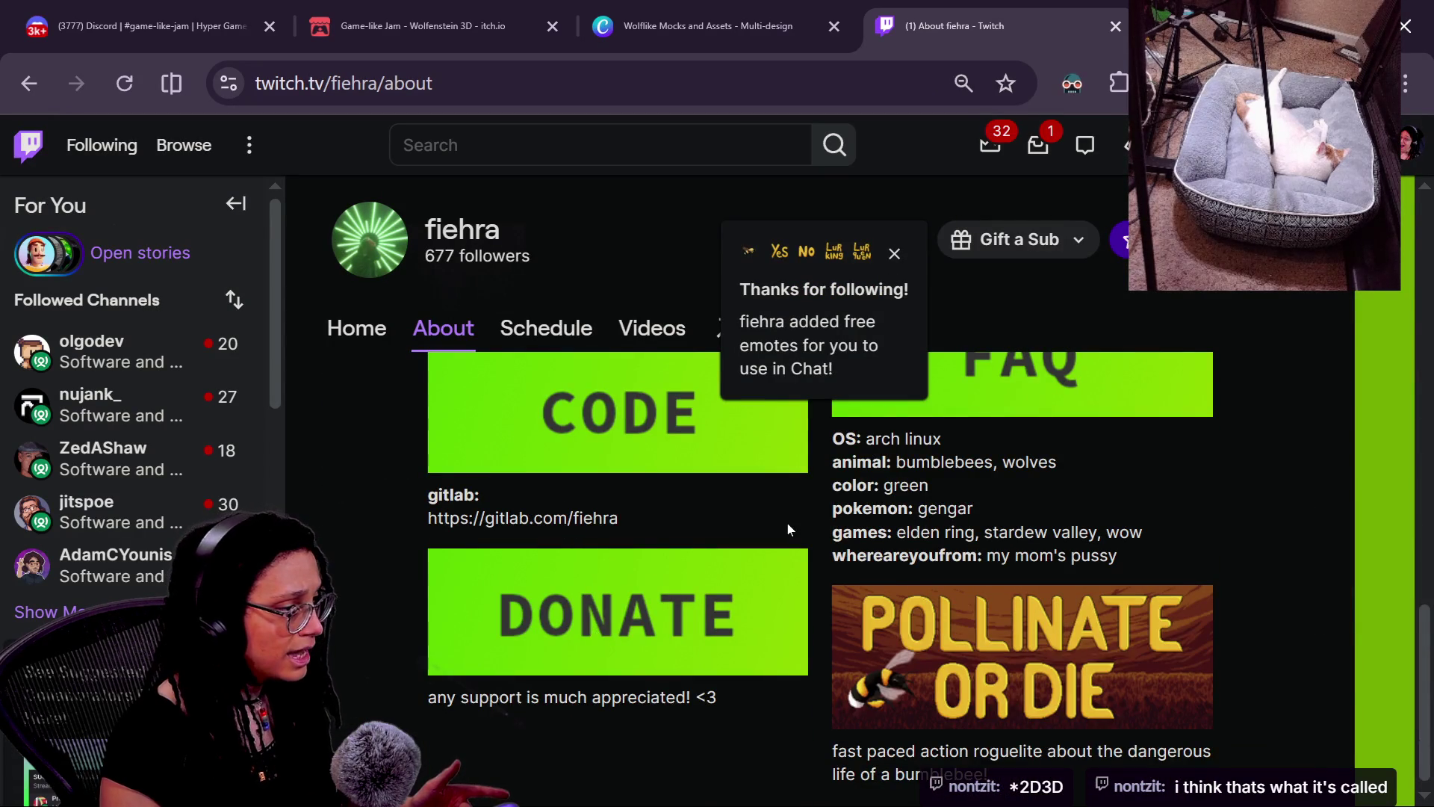
{"action": "scroll", "coordinate": [788, 529], "scroll_direction": "up", "scroll_amount": 10}
{"action": "left_click", "coordinate": [448, 105]}
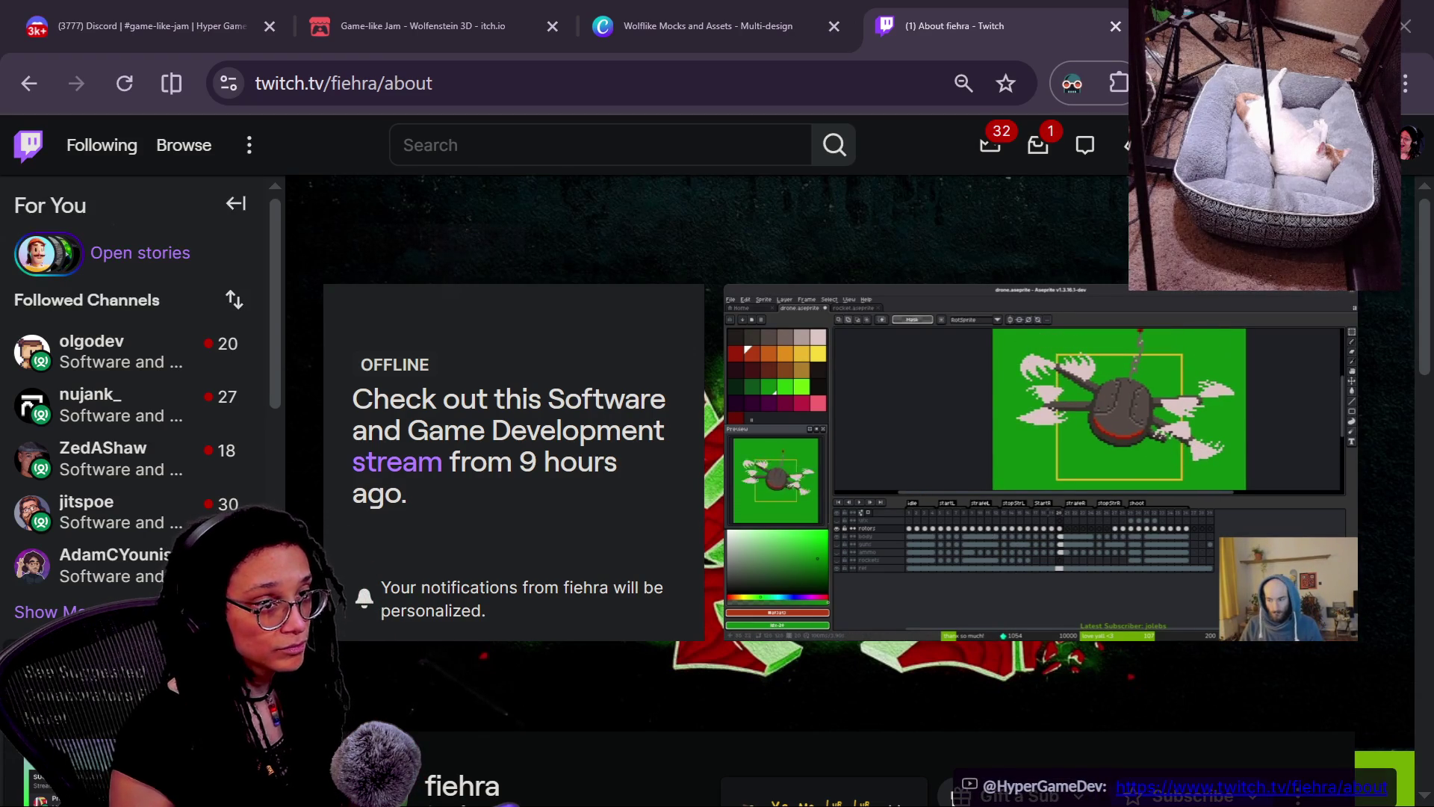
- Switch to the multistream chat window and scroll back through the chat history
{"action": "key", "text": "alt+Tab"}
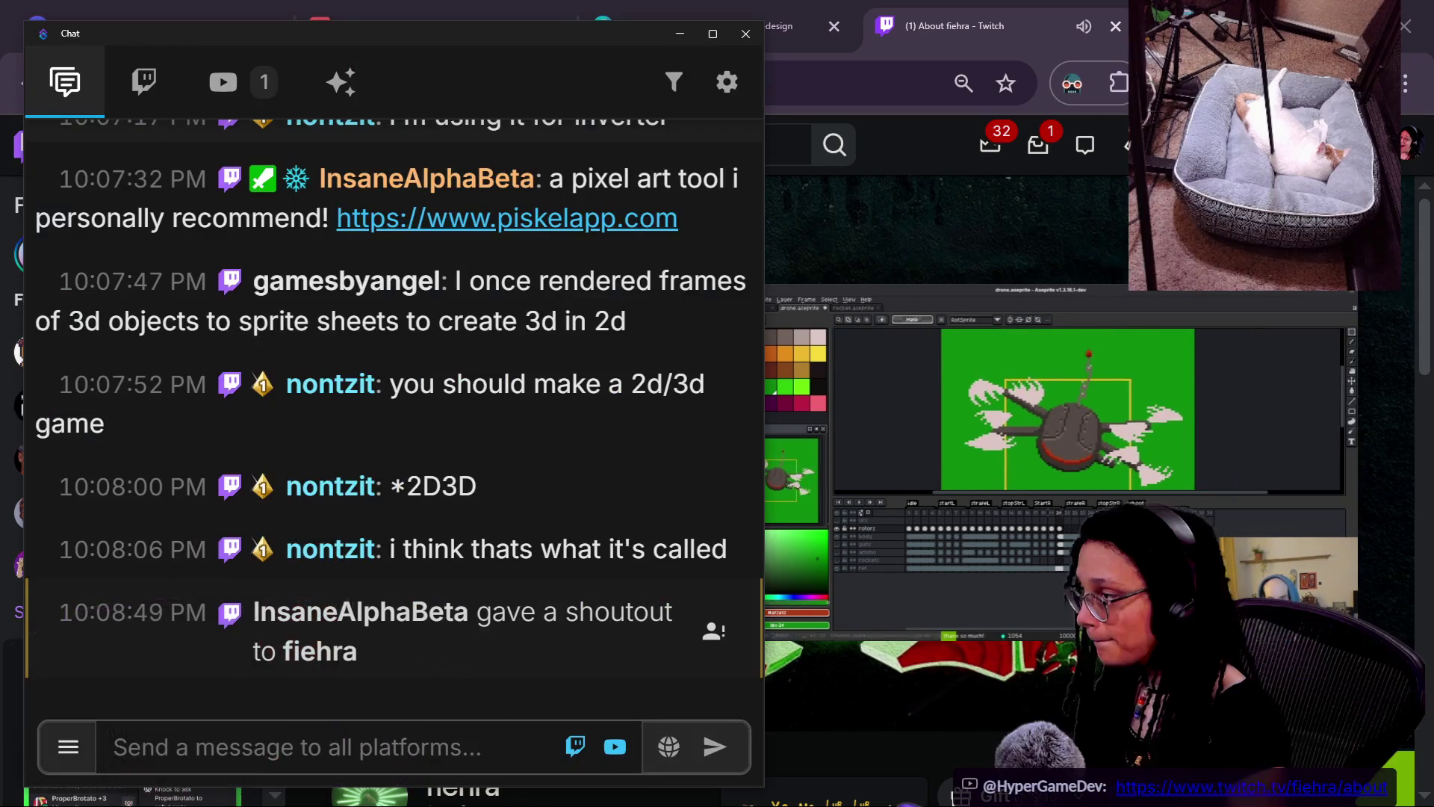
{"action": "scroll", "coordinate": [436, 482], "scroll_direction": "up", "scroll_amount": 5}
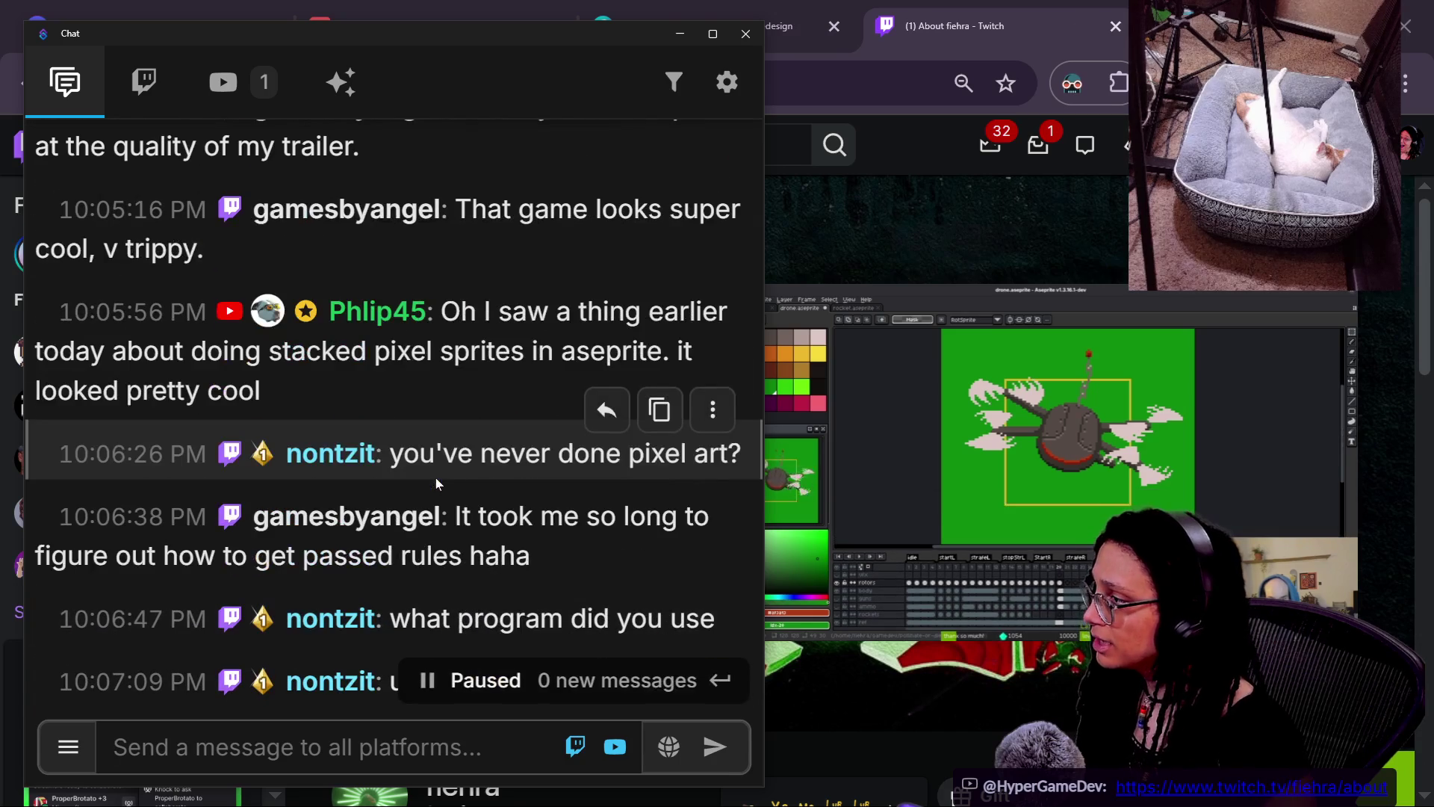
{"action": "scroll", "coordinate": [436, 482], "scroll_direction": "up", "scroll_amount": 6}
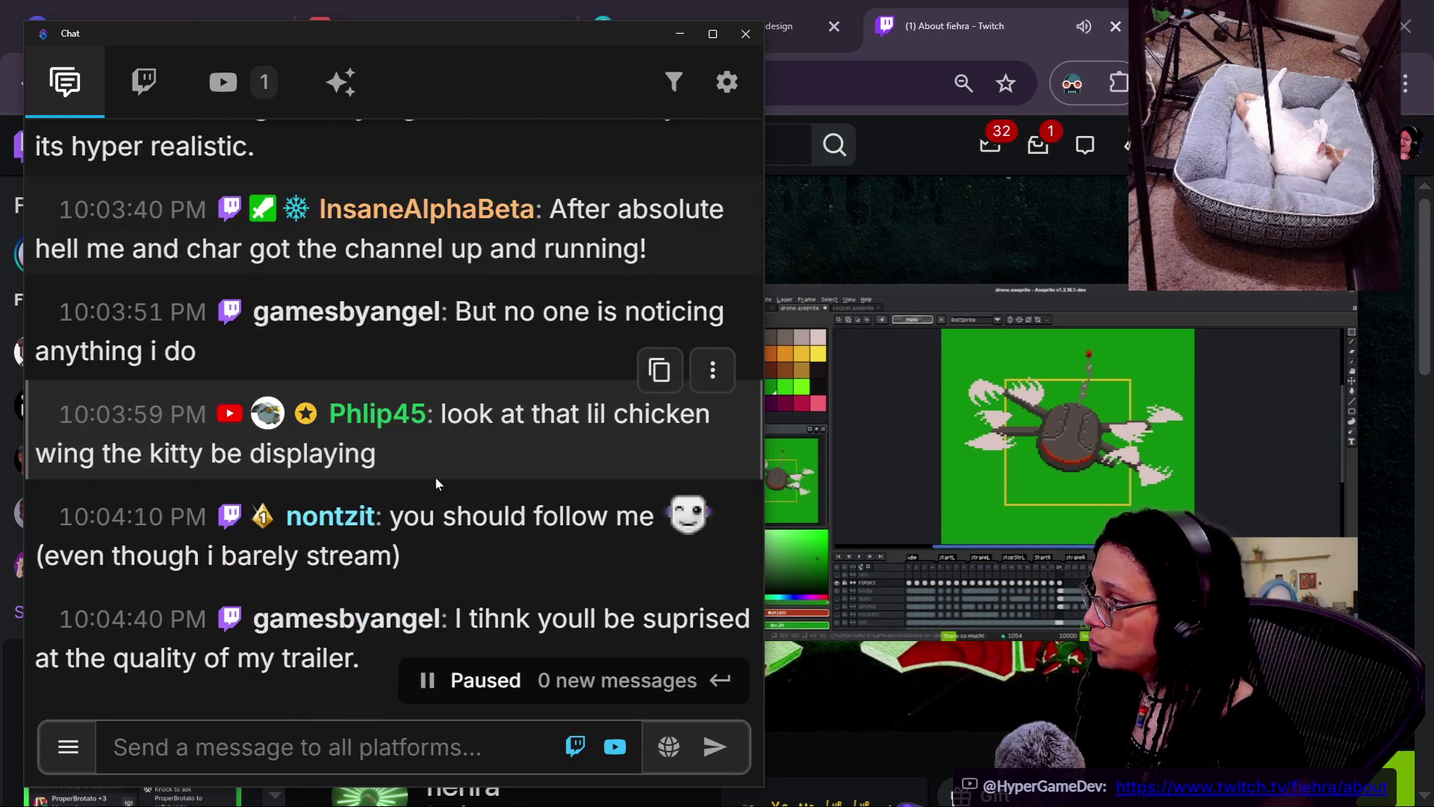
{"action": "scroll", "coordinate": [436, 482], "scroll_direction": "up", "scroll_amount": 5}
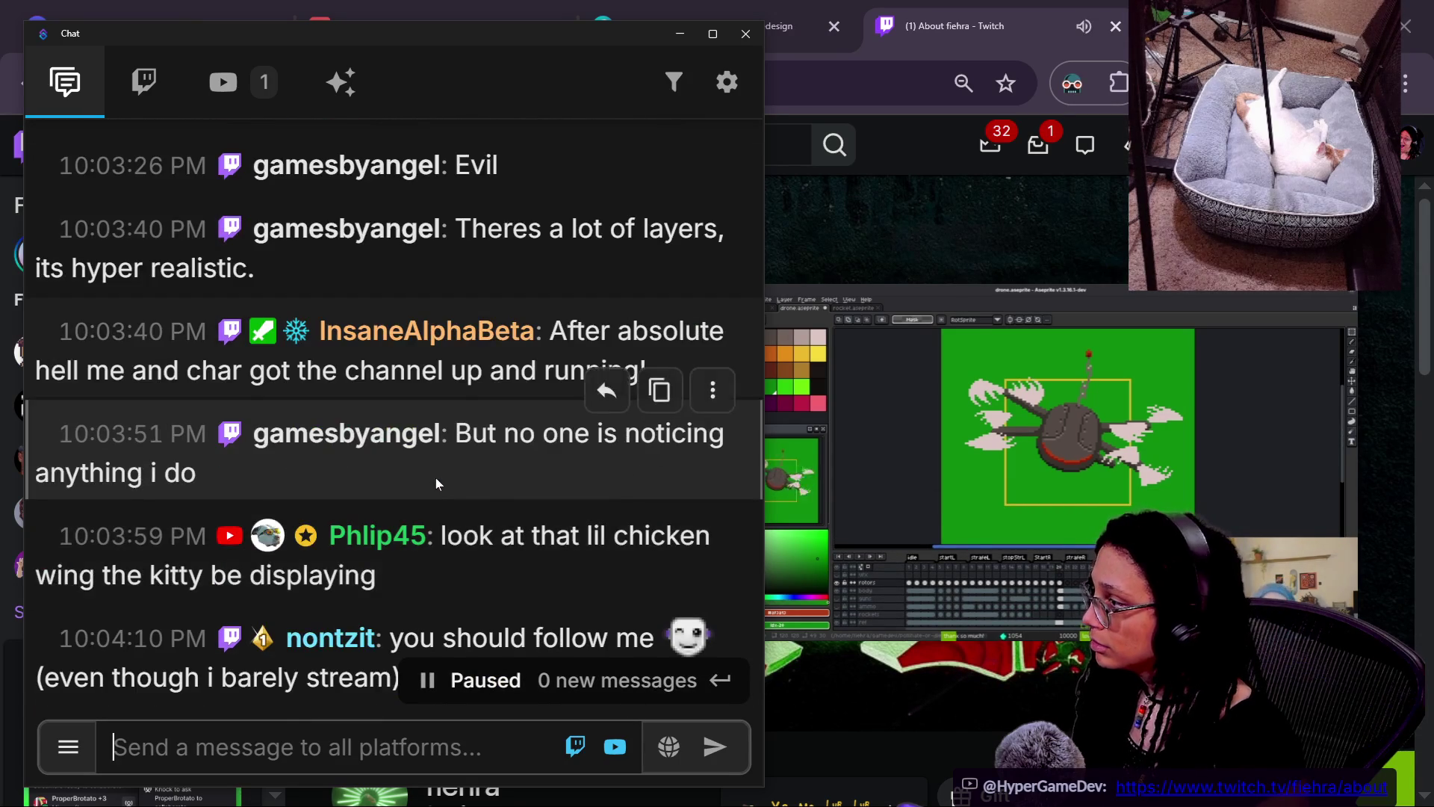
{"action": "scroll", "coordinate": [436, 482], "scroll_direction": "up", "scroll_amount": 3}
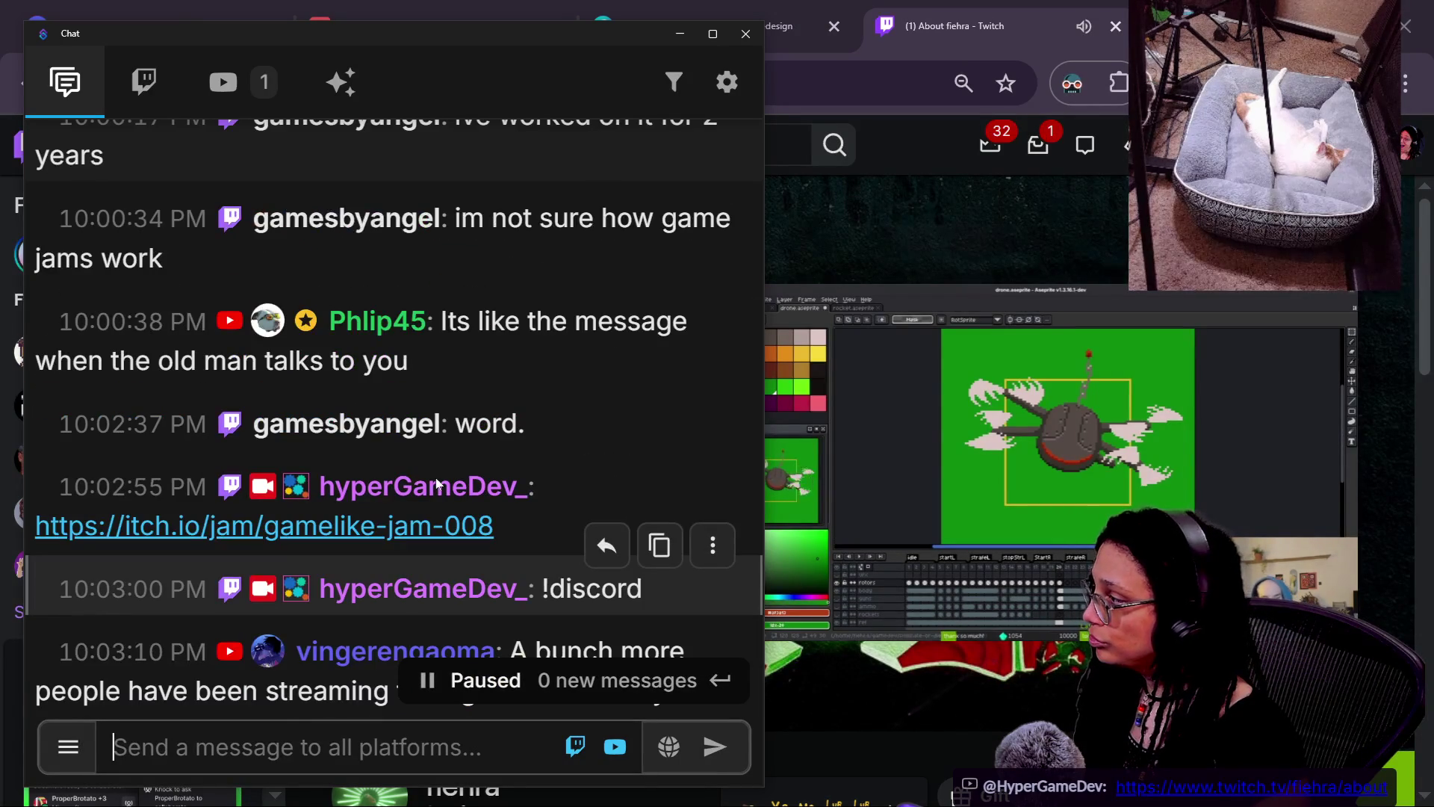
{"action": "scroll", "coordinate": [500, 540], "scroll_direction": "down", "scroll_amount": 2}
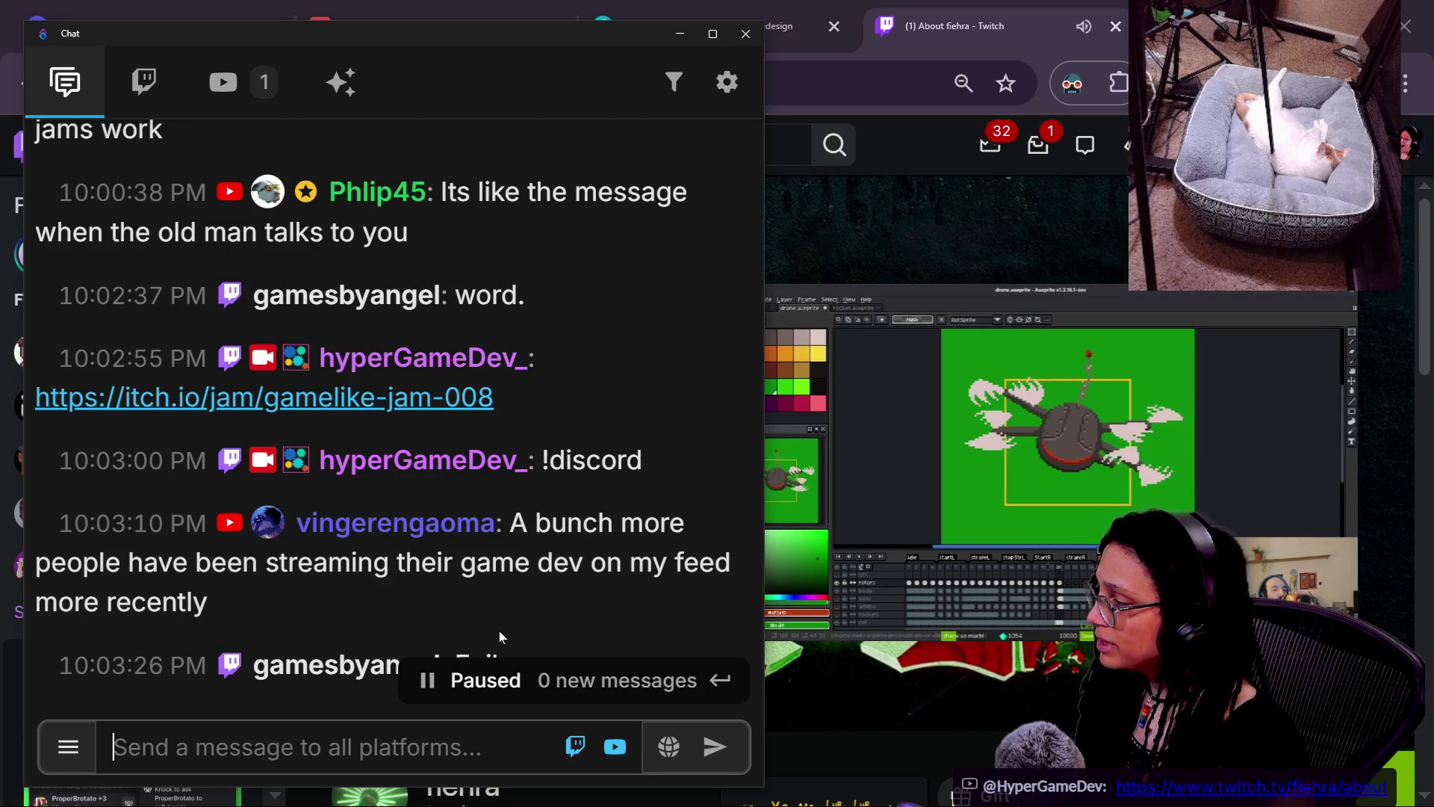
{"action": "scroll", "coordinate": [538, 390], "scroll_direction": "down", "scroll_amount": 2}
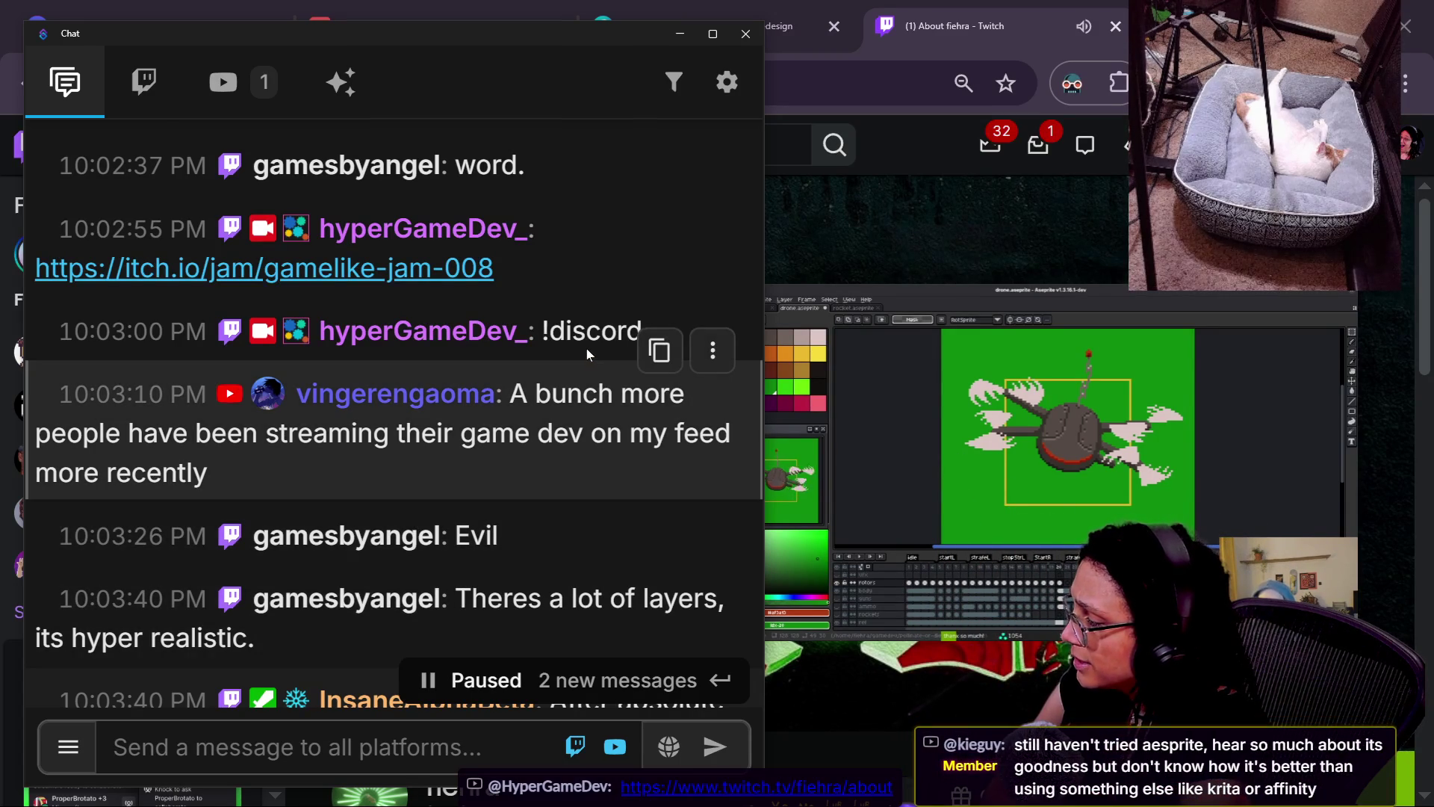
{"action": "scroll", "coordinate": [562, 587], "scroll_direction": "down", "scroll_amount": 3}
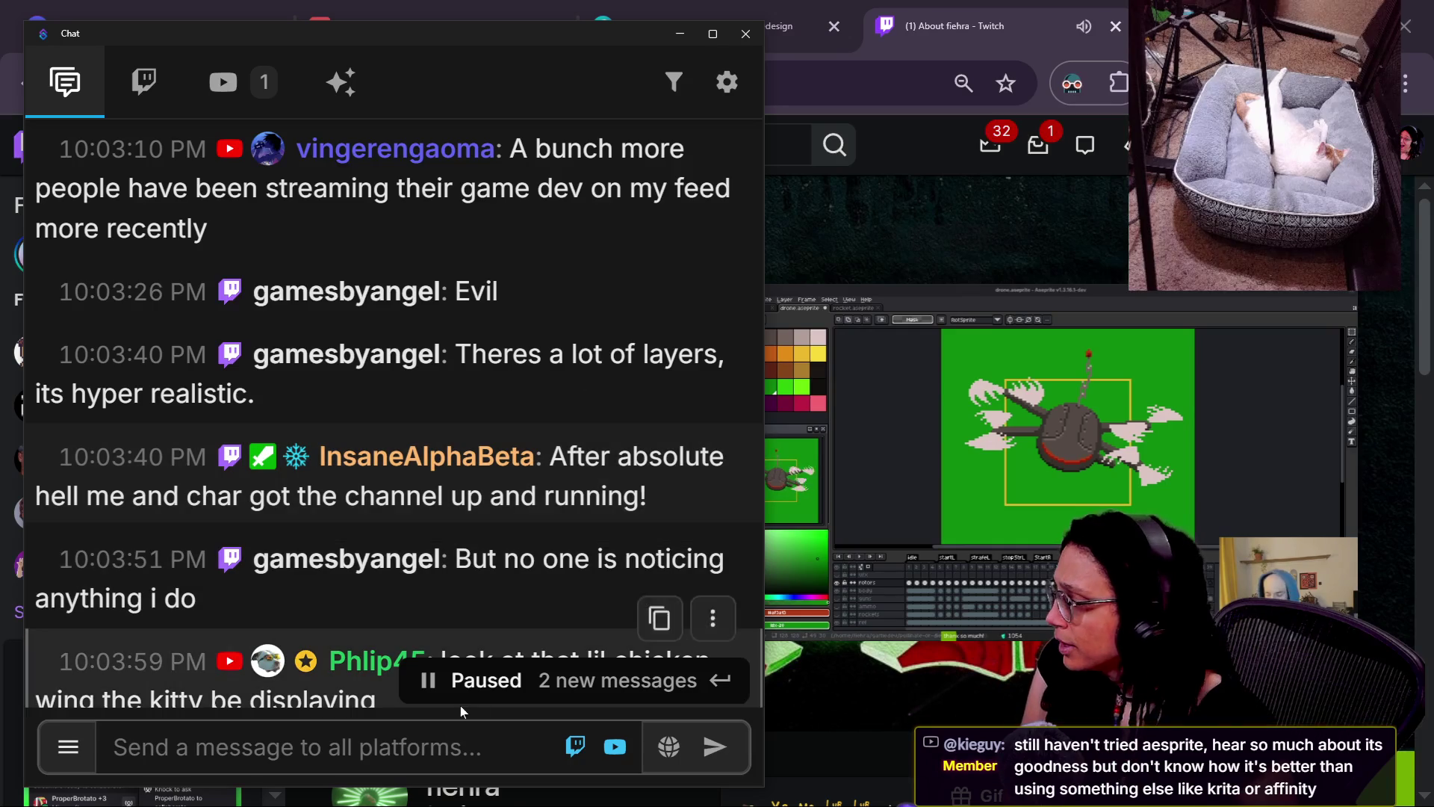
{"action": "scroll", "coordinate": [432, 621], "scroll_direction": "down", "scroll_amount": 2}
- Highlight the Phlip45, 'no one is noticing' and chicken wing messages while reading
{"action": "left_click_drag", "start_coordinate": [426, 485], "coordinate": [418, 590]}
{"action": "left_click", "coordinate": [457, 458]}
{"action": "left_click_drag", "start_coordinate": [471, 433], "coordinate": [482, 473]}
{"action": "left_click", "coordinate": [484, 473]}
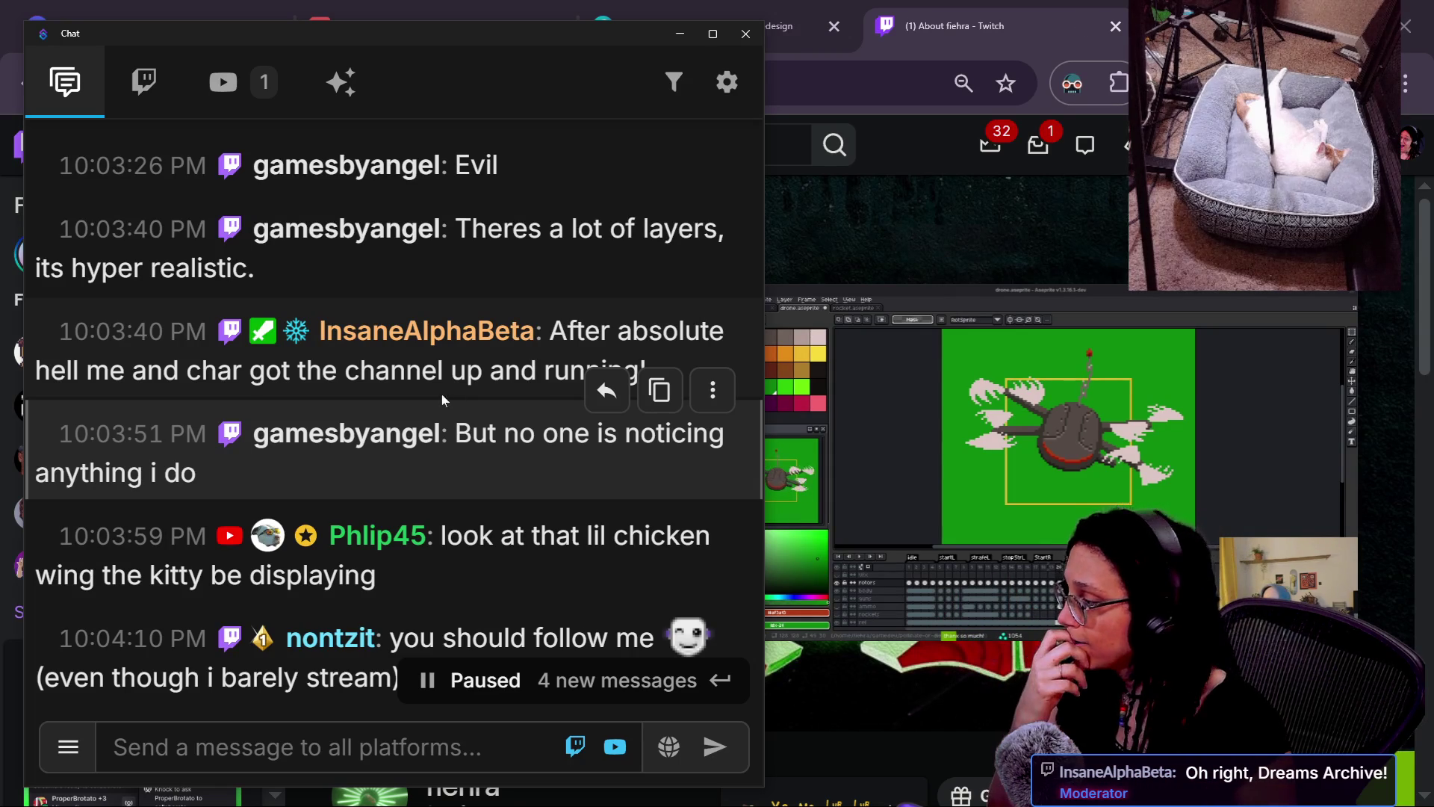
{"action": "scroll", "coordinate": [523, 609], "scroll_direction": "down", "scroll_amount": 2}
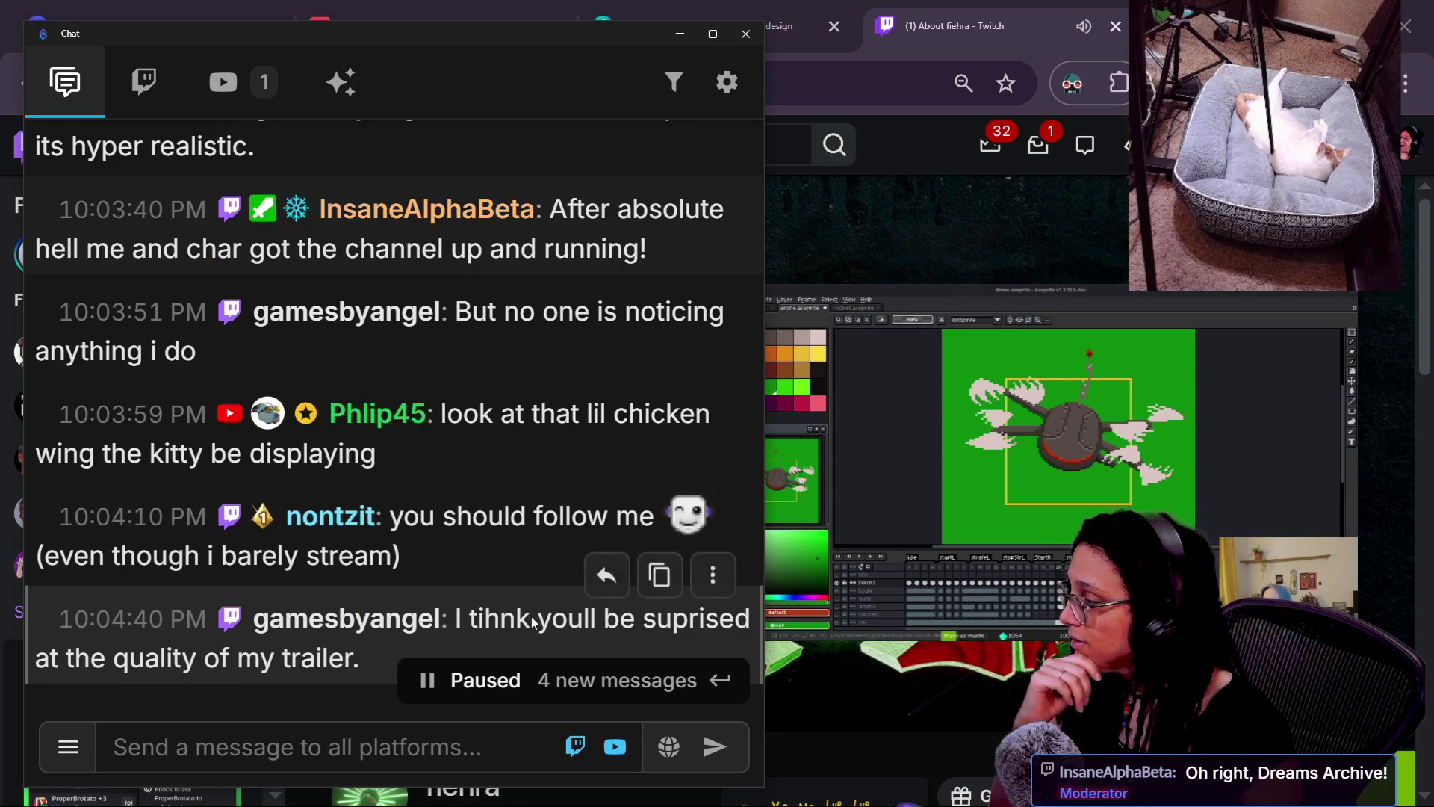
{"action": "triple_click", "coordinate": [410, 477]}
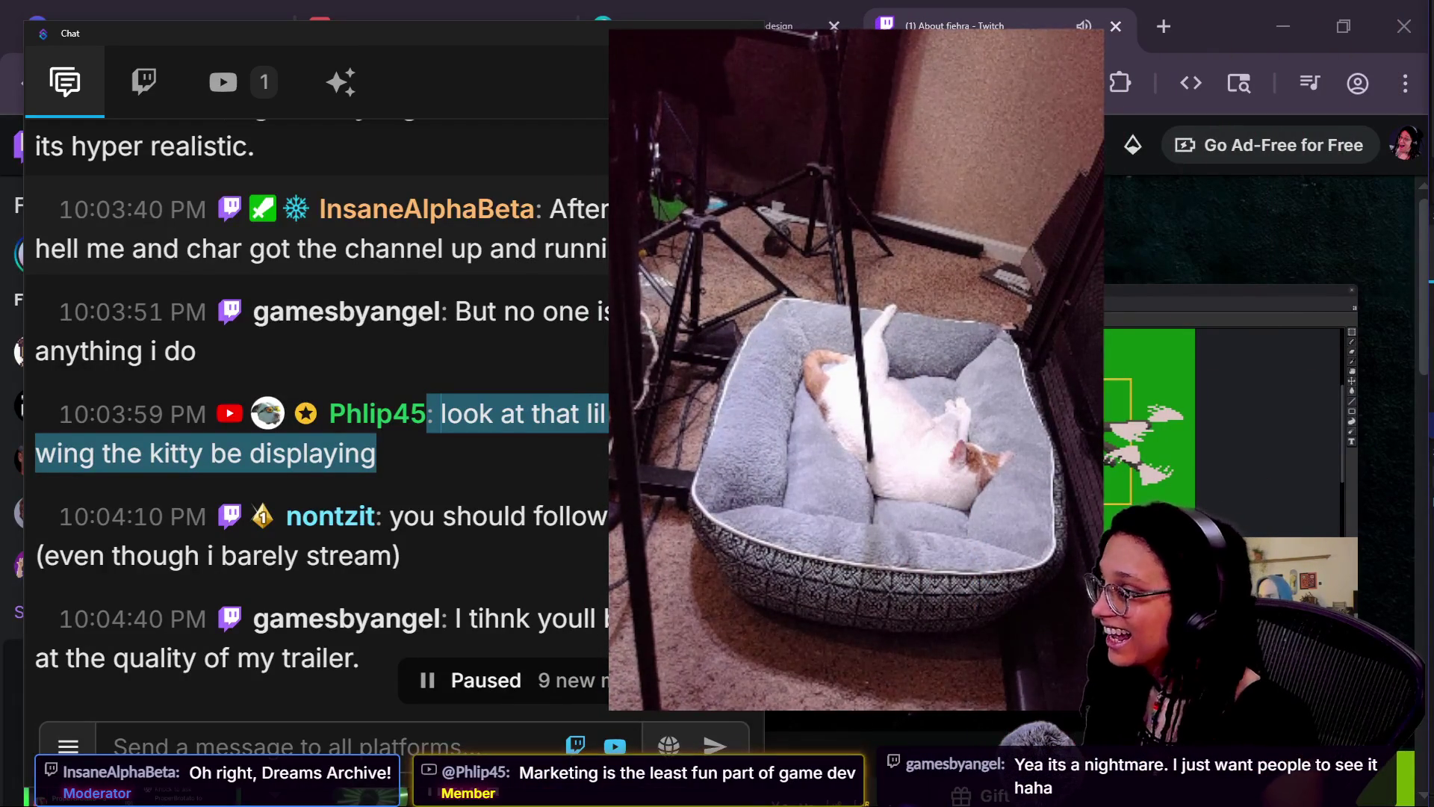
{"action": "scroll", "coordinate": [511, 368], "scroll_direction": "down", "scroll_amount": 3}
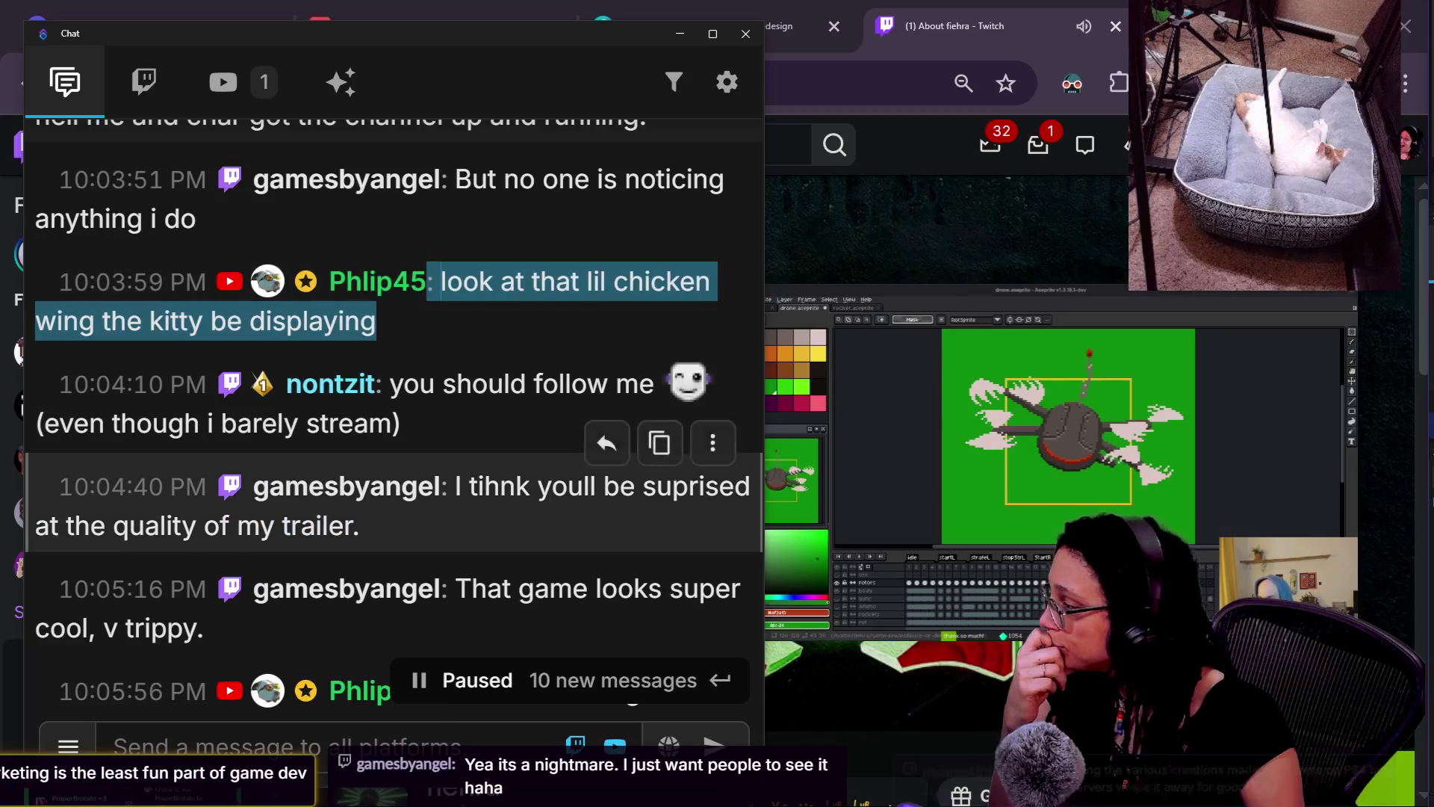
{"action": "left_click", "coordinate": [336, 384]}
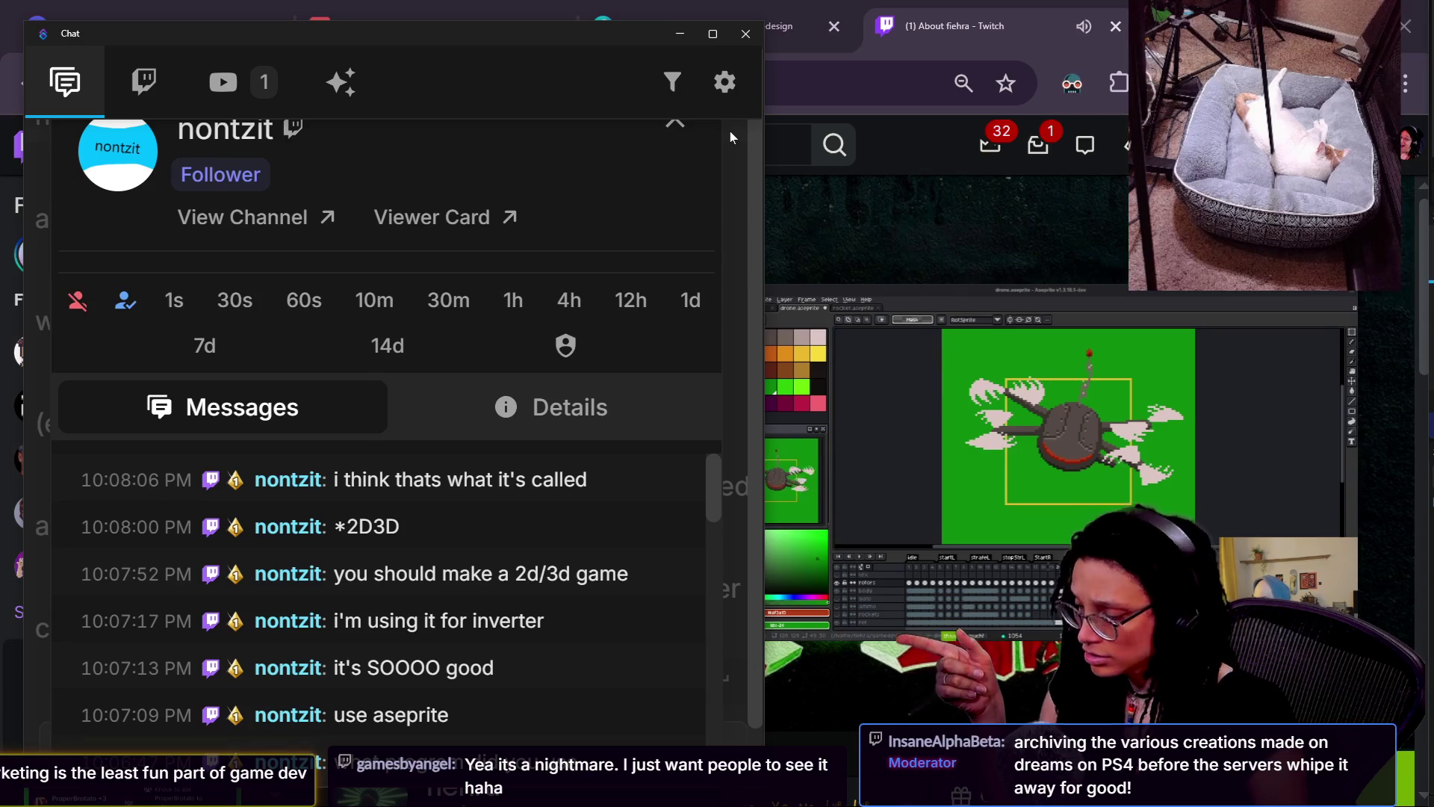
{"action": "key", "text": "ctrl+minus"}
{"action": "key", "text": "ctrl+minus"}
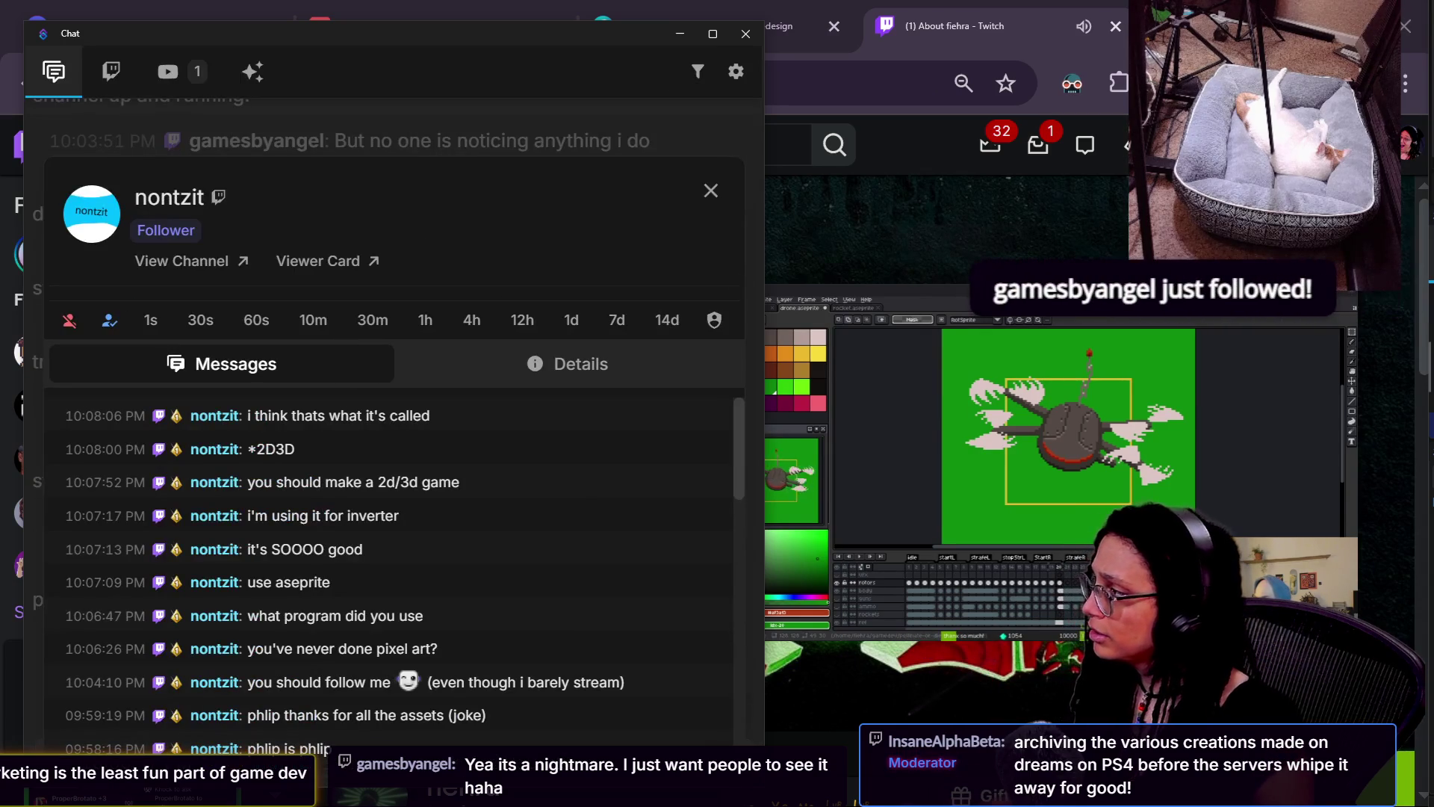
- Close the viewer's user card and read down to the 'it's SOOOO good' message
{"action": "left_click", "coordinate": [486, 130]}
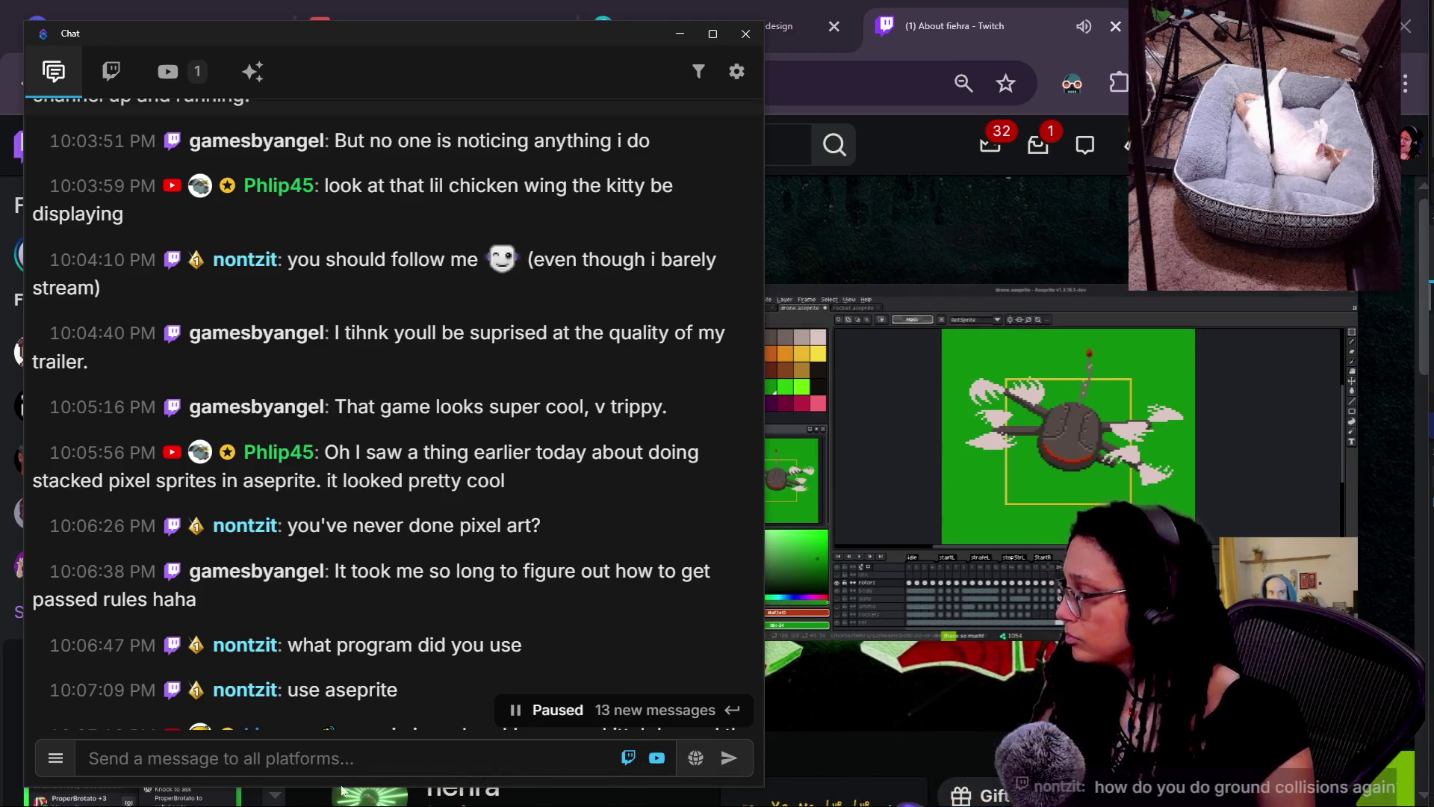
{"action": "scroll", "coordinate": [187, 568], "scroll_direction": "down", "scroll_amount": 2}
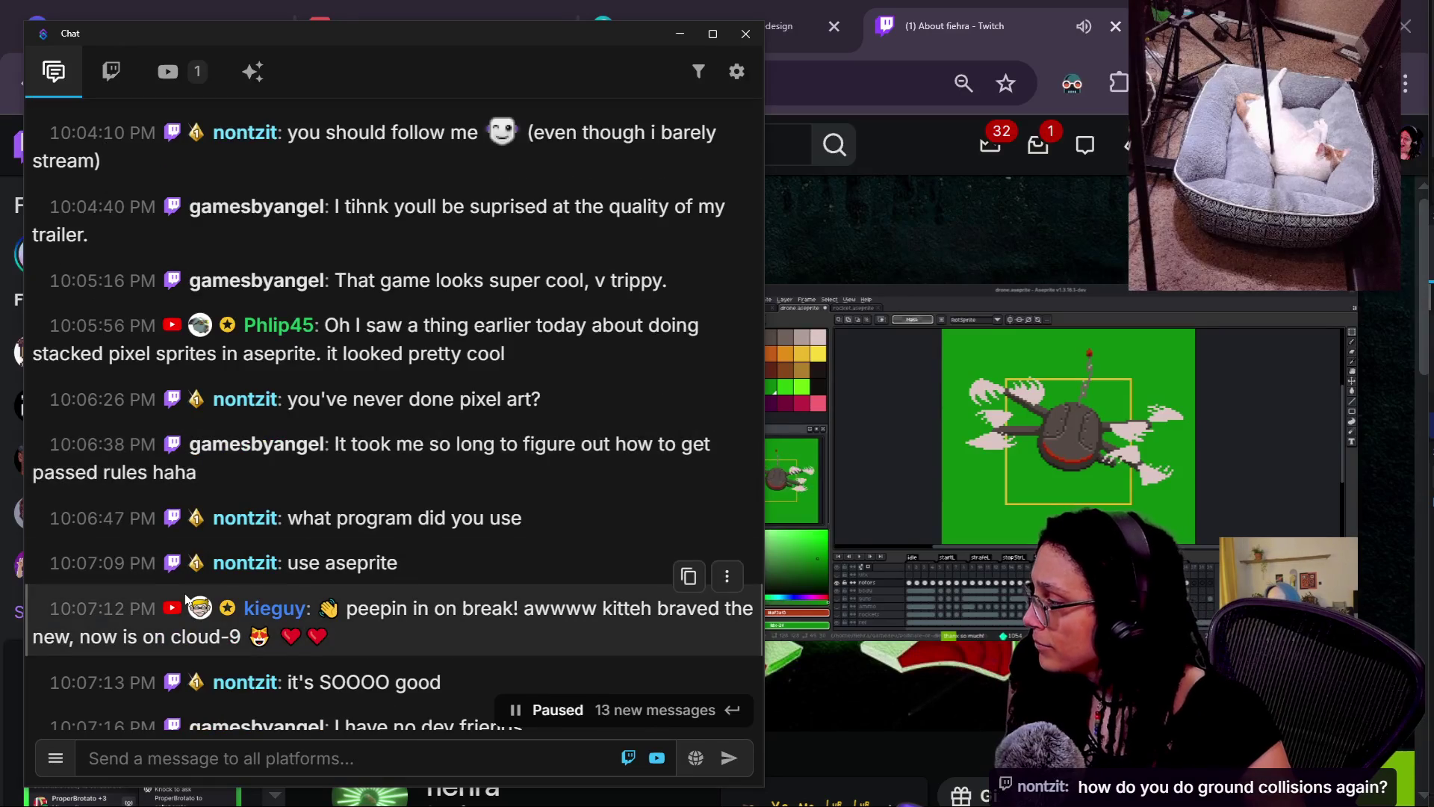
{"action": "left_click_drag", "start_coordinate": [335, 444], "coordinate": [474, 490]}
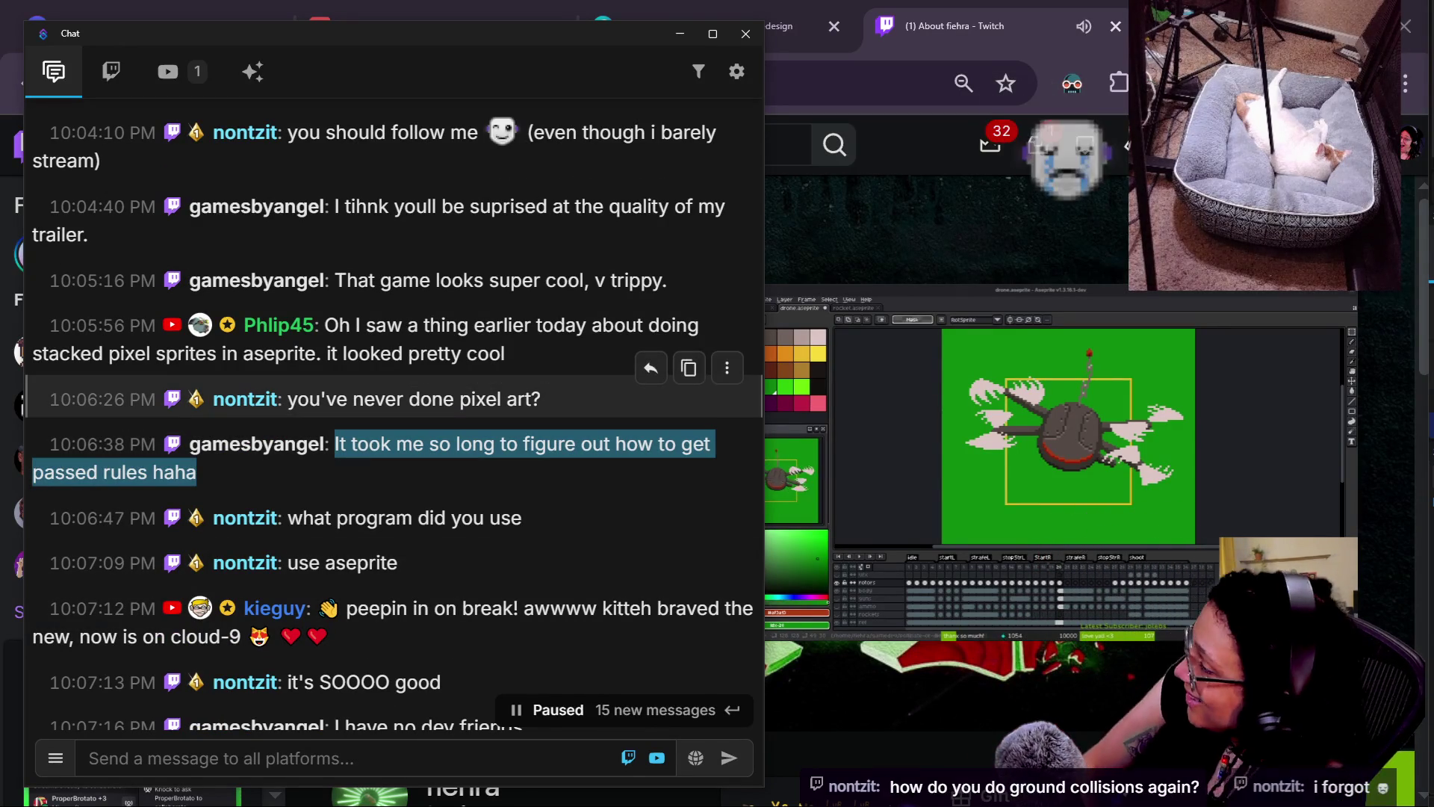
{"action": "scroll", "coordinate": [393, 568], "scroll_direction": "down", "scroll_amount": 2}
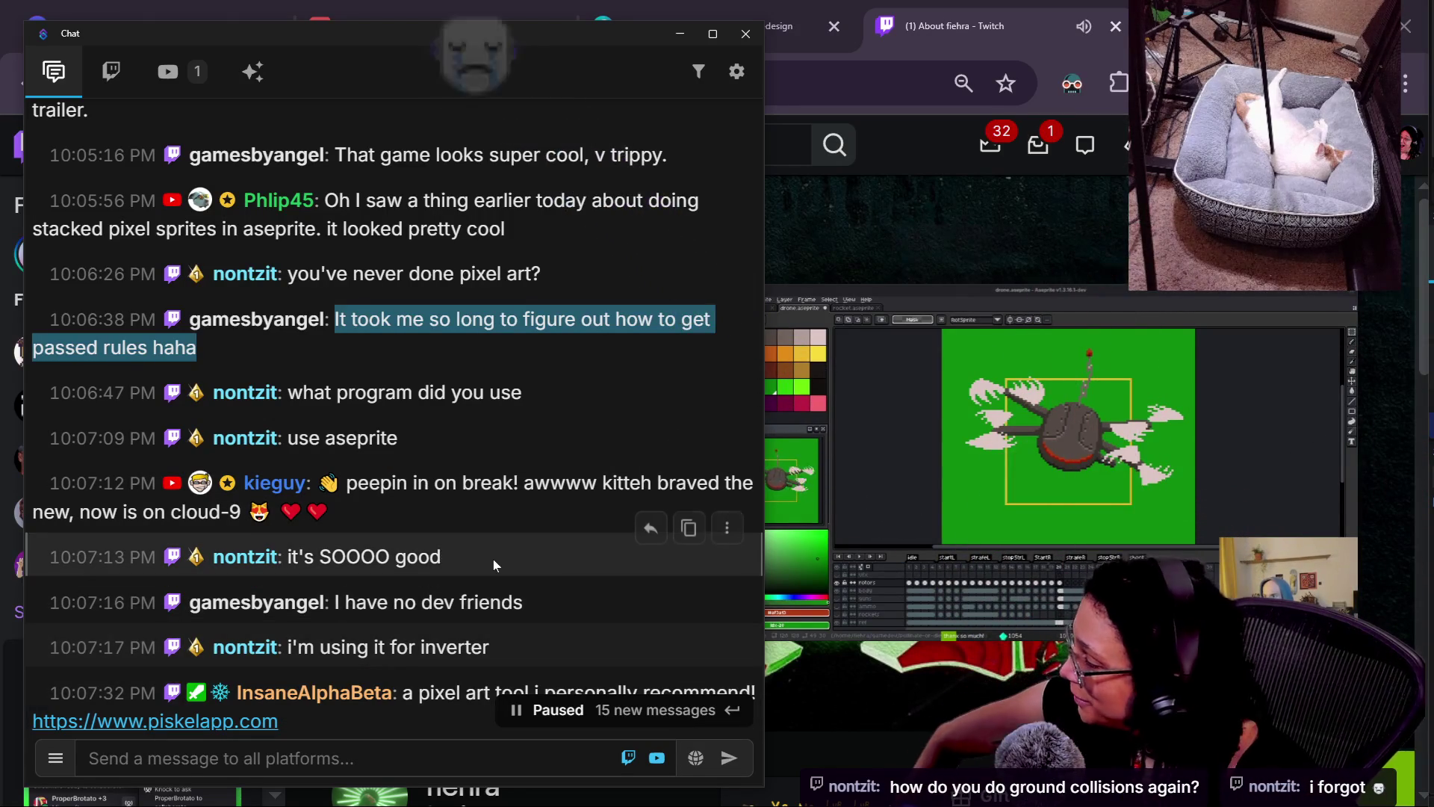
{"action": "scroll", "coordinate": [517, 569], "scroll_direction": "down", "scroll_amount": 2}
{"action": "scroll", "coordinate": [527, 575], "scroll_direction": "down", "scroll_amount": 5}
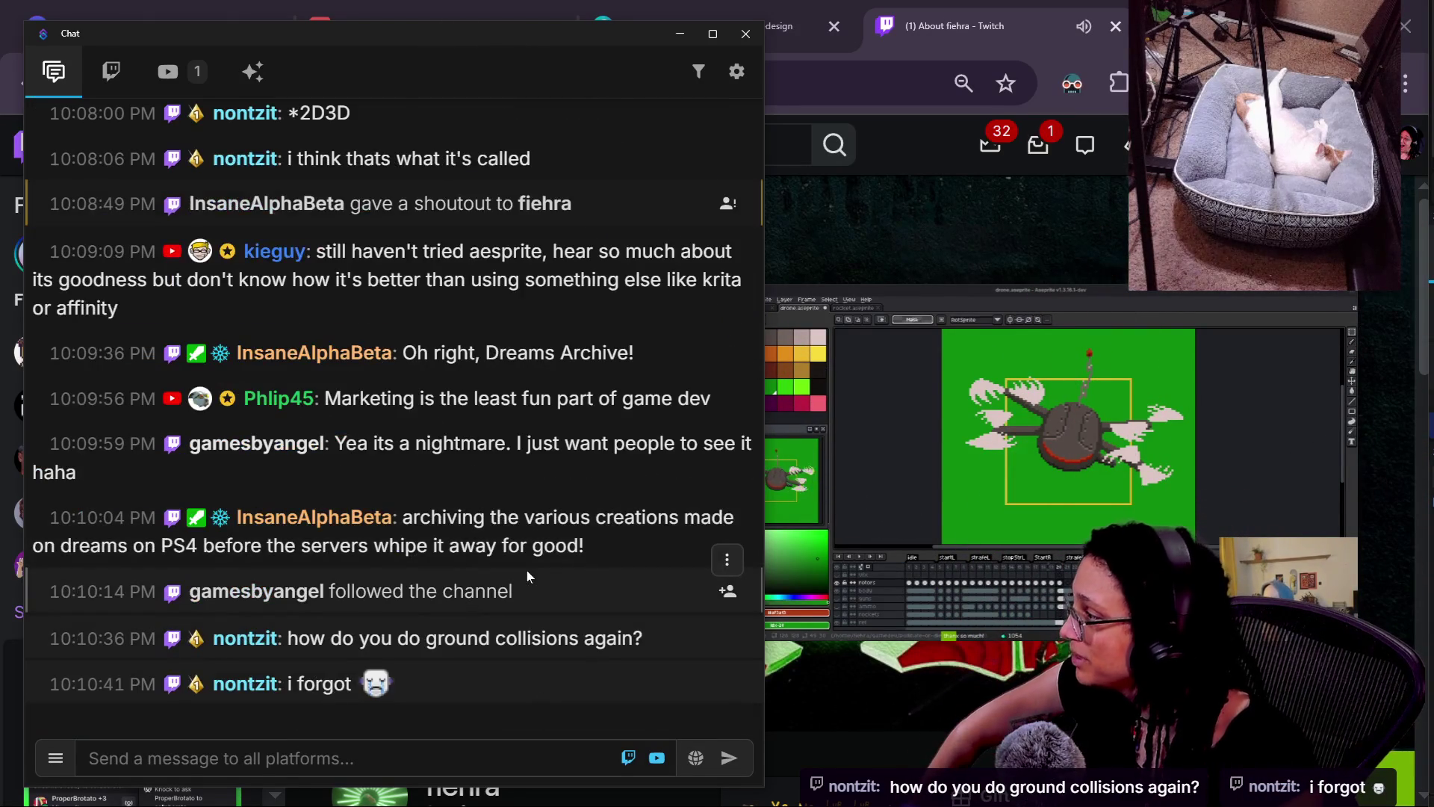
{"action": "scroll", "coordinate": [527, 575], "scroll_direction": "up", "scroll_amount": 2}
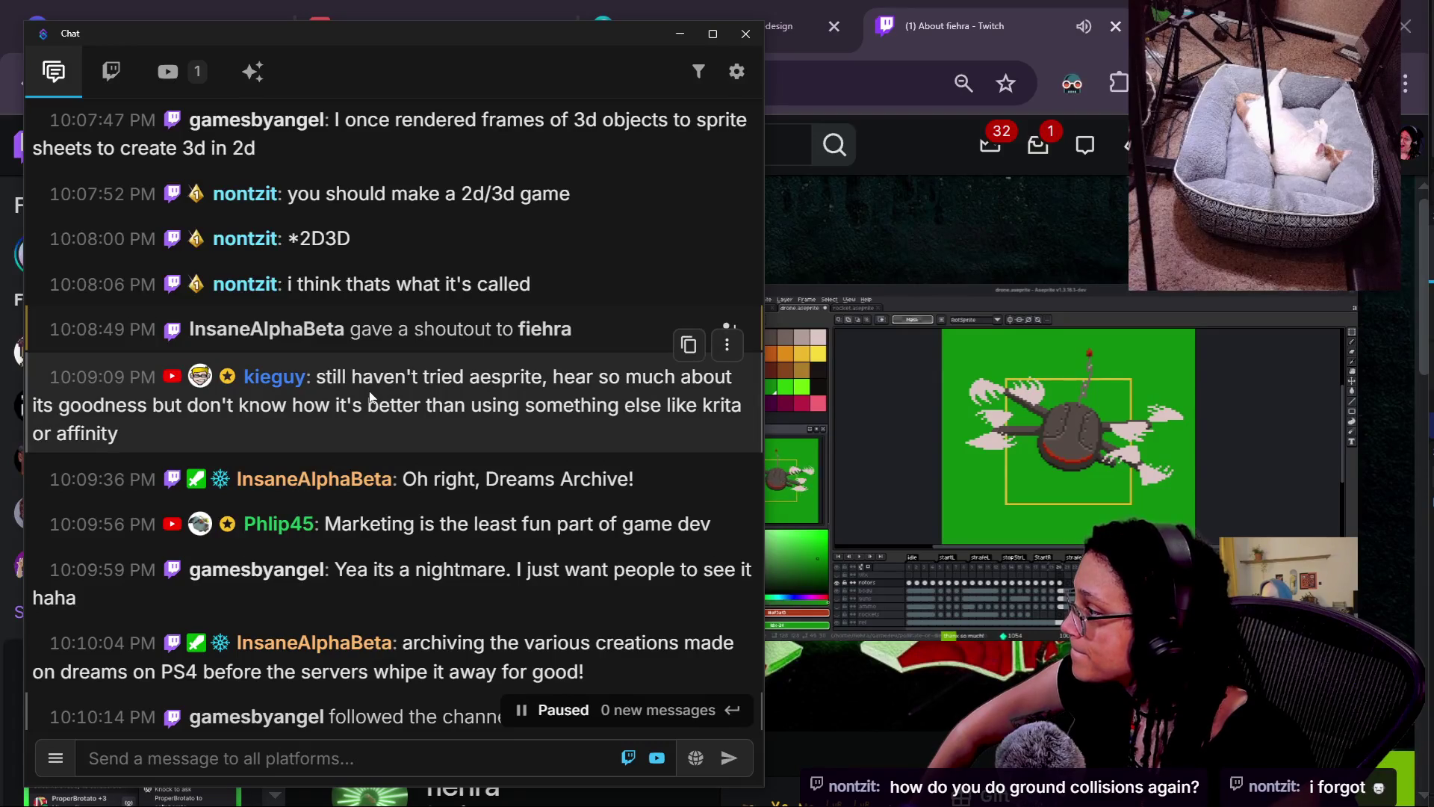
{"action": "scroll", "coordinate": [344, 336], "scroll_direction": "up", "scroll_amount": 6}
{"action": "mouse_move", "coordinate": [334, 318]}
{"action": "left_mouse_down"}
{"action": "mouse_move", "coordinate": [332, 337]}
{"action": "mouse_move", "coordinate": [606, 371]}
{"action": "left_mouse_up"}
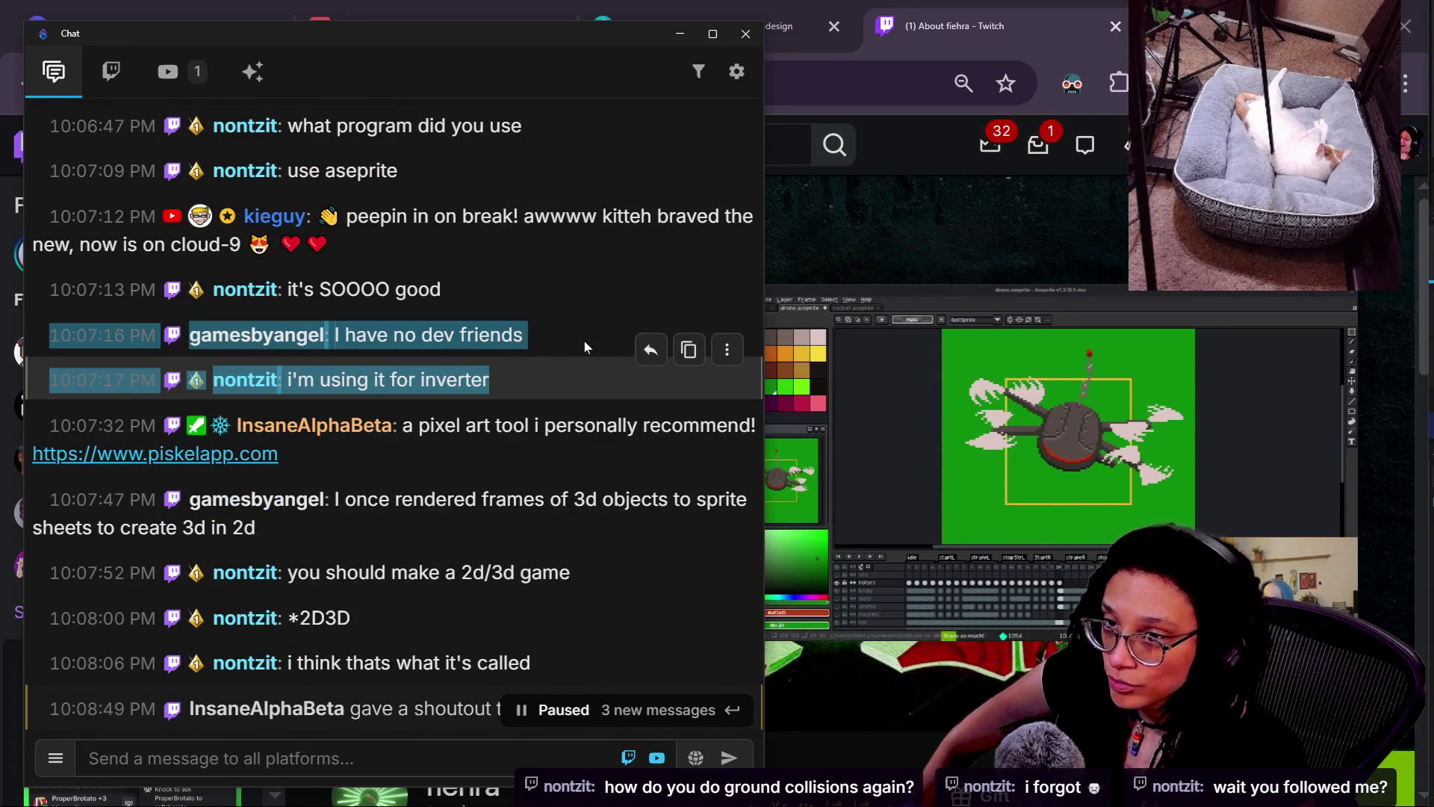
{"action": "left_click", "coordinate": [299, 441]}
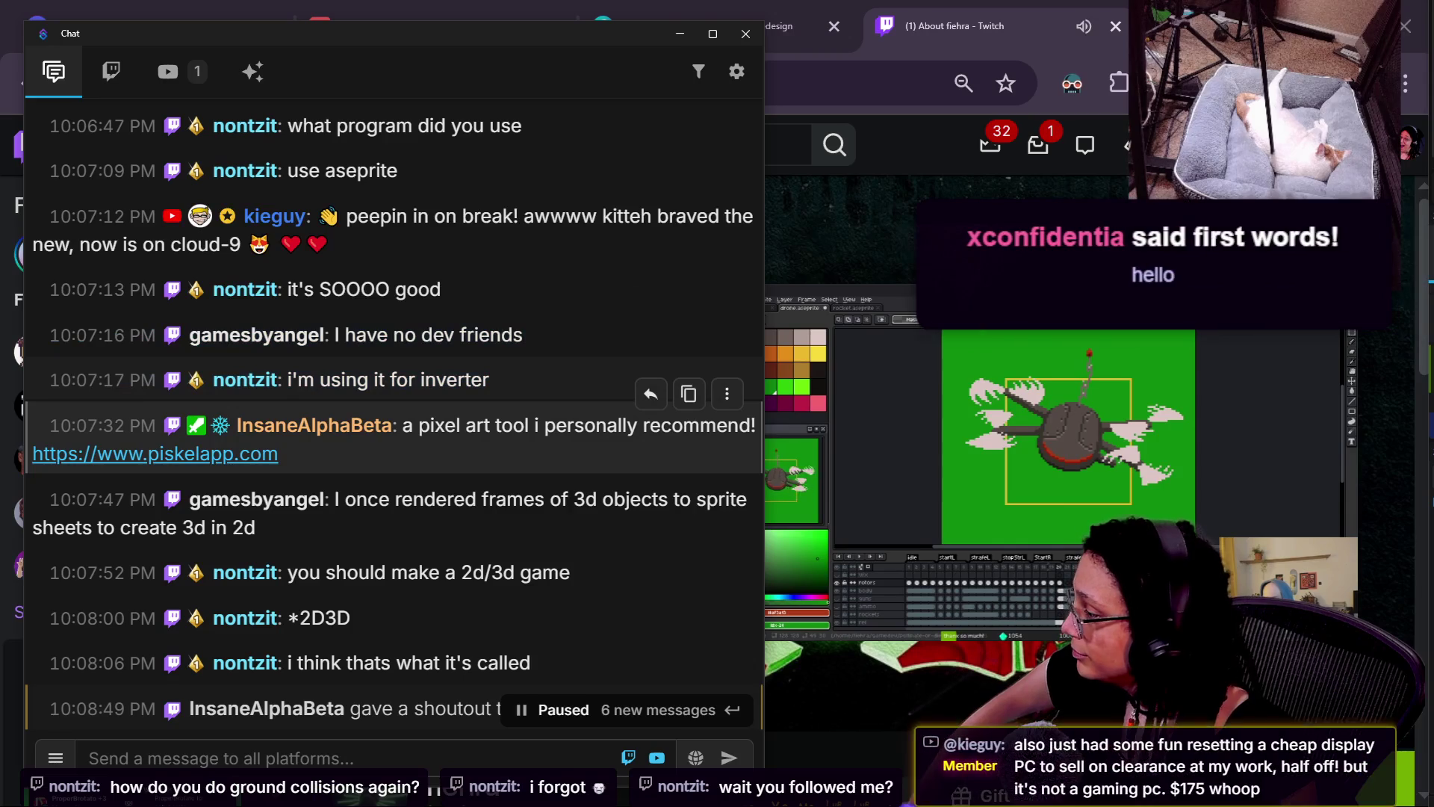
{"action": "mouse_move", "coordinate": [279, 453]}
{"action": "left_mouse_down"}
{"action": "mouse_move", "coordinate": [49, 454]}
{"action": "mouse_move", "coordinate": [112, 770]}
{"action": "mouse_move", "coordinate": [420, 454]}
{"action": "left_mouse_up"}
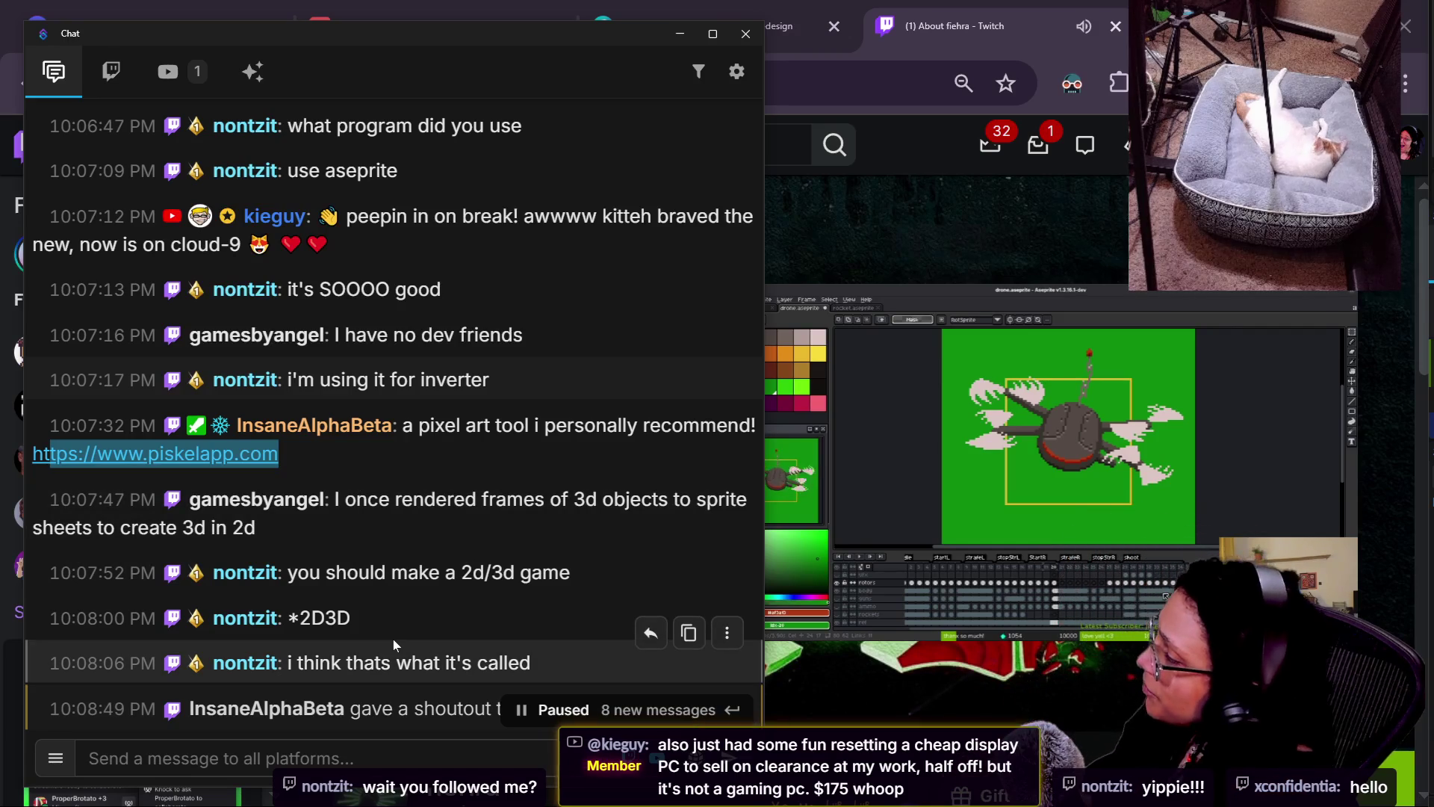
{"action": "left_click", "coordinate": [428, 411]}
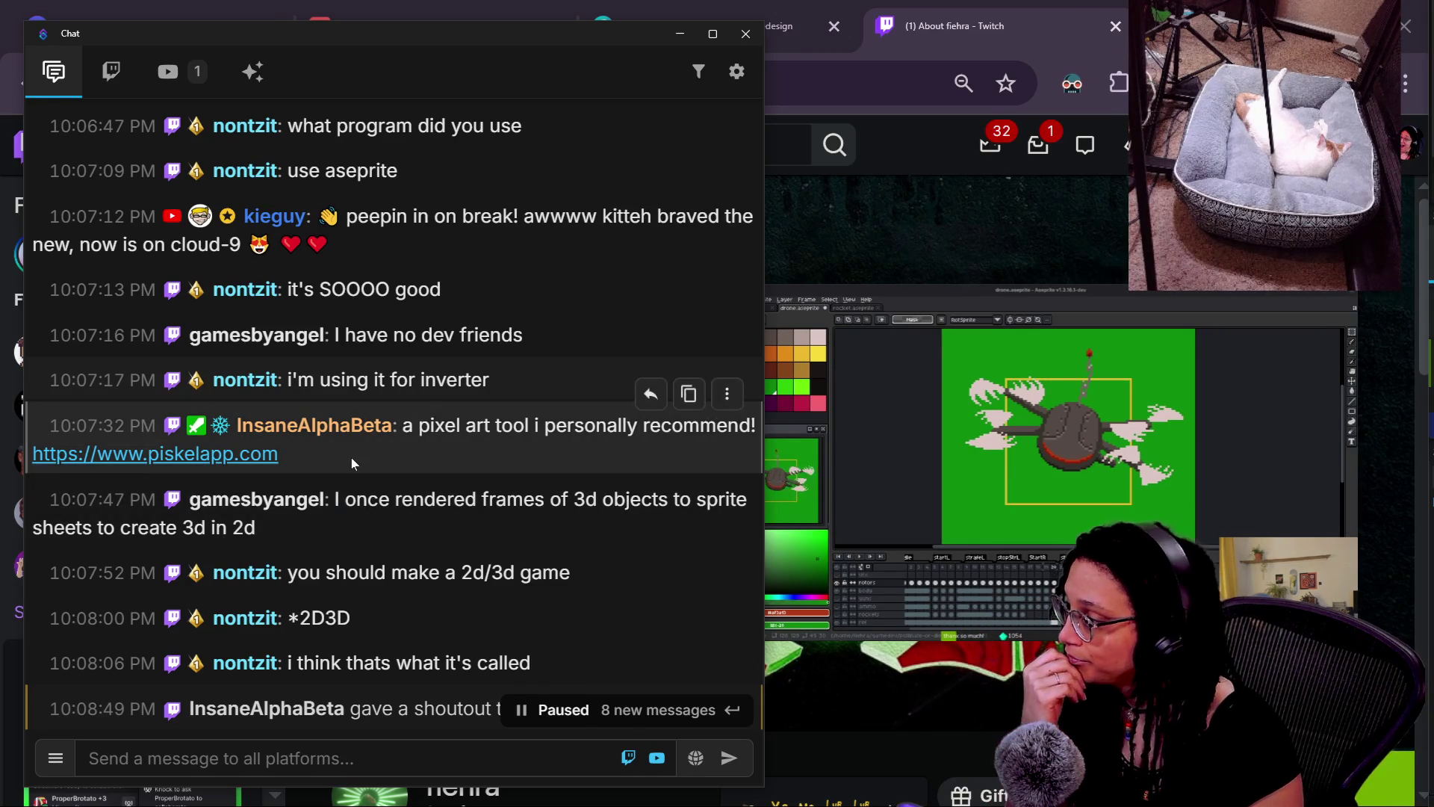
{"action": "scroll", "coordinate": [369, 463], "scroll_direction": "down", "scroll_amount": 2}
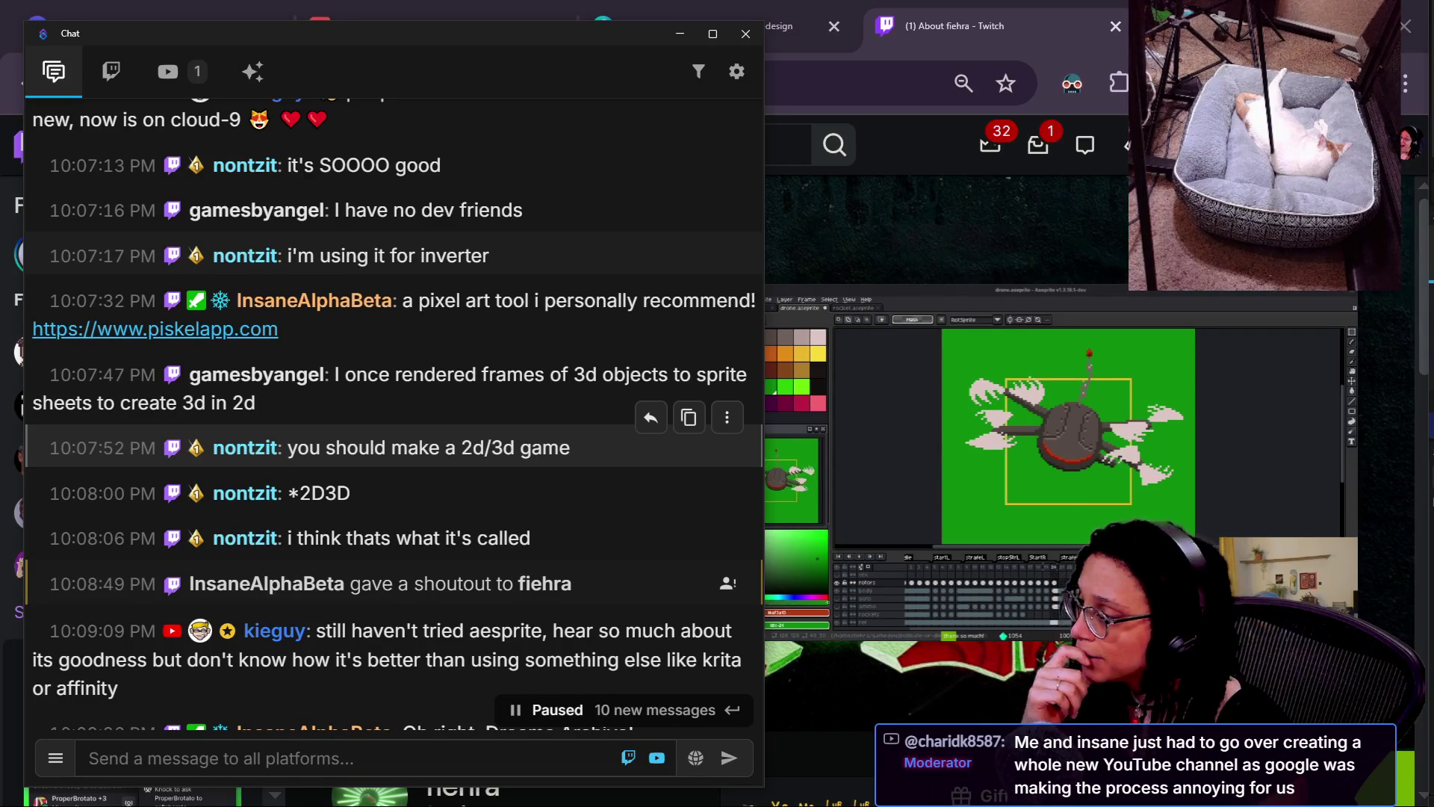
{"action": "scroll", "coordinate": [499, 525], "scroll_direction": "down", "scroll_amount": 2}
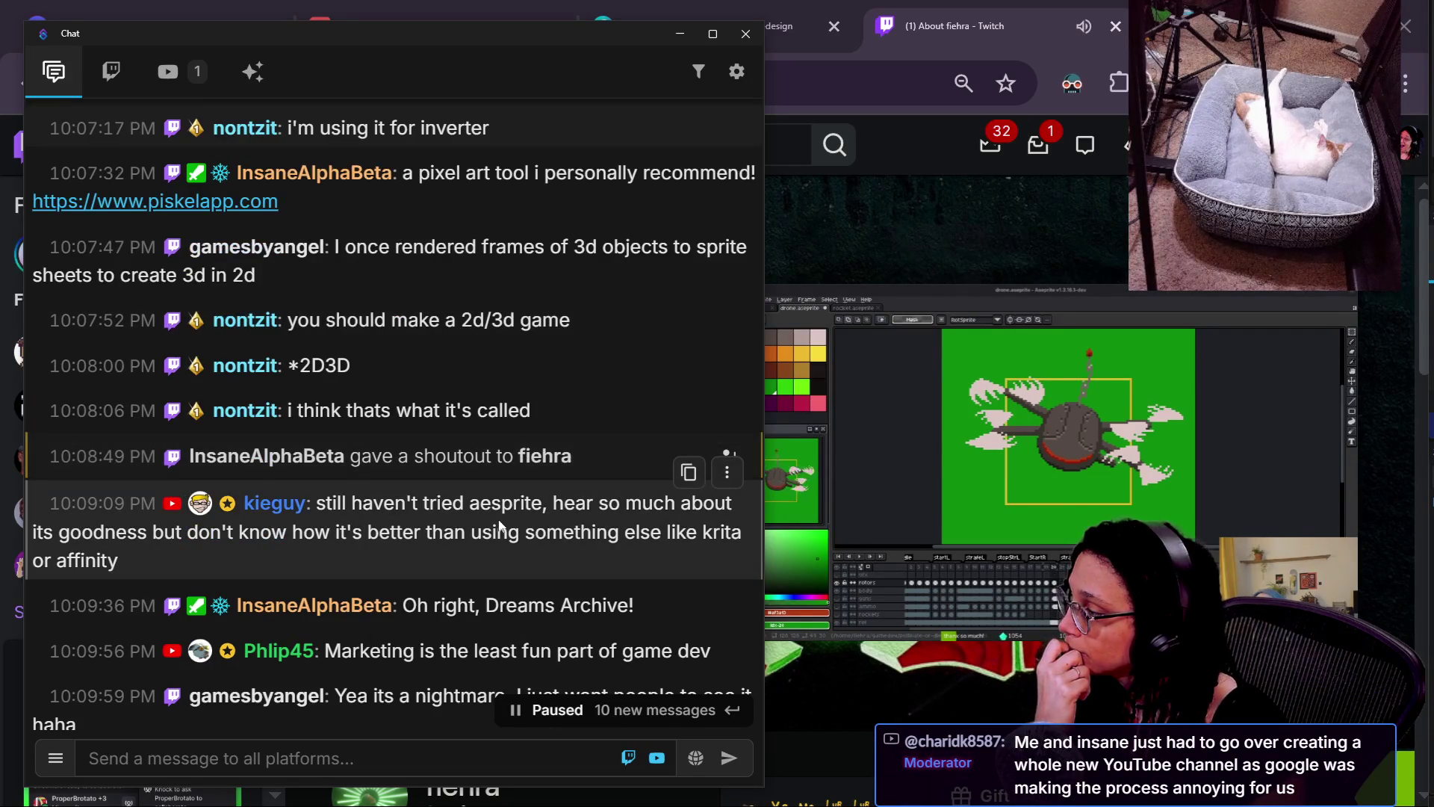
{"action": "scroll", "coordinate": [516, 538], "scroll_direction": "down", "scroll_amount": 3}
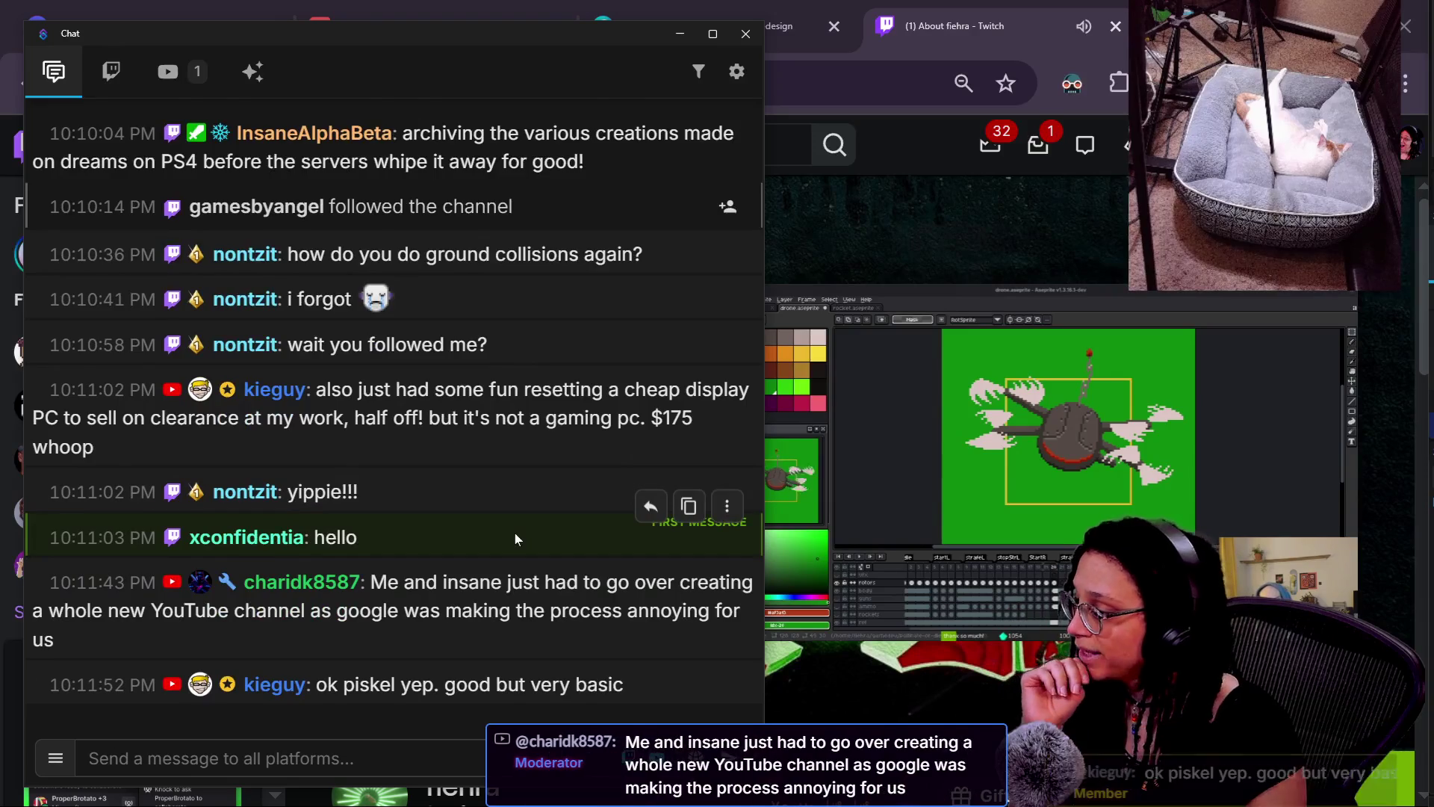
{"action": "scroll", "coordinate": [515, 534], "scroll_direction": "up", "scroll_amount": 2}
{"action": "scroll", "coordinate": [482, 677], "scroll_direction": "down", "scroll_amount": 3}
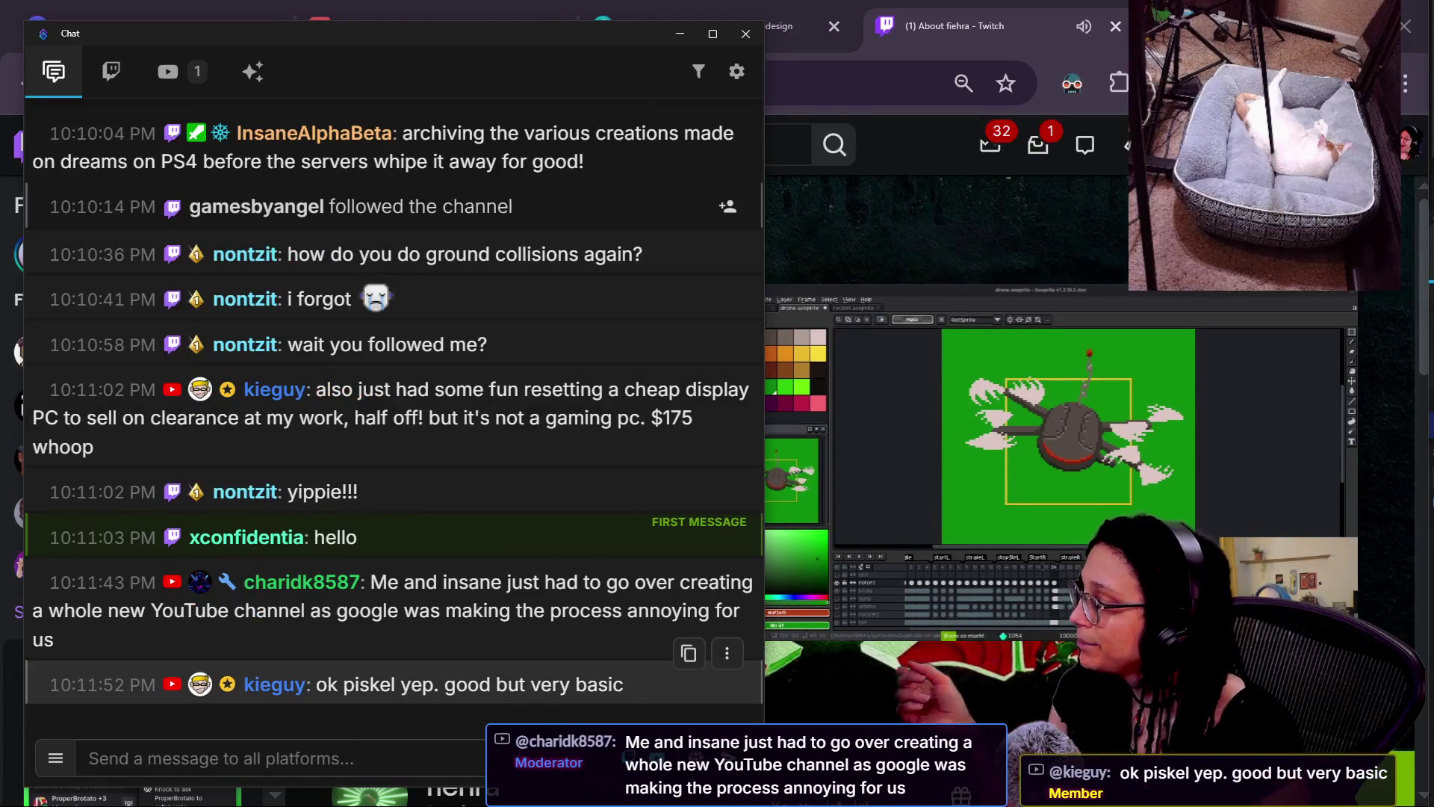
{"action": "left_click_drag", "start_coordinate": [624, 684], "coordinate": [394, 684]}
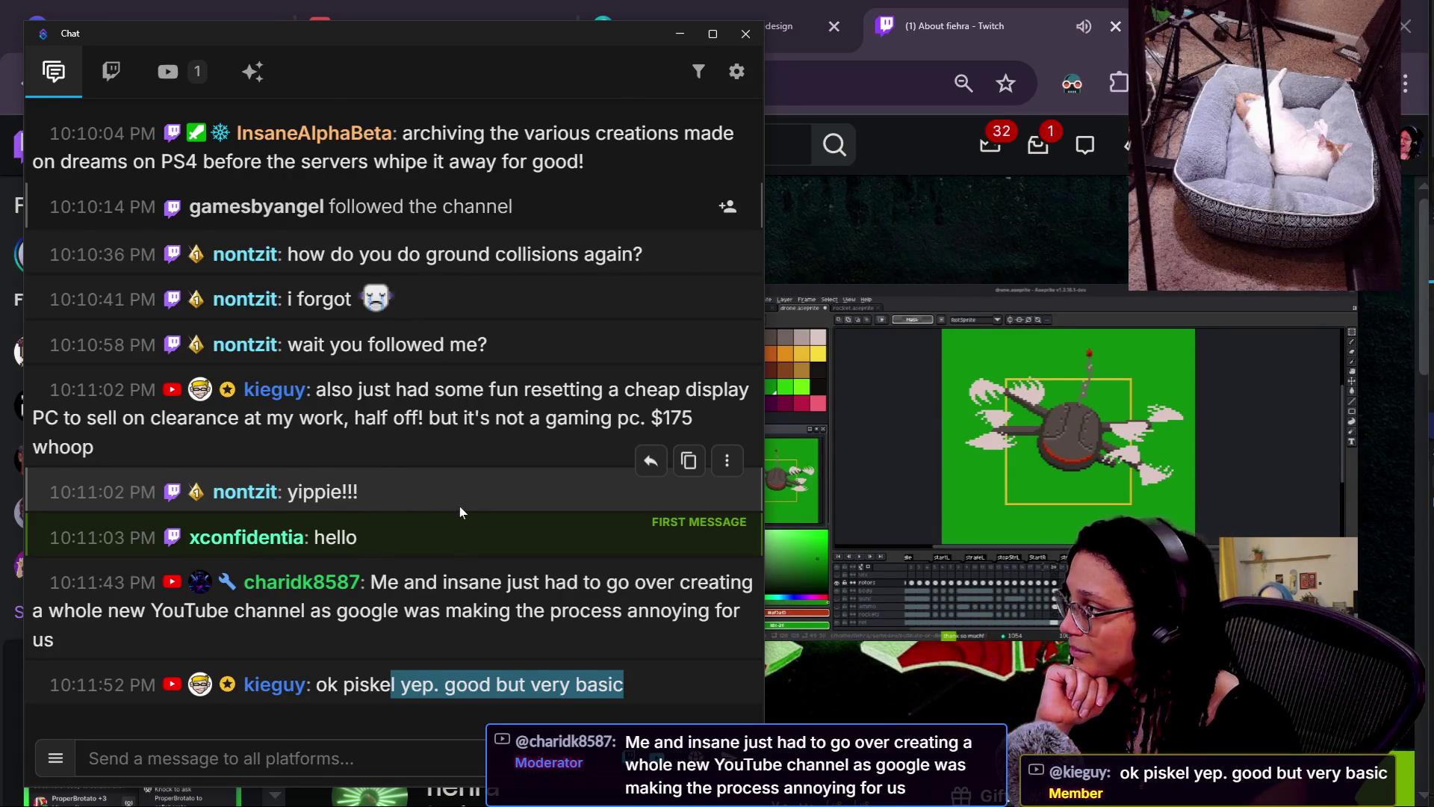
{"action": "scroll", "coordinate": [460, 505], "scroll_direction": "up", "scroll_amount": 2}
{"action": "scroll", "coordinate": [460, 478], "scroll_direction": "up", "scroll_amount": 2}
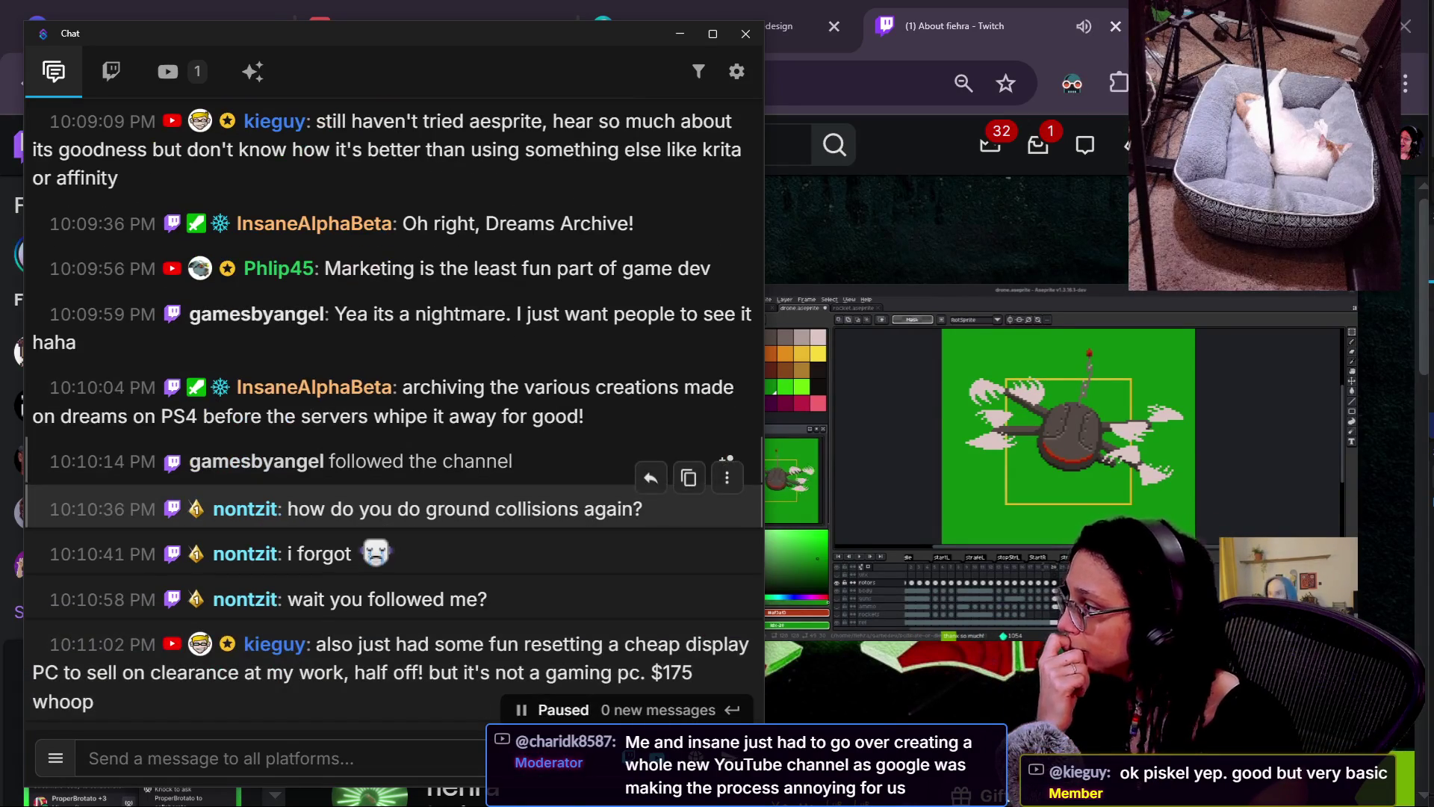
{"action": "left_click_drag", "start_coordinate": [392, 269], "coordinate": [722, 281]}
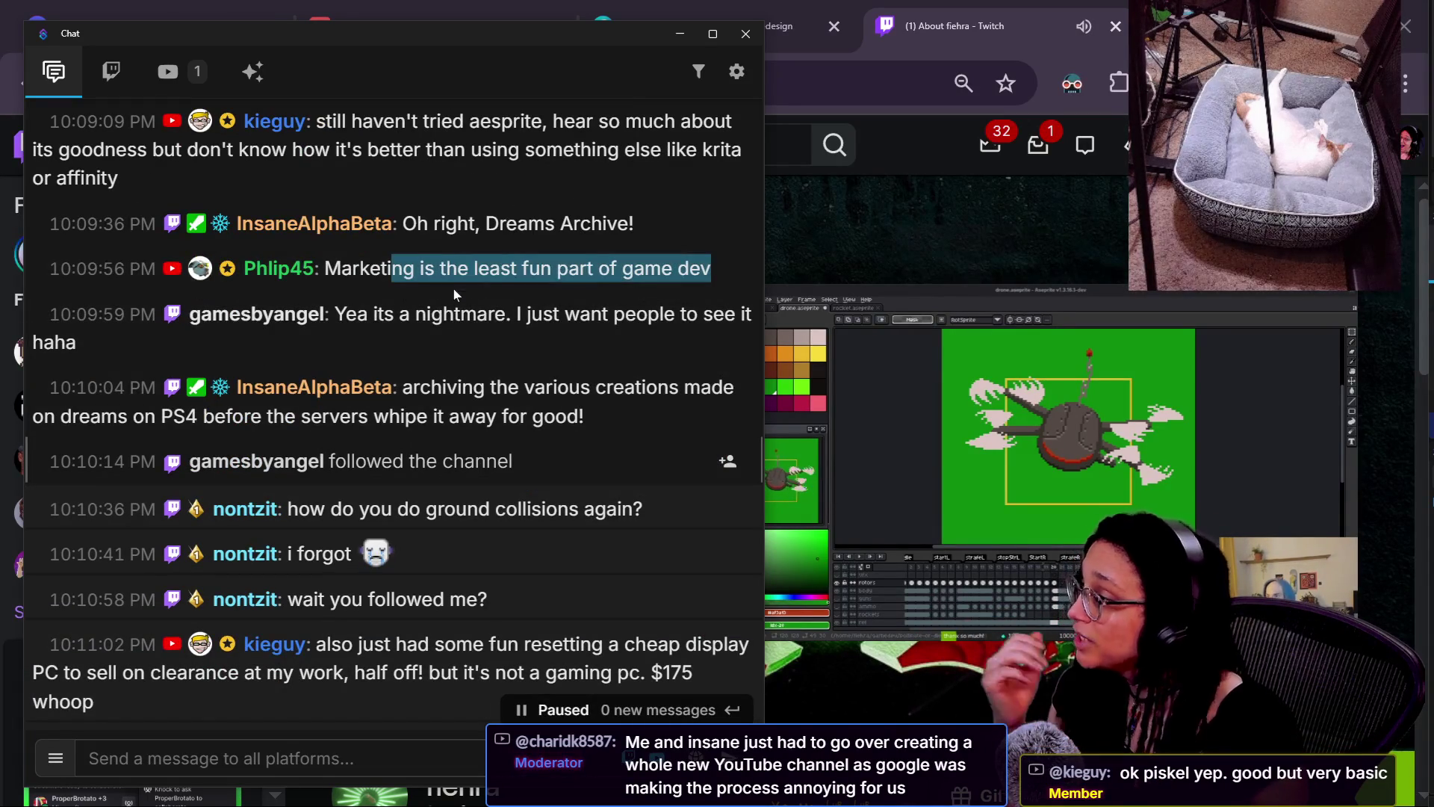
{"action": "left_click_drag", "start_coordinate": [325, 269], "coordinate": [737, 277]}
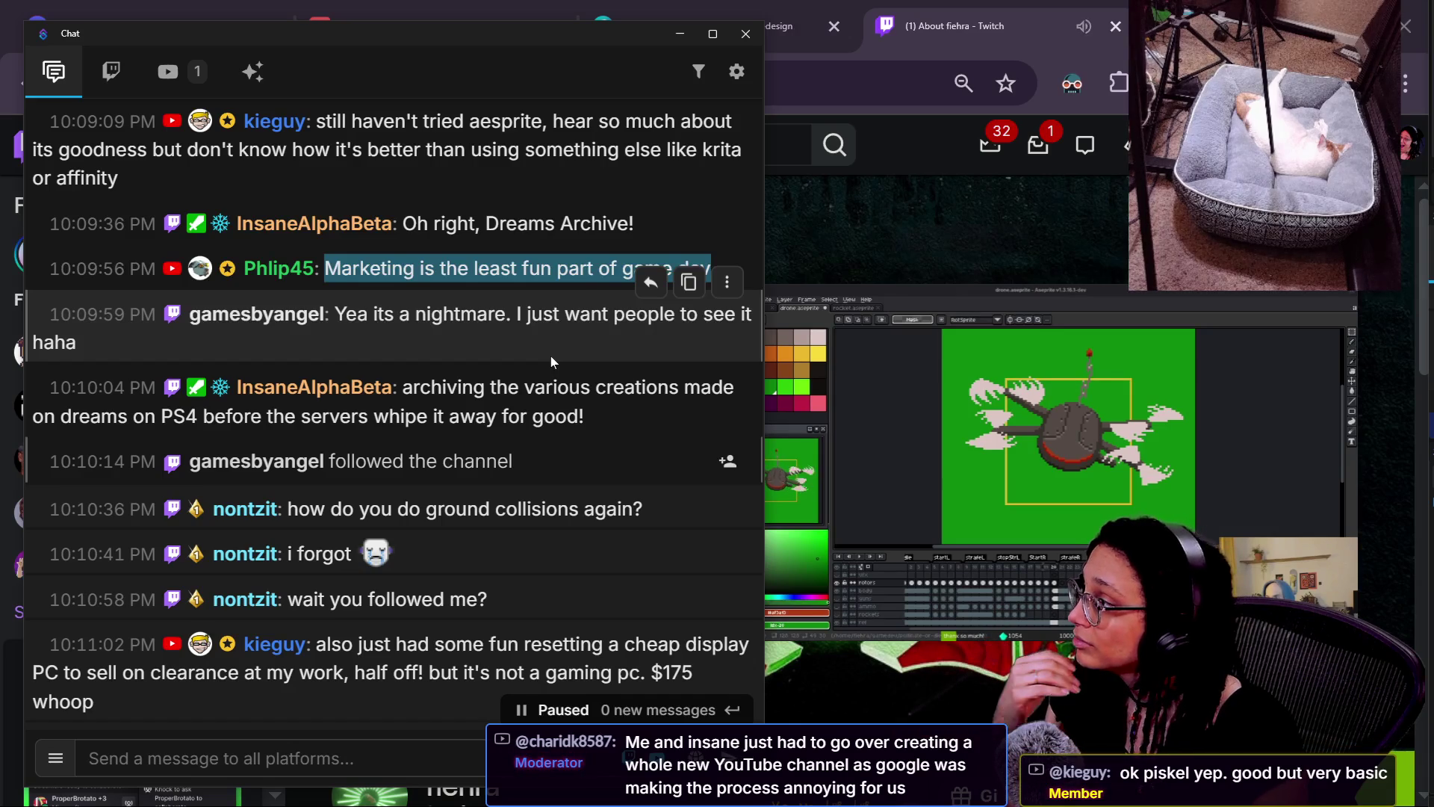
{"action": "scroll", "coordinate": [495, 285], "scroll_direction": "up", "scroll_amount": 2}
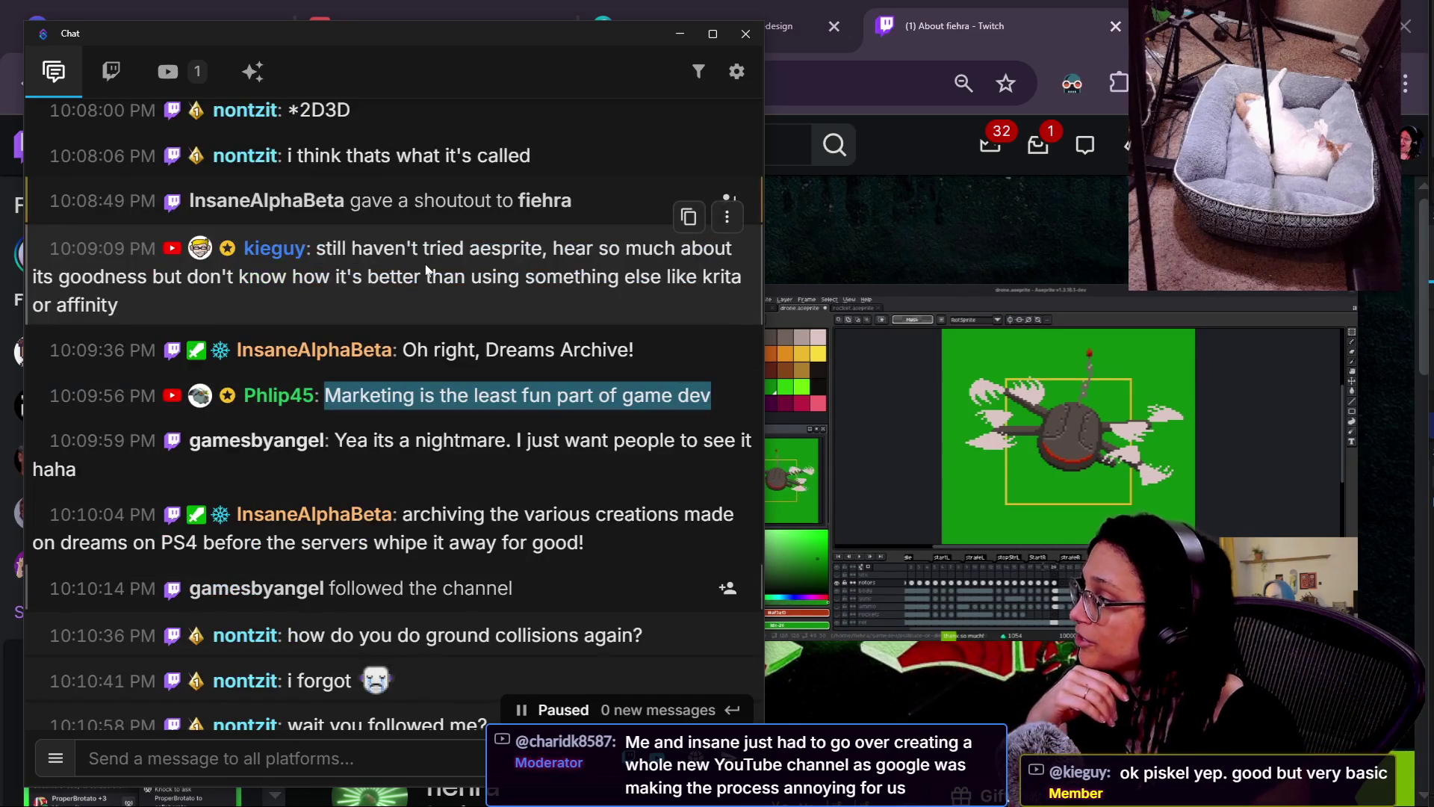
{"action": "left_click", "coordinate": [427, 270]}
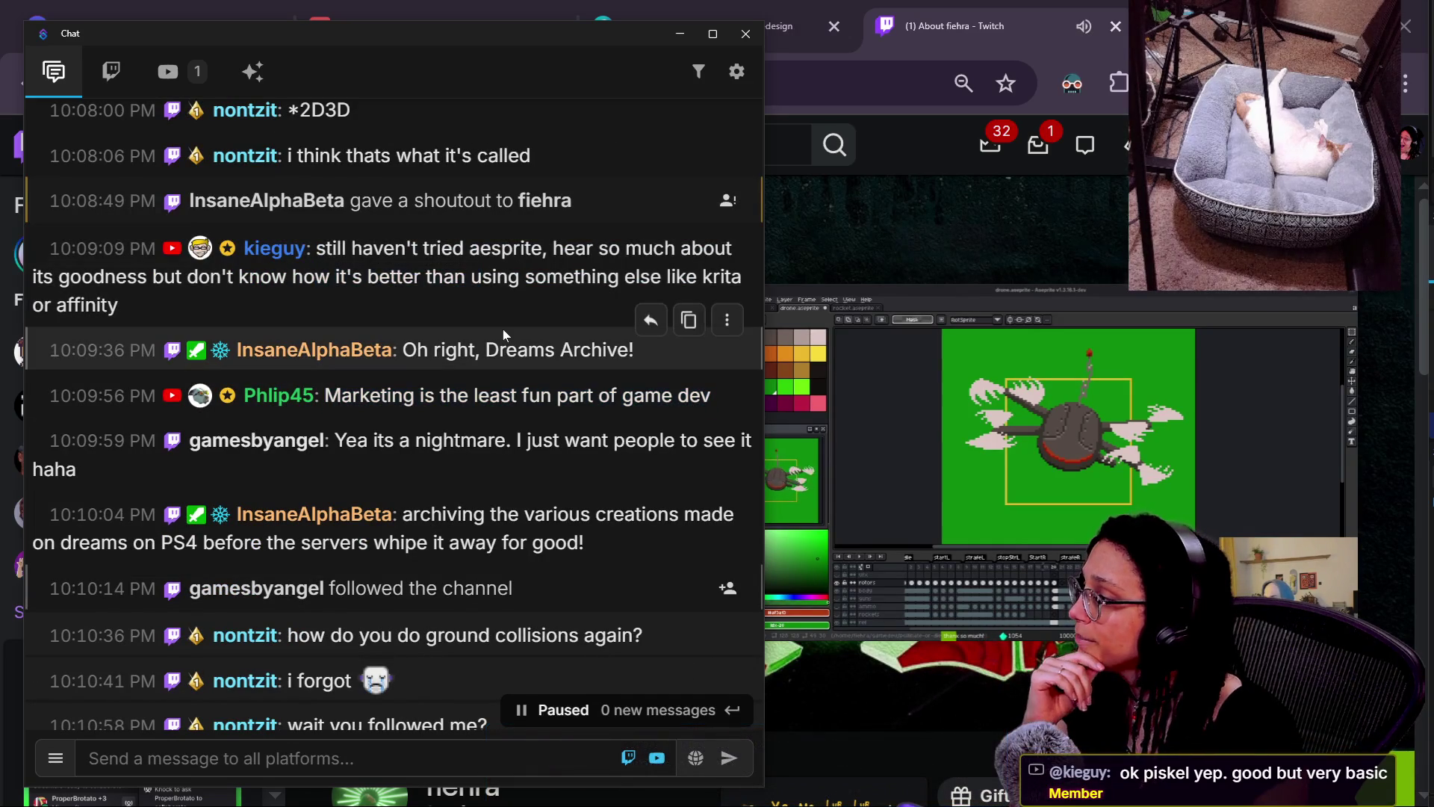
{"action": "left_click_drag", "start_coordinate": [321, 248], "coordinate": [389, 277]}
{"action": "left_click", "coordinate": [397, 305]}
{"action": "triple_click", "coordinate": [397, 305]}
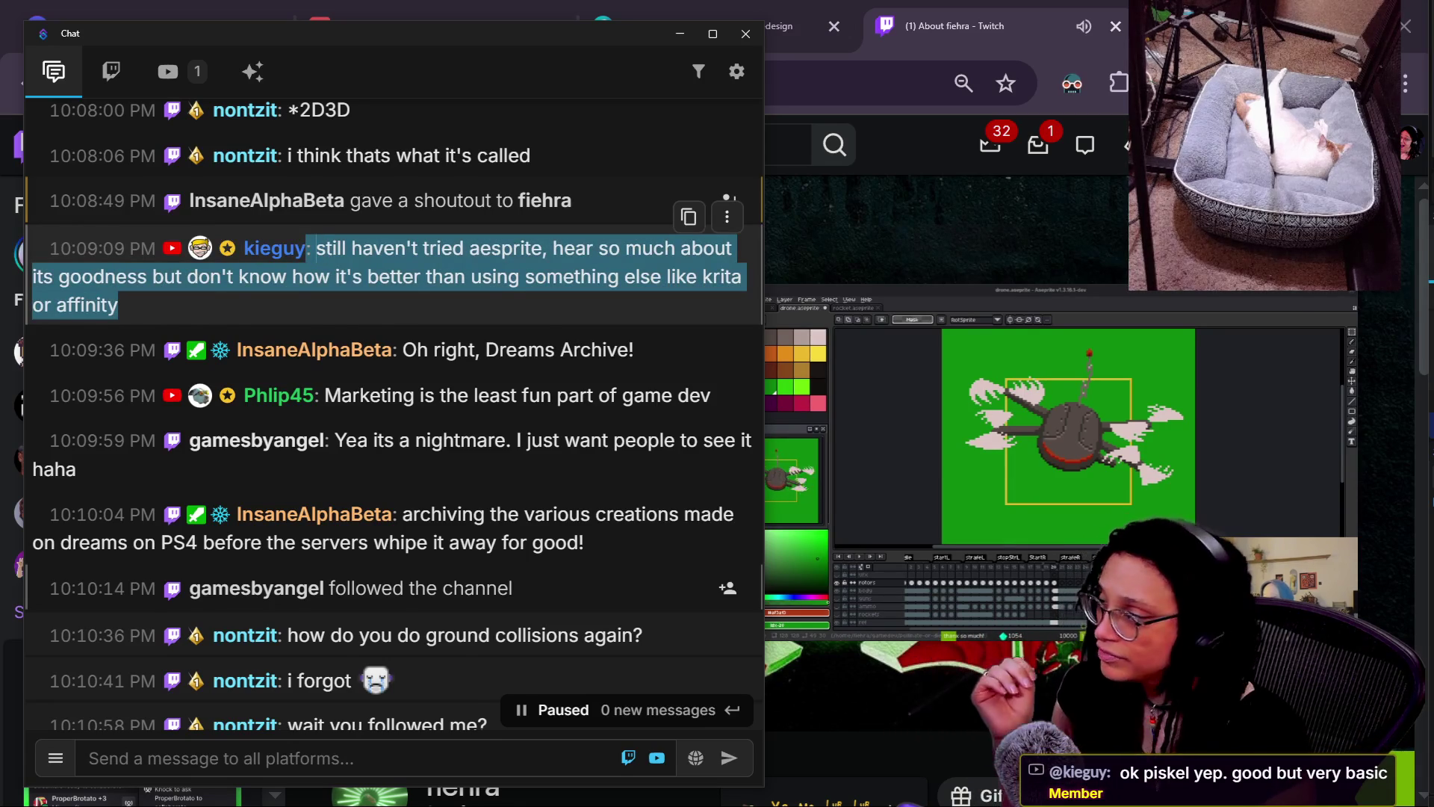
{"action": "scroll", "coordinate": [394, 336], "scroll_direction": "up", "scroll_amount": 3}
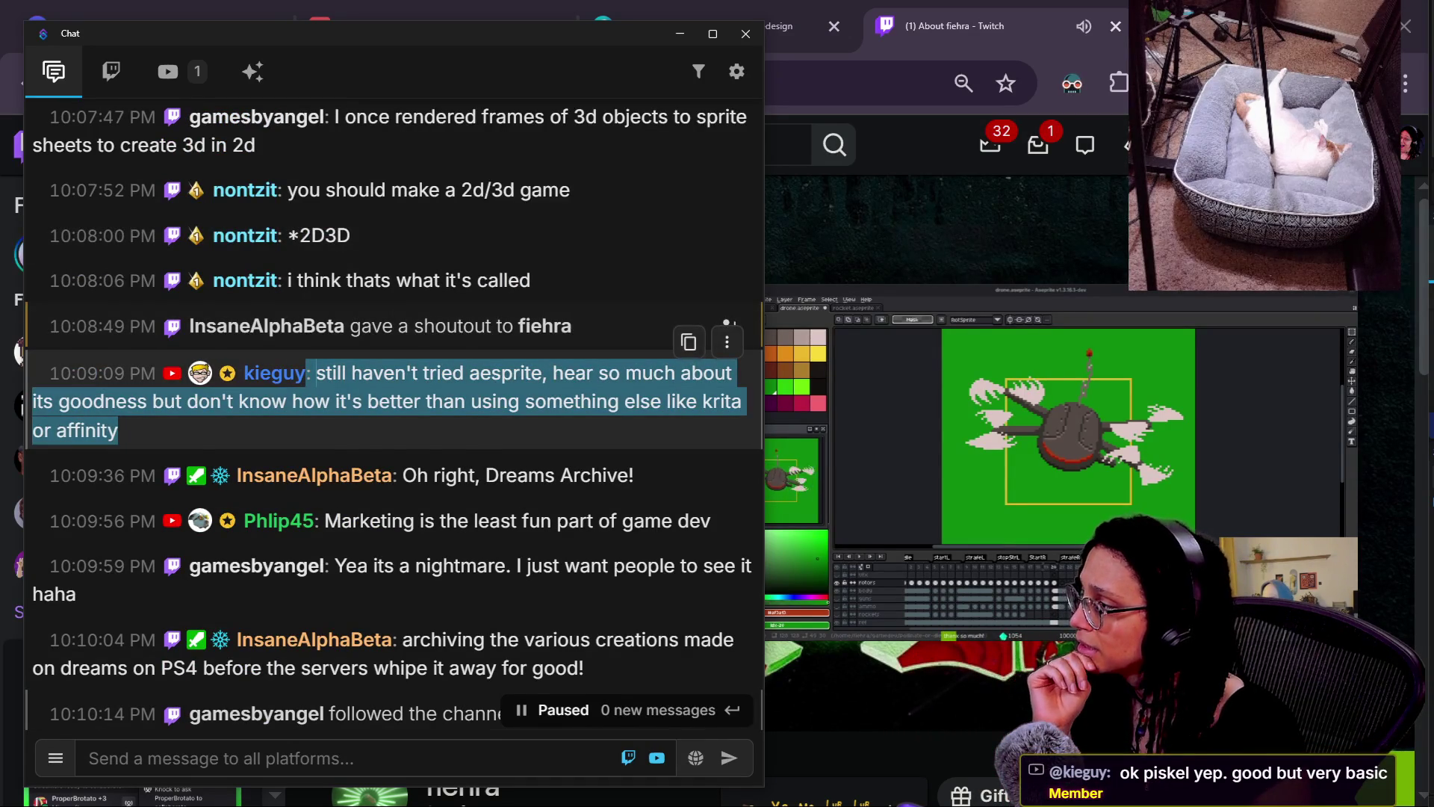
{"action": "scroll", "coordinate": [395, 411], "scroll_direction": "up", "scroll_amount": 3}
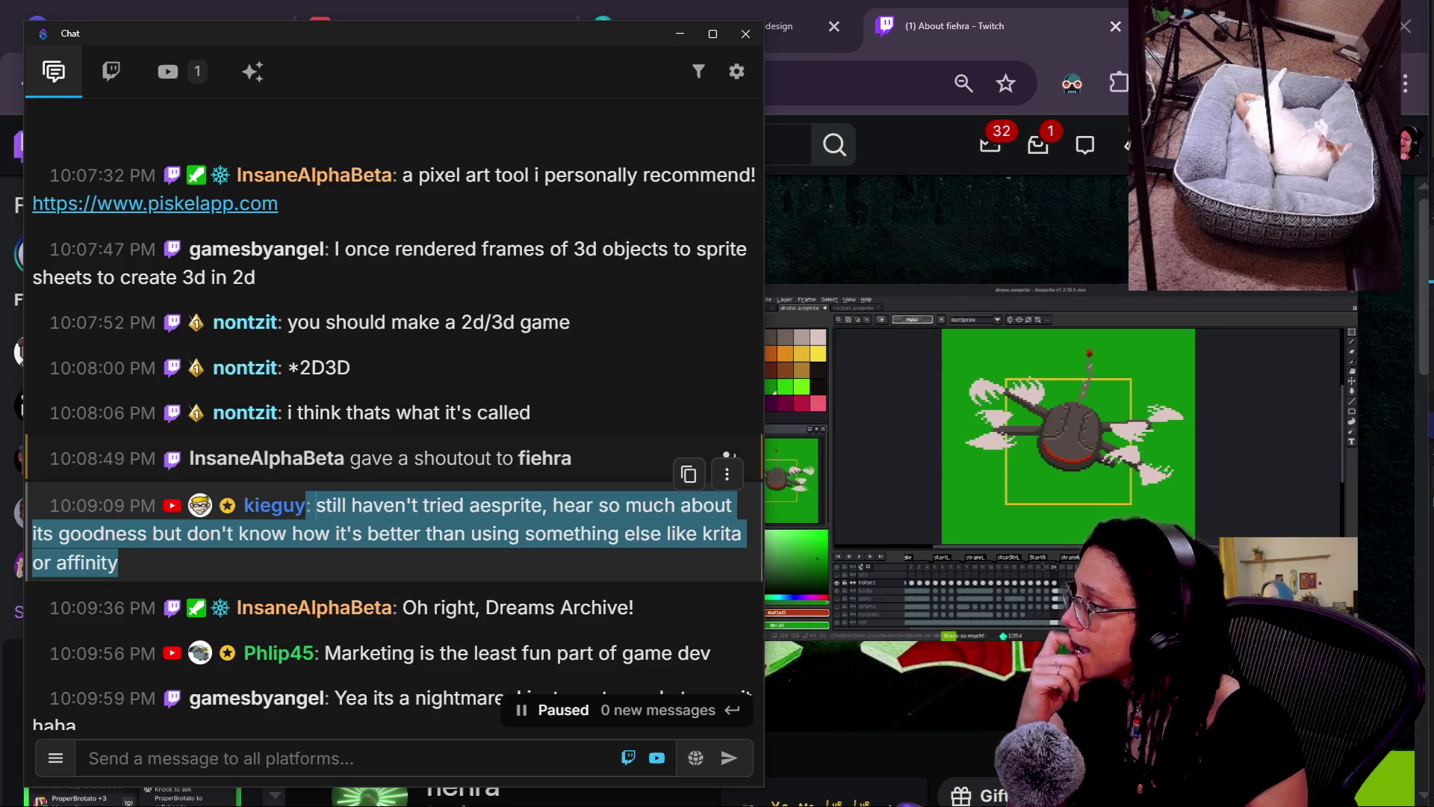
{"action": "scroll", "coordinate": [394, 523], "scroll_direction": "down", "scroll_amount": 6}
{"action": "left_click", "coordinate": [394, 523]}
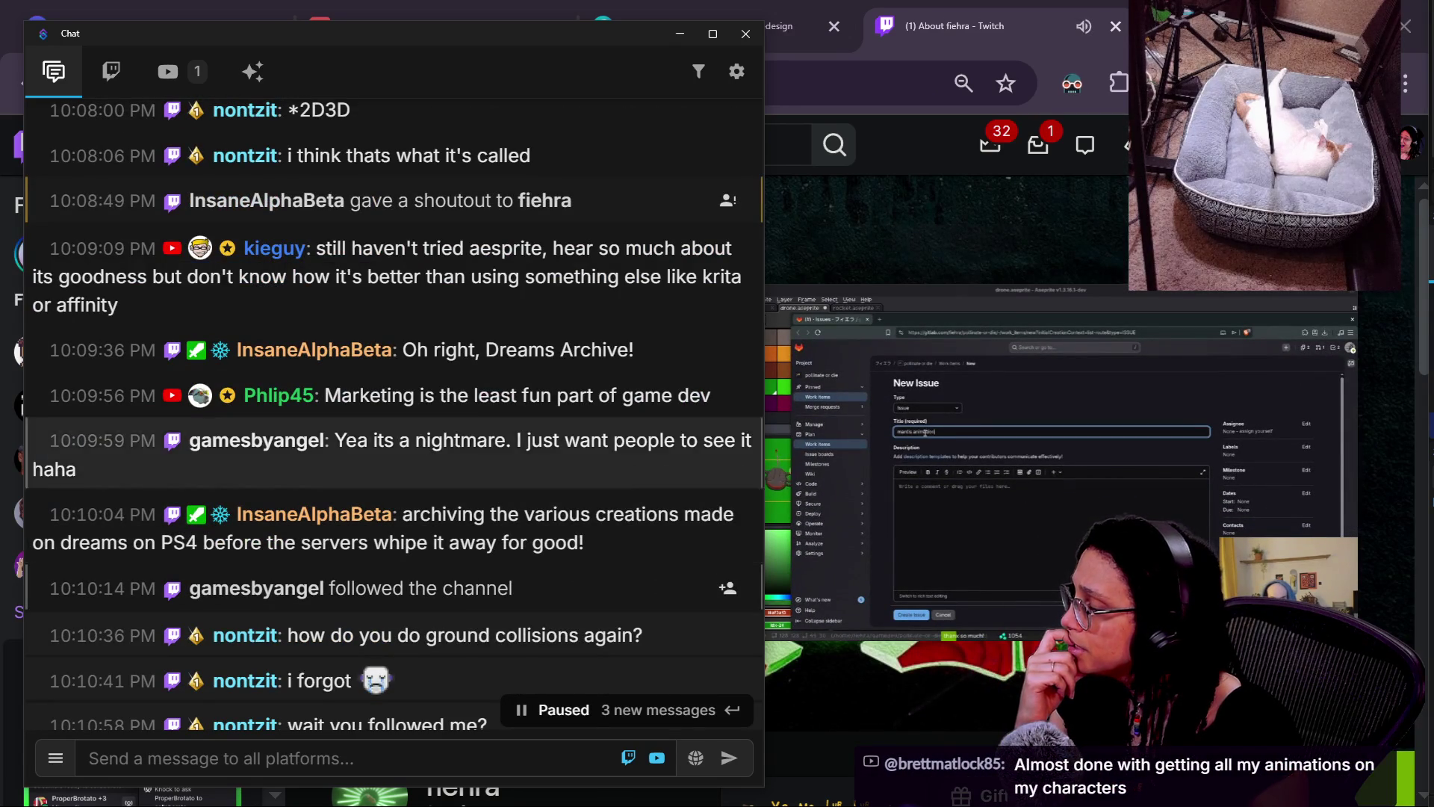
{"action": "left_click_drag", "start_coordinate": [419, 362], "coordinate": [640, 386]}
{"action": "left_click", "coordinate": [569, 484]}
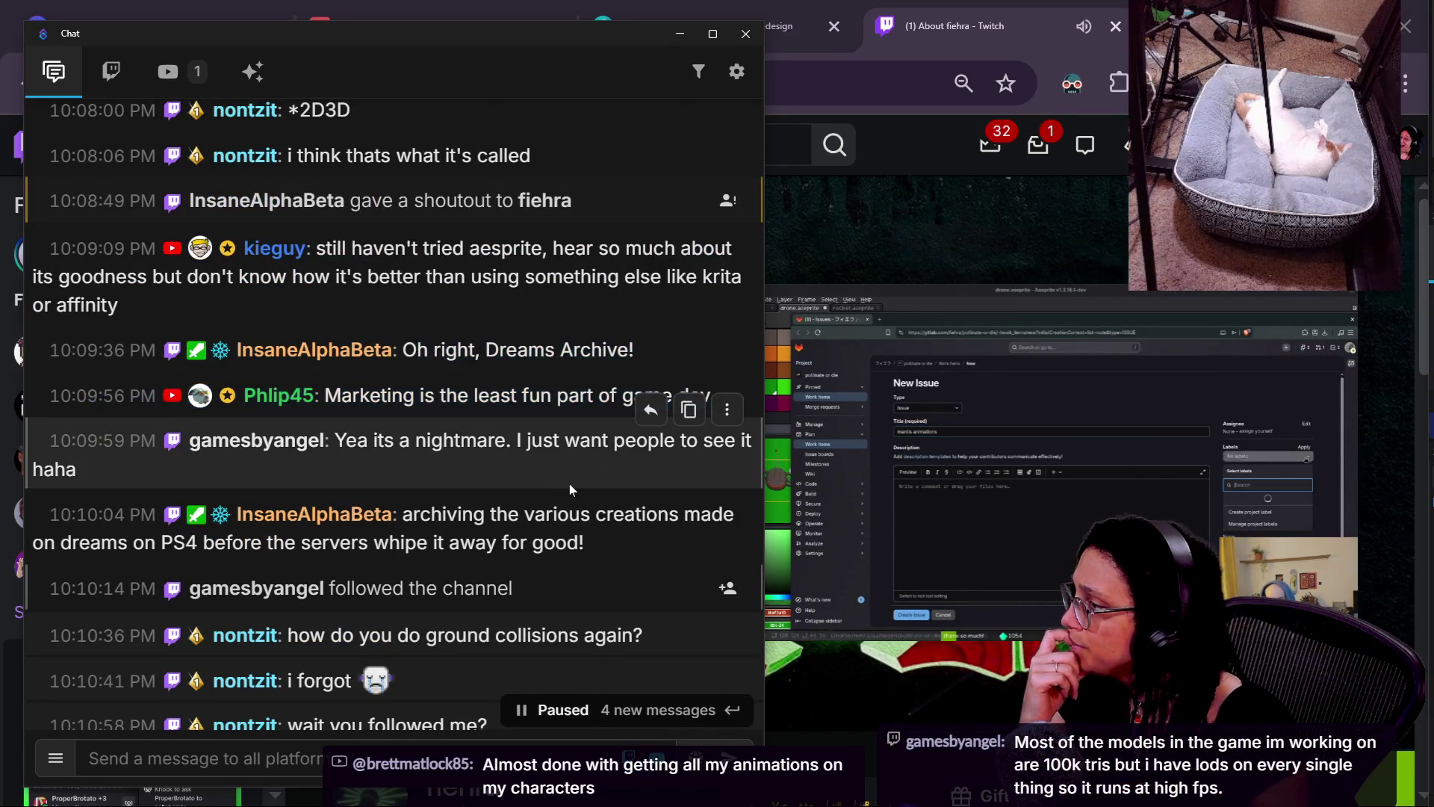
{"action": "left_click_drag", "start_coordinate": [417, 351], "coordinate": [634, 351]}
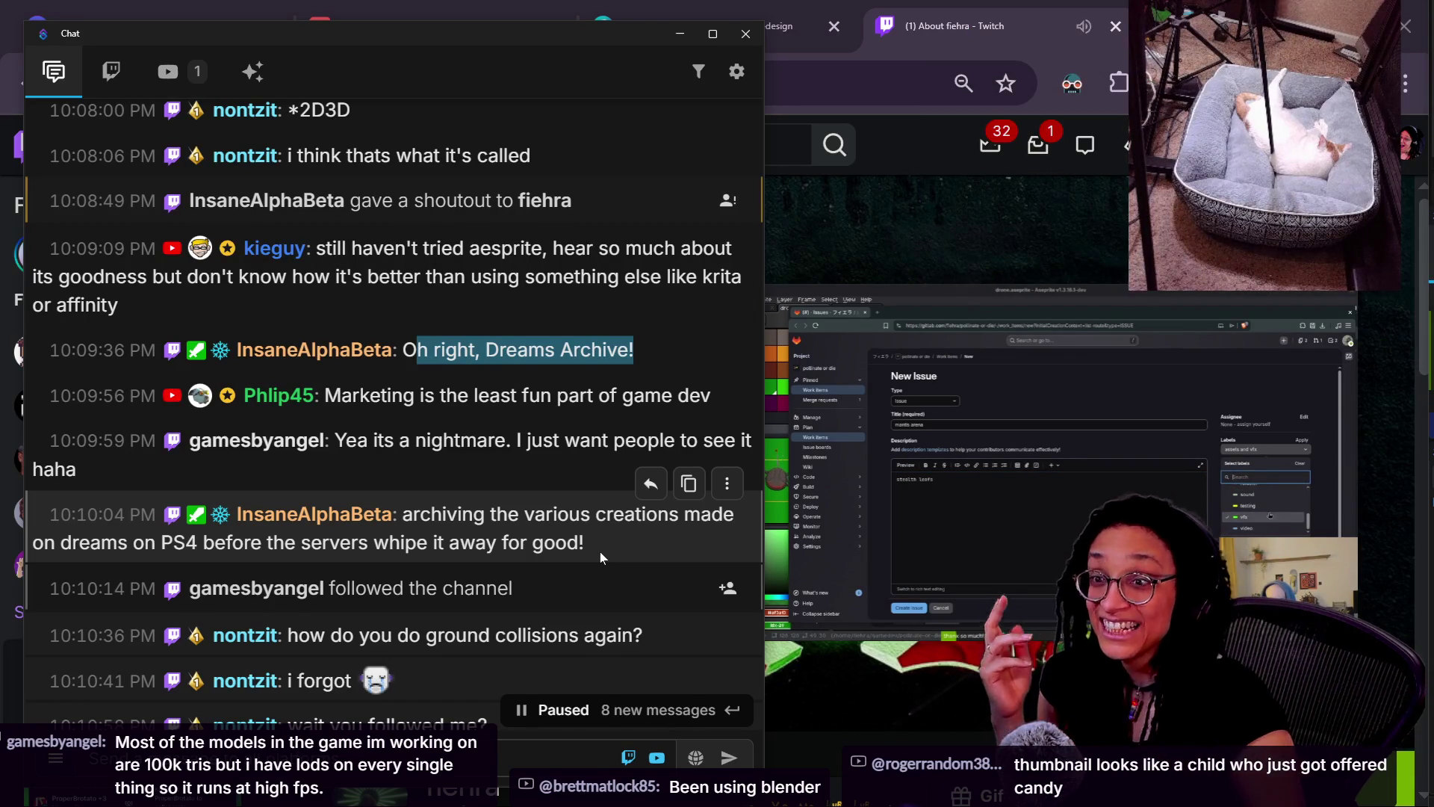
{"action": "left_click", "coordinate": [942, 295]}
{"action": "left_click", "coordinate": [708, 25]}
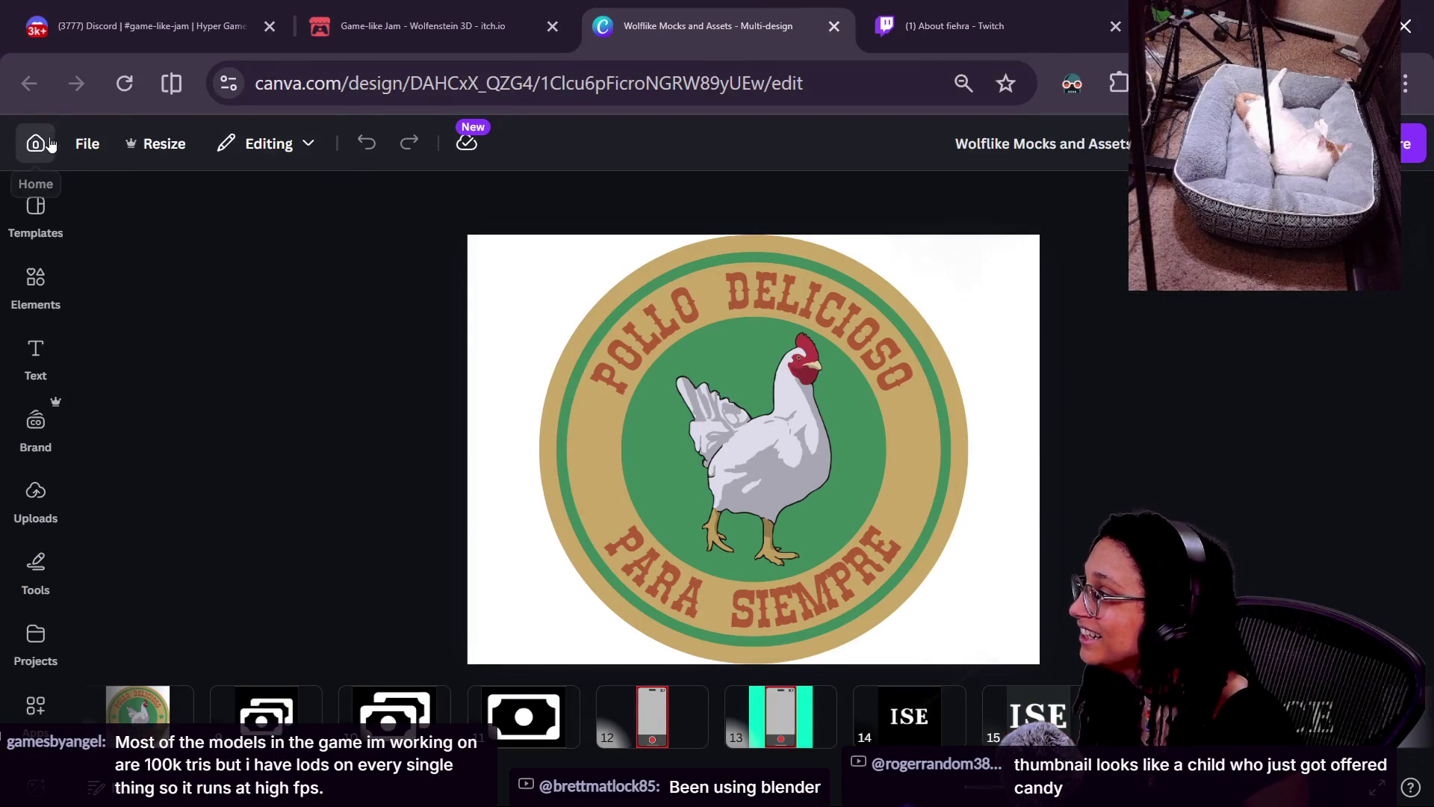
- Open Canva home in a new tab and view the Game-like Jam design's LIVE Game Dev! page
{"action": "right_click", "coordinate": [50, 139]}
{"action": "key", "text": "Escape"}
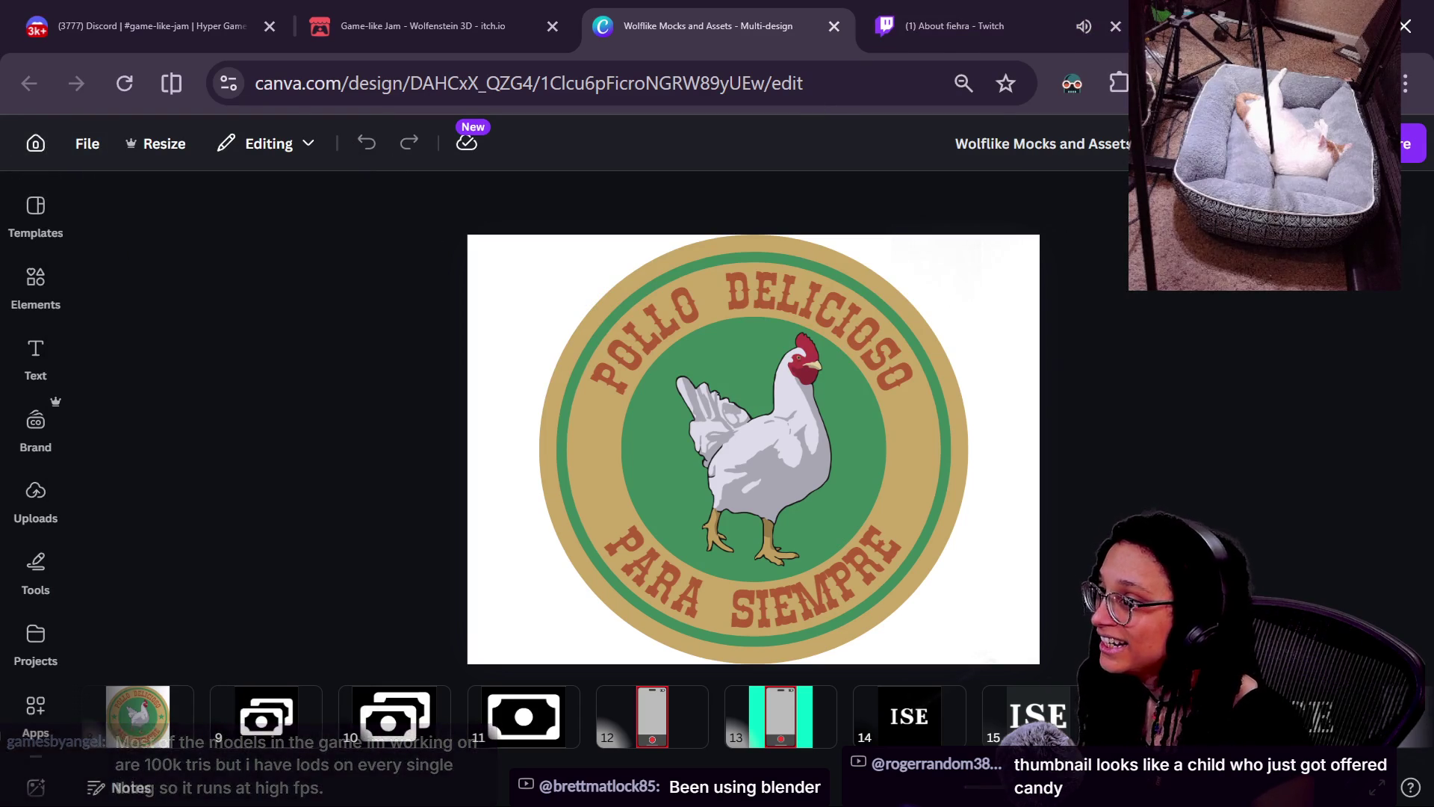
{"action": "key", "text": "ctrl+t"}
{"action": "left_click", "coordinate": [214, 133]}
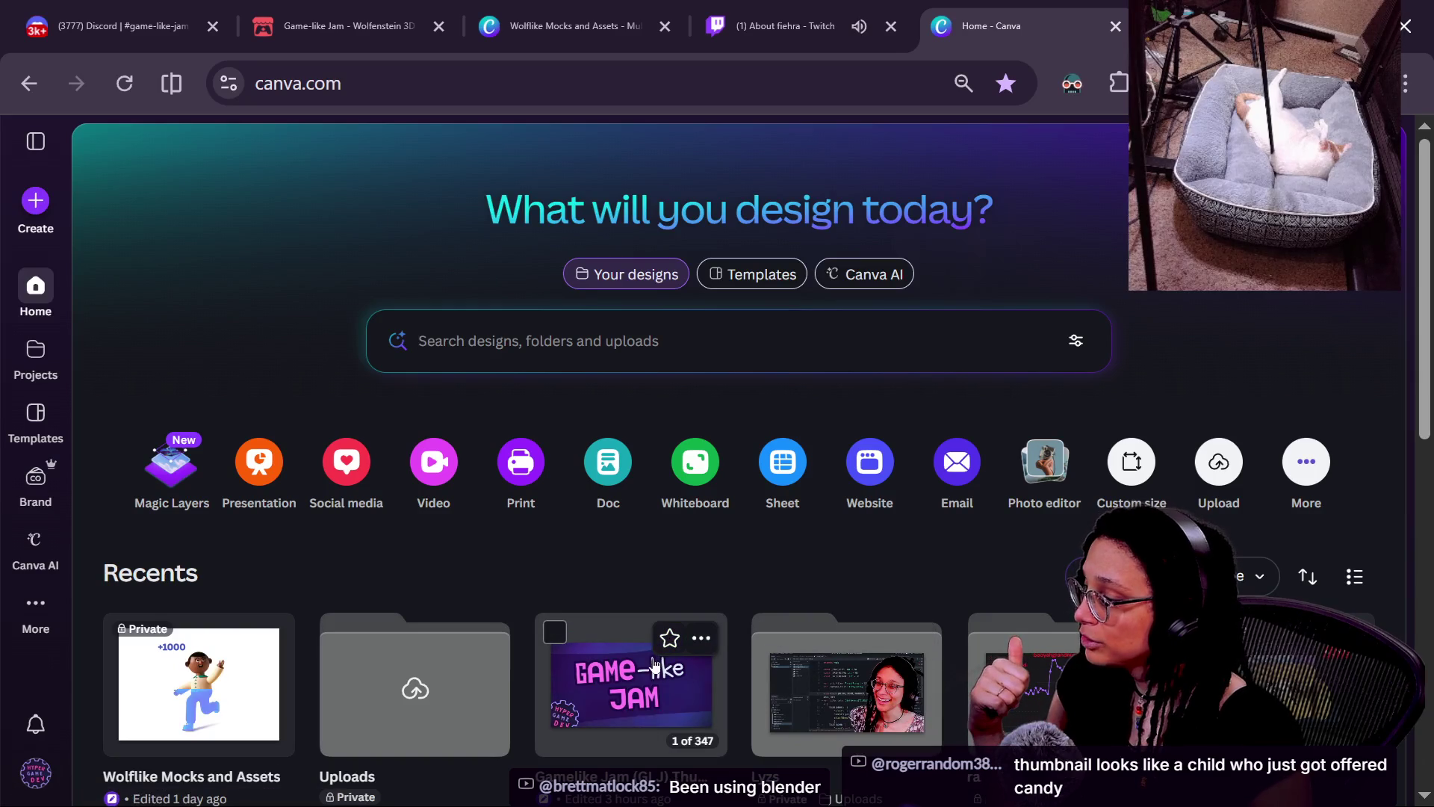
{"action": "left_click", "coordinate": [631, 687]}
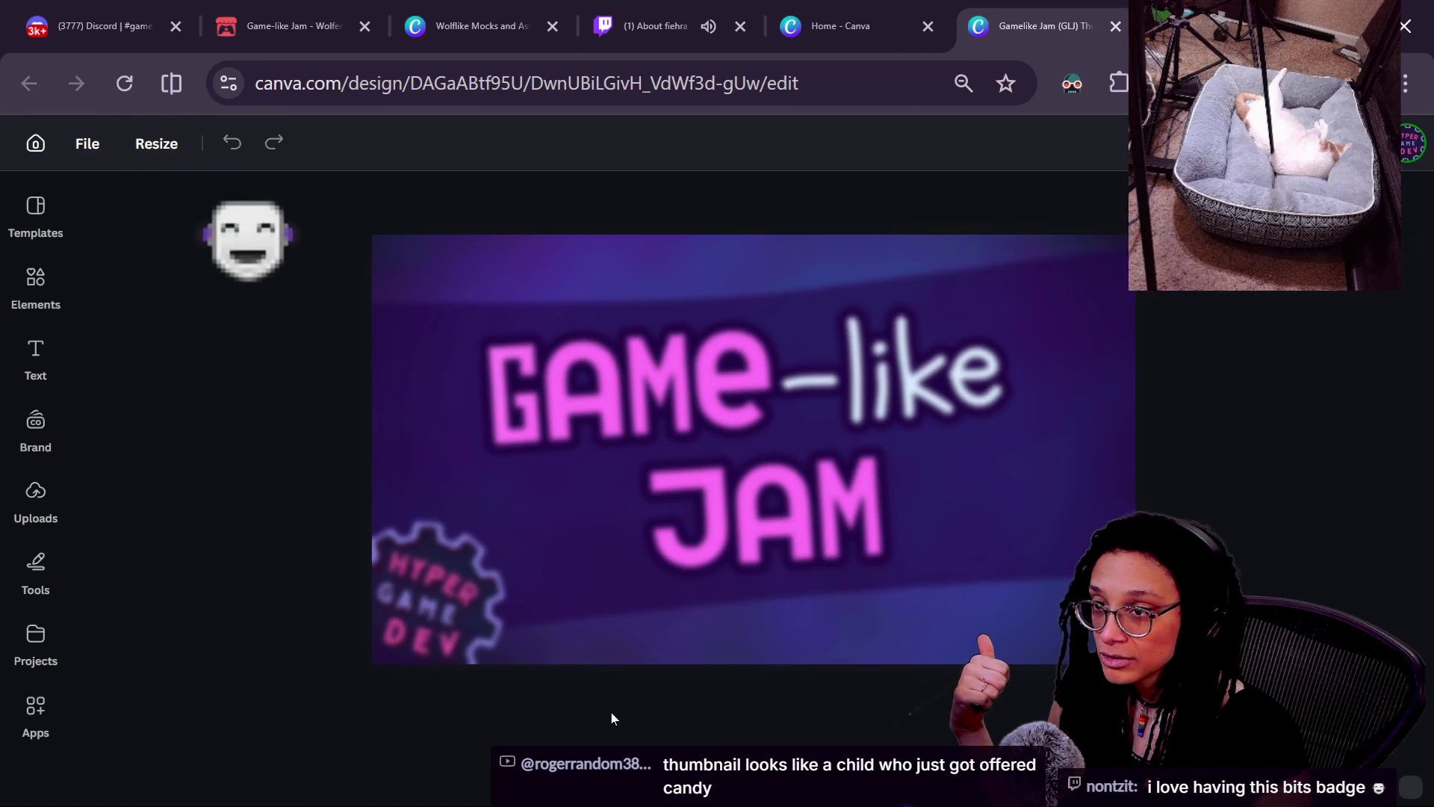
{"action": "left_click", "coordinate": [272, 717]}
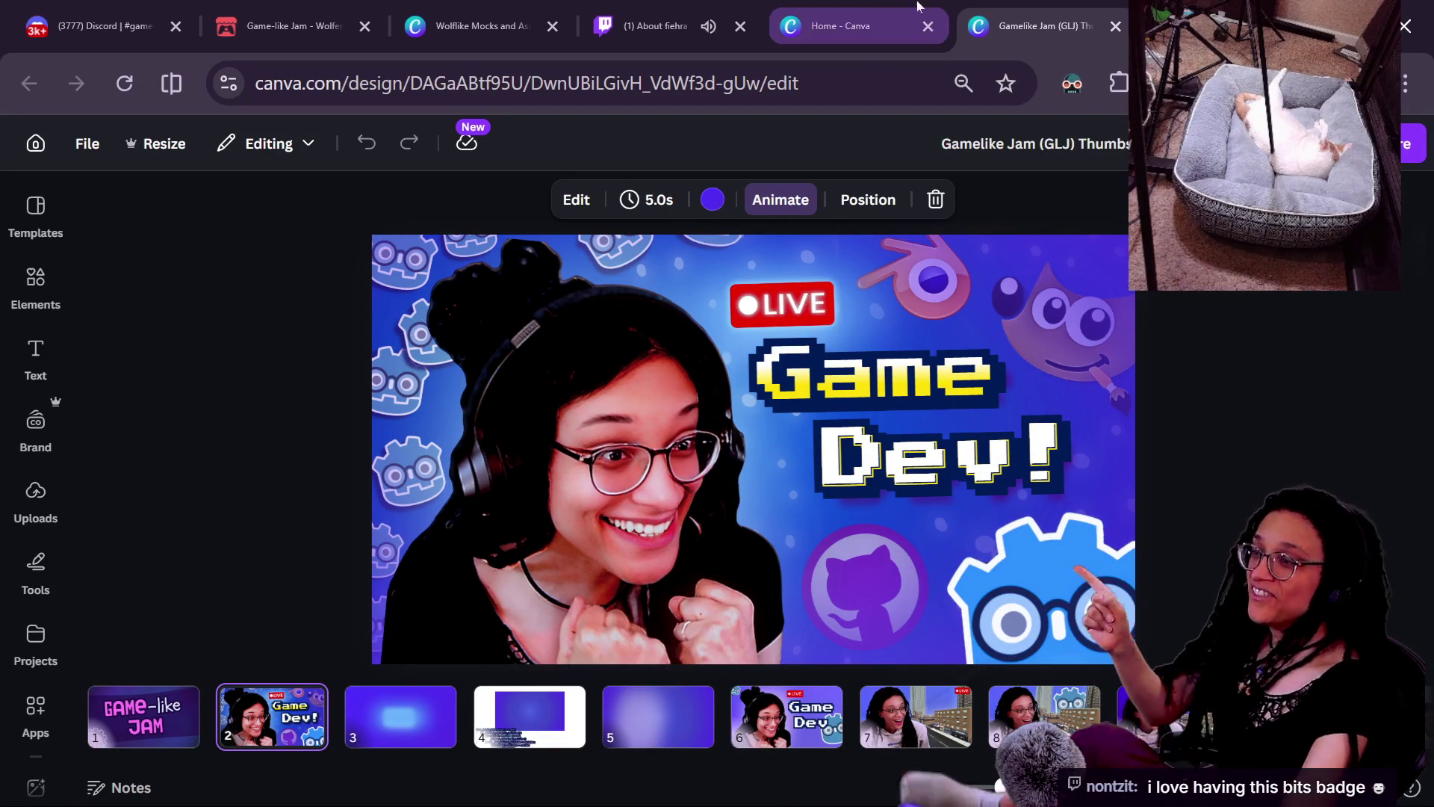
{"action": "key", "text": "ctrl+t"}
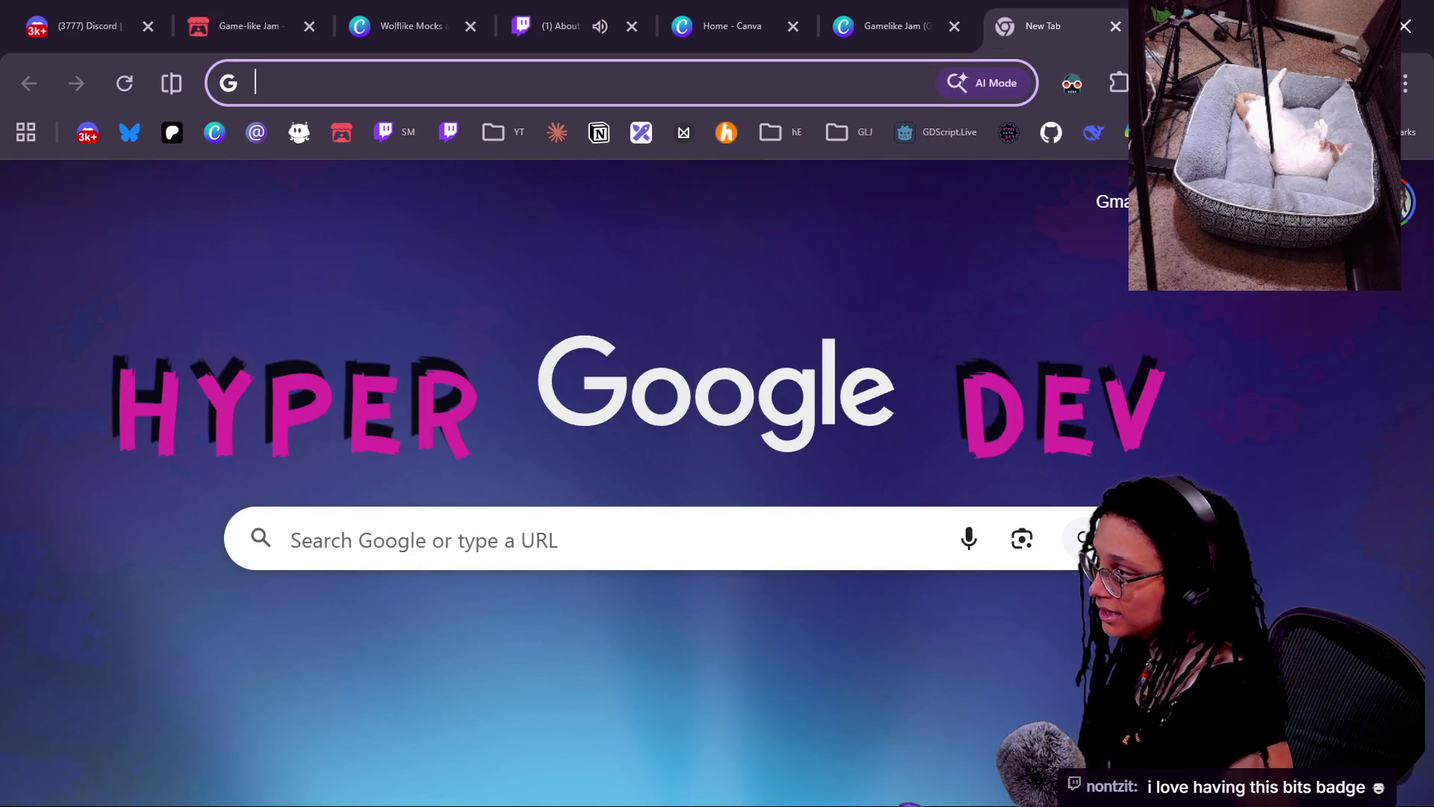
- Search Google for 'cotton candy kid meme' and open Tenor's Excited Cotton Candy GIF page
{"action": "type", "text": "cotton "}
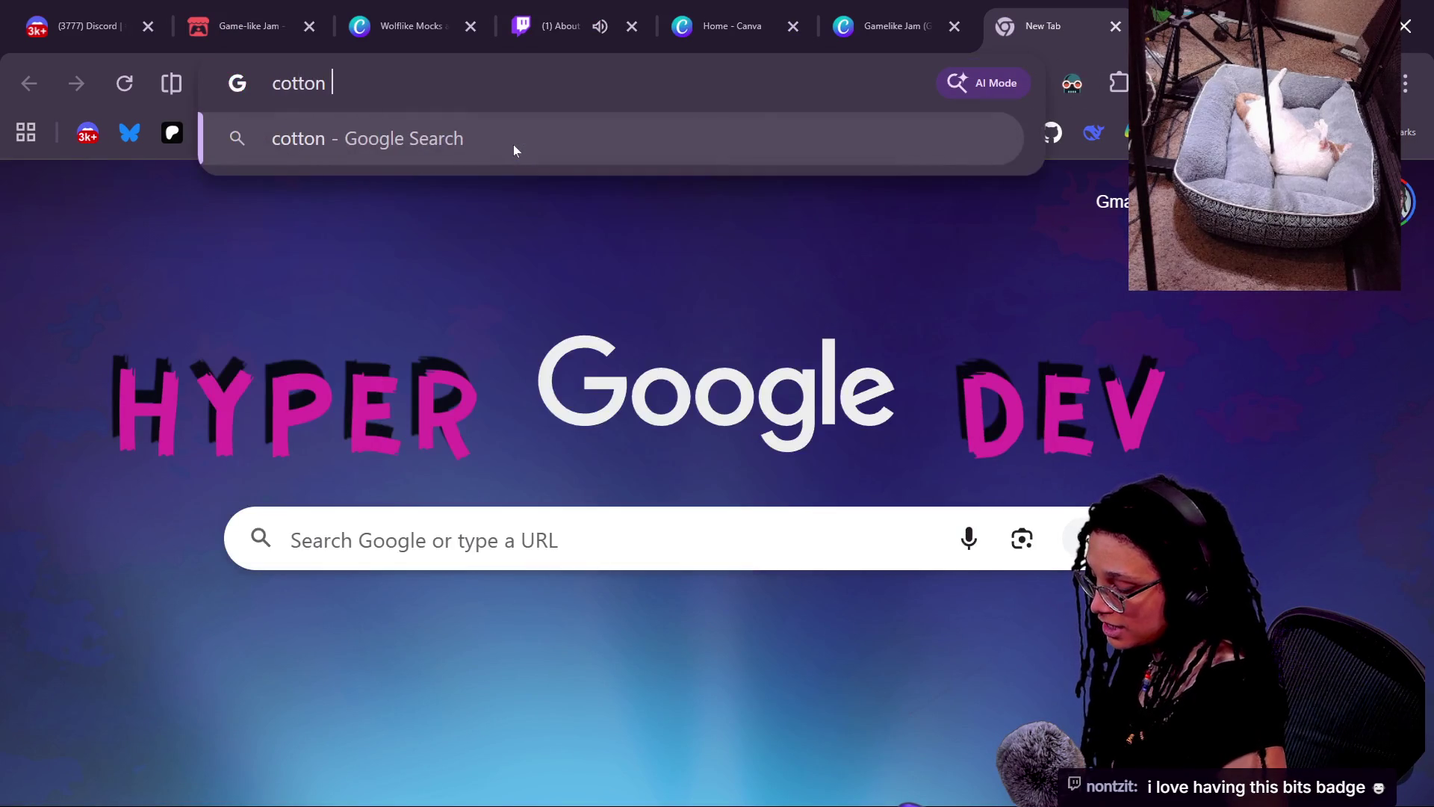
{"action": "type", "text": "candy kid meme"}
{"action": "key", "text": "Return"}
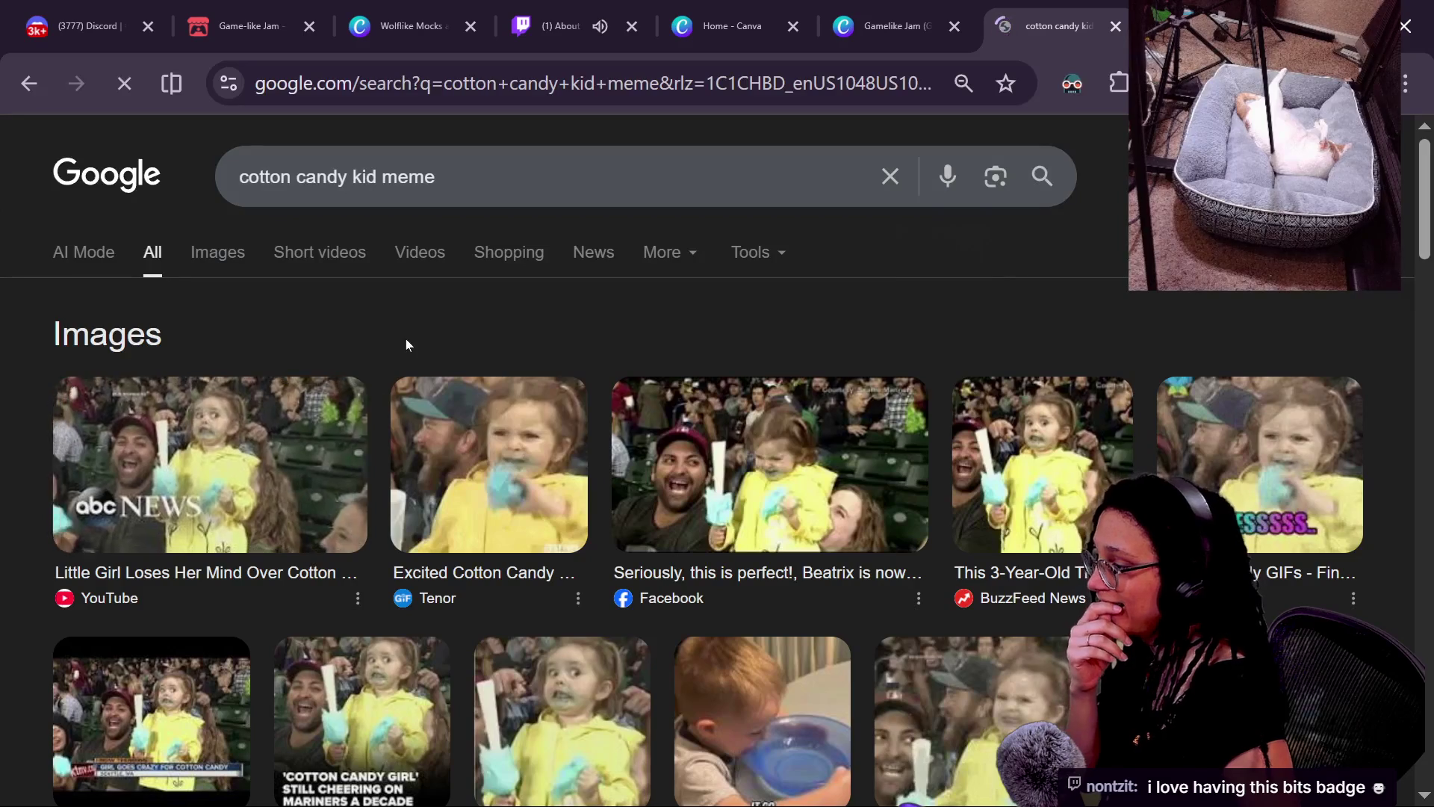
{"action": "left_click", "coordinate": [455, 382]}
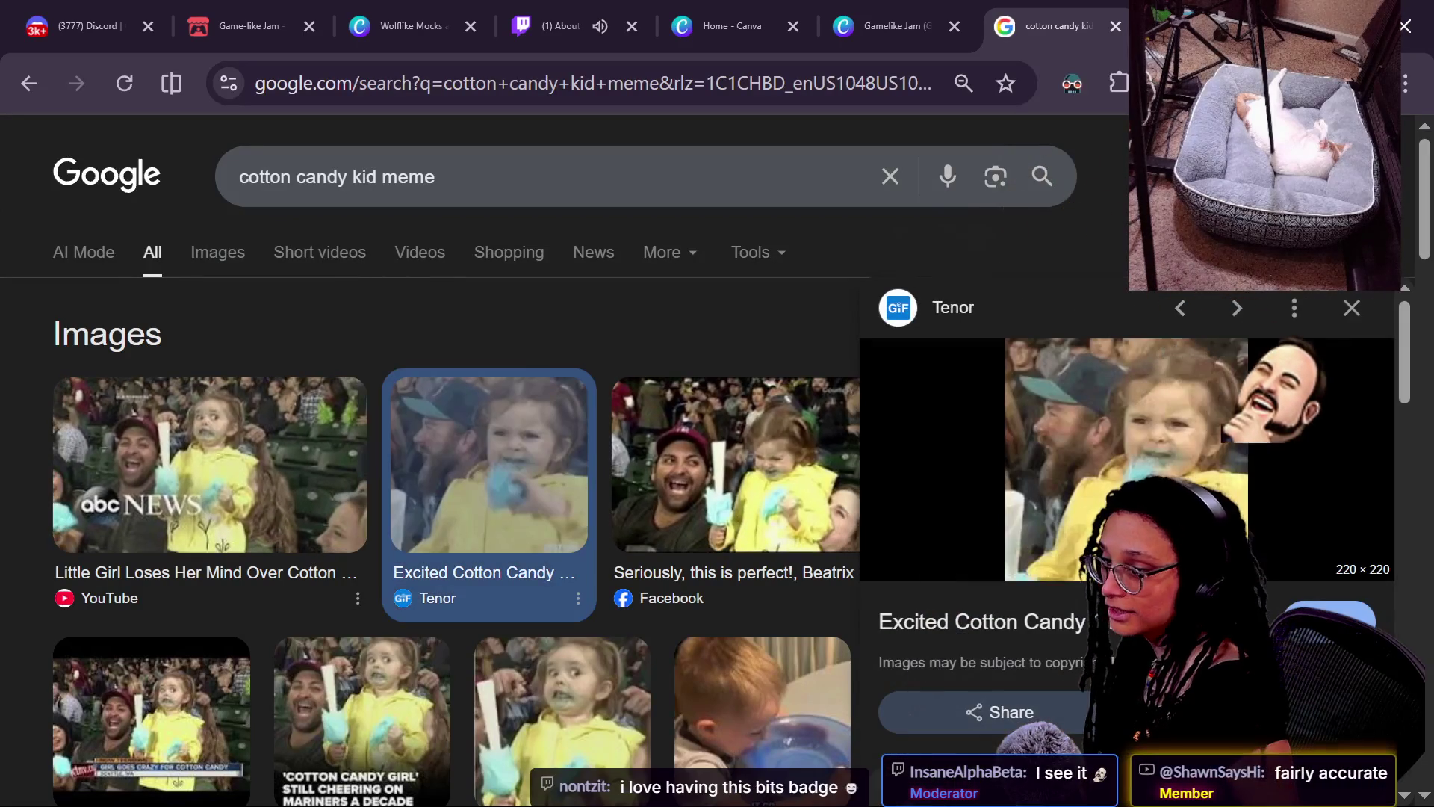
{"action": "left_click", "coordinate": [1150, 523]}
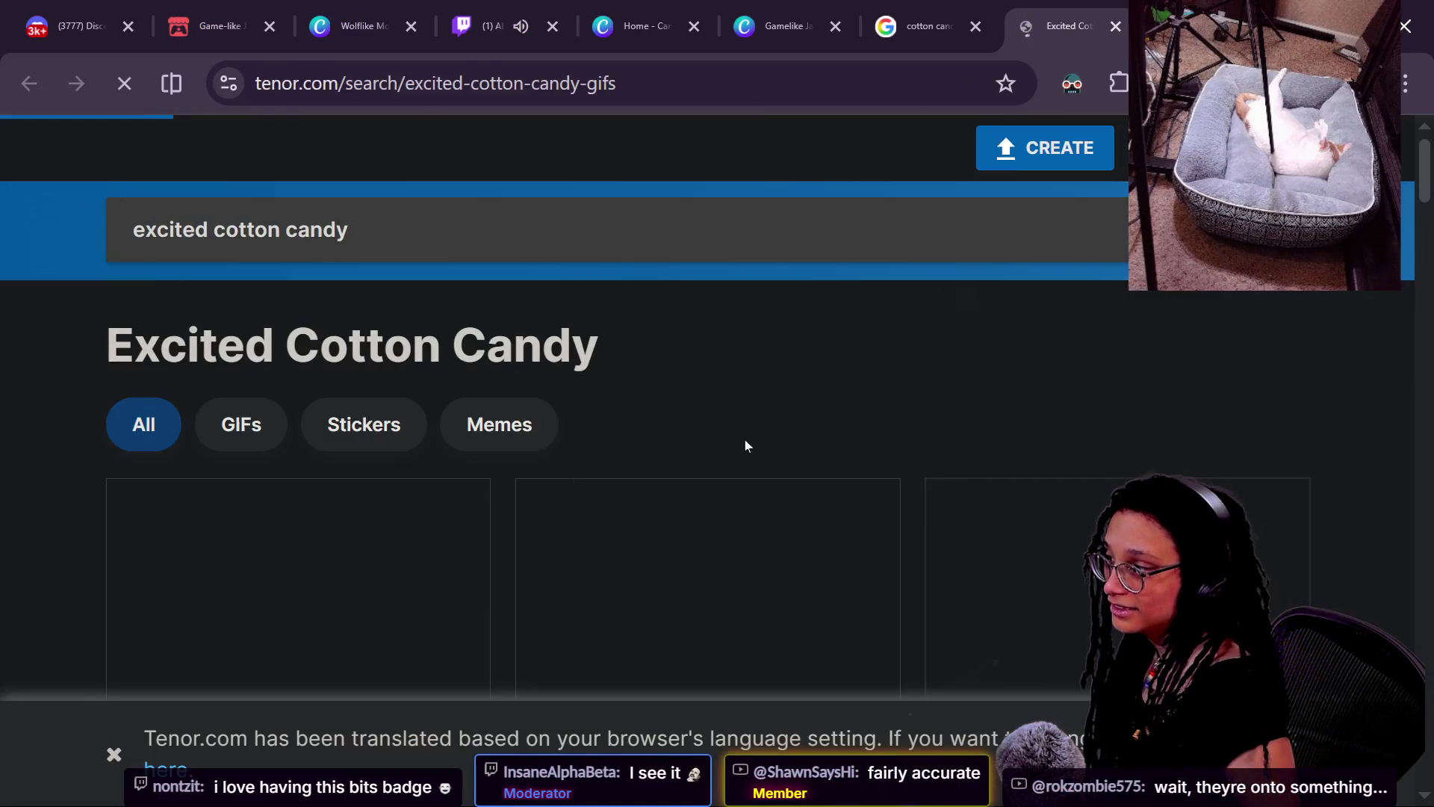
{"action": "scroll", "coordinate": [574, 478], "scroll_direction": "down", "scroll_amount": 2}
- Close the Twitch channel tab and return to the Tenor GIFs
{"action": "left_click", "coordinate": [493, 25]}
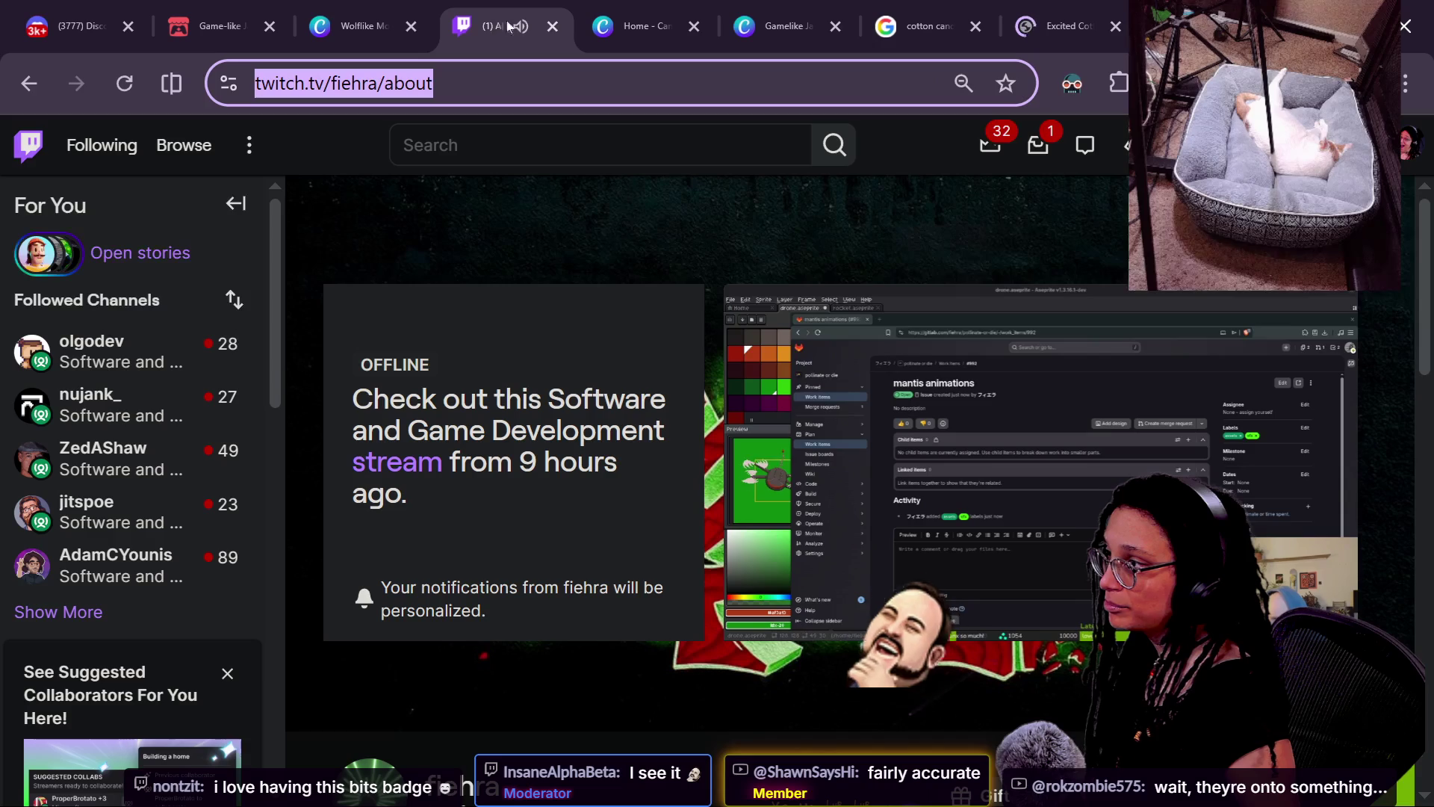
{"action": "left_click", "coordinate": [551, 27]}
{"action": "left_click", "coordinate": [1053, 25]}
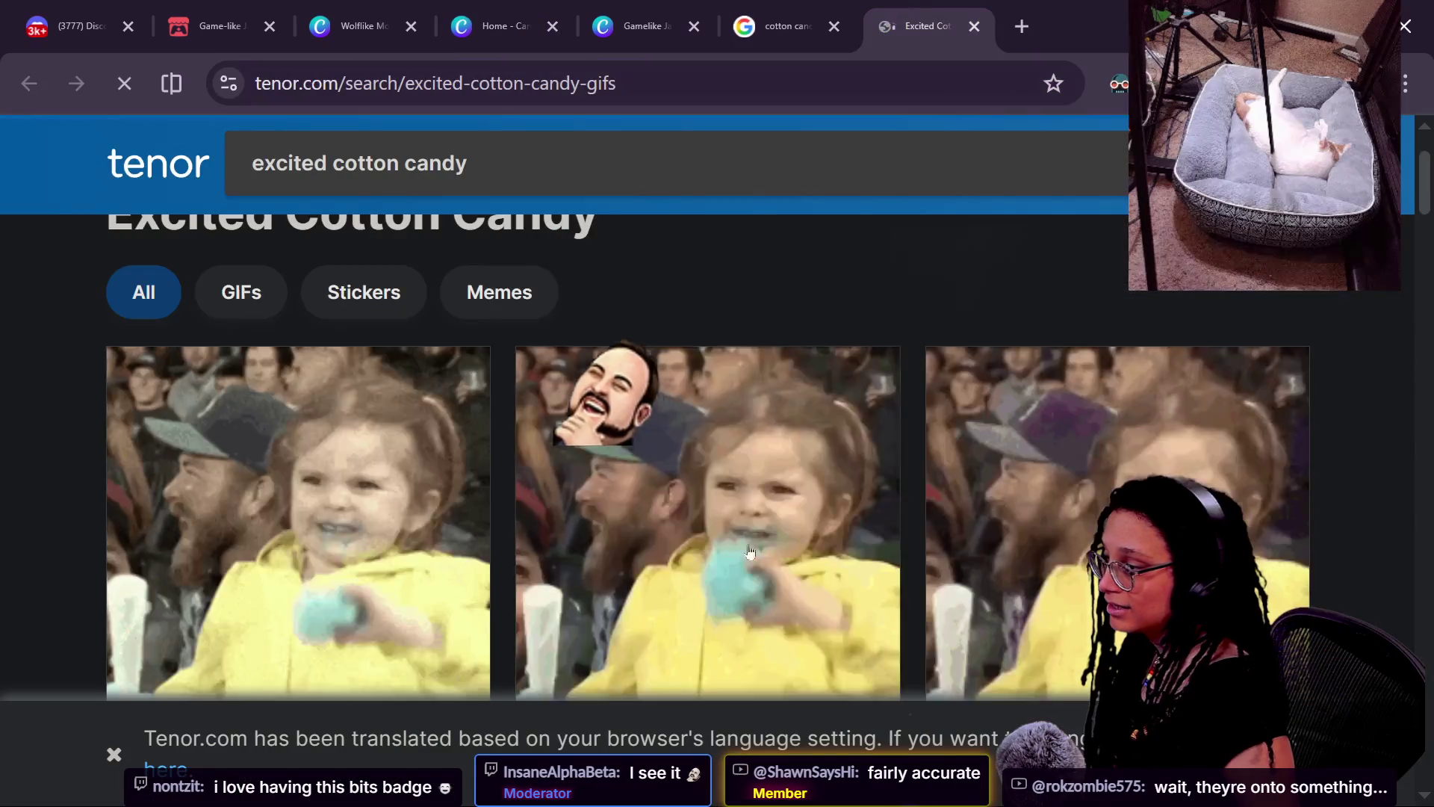
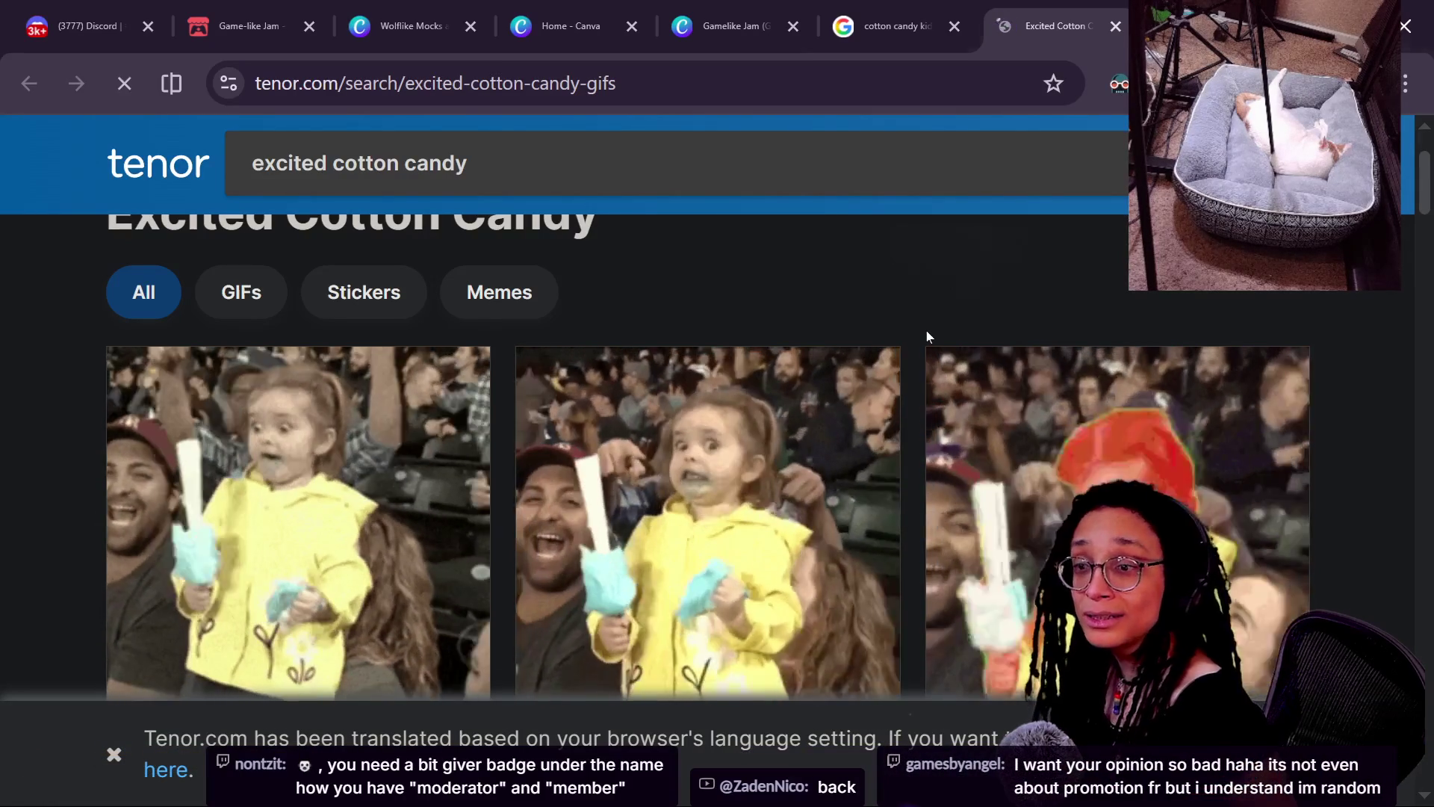
- Add the top note 'overlay for bit-givers (clears after stream) -- check the badge? maybe log during session' to NOTES.txt and save it
{"action": "key", "text": "alt+Tab"}
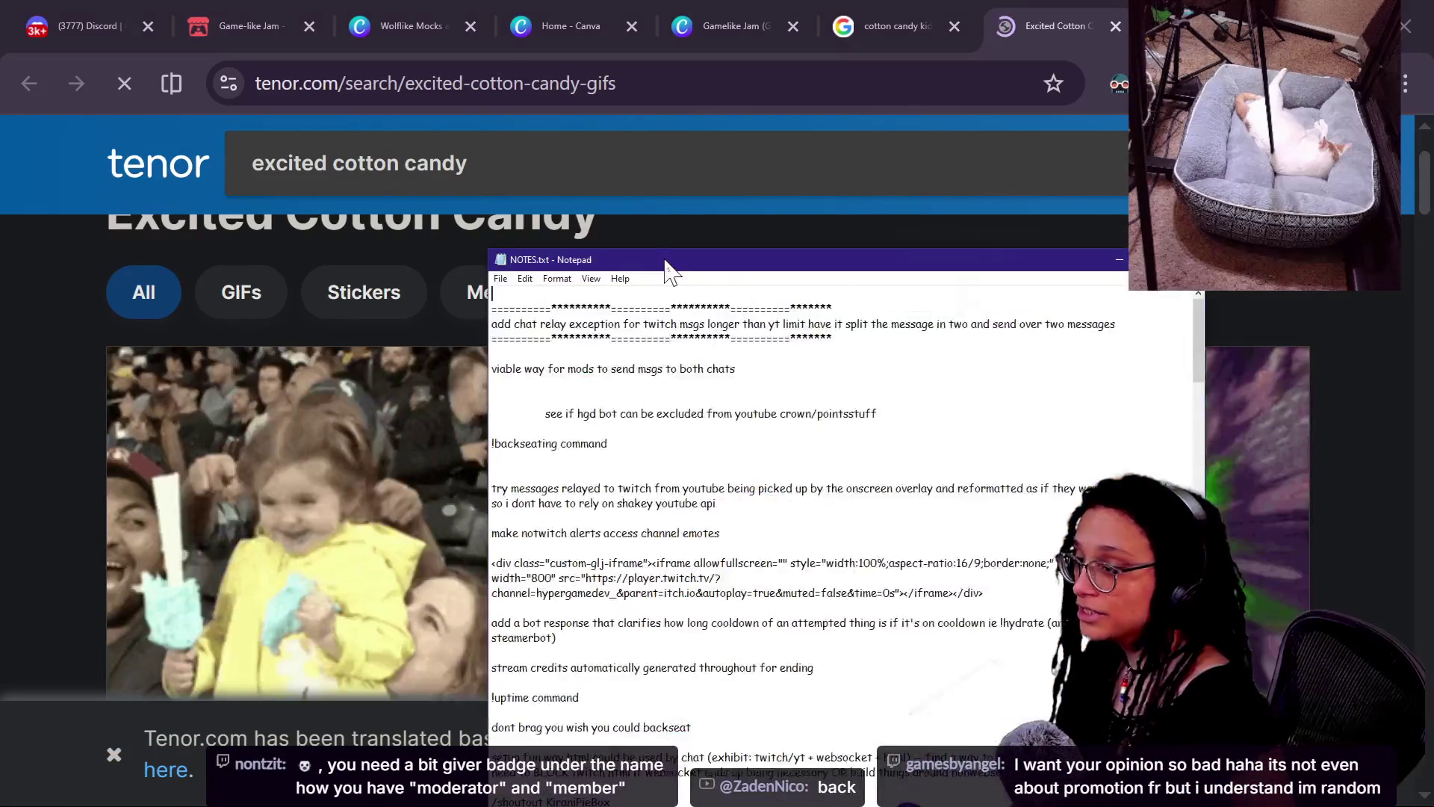
{"action": "scroll", "coordinate": [534, 448], "scroll_direction": "down", "scroll_amount": 15}
{"action": "scroll", "coordinate": [535, 448], "scroll_direction": "down", "scroll_amount": 20}
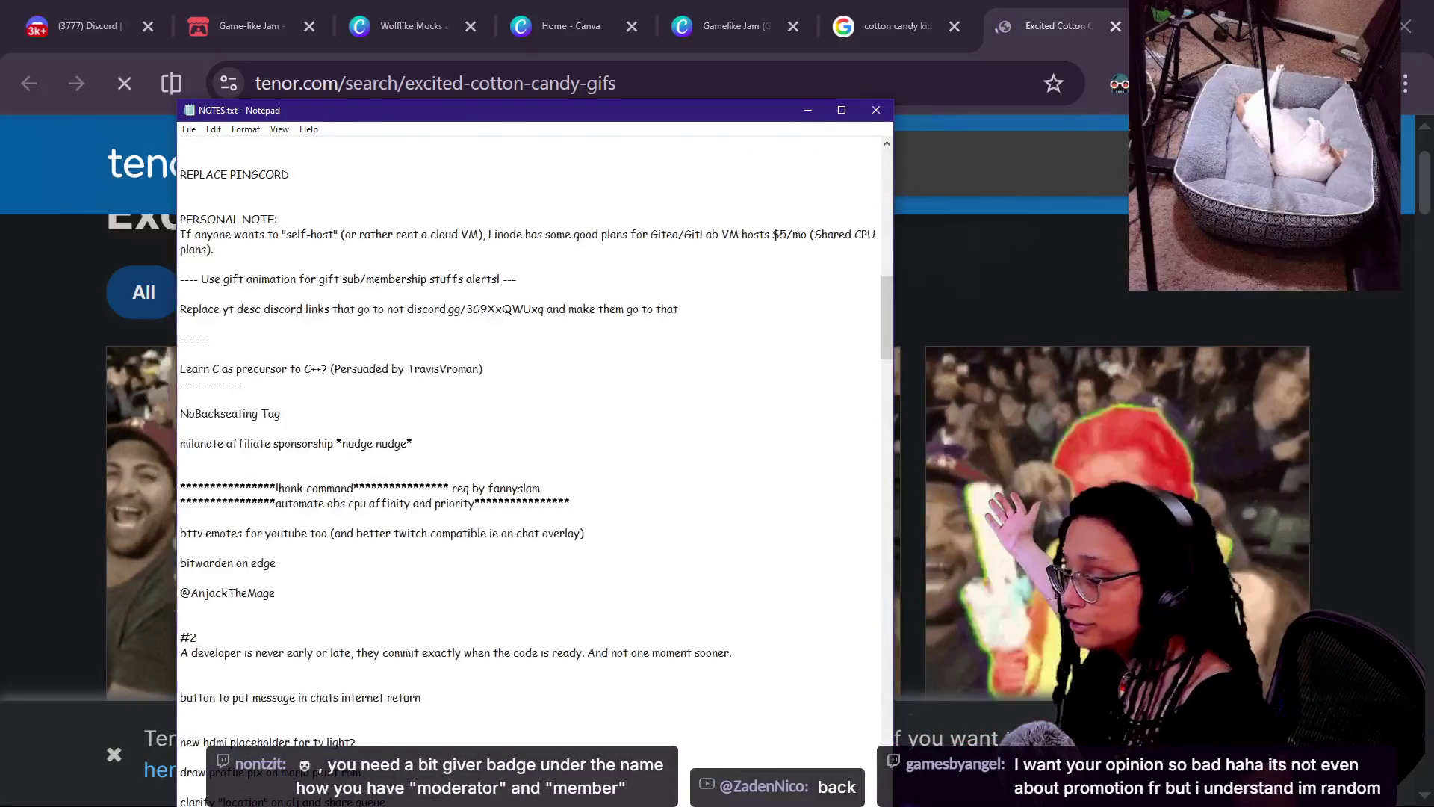
{"action": "scroll", "coordinate": [535, 448], "scroll_direction": "down", "scroll_amount": 4}
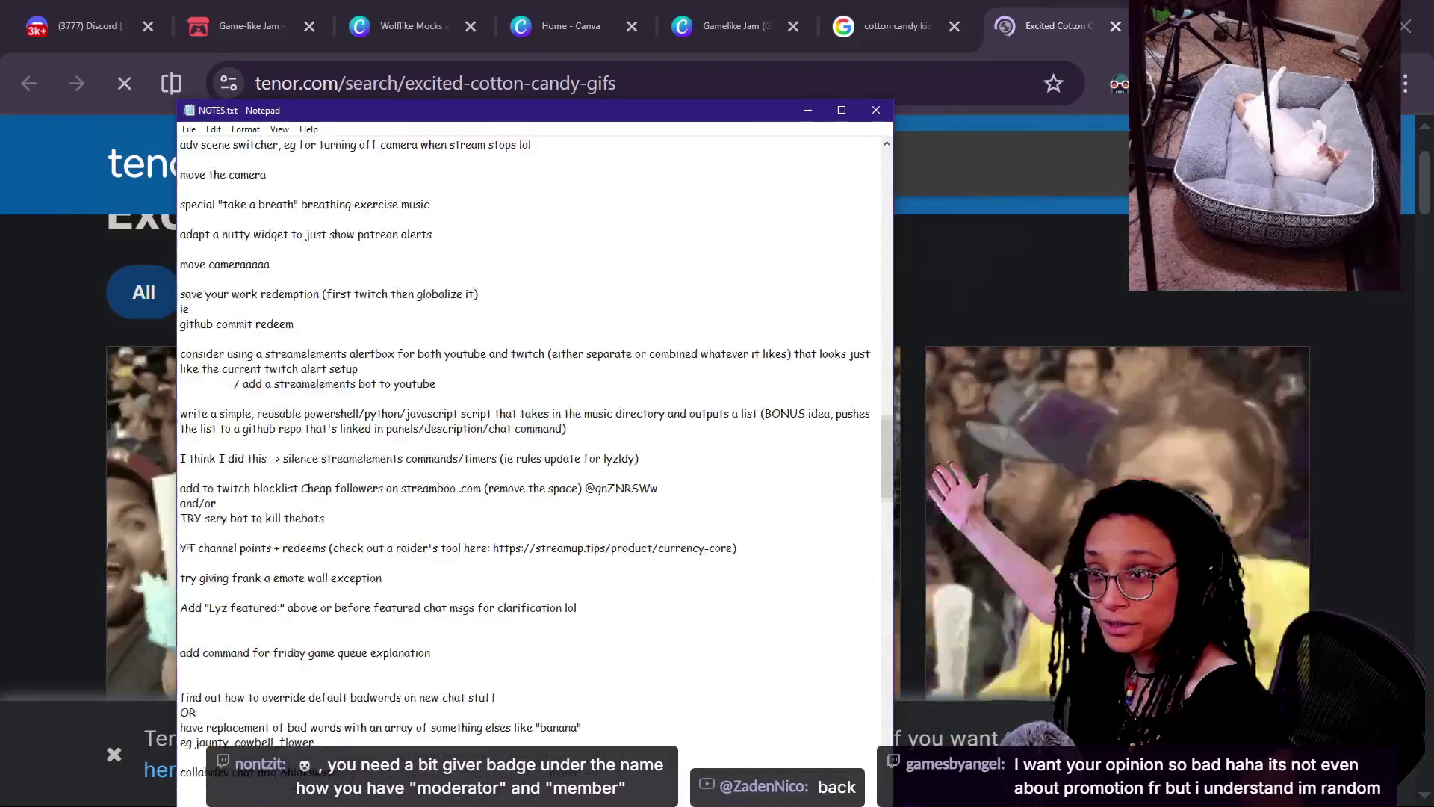
{"action": "scroll", "coordinate": [535, 448], "scroll_direction": "up", "scroll_amount": 3}
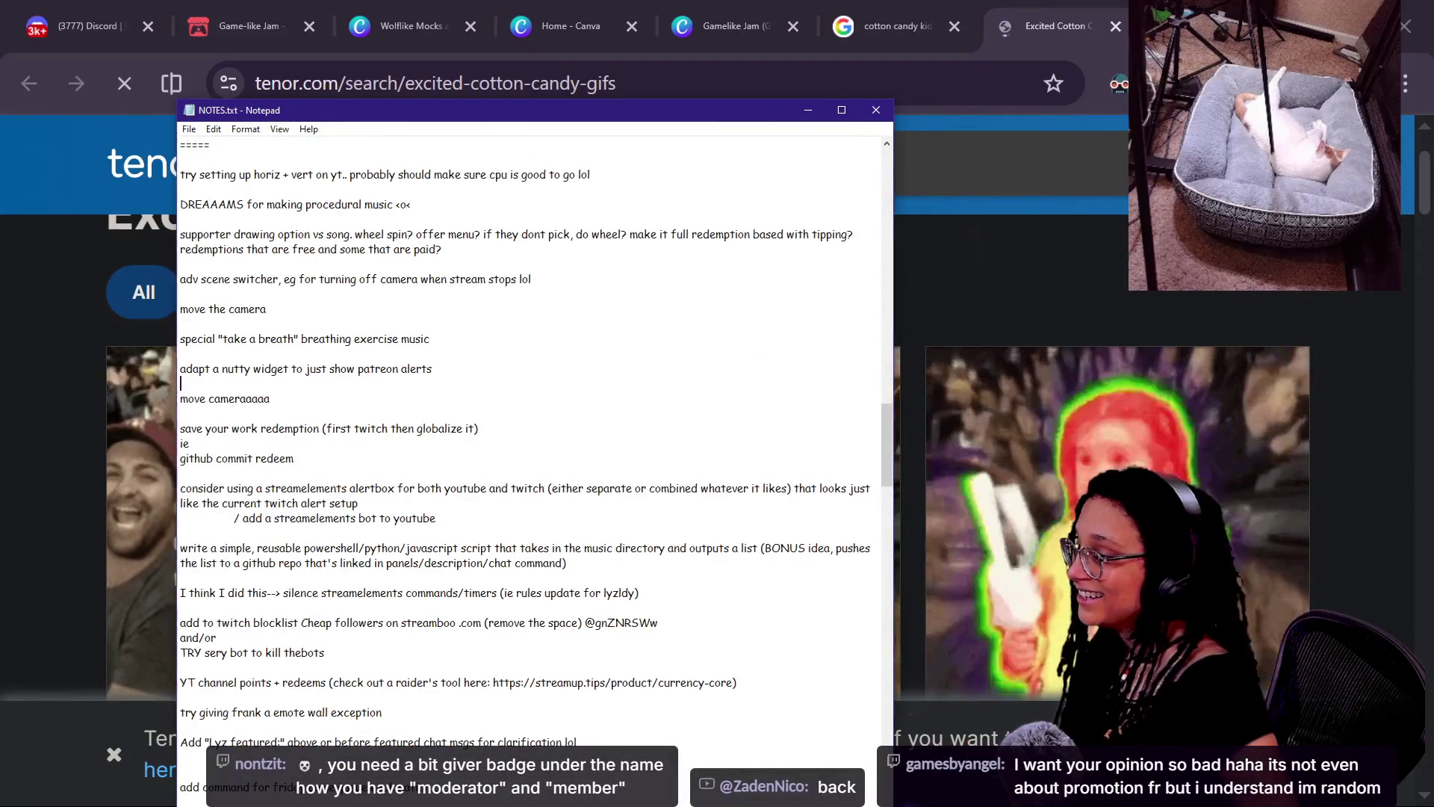
{"action": "scroll", "coordinate": [534, 448], "scroll_direction": "up", "scroll_amount": 20}
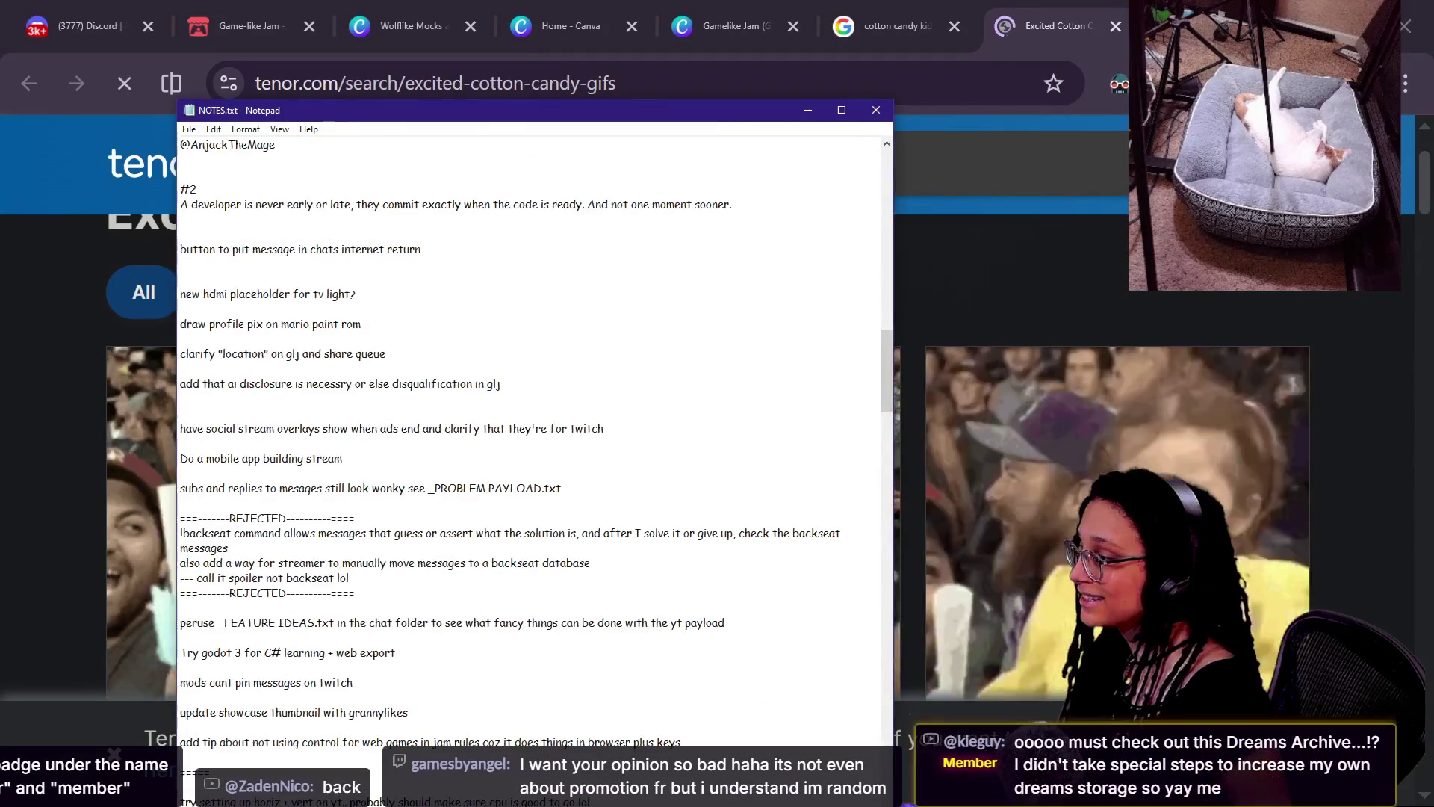
{"action": "key", "text": "Return"}
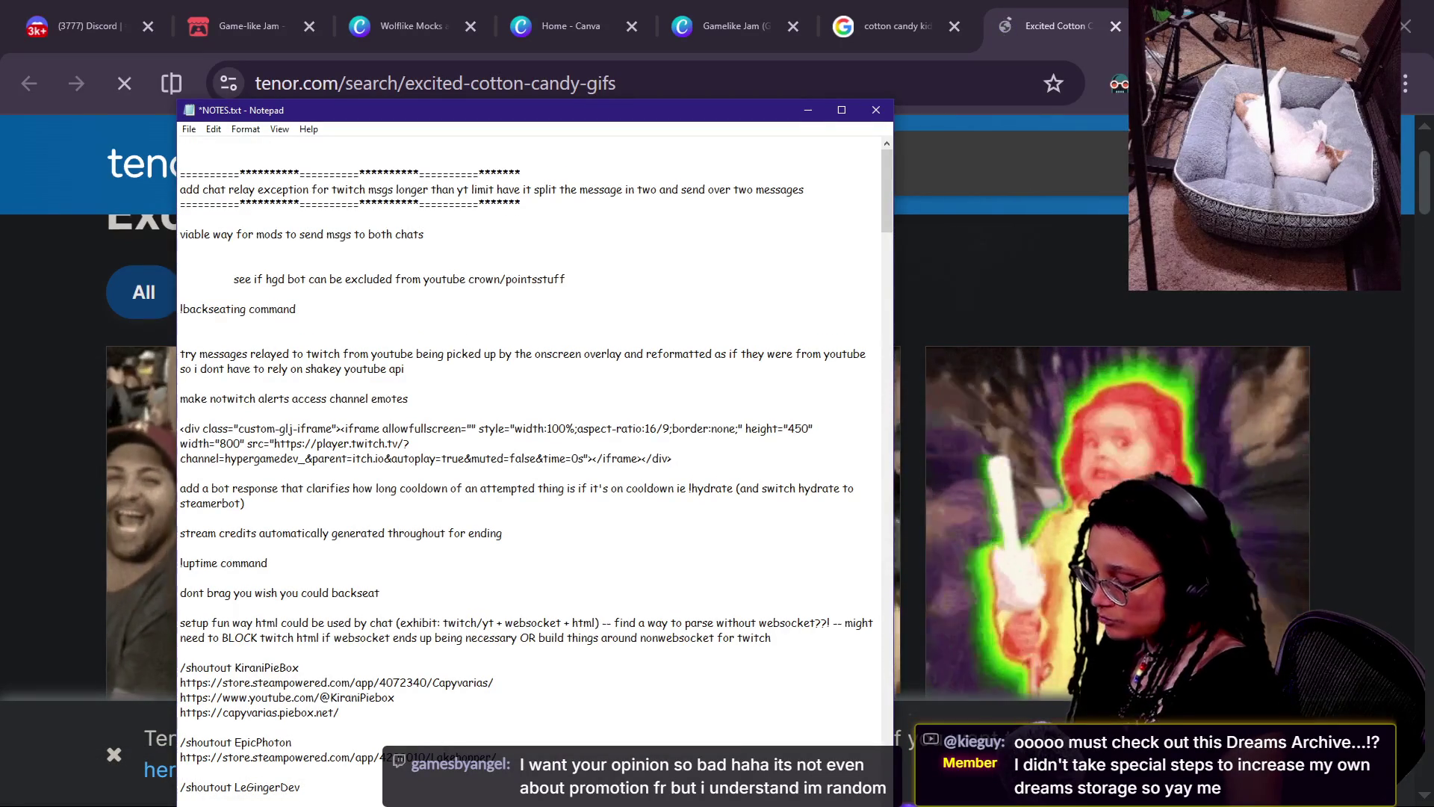
{"action": "type", "text": "label on theoverlay for bit-"}
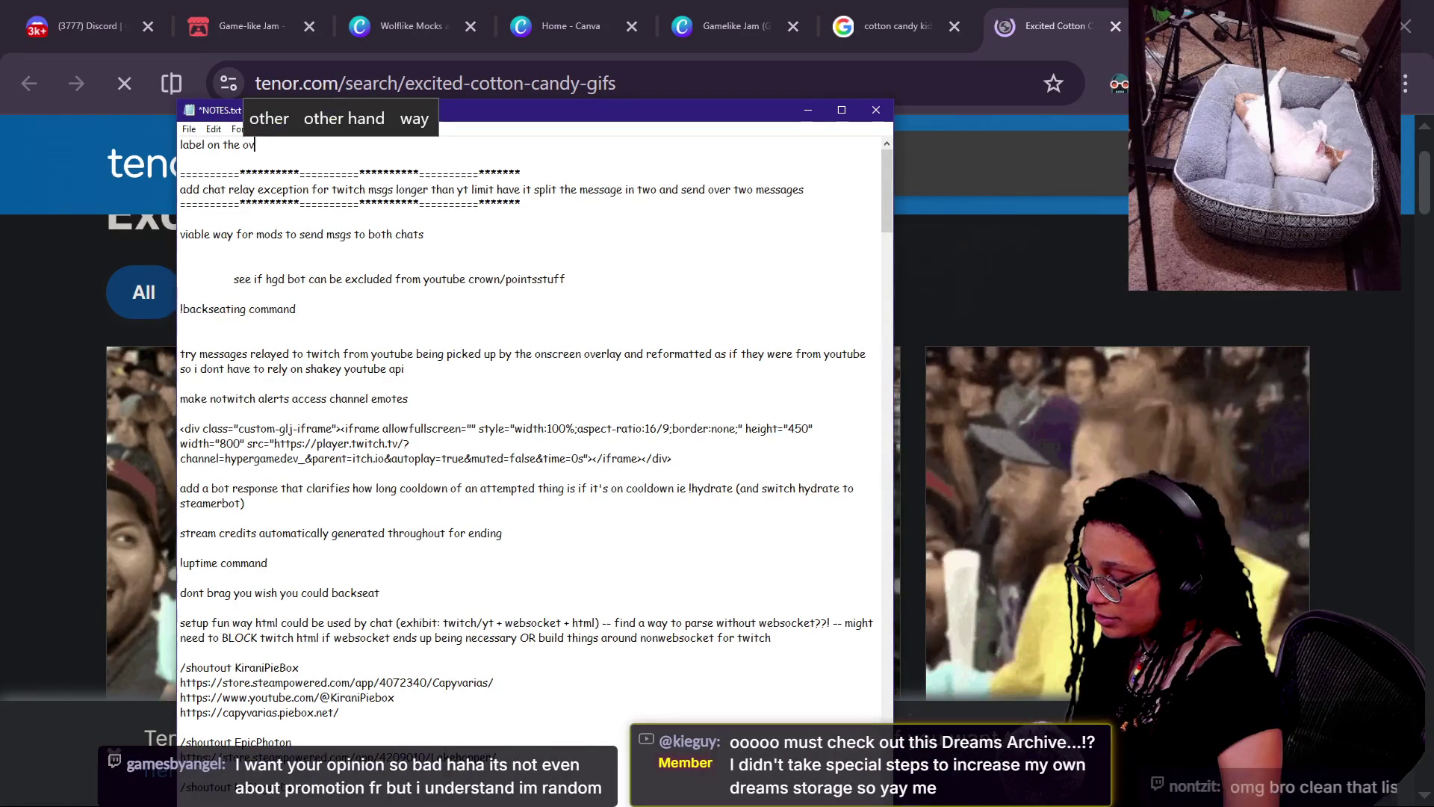
{"action": "type", "text": "givers"}
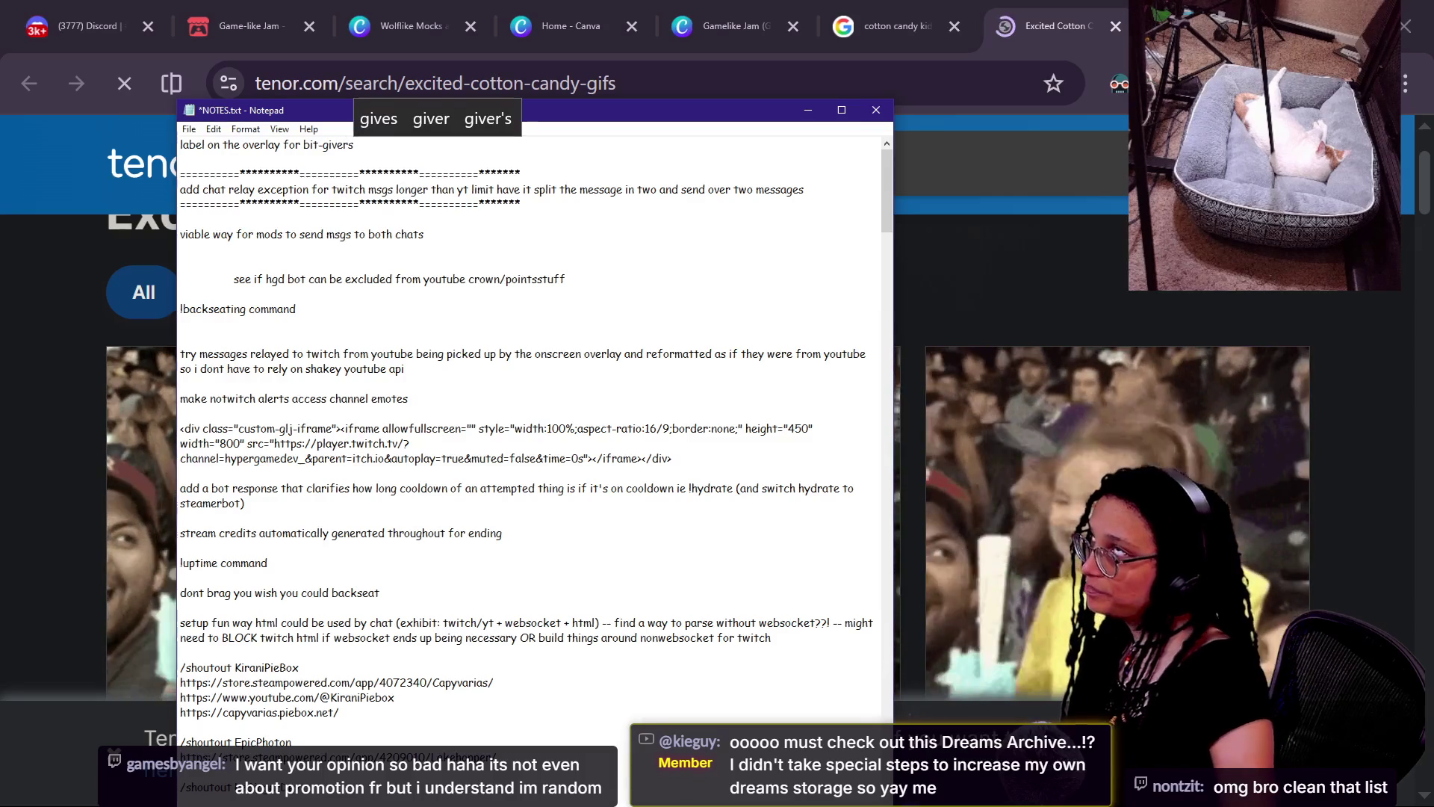
{"action": "key", "text": "ctrl+s"}
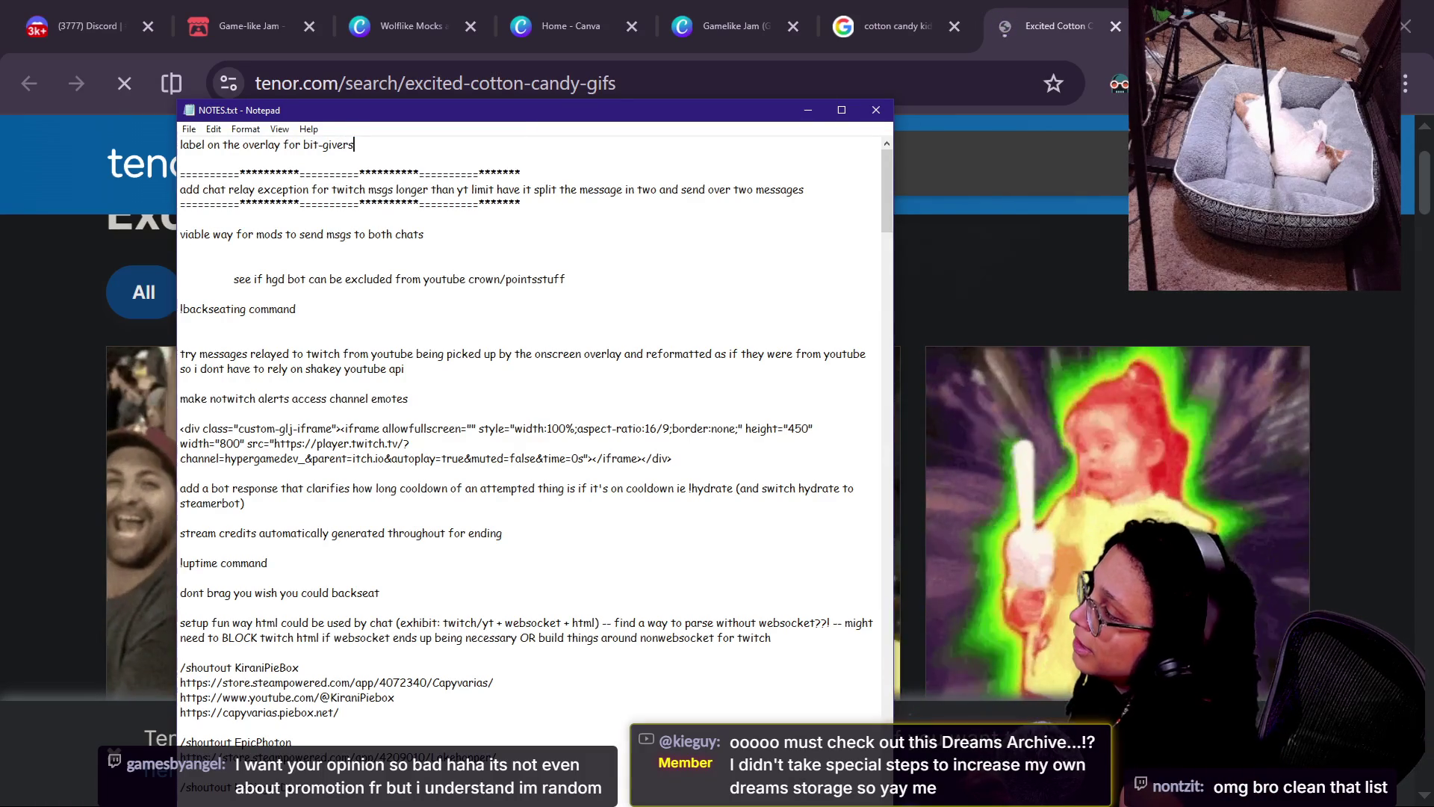
{"action": "type", "text": "(clears after stream) "}
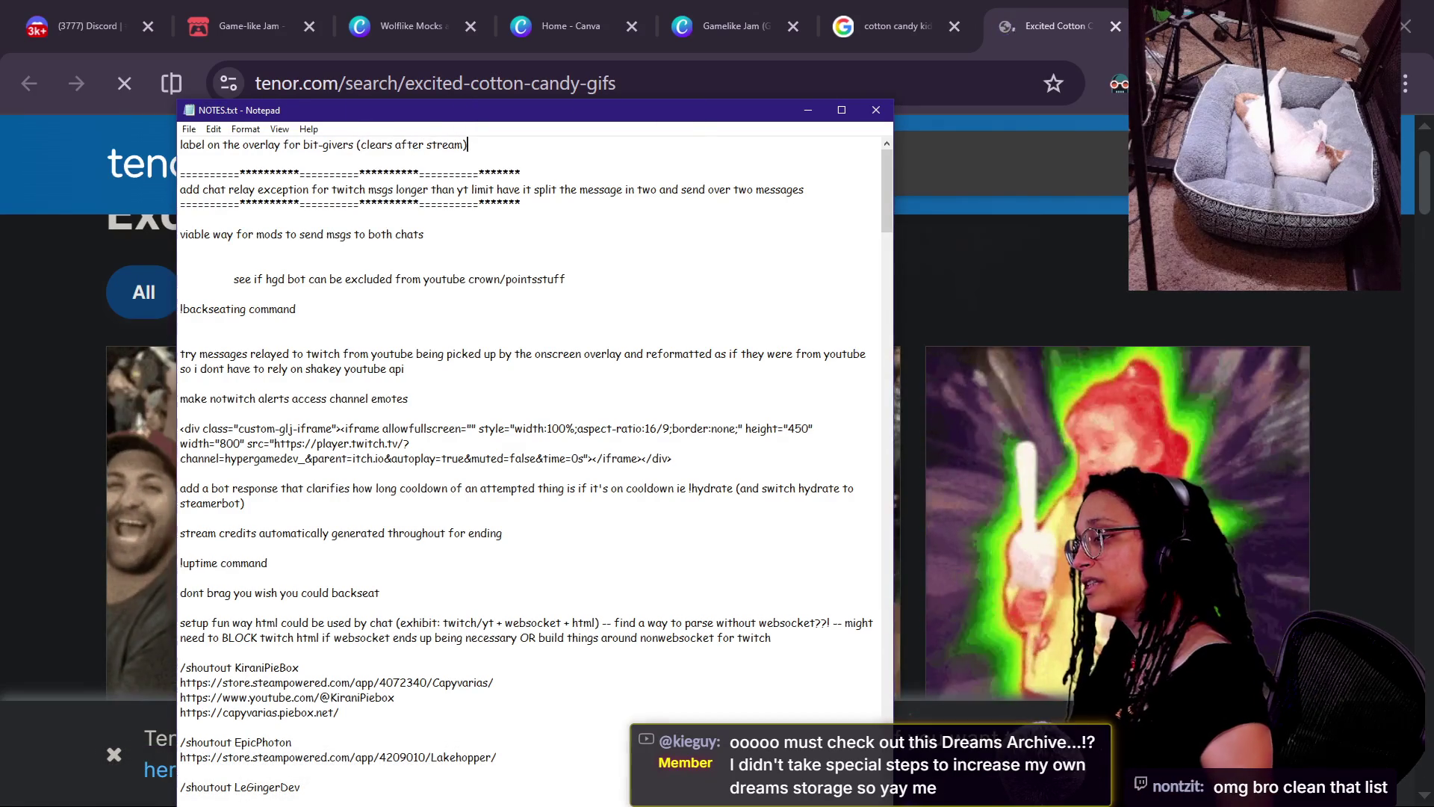
{"action": "type", "text": "-- c"}
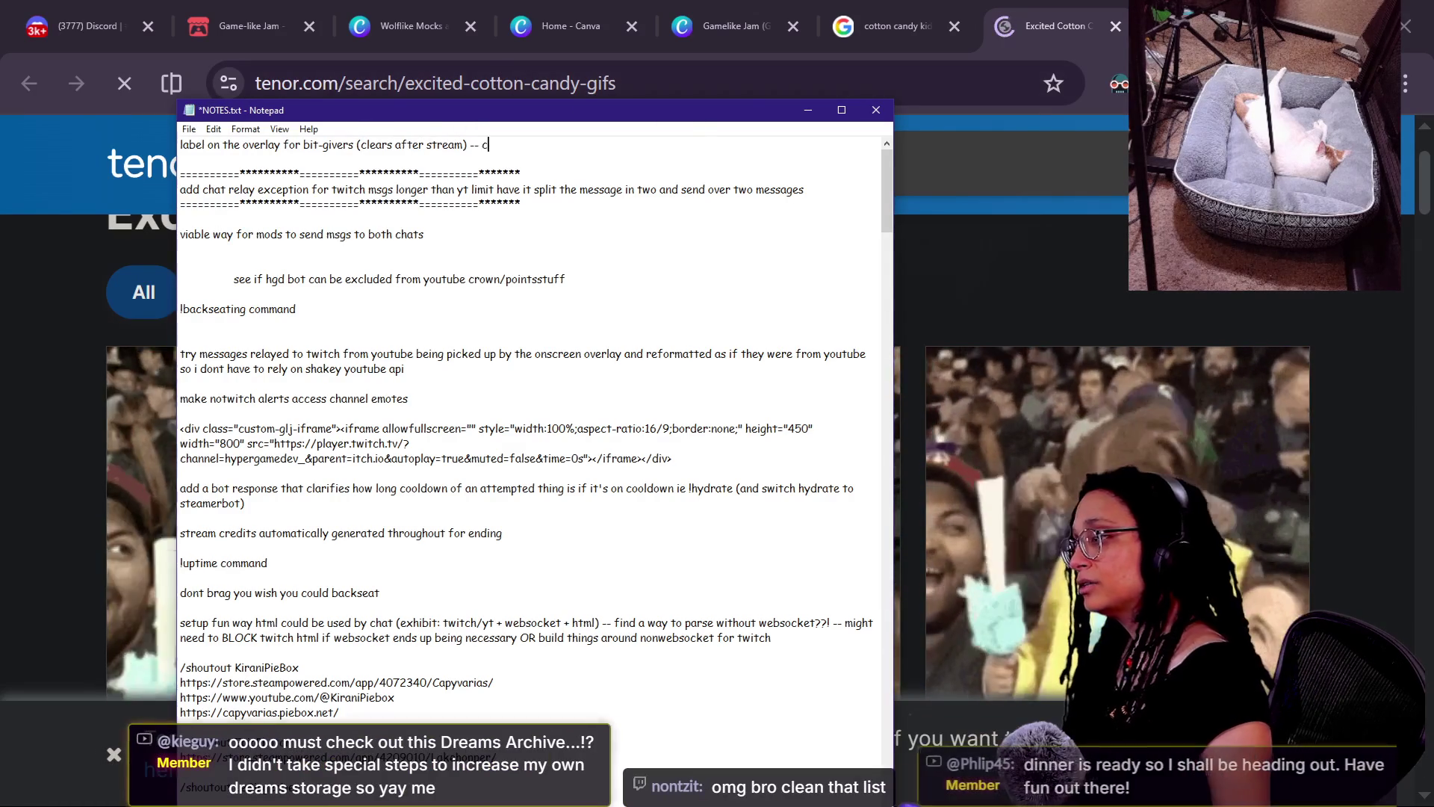
{"action": "type", "text": "heck the badge?"}
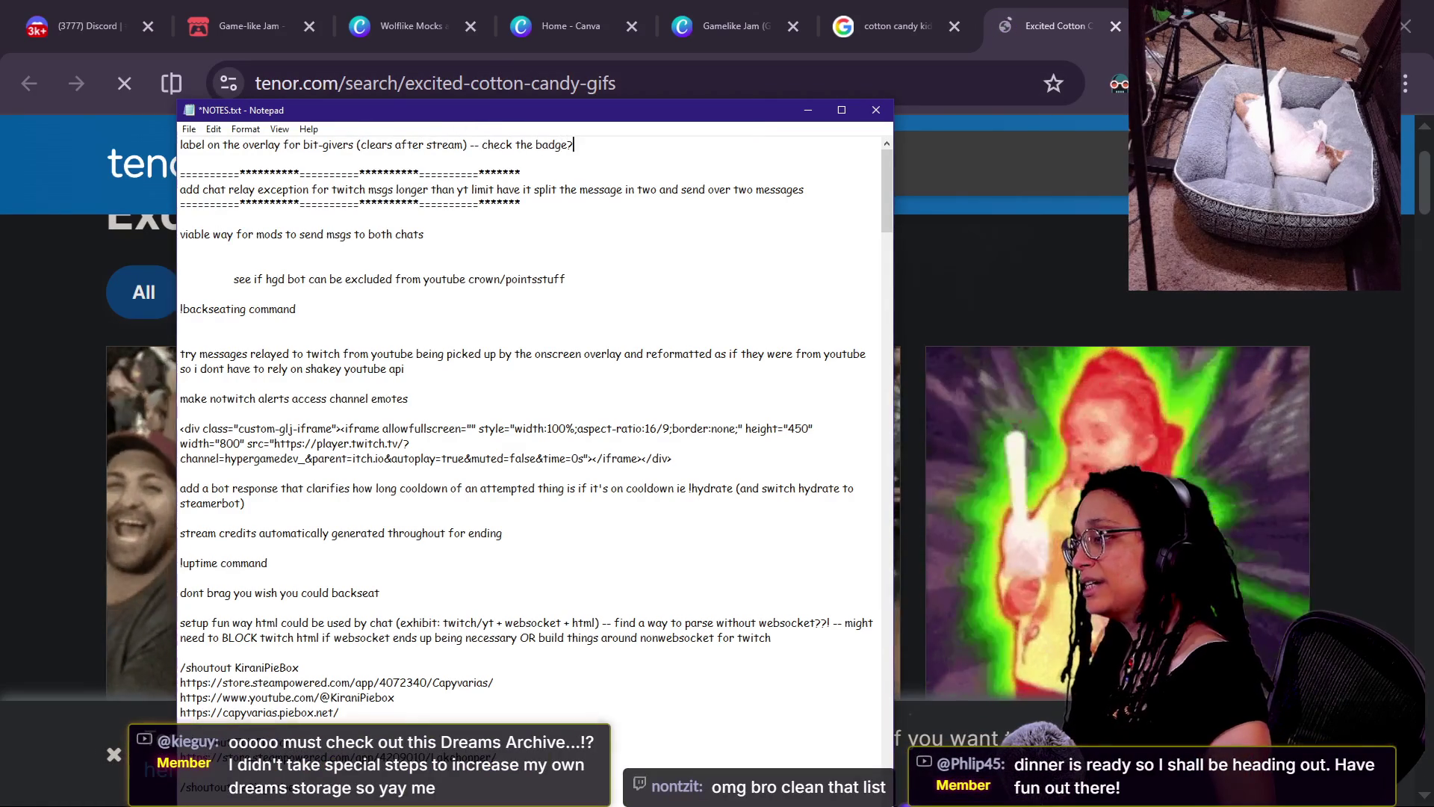
{"action": "type", "text": " maybe log during session after it happens?"}
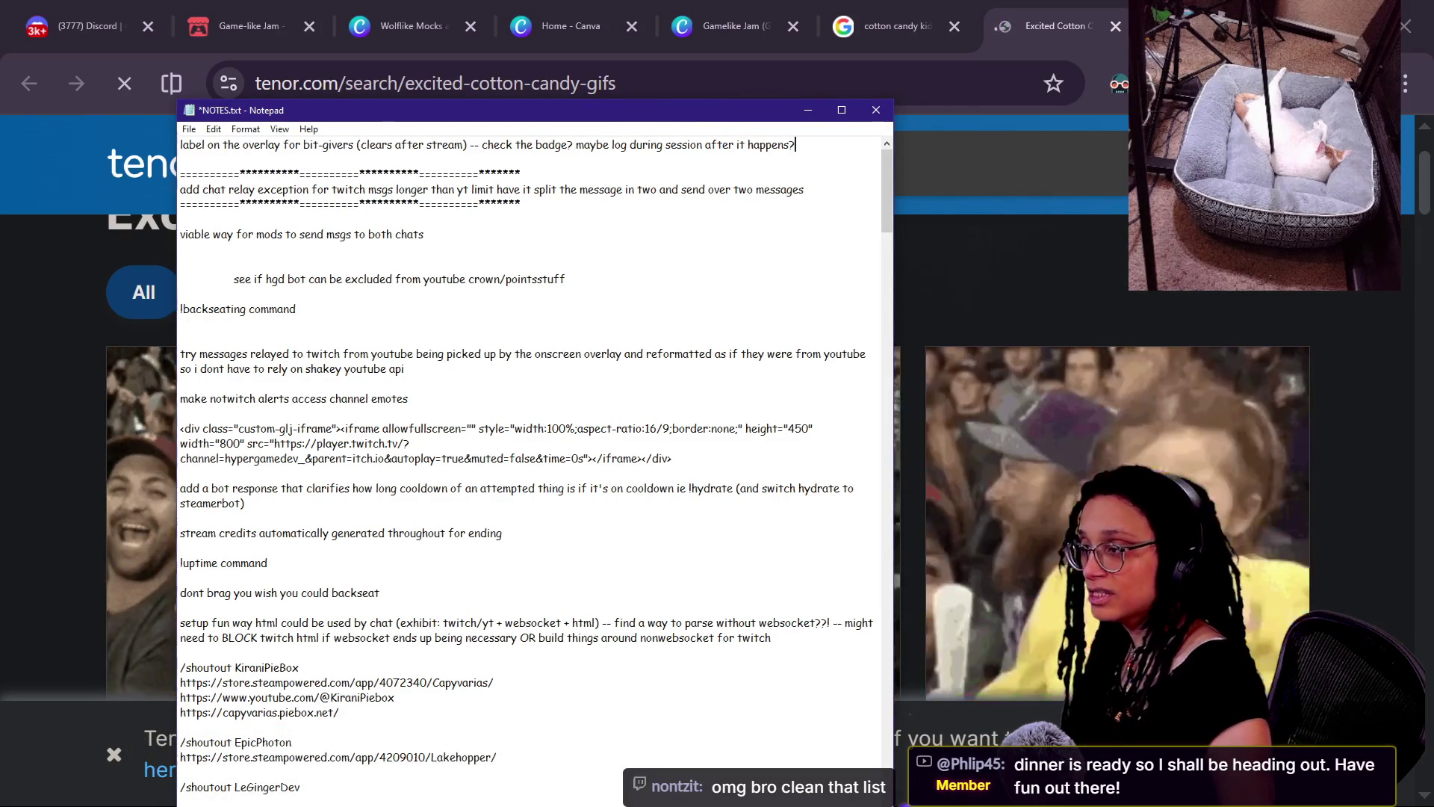
{"action": "left_click", "coordinate": [1055, 28]}
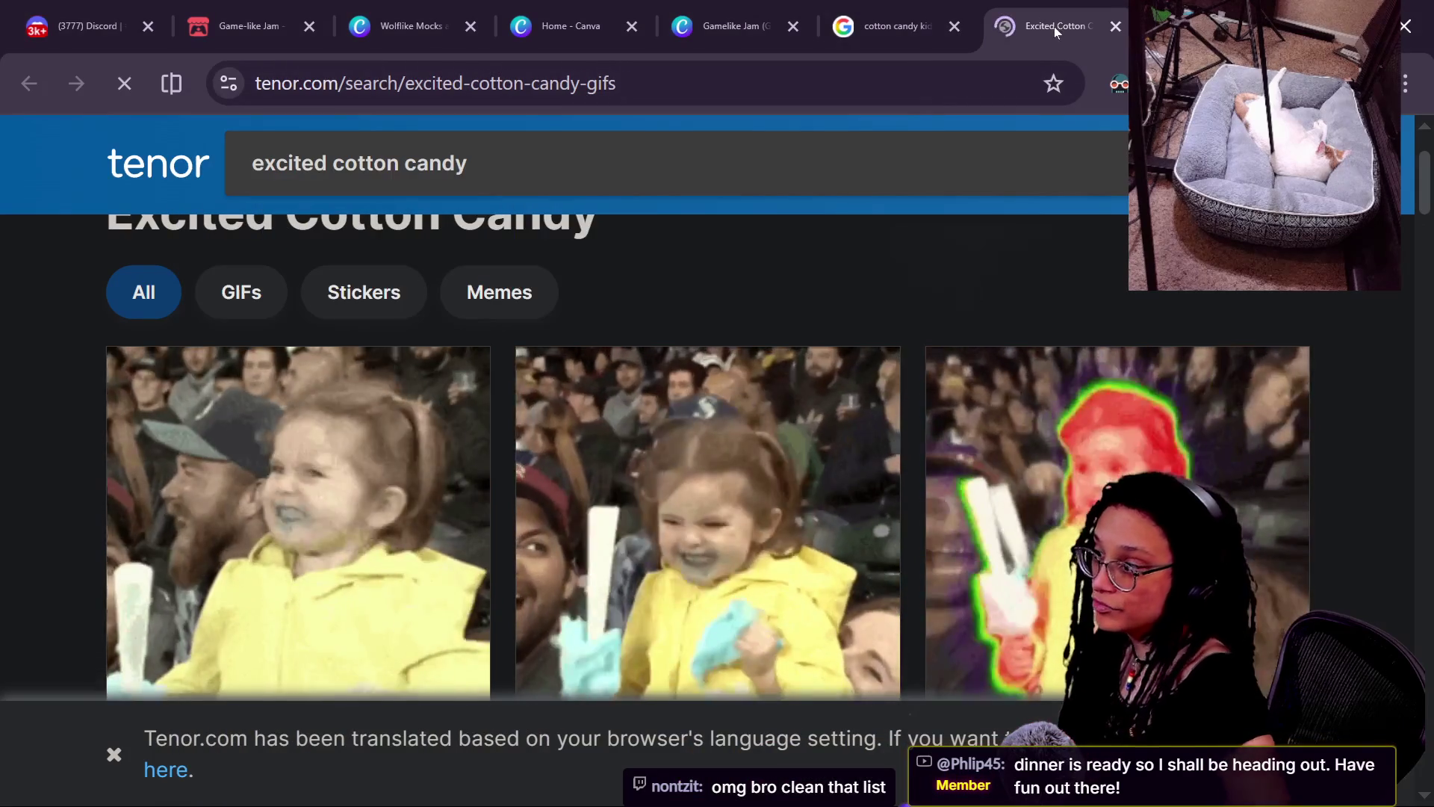
- Close the Tenor and Google tabs and review the city street page in the Canva design
{"action": "left_click", "coordinate": [1115, 27]}
{"action": "left_click", "coordinate": [1115, 27]}
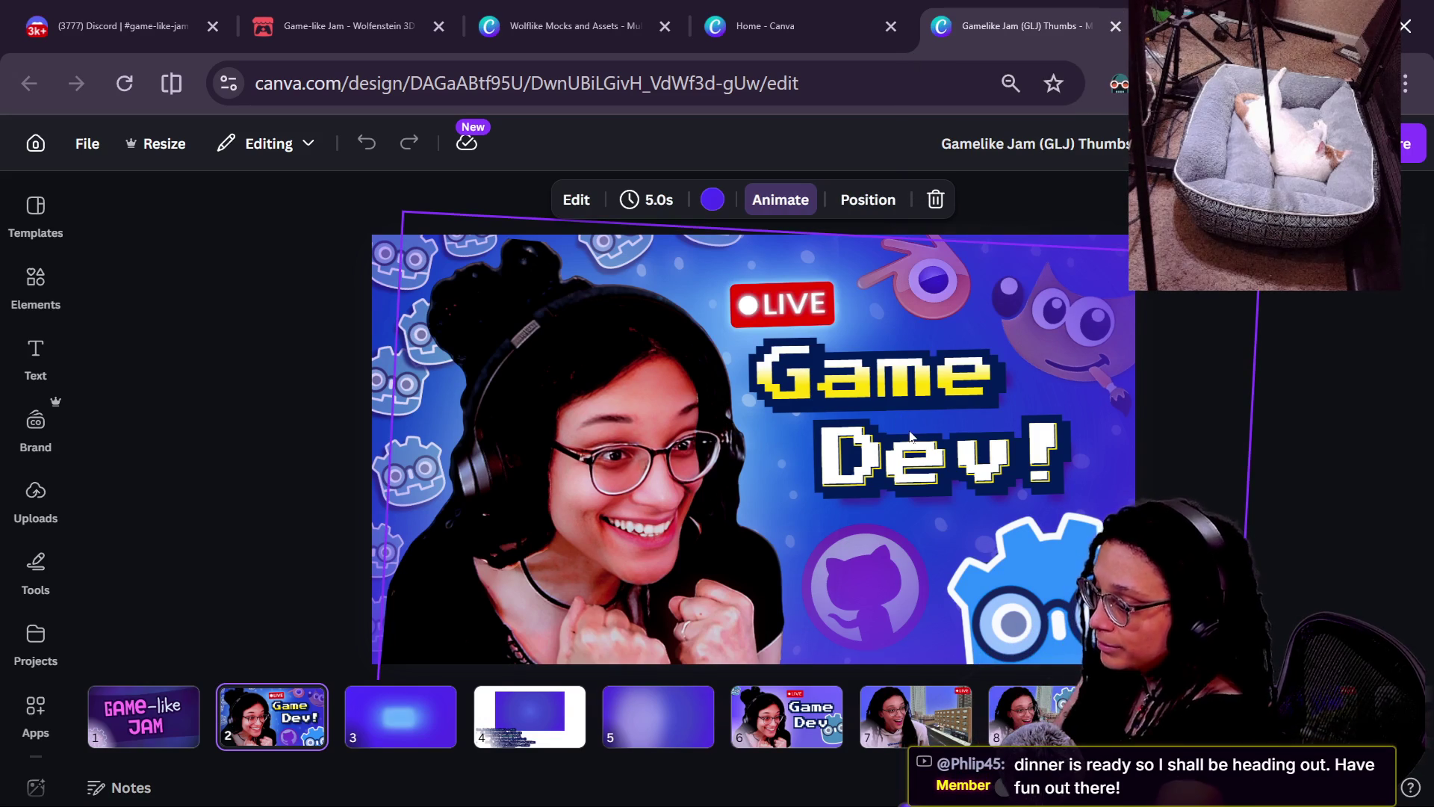
{"action": "left_click", "coordinate": [916, 715]}
{"action": "left_click", "coordinate": [757, 494]}
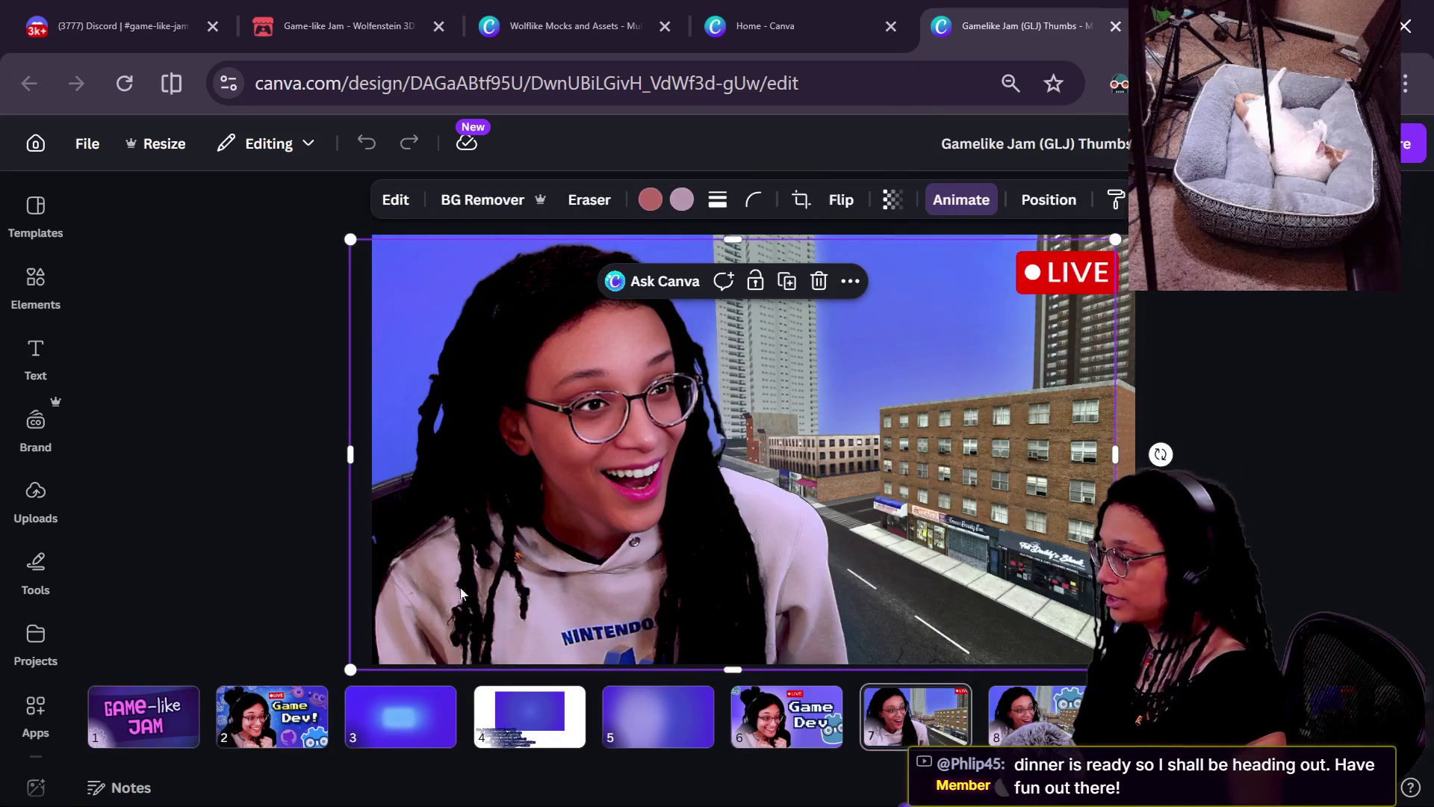
{"action": "left_click", "coordinate": [280, 735]}
- Duplicate page 2 as a backup, then test-delete its person photo and undo it
{"action": "key", "text": "ctrl+d"}
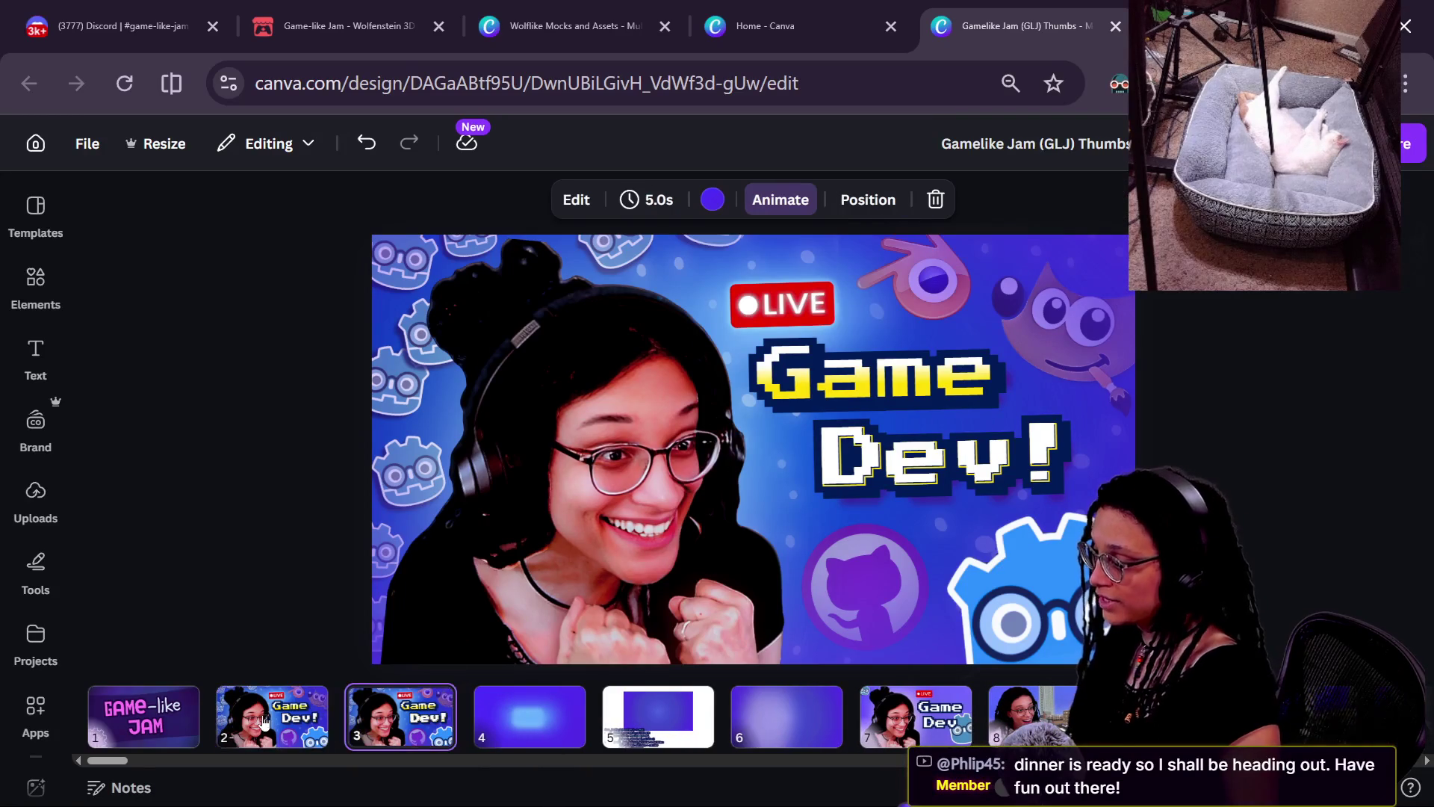
{"action": "left_click", "coordinate": [516, 437]}
{"action": "key", "text": "Delete"}
{"action": "key", "text": "ctrl+z"}
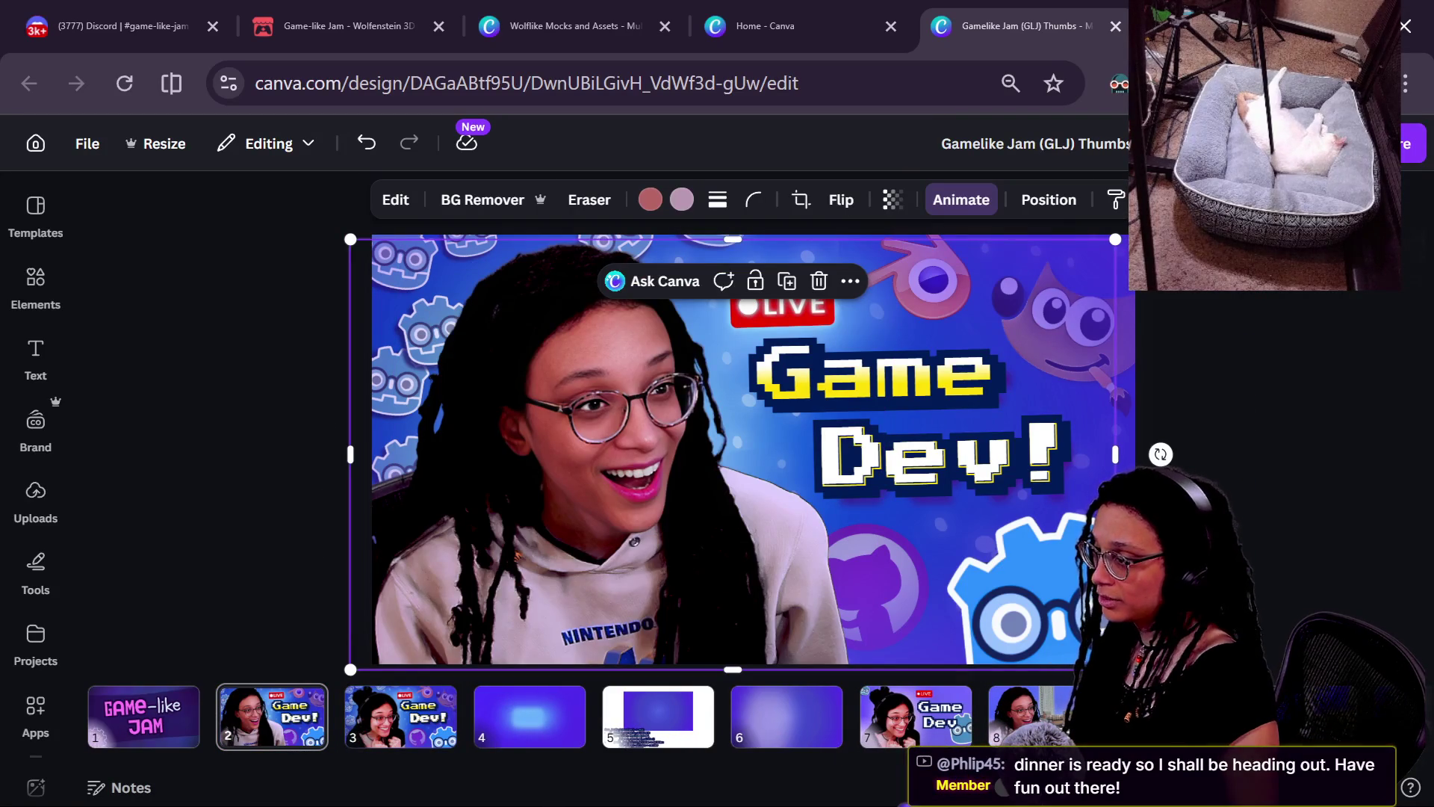
{"action": "left_click", "coordinate": [1226, 459]}
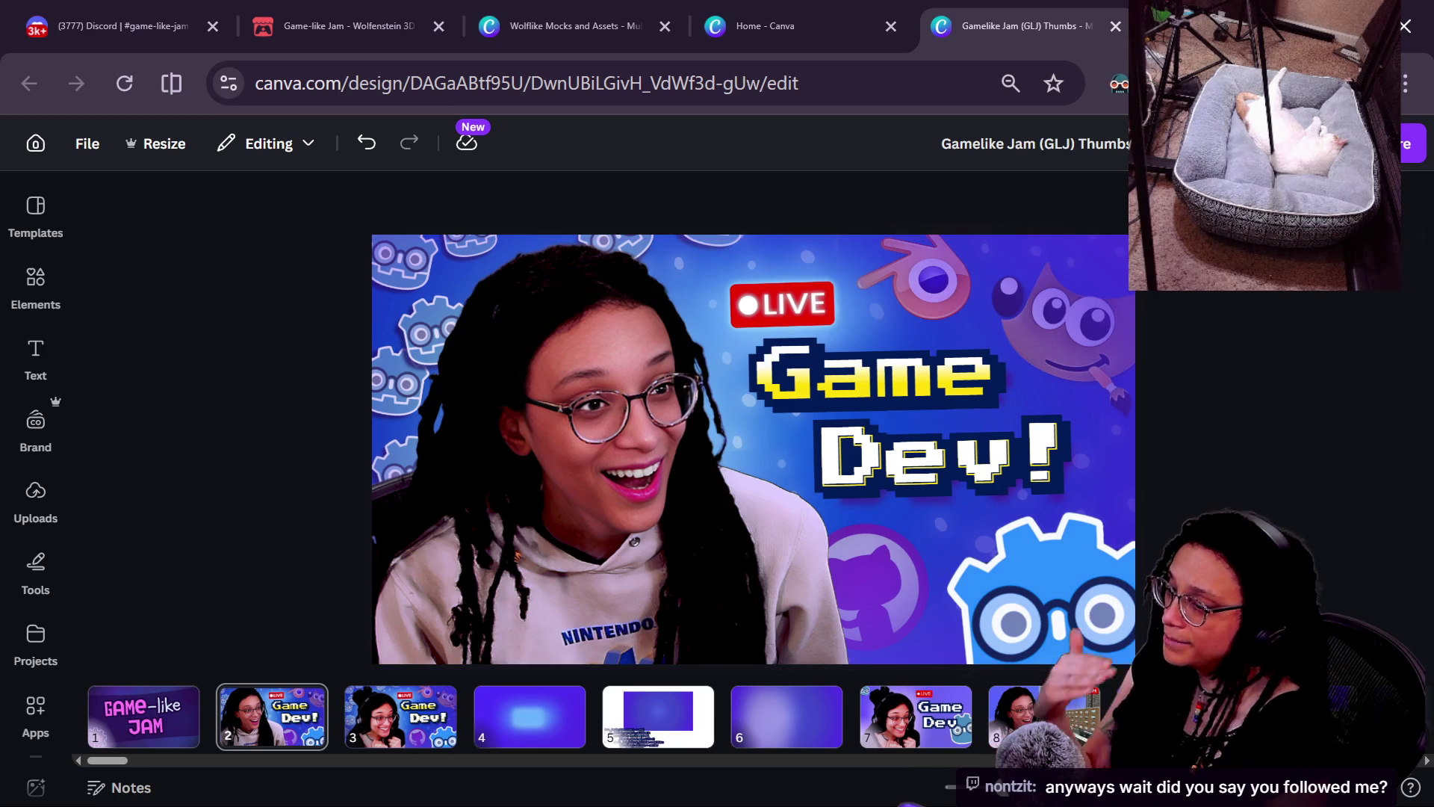
- Remove the person photo from page 2 of the Gamelike Jam thumbnail design
{"action": "left_click", "coordinate": [1044, 716]}
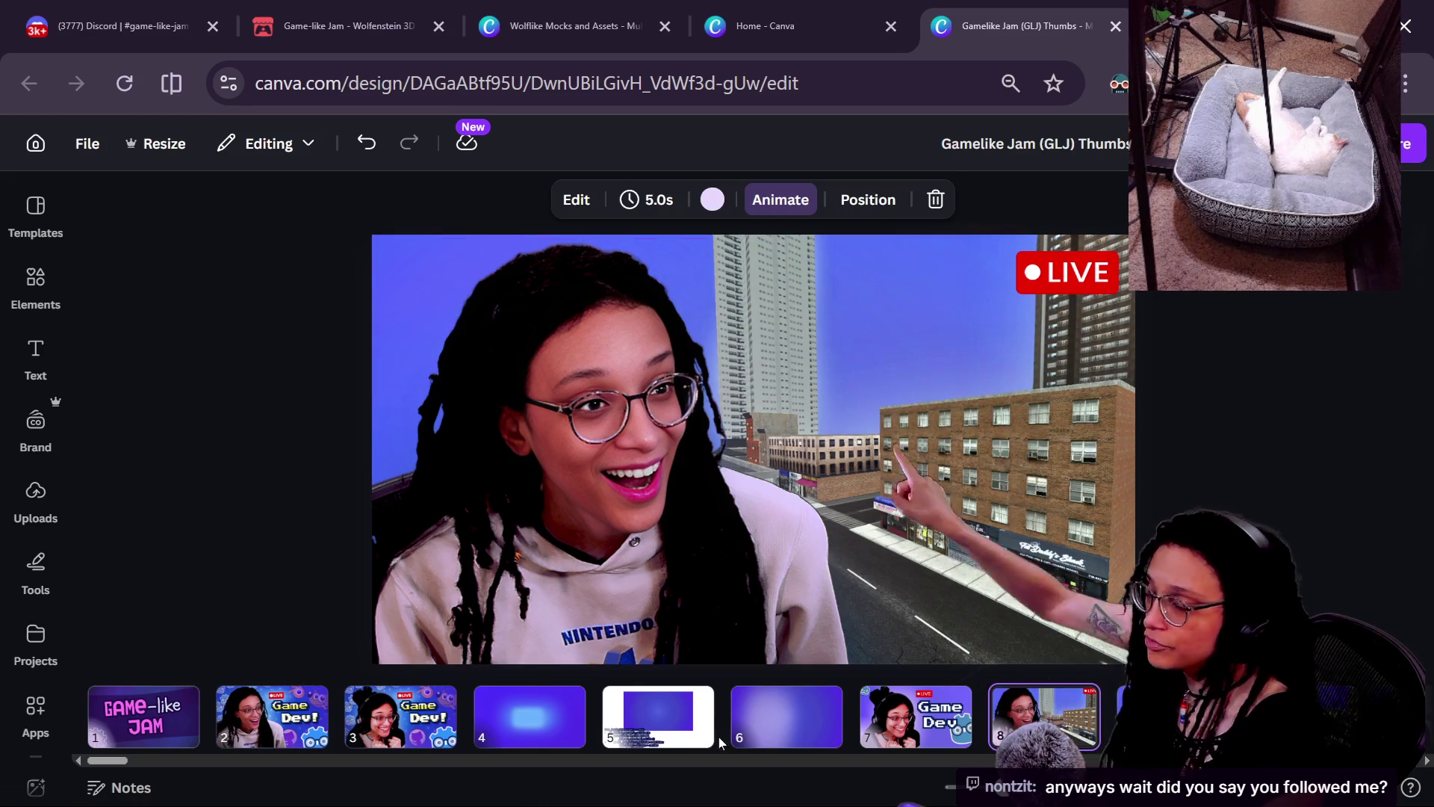
{"action": "left_click", "coordinate": [271, 719]}
{"action": "left_click", "coordinate": [747, 476]}
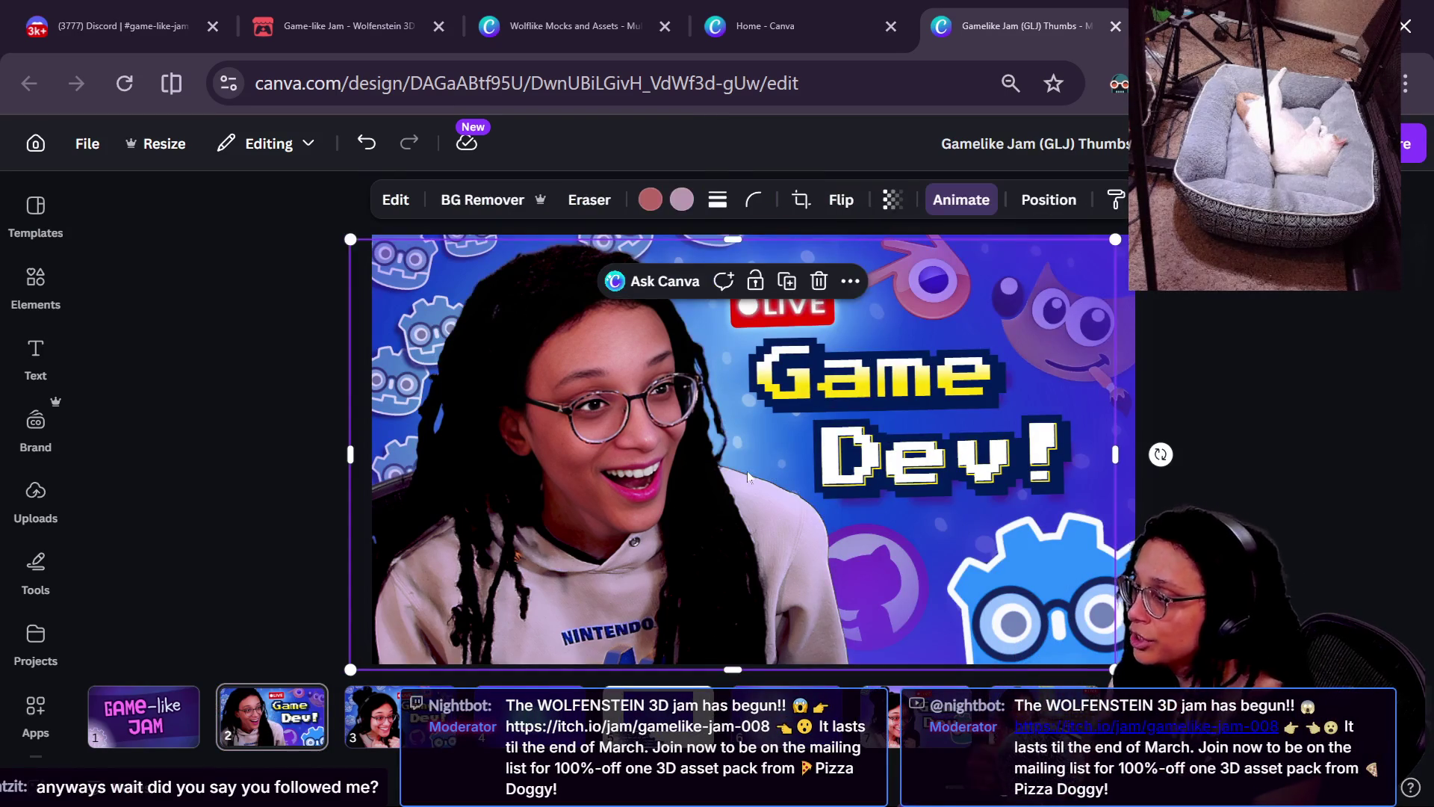
{"action": "key", "text": "Delete"}
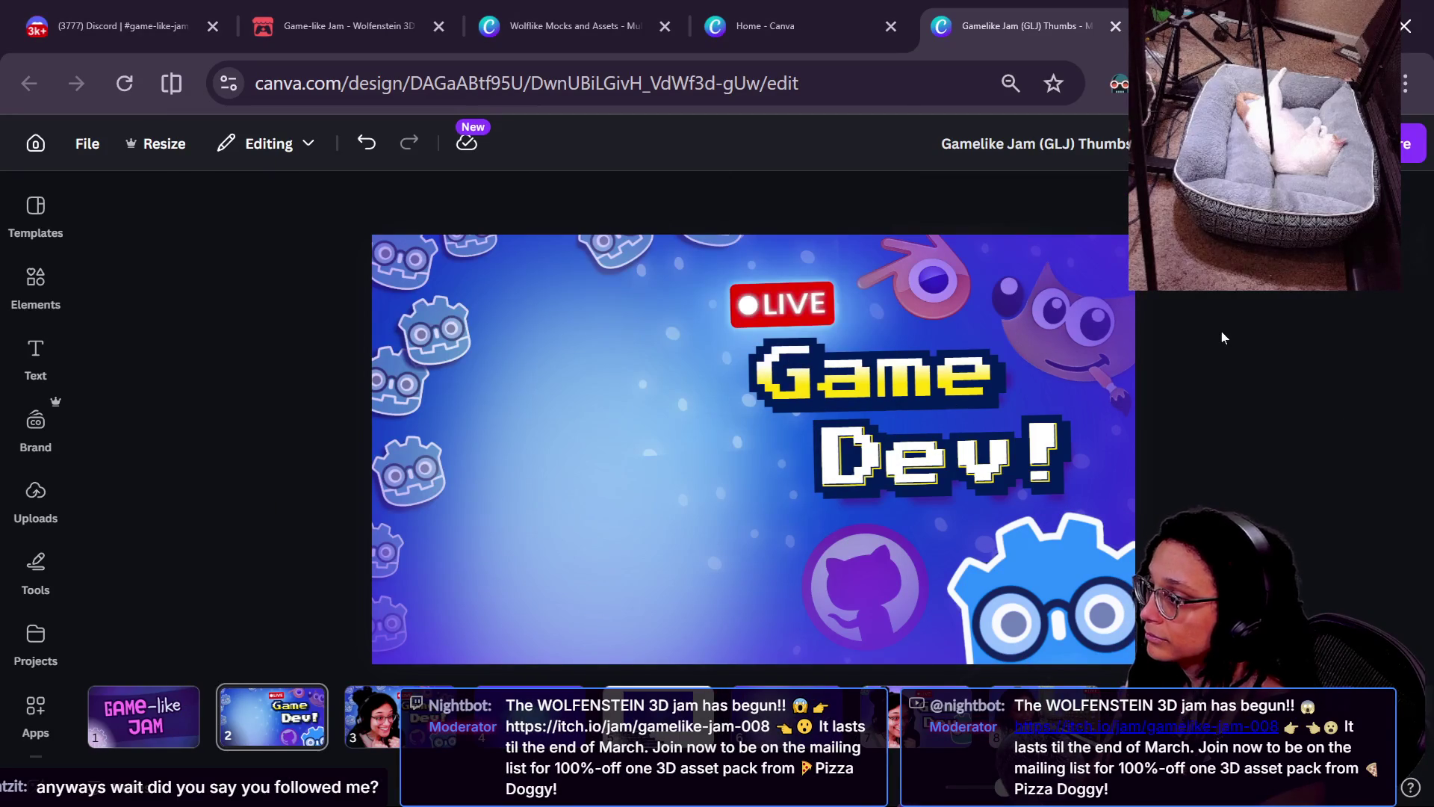
{"action": "key", "text": "alt+Tab"}
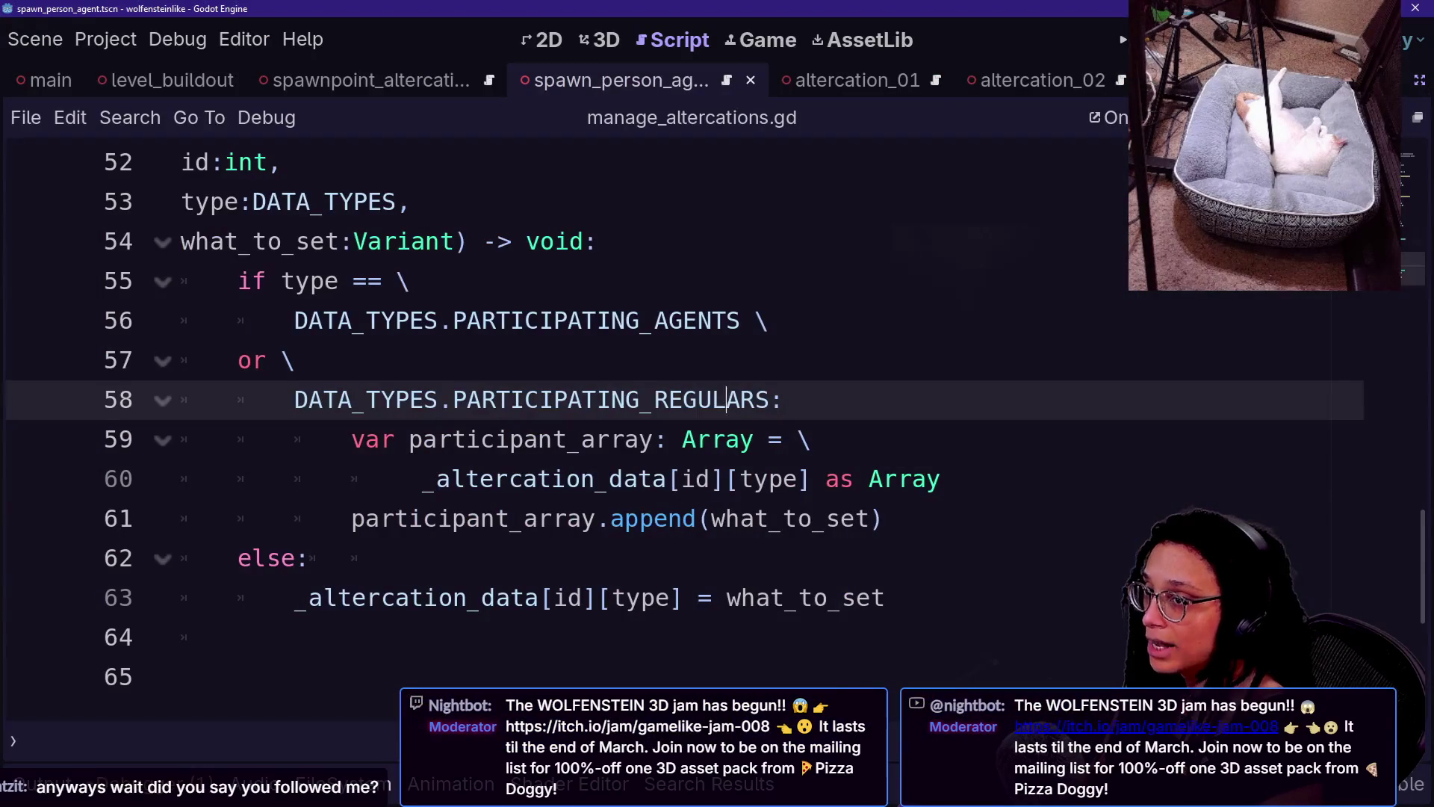
- Bring up the stream chat over Godot and highlight the message about archiving Dreams creations
{"action": "key", "text": "alt+Tab"}
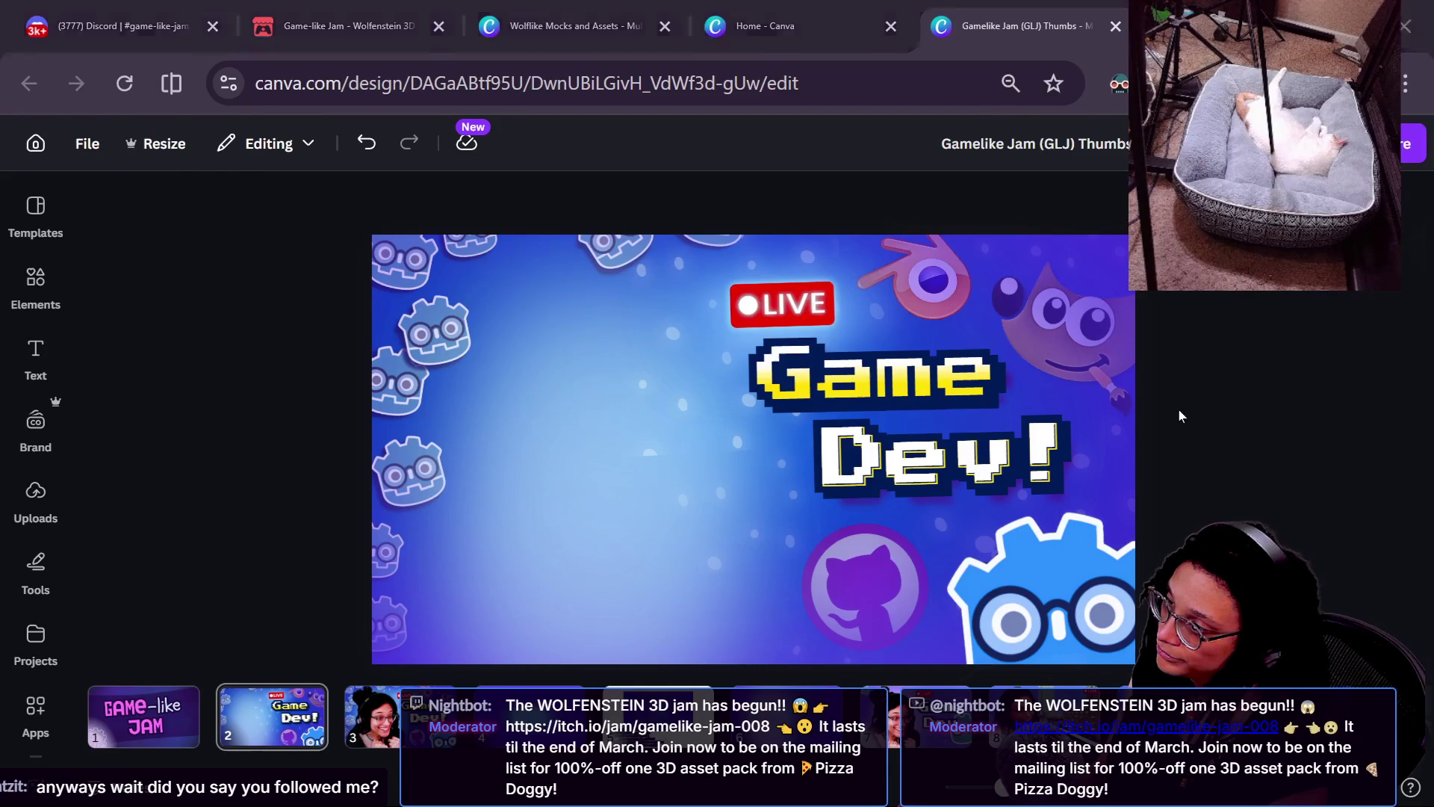
{"action": "key", "text": "alt+Tab"}
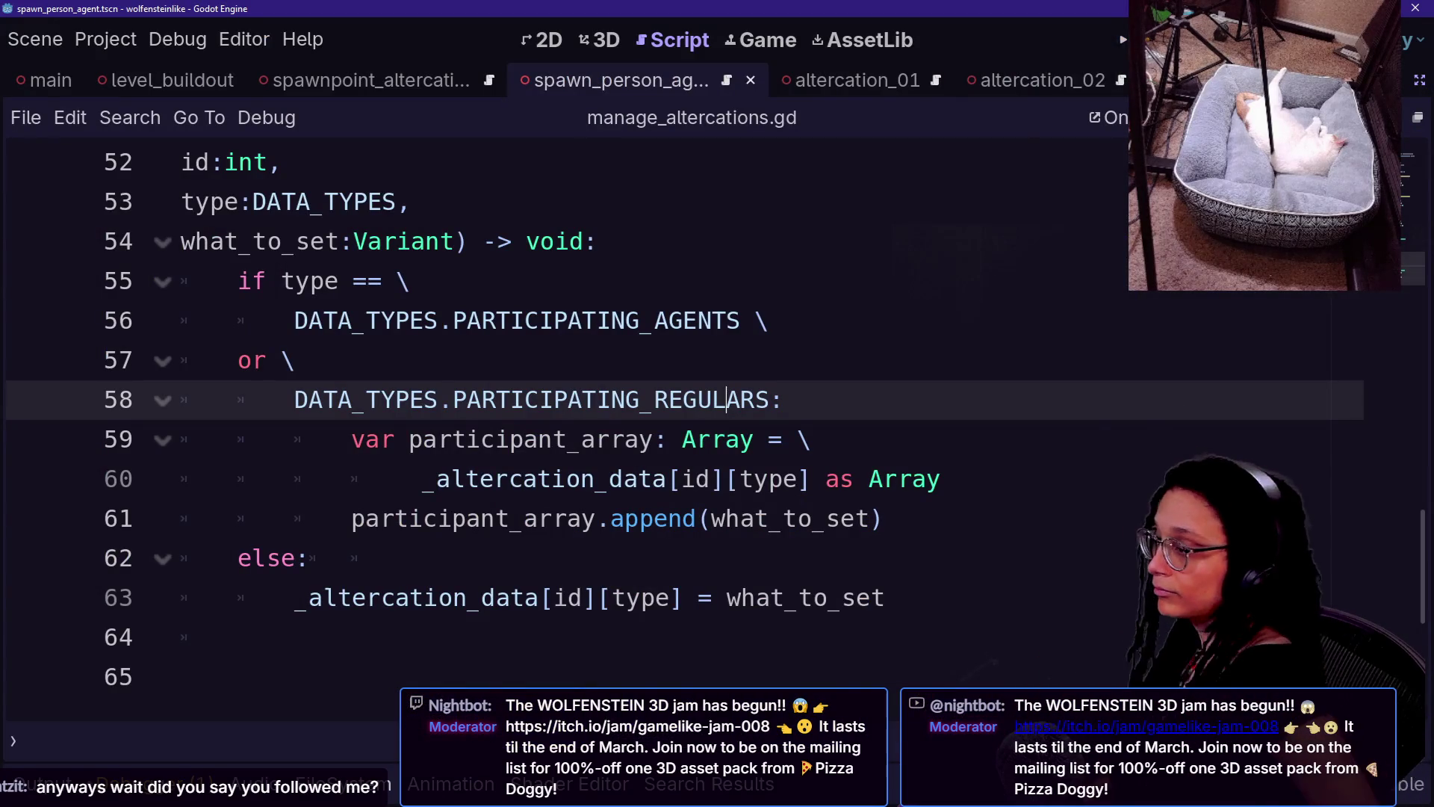
{"action": "key", "text": "alt+Tab"}
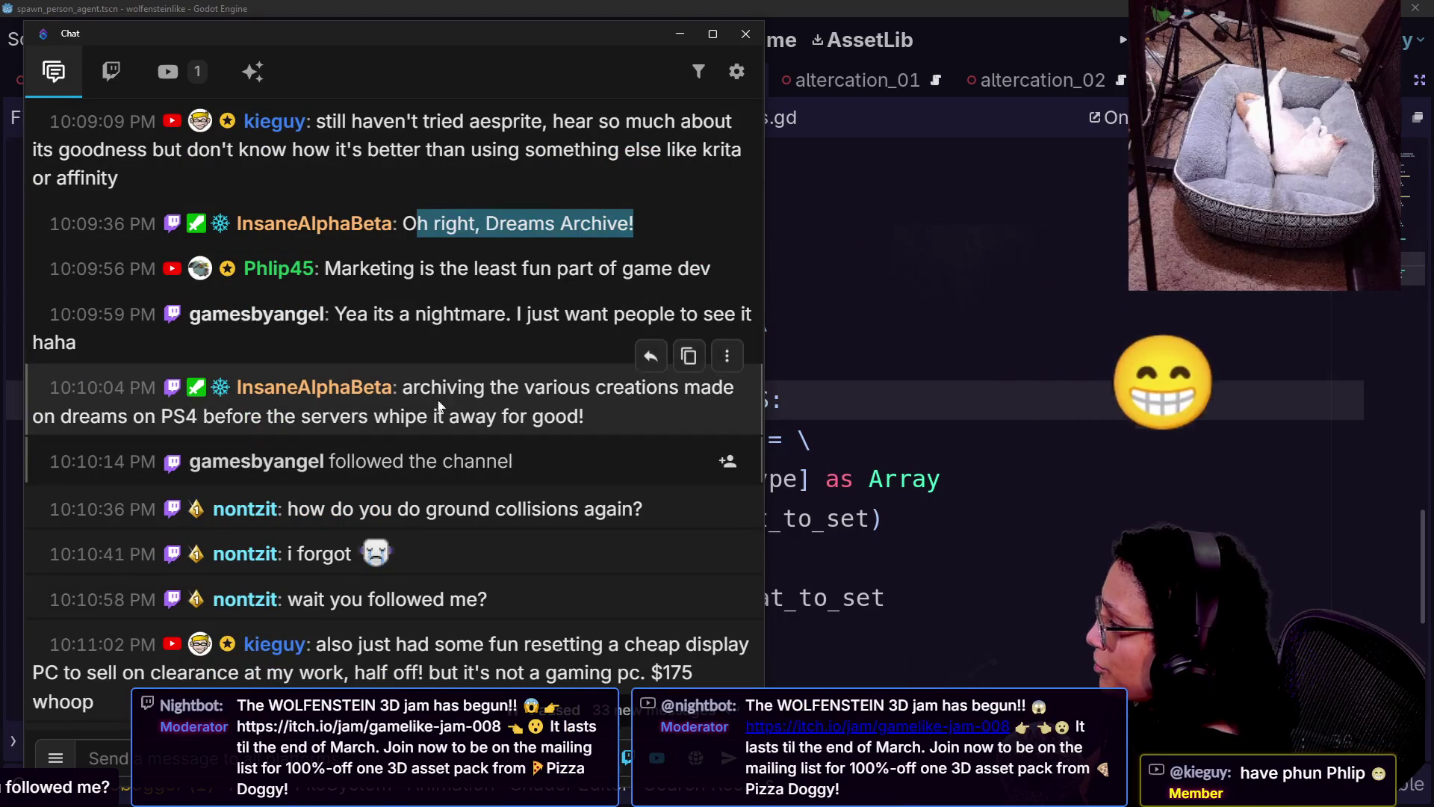
{"action": "left_click_drag", "start_coordinate": [447, 387], "coordinate": [628, 411]}
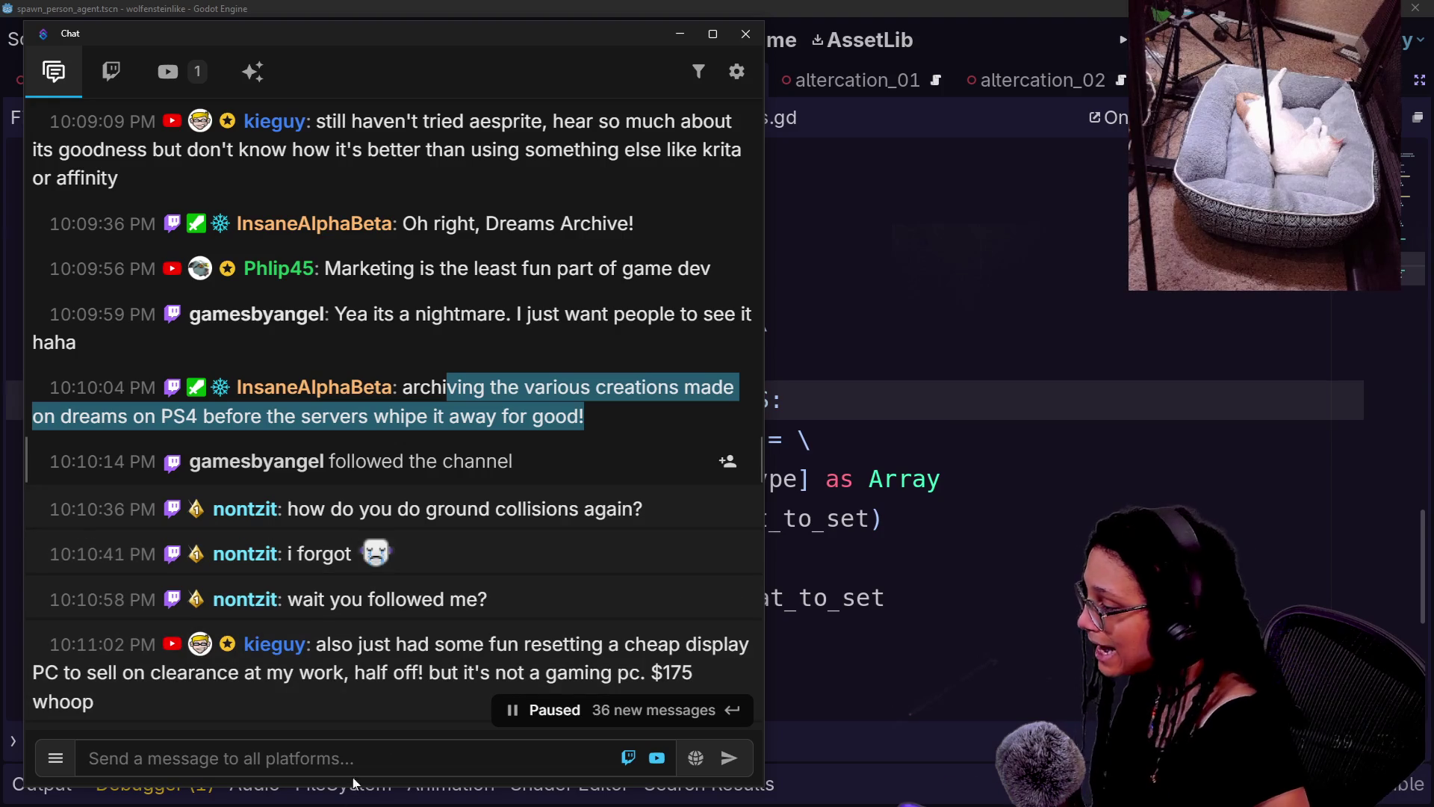
- Leave the chat reply box unsent and resume the paused chat to reach 'i love youtube'
{"action": "left_click", "coordinate": [298, 758]}
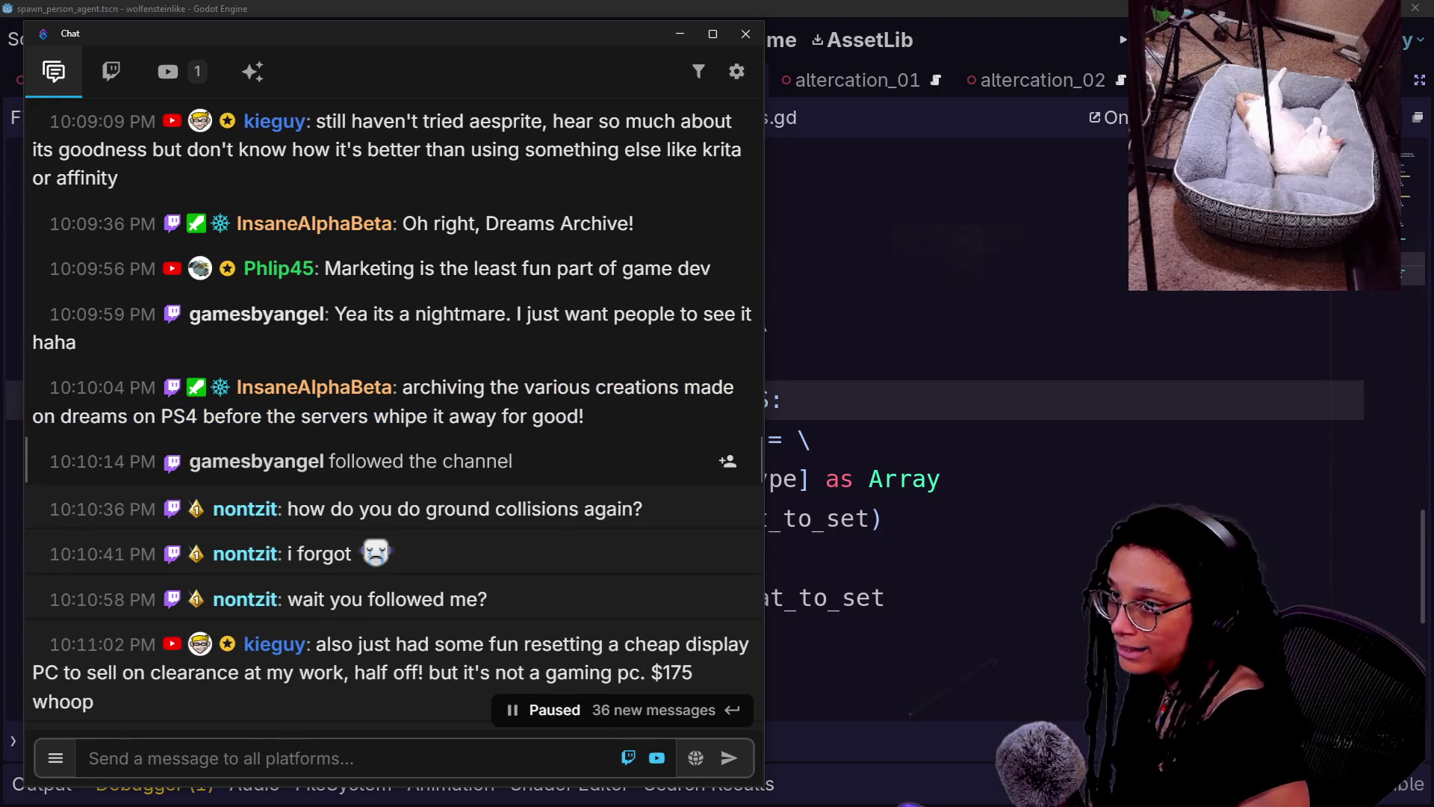
{"action": "key", "text": "Escape"}
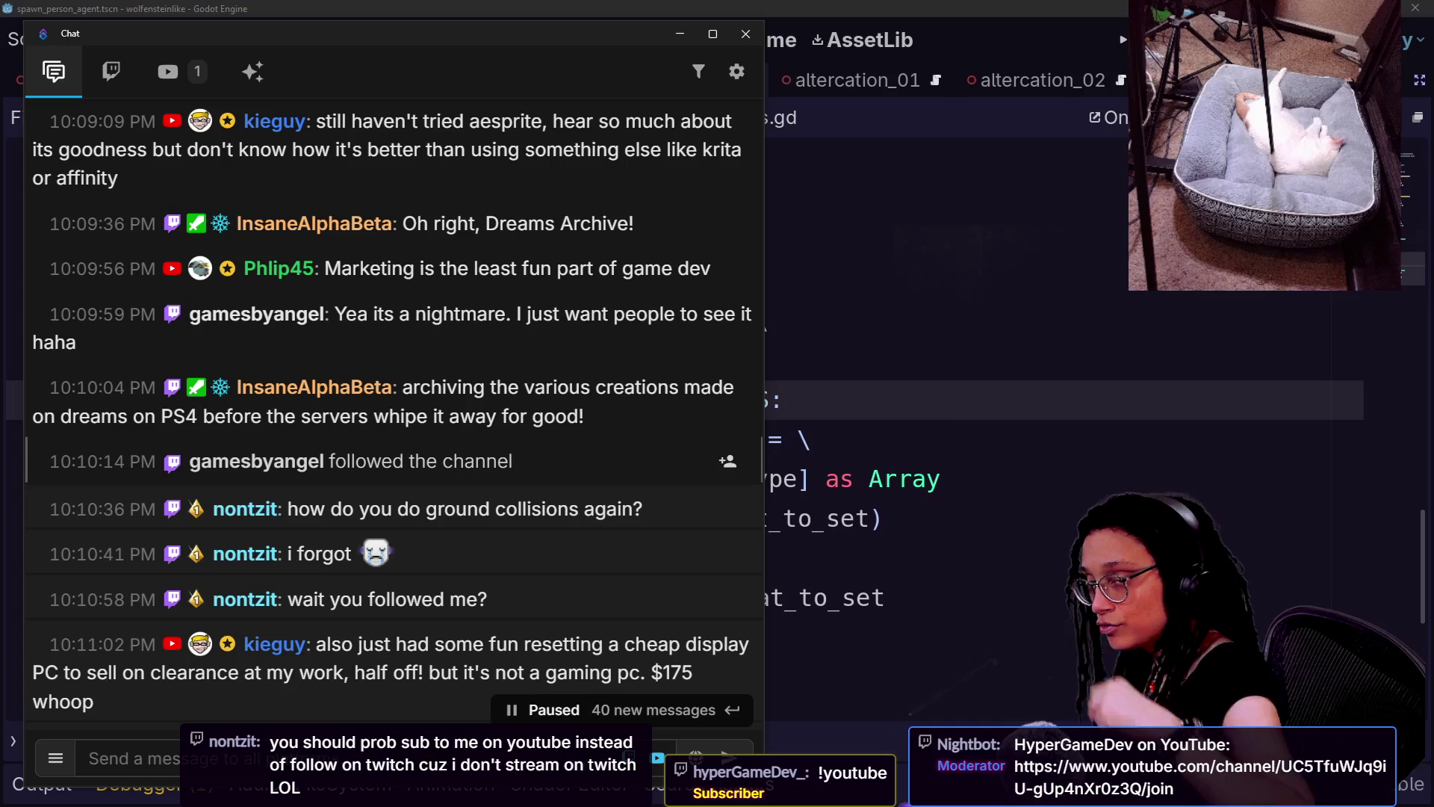
{"action": "left_click", "coordinate": [620, 710]}
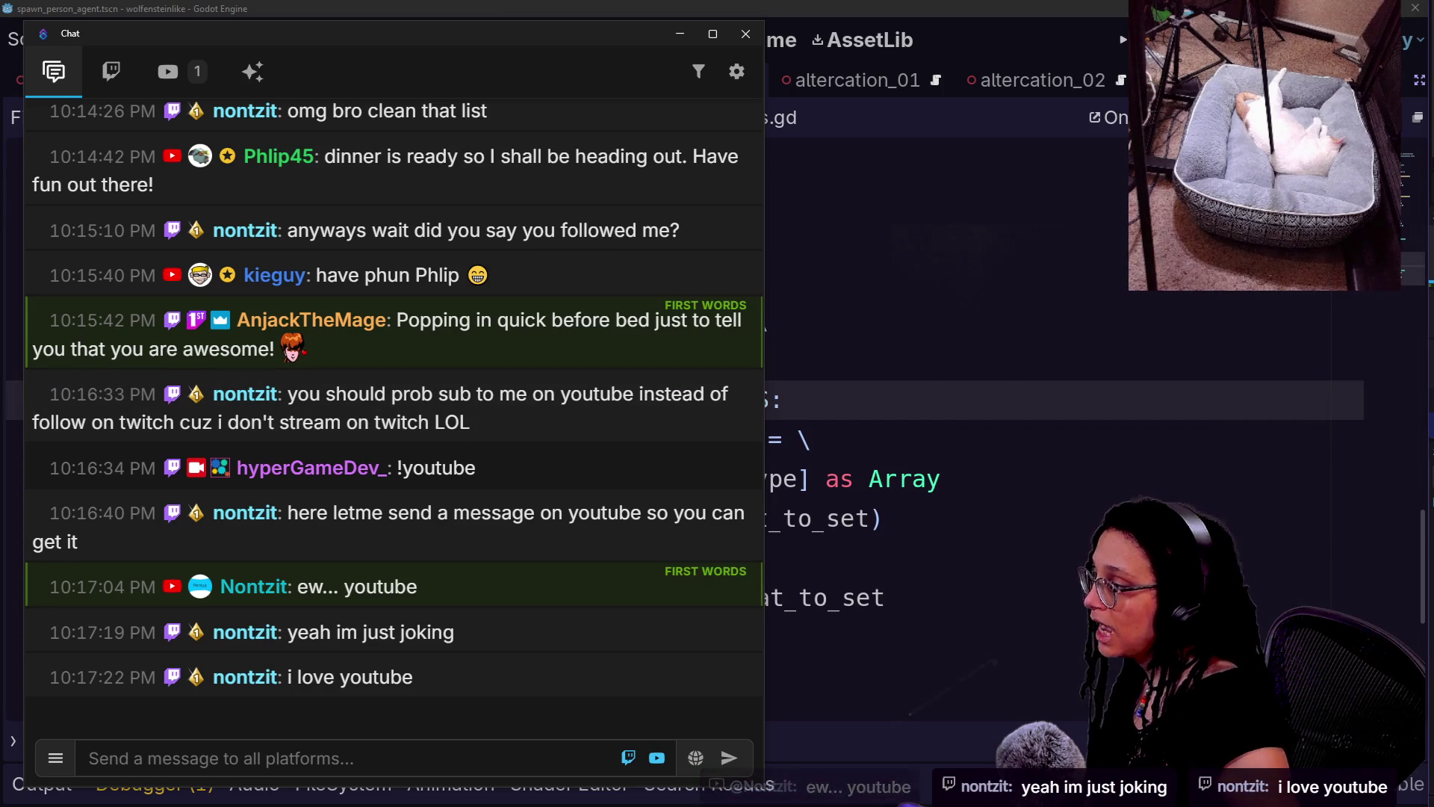
{"action": "key", "text": "alt+Tab"}
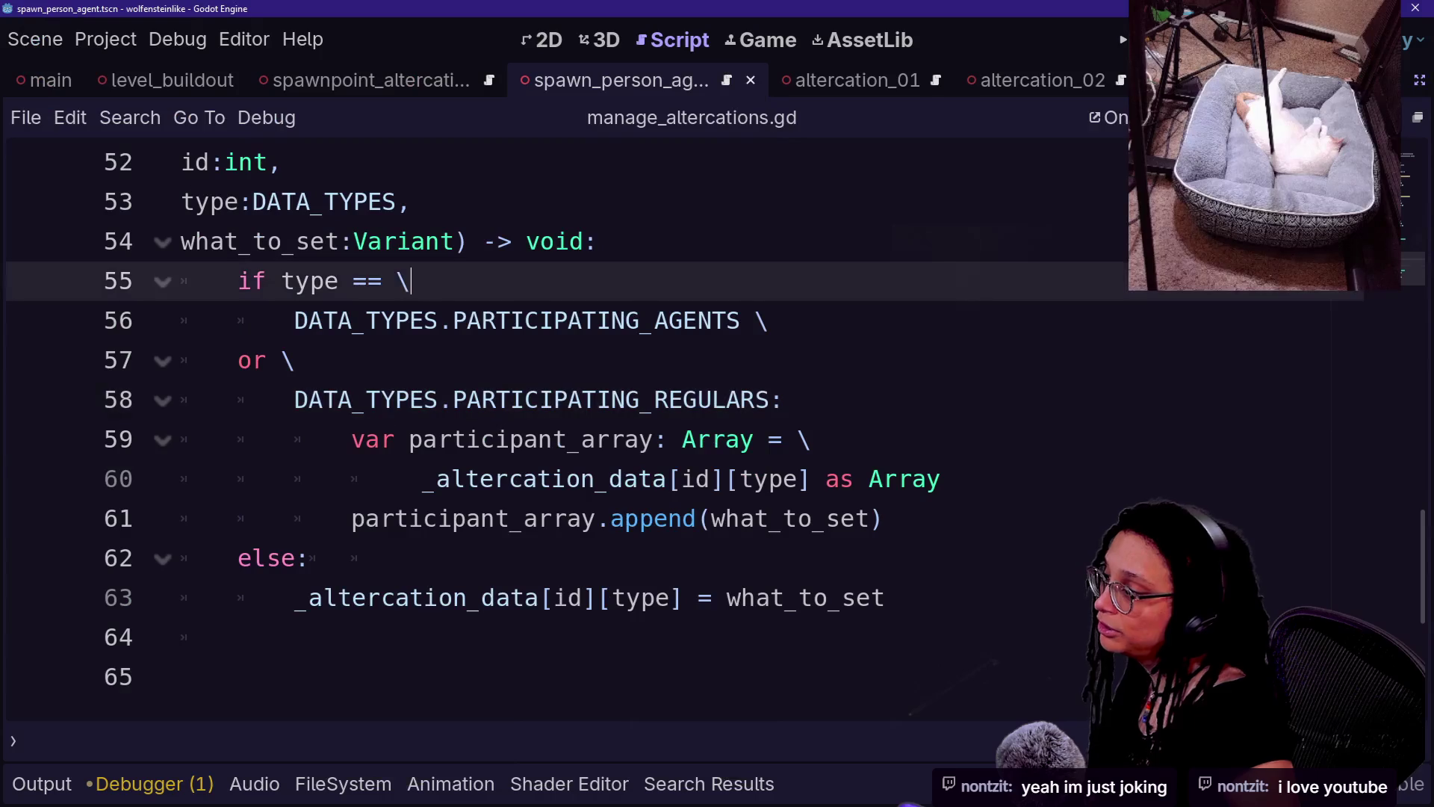
- Place the caret after else: on line 62 and run the project
{"action": "left_click", "coordinate": [408, 558]}
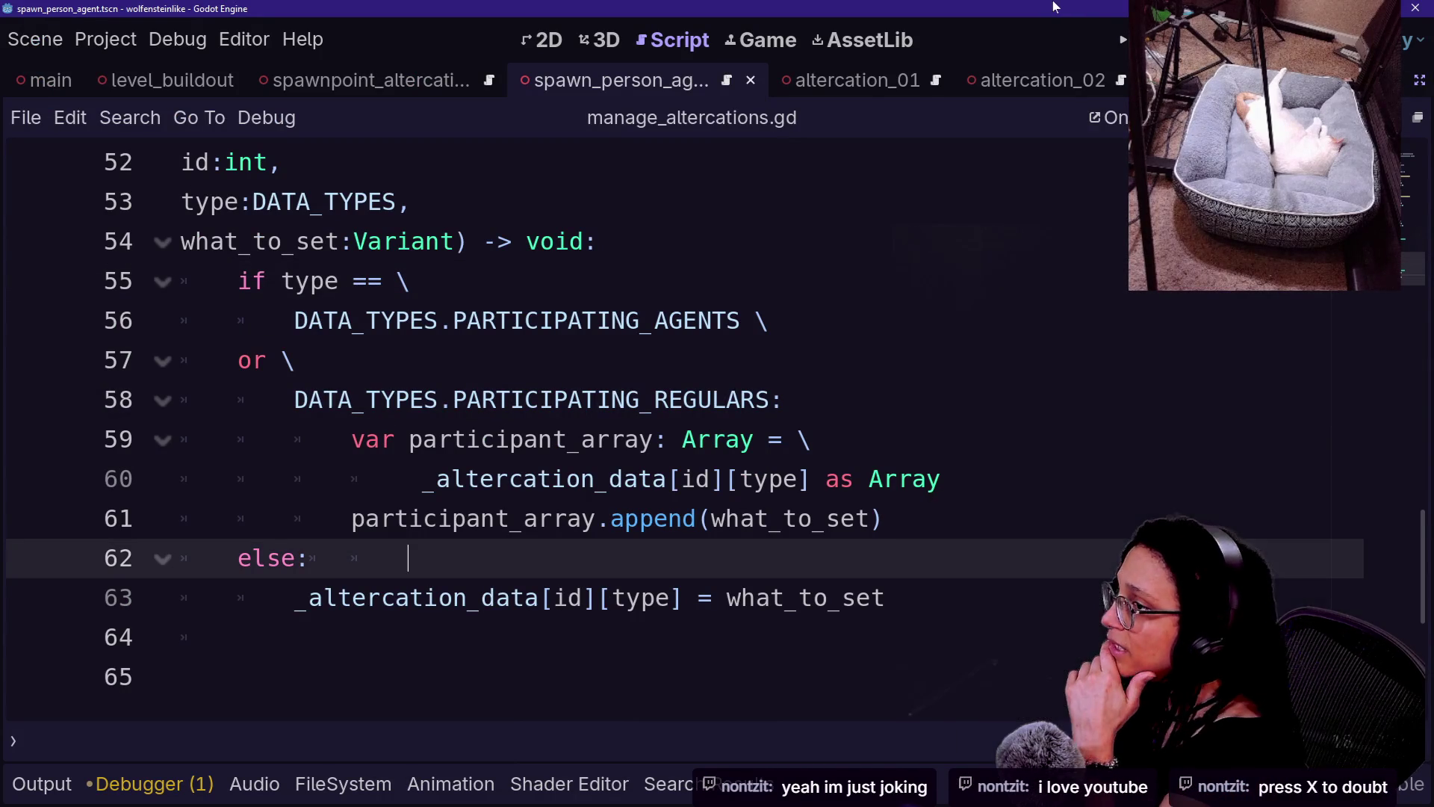
{"action": "left_click", "coordinate": [1120, 42]}
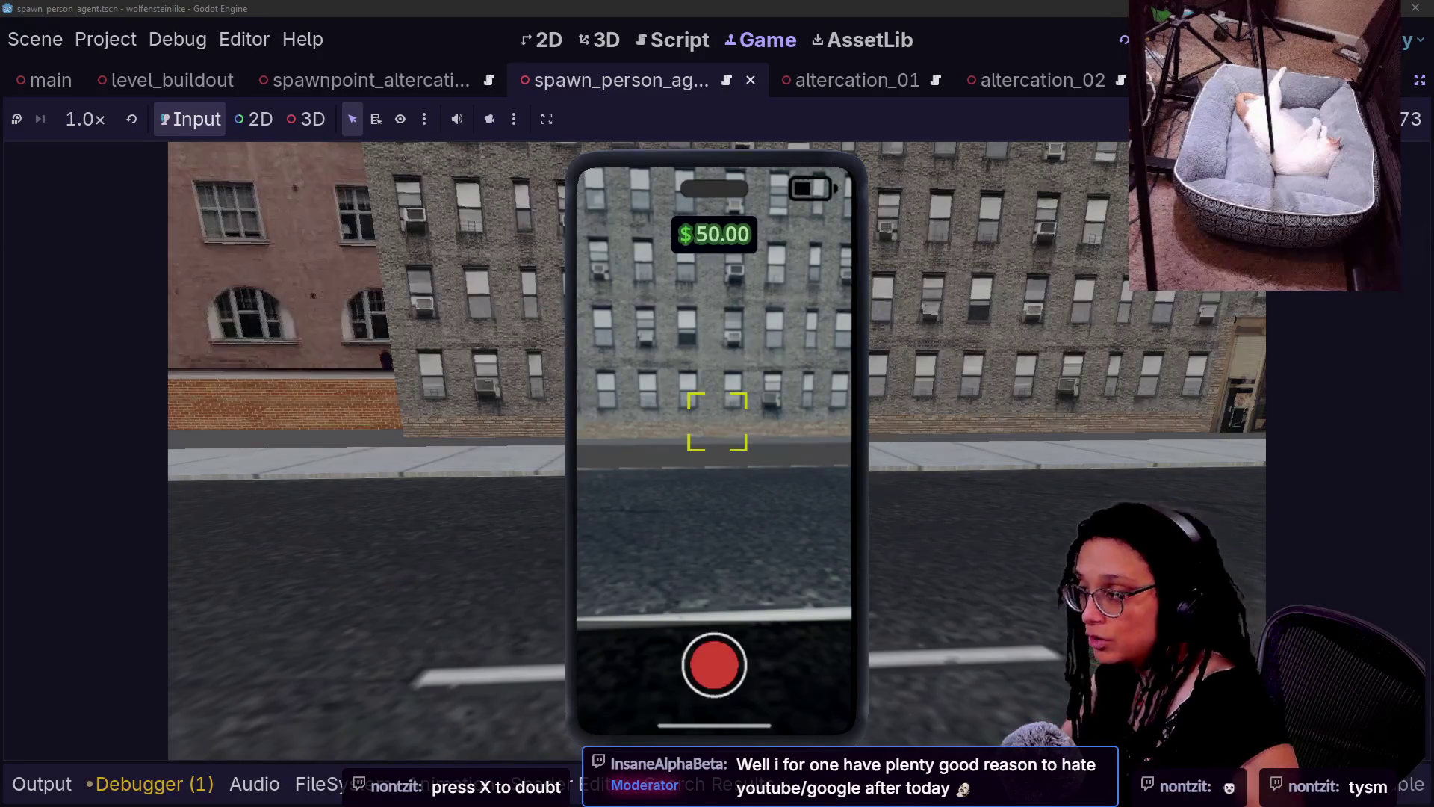
- Walk down the city street and across the intersection toward the pedestrians
{"action": "key", "text": "w"}
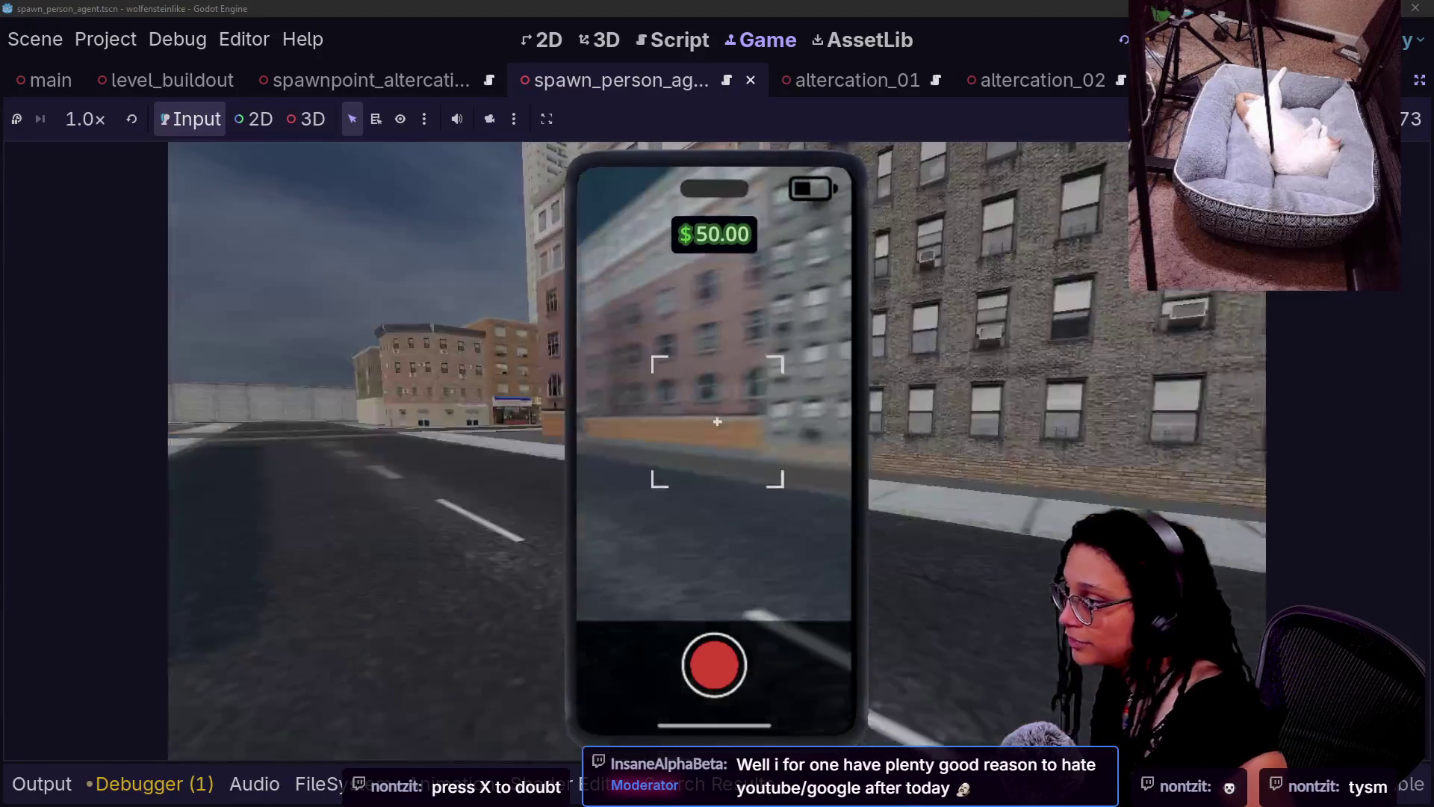
{"action": "key", "text": "w"}
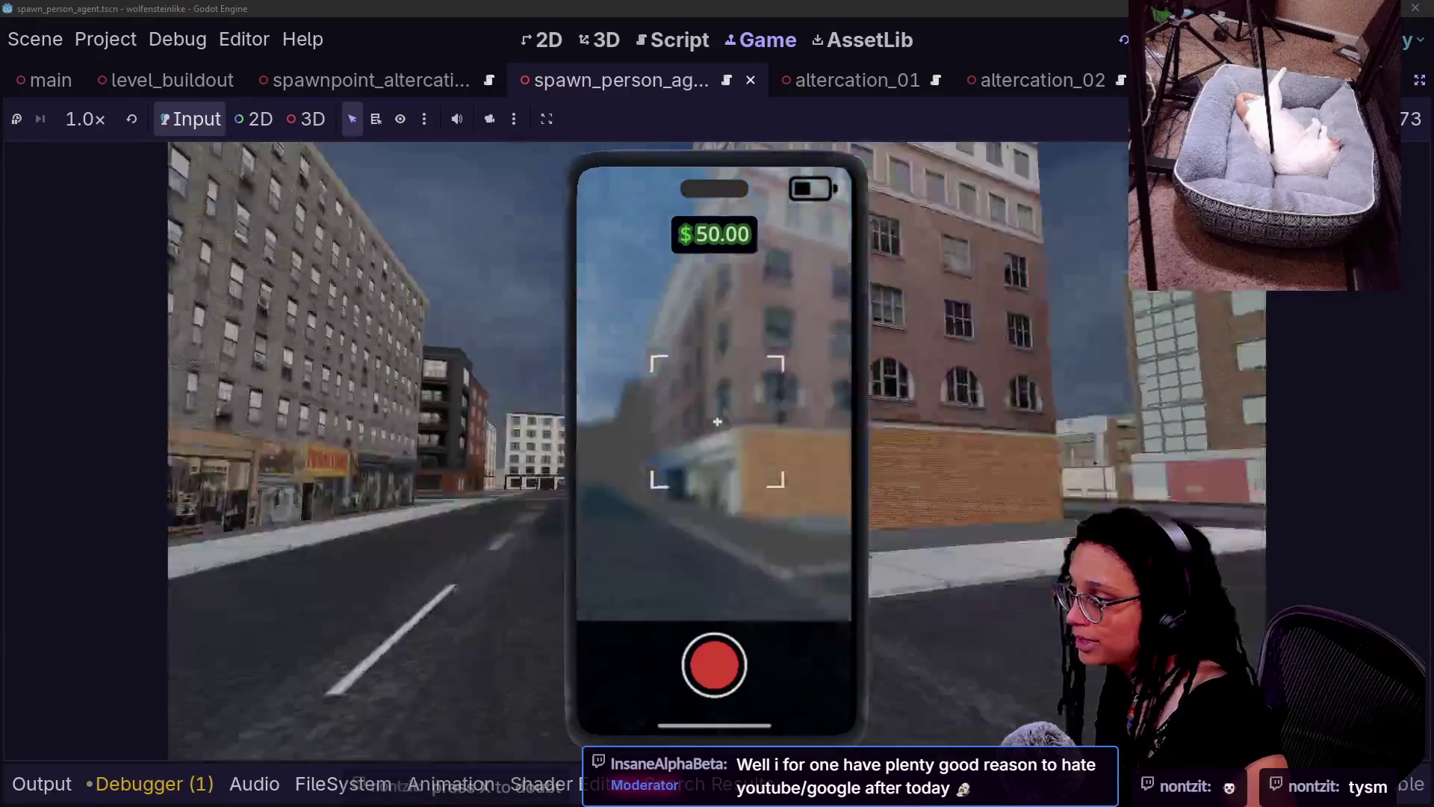
{"action": "key", "text": "w"}
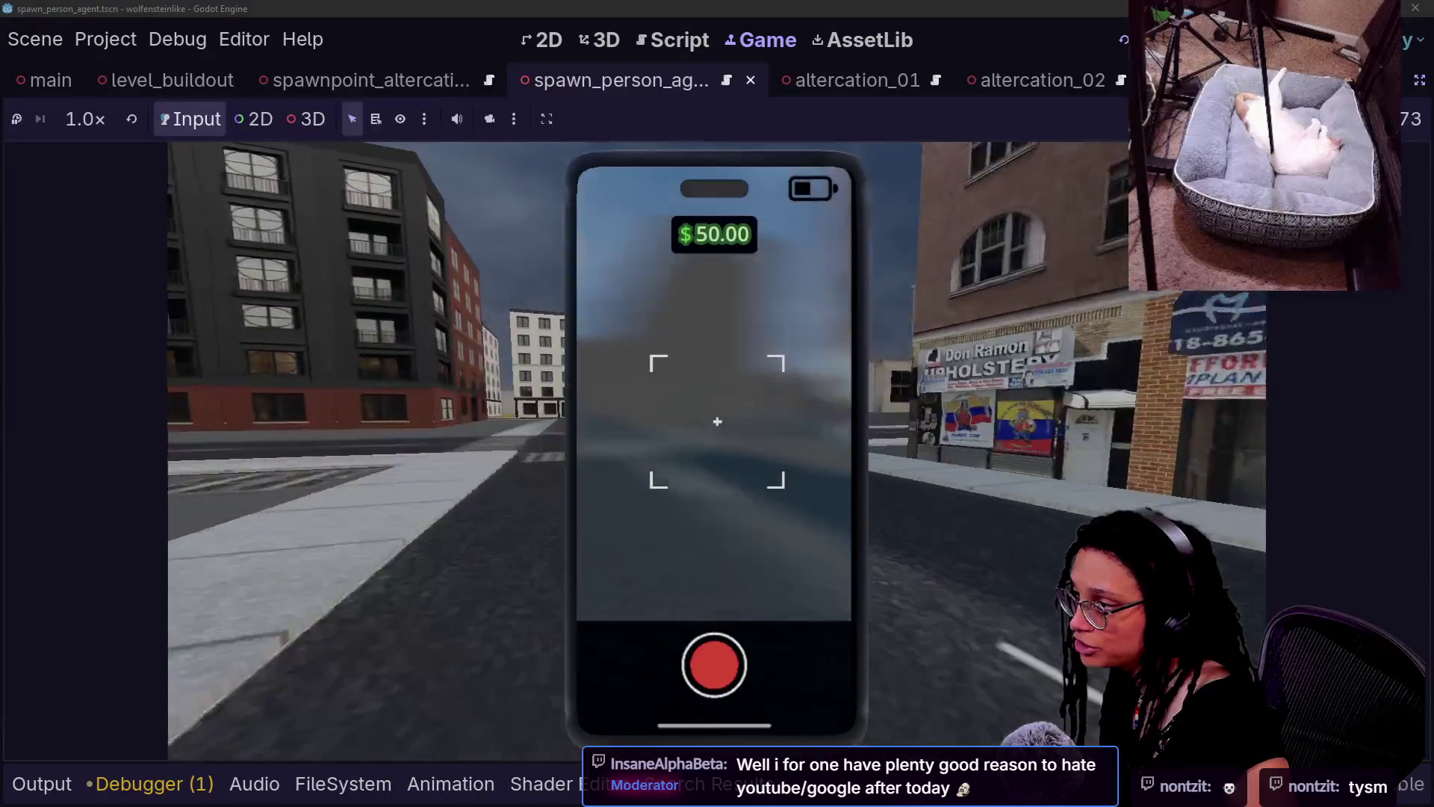
{"action": "key", "text": "w"}
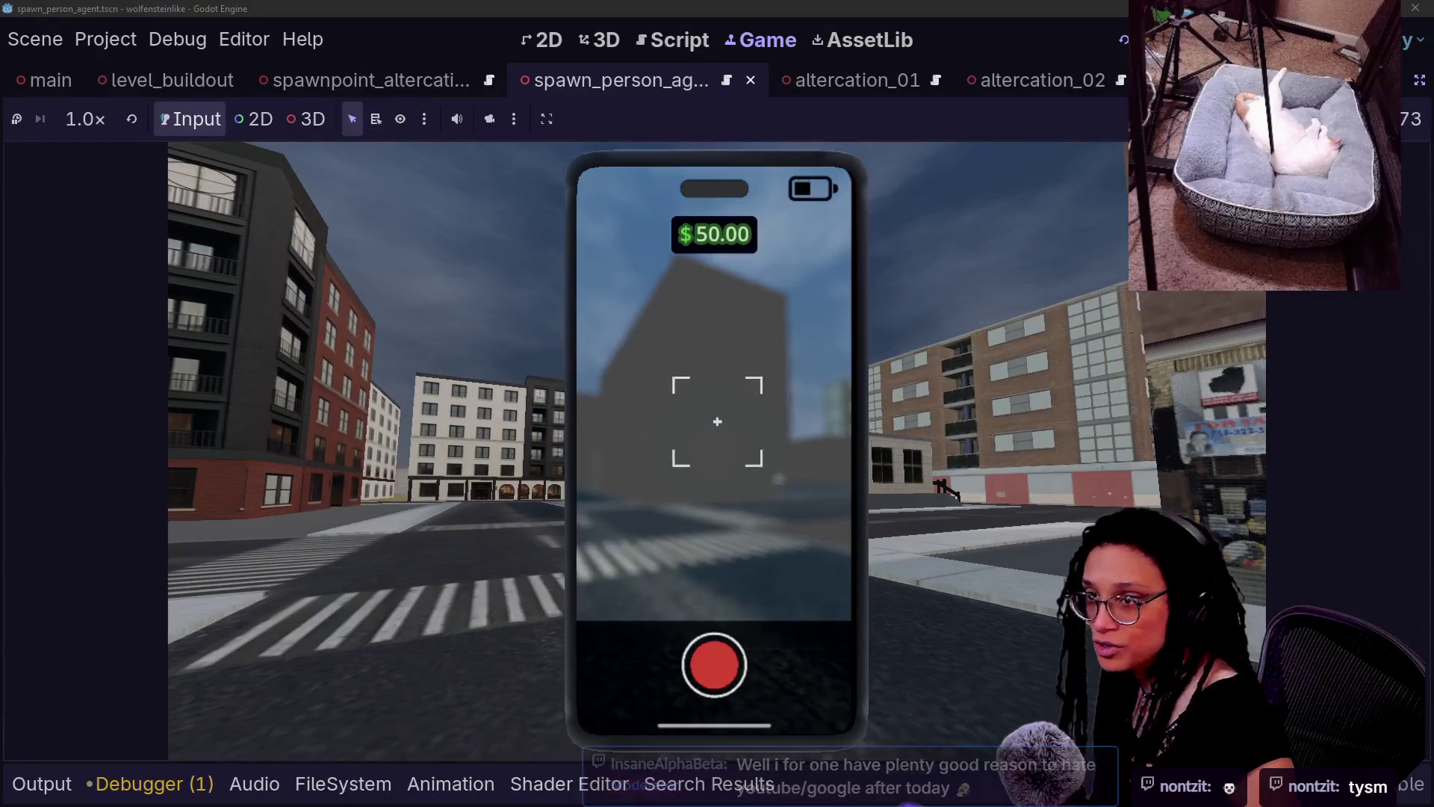
{"action": "key", "text": "w"}
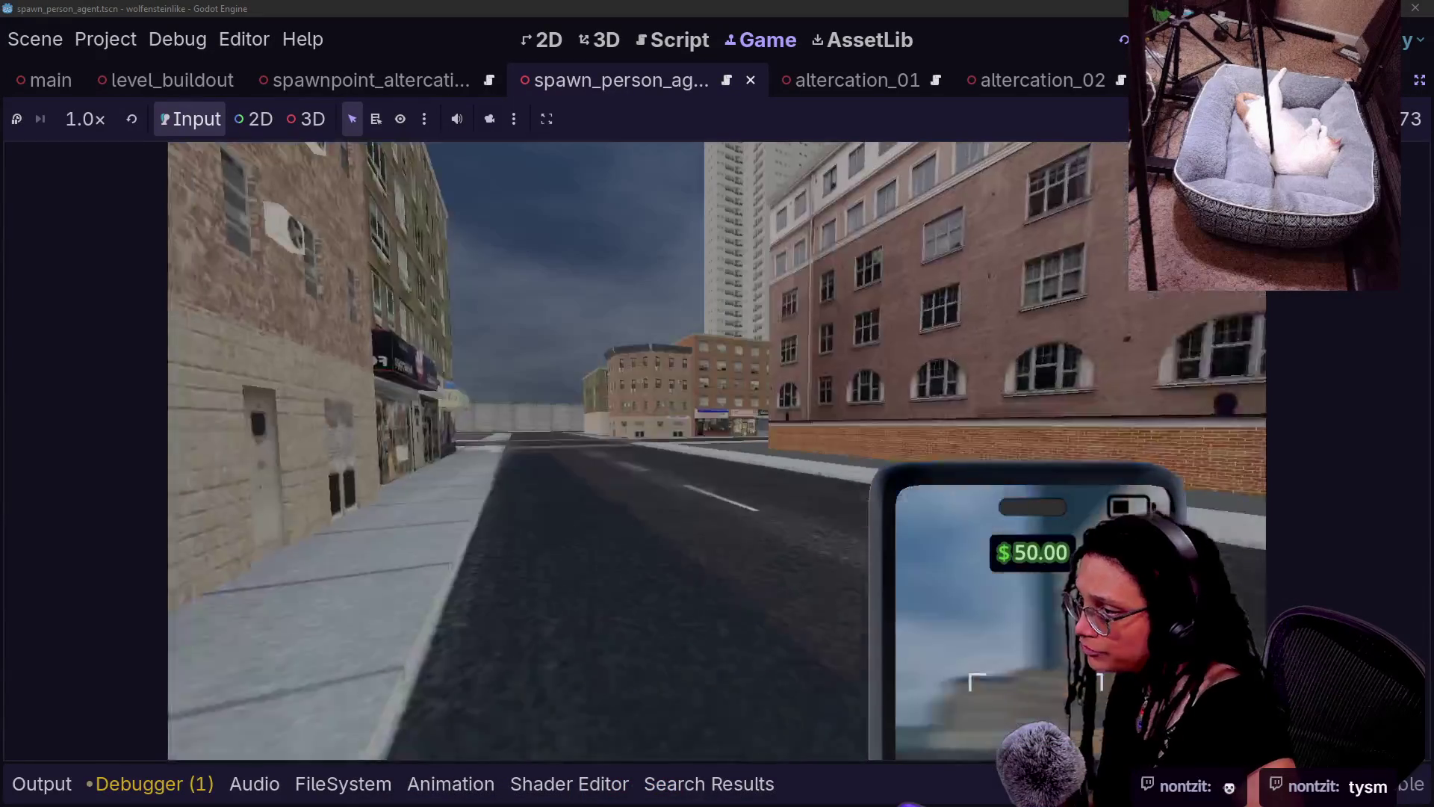
{"action": "key", "text": "w"}
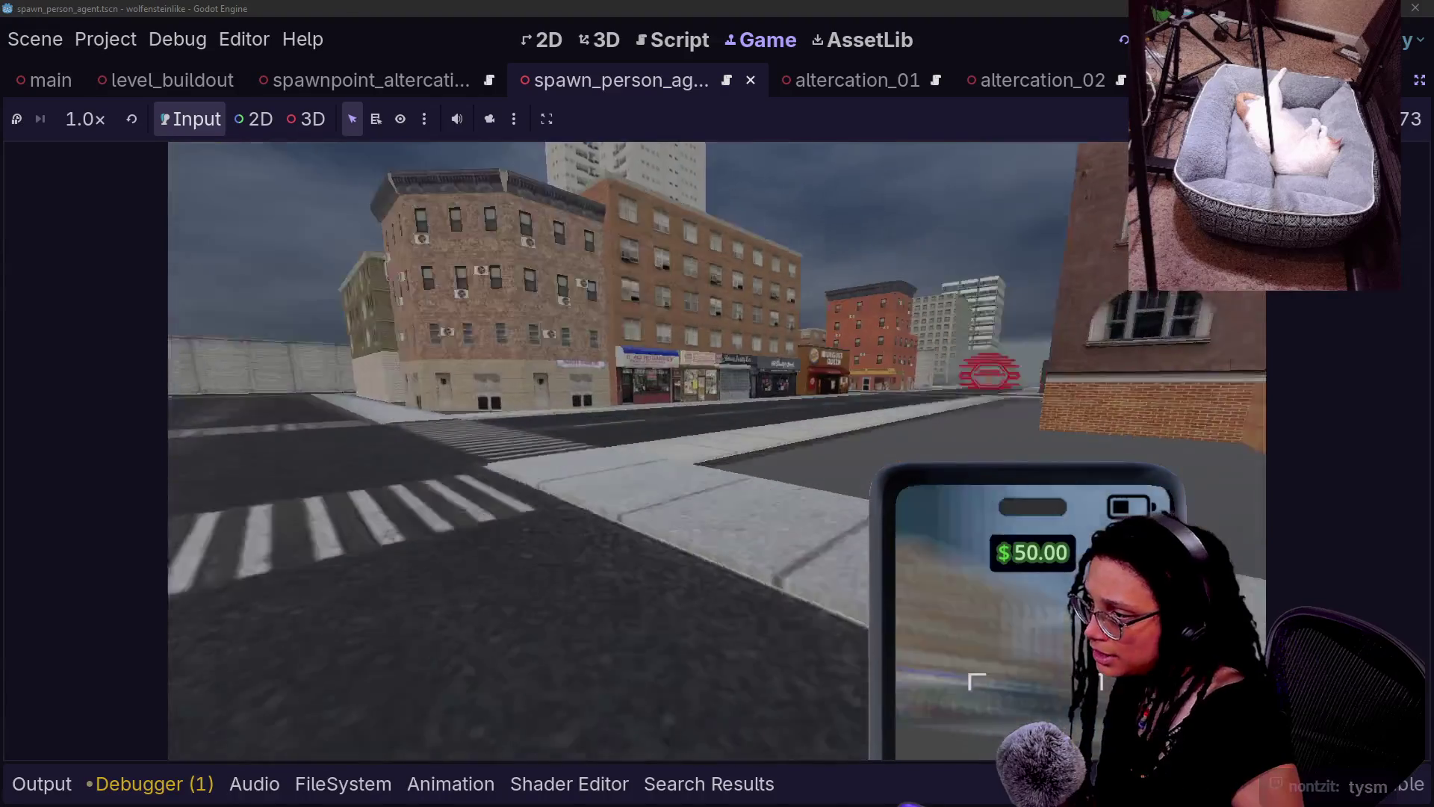
{"action": "key", "text": "w"}
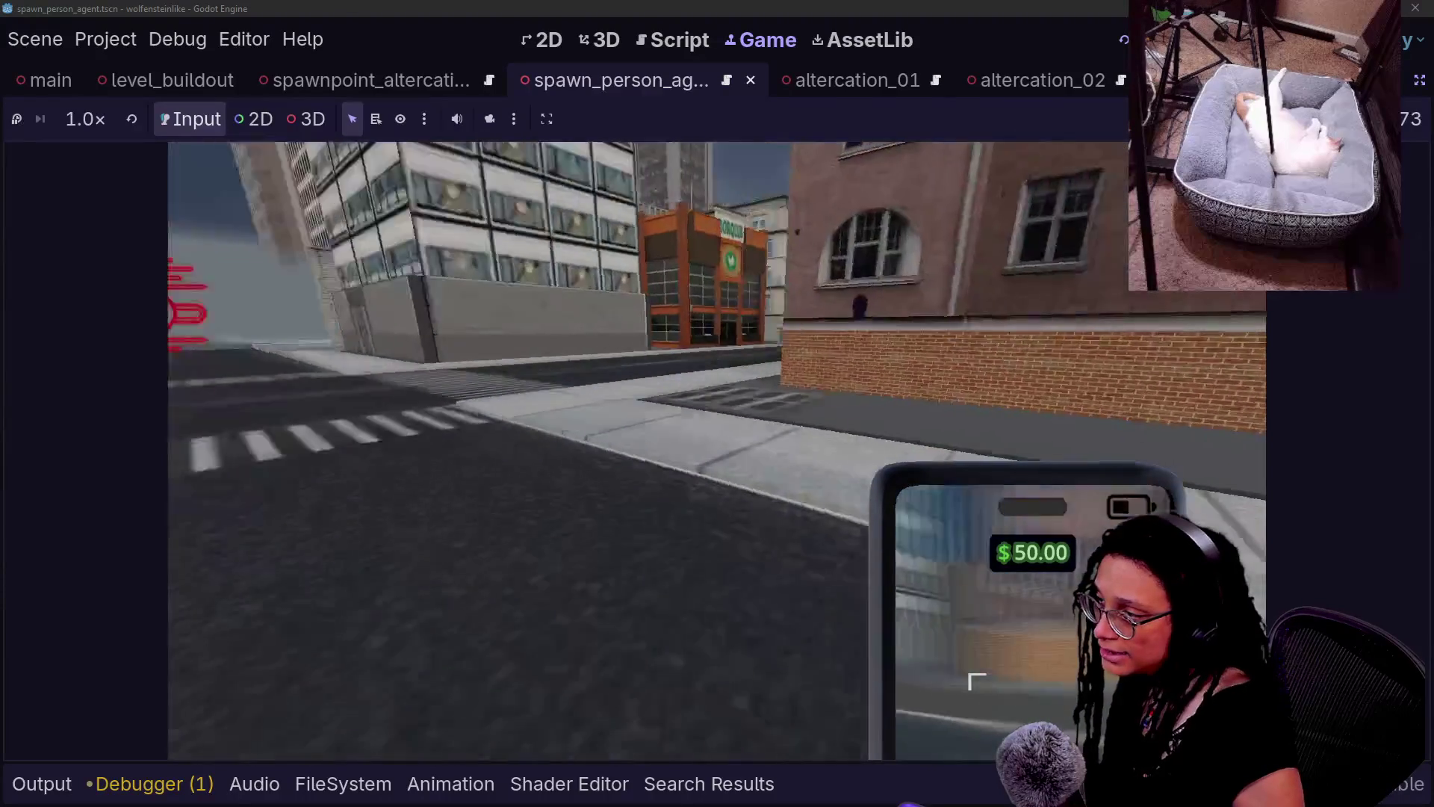
{"action": "key", "text": "w"}
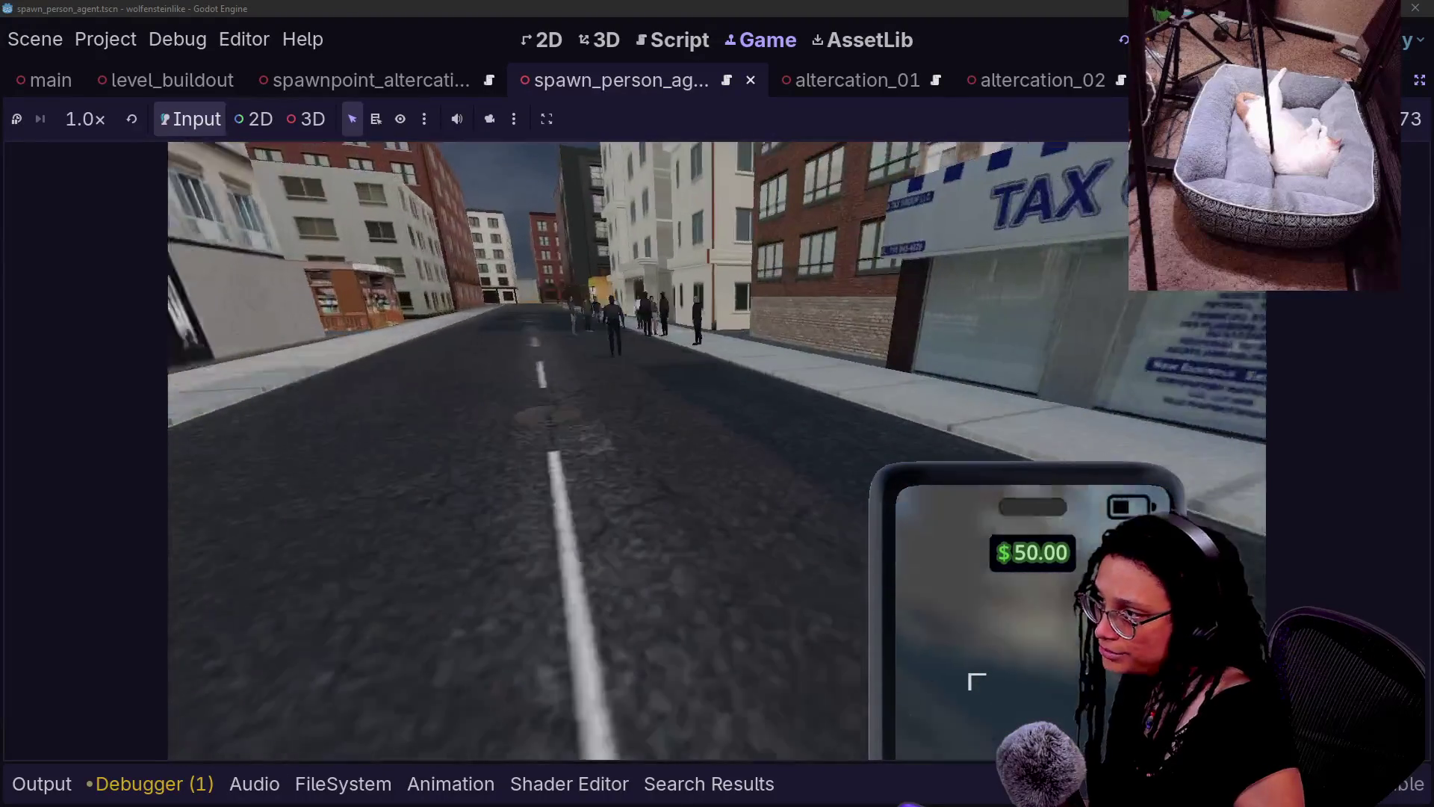
- Photograph the pedestrians with the phone to raise the balance to $182.00, then return to the script
{"action": "key", "text": "e"}
{"action": "key", "text": "w"}
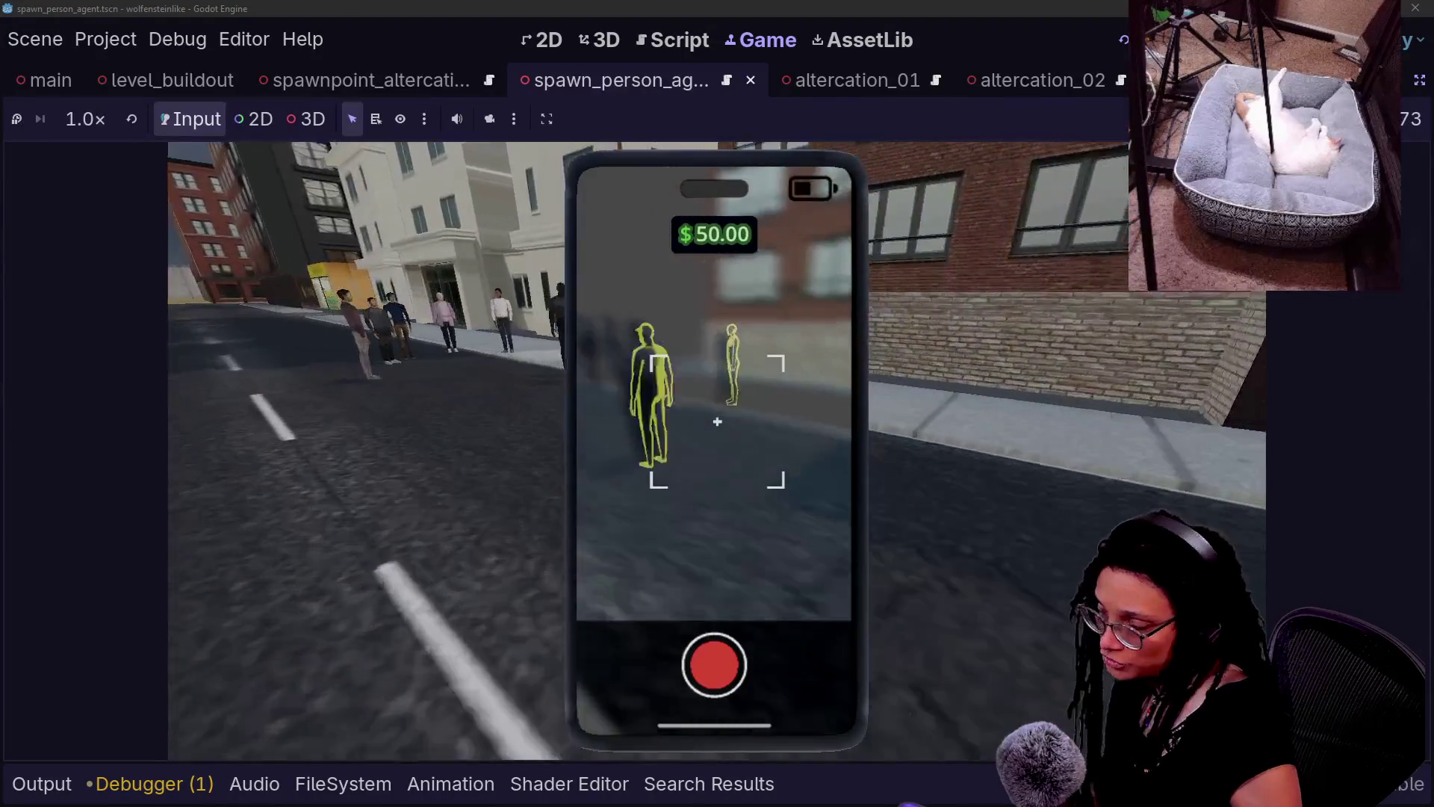
{"action": "key", "text": "w"}
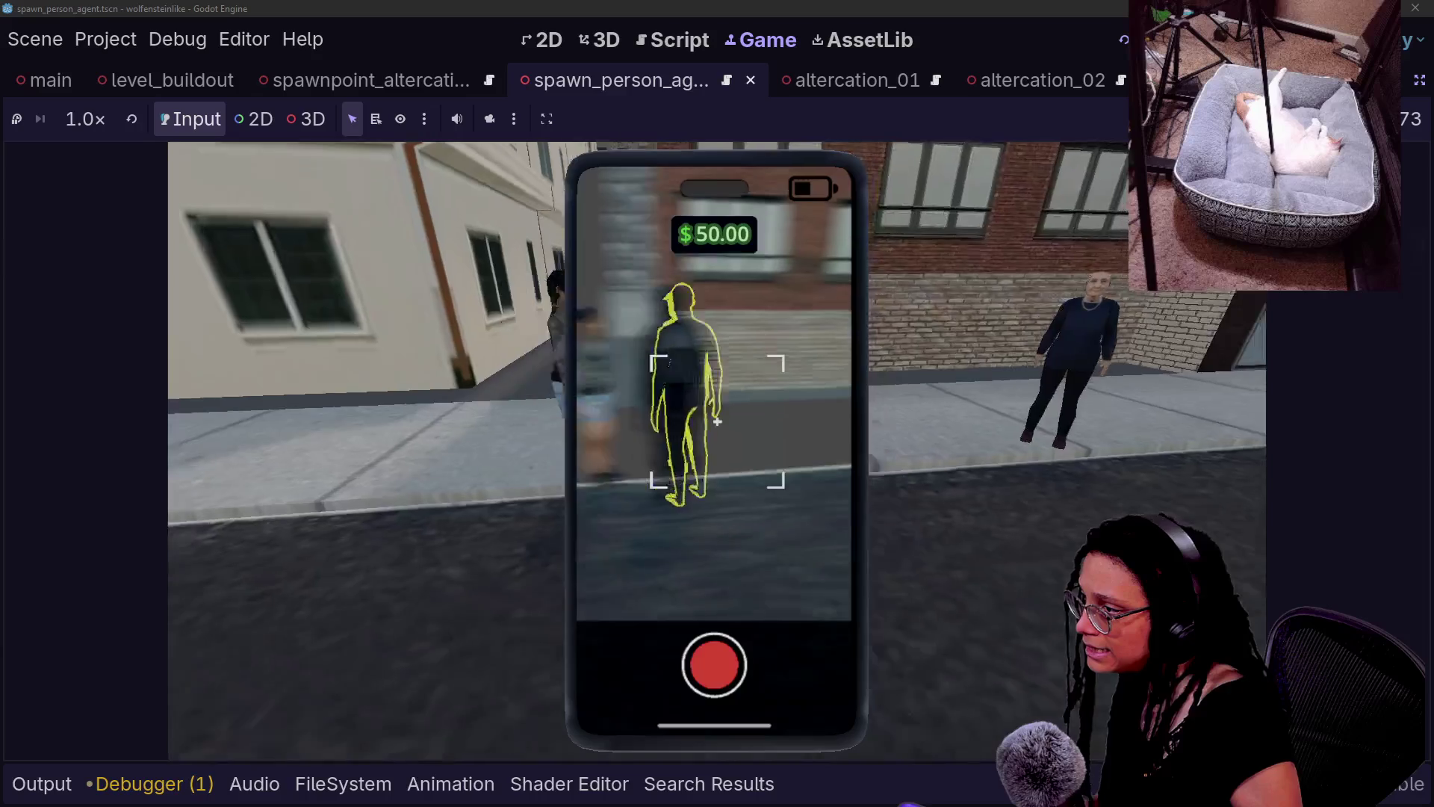
{"action": "key", "text": "w"}
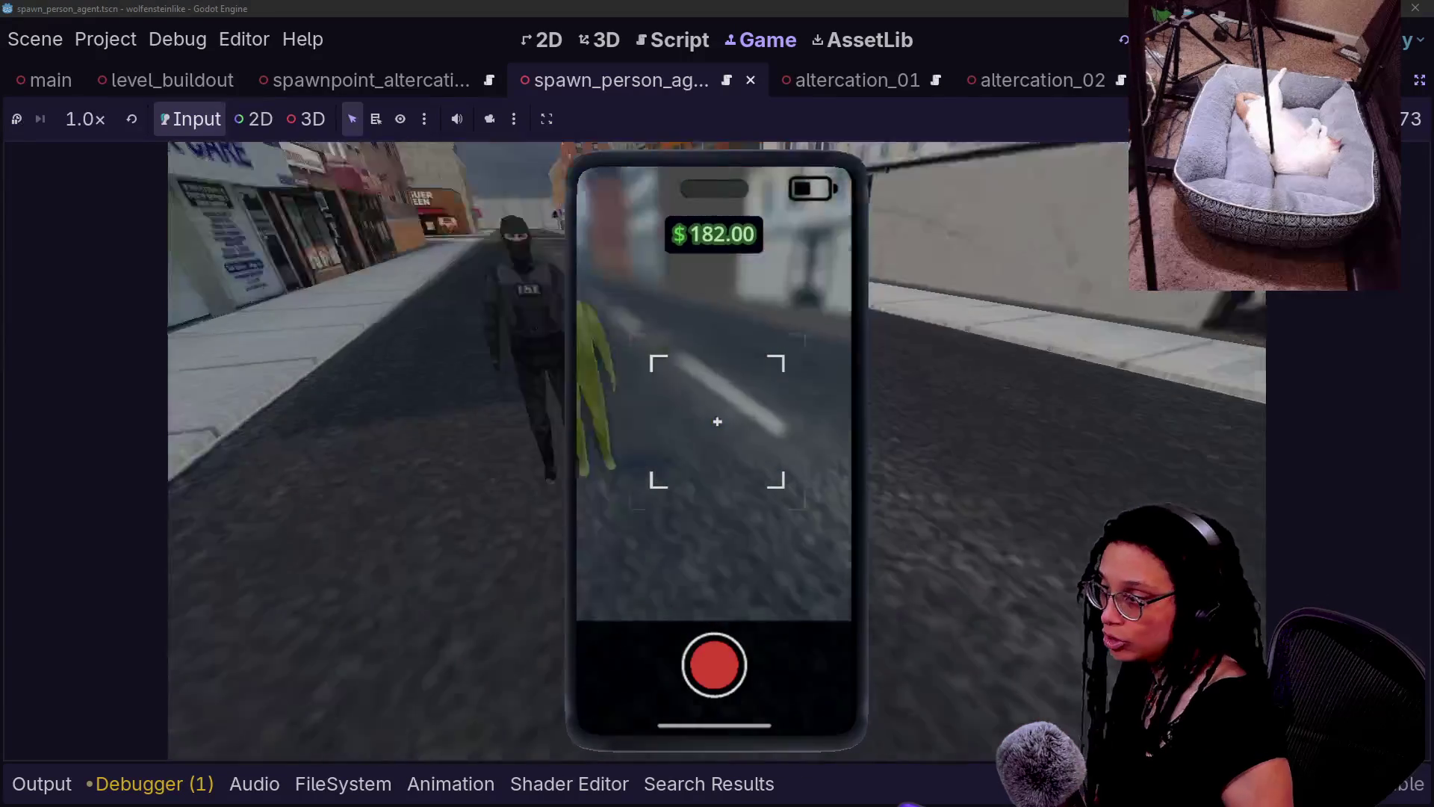
{"action": "right_click", "coordinate": [717, 421]}
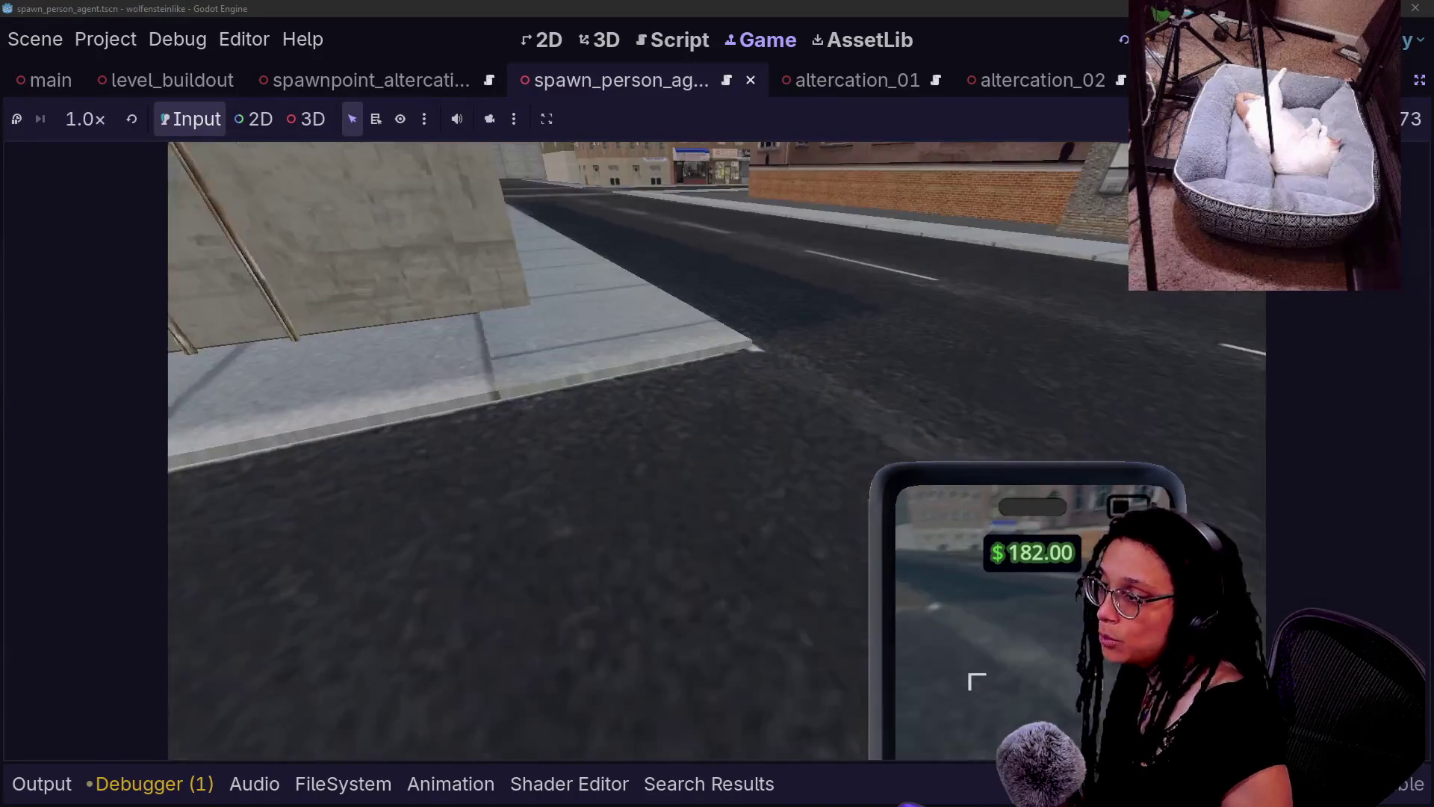
{"action": "mouse_move", "coordinate": [717, 421]}
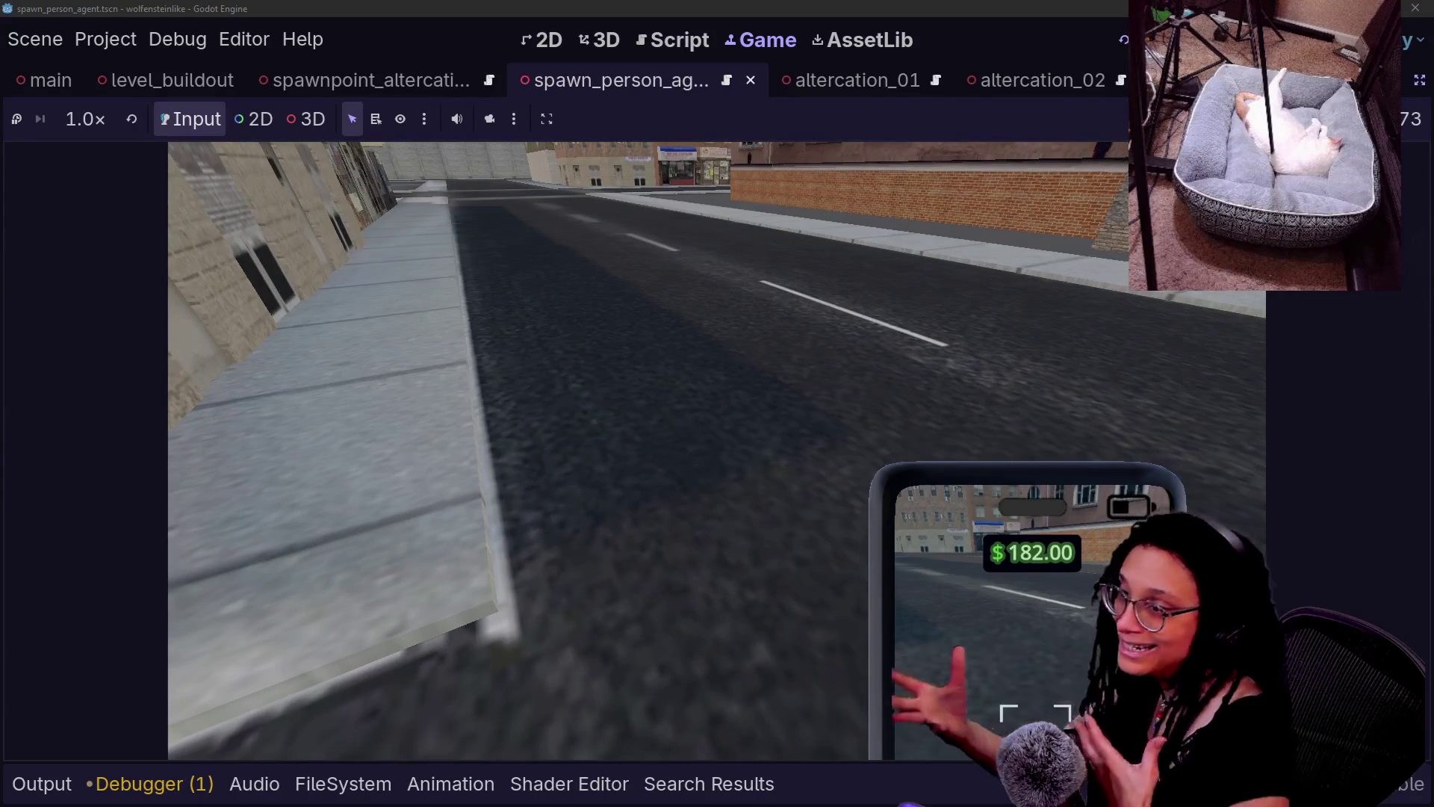
{"action": "key", "text": "w"}
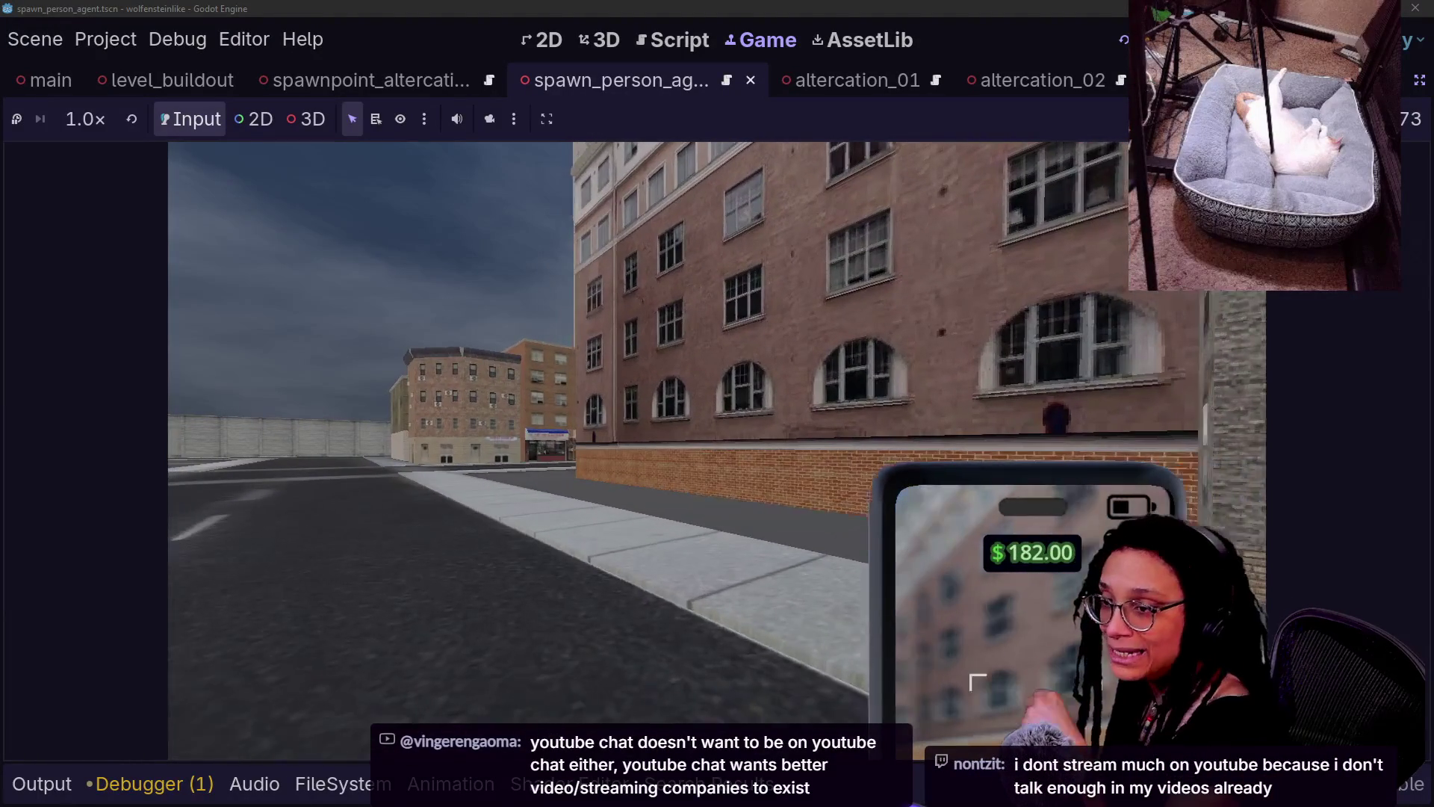
{"action": "key", "text": "ctrl+F3"}
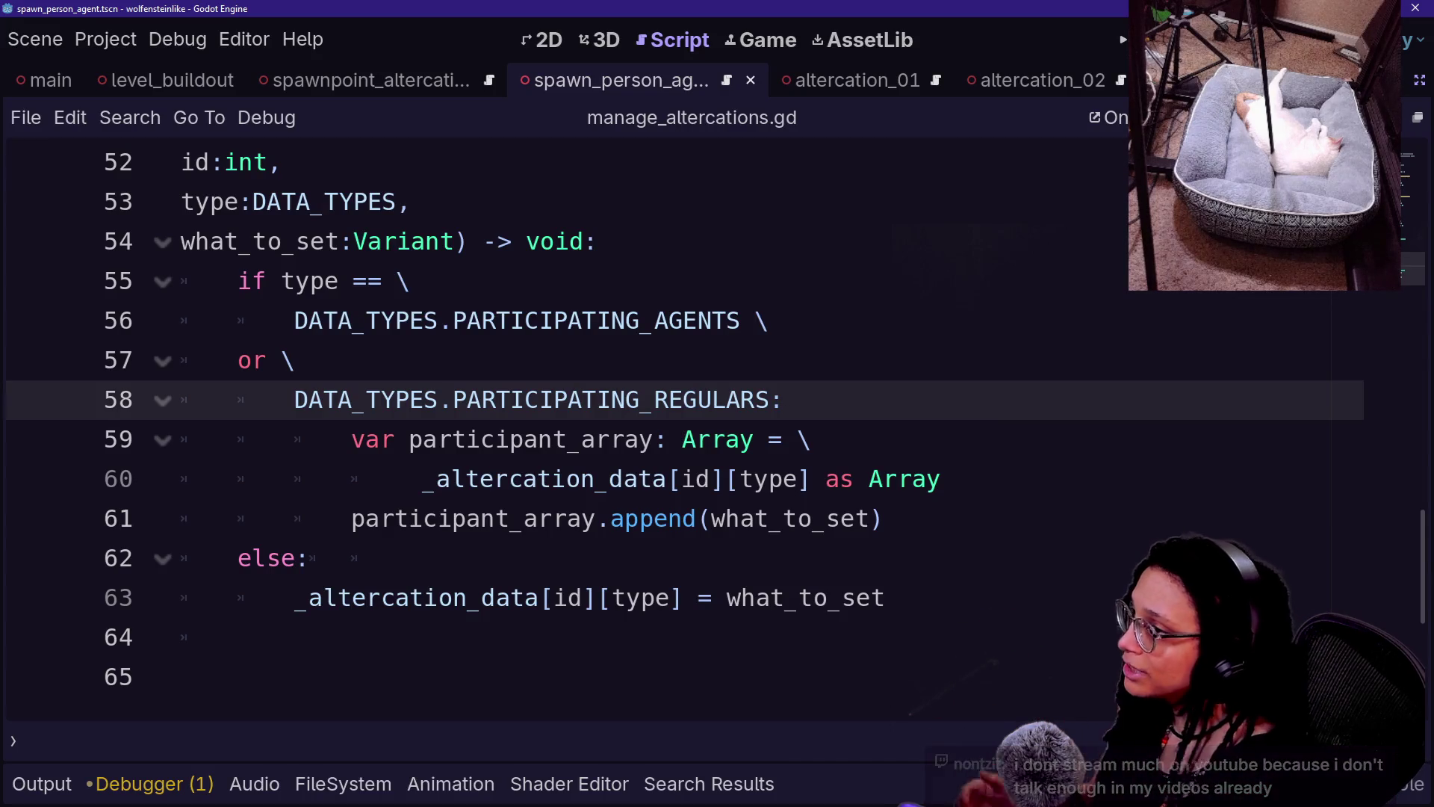
- Rerun the game, expand altercation 1's data arrays 5 (three objects) and 6 (empty), then stop
{"action": "key", "text": "F5"}
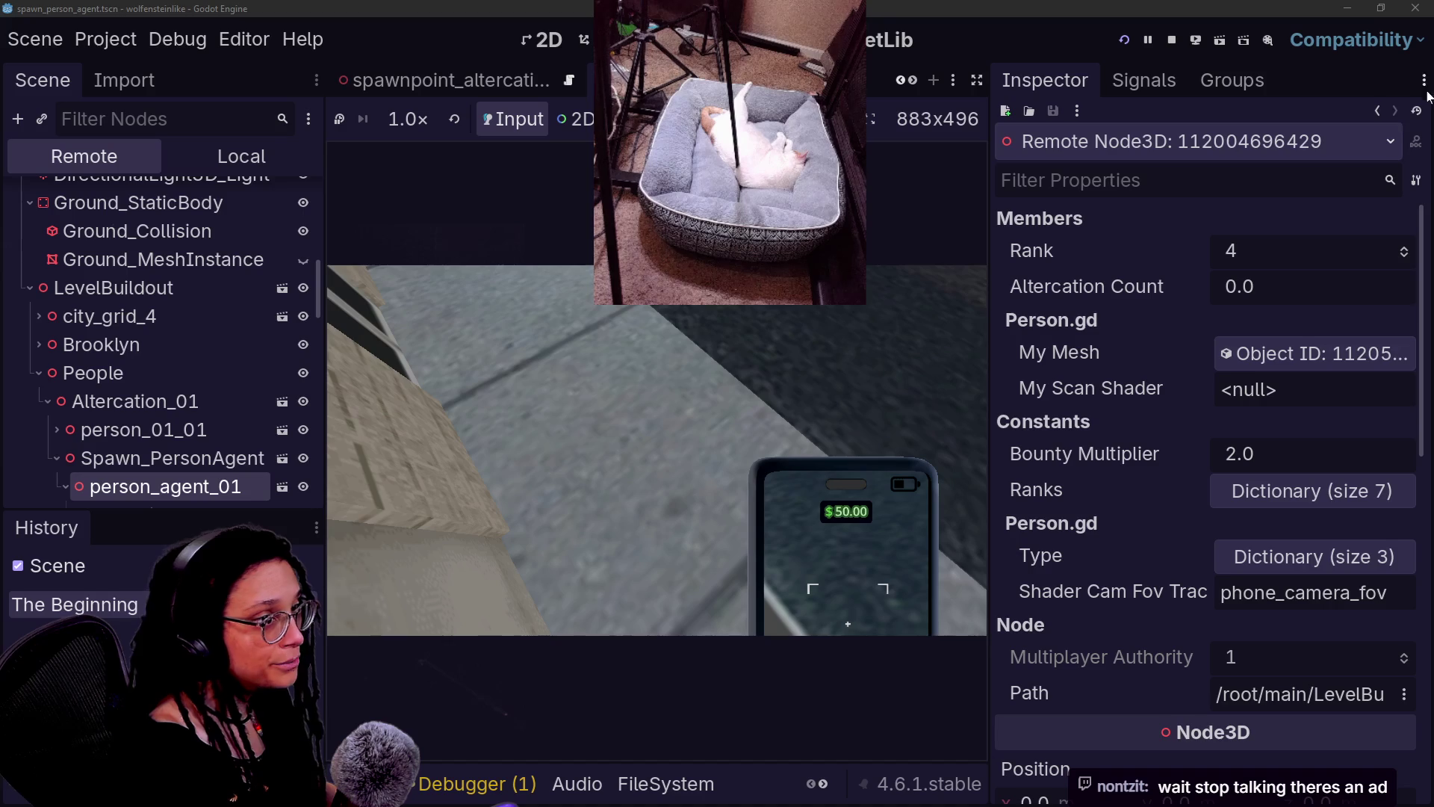
{"action": "left_click", "coordinate": [1377, 112]}
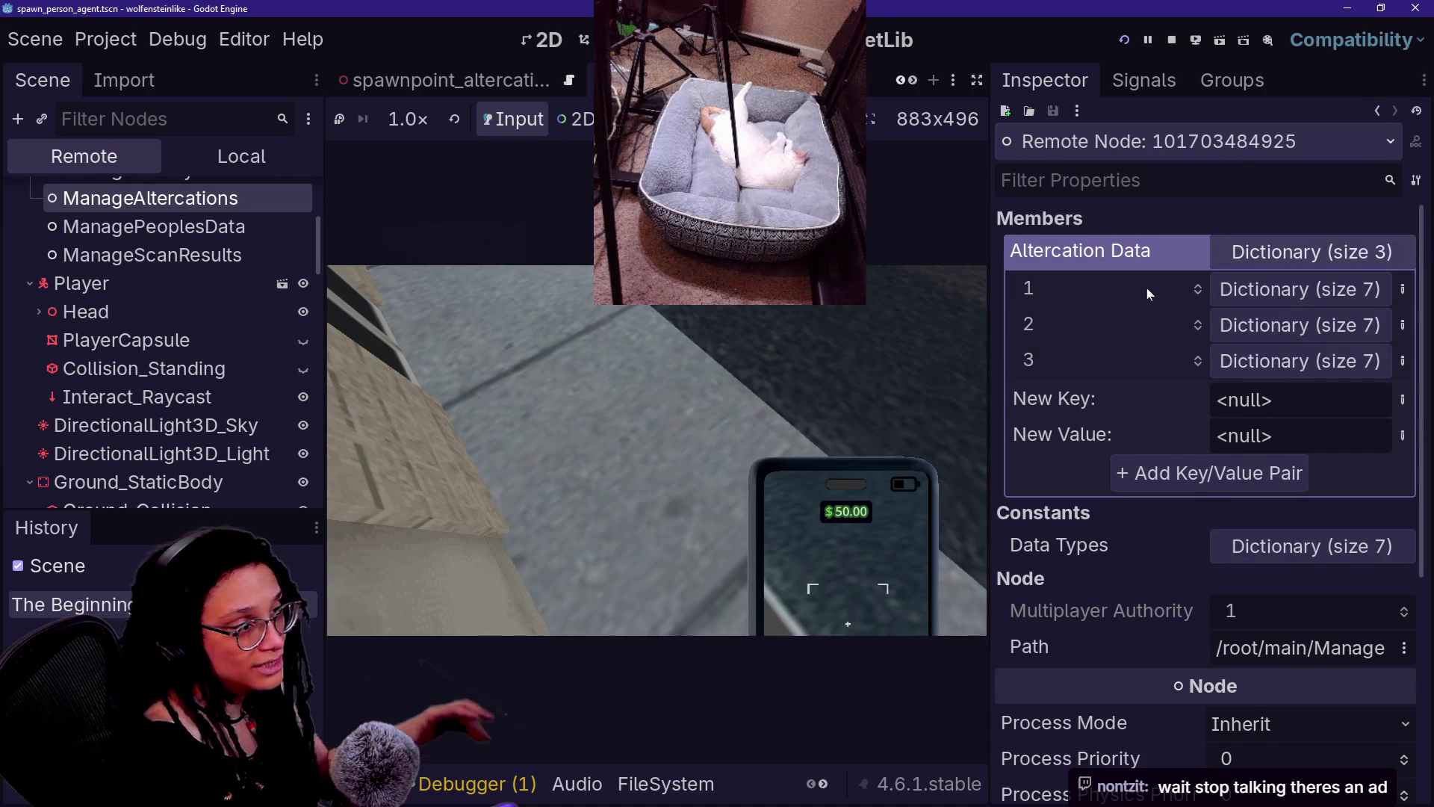
{"action": "left_click", "coordinate": [1266, 297]}
{"action": "left_click", "coordinate": [1266, 511]}
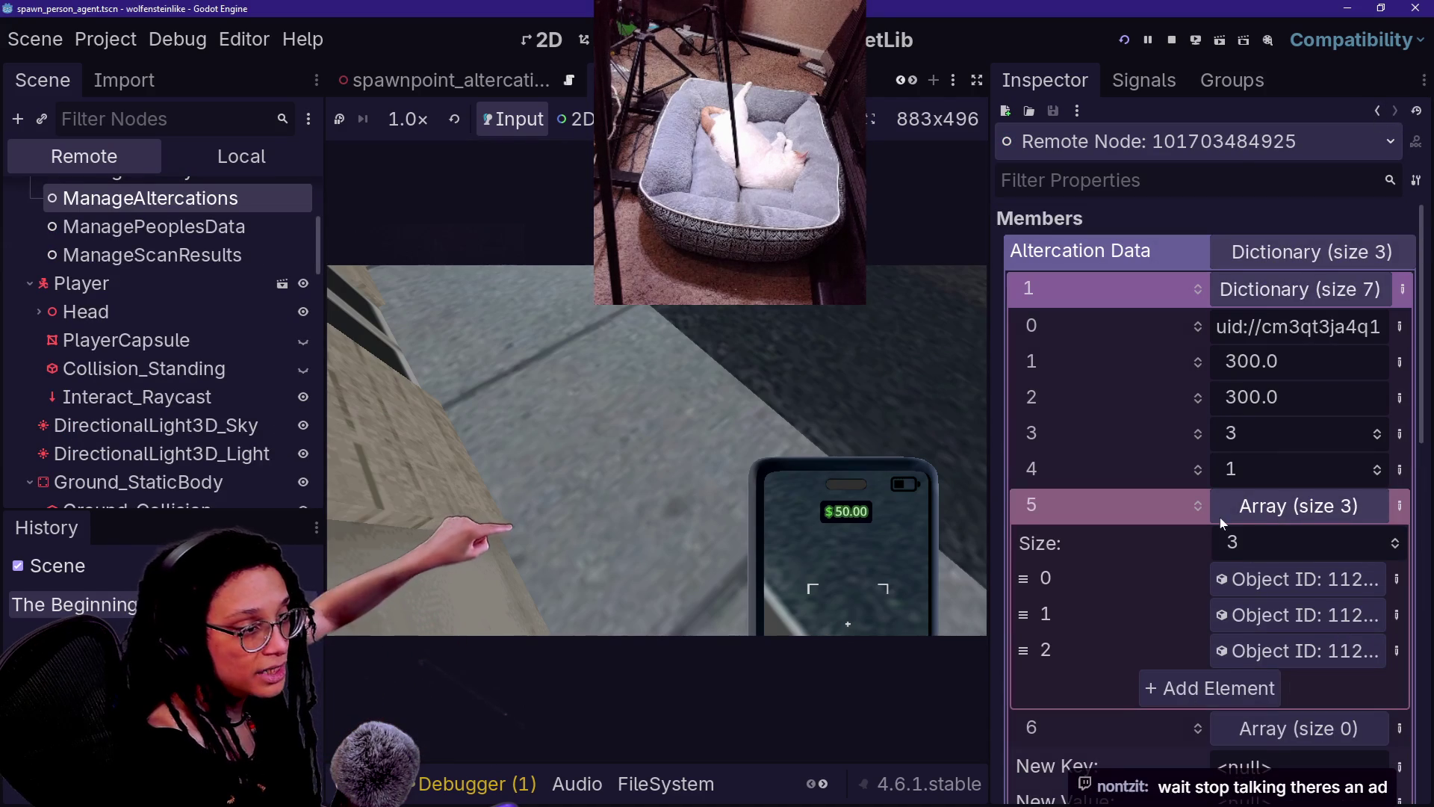
{"action": "scroll", "coordinate": [1219, 547], "scroll_direction": "down", "scroll_amount": 1}
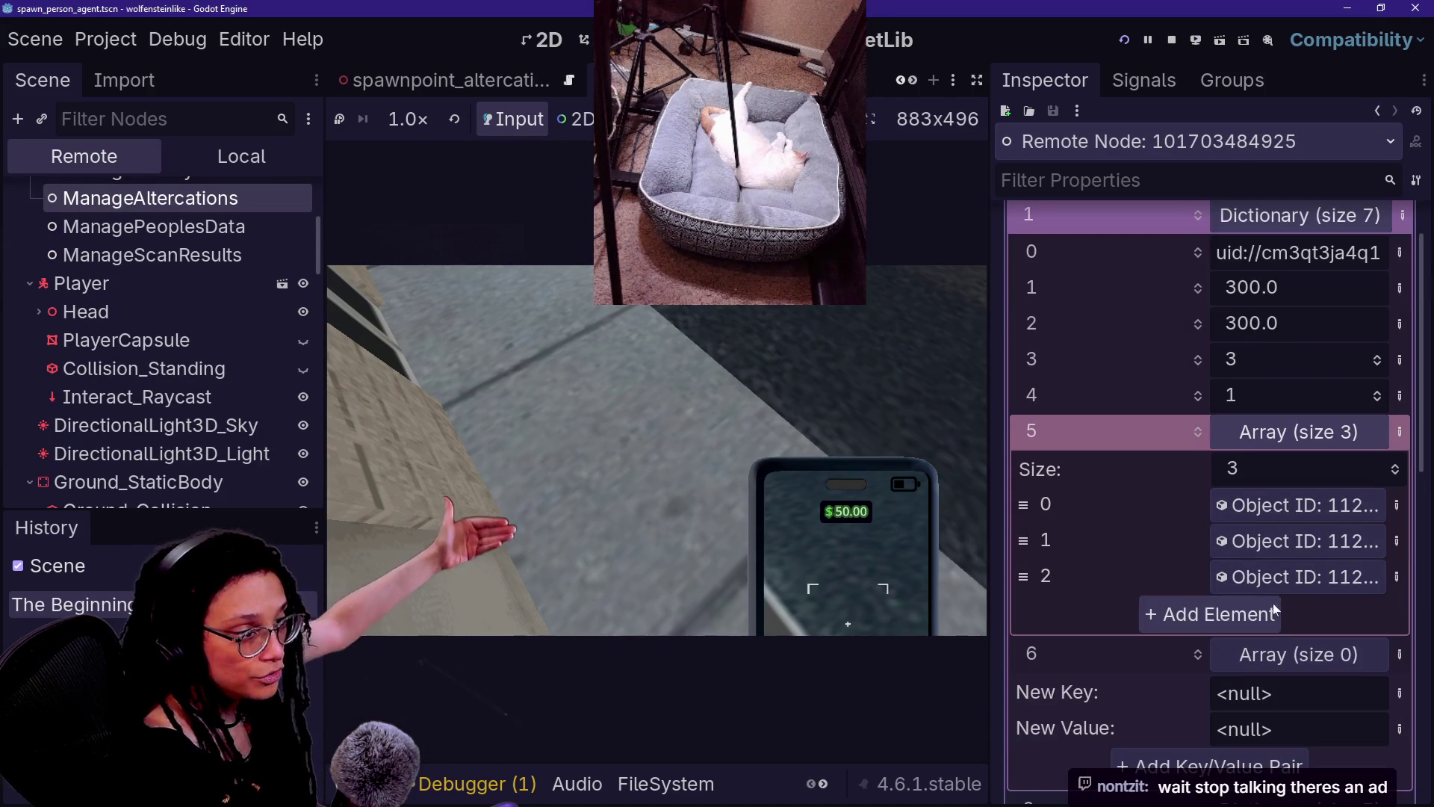
{"action": "left_click", "coordinate": [581, 332]}
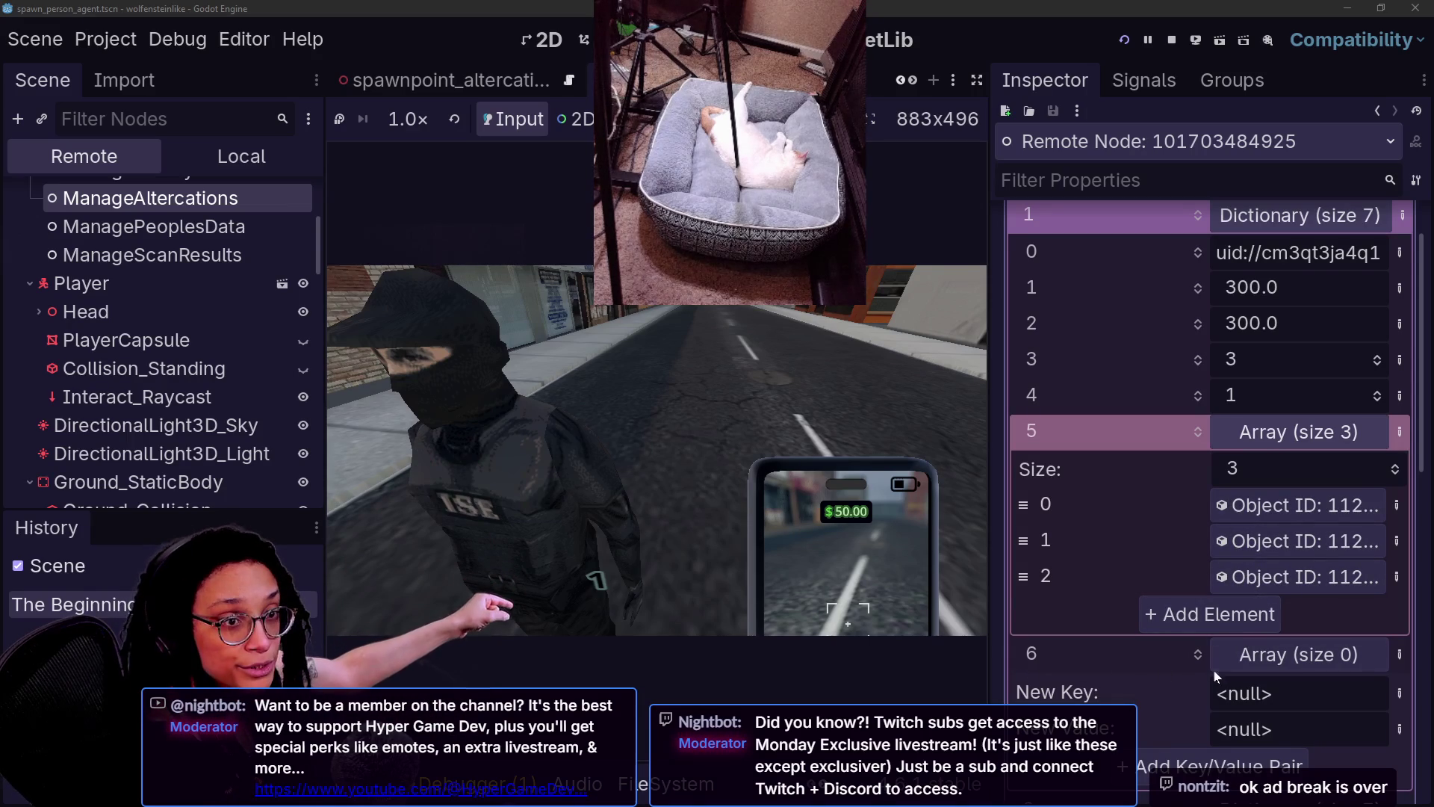
{"action": "left_click", "coordinate": [1268, 650]}
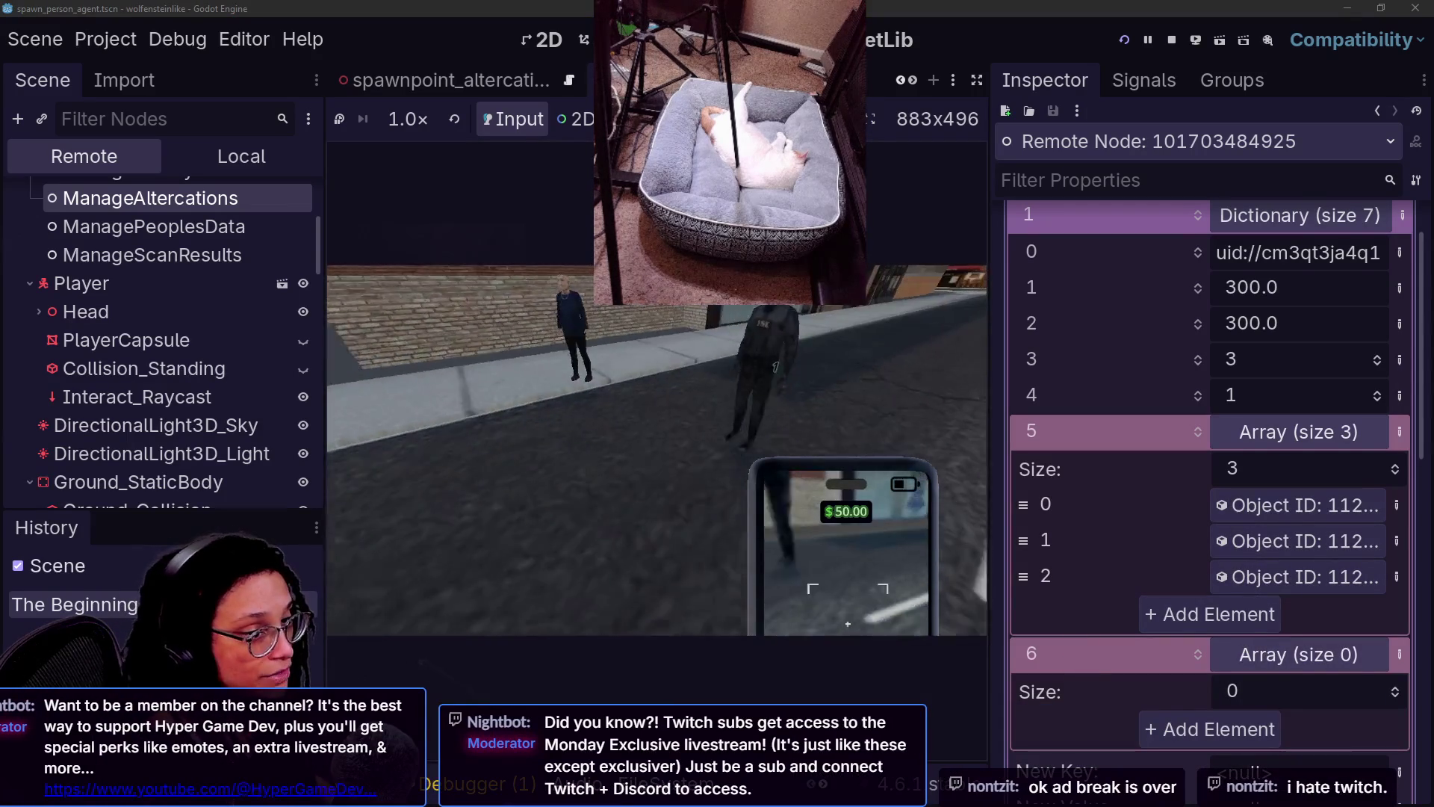
{"action": "key", "text": "w"}
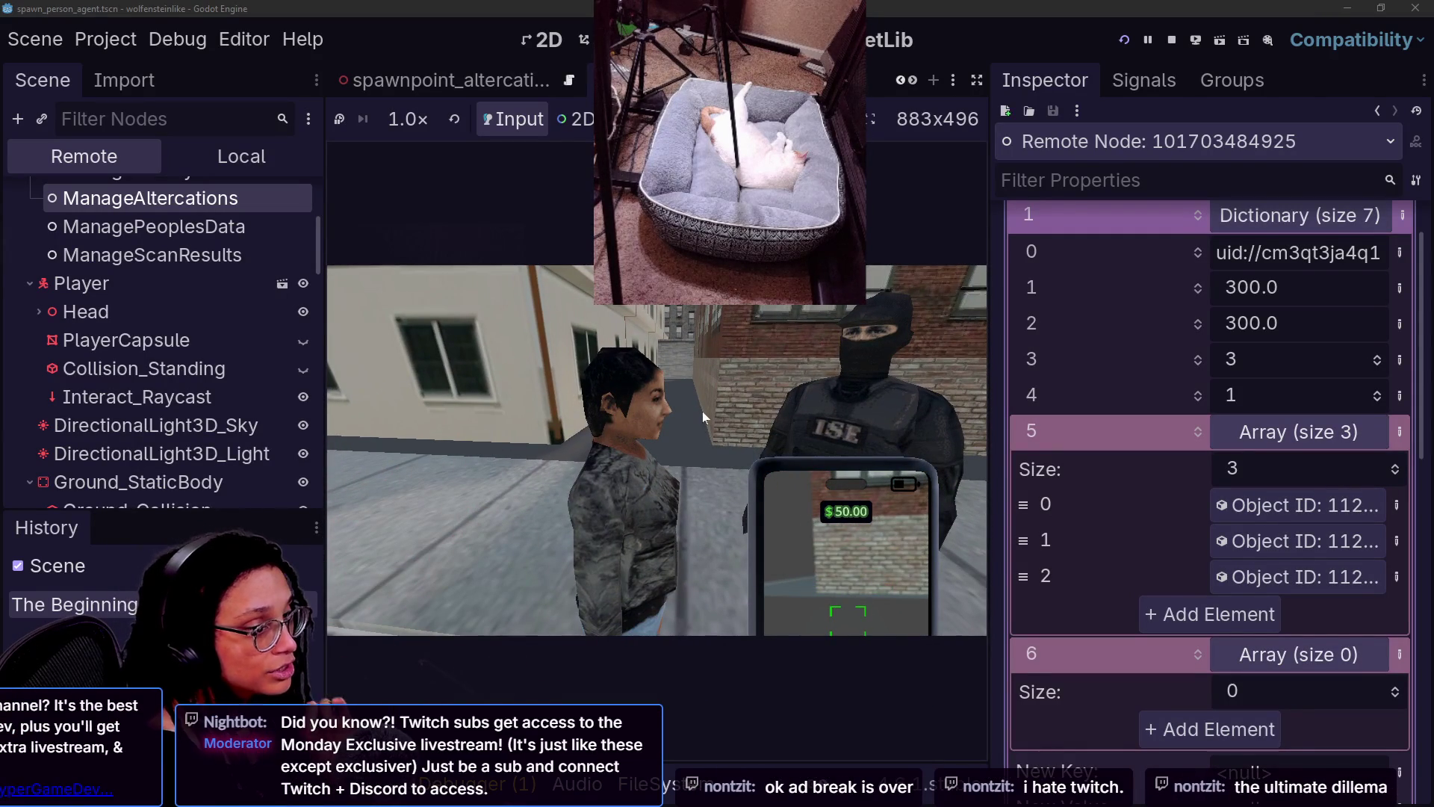
{"action": "left_click", "coordinate": [1173, 38]}
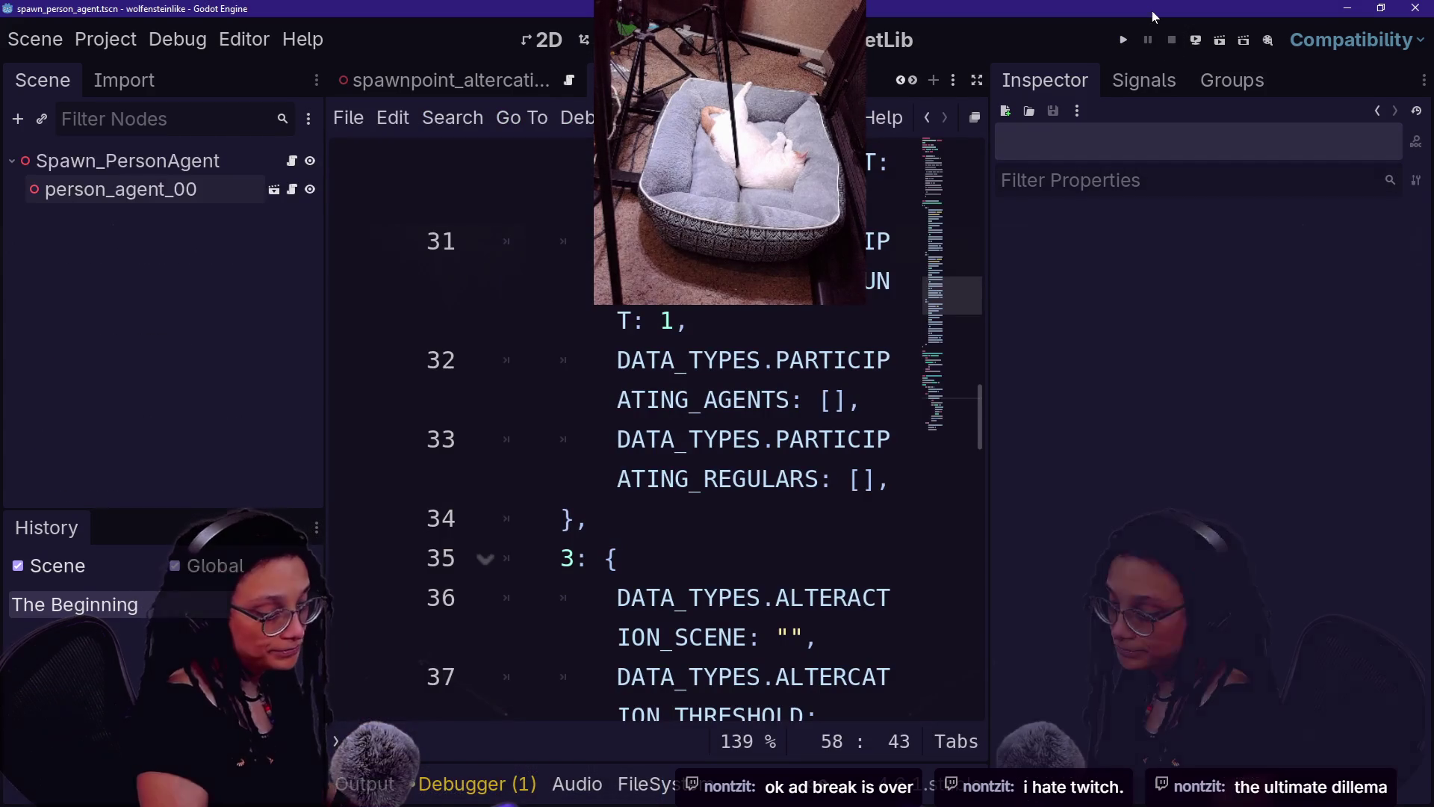
- Hide the docks and look over manage_altercations.gd around lines 32–37
{"action": "left_click", "coordinate": [792, 399]}
{"action": "key", "text": "ctrl+shift+F11"}
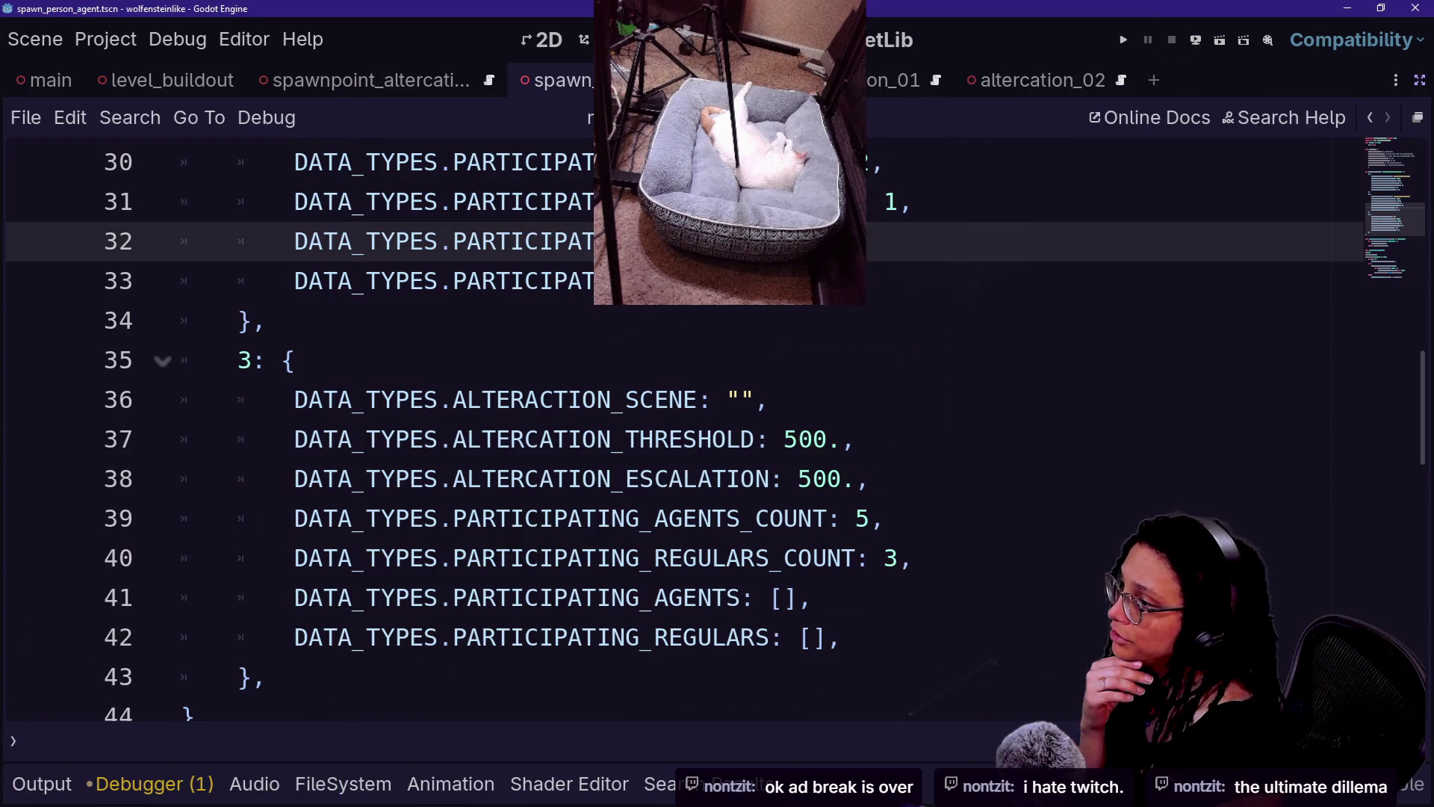
{"action": "left_click", "coordinate": [625, 440]}
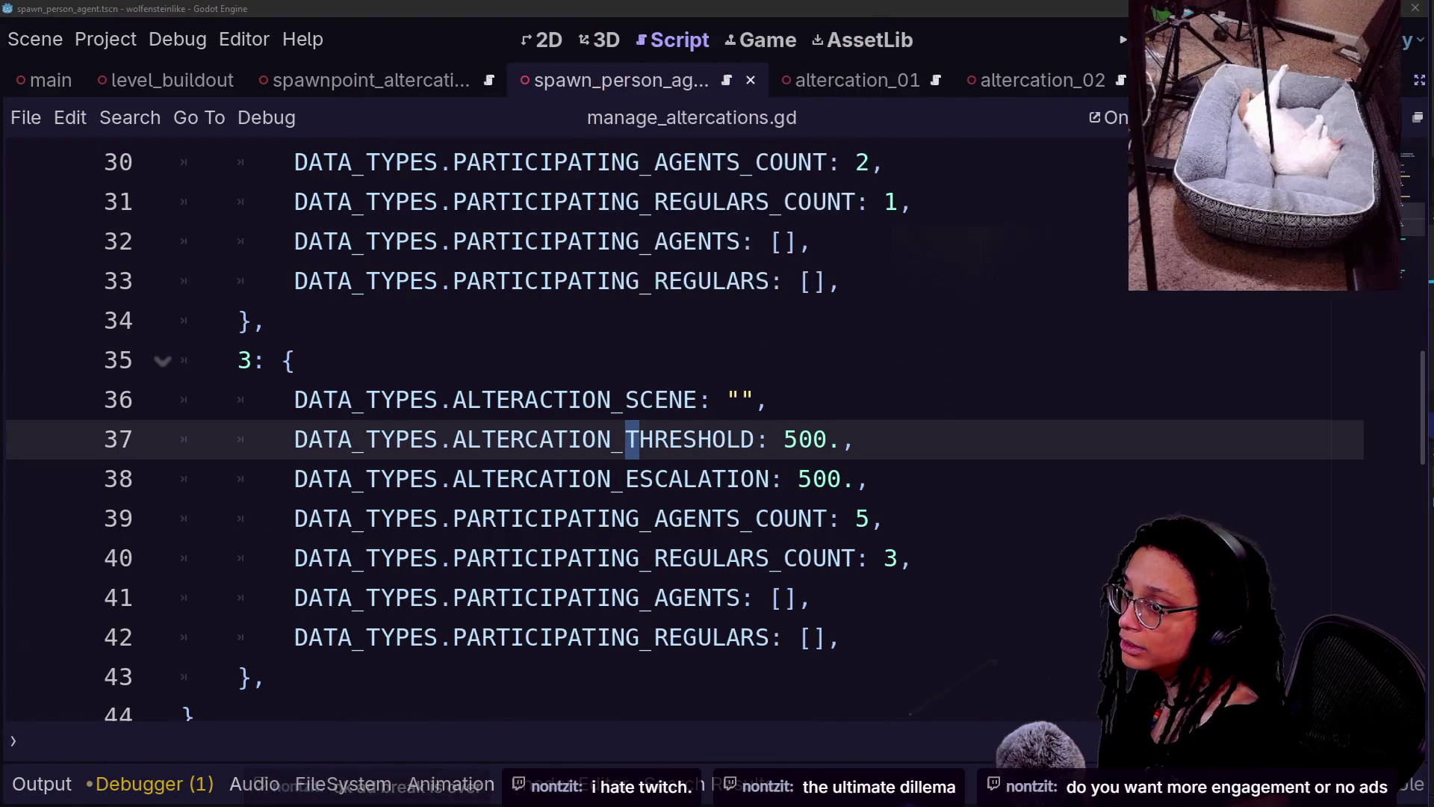
{"action": "left_click", "coordinate": [723, 336]}
{"action": "scroll", "coordinate": [723, 336], "scroll_direction": "up", "scroll_amount": 2}
{"action": "key", "text": "shift+alt+o"}
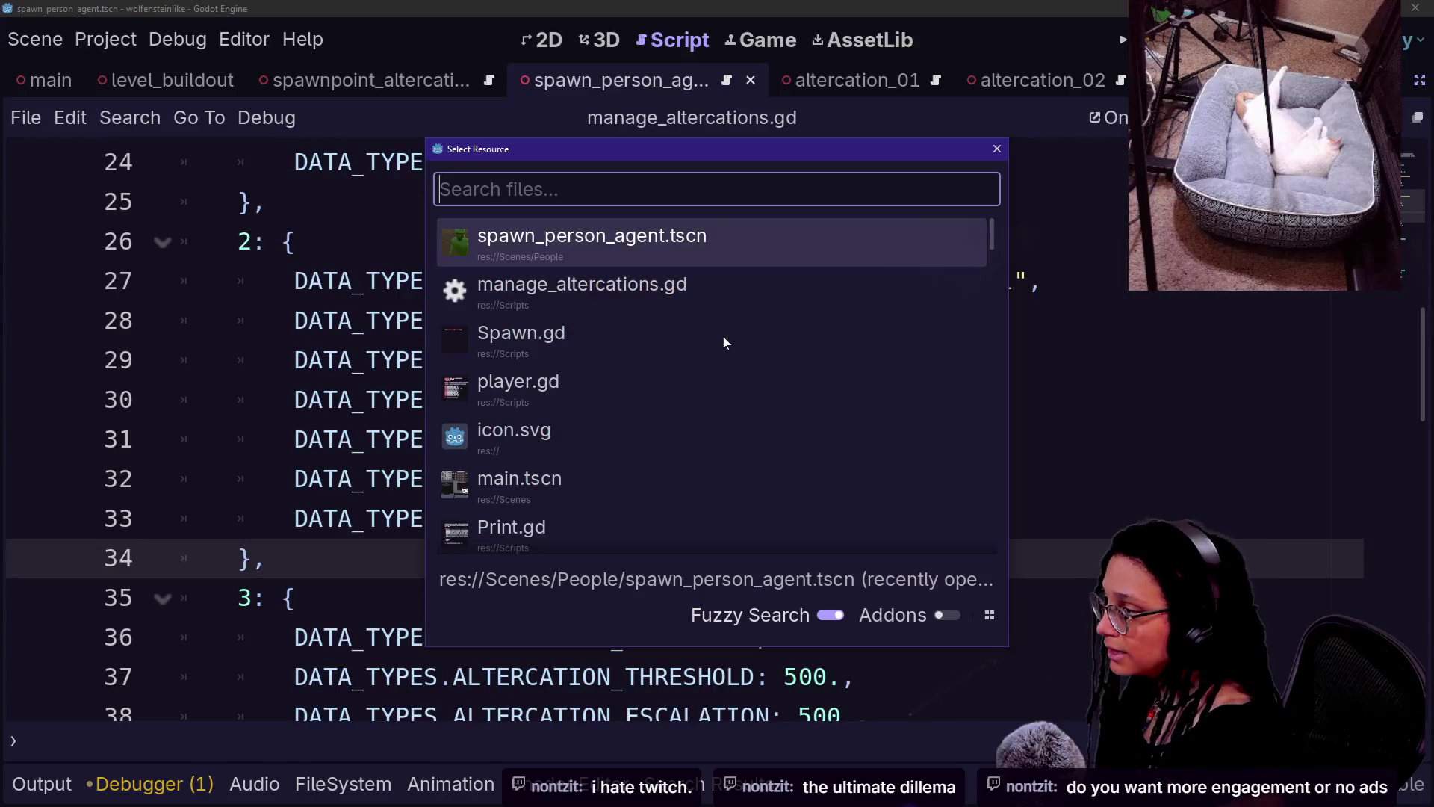
{"action": "key", "text": "Down"}
{"action": "key", "text": "Down"}
{"action": "key", "text": "Down"}
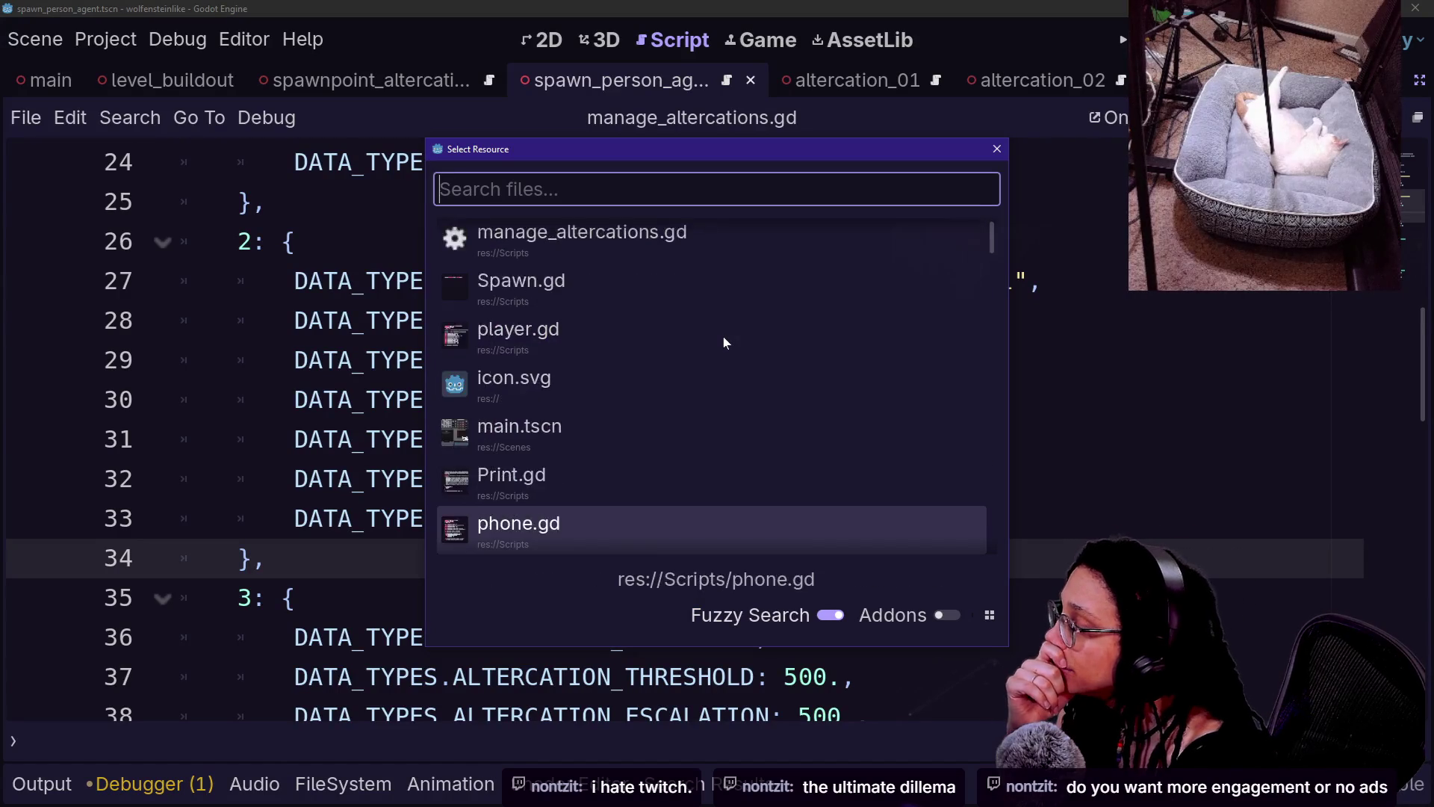
{"action": "key", "text": "Up"}
{"action": "key", "text": "Up"}
{"action": "key", "text": "Up"}
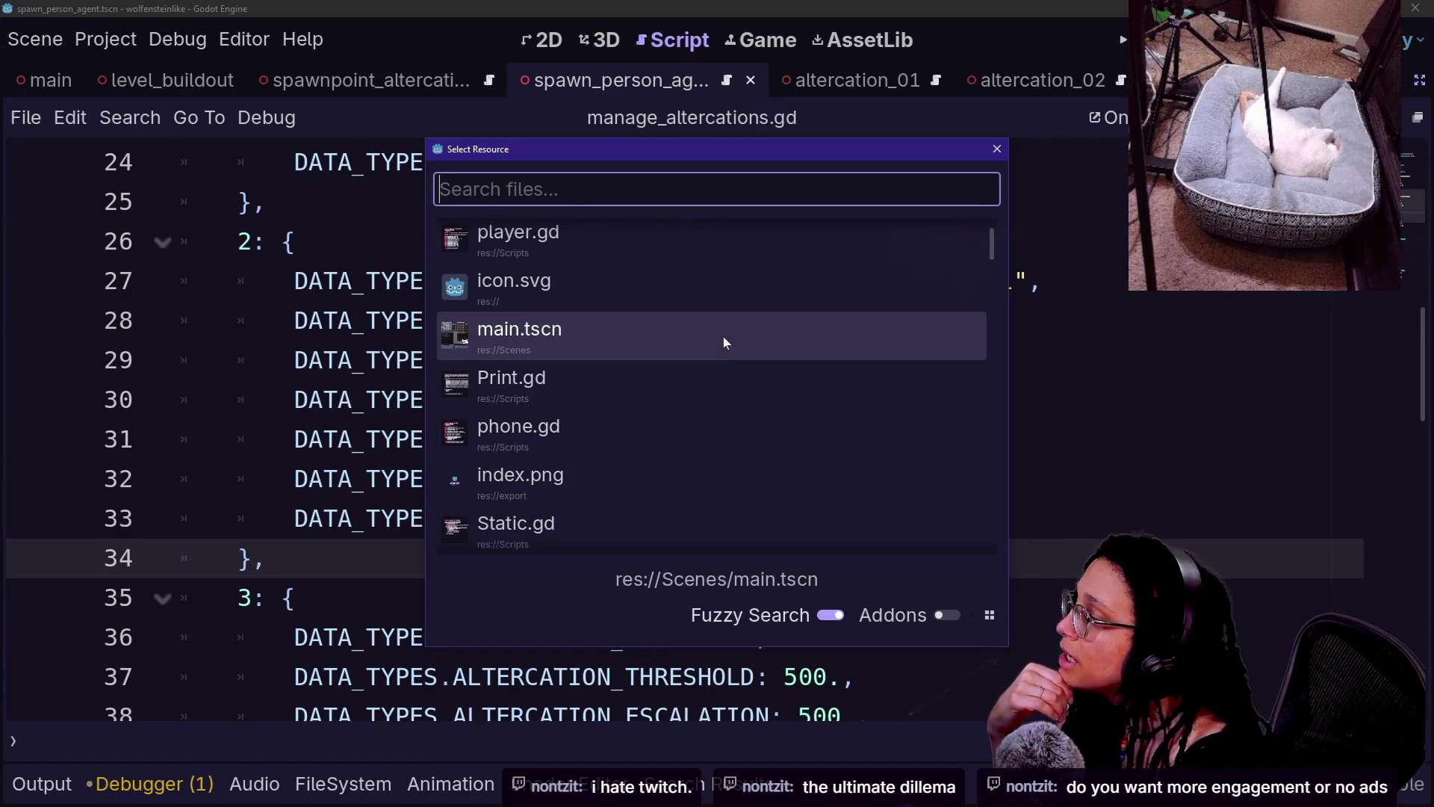
{"action": "key", "text": "Escape"}
- Open spawn_person_agent.gd, select its altercation-data block on lines 78–85, and save
{"action": "key", "text": "shift+alt+o"}
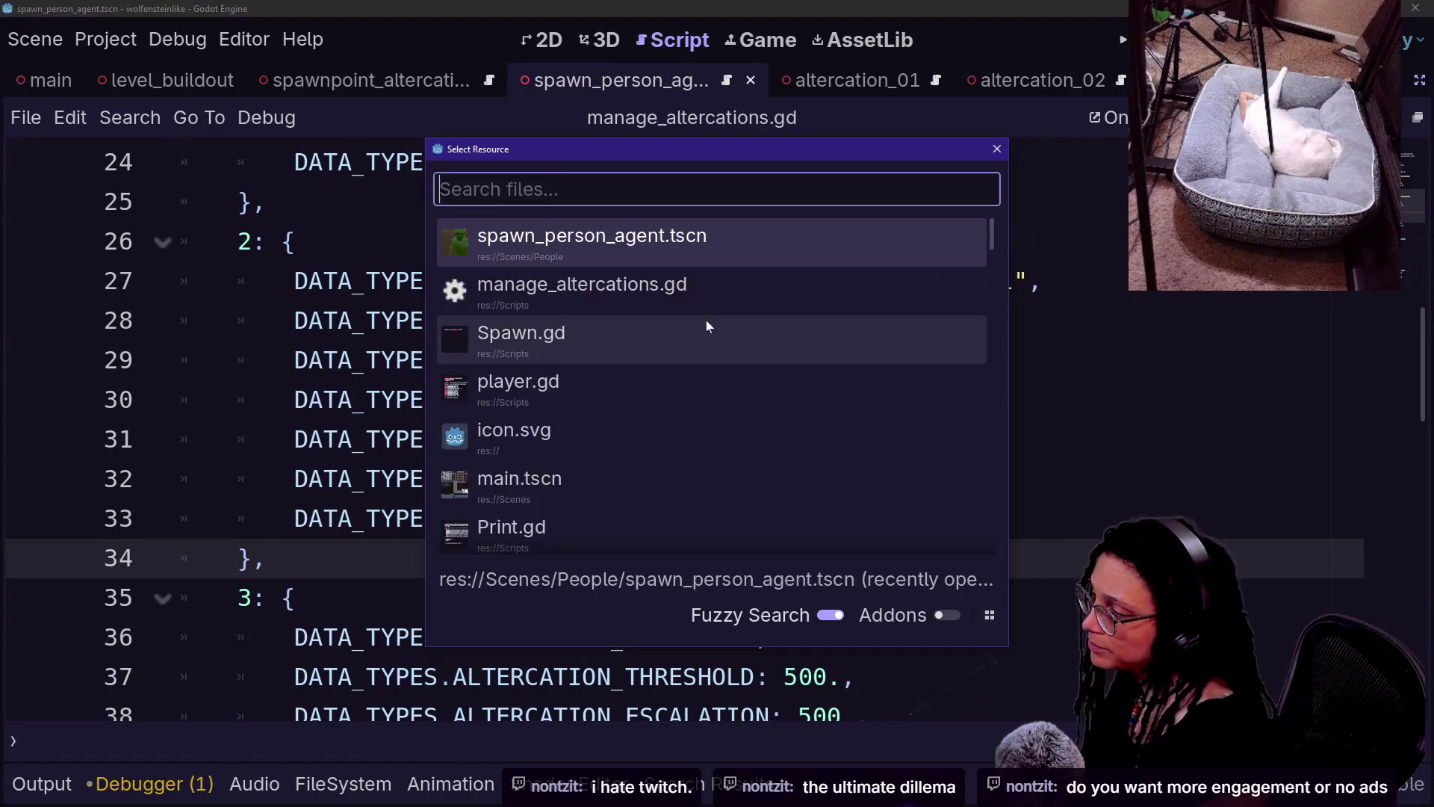
{"action": "type", "text": "spawn"}
{"action": "key", "text": "Return"}
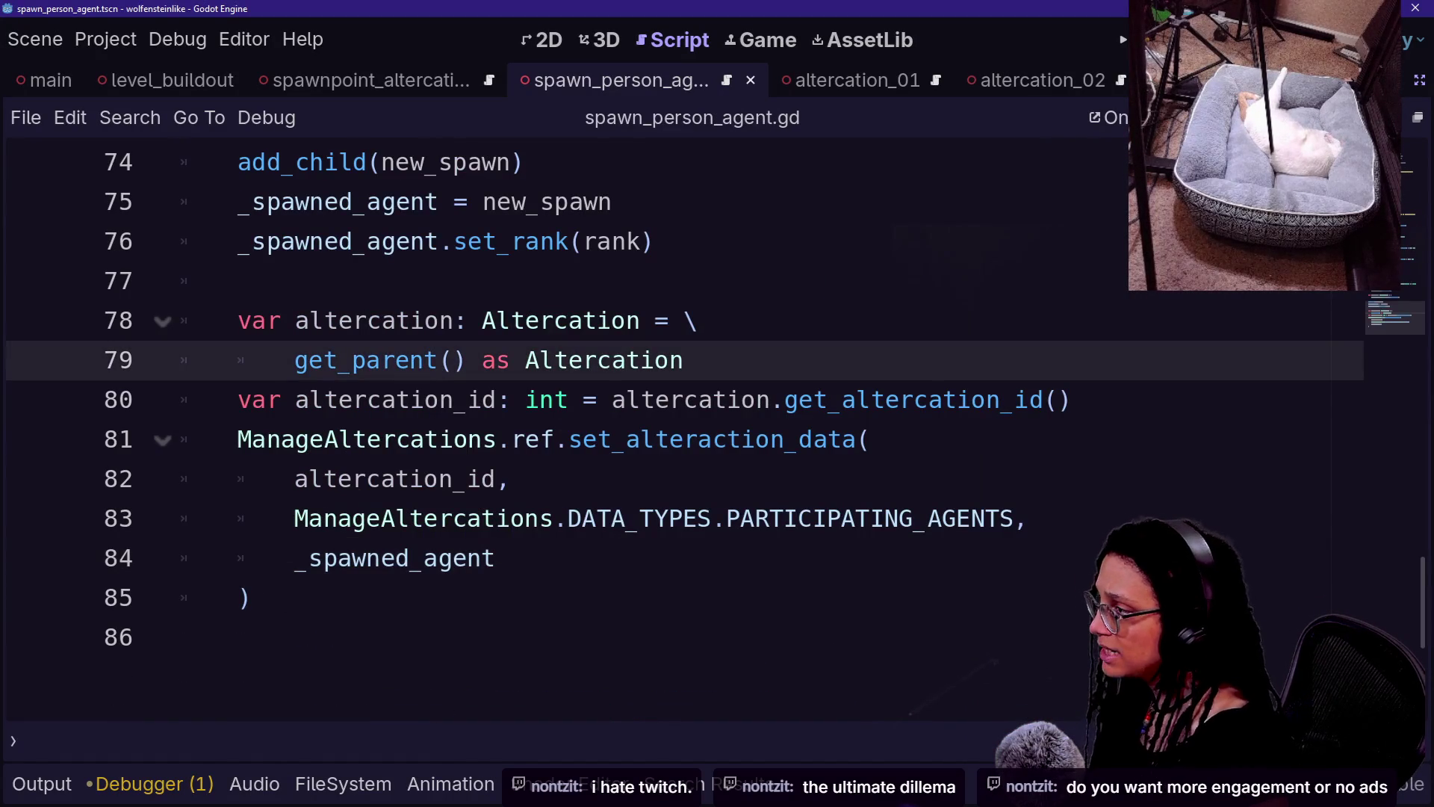
{"action": "left_click_drag", "start_coordinate": [294, 360], "coordinate": [511, 479]}
{"action": "left_click", "coordinate": [652, 241]}
{"action": "scroll", "coordinate": [717, 418], "scroll_direction": "up", "scroll_amount": 2}
{"action": "scroll", "coordinate": [416, 321], "scroll_direction": "up", "scroll_amount": 1}
{"action": "left_click_drag", "start_coordinate": [396, 202], "coordinate": [295, 241]}
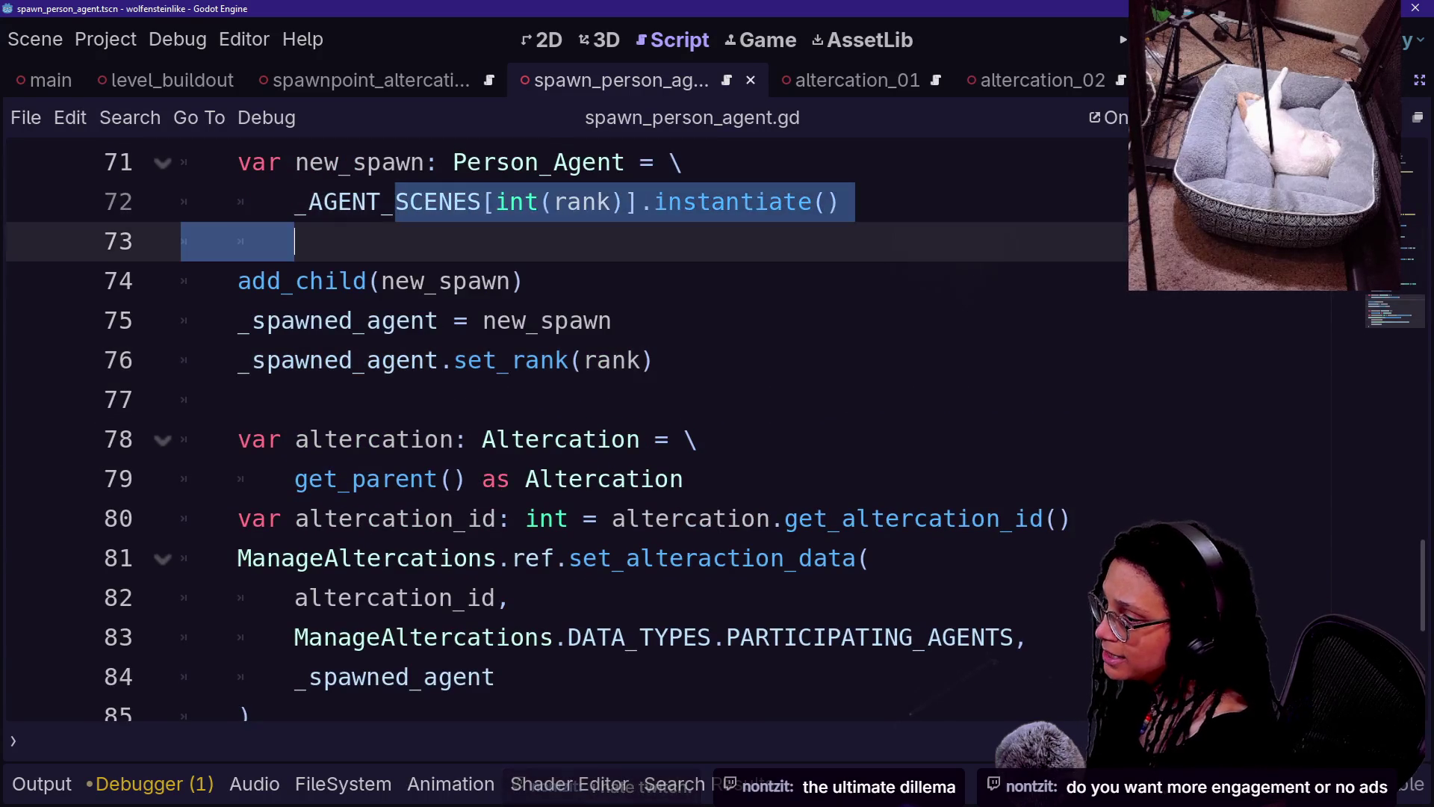
{"action": "left_click_drag", "start_coordinate": [368, 439], "coordinate": [560, 637]}
{"action": "left_click", "coordinate": [497, 677]}
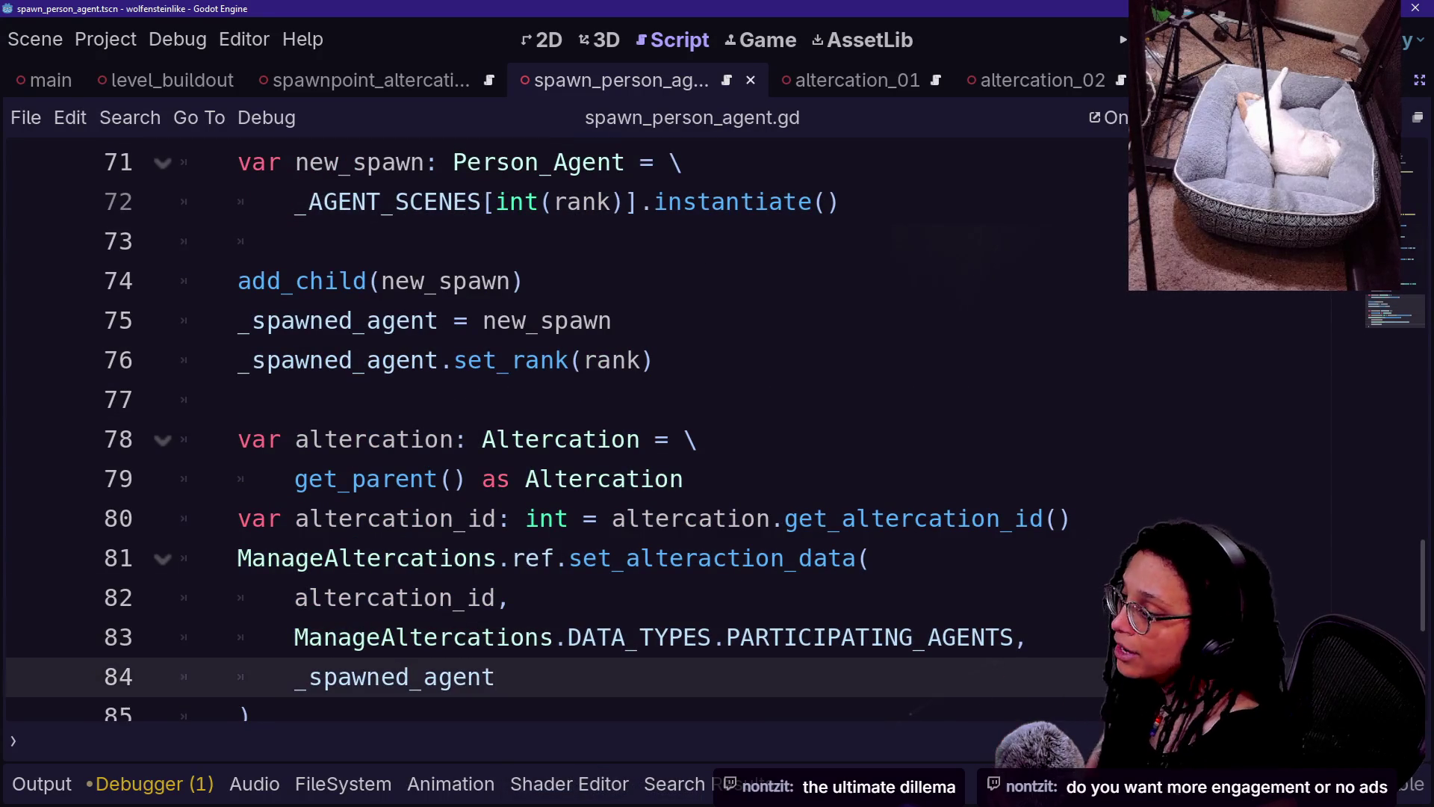
{"action": "left_click", "coordinate": [253, 715]}
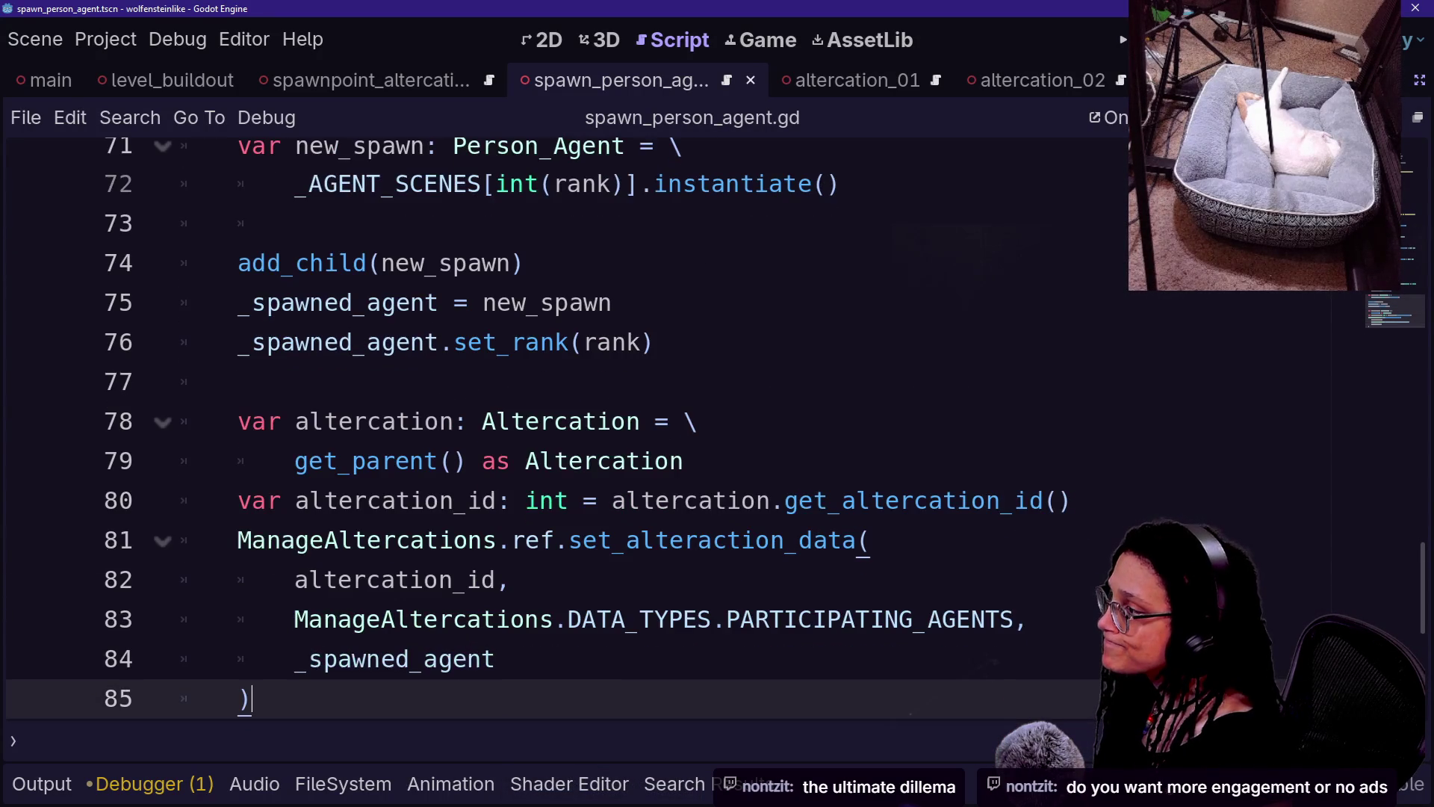
{"action": "left_click_drag", "start_coordinate": [252, 698], "coordinate": [237, 421]}
{"action": "key", "text": "ctrl+s"}
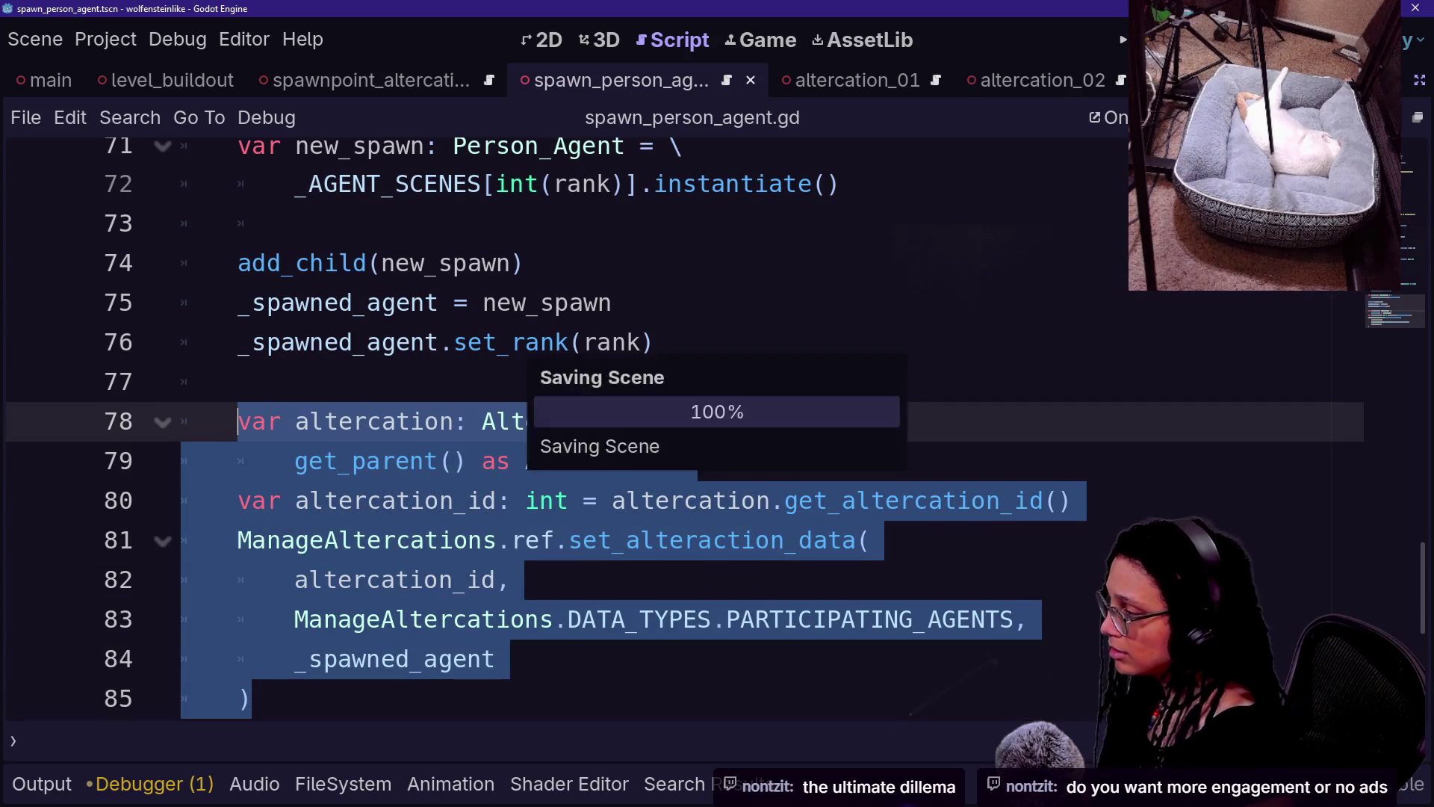
- Show the altercation_01 scene in the 3D view and orbit around the characters
{"action": "key", "text": "shift+alt+o"}
{"action": "key", "text": "Escape"}
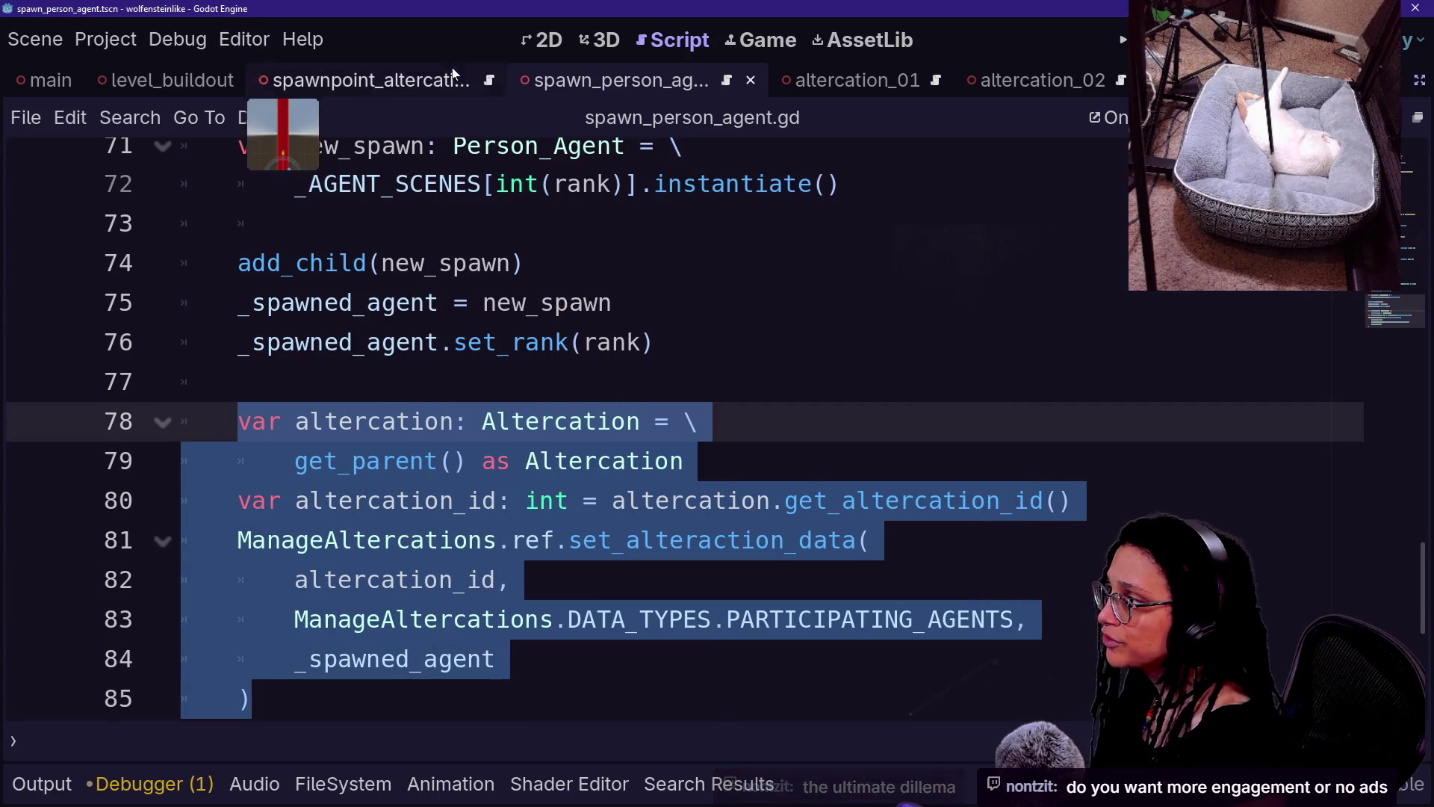
{"action": "left_click", "coordinate": [837, 80]}
{"action": "left_click", "coordinate": [601, 39]}
{"action": "mouse_move", "coordinate": [639, 315]}
{"action": "left_mouse_down"}
{"action": "mouse_move", "coordinate": [516, 336]}
{"action": "mouse_move", "coordinate": [760, 351]}
{"action": "left_mouse_up"}
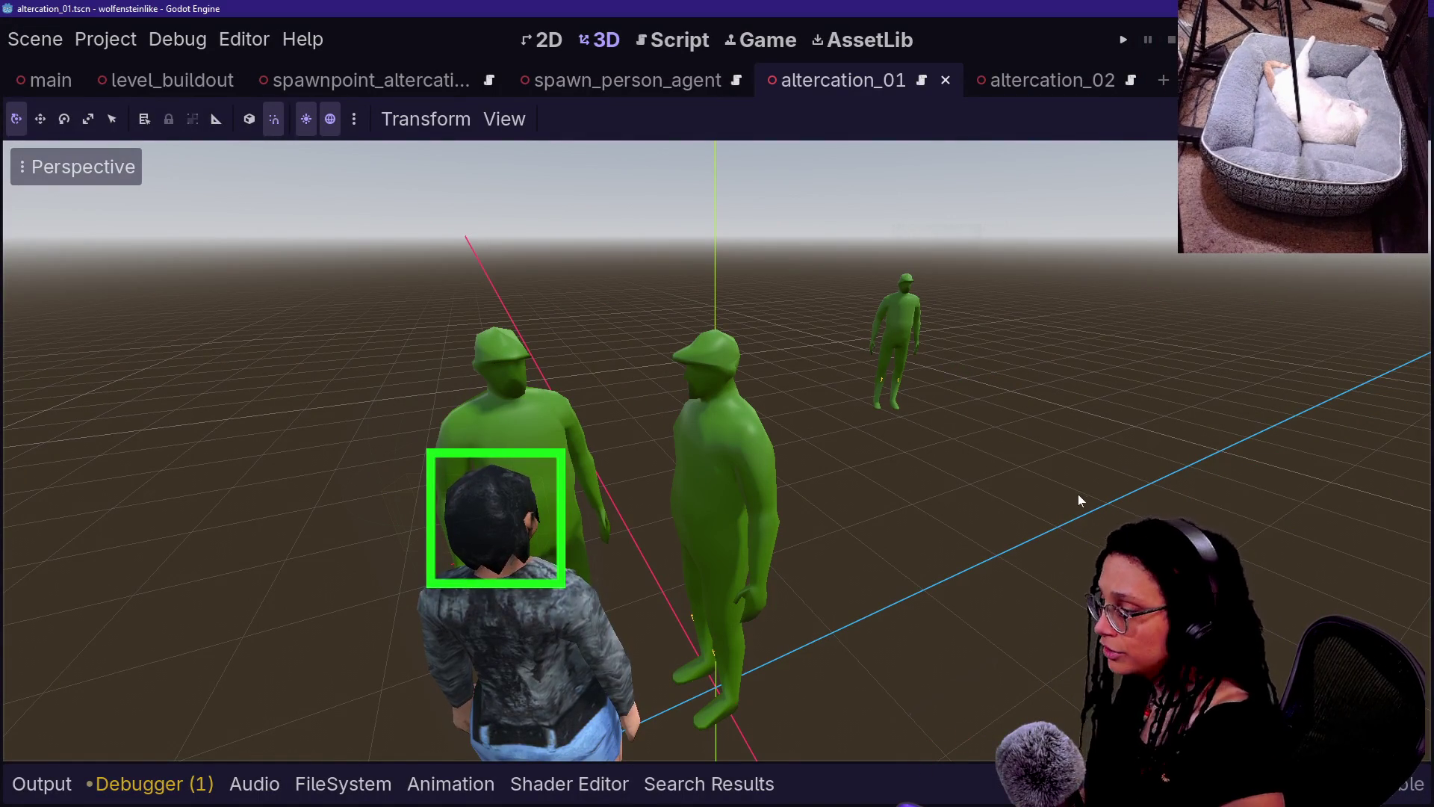
- Select the figures in the altercation_01 scene and bring the side panels back
{"action": "left_click", "coordinate": [751, 522]}
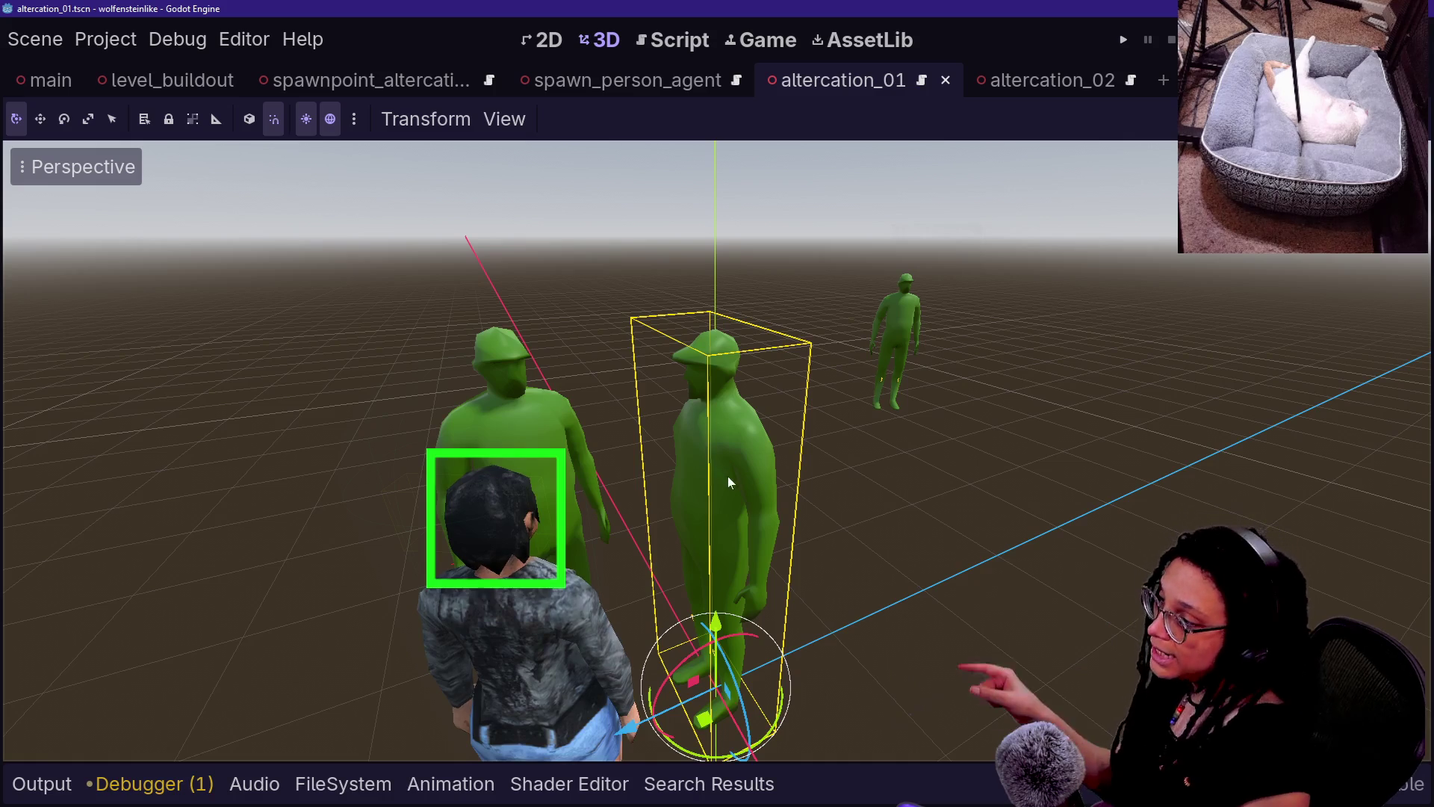
{"action": "left_click", "coordinate": [500, 599]}
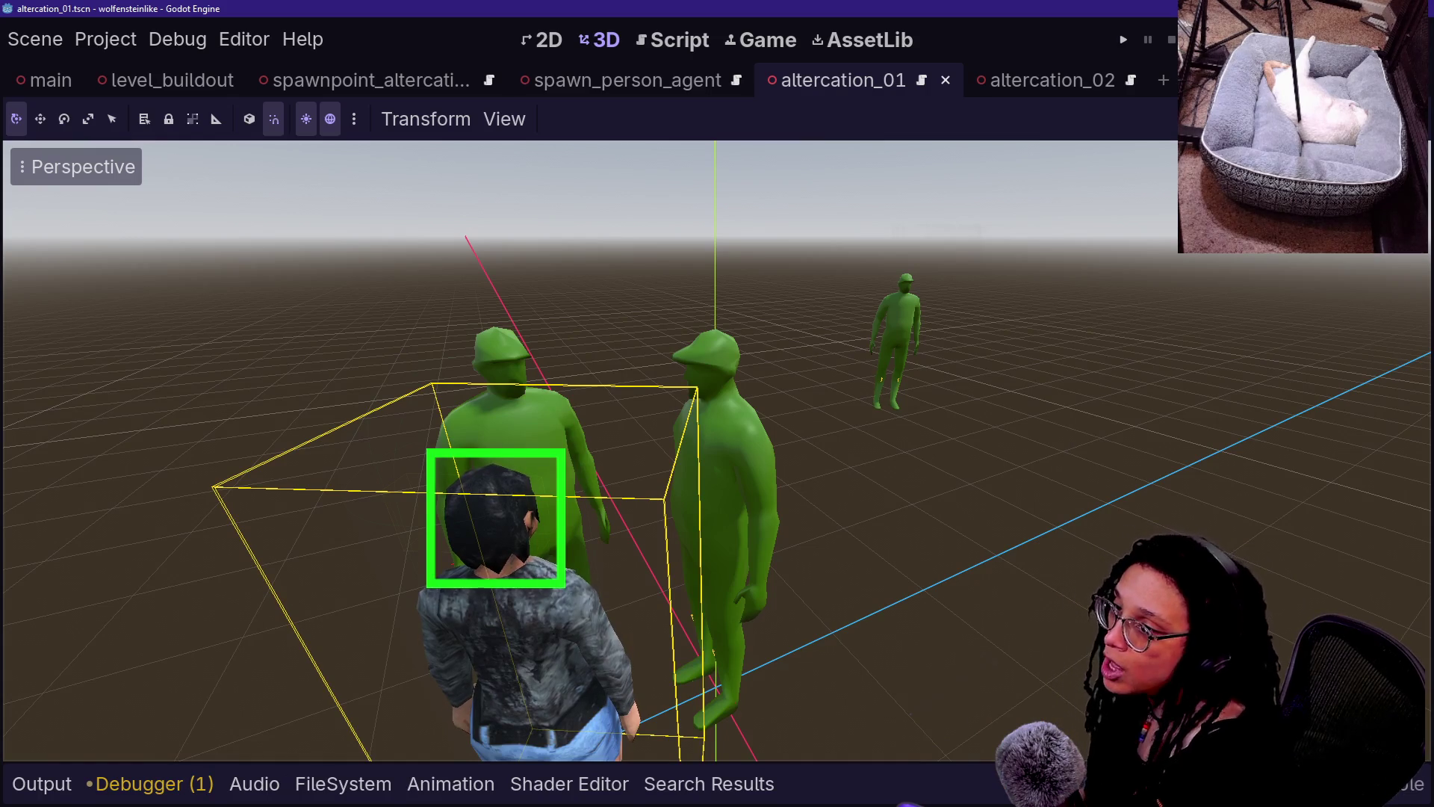
{"action": "left_click", "coordinate": [1205, 80]}
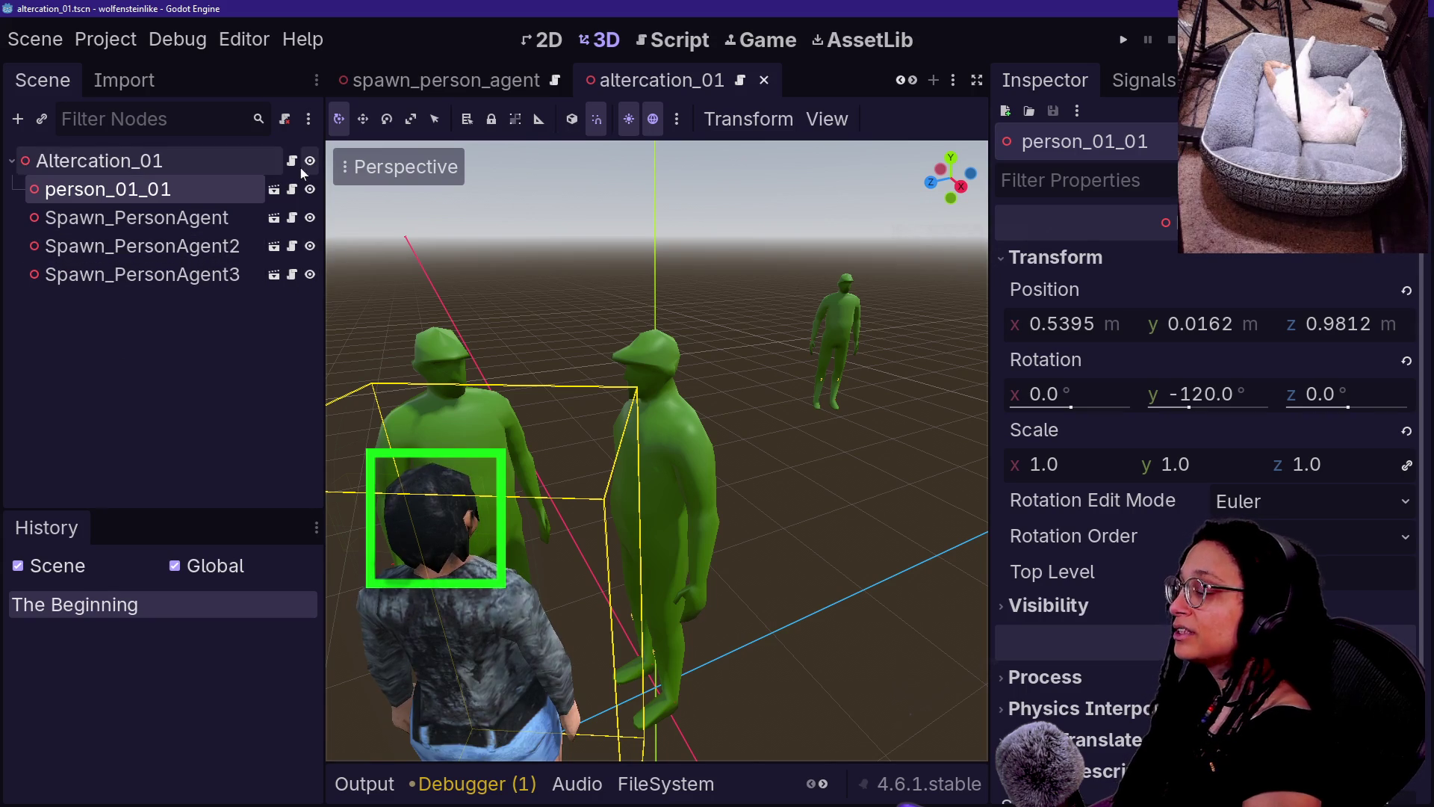
- Inspect the scene's nodes and open person_01_01's script, person_regular.gd
{"action": "left_click", "coordinate": [218, 215]}
{"action": "left_click", "coordinate": [214, 162]}
{"action": "left_click", "coordinate": [224, 190]}
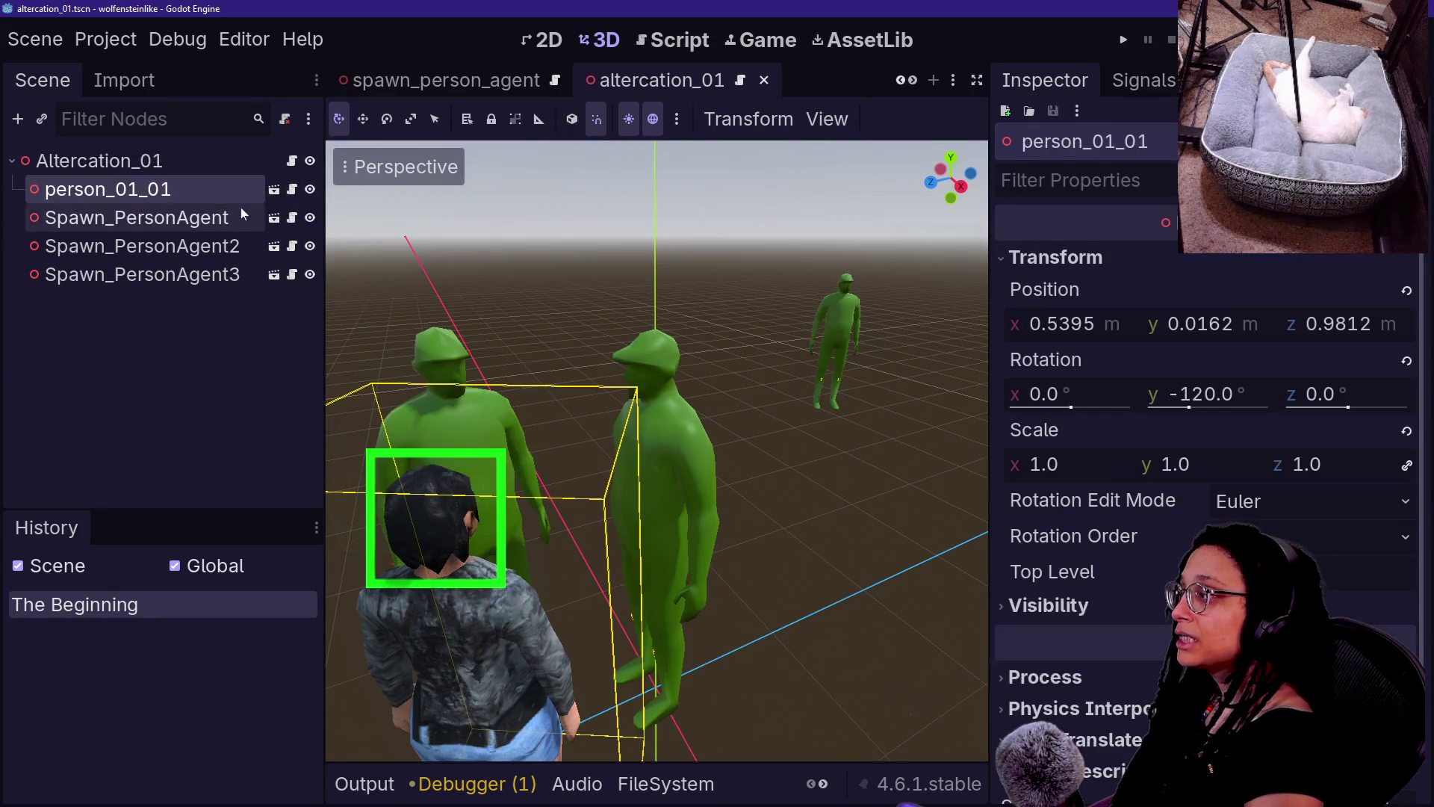
{"action": "left_click", "coordinate": [292, 189]}
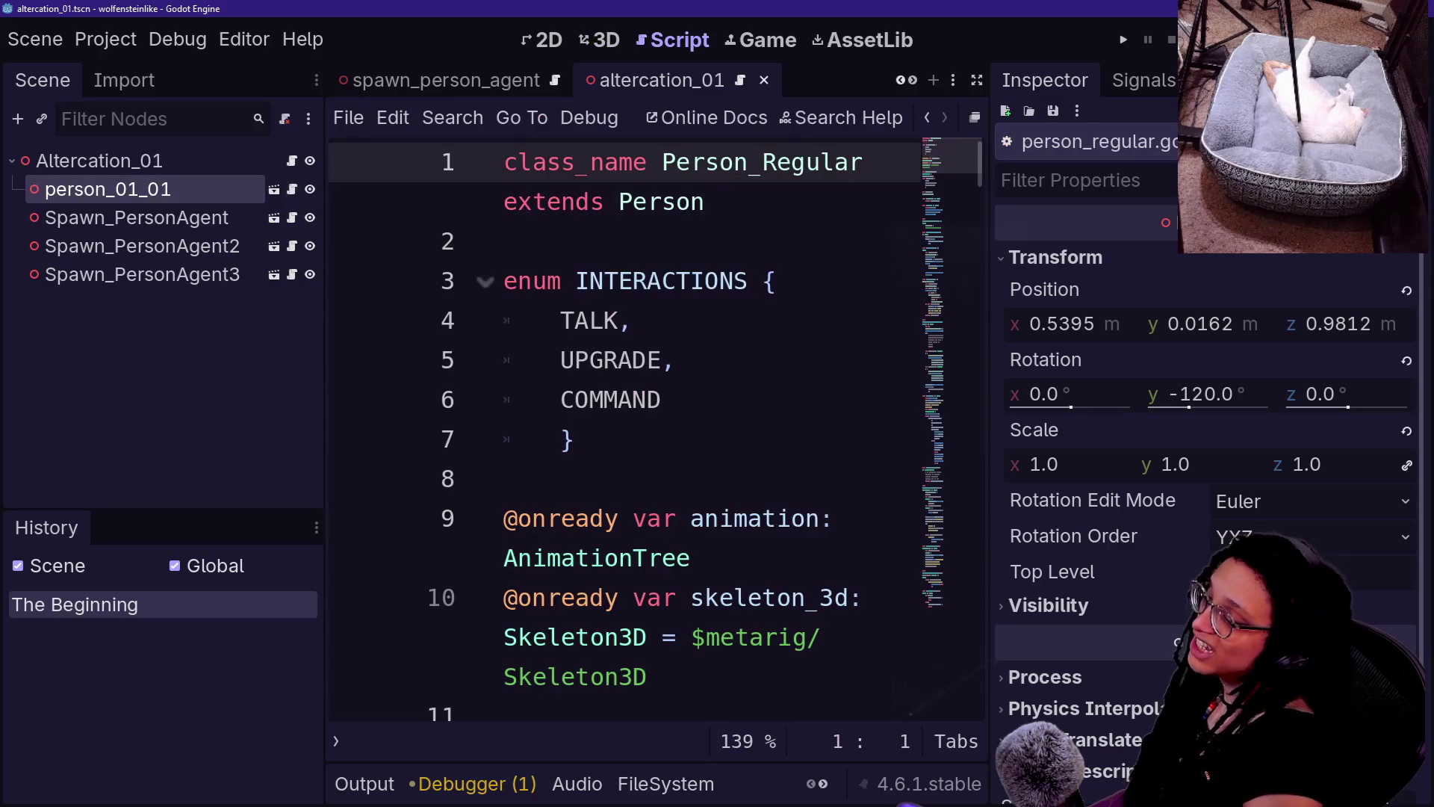
- Widen the code area and examine the TALK/UPGRADE/COMMAND INTERACTIONS enum in person_regular.gd
{"action": "left_click_drag", "start_coordinate": [994, 312], "coordinate": [1258, 311]}
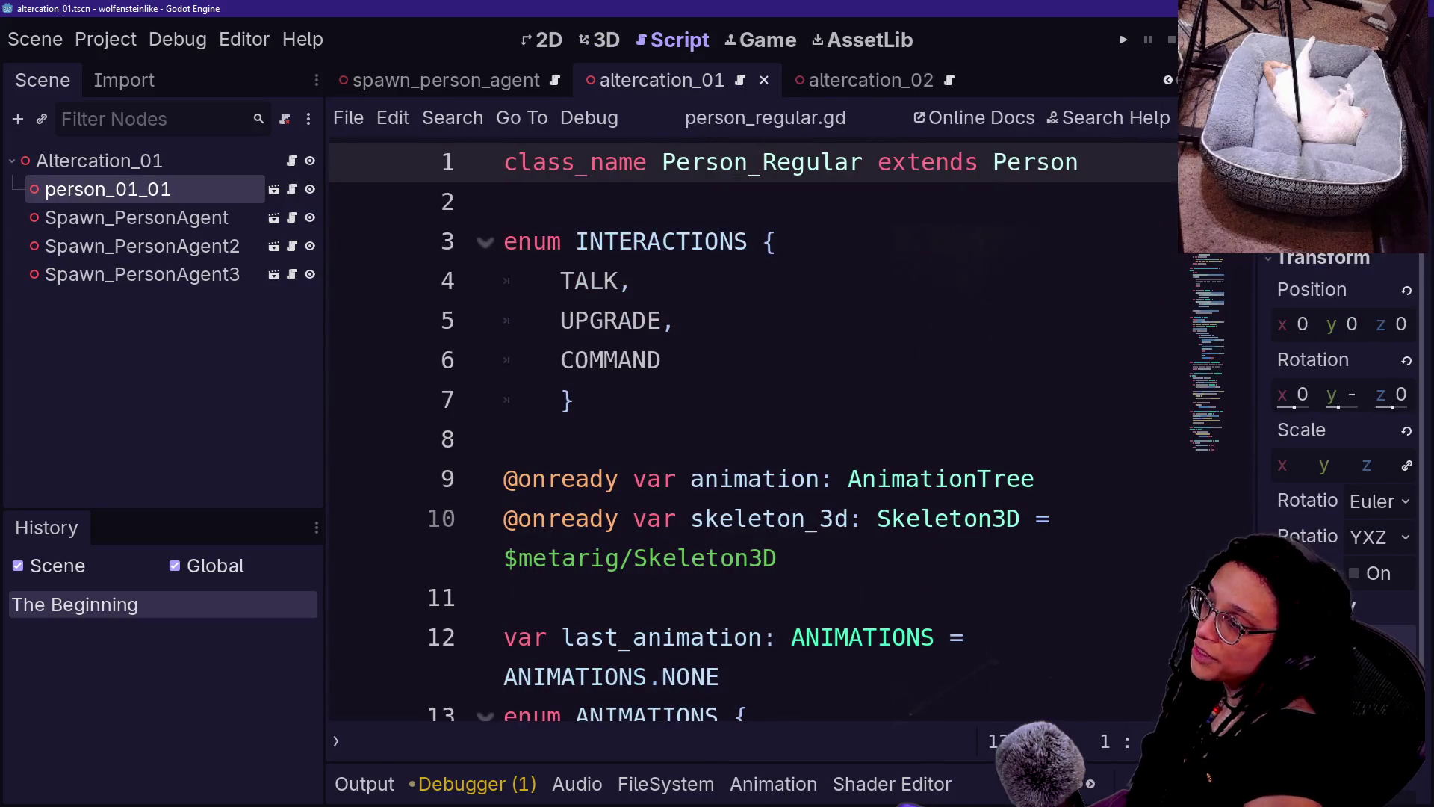
{"action": "left_click", "coordinate": [676, 321]}
{"action": "key", "text": "Up"}
{"action": "key", "text": "Up"}
{"action": "key", "text": "Up"}
{"action": "key", "text": "Up"}
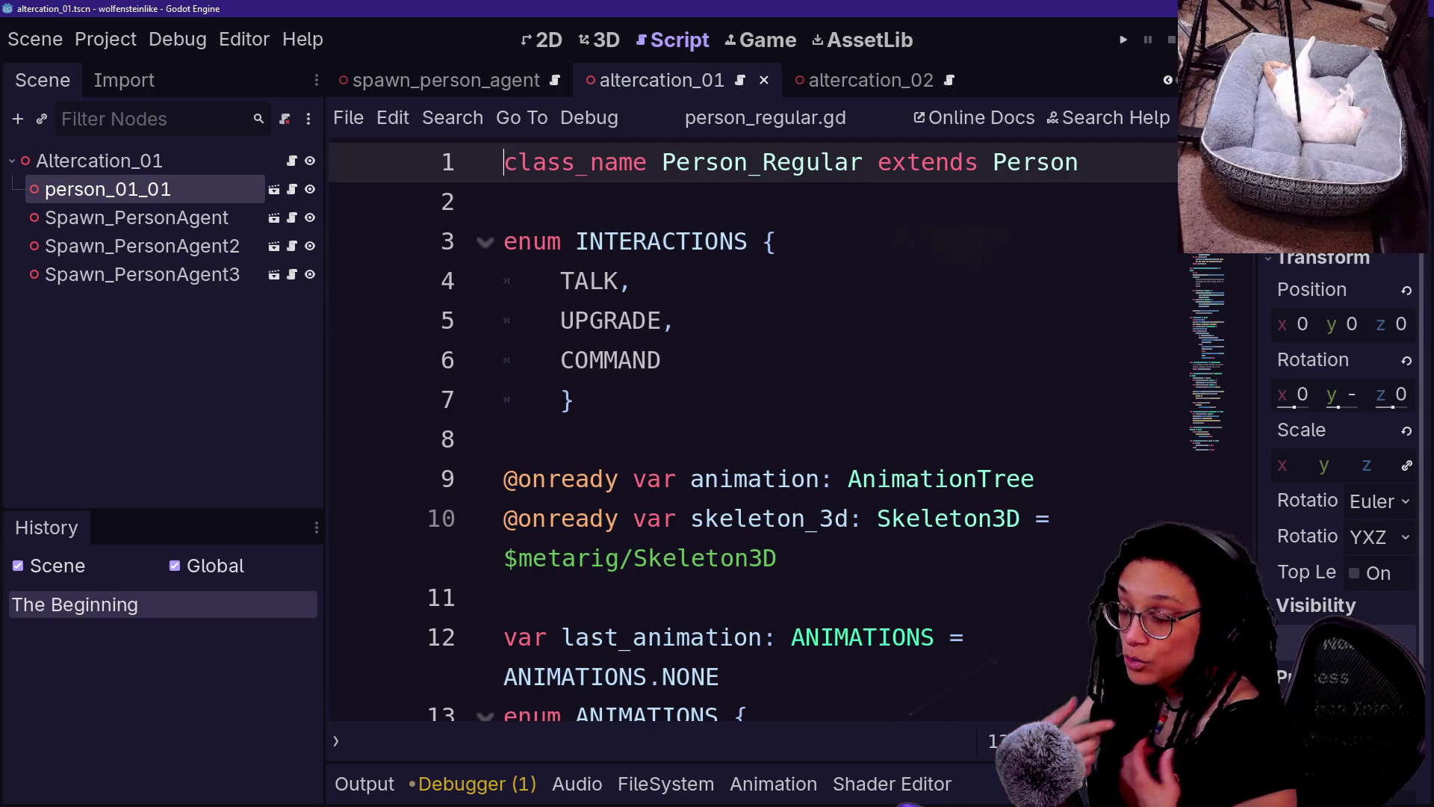
{"action": "left_click", "coordinate": [676, 321]}
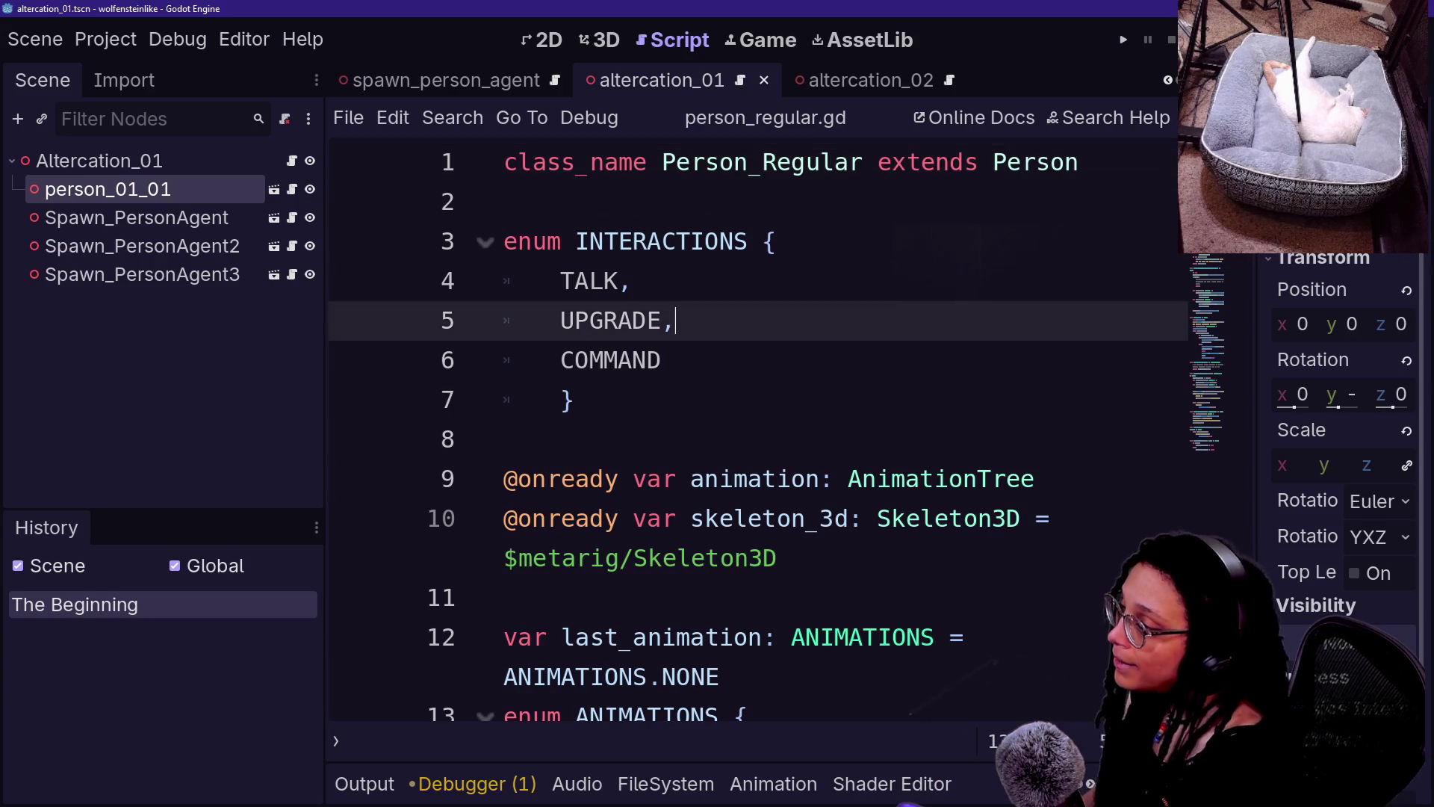
{"action": "left_click", "coordinate": [662, 360]}
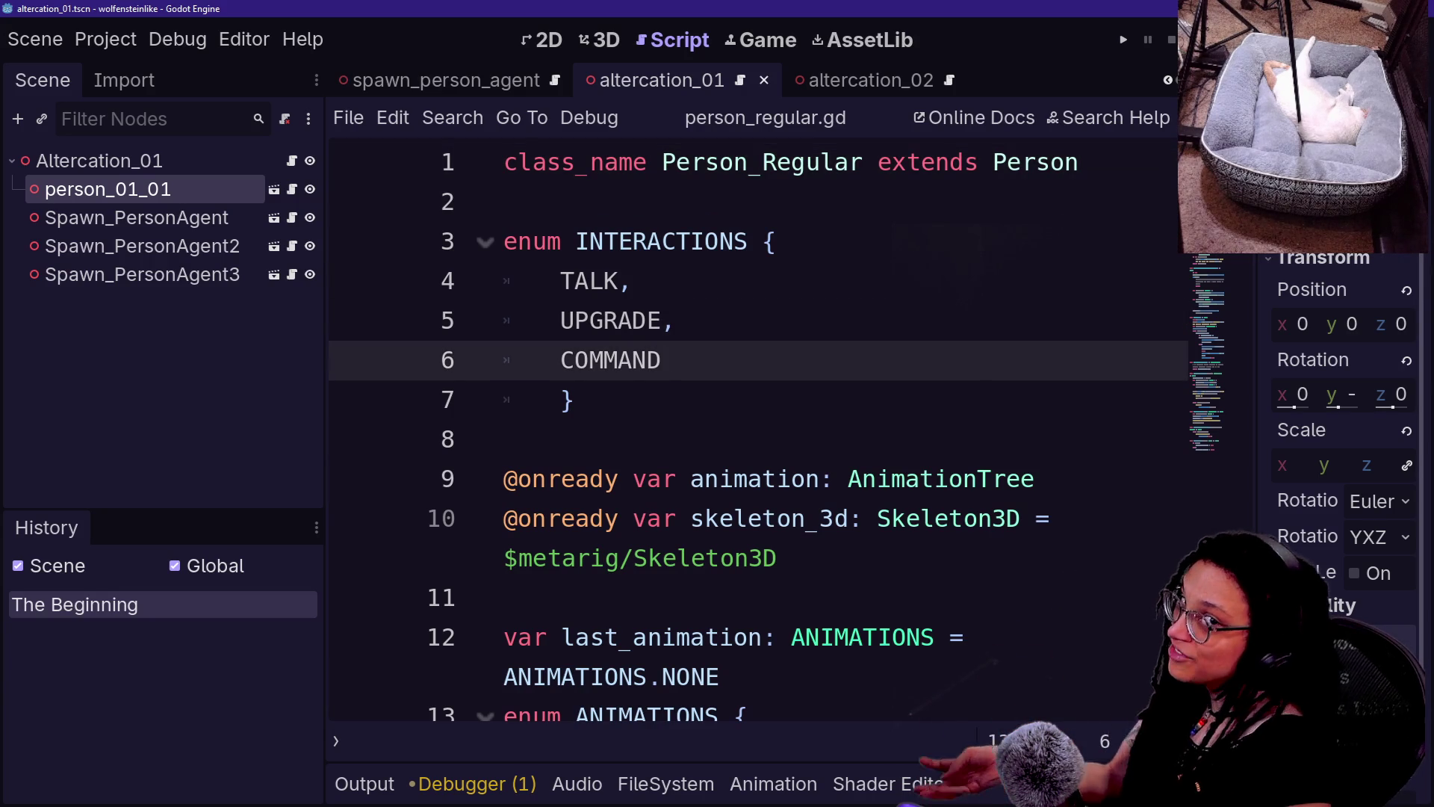
{"action": "left_click", "coordinate": [576, 401]}
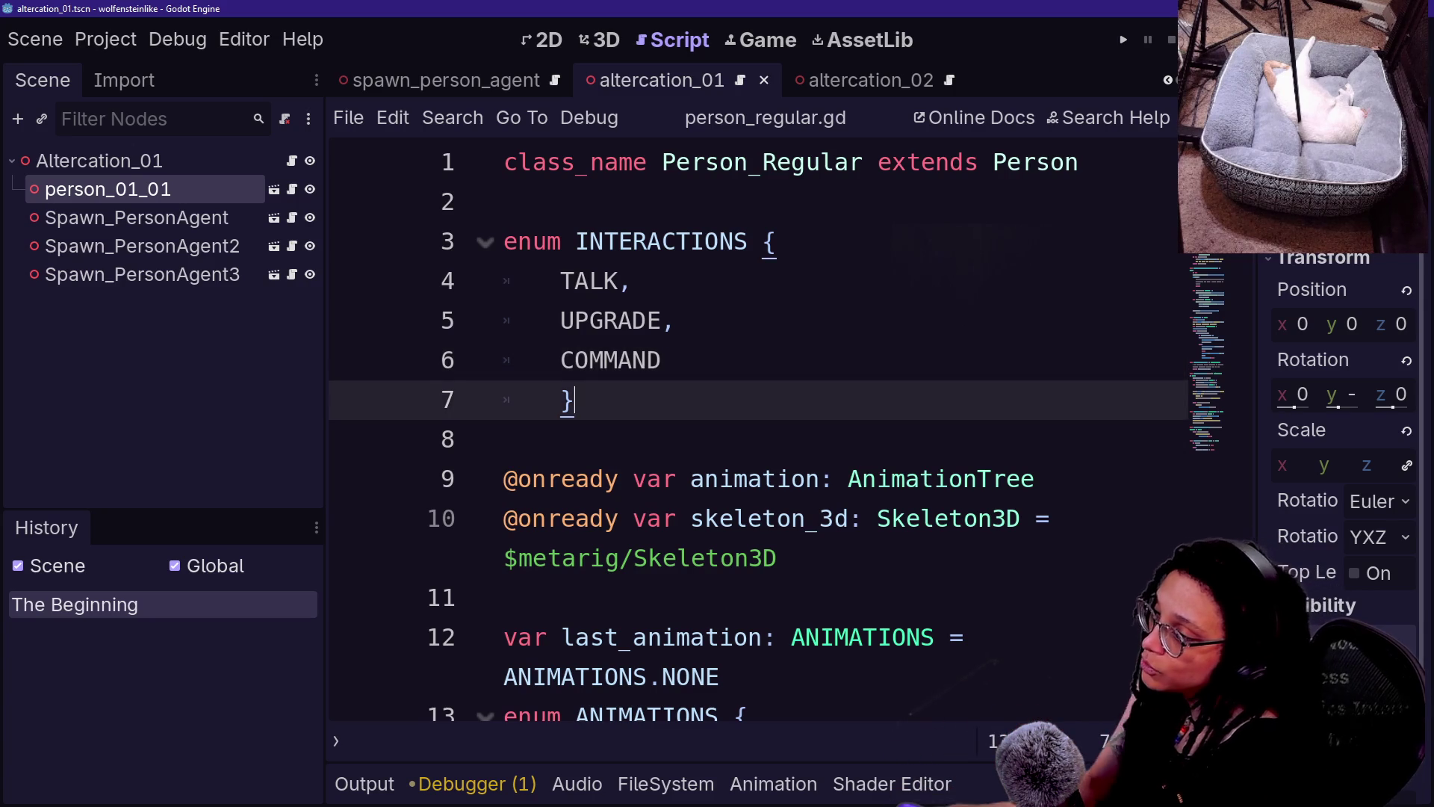
{"action": "left_click_drag", "start_coordinate": [322, 351], "coordinate": [213, 351]}
{"action": "key", "text": "Down"}
{"action": "key", "text": "Down"}
{"action": "key", "text": "Down"}
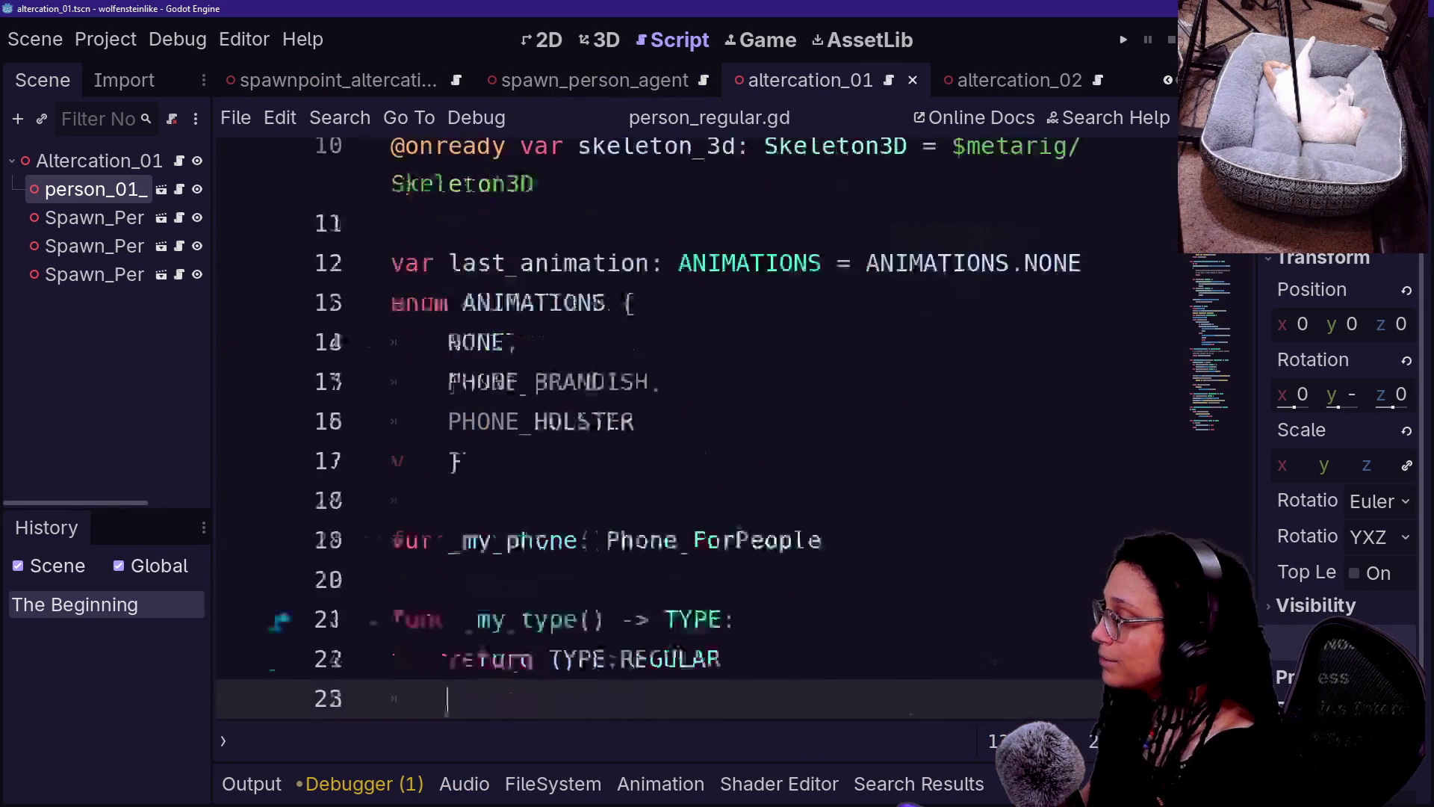
- Read through the rest of person_regular.gd, then open spawn_person_agent.gd with its _AGENT_SCENES list
{"action": "scroll", "coordinate": [702, 430], "scroll_direction": "down", "scroll_amount": 9}
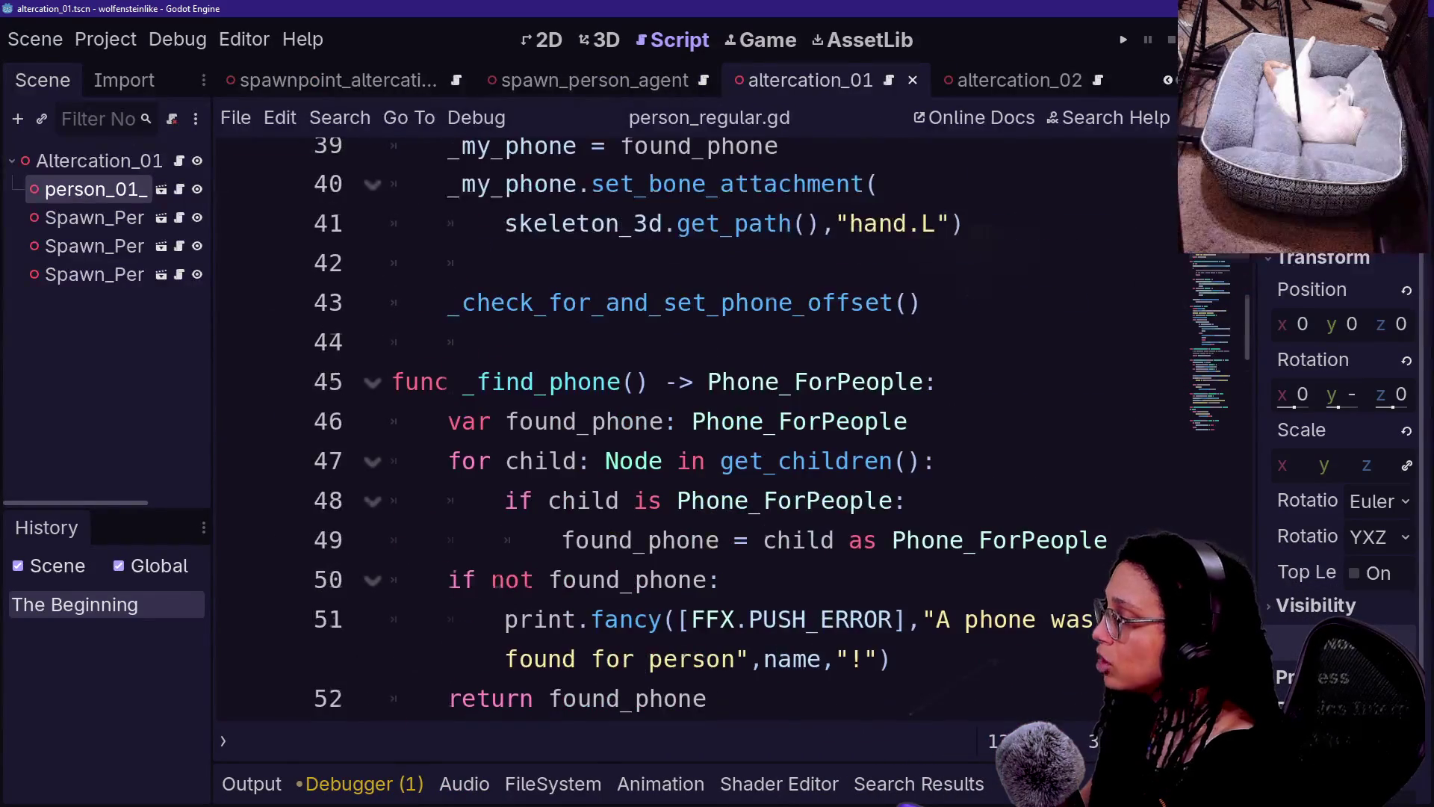
{"action": "right_click", "coordinate": [464, 387]}
{"action": "key", "text": "Escape"}
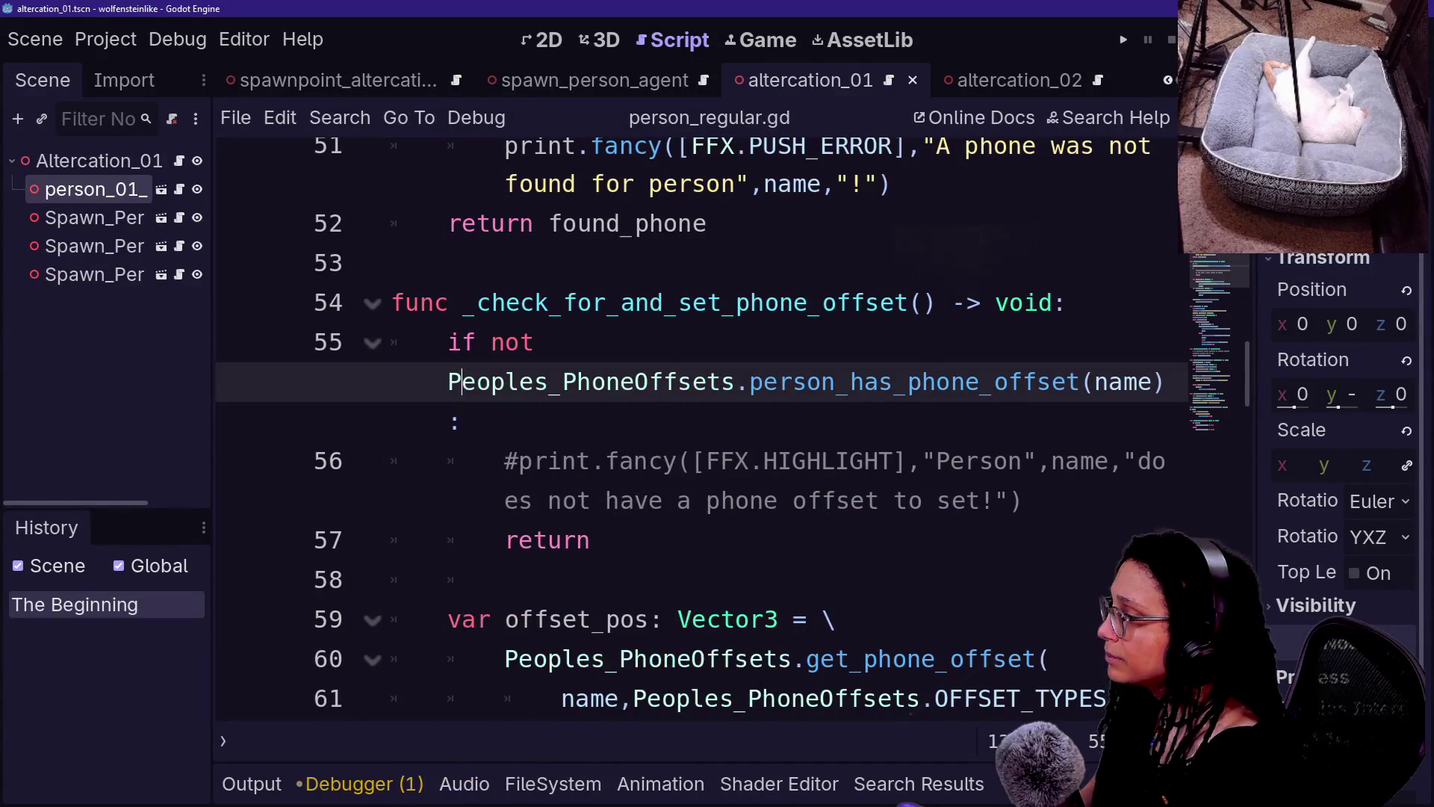
{"action": "scroll", "coordinate": [464, 274], "scroll_direction": "up", "scroll_amount": 15}
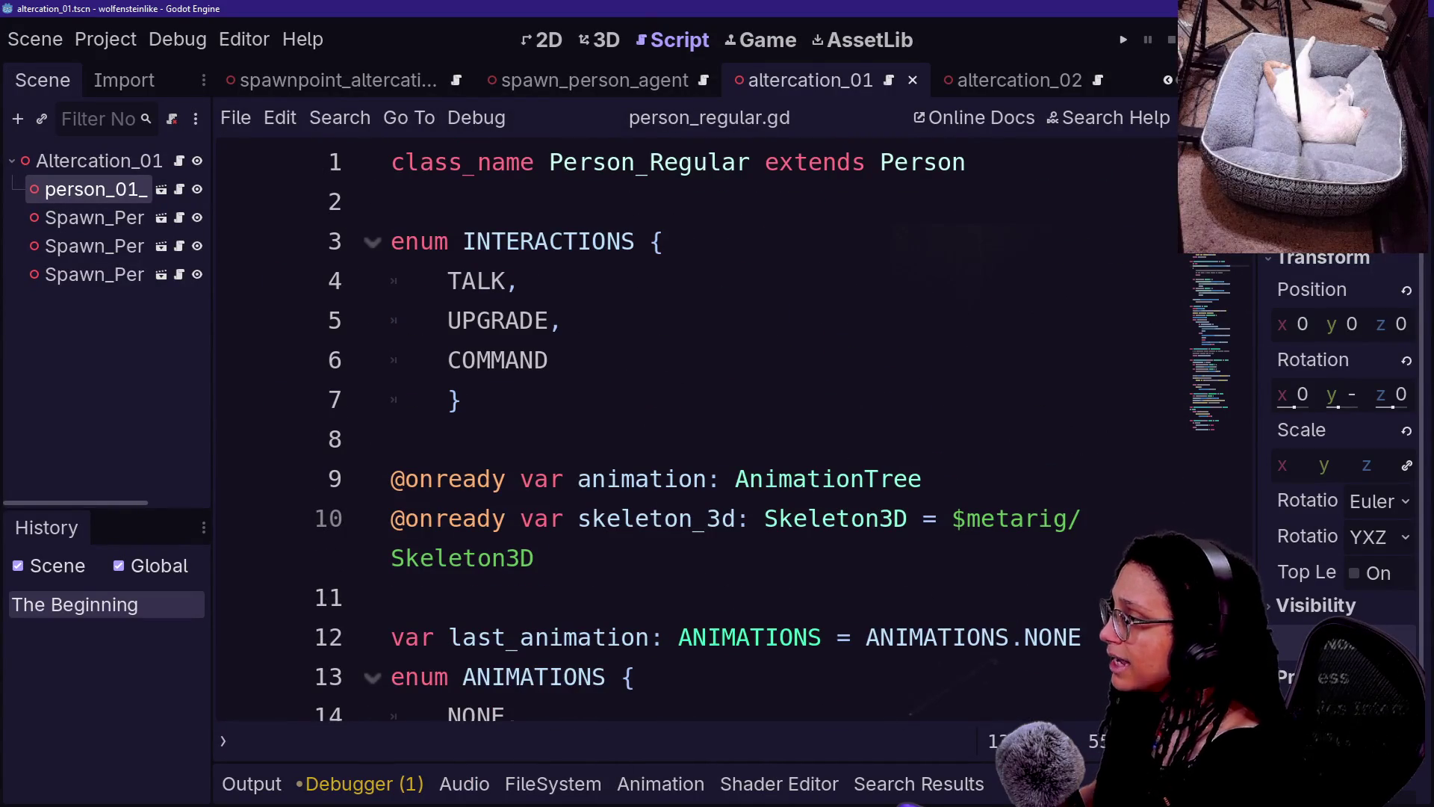
{"action": "scroll", "coordinate": [694, 429], "scroll_direction": "down", "scroll_amount": 15}
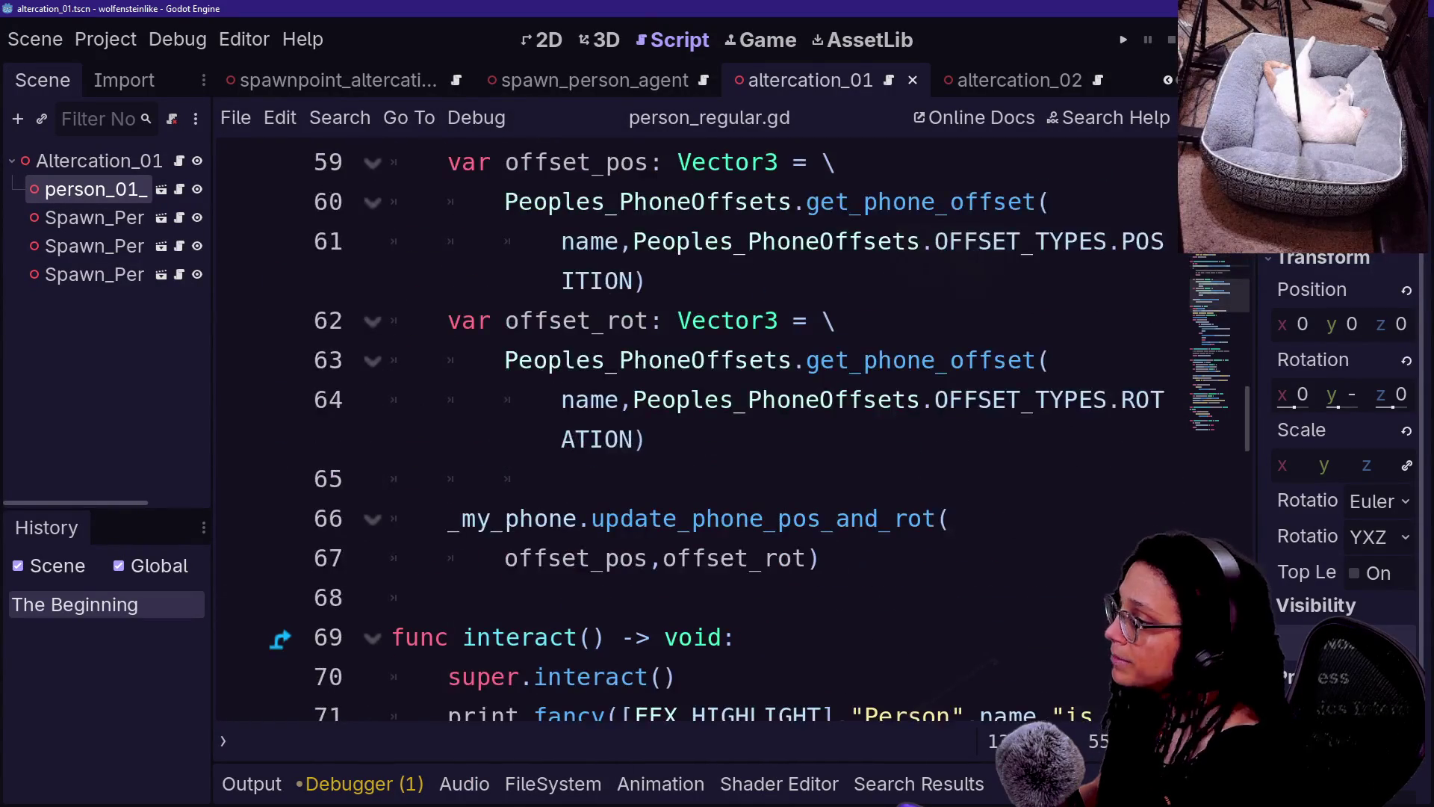
{"action": "scroll", "coordinate": [694, 430], "scroll_direction": "up", "scroll_amount": 3}
{"action": "scroll", "coordinate": [309, 267], "scroll_direction": "up", "scroll_amount": 15}
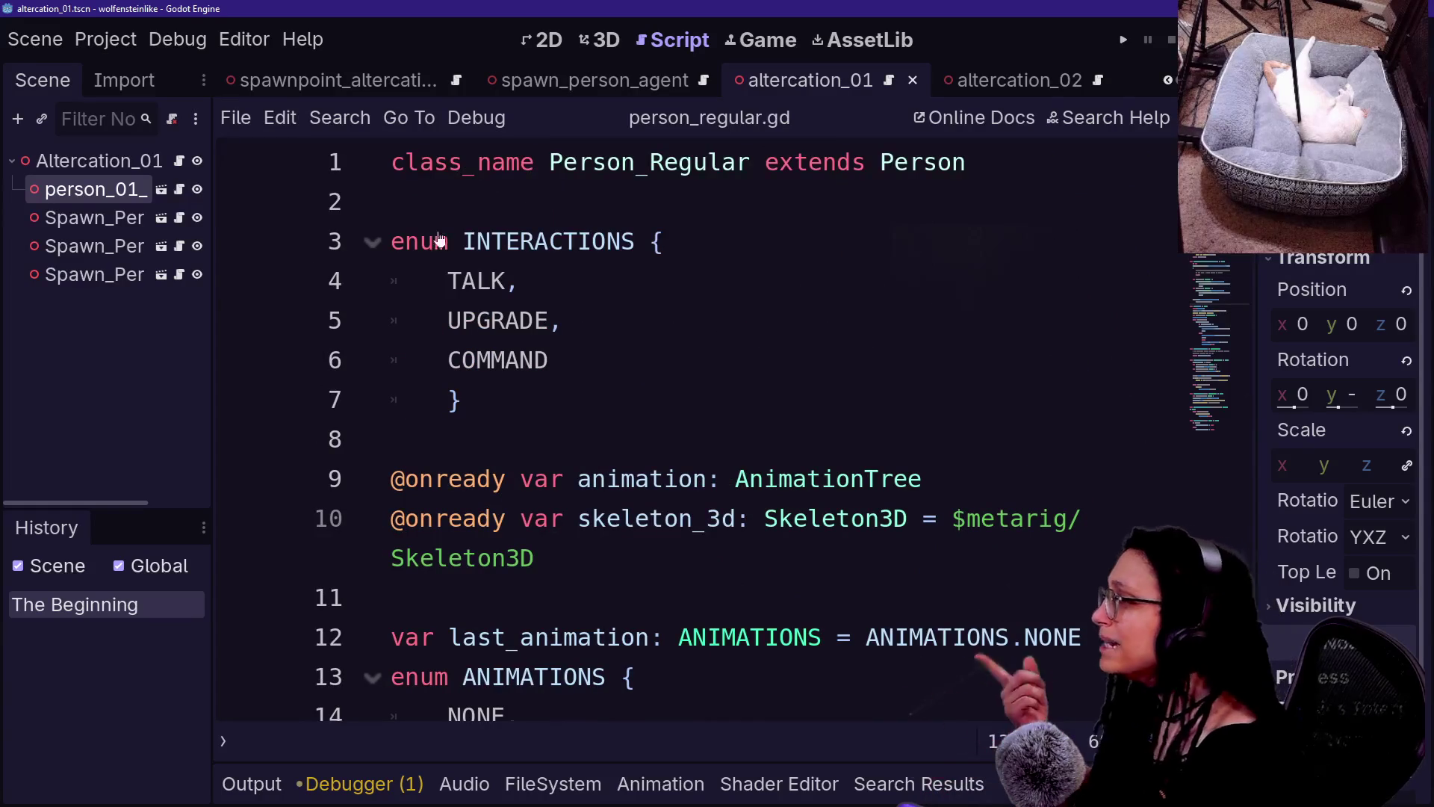
{"action": "left_click", "coordinate": [174, 220]}
{"action": "scroll", "coordinate": [695, 430], "scroll_direction": "up", "scroll_amount": 20}
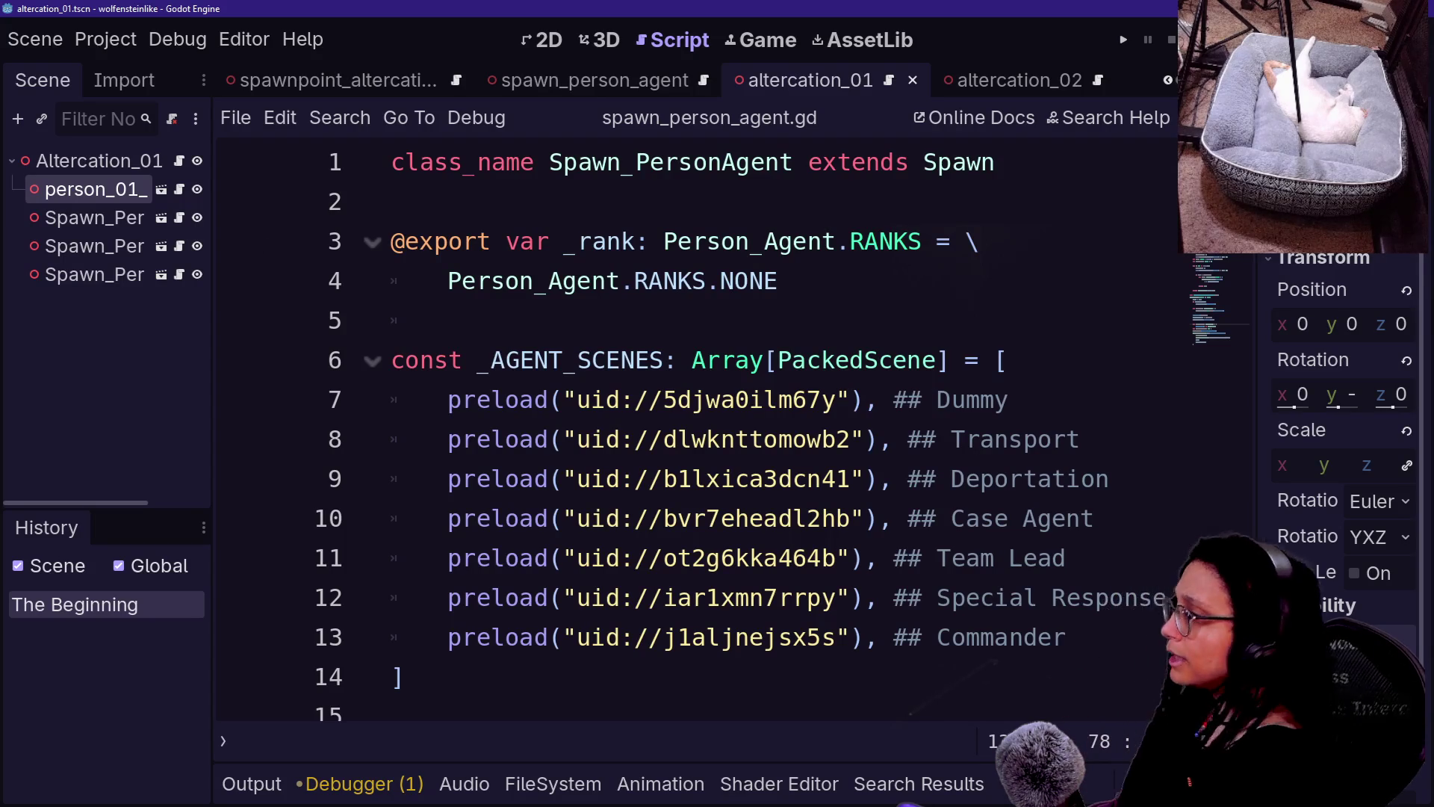
- Clear the code and scene-tree selections, return to the altercation_01 3D view, and widen the Scene dock
{"action": "scroll", "coordinate": [695, 429], "scroll_direction": "down", "scroll_amount": 1}
{"action": "scroll", "coordinate": [695, 429], "scroll_direction": "up", "scroll_amount": 1}
{"action": "double_click", "coordinate": [670, 162]}
{"action": "left_click", "coordinate": [994, 162], "text": "shift"}
{"action": "left_click", "coordinate": [393, 162]}
{"action": "left_click", "coordinate": [115, 345]}
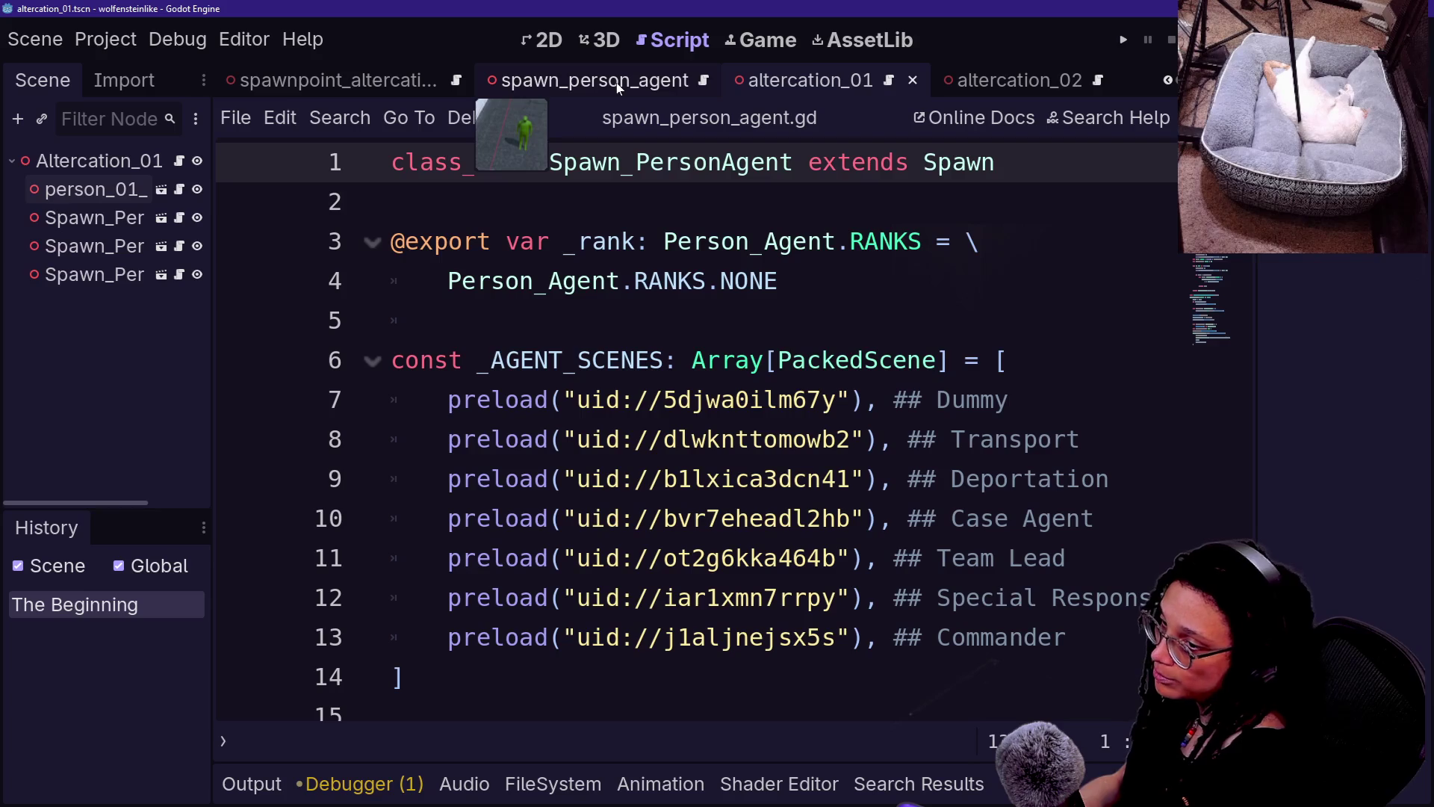
{"action": "left_click", "coordinate": [587, 42]}
{"action": "left_click_drag", "start_coordinate": [212, 235], "coordinate": [395, 224]}
{"action": "right_click", "coordinate": [168, 163]}
{"action": "left_click", "coordinate": [246, 208]}
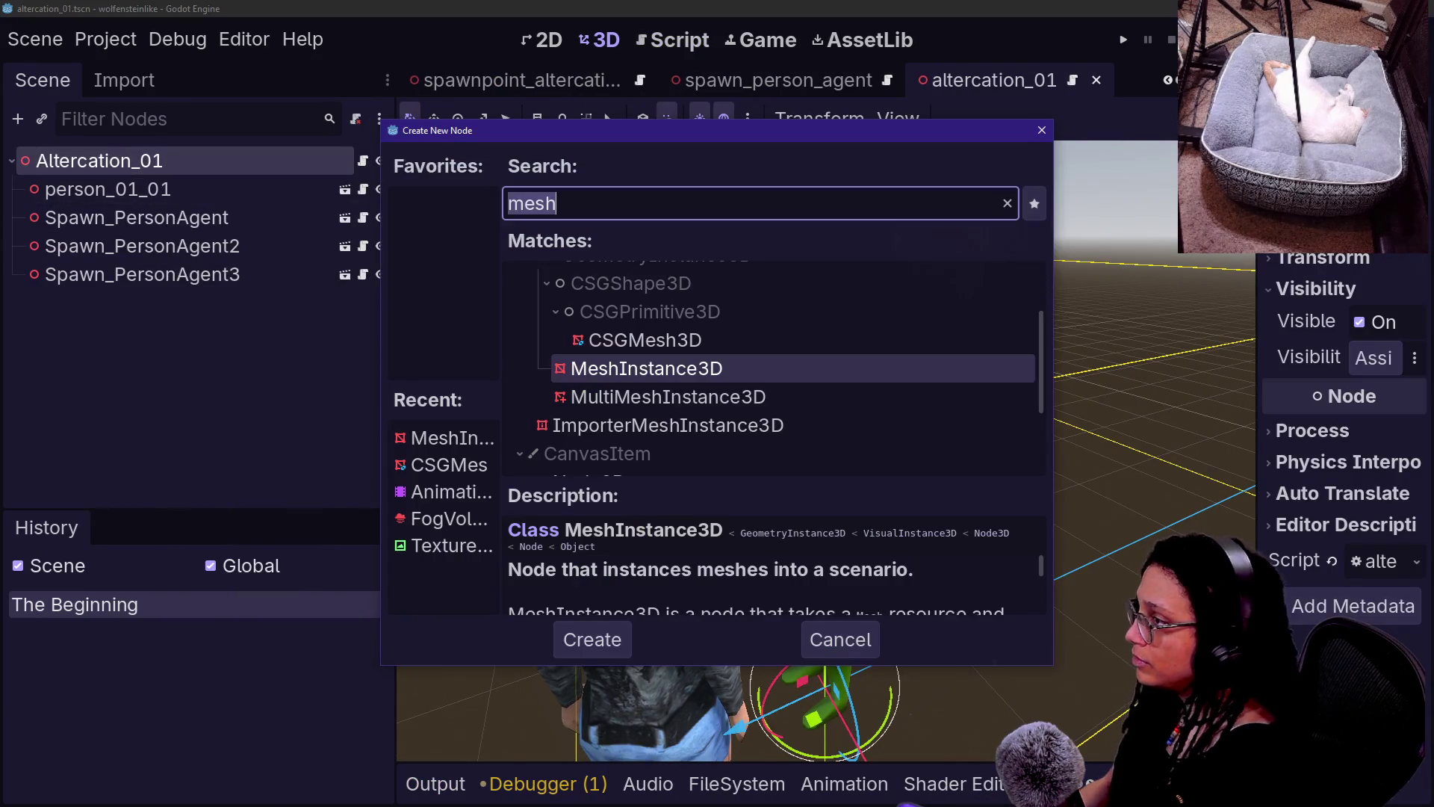
{"action": "type", "text": "node3d"}
{"action": "key", "text": "Return"}
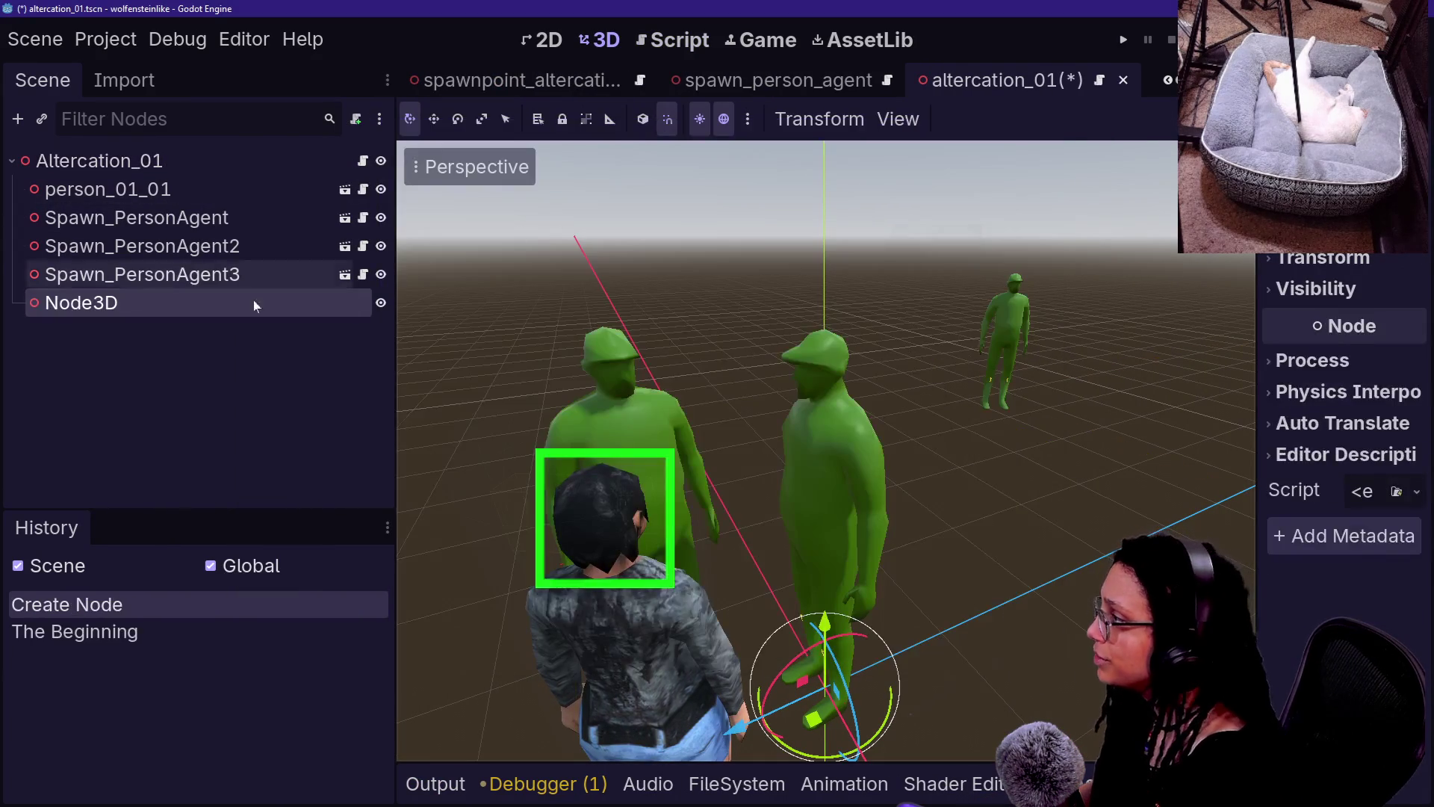
{"action": "double_click", "coordinate": [154, 310]}
{"action": "type", "text": "Spawn_"}
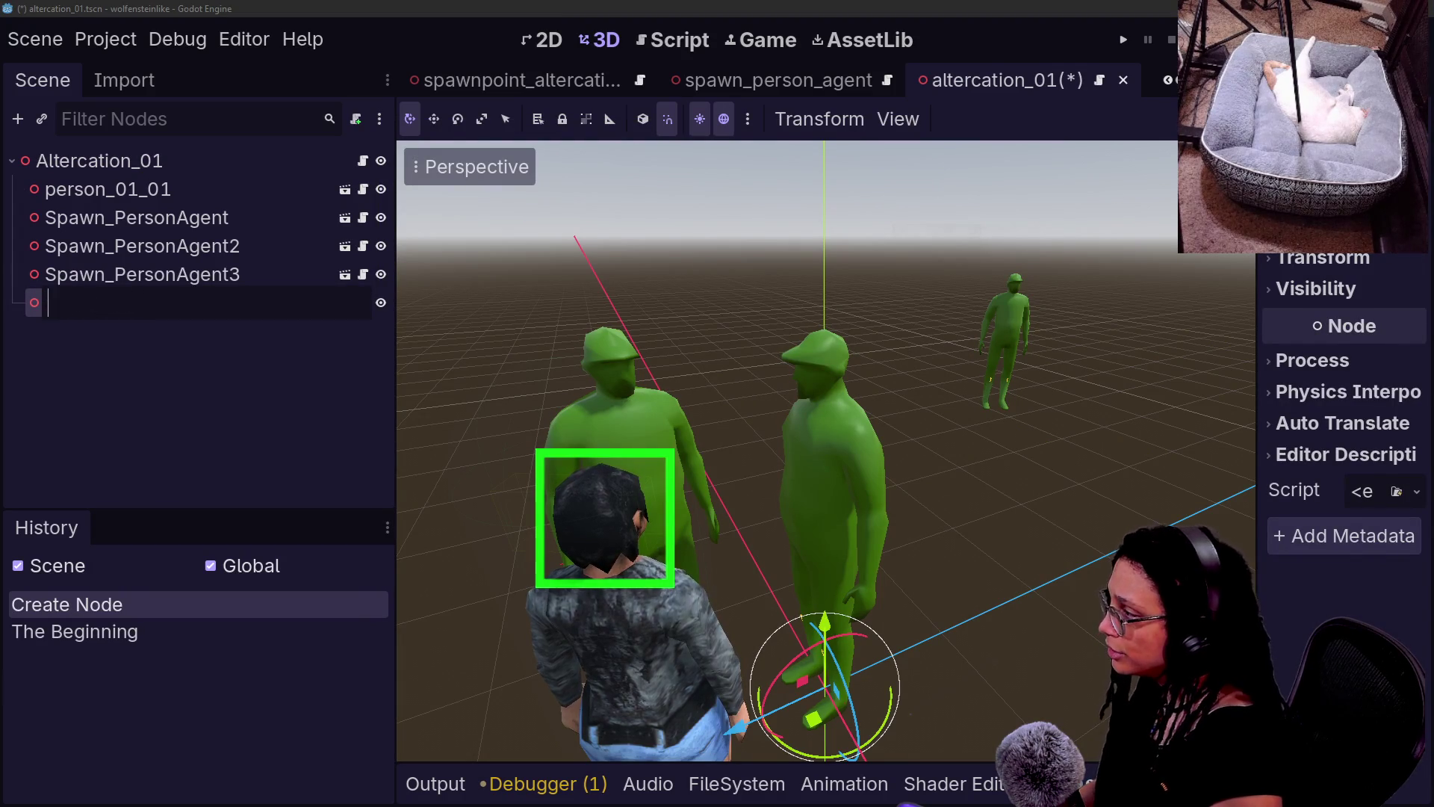
{"action": "type", "text": "Person_R"}
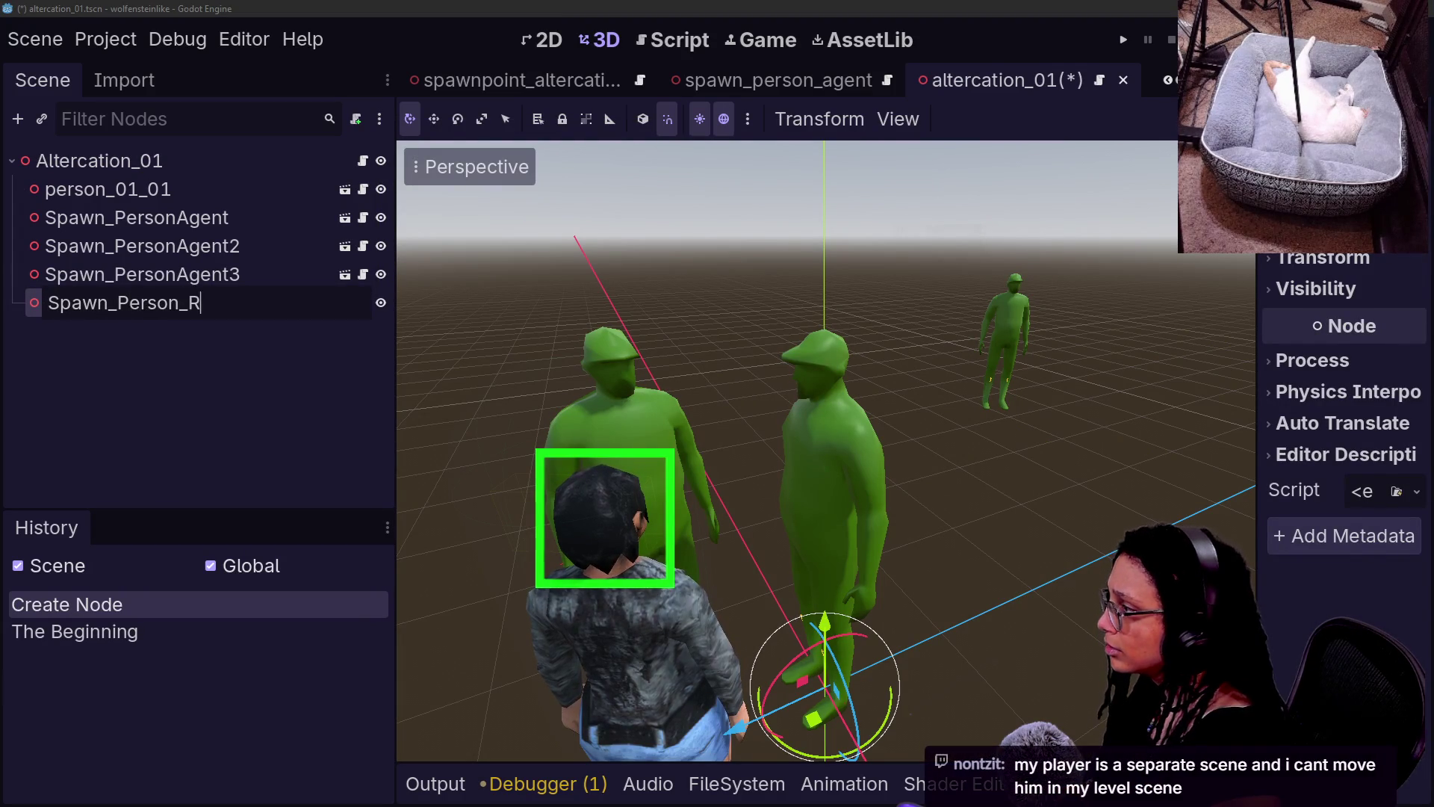
{"action": "type", "text": "egular"}
{"action": "key", "text": "Return"}
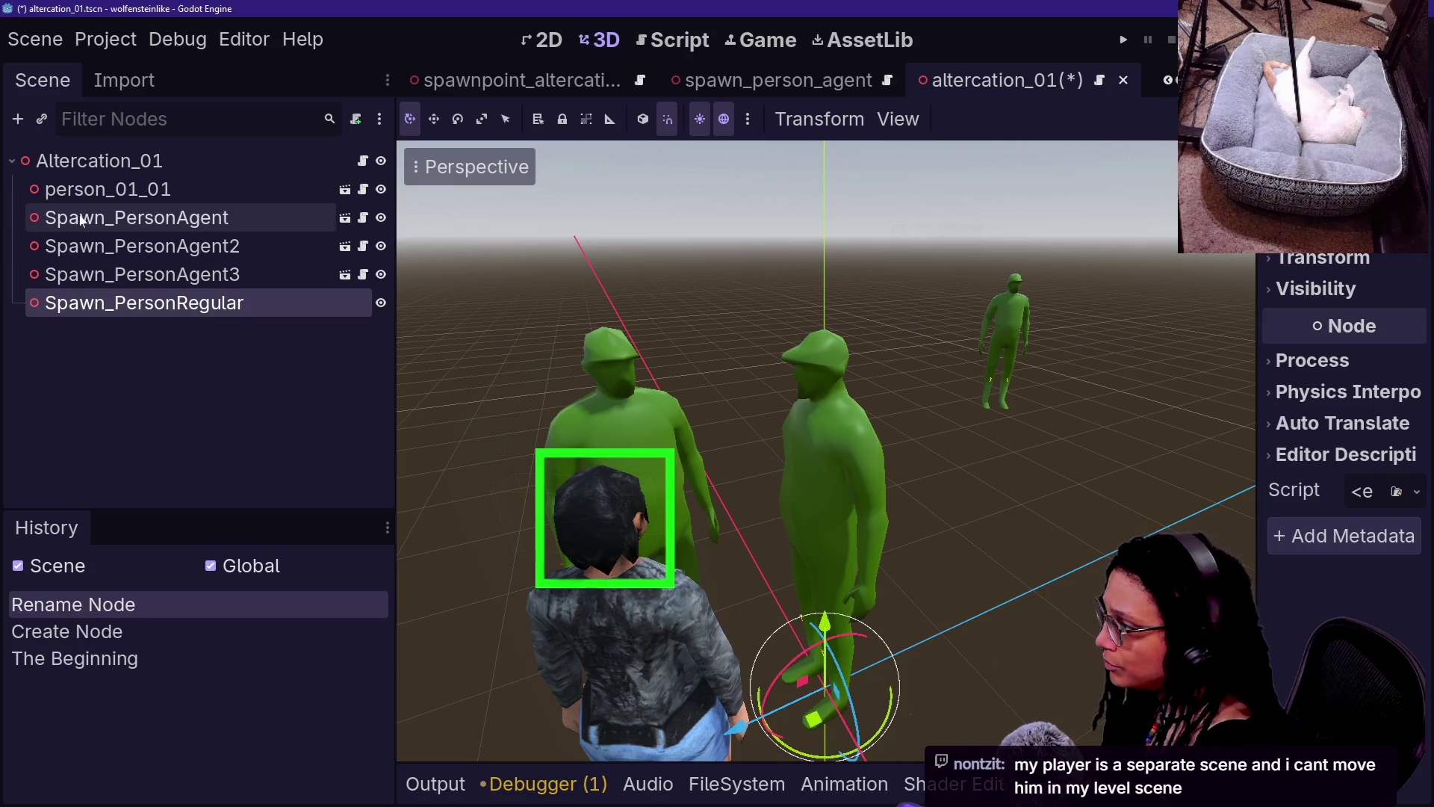
{"action": "left_click", "coordinate": [164, 246]}
{"action": "left_click", "coordinate": [142, 217]}
{"action": "left_click", "coordinate": [97, 160]}
{"action": "left_click", "coordinate": [142, 246]}
{"action": "left_click", "coordinate": [129, 189]}
{"action": "mouse_move", "coordinate": [129, 195]}
{"action": "left_mouse_down"}
{"action": "mouse_move", "coordinate": [188, 329]}
{"action": "mouse_move", "coordinate": [179, 308]}
{"action": "left_mouse_up"}
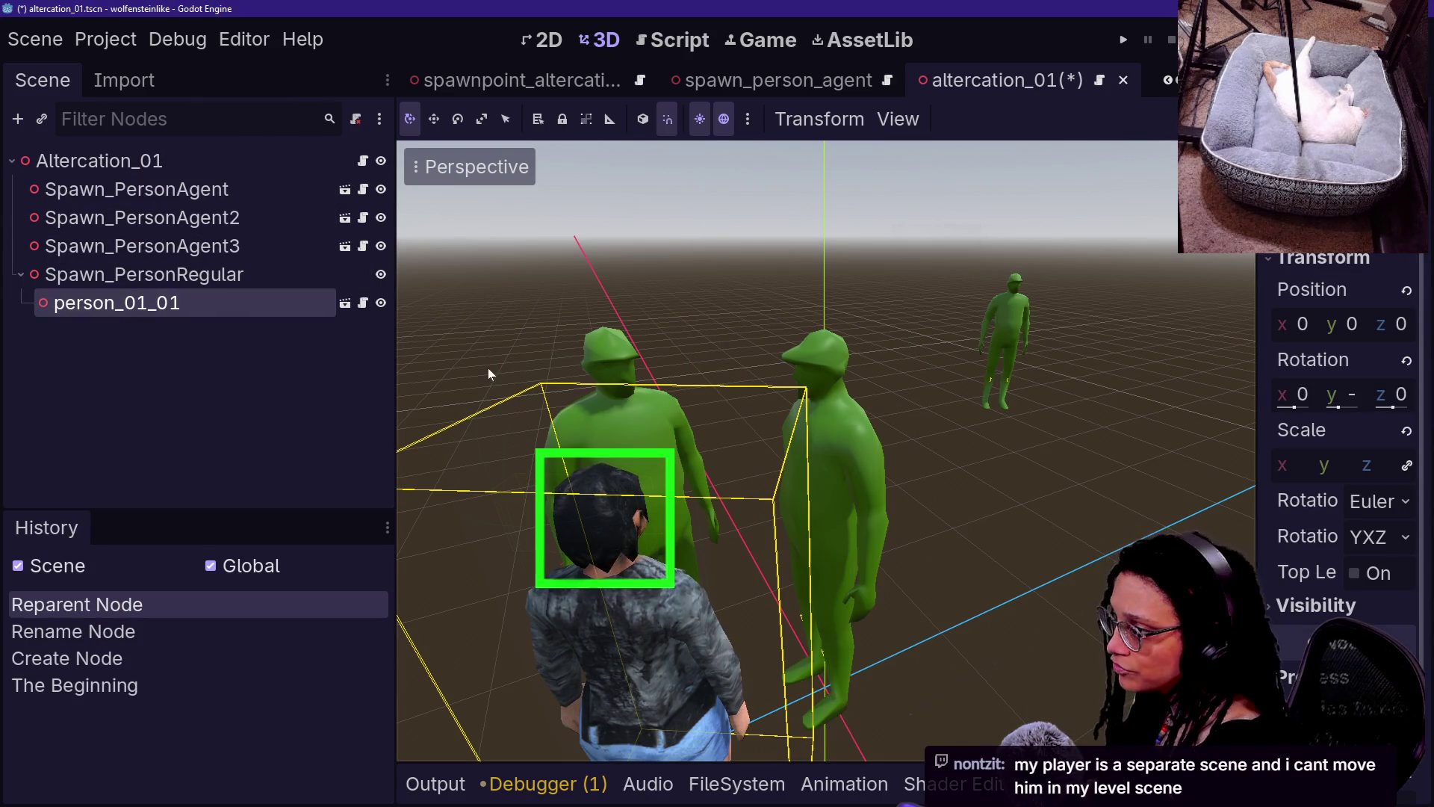
{"action": "mouse_move", "coordinate": [921, 412]}
{"action": "left_mouse_down"}
{"action": "mouse_move", "coordinate": [881, 403]}
{"action": "mouse_move", "coordinate": [837, 419]}
{"action": "mouse_move", "coordinate": [890, 399]}
{"action": "left_mouse_up"}
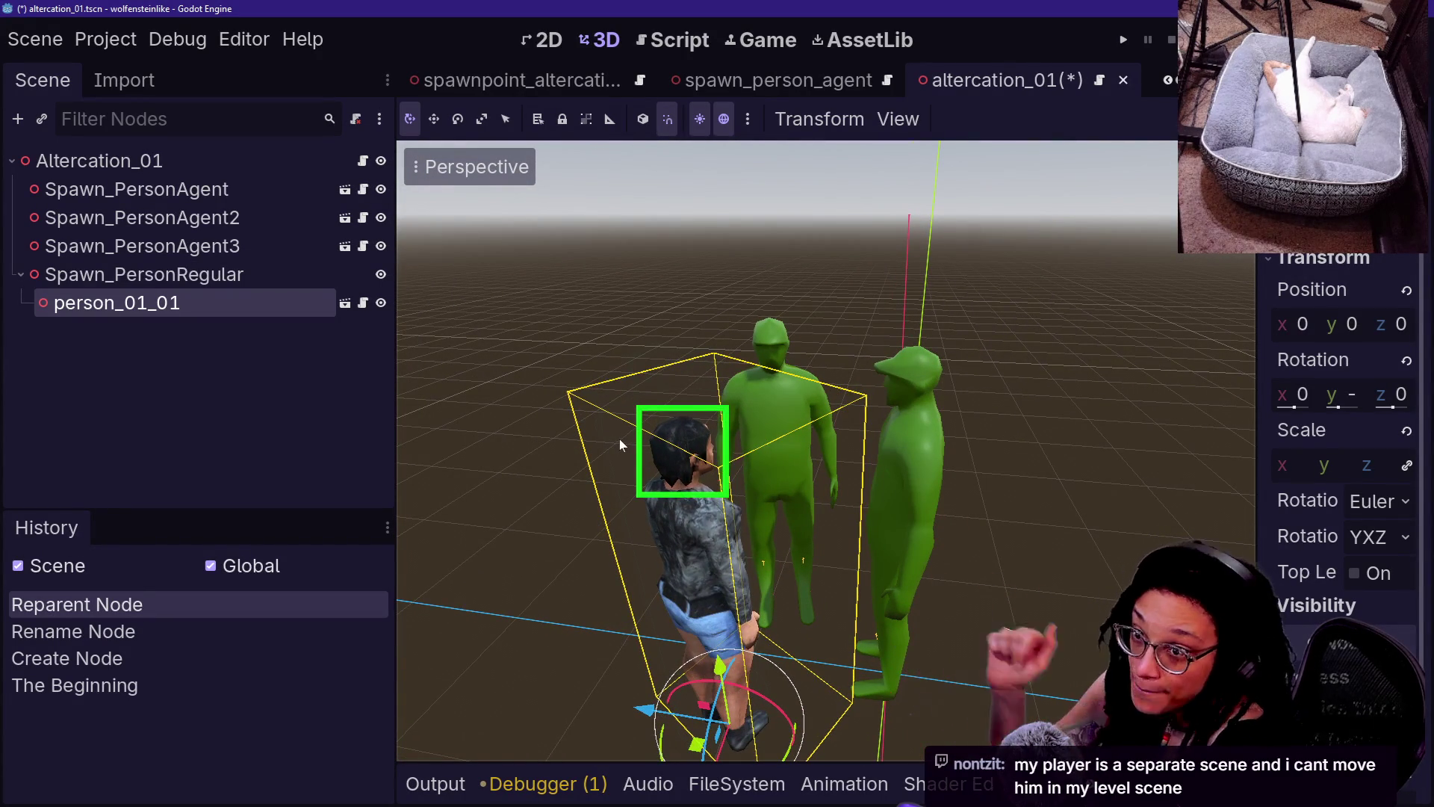
{"action": "left_click", "coordinate": [225, 329]}
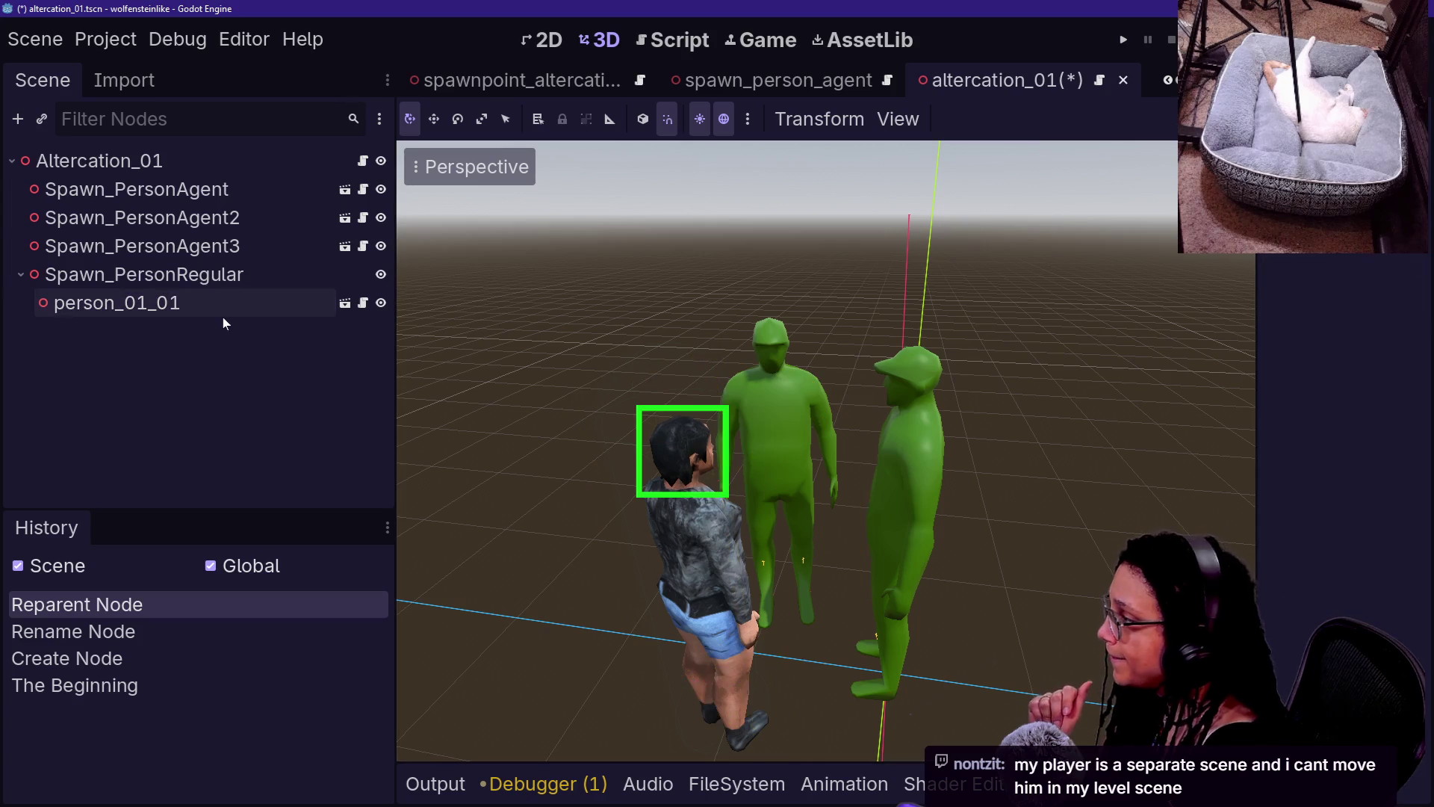
{"action": "left_click", "coordinate": [224, 311]}
{"action": "left_click", "coordinate": [224, 280]}
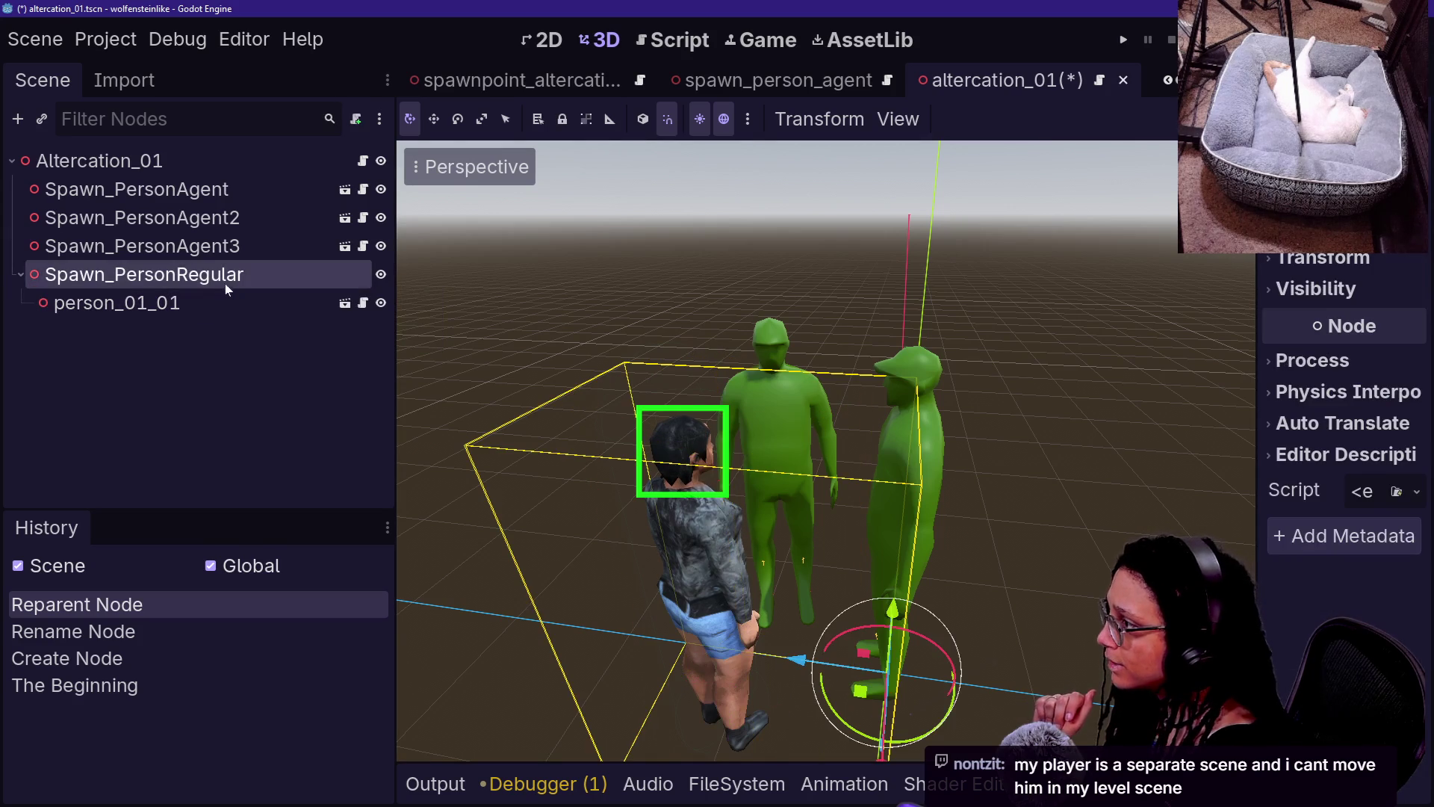
- Select all agent spawner code, then attach new script res://Scripts/spawn_person_regular.gd to Spawn_PersonRegular
{"action": "left_click", "coordinate": [360, 247]}
{"action": "key", "text": "ctrl+a"}
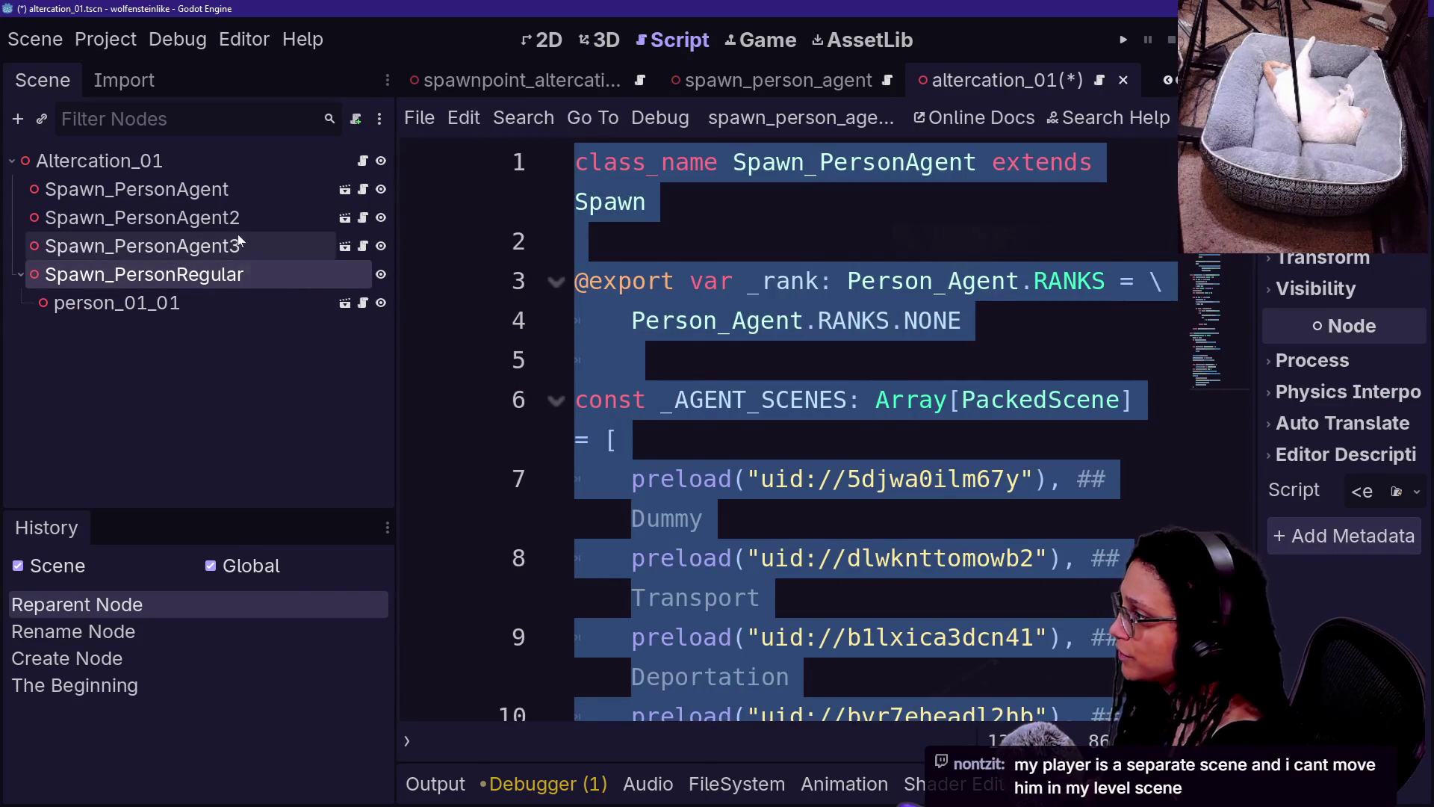
{"action": "right_click", "coordinate": [240, 276]}
{"action": "left_click", "coordinate": [385, 386]}
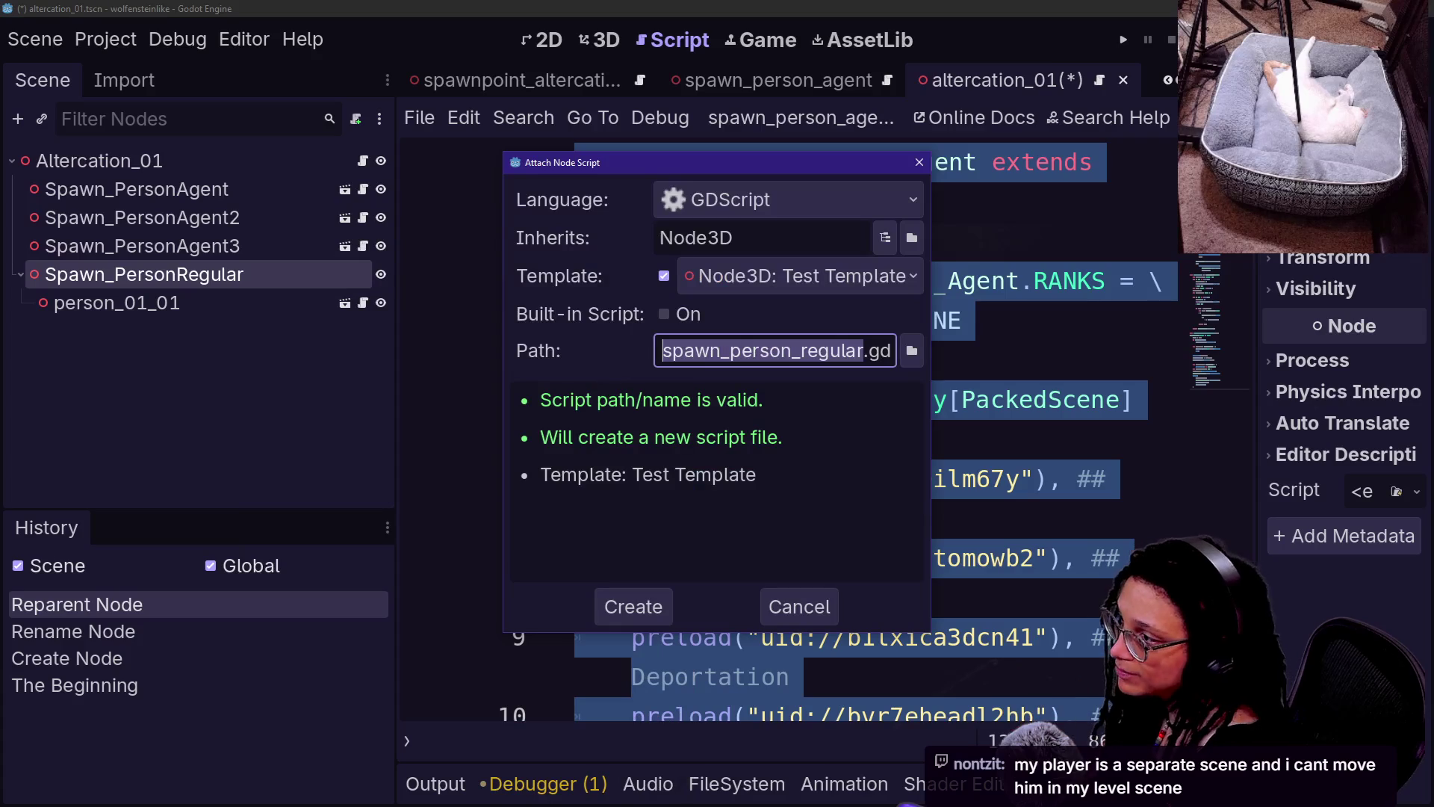
{"action": "key", "text": "Left"}
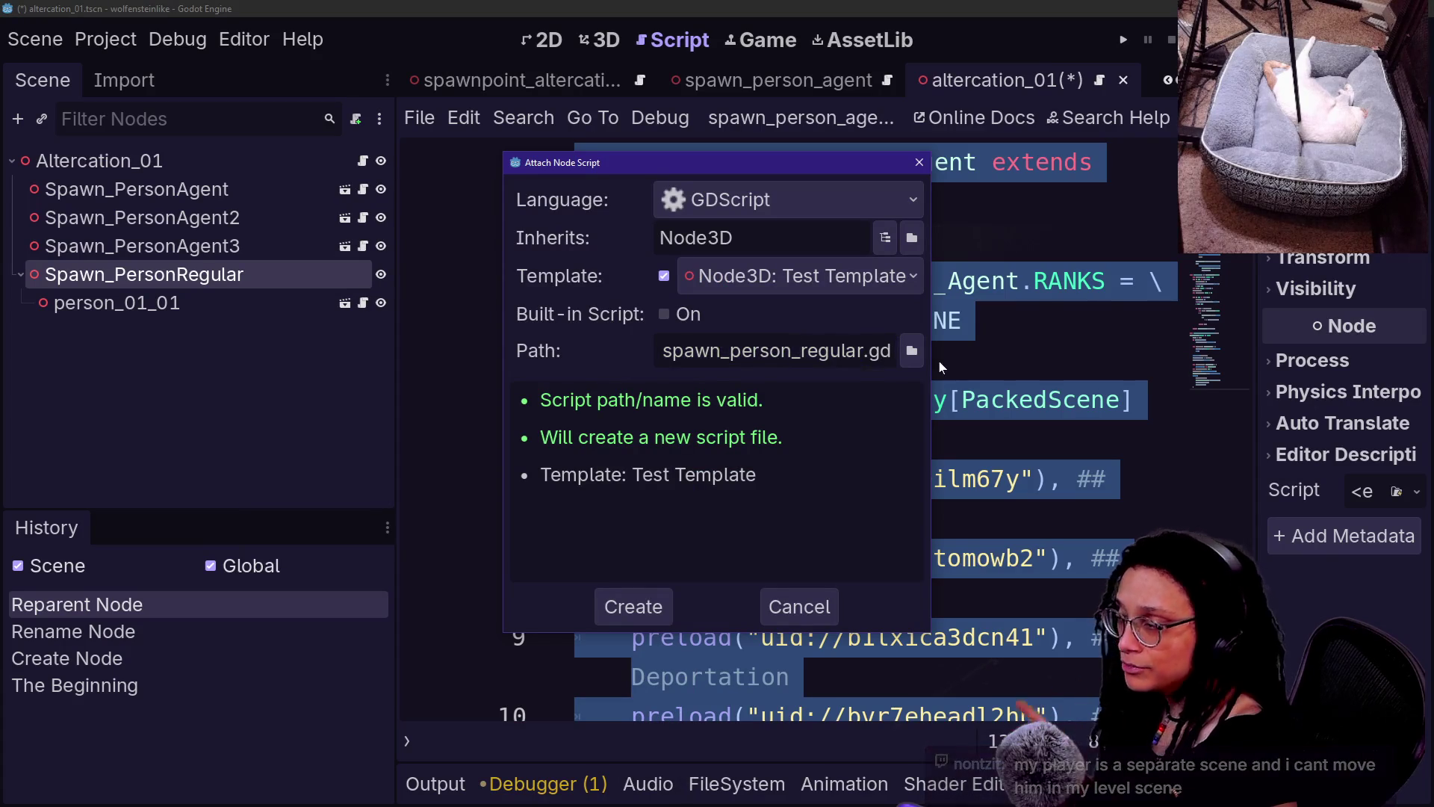
{"action": "key", "text": "Home"}
{"action": "left_click", "coordinate": [776, 350]}
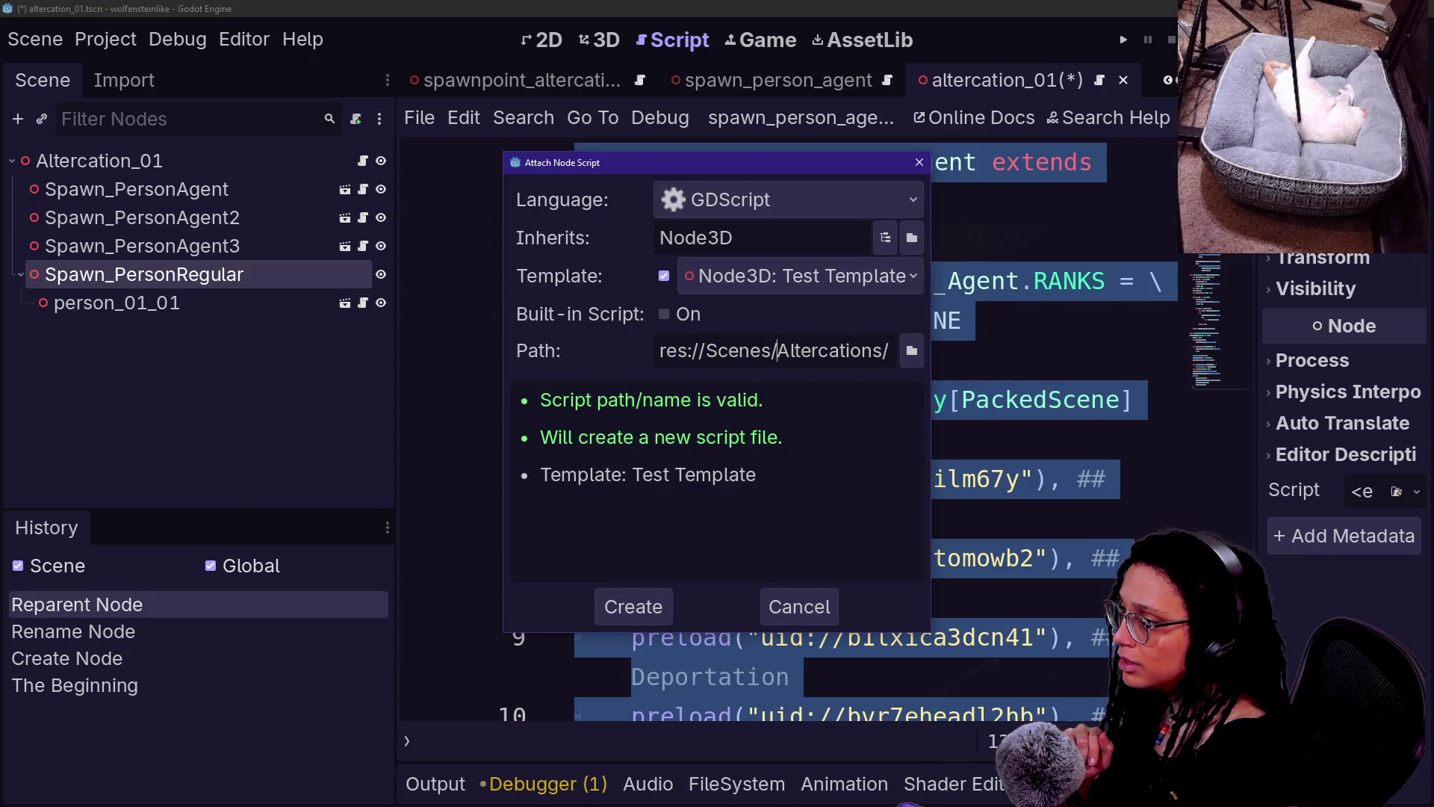
{"action": "key", "text": "BackSpace"}
{"action": "key", "text": "BackSpace"}
{"action": "key", "text": "BackSpace"}
{"action": "key", "text": "Delete"}
{"action": "key", "text": "Delete"}
{"action": "key", "text": "Delete"}
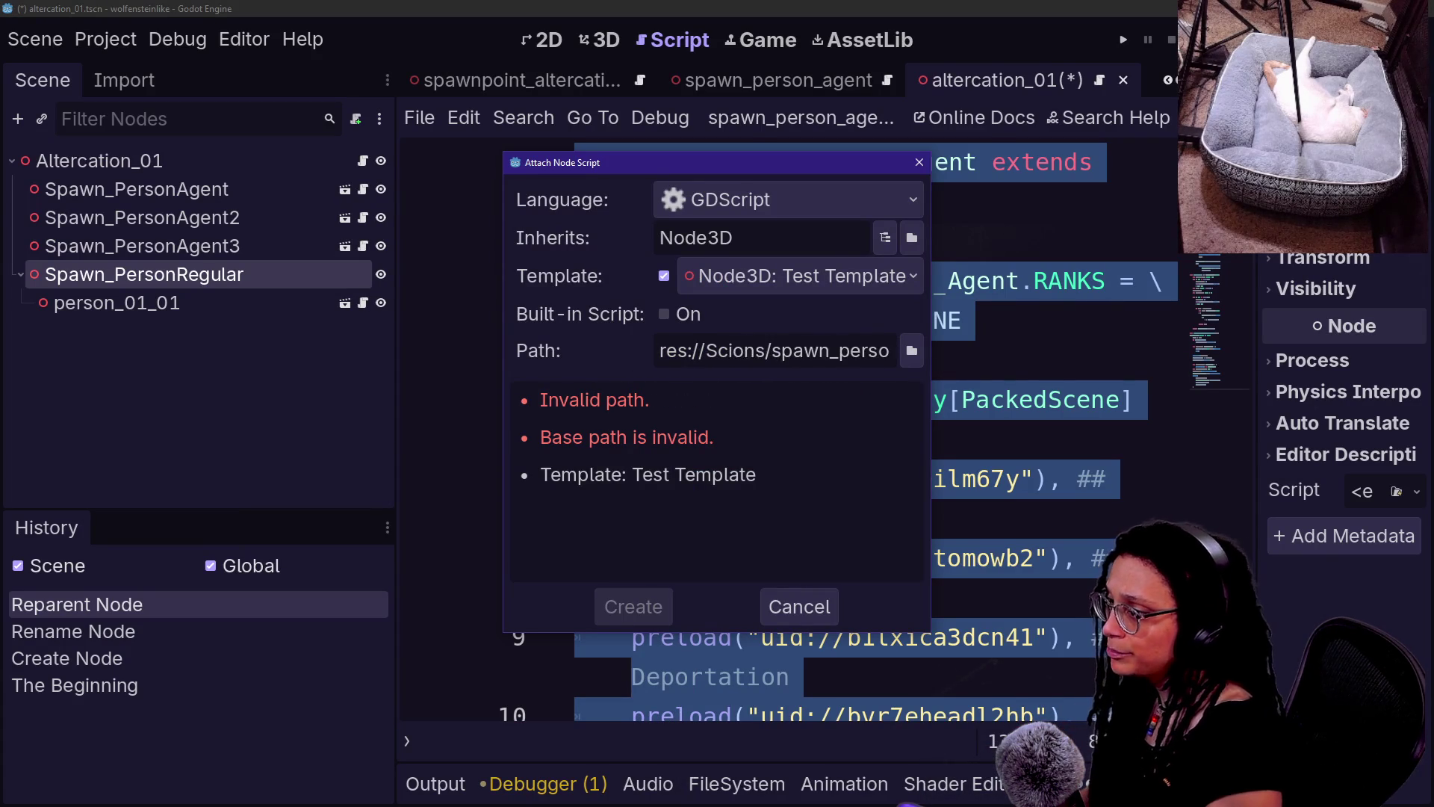
{"action": "type", "text": "ript"}
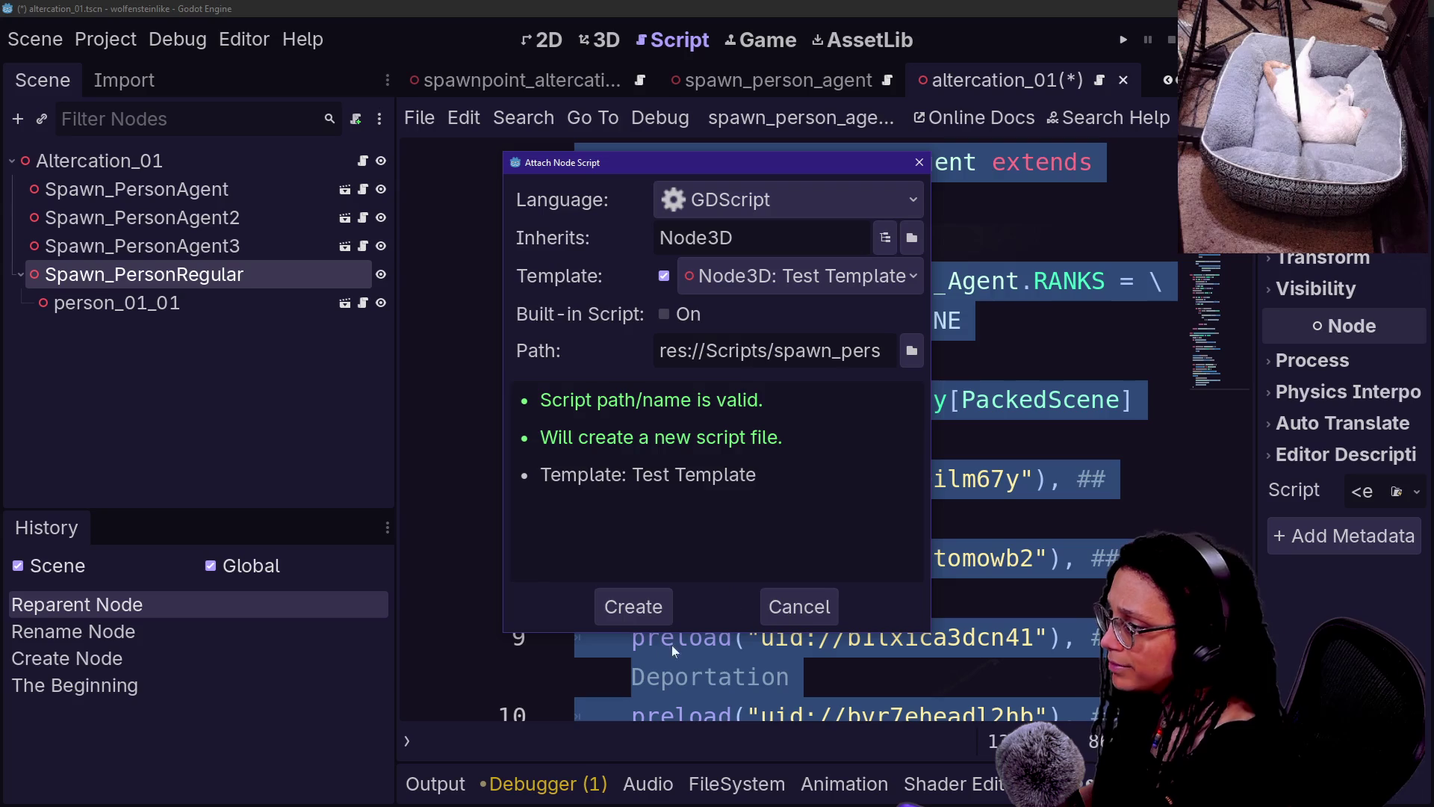
{"action": "left_click", "coordinate": [629, 618]}
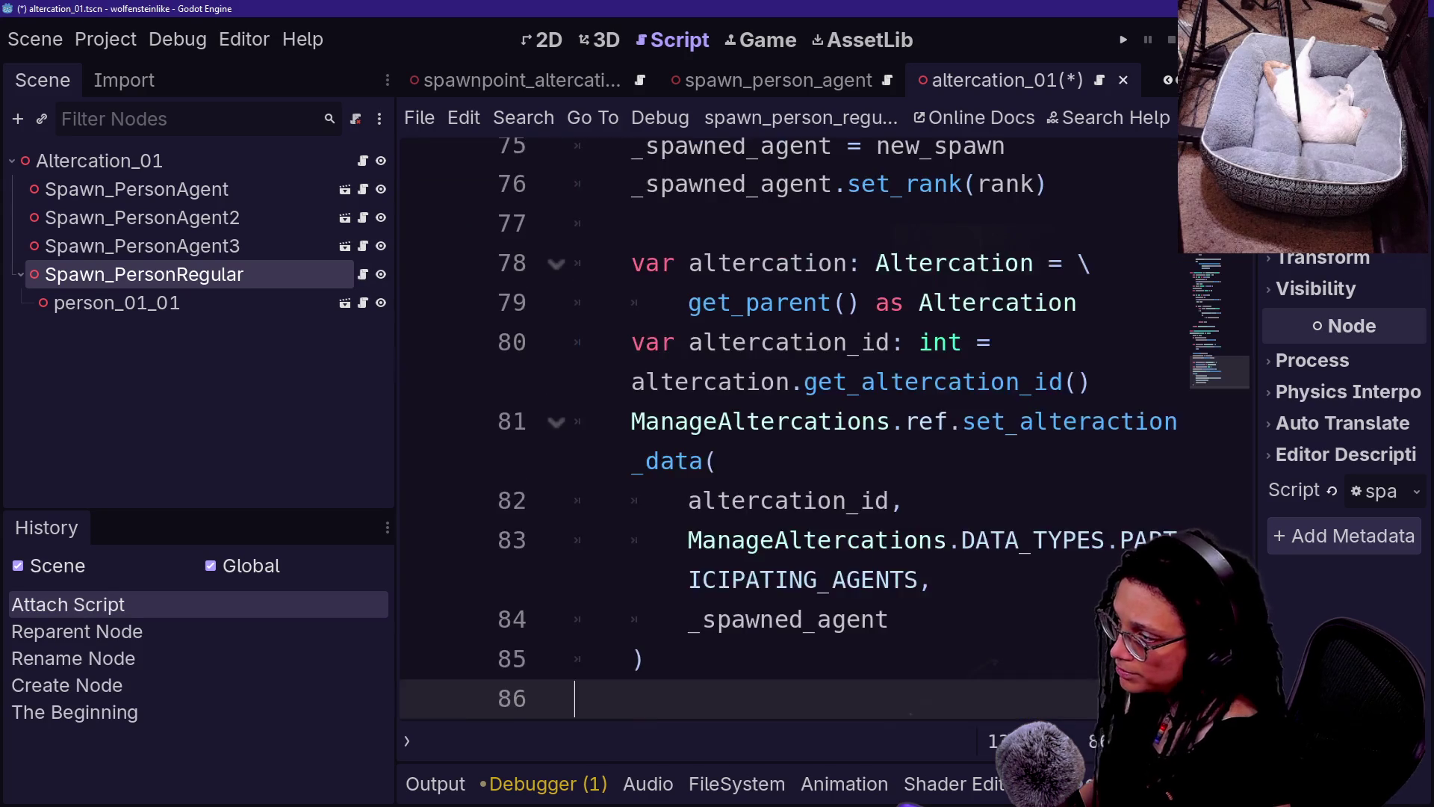
{"action": "scroll", "coordinate": [784, 411], "scroll_direction": "up", "scroll_amount": 15}
- In distraction-free mode, rename the script's class_name from Spawn_PersonAgent to Spawn_Person
{"action": "key", "text": "ctrl+shift+F11"}
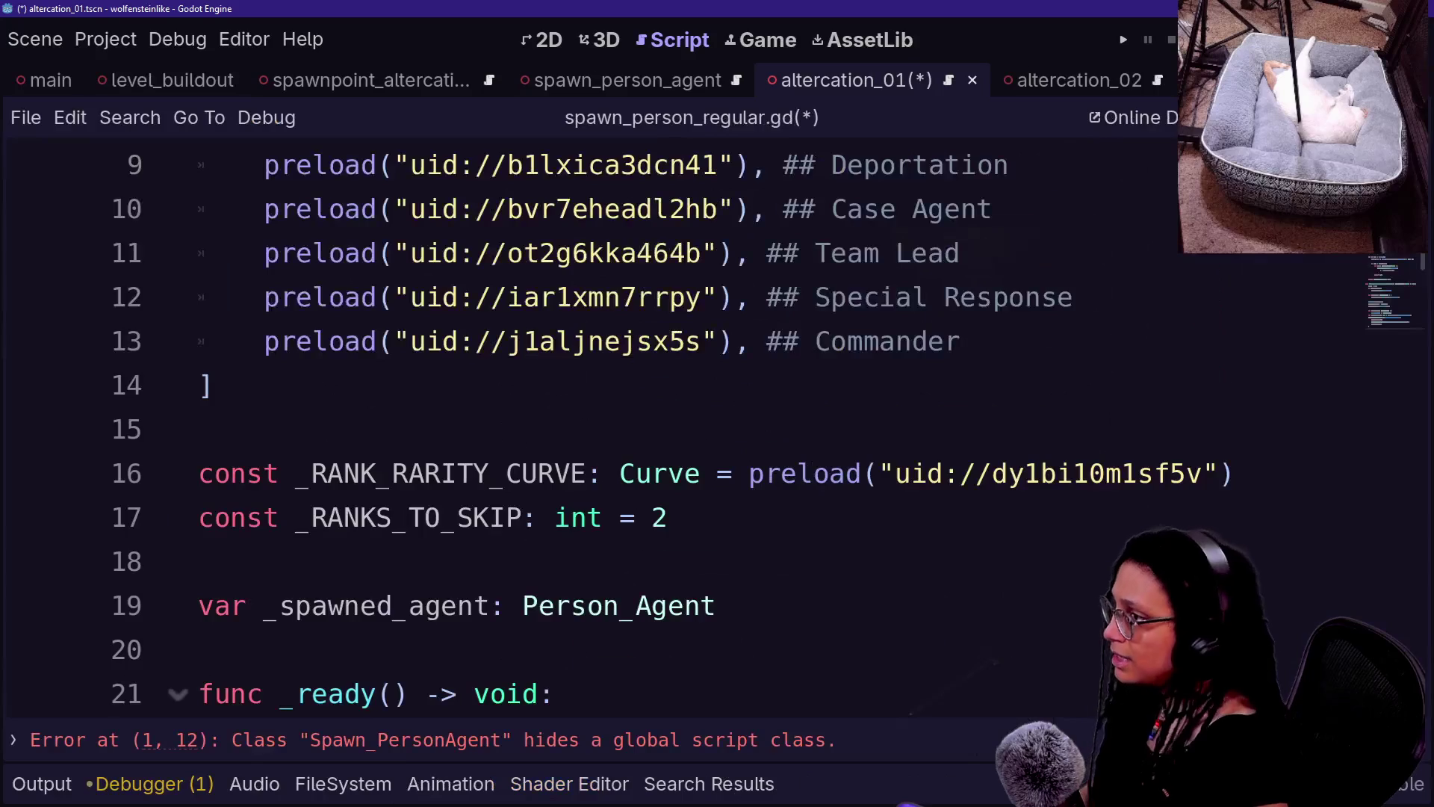
{"action": "scroll", "coordinate": [672, 449], "scroll_direction": "up", "scroll_amount": 3}
{"action": "left_click_drag", "start_coordinate": [894, 164], "coordinate": [476, 165]}
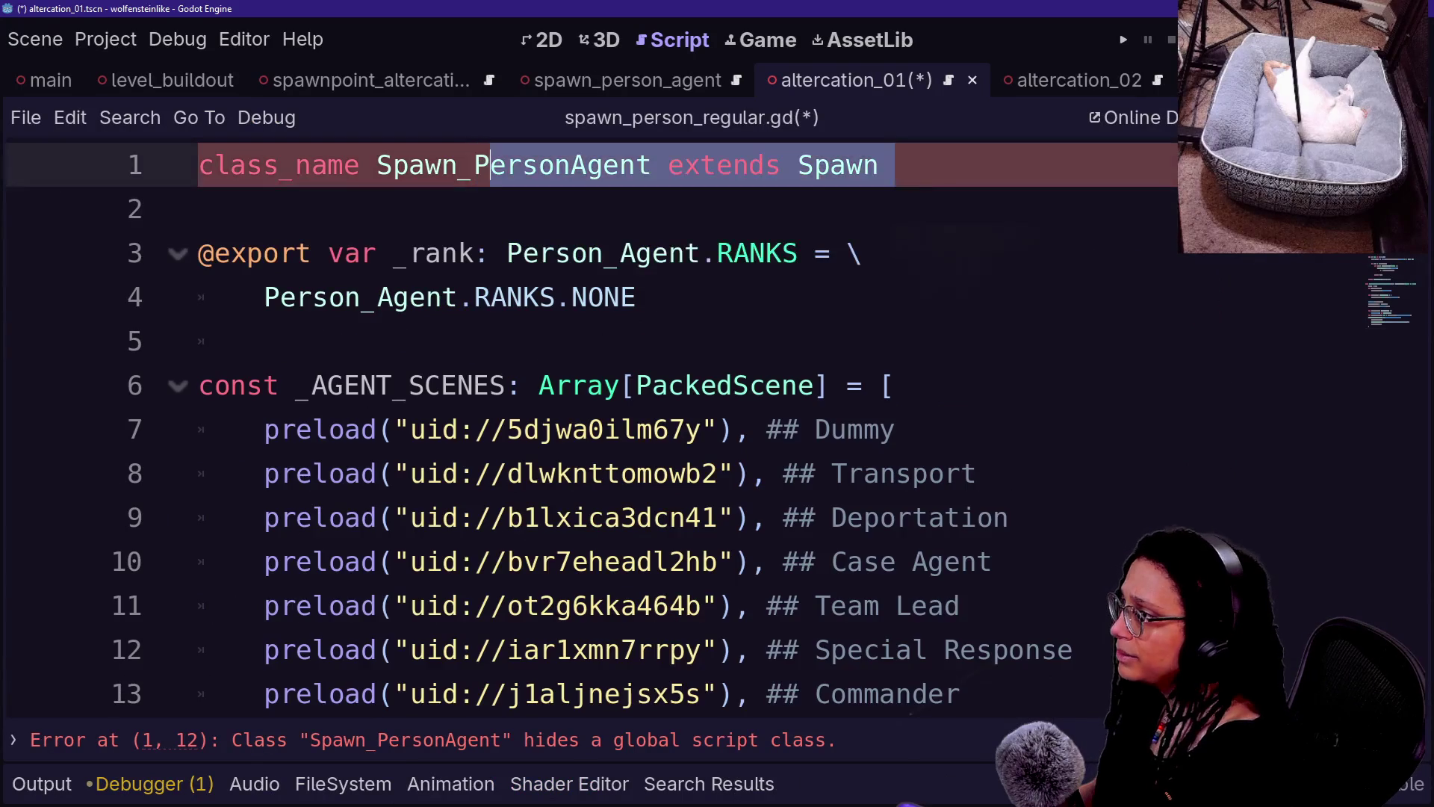
{"action": "left_click", "coordinate": [572, 164]}
{"action": "key", "text": "Delete"}
{"action": "key", "text": "Delete"}
{"action": "key", "text": "Delete"}
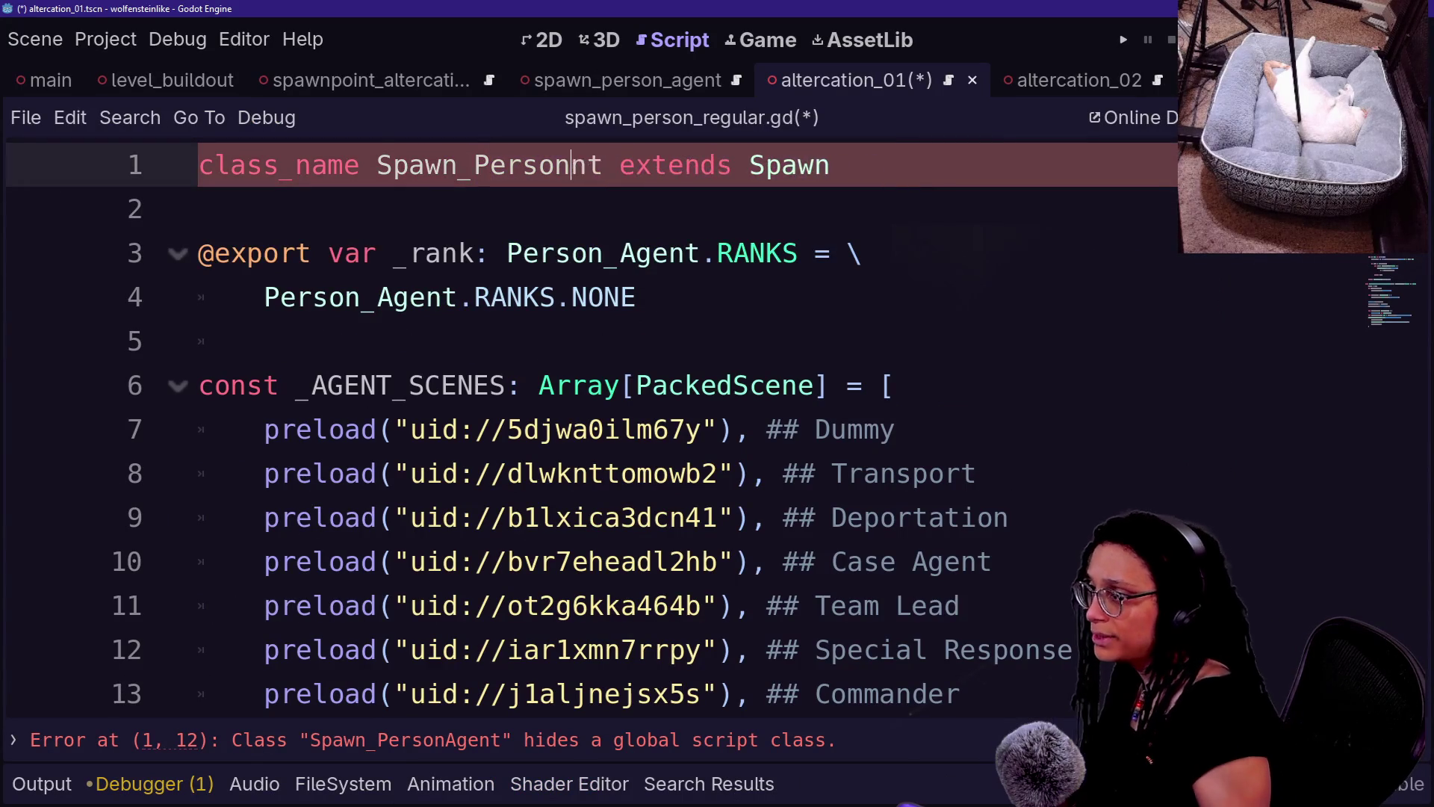
{"action": "key", "text": "Down"}
- Cut the exported _rank variable lines from the script
{"action": "left_click", "coordinate": [268, 342]}
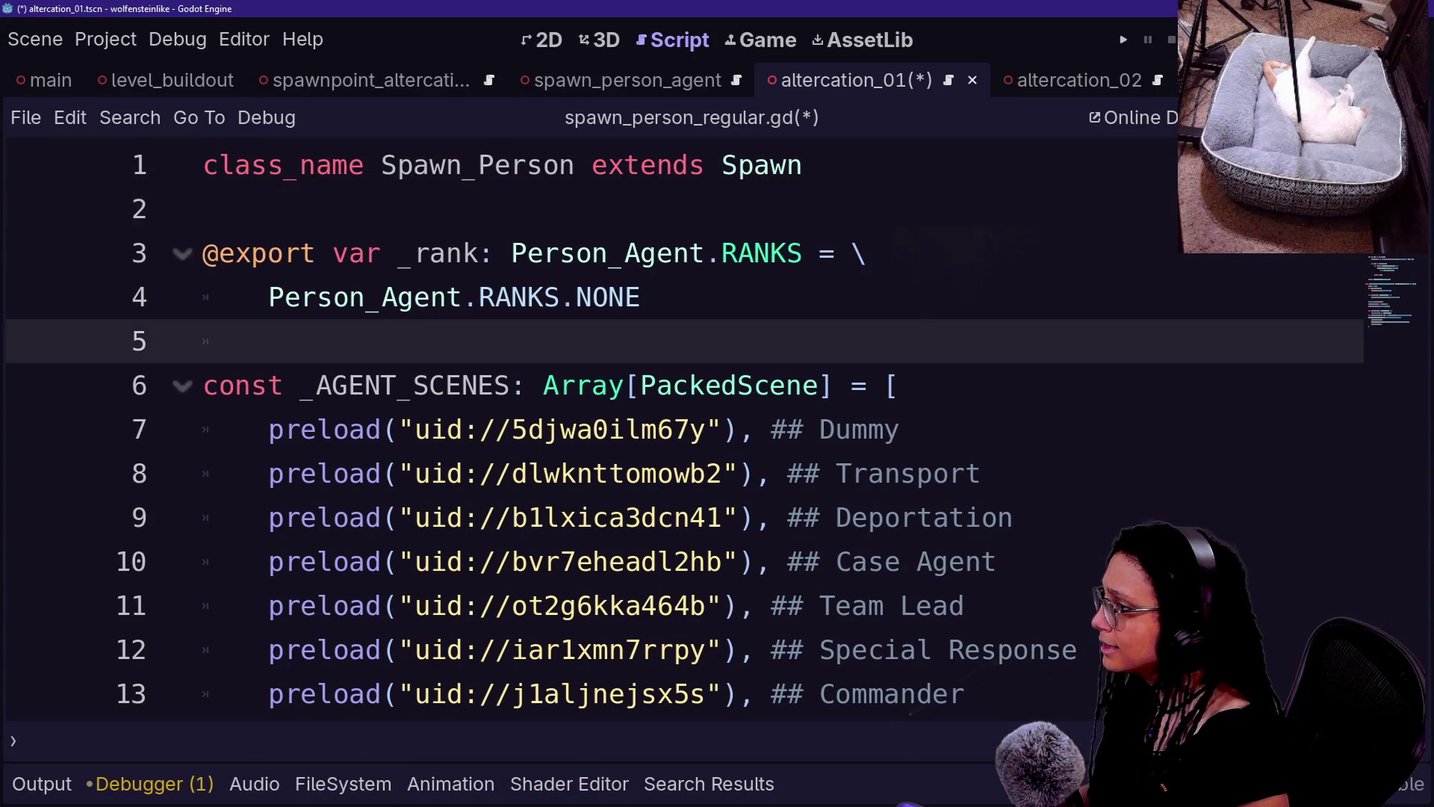
{"action": "left_click", "coordinate": [642, 298]}
{"action": "key", "text": "shift+Up"}
{"action": "key", "text": "shift+Up"}
{"action": "key", "text": "shift+Up"}
{"action": "key", "text": "shift+Down"}
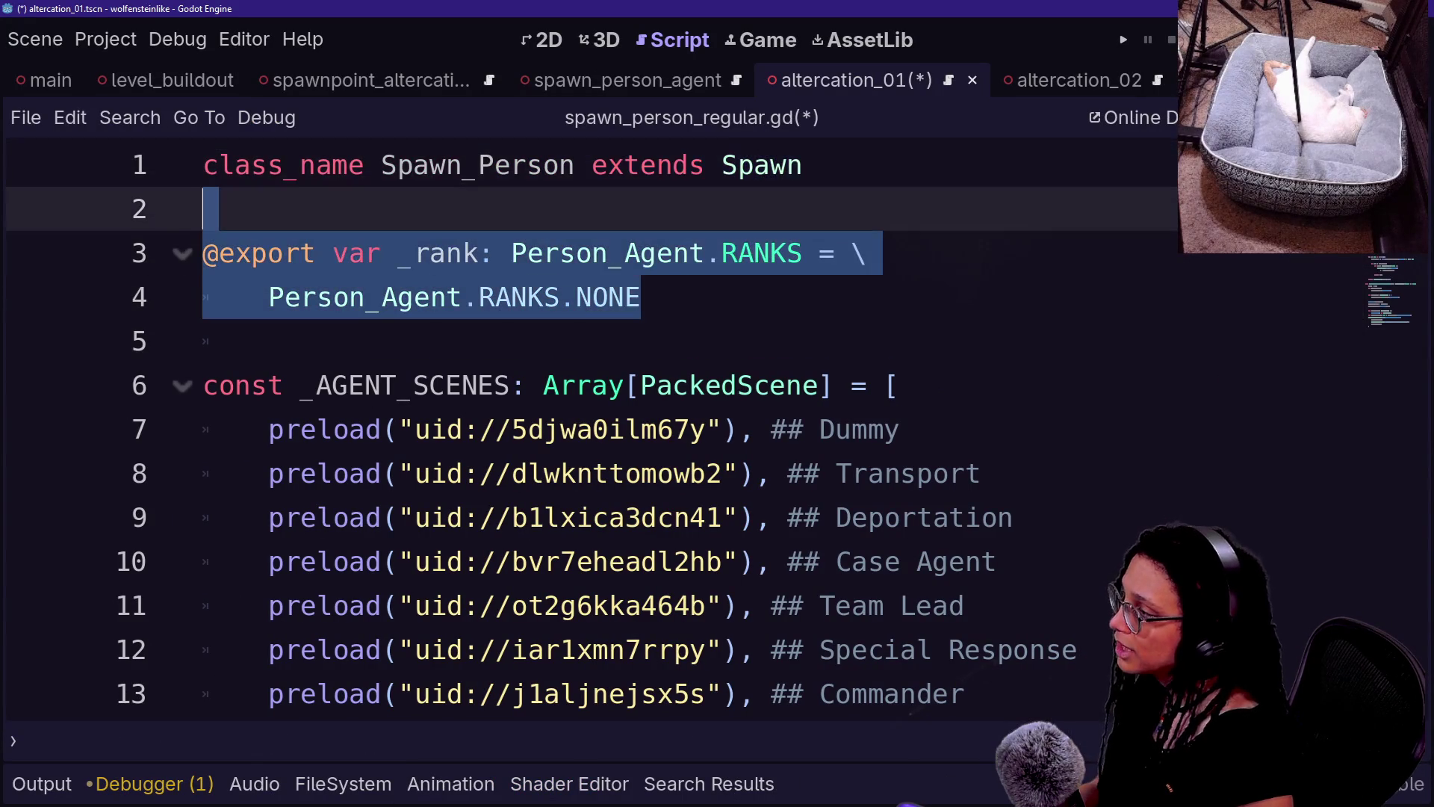
{"action": "key", "text": "ctrl+x"}
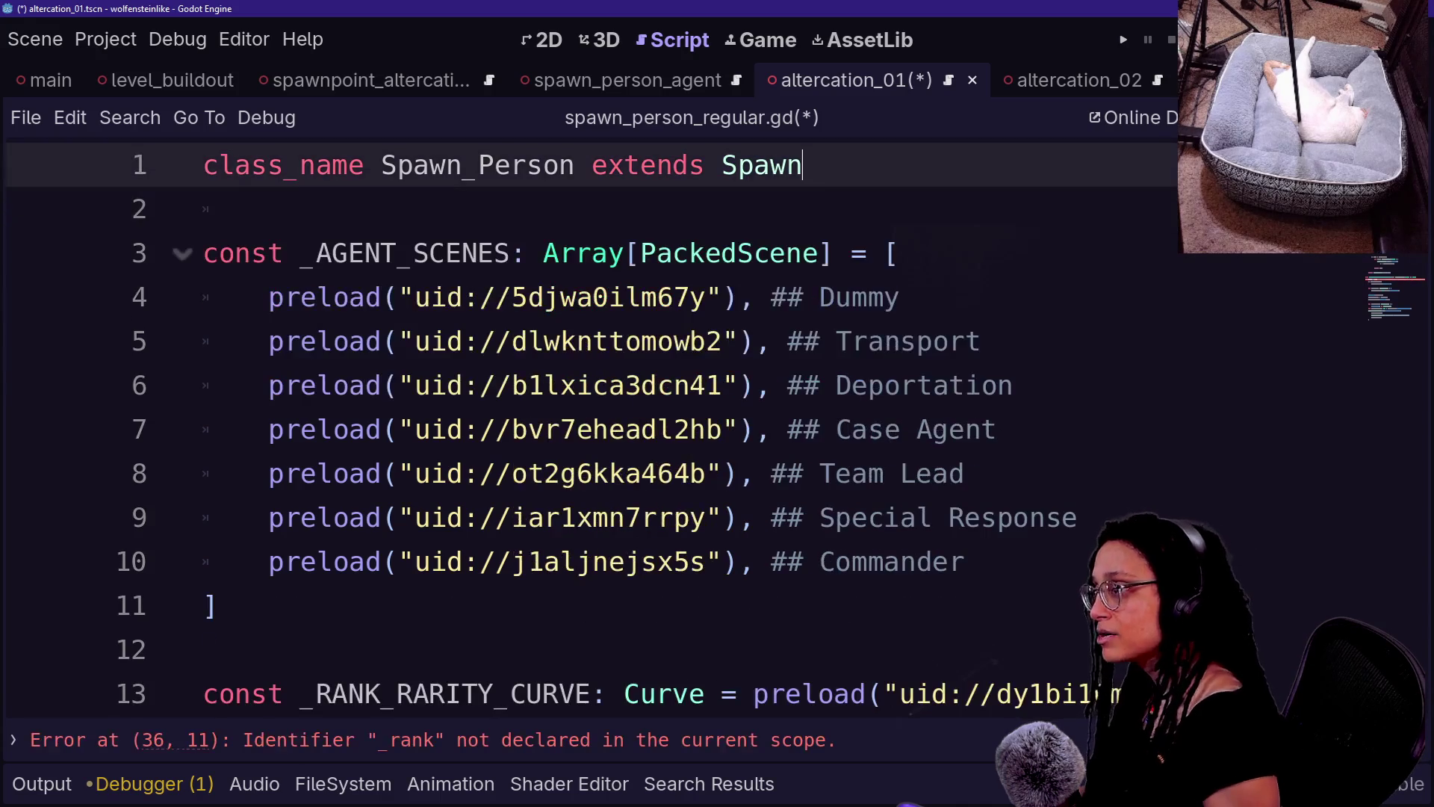
{"action": "left_click_drag", "start_coordinate": [381, 165], "coordinate": [803, 298]}
{"action": "left_click", "coordinate": [803, 297]}
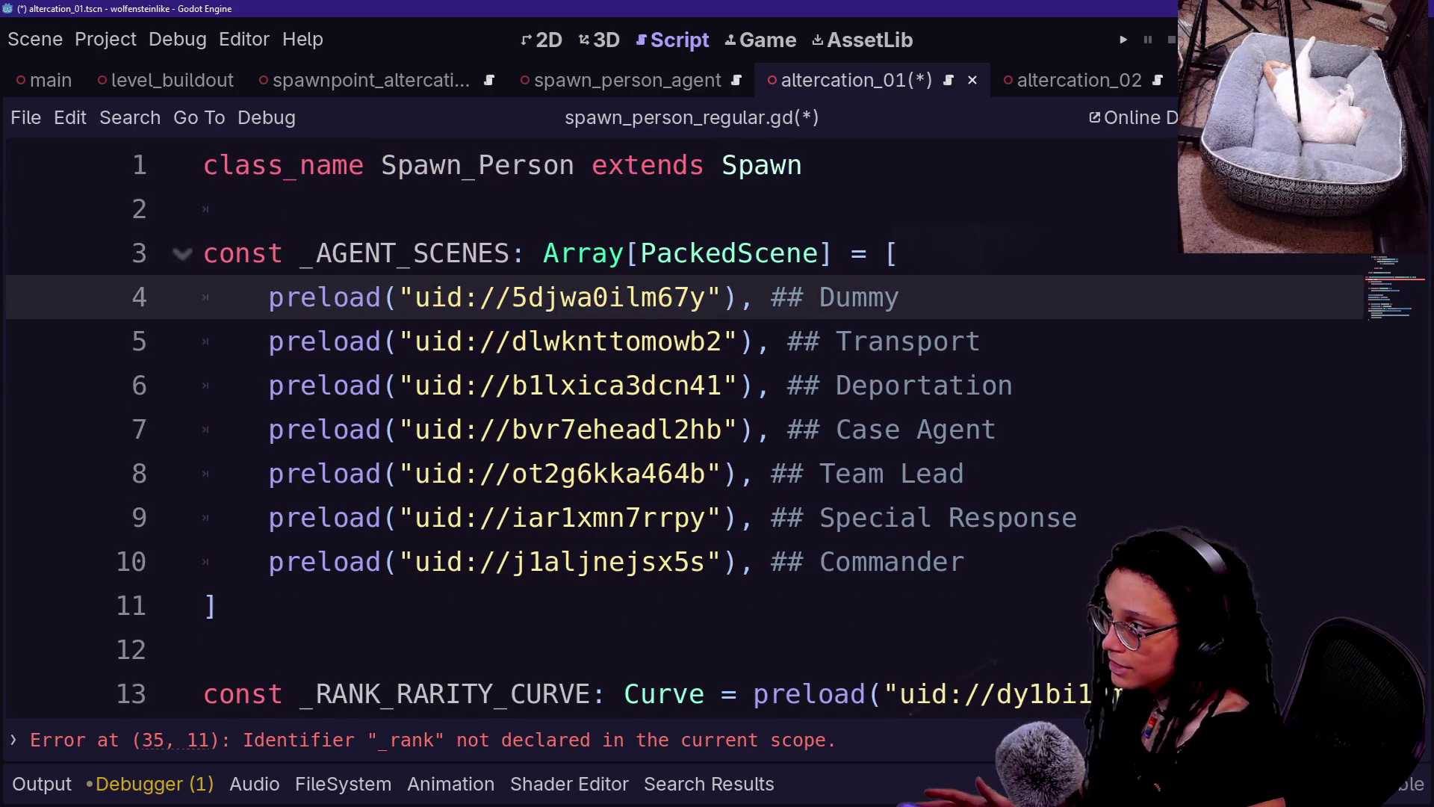
- Rename the _AGENT_SCENES constant to _PERSON_SCENES and bring back the side panels
{"action": "left_click_drag", "start_coordinate": [331, 252], "coordinate": [413, 252]}
{"action": "key", "text": "BackSpace"}
{"action": "type", "text": "PERSON"}
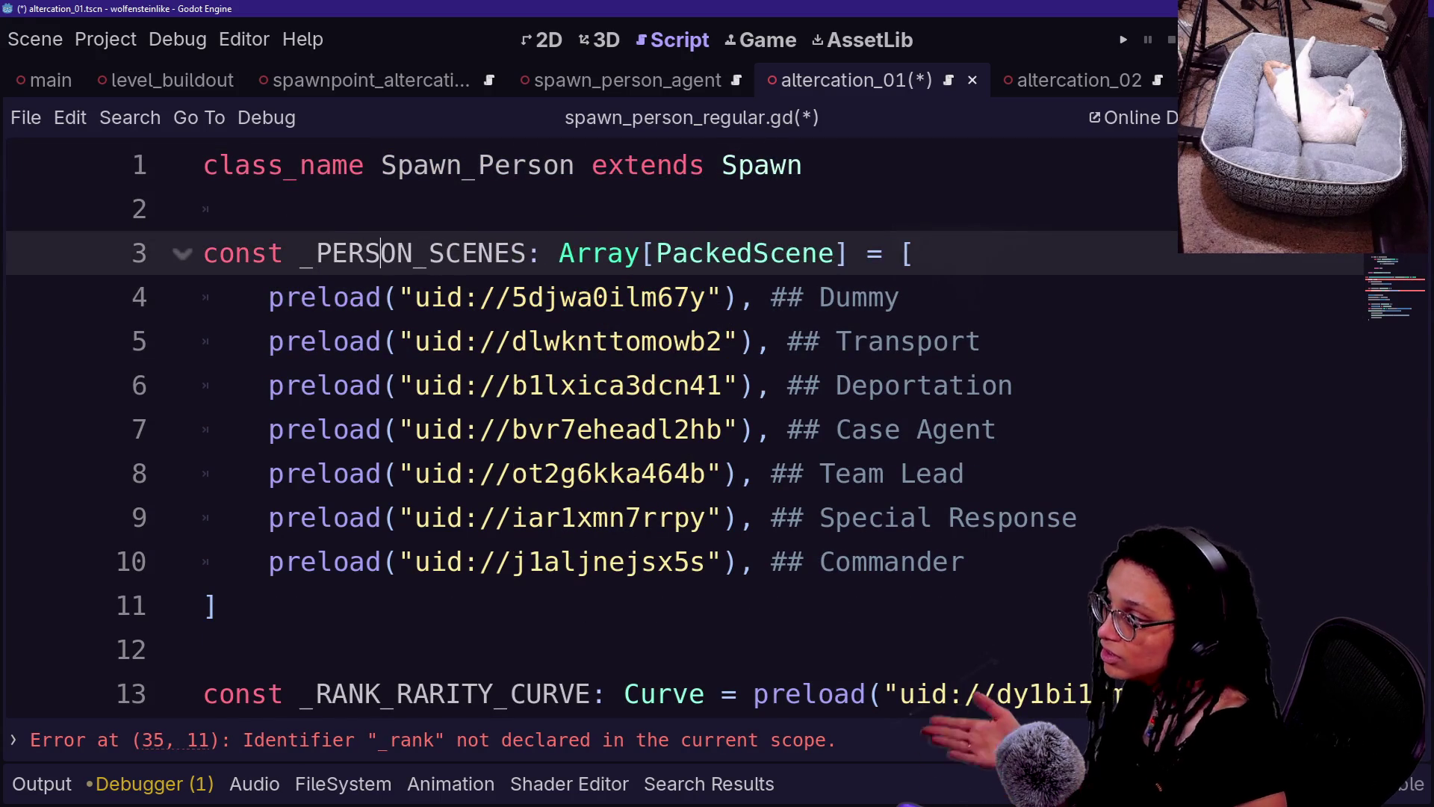
{"action": "left_click", "coordinate": [1429, 68]}
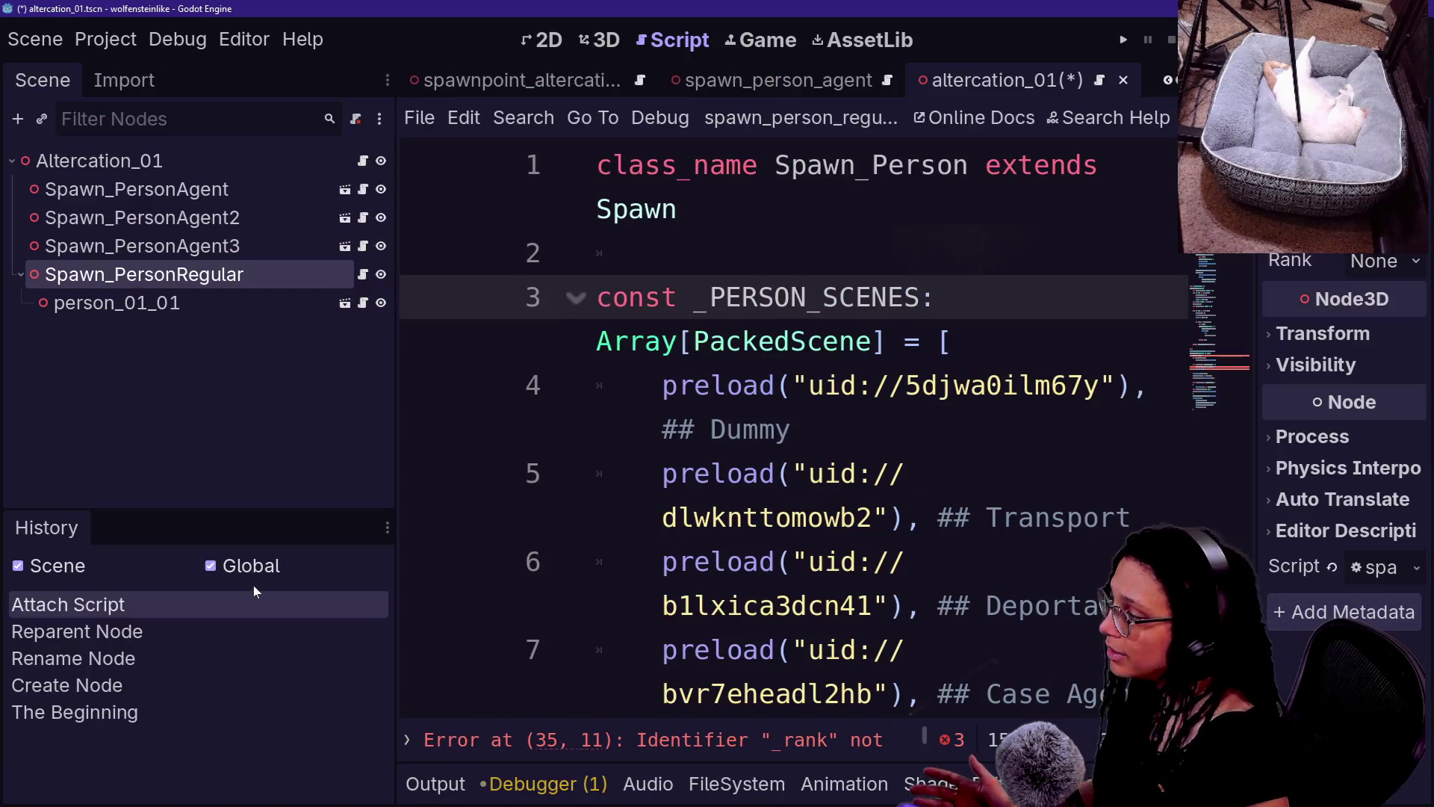
- Browse the FileSystem to the People Regular scenes, widen the script editor, and shrink the code font
{"action": "left_click", "coordinate": [736, 784]}
{"action": "scroll", "coordinate": [517, 529], "scroll_direction": "down", "scroll_amount": 5}
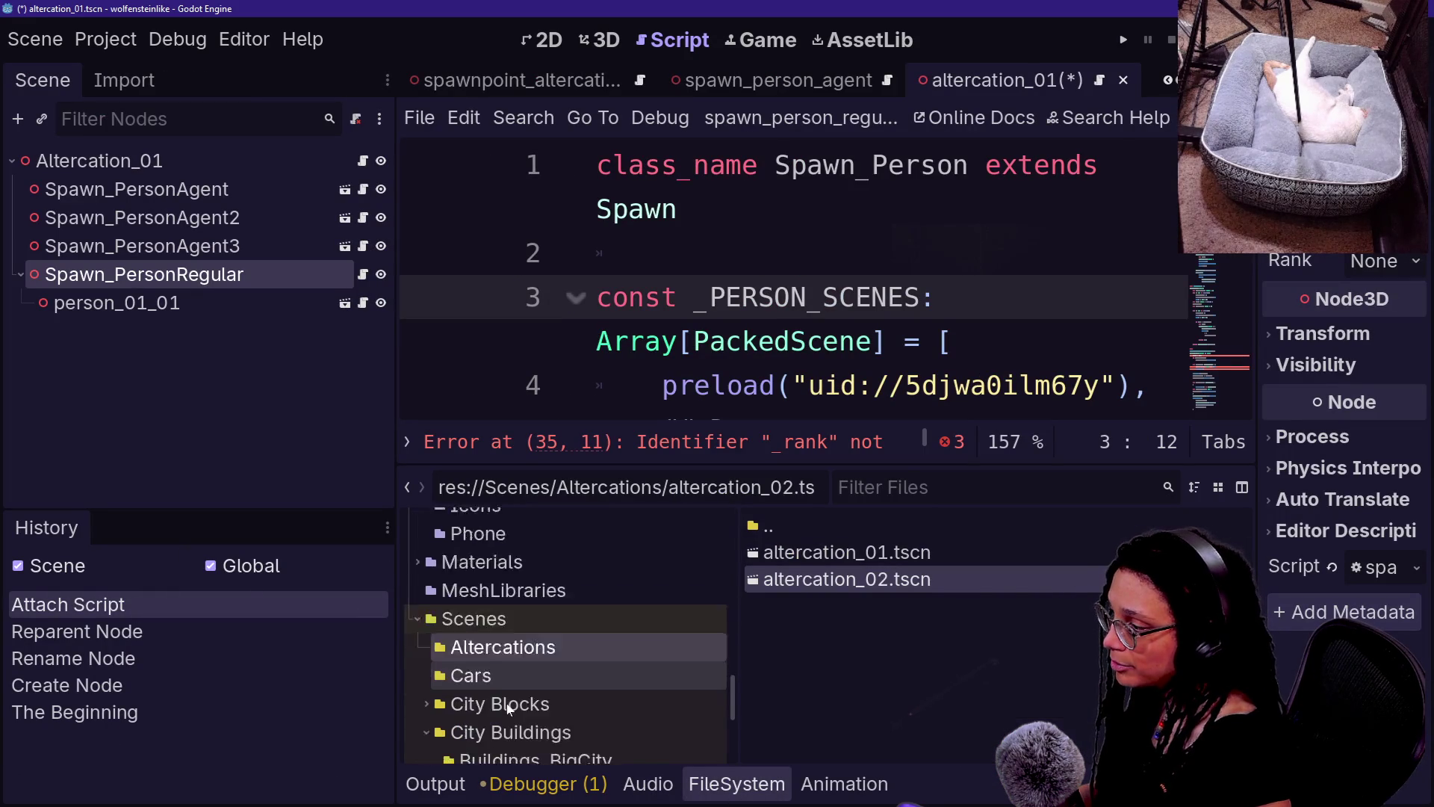
{"action": "scroll", "coordinate": [523, 567], "scroll_direction": "down", "scroll_amount": 4}
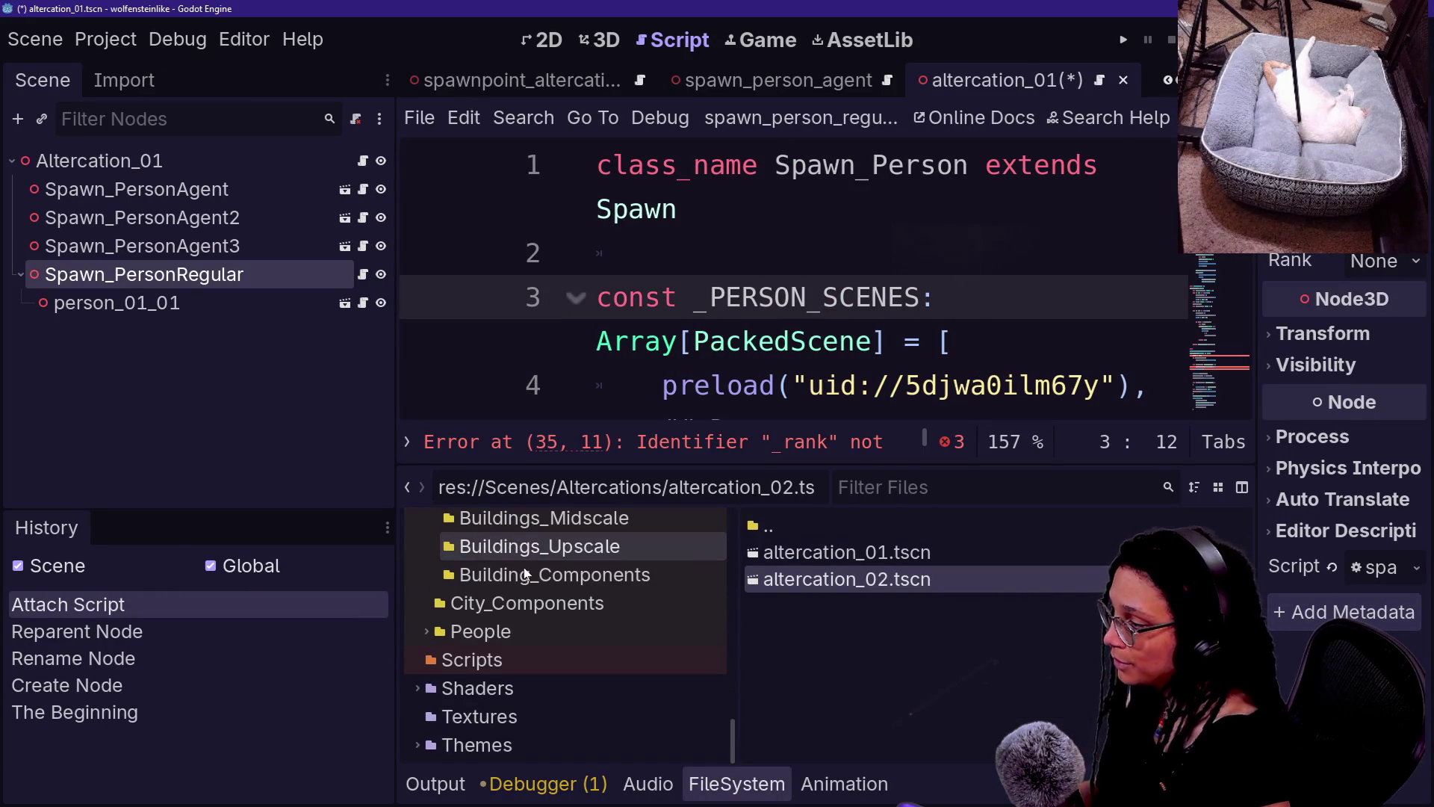
{"action": "left_click", "coordinate": [427, 631]}
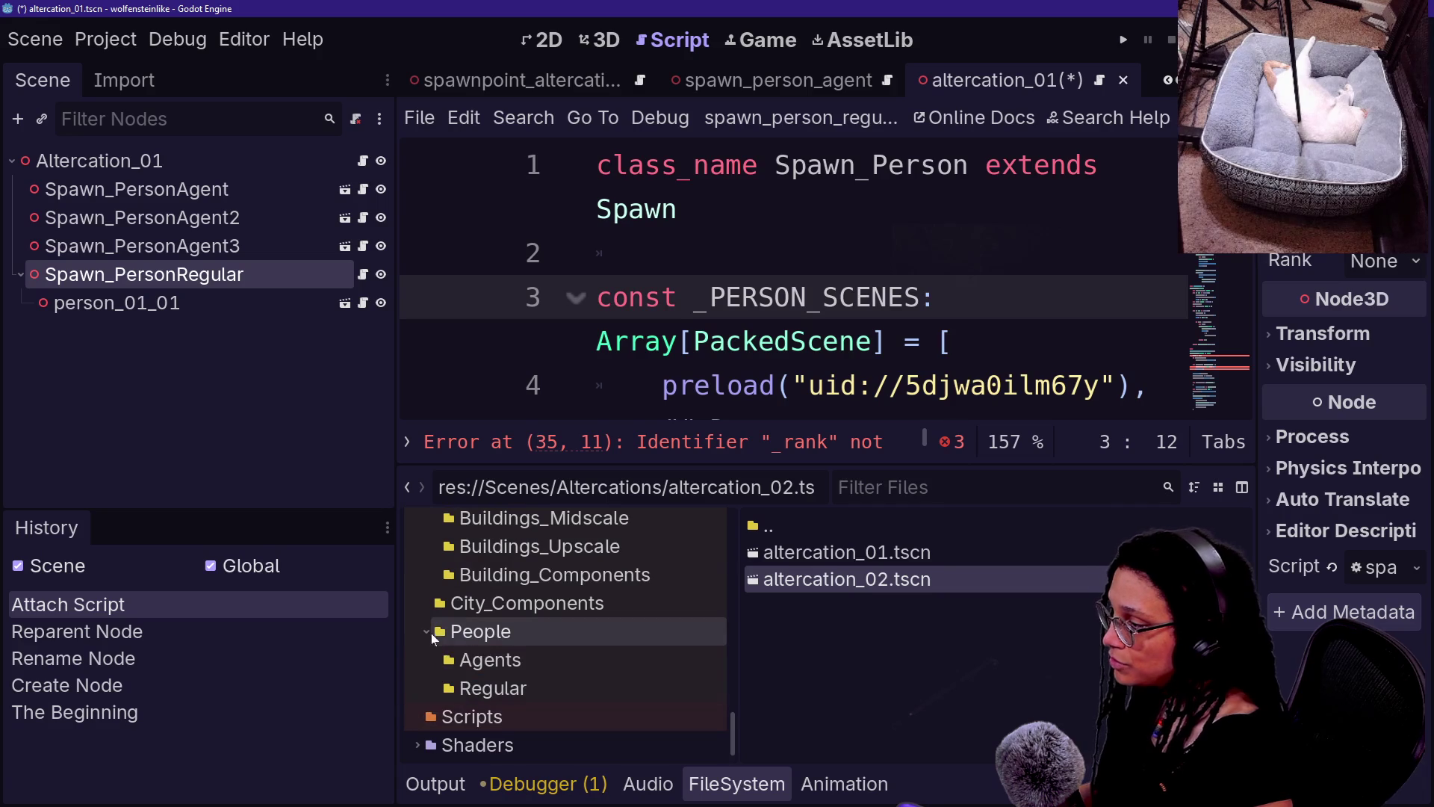
{"action": "left_click", "coordinate": [494, 660]}
{"action": "left_click", "coordinate": [493, 686]}
{"action": "left_click", "coordinate": [679, 210]}
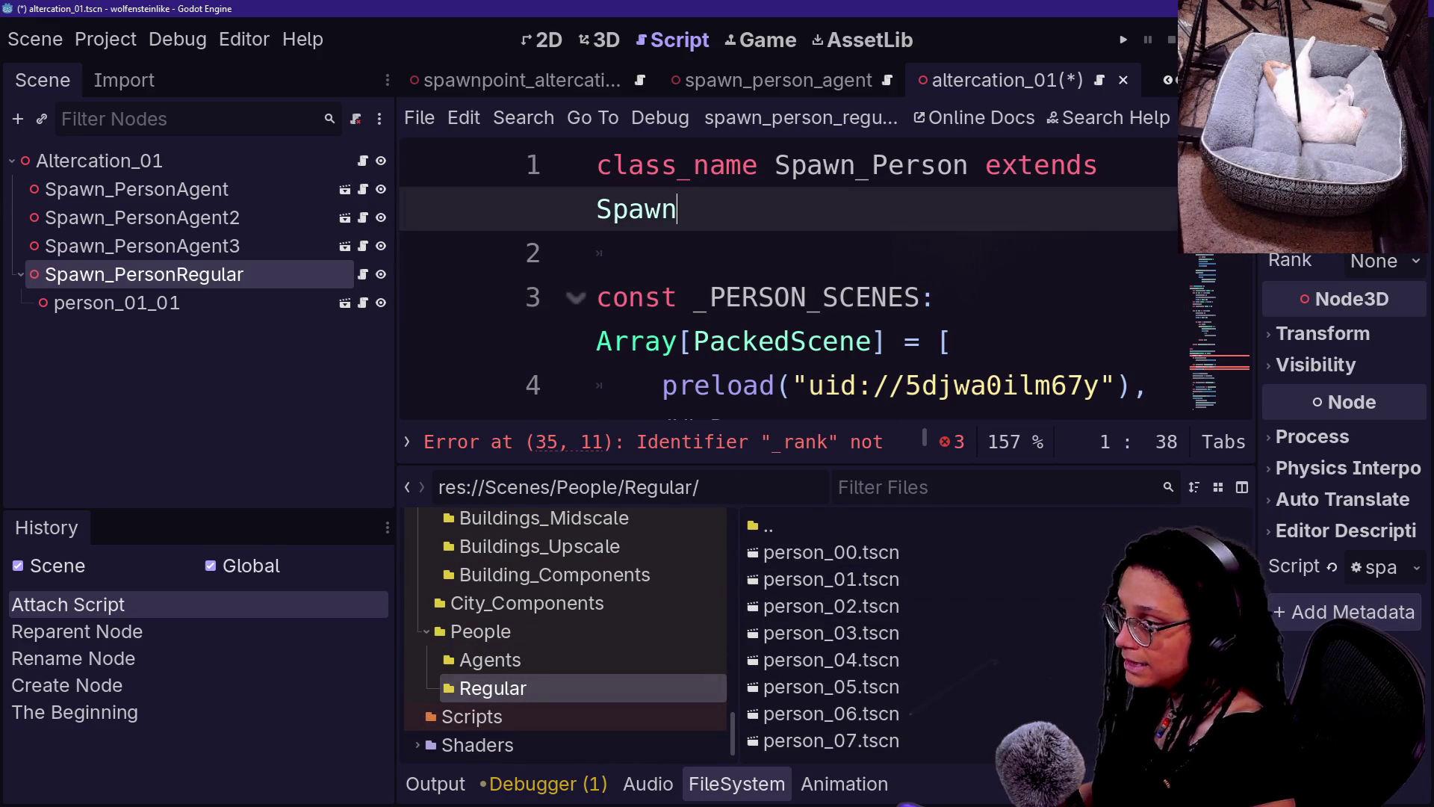
{"action": "left_click_drag", "start_coordinate": [396, 243], "coordinate": [216, 242]}
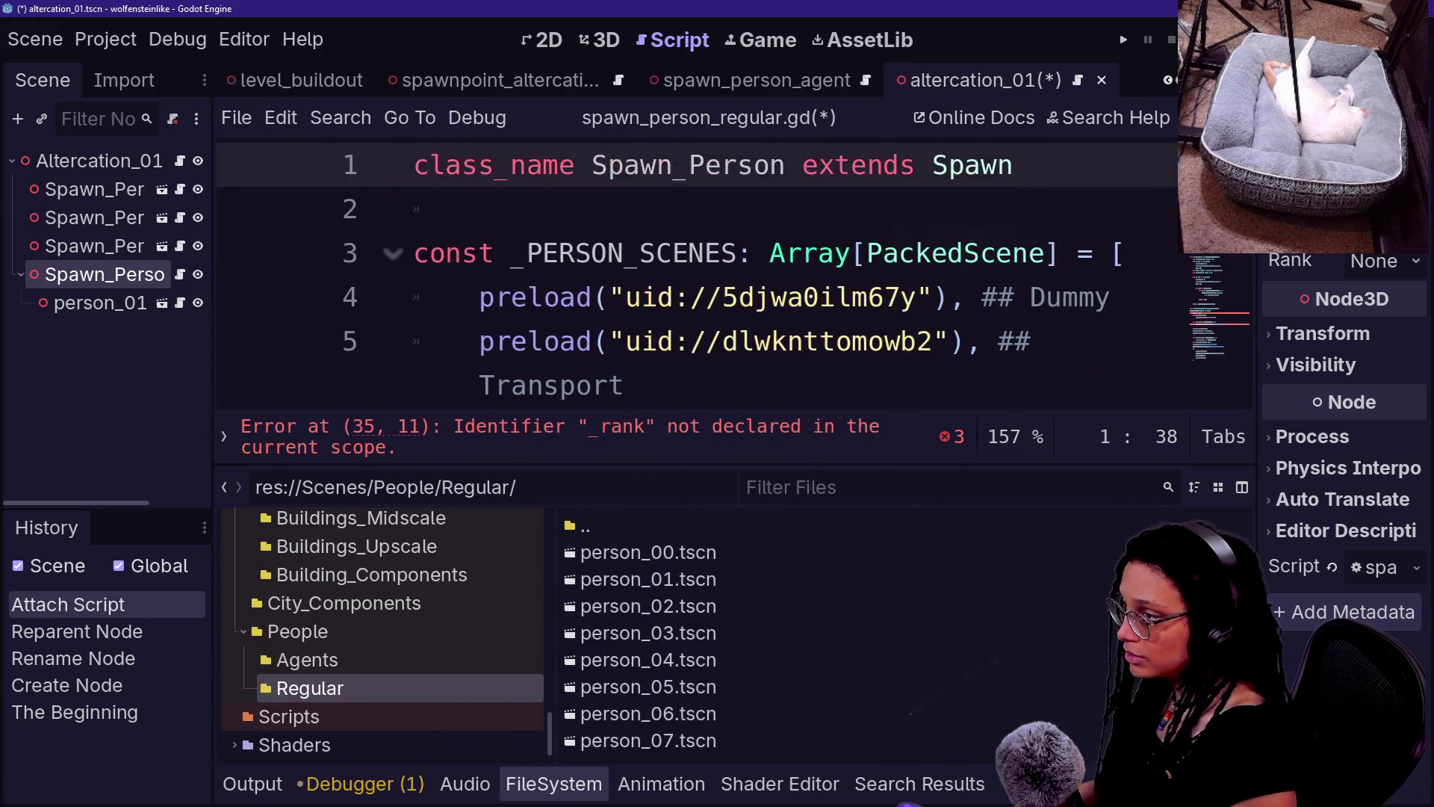
{"action": "left_click", "coordinate": [1163, 333]}
{"action": "key", "text": "ctrl+minus"}
{"action": "key", "text": "ctrl+minus"}
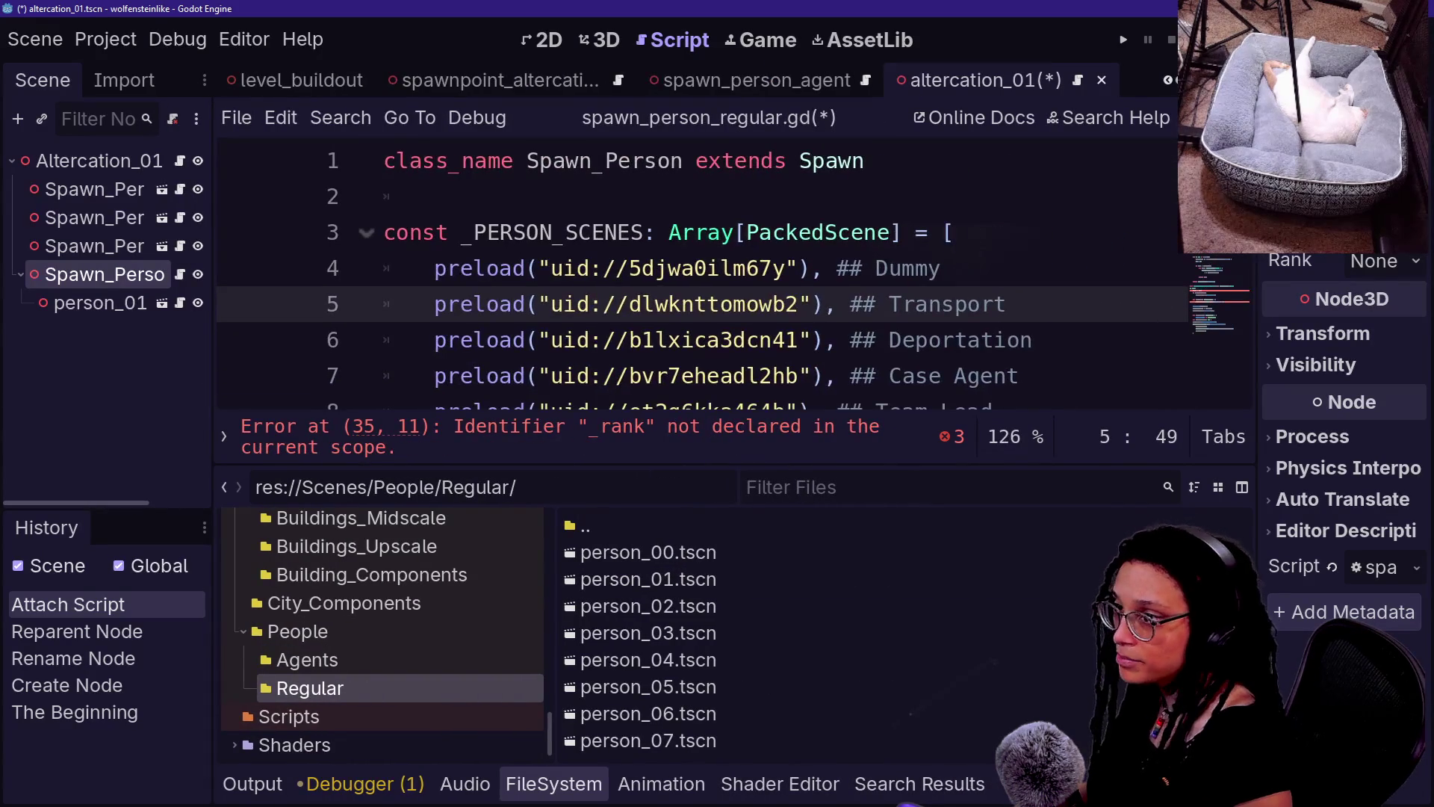
{"action": "scroll", "coordinate": [702, 276], "scroll_direction": "down", "scroll_amount": 1}
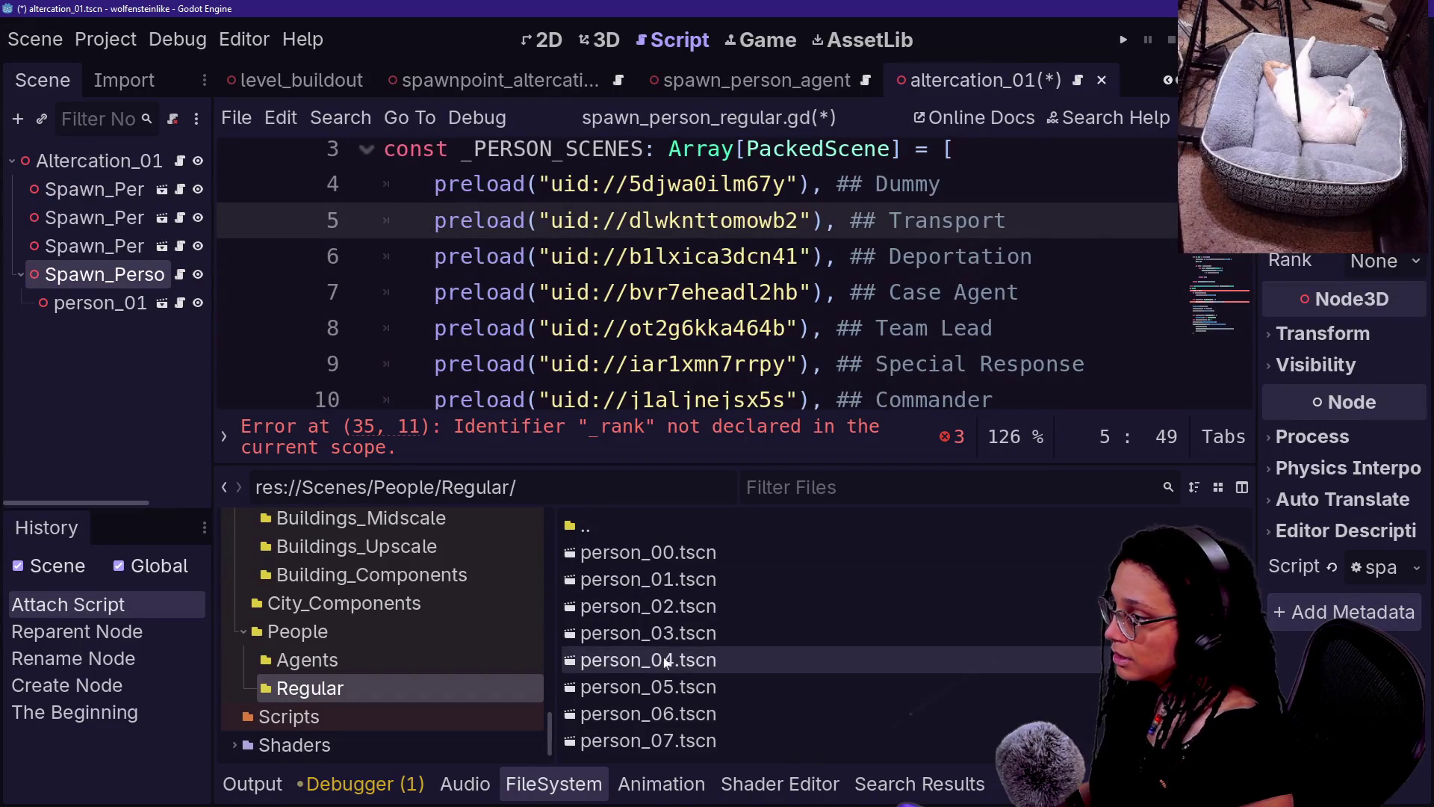
- Copy person_00.tscn's UID and paste it over the Dummy UID on line 4
{"action": "left_click_drag", "start_coordinate": [552, 183], "coordinate": [785, 184]}
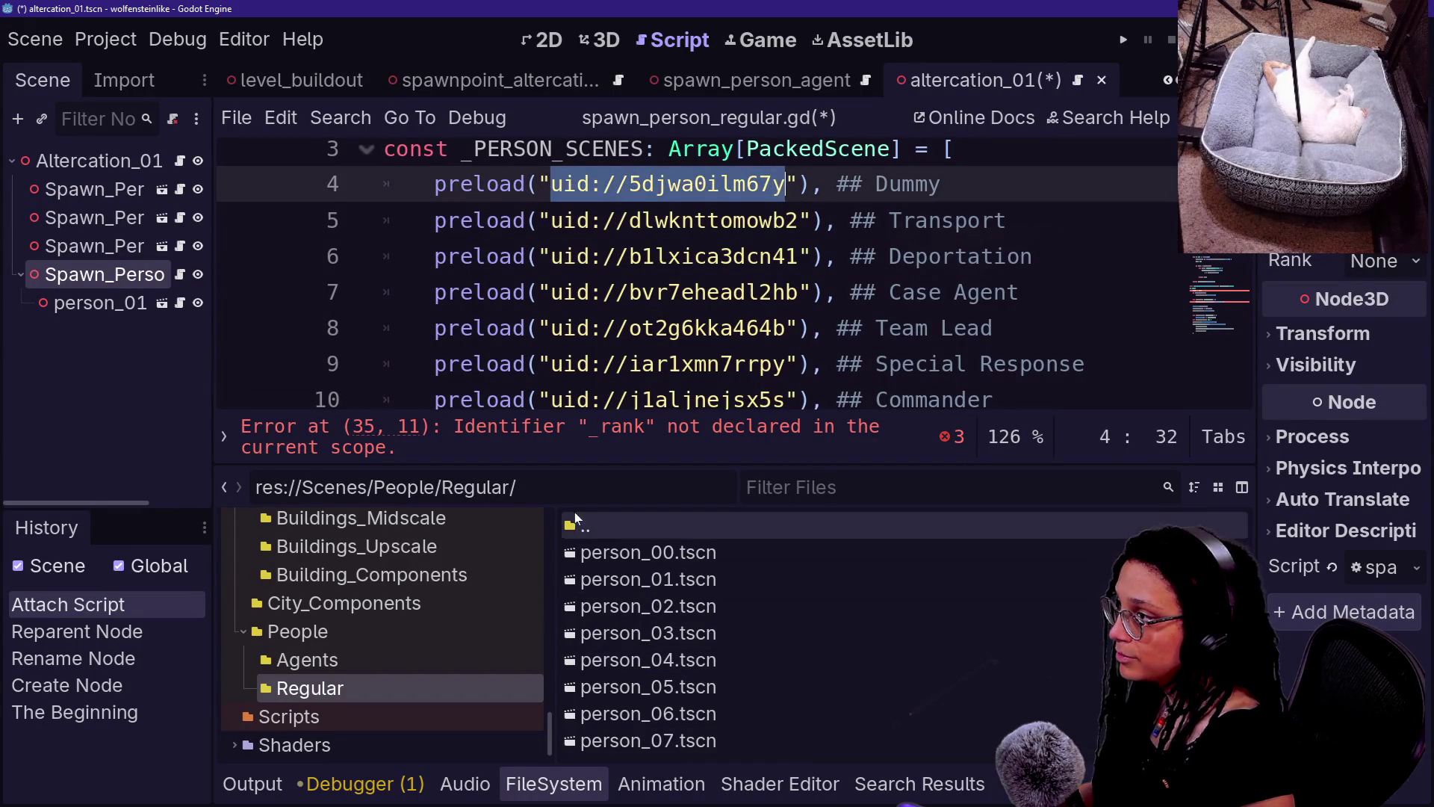
{"action": "right_click", "coordinate": [616, 554]}
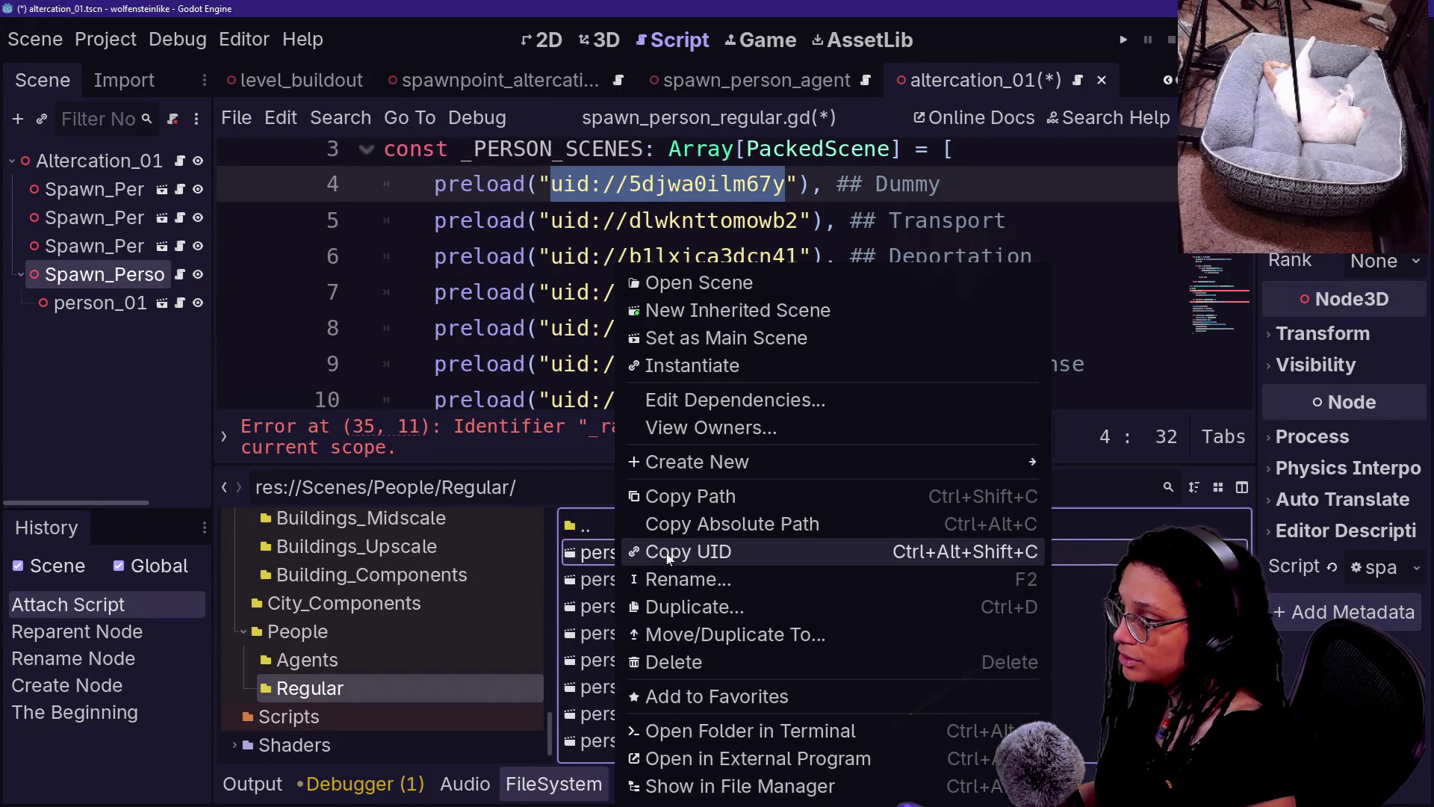
{"action": "left_click", "coordinate": [668, 552]}
{"action": "right_click", "coordinate": [652, 550]}
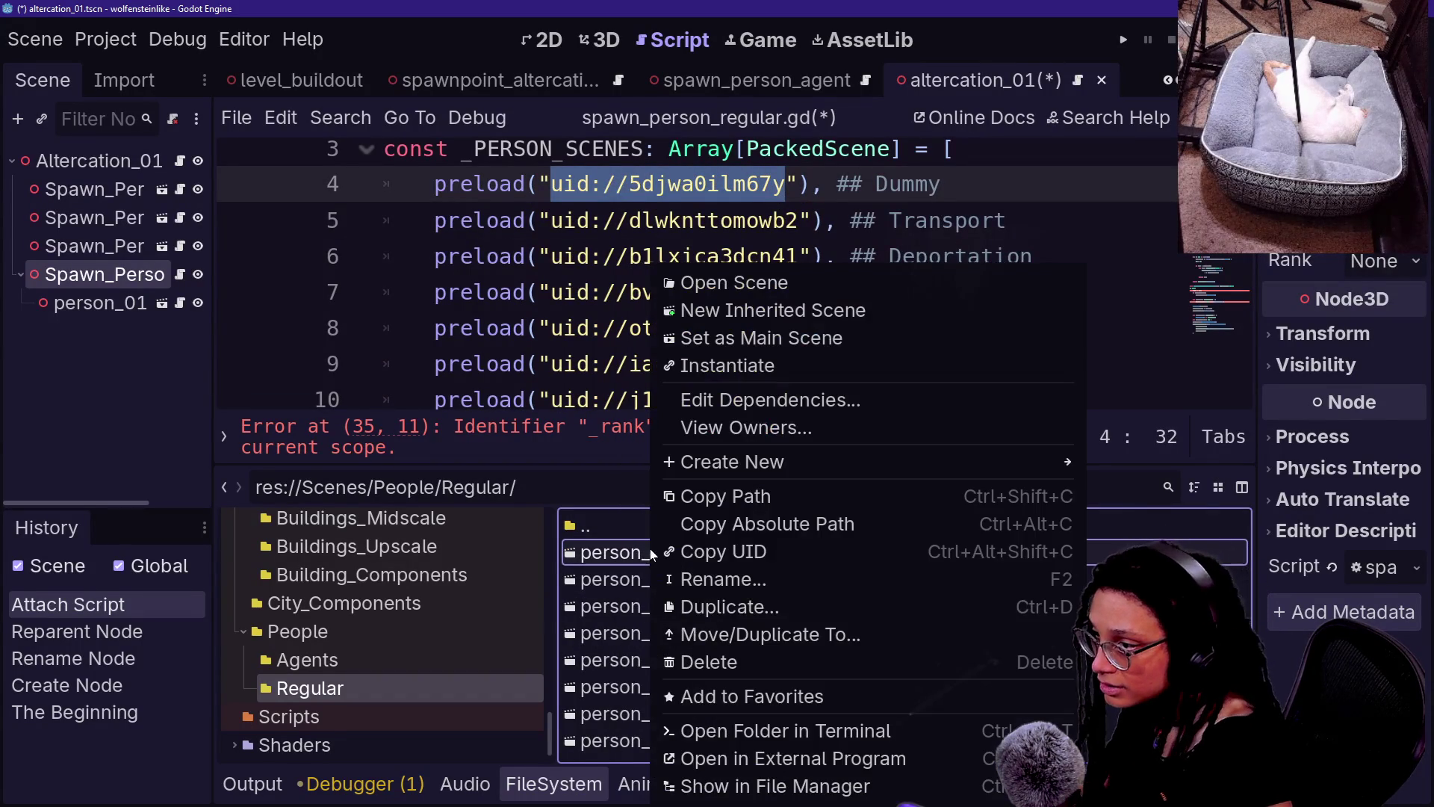
{"action": "left_click", "coordinate": [695, 552]}
{"action": "left_click", "coordinate": [575, 220]}
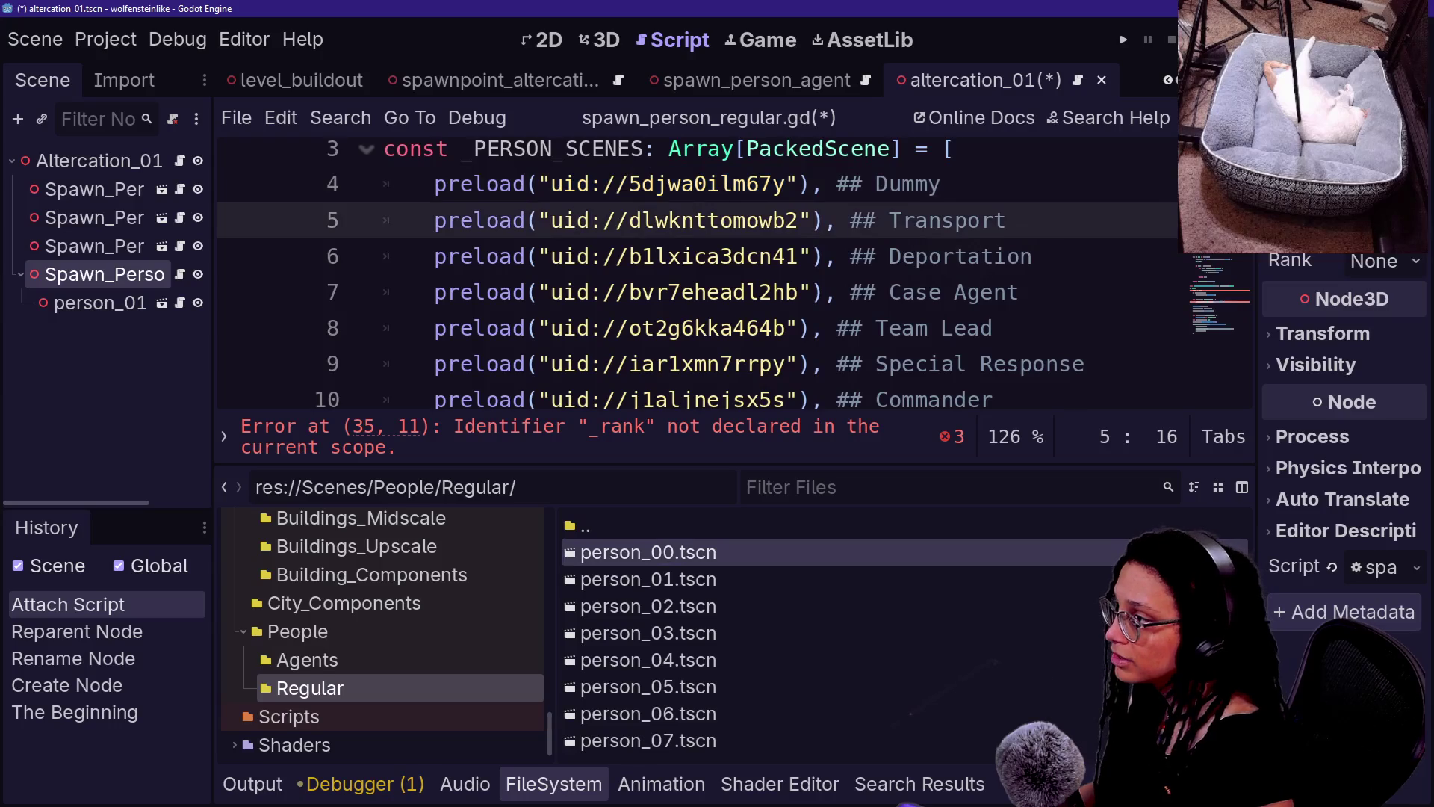
{"action": "left_click_drag", "start_coordinate": [550, 184], "coordinate": [804, 184]}
{"action": "key", "text": "ctrl+v"}
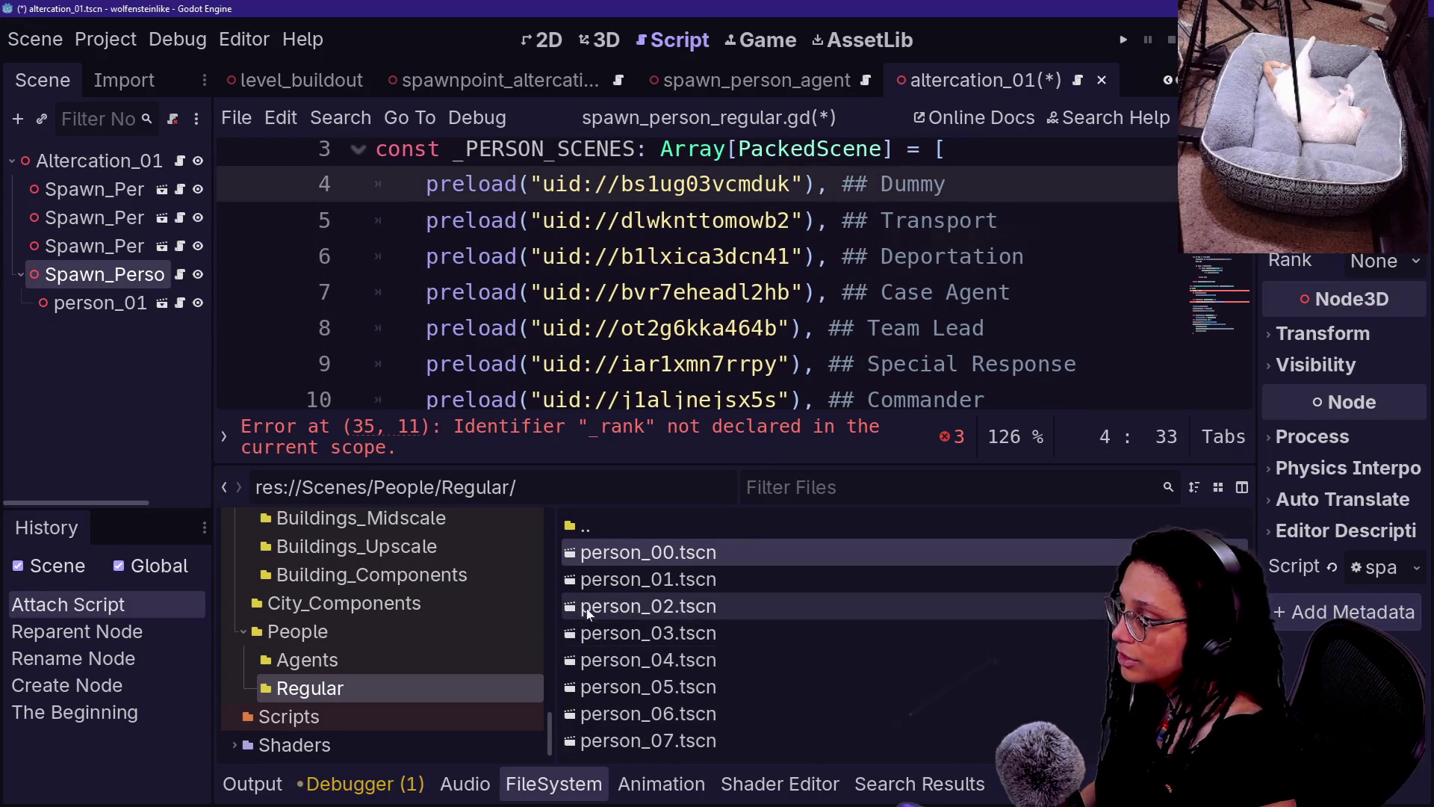
- Paste person_01's UID over line 5's uid and check the person scene UIDs
{"action": "left_click", "coordinate": [597, 587]}
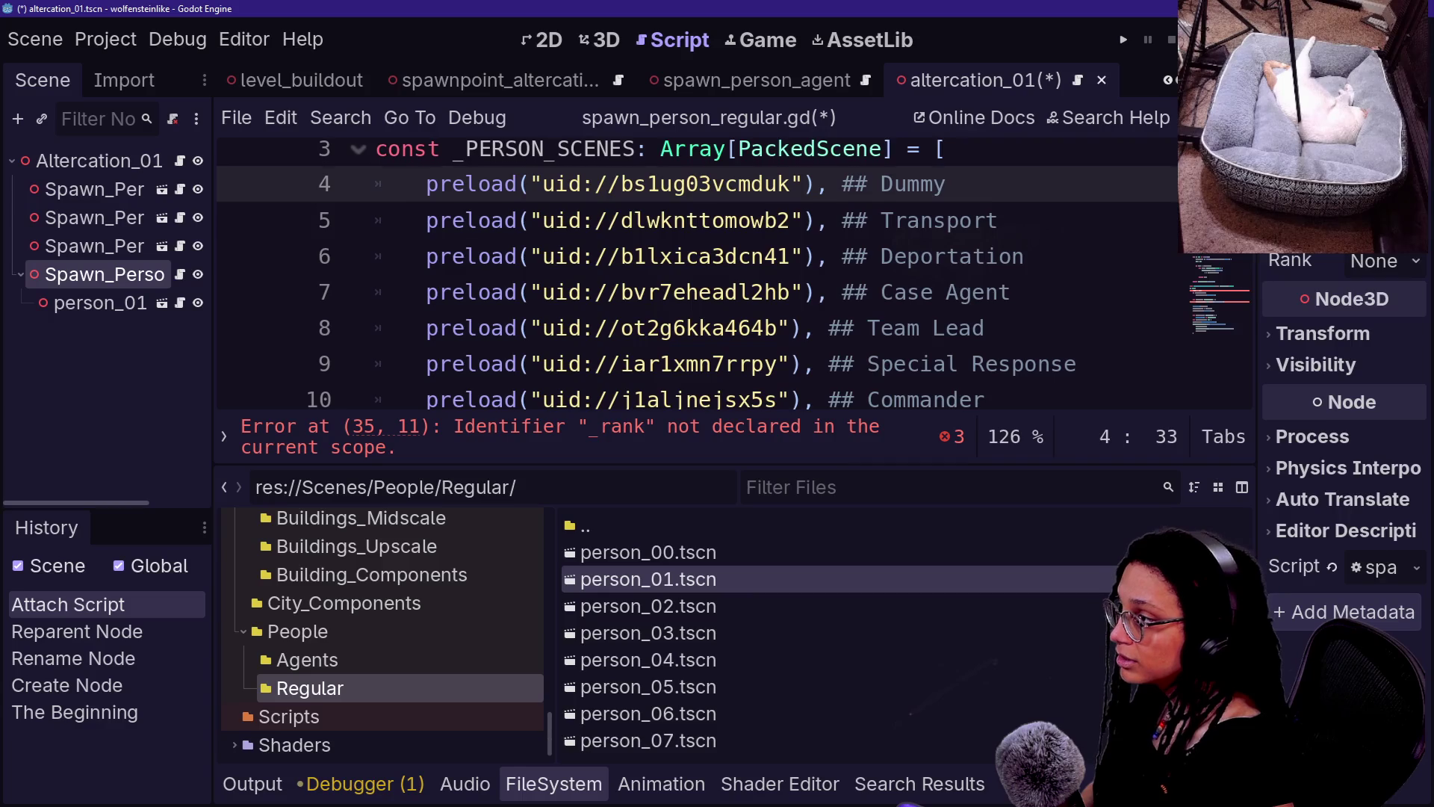
{"action": "key", "text": "Down"}
{"action": "key", "text": "ctrl+shift+Left"}
{"action": "key", "text": "ctrl+v"}
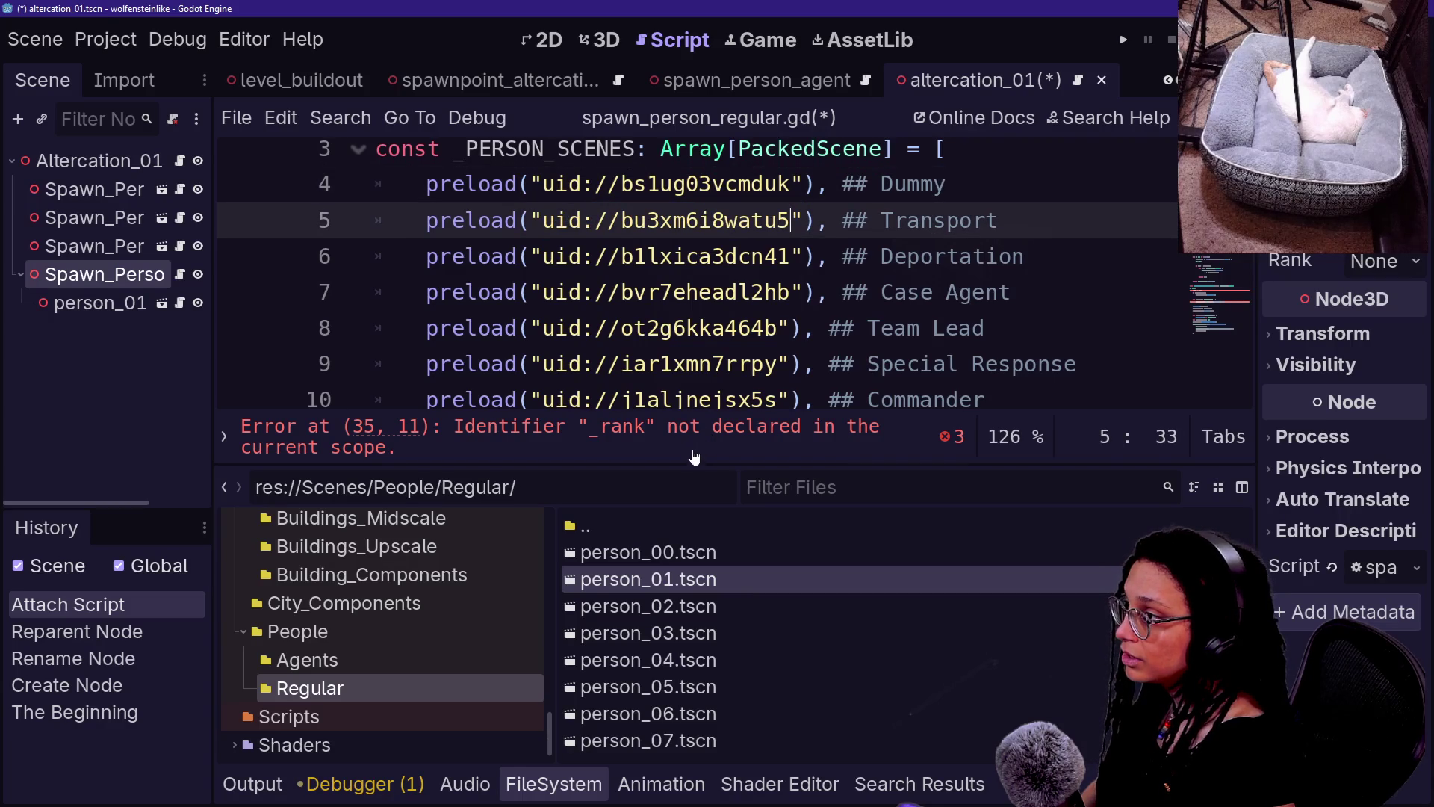
{"action": "left_click", "coordinate": [747, 606]}
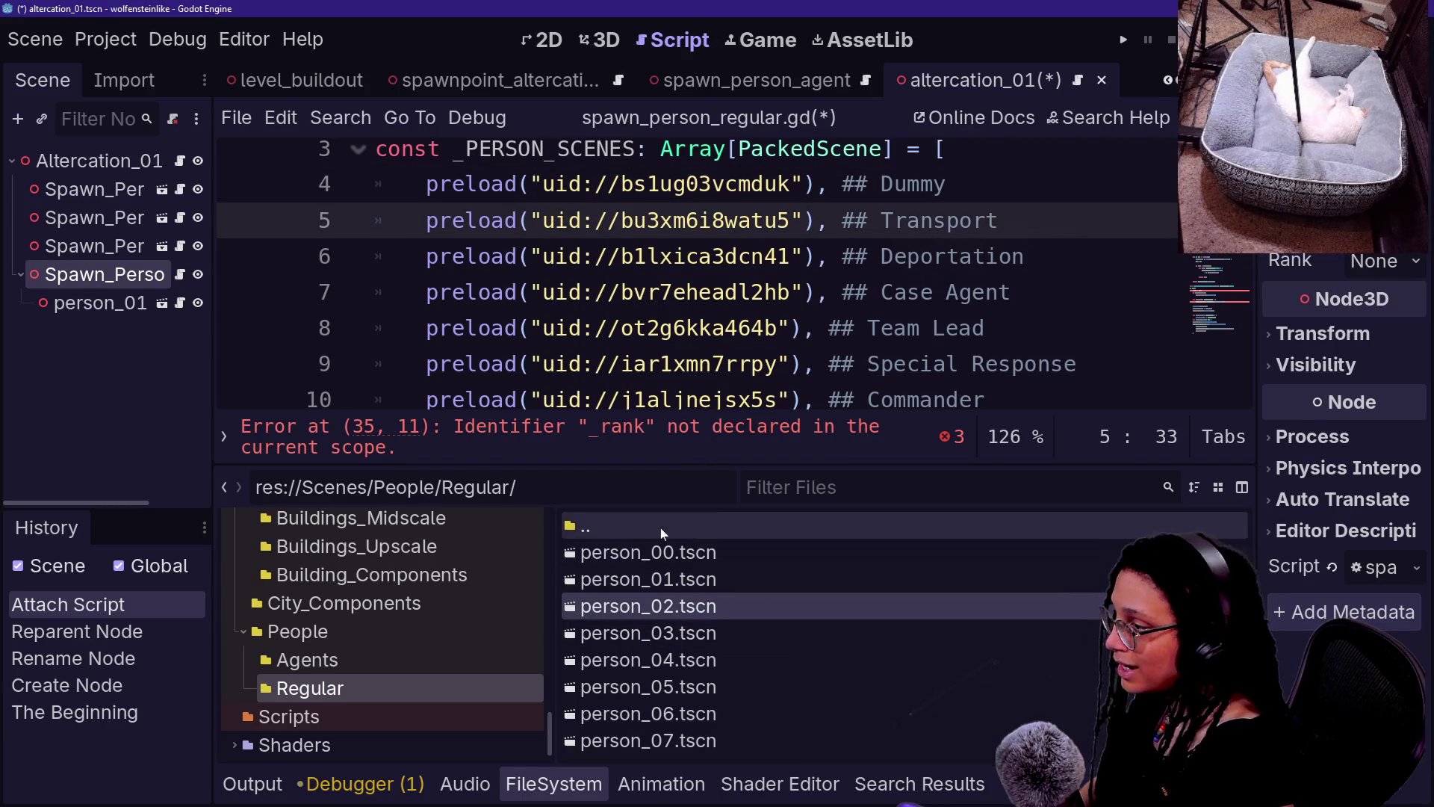
{"action": "left_click", "coordinate": [661, 552]}
{"action": "left_click", "coordinate": [661, 579]}
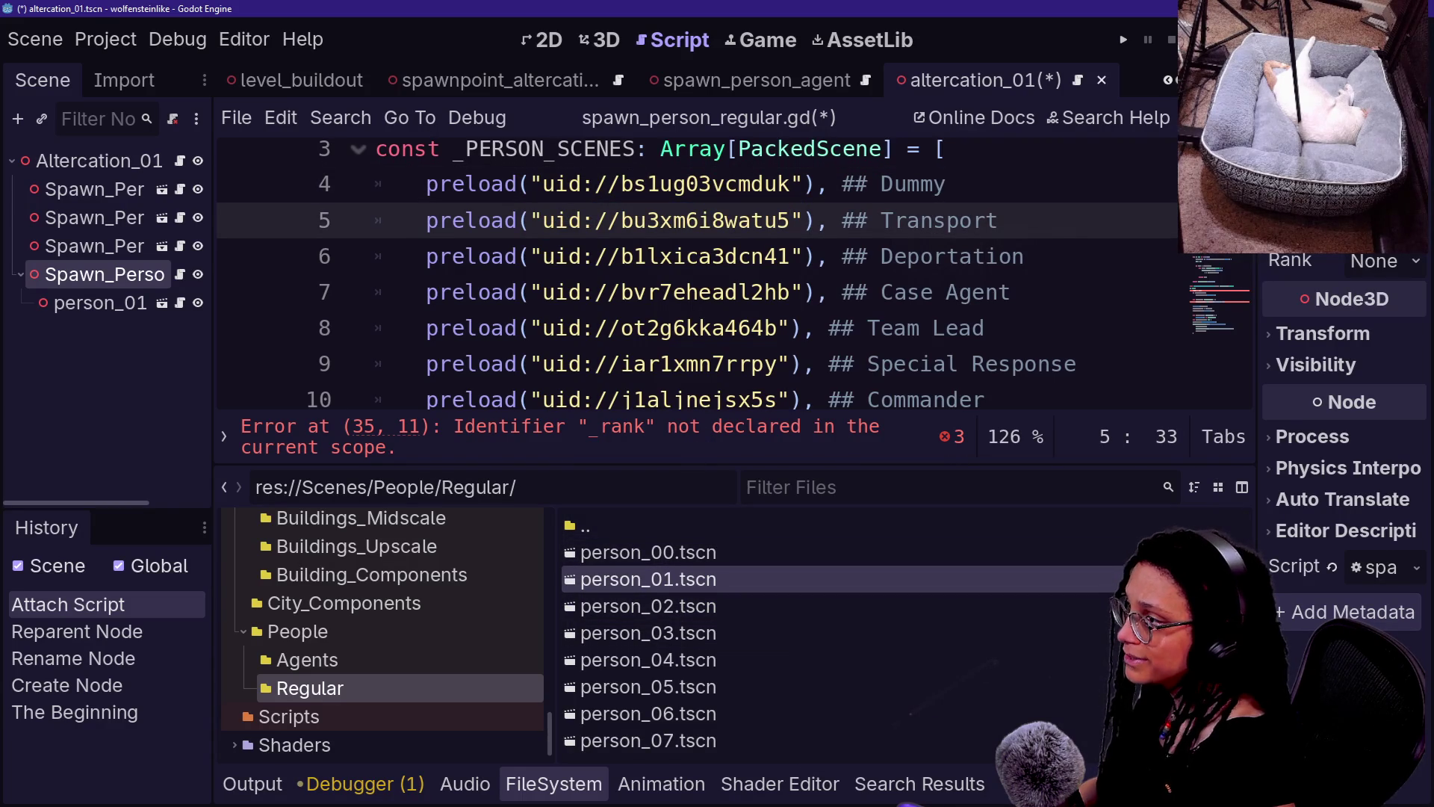
{"action": "key", "text": "ctrl+shift+Left"}
{"action": "key", "text": "Up"}
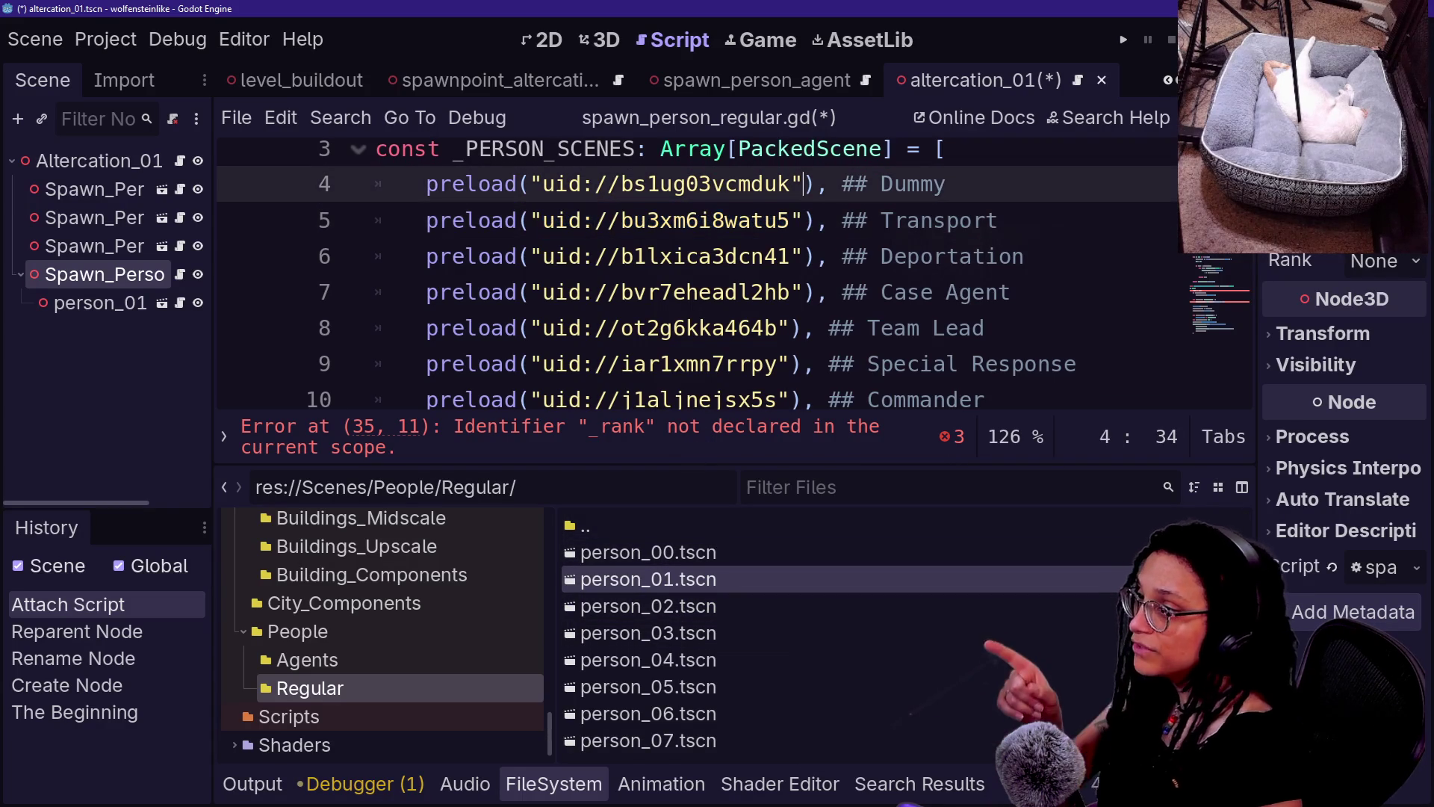
- Delete the role comments from Transport through Commander on lines 5–10, then save the script
{"action": "key", "text": "Down"}
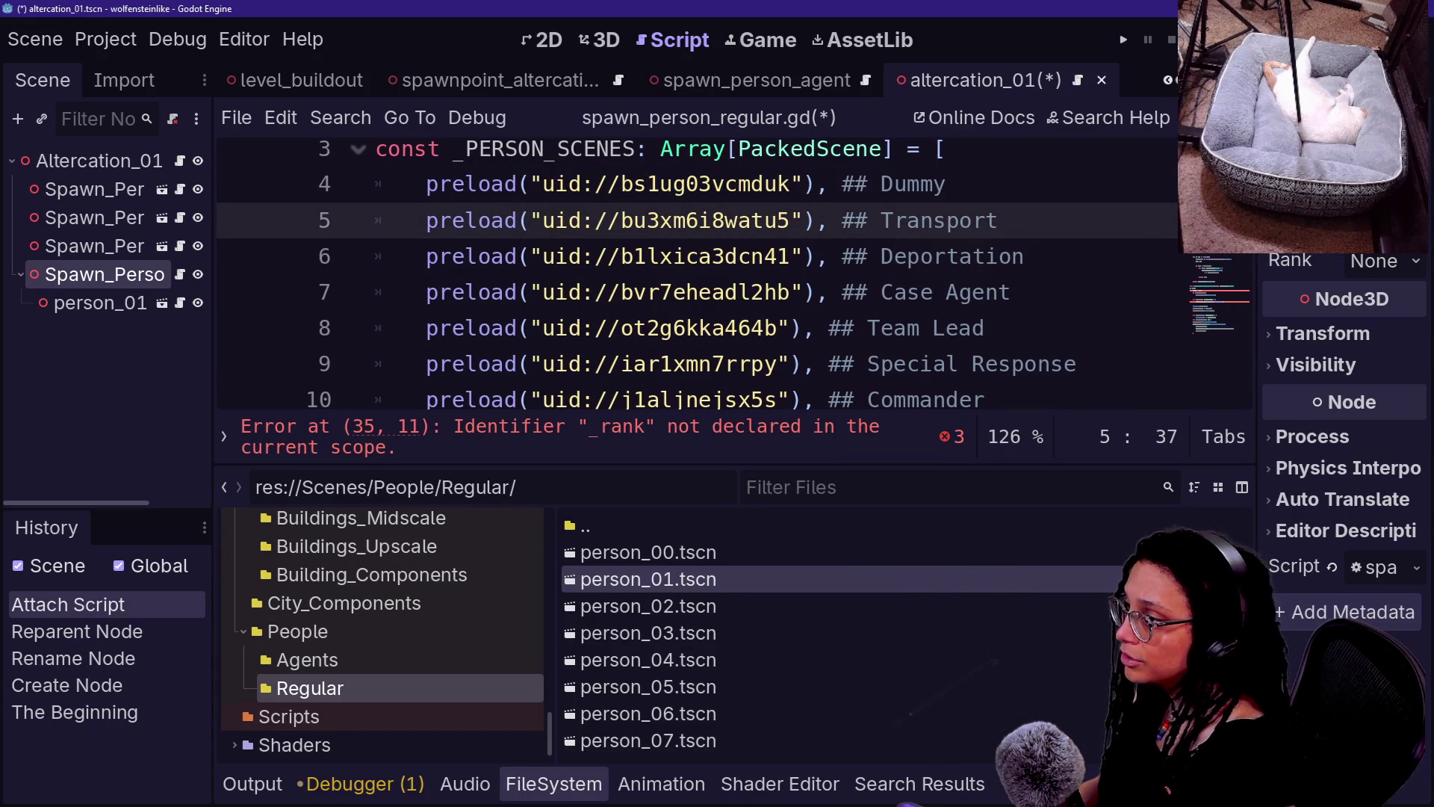
{"action": "key", "text": "ctrl+shift+Right"}
{"action": "key", "text": "ctrl+shift+Right"}
{"action": "key", "text": "shift+alt+Down"}
{"action": "key", "text": "ctrl+shift+Right"}
{"action": "key", "text": "shift+alt+Down"}
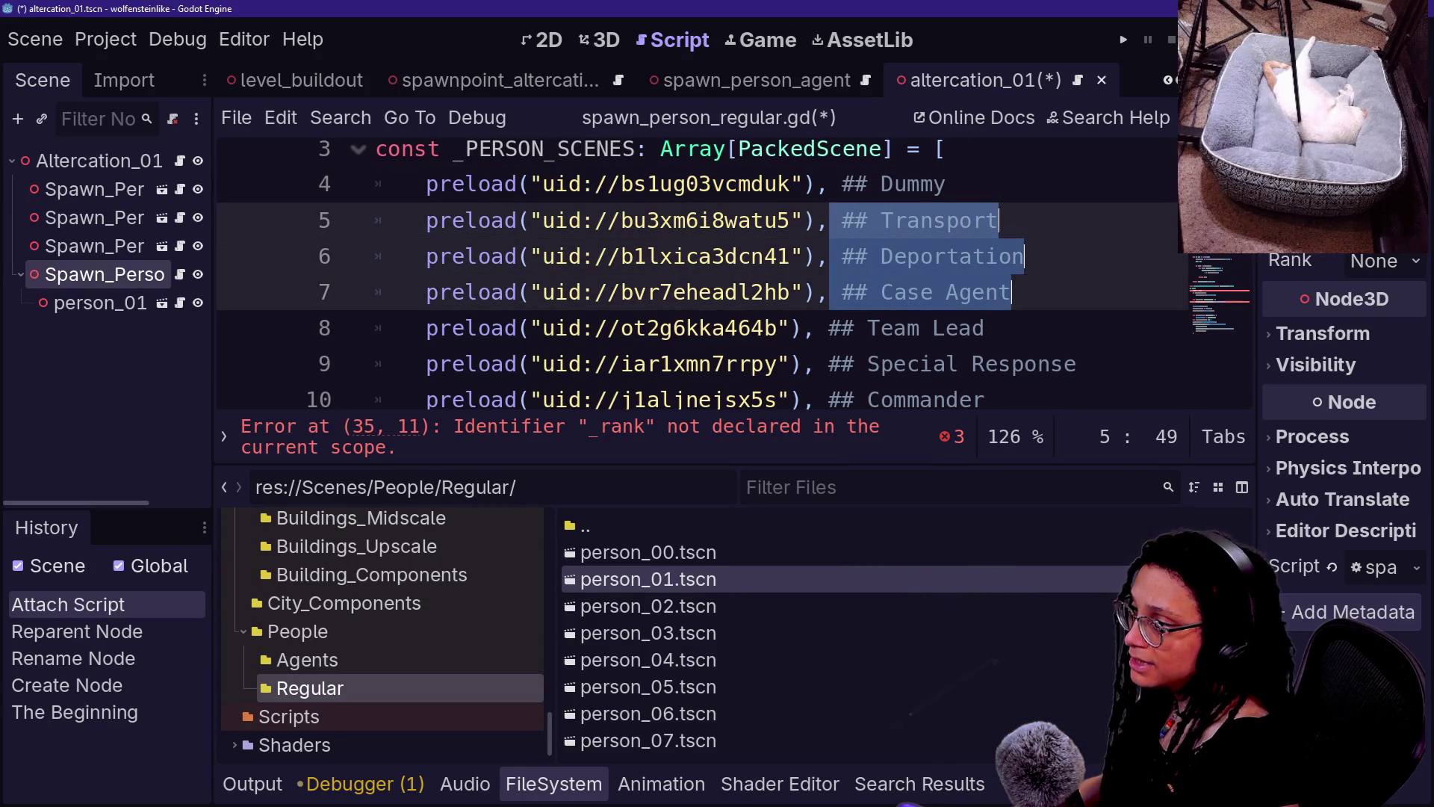
{"action": "key", "text": "shift+alt+Down"}
{"action": "key", "text": "ctrl+shift+Right"}
{"action": "key", "text": "shift+alt+Down"}
{"action": "key", "text": "ctrl+shift+Right"}
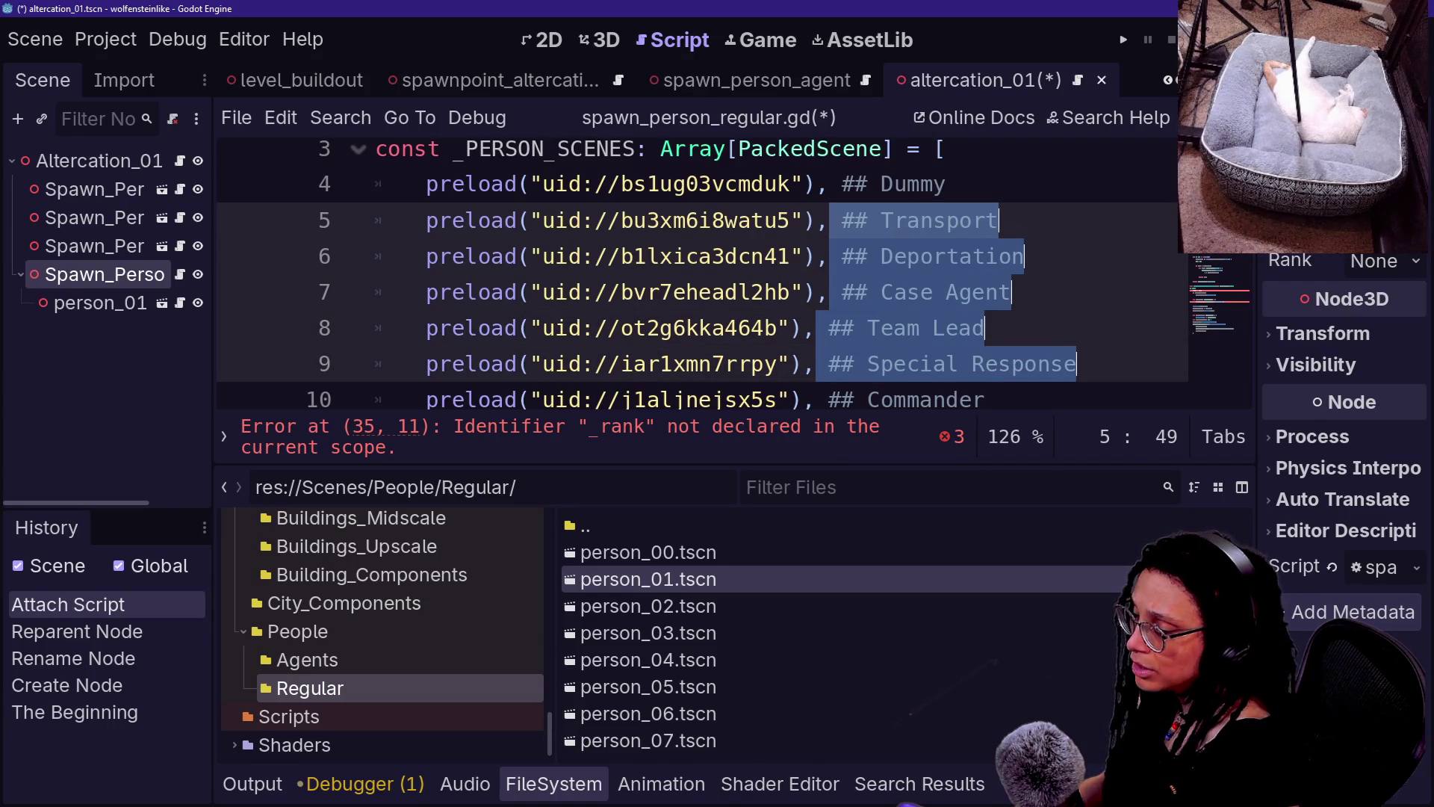
{"action": "scroll", "coordinate": [702, 274], "scroll_direction": "down", "scroll_amount": 1}
{"action": "key", "text": "shift+alt+Down"}
{"action": "key", "text": "ctrl+shift+Right"}
{"action": "key", "text": "Delete"}
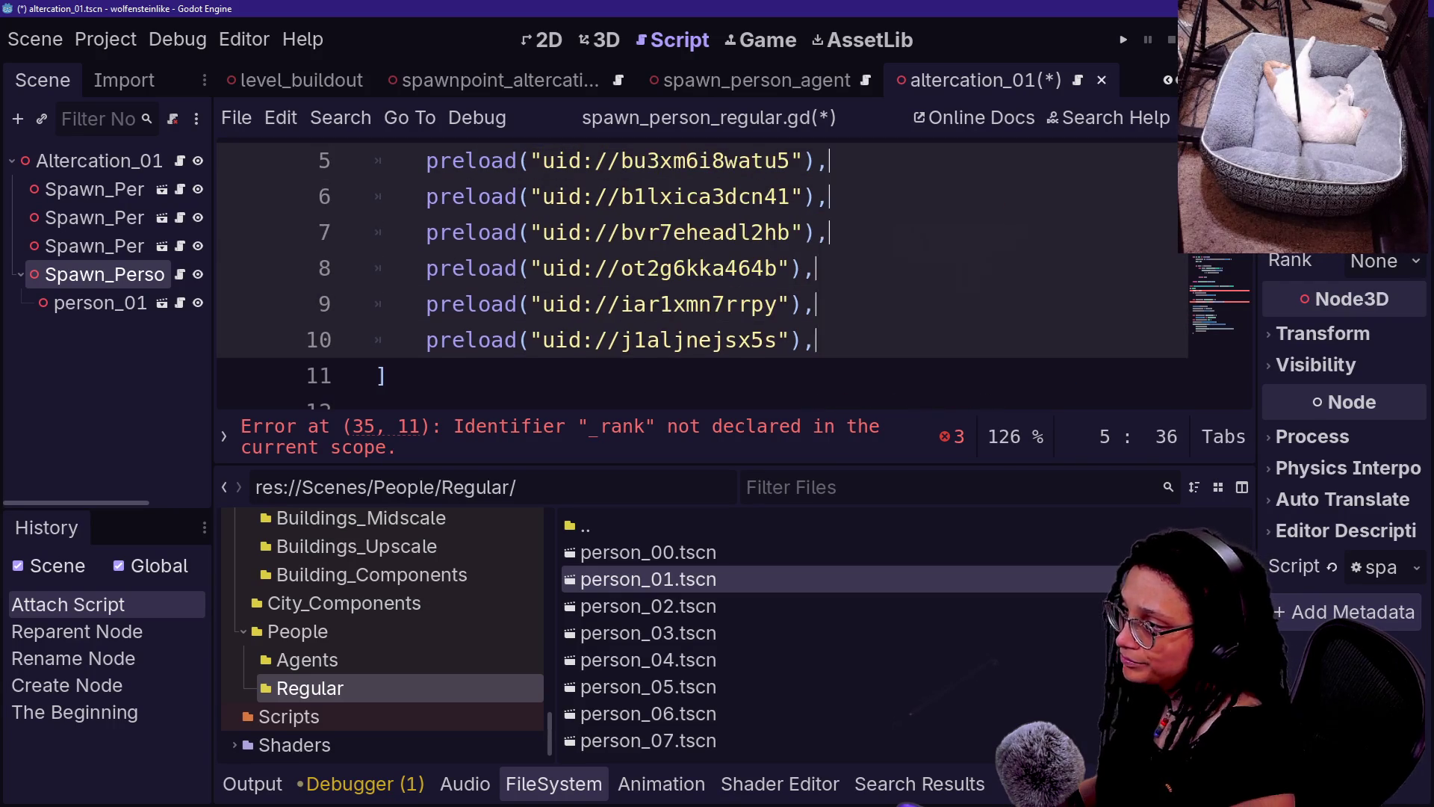
{"action": "scroll", "coordinate": [731, 312], "scroll_direction": "up", "scroll_amount": 2}
{"action": "key", "text": "ctrl+s"}
{"action": "left_click", "coordinate": [674, 304], "text": "ctrl"}
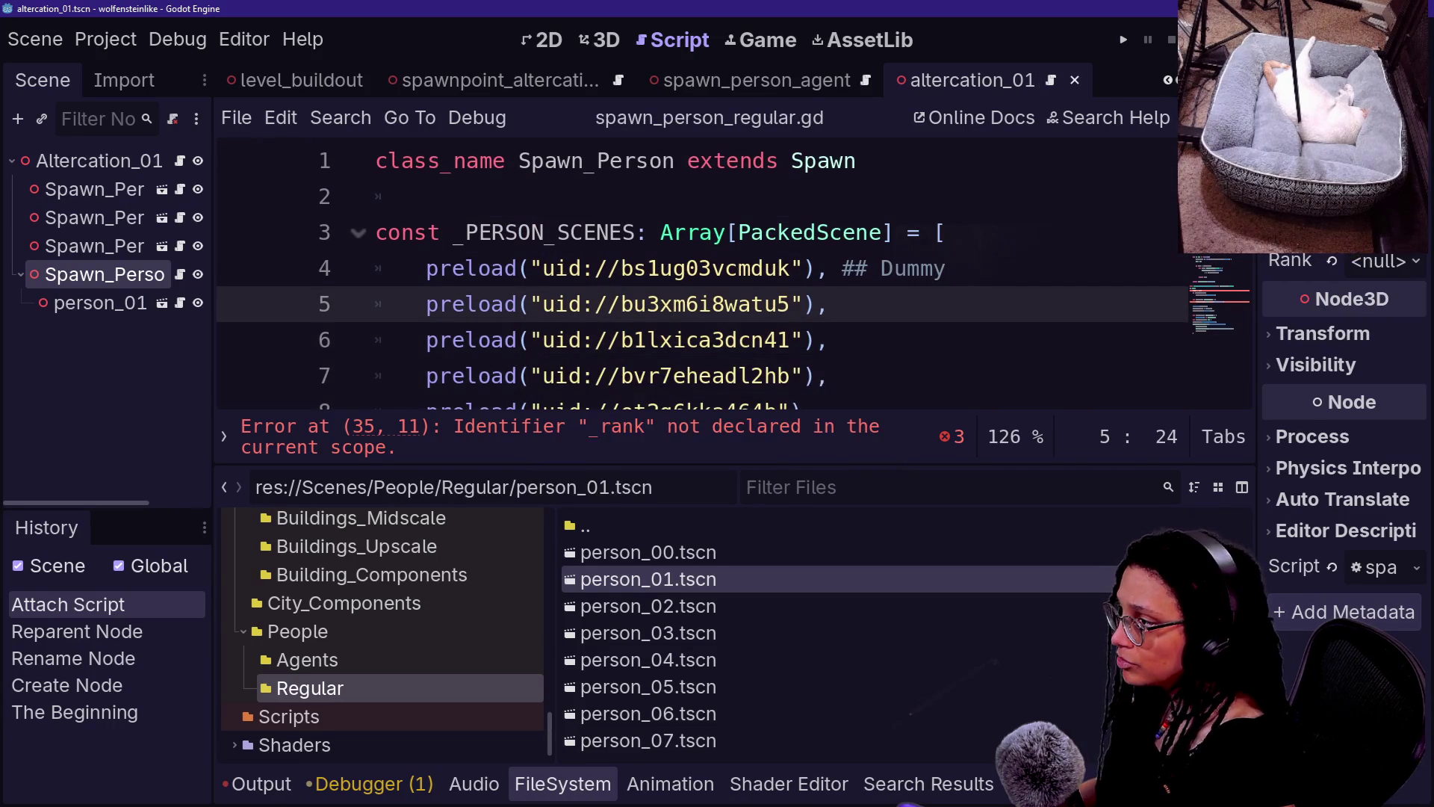
- Paste the person_02 and person_03 scene UIDs over the uids on lines 6 and 7
{"action": "left_click", "coordinate": [679, 601]}
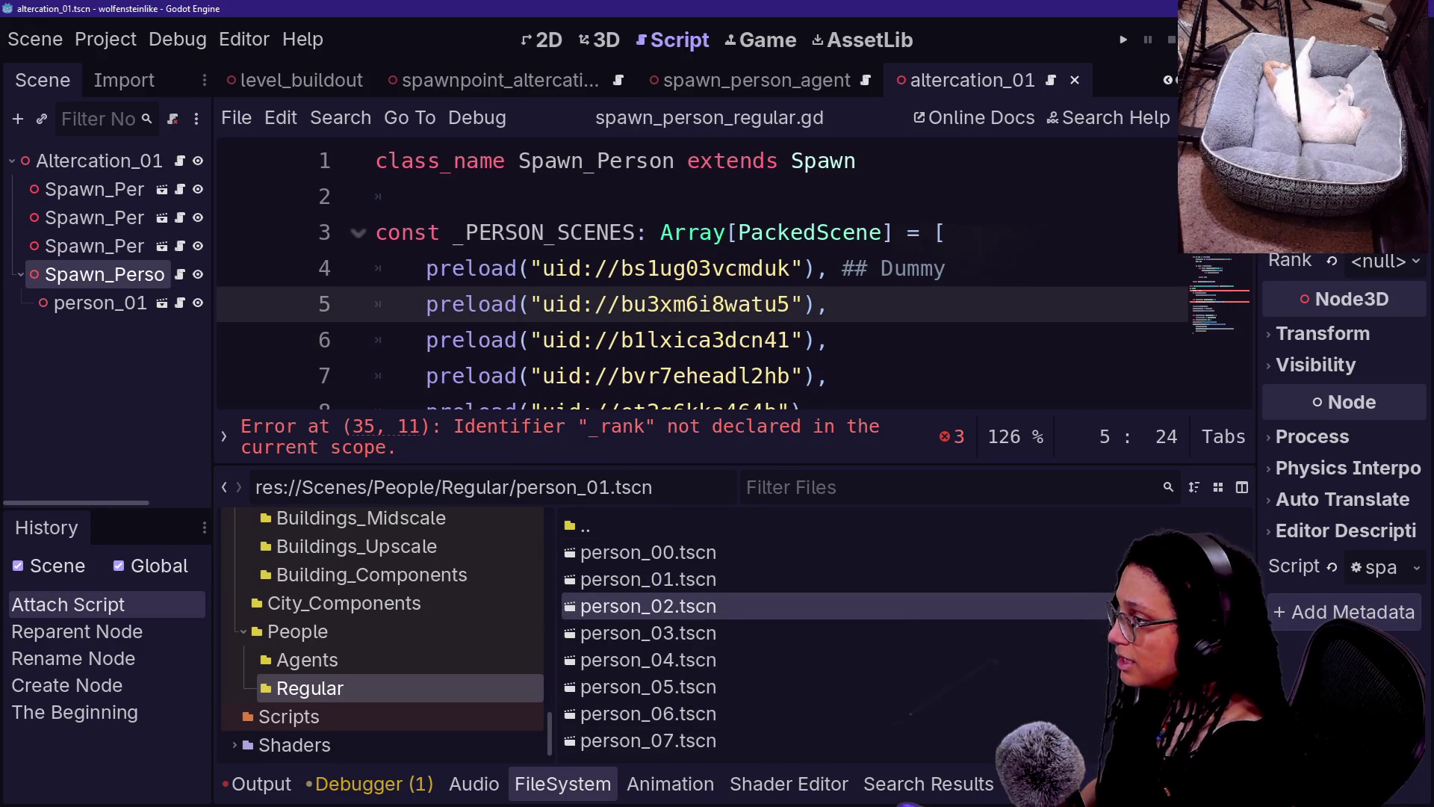
{"action": "left_click_drag", "start_coordinate": [791, 340], "coordinate": [543, 340]}
{"action": "type", "text": "uid://bjs32bbb2luu3"}
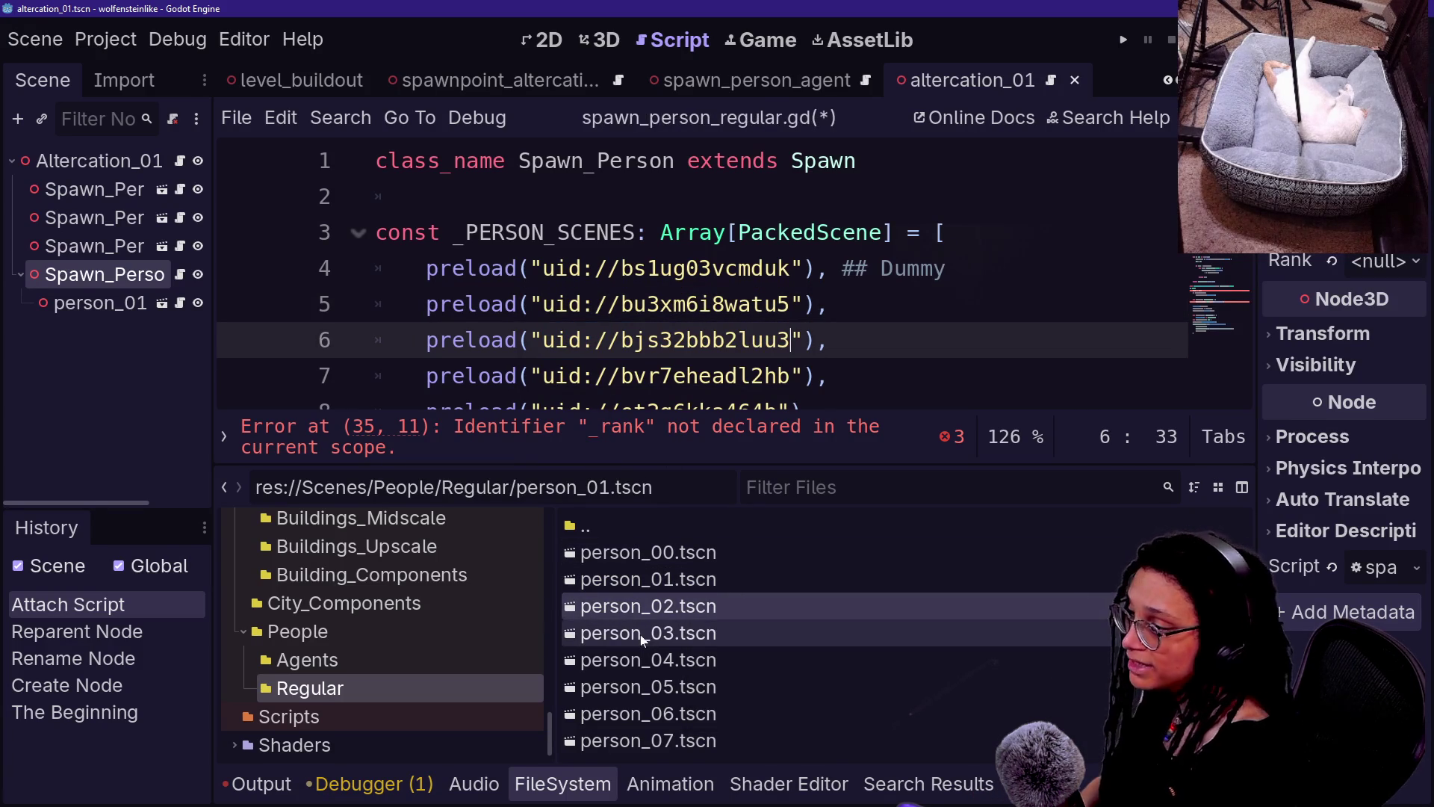
{"action": "right_click", "coordinate": [643, 634]}
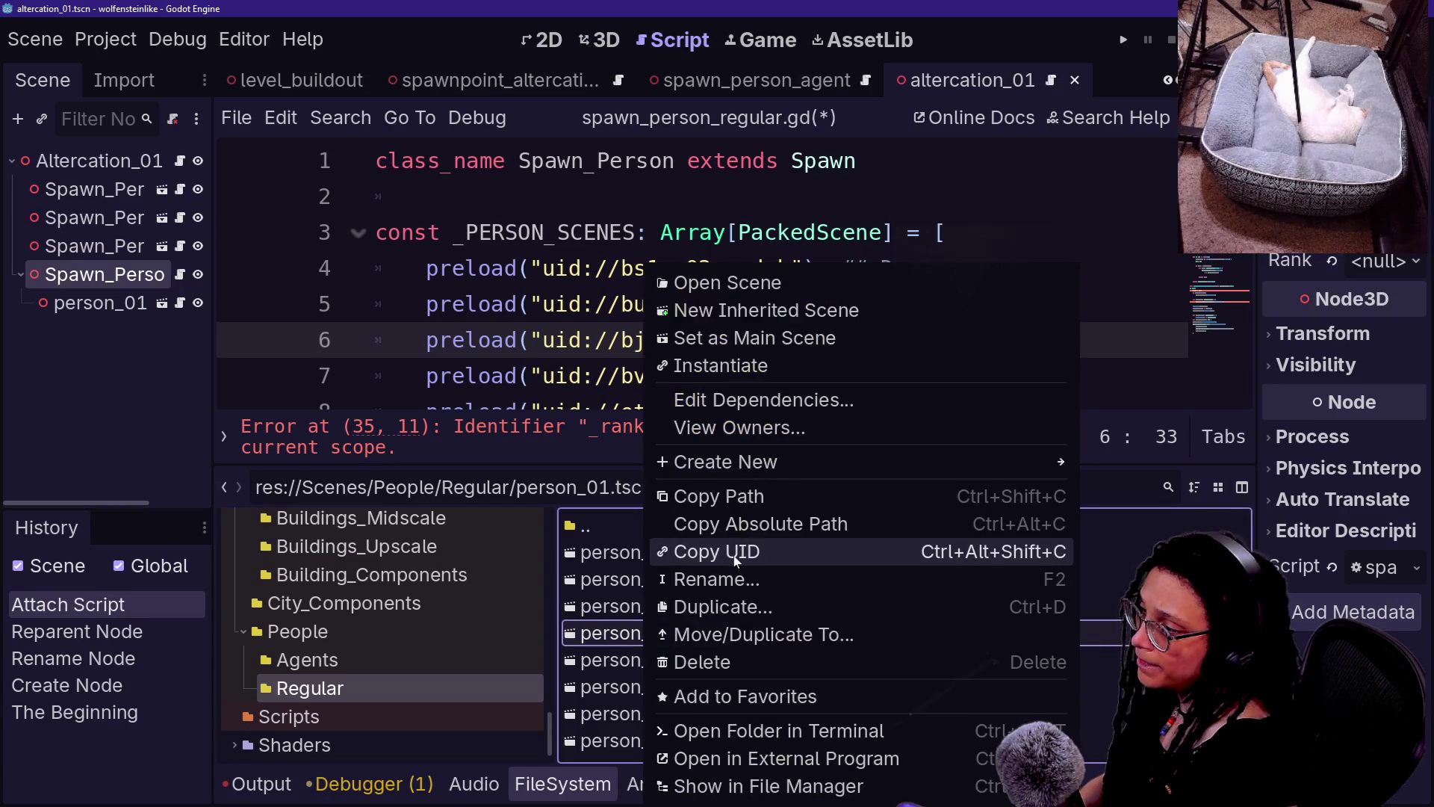
{"action": "left_click", "coordinate": [736, 552]}
{"action": "left_click_drag", "start_coordinate": [543, 375], "coordinate": [791, 376]}
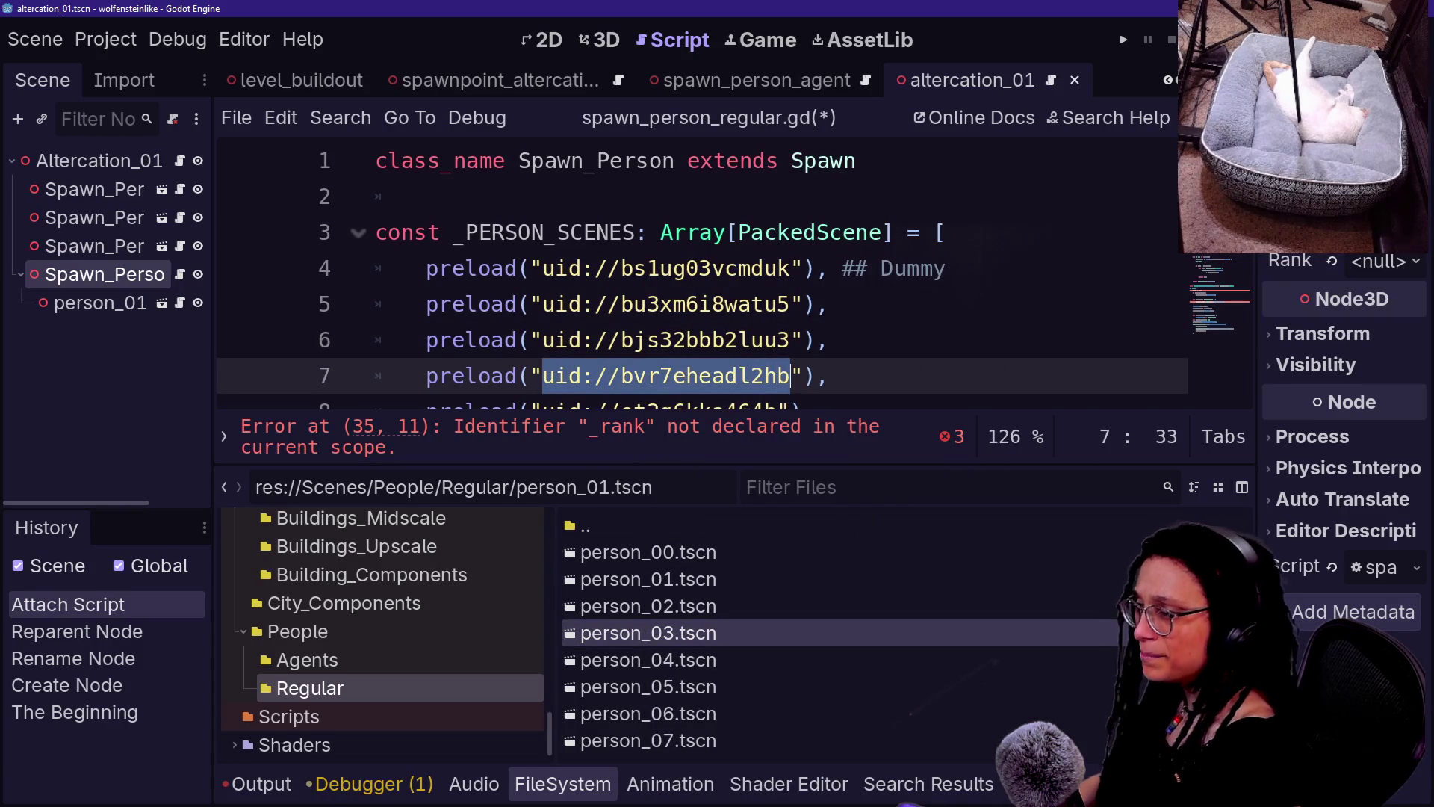
{"action": "key", "text": "ctrl+v"}
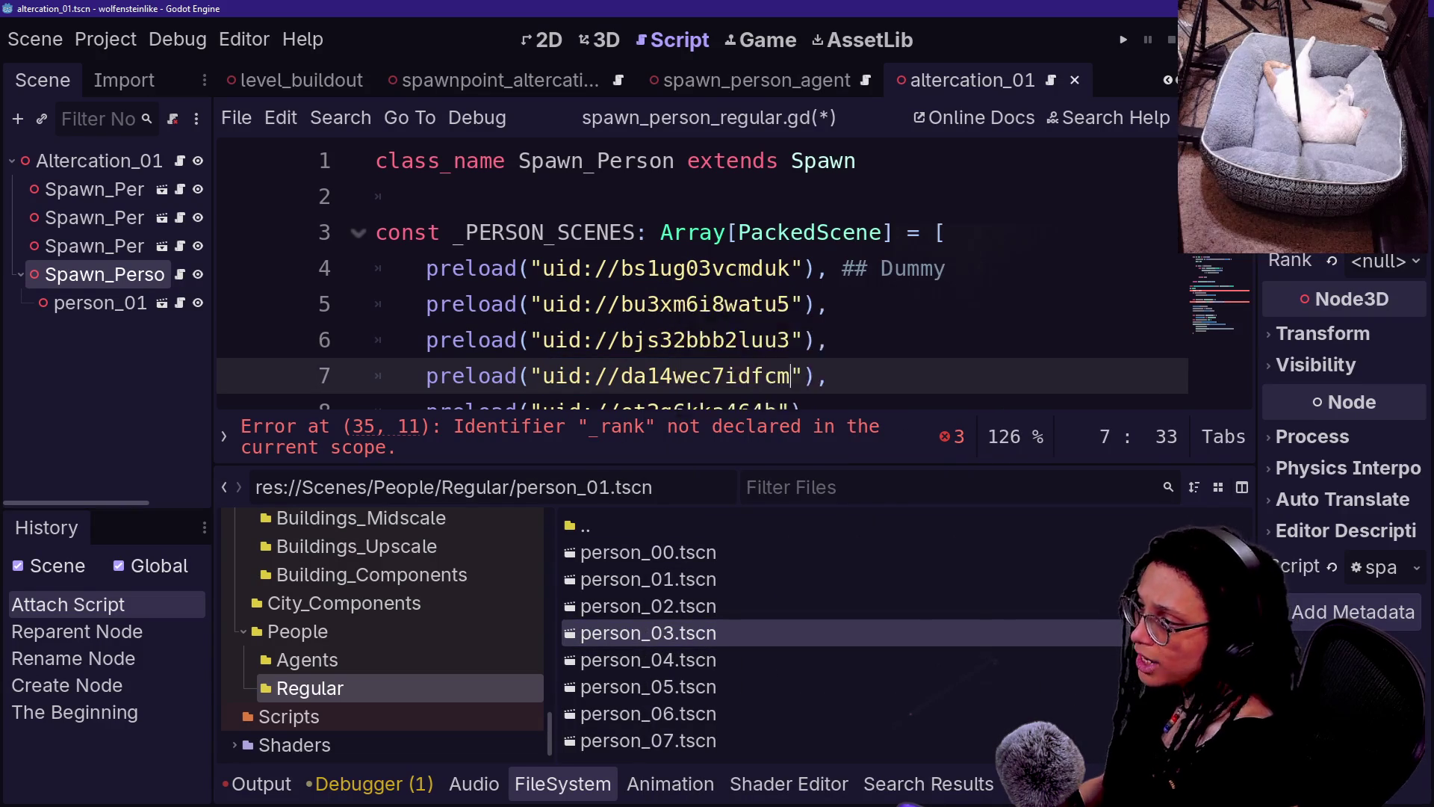
- Paste the person_04, person_05 and person_06 scene UIDs over lines 8, 9 and 10
{"action": "scroll", "coordinate": [665, 295], "scroll_direction": "down", "scroll_amount": 1}
{"action": "right_click", "coordinate": [602, 661]}
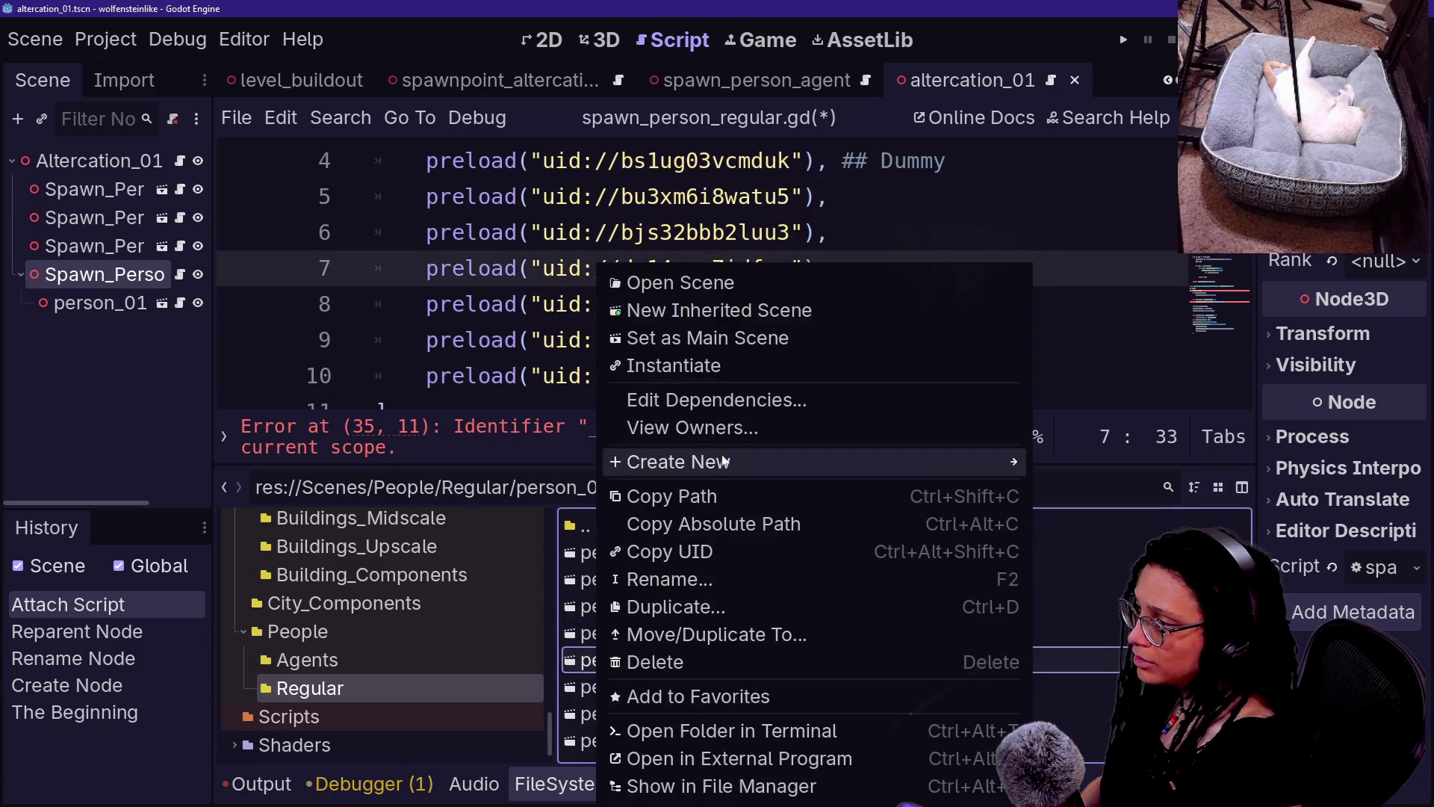
{"action": "left_click", "coordinate": [703, 552]}
{"action": "left_click_drag", "start_coordinate": [544, 304], "coordinate": [777, 304]}
{"action": "key", "text": "ctrl+v"}
{"action": "left_click", "coordinate": [586, 689]}
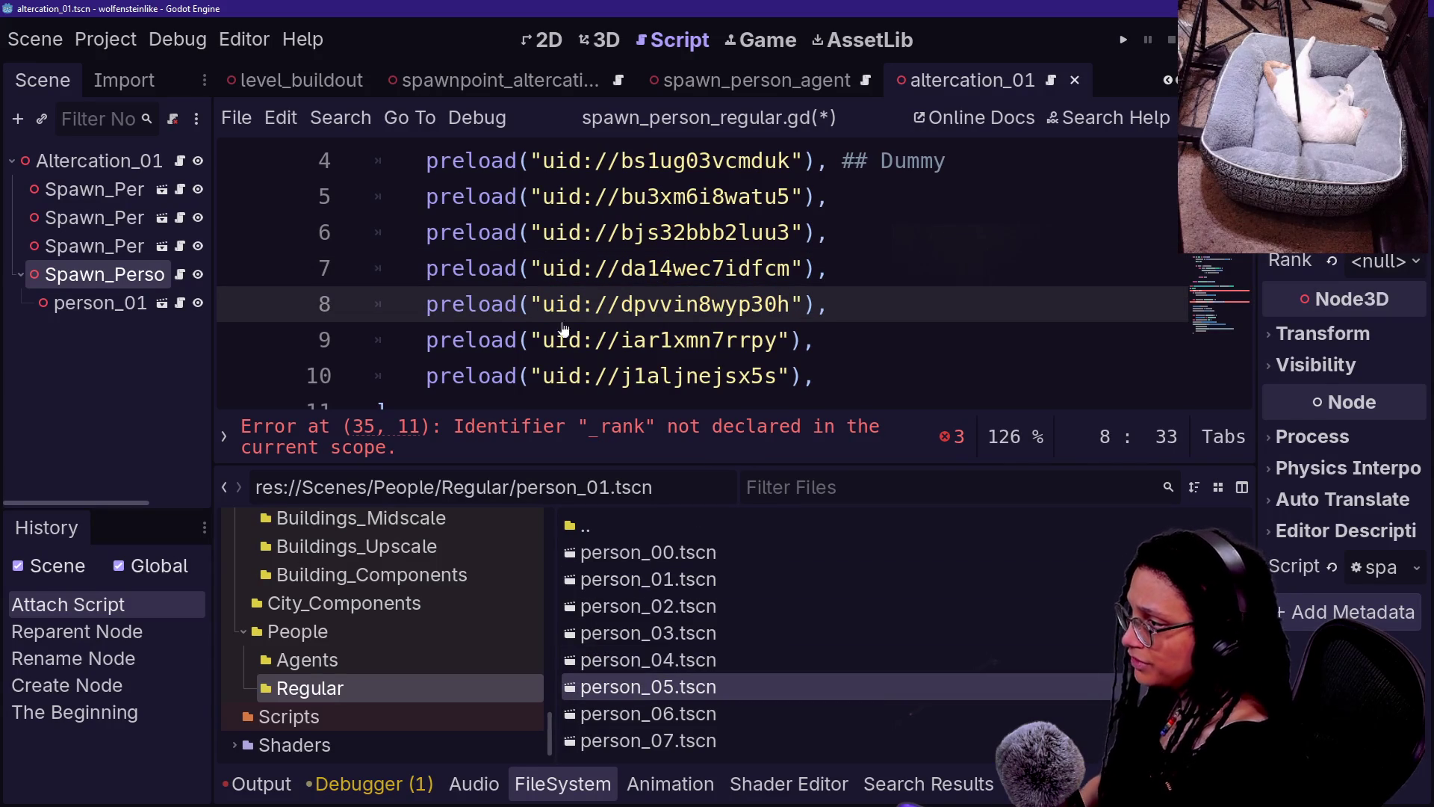
{"action": "left_click_drag", "start_coordinate": [544, 340], "coordinate": [778, 340]}
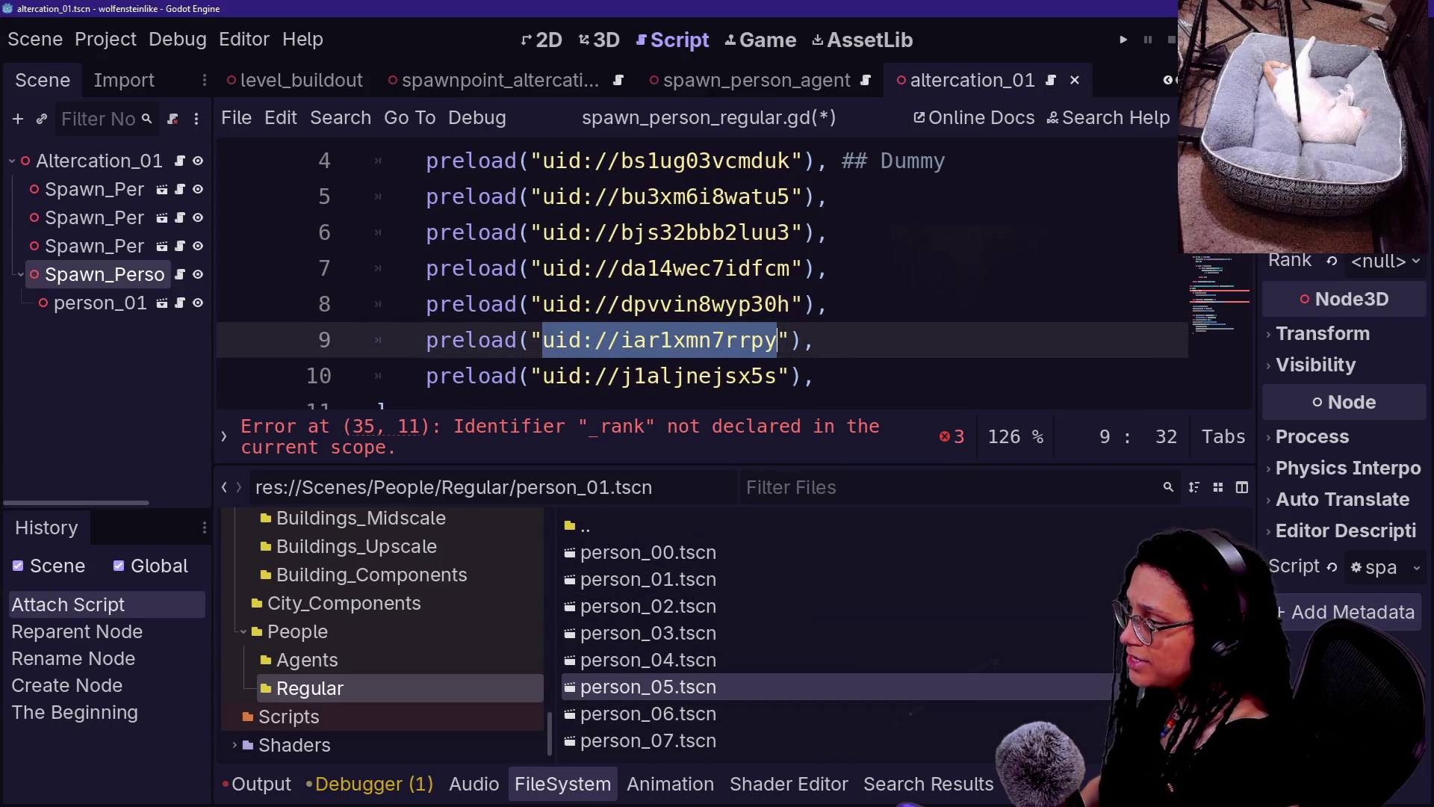
{"action": "key", "text": "ctrl+v"}
{"action": "left_click", "coordinate": [672, 714]}
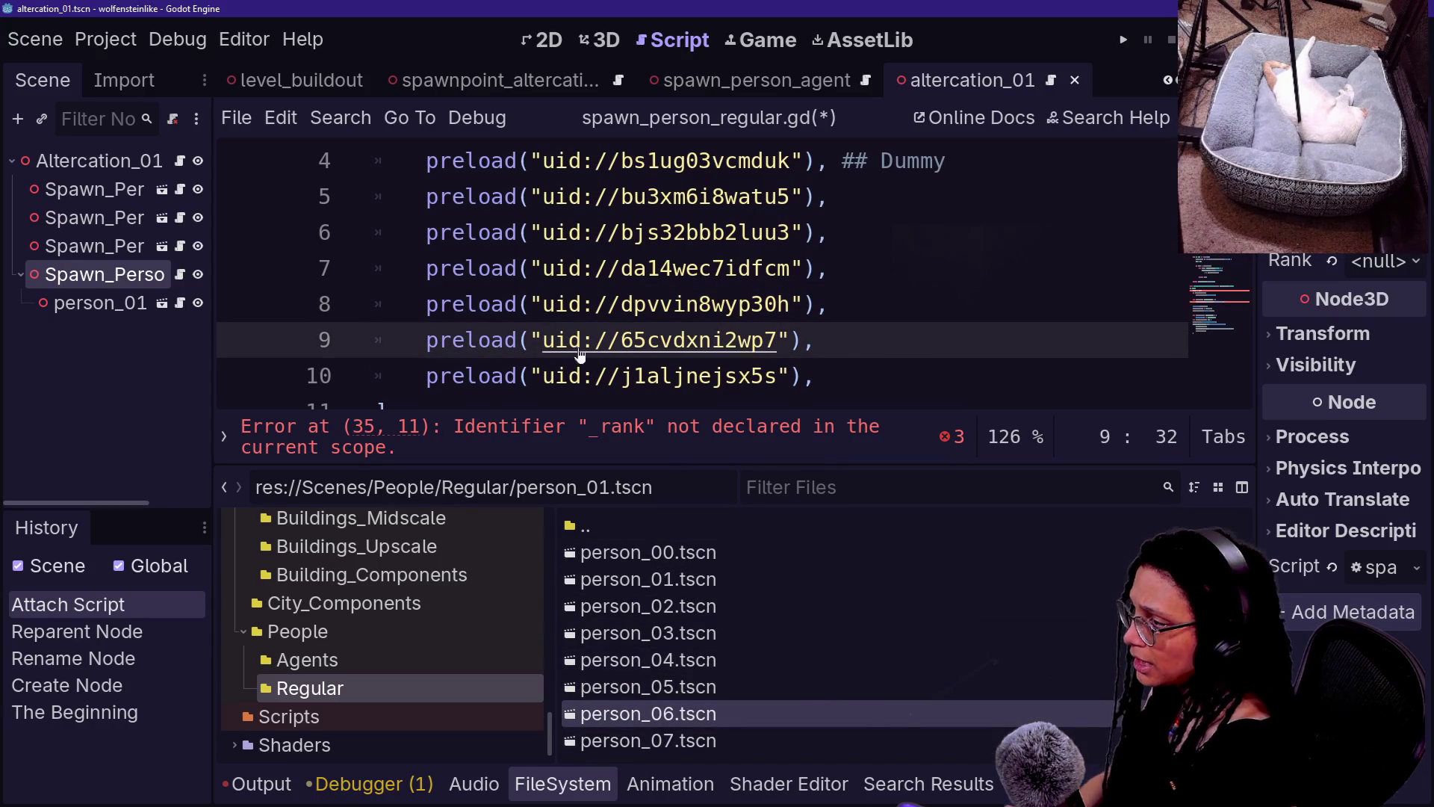
{"action": "left_click_drag", "start_coordinate": [543, 376], "coordinate": [778, 376]}
{"action": "key", "text": "ctrl+v"}
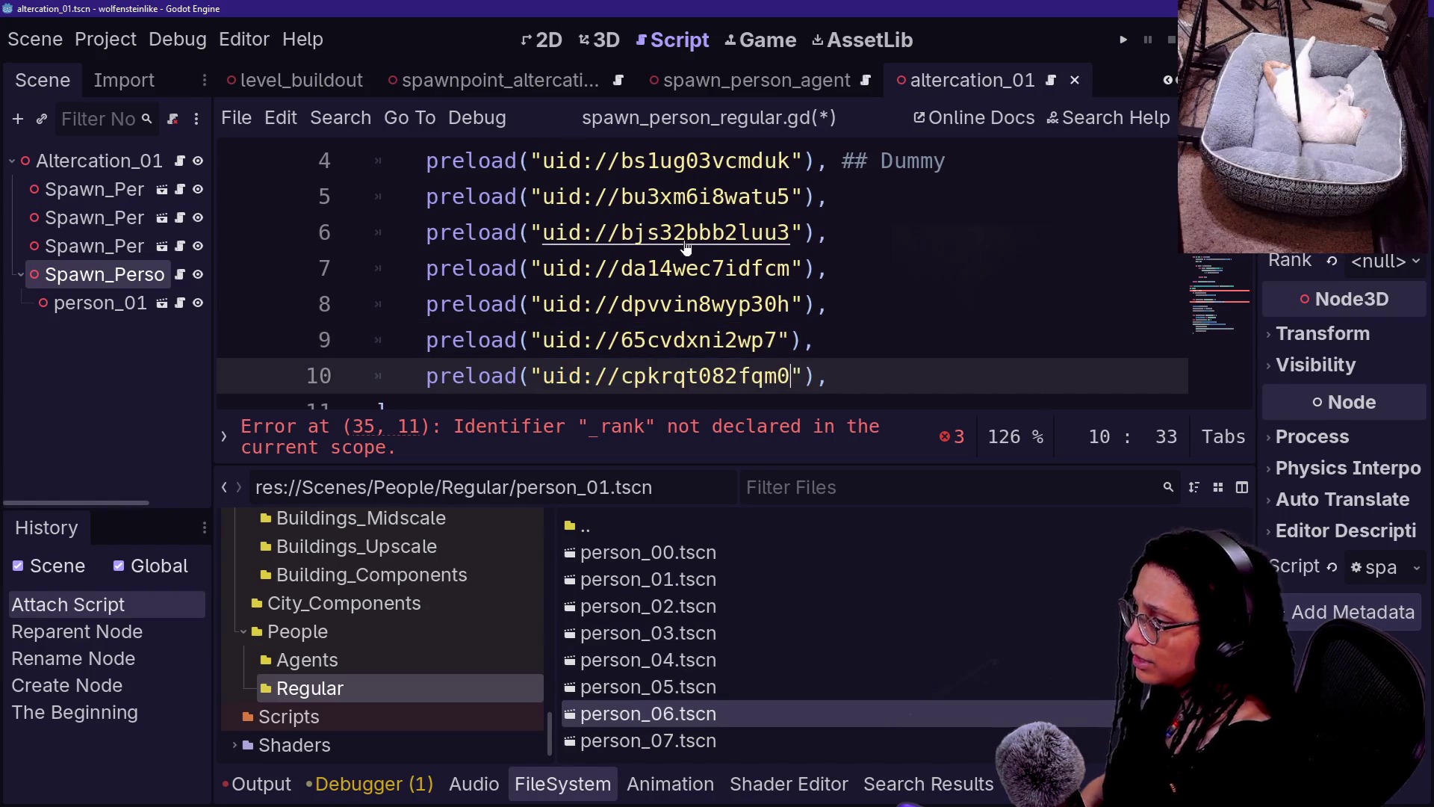
- Duplicate the line 10 preload entry as line 11 and jump to the _rank error
{"action": "scroll", "coordinate": [694, 269], "scroll_direction": "down", "scroll_amount": 2}
{"action": "scroll", "coordinate": [694, 269], "scroll_direction": "up", "scroll_amount": 1}
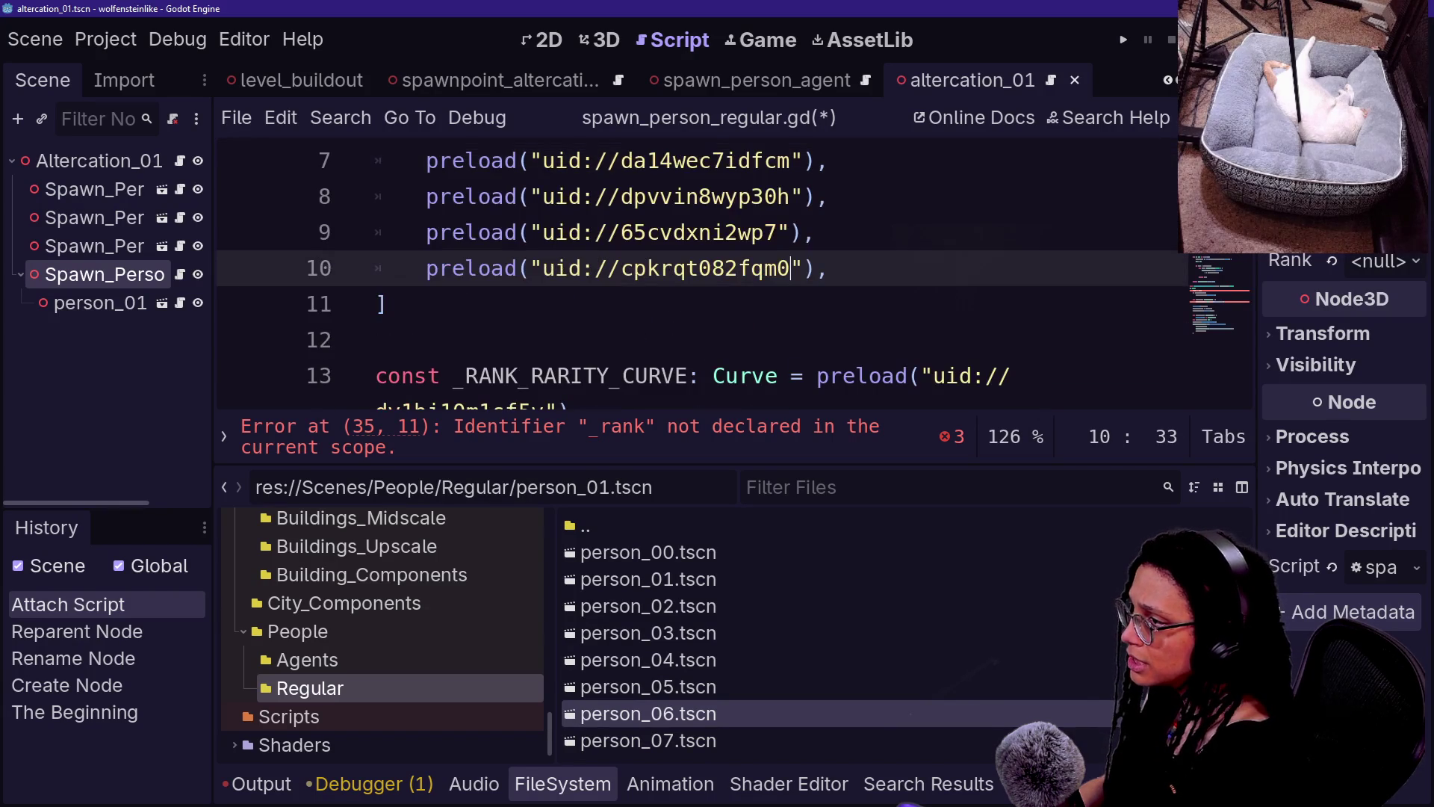
{"action": "key", "text": "shift+Up"}
{"action": "key", "text": "ctrl+shift+d"}
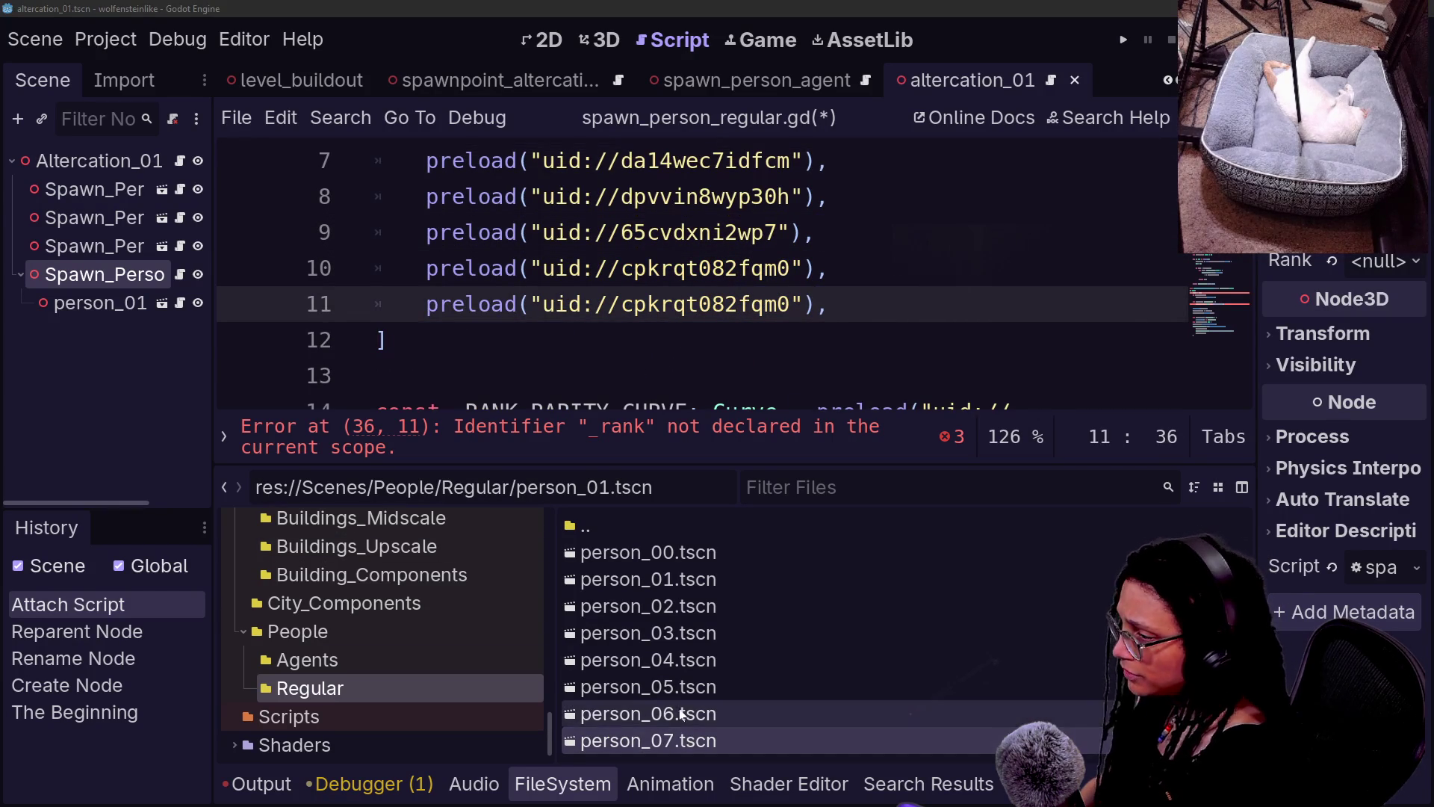
{"action": "left_click", "coordinate": [686, 463]}
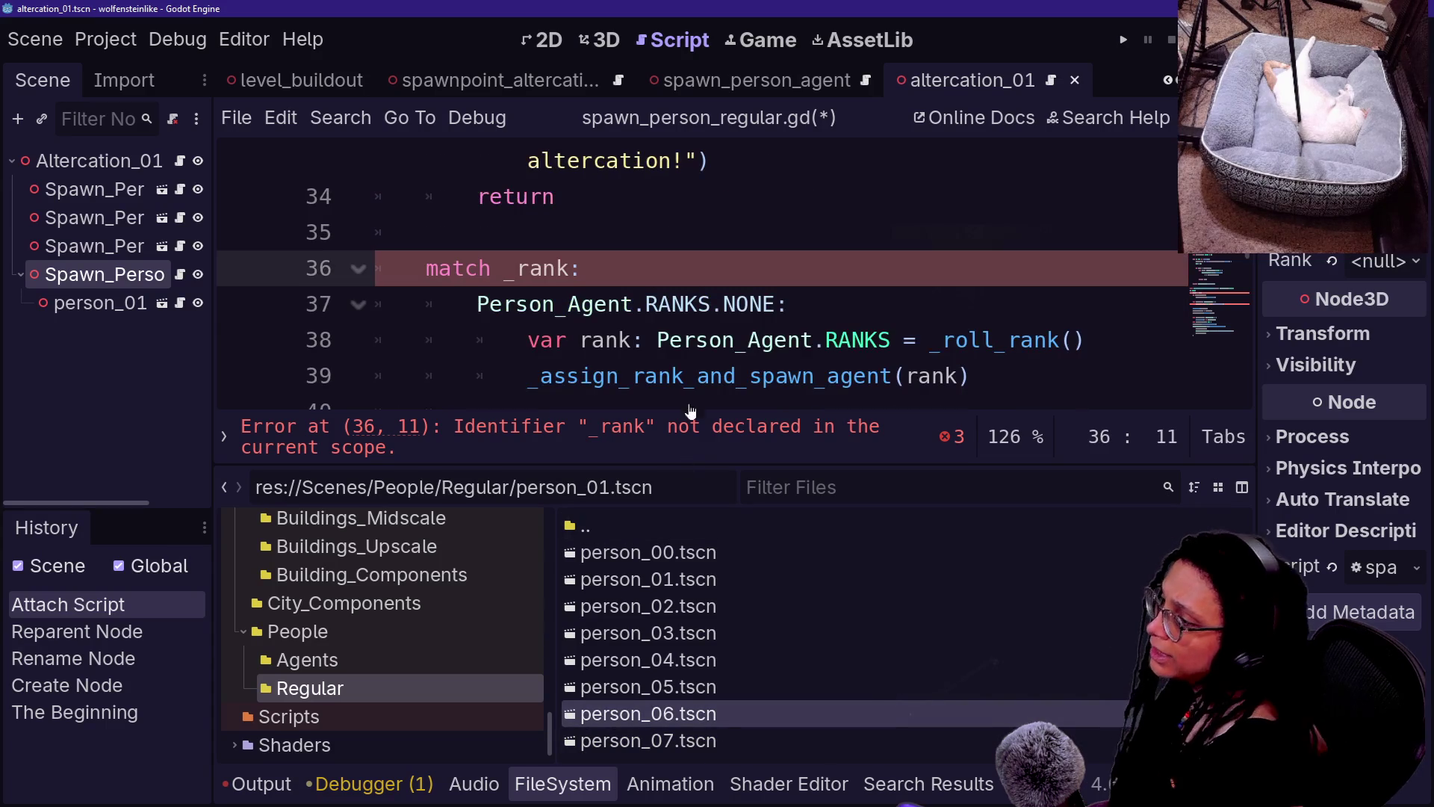
{"action": "scroll", "coordinate": [694, 344], "scroll_direction": "up", "scroll_amount": 10}
{"action": "scroll", "coordinate": [694, 343], "scroll_direction": "down", "scroll_amount": 2}
{"action": "scroll", "coordinate": [695, 343], "scroll_direction": "up", "scroll_amount": 2}
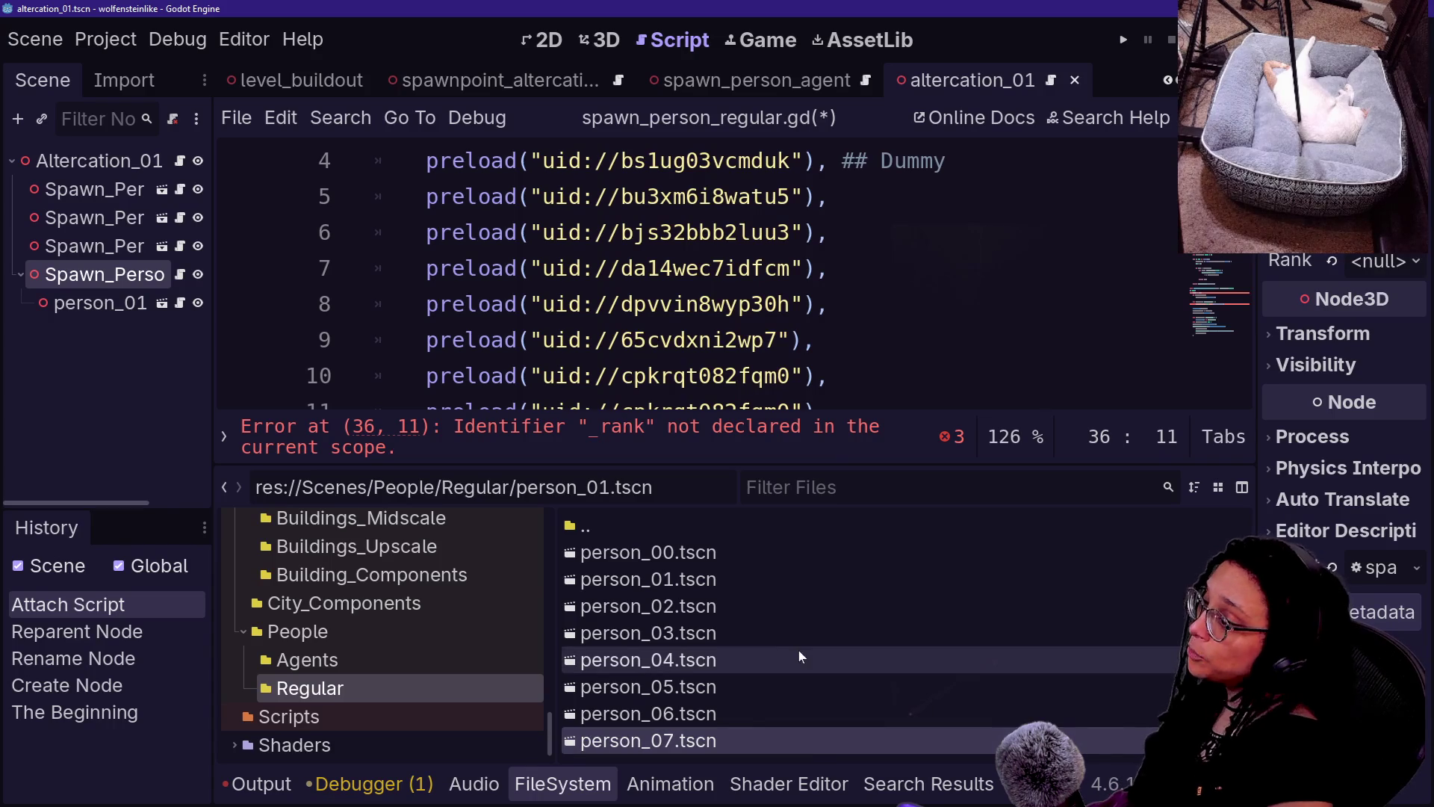
{"action": "left_click", "coordinate": [829, 375]}
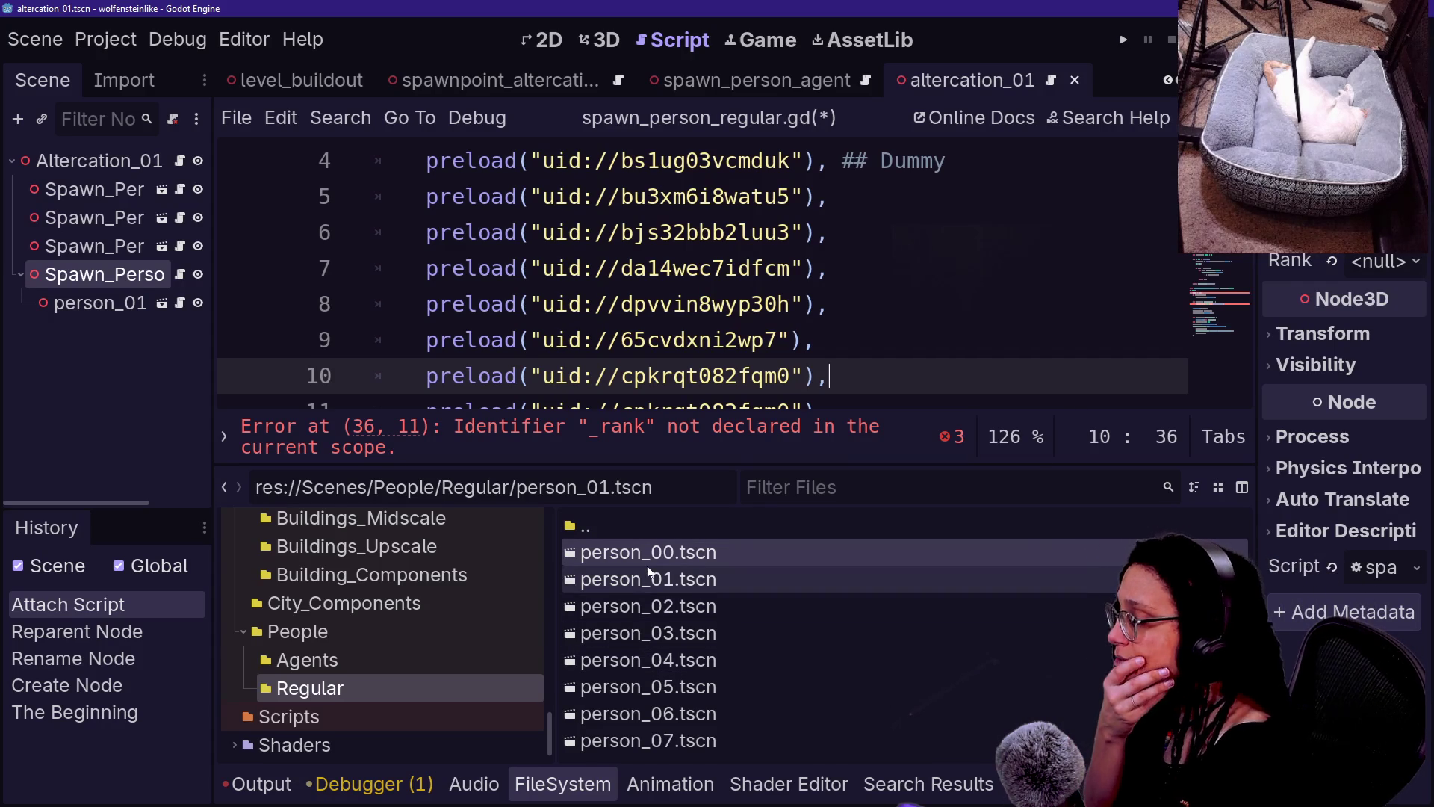
{"action": "mouse_move", "coordinate": [642, 584]}
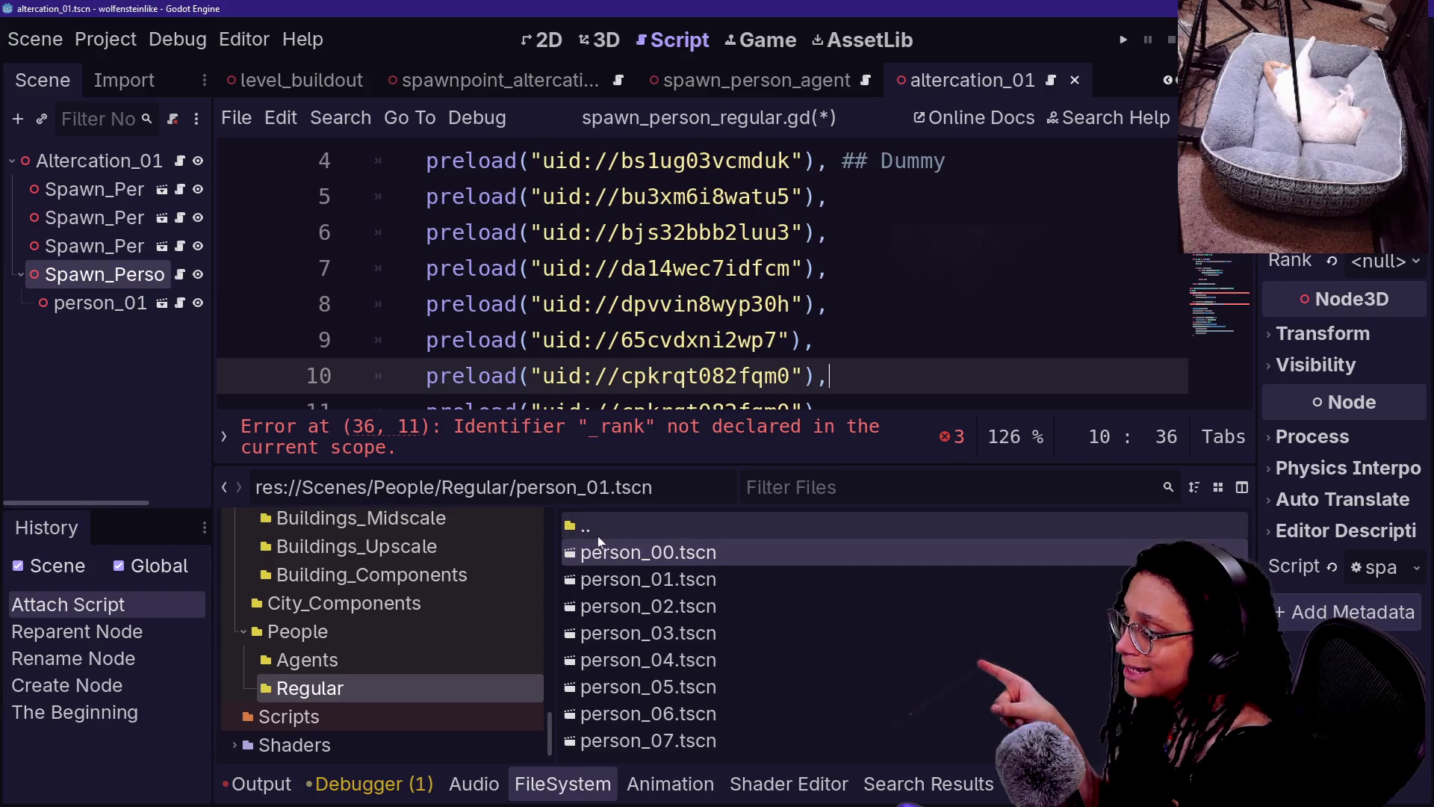
{"action": "right_click", "coordinate": [684, 375]}
{"action": "key", "text": "Escape"}
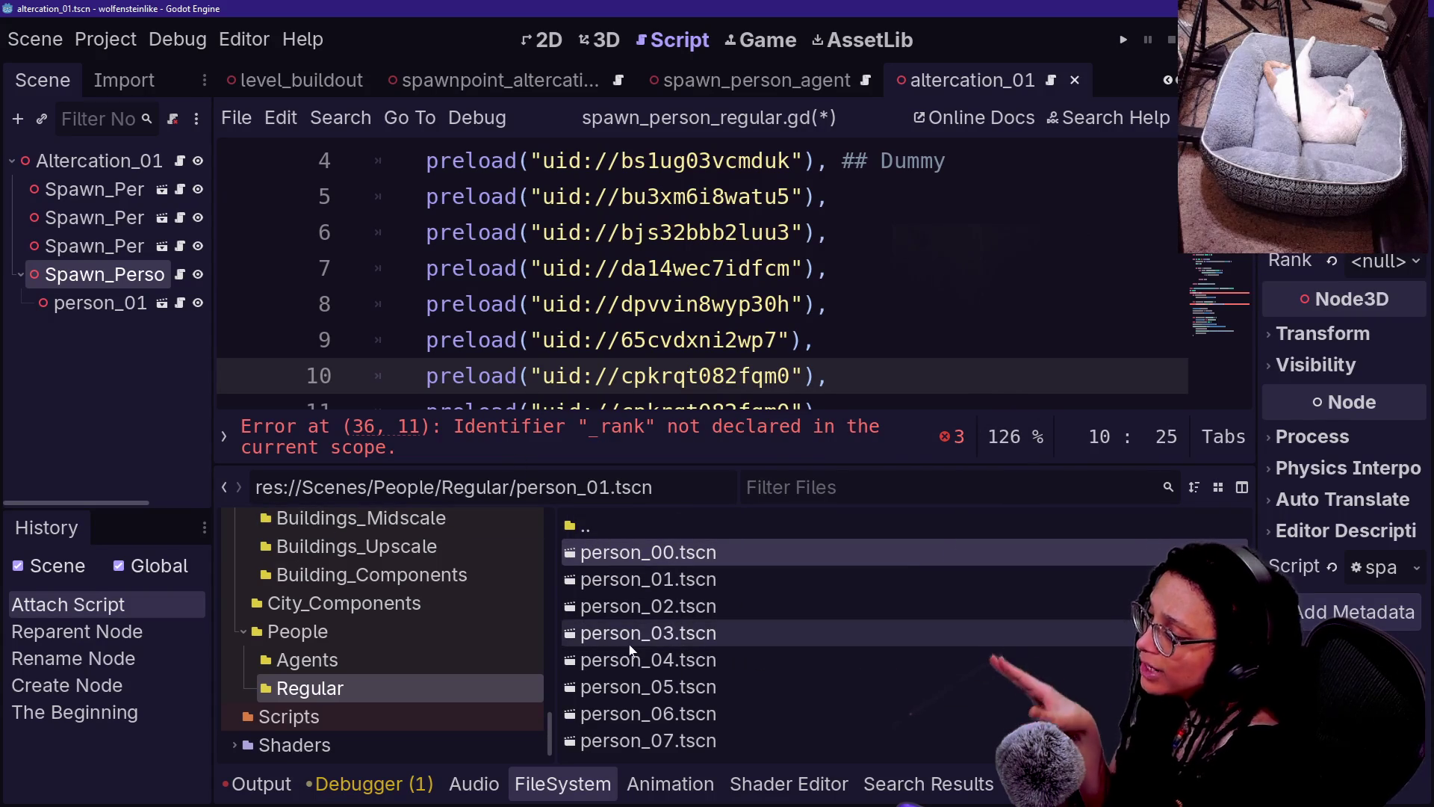
{"action": "left_click", "coordinate": [665, 714]}
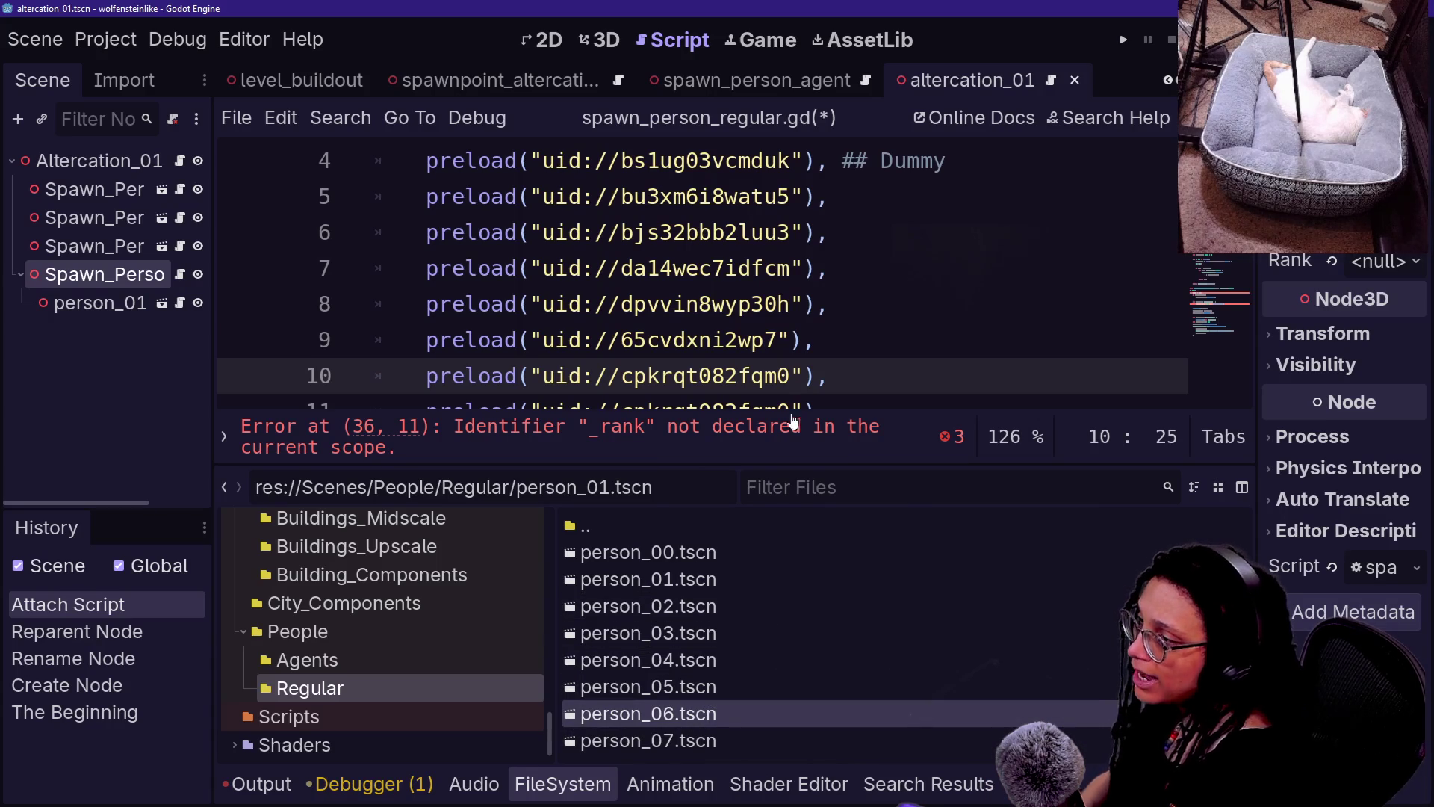
- Undo an accidental UID paste at the end of line 8
{"action": "key", "text": "Up"}
{"action": "key", "text": "Up"}
{"action": "key", "text": "End"}
{"action": "type", "text": "uid://cpkrqt082fqm0"}
{"action": "key", "text": "ctrl+z"}
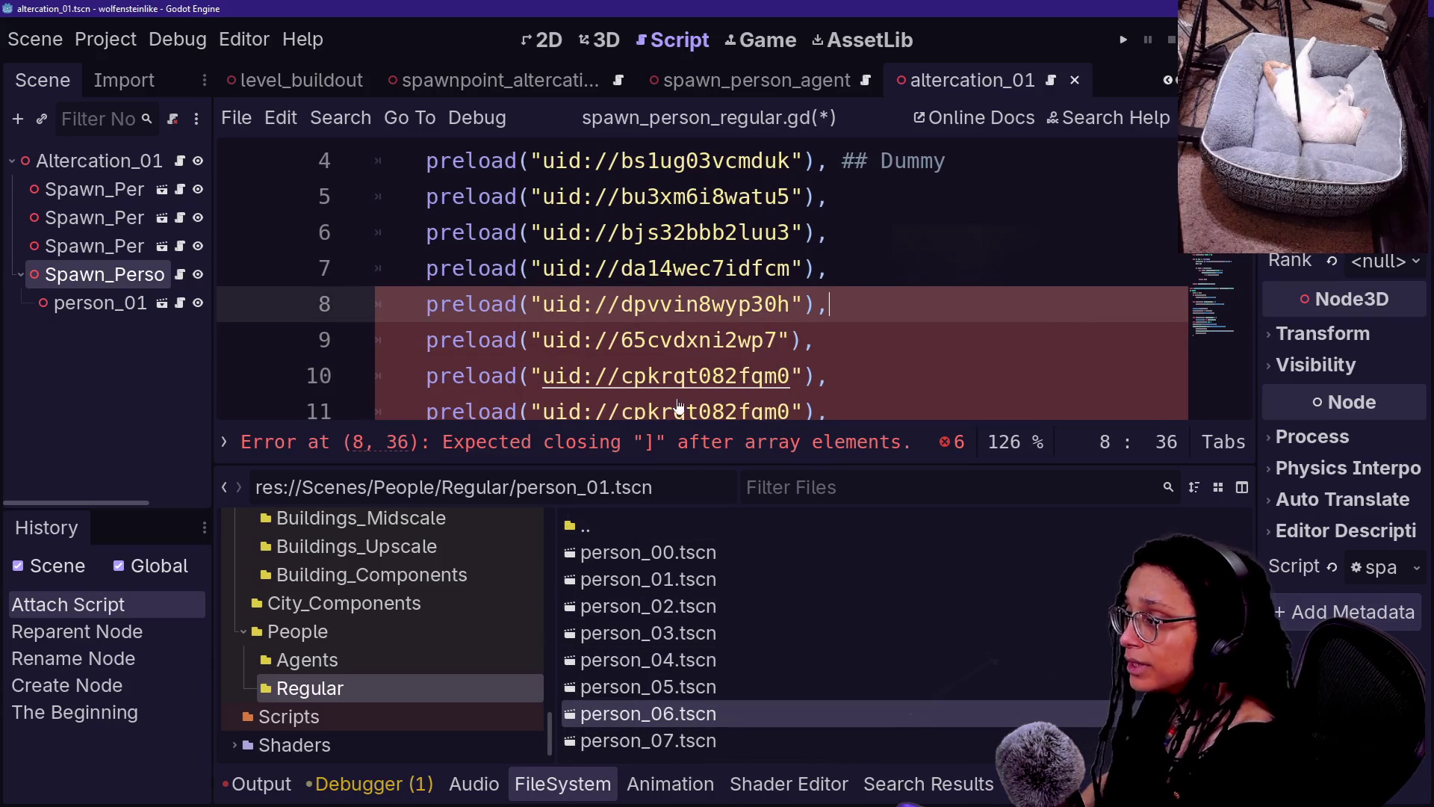
{"action": "scroll", "coordinate": [679, 406], "scroll_direction": "down", "scroll_amount": 2}
- Replace line 11's uid with person_07's uid://dfdxyobfpiifw and save the script
{"action": "left_click", "coordinate": [702, 751]}
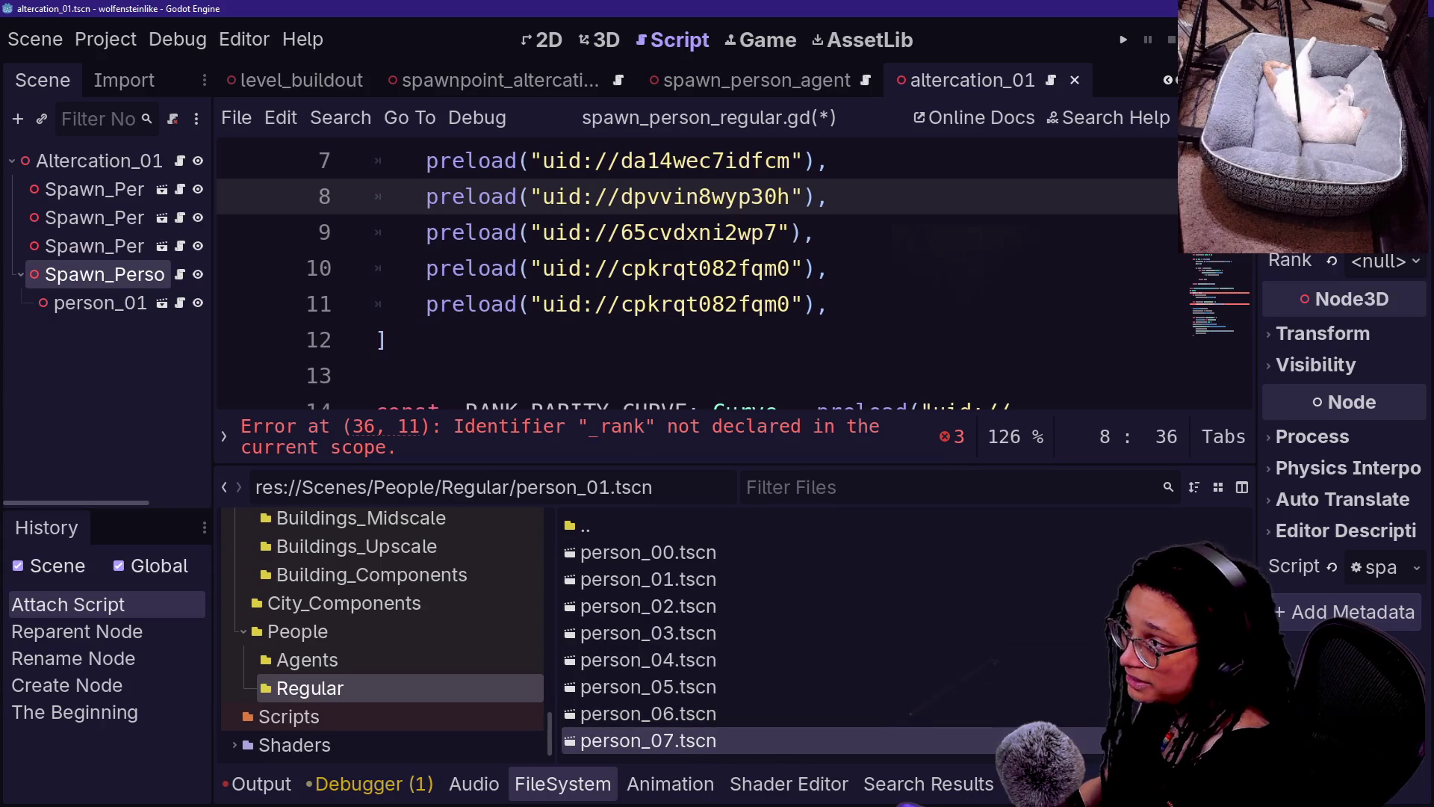
{"action": "left_click", "coordinate": [783, 304]}
{"action": "double_click", "coordinate": [783, 304]}
{"action": "left_click", "coordinate": [782, 304]}
{"action": "left_click_drag", "start_coordinate": [790, 304], "coordinate": [543, 304]}
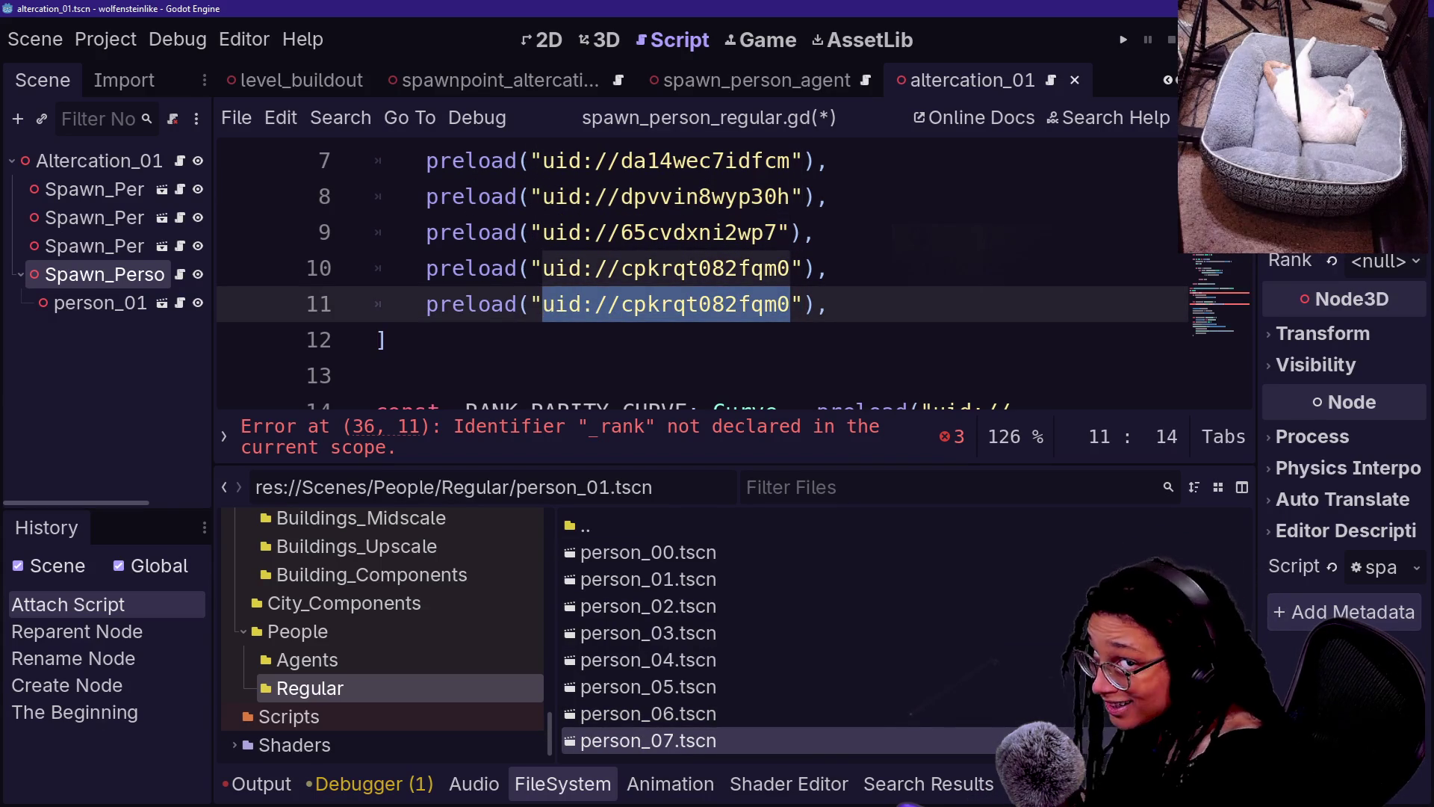
{"action": "type", "text": "uid://dfdxyobfpiifw"}
{"action": "left_click", "coordinate": [831, 268]}
{"action": "key", "text": "ctrl+s"}
- Hide the bottom panel and move to the line starting the _PERSON_SCENES array
{"action": "key", "text": "Down"}
{"action": "key", "text": "Down"}
{"action": "key", "text": "Up"}
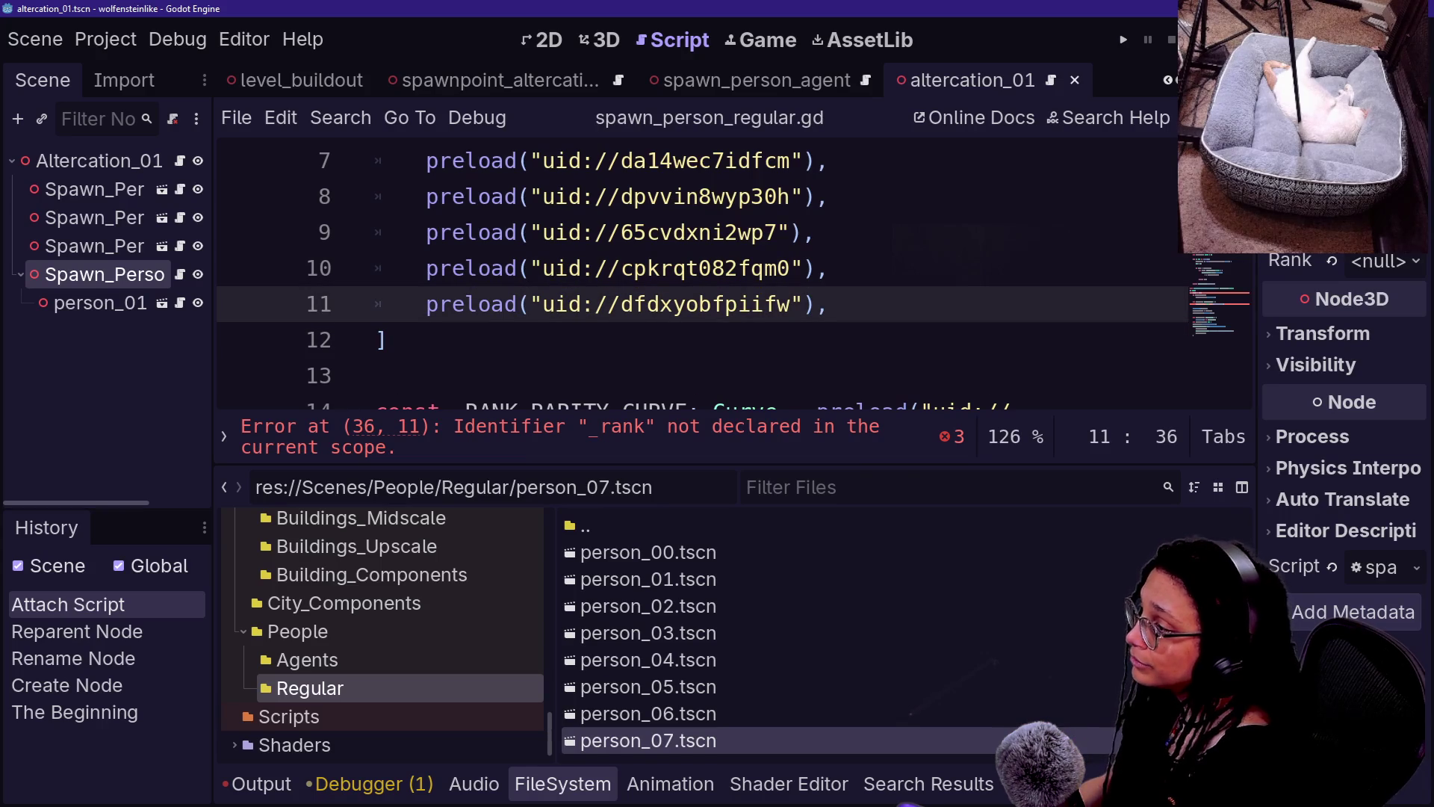
{"action": "key", "text": "alt+o"}
{"action": "key", "text": "alt+o"}
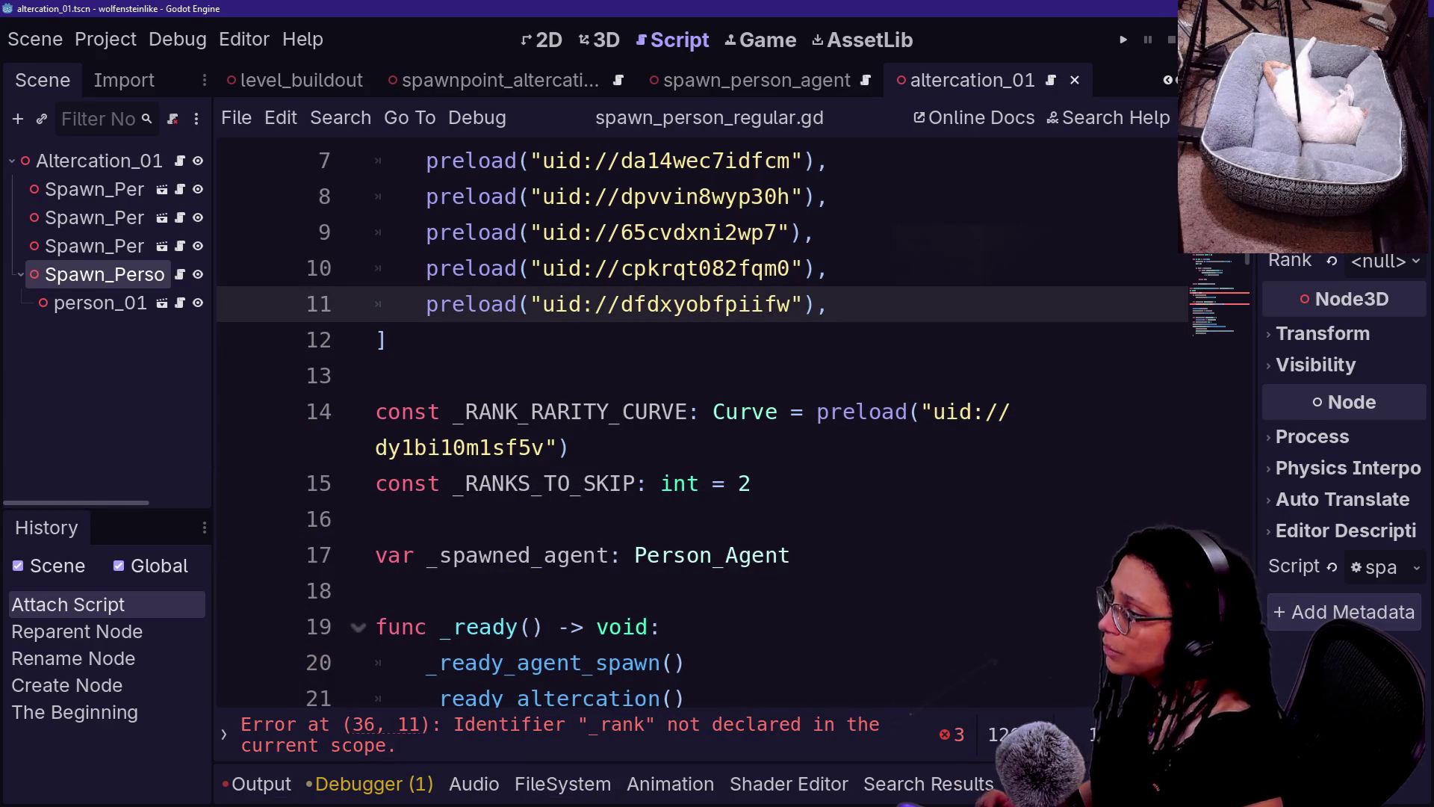
{"action": "scroll", "coordinate": [702, 418], "scroll_direction": "up", "scroll_amount": 2}
{"action": "left_click", "coordinate": [947, 232]}
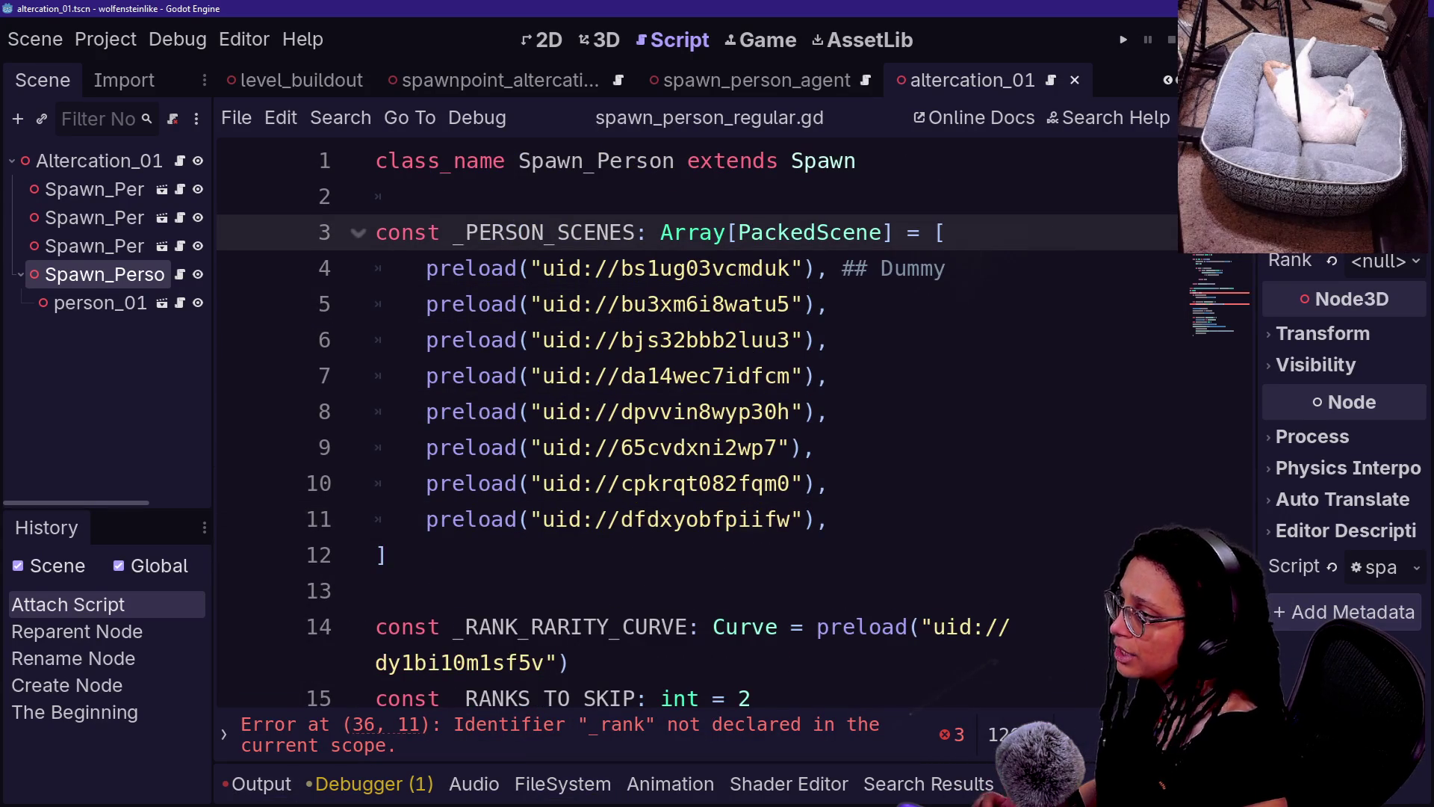
- Add a '# TODO:' line above _PERSON_SCENES about filling it on ready from the People_Regular dir
{"action": "key", "text": "Up"}
{"action": "key", "text": "Return"}
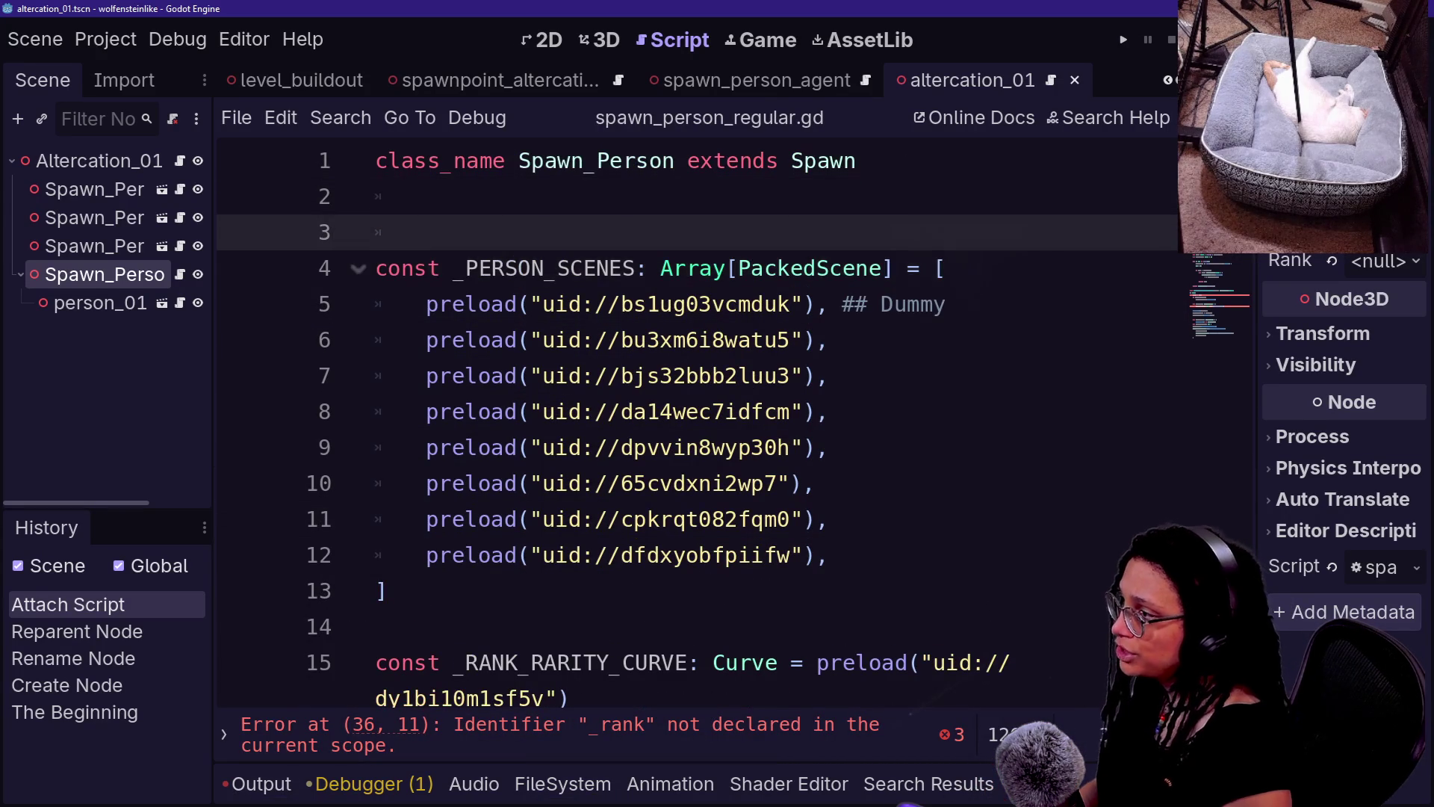
{"action": "type", "text": "ODO"}
{"action": "type", "text": "with an iter"}
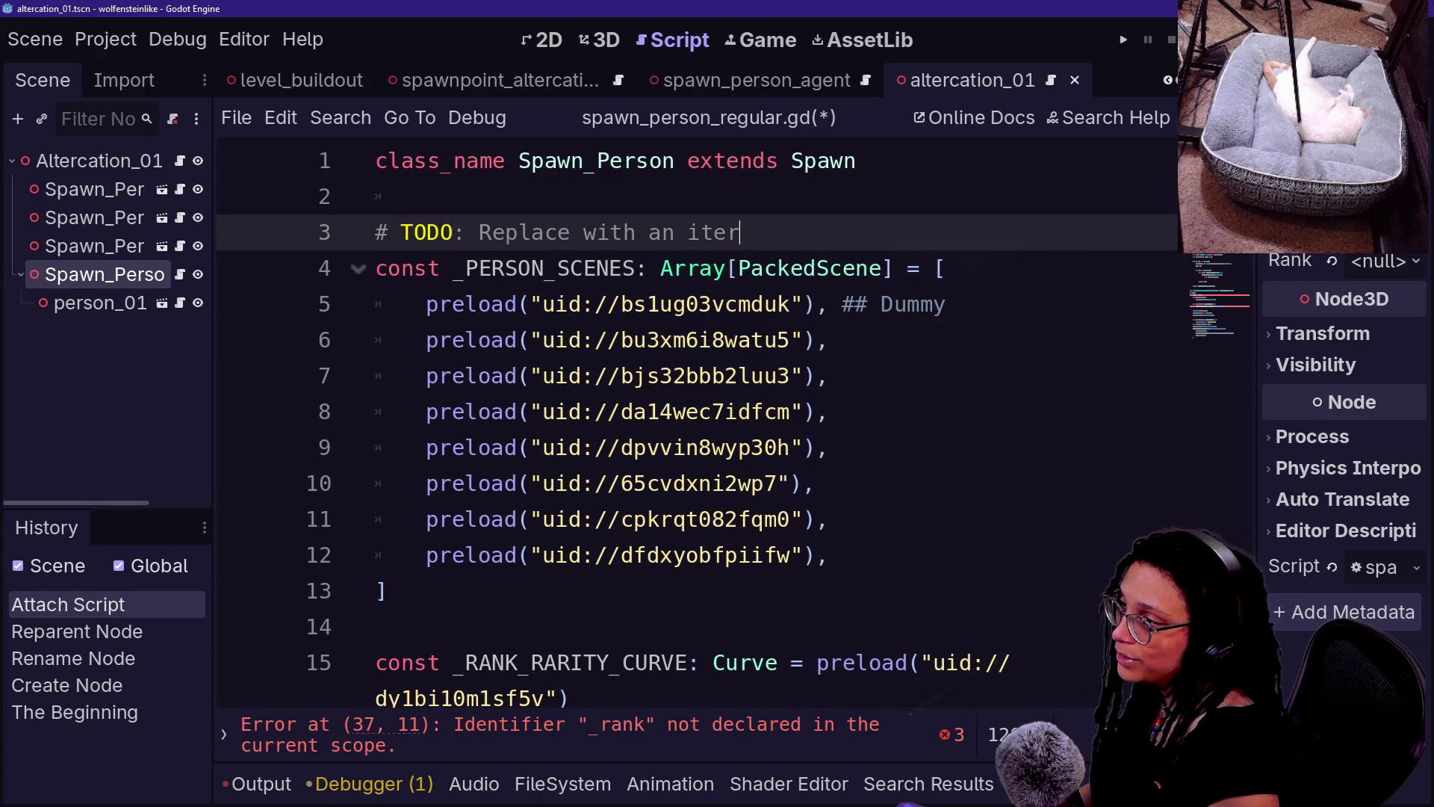
{"action": "type", "text": "up on rea"}
{"action": "type", "text": "dy with "}
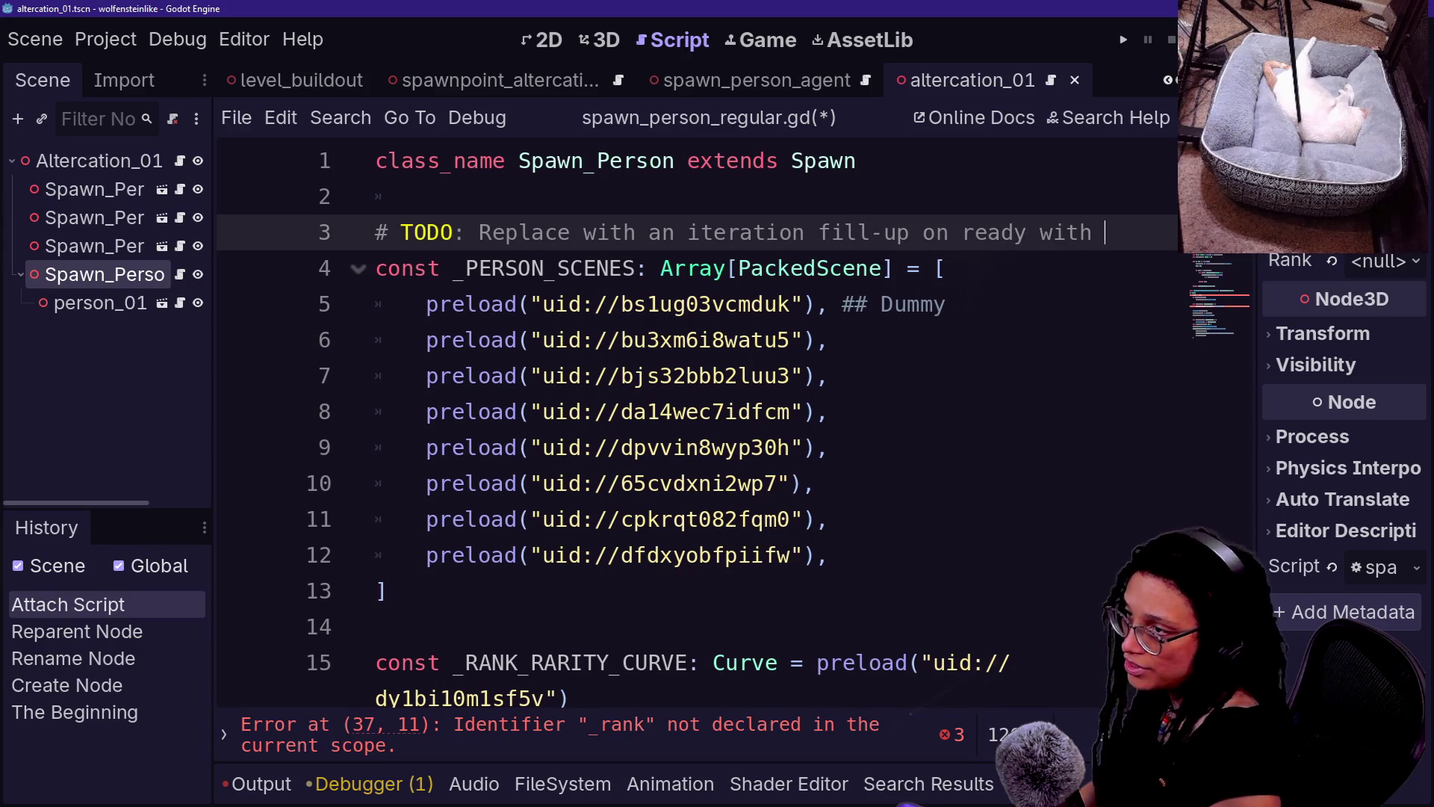
{"action": "type", "text": "the actu"}
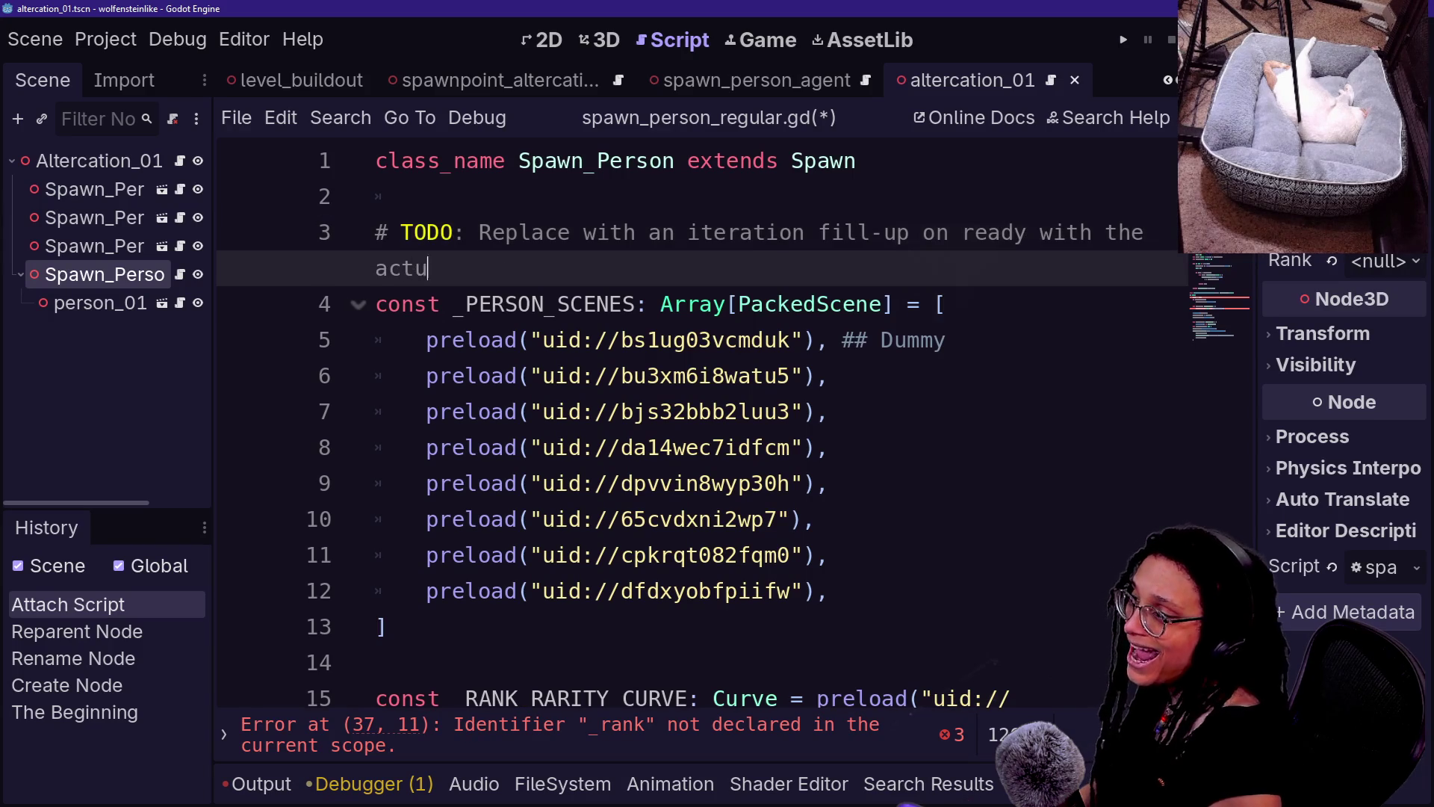
{"action": "type", "text": "al scene files"}
{"action": "type", "text": "from th di"}
{"action": "key", "text": "BackSpace"}
{"action": "key", "text": "BackSpace"}
{"action": "type", "text": "eople_Regular d"}
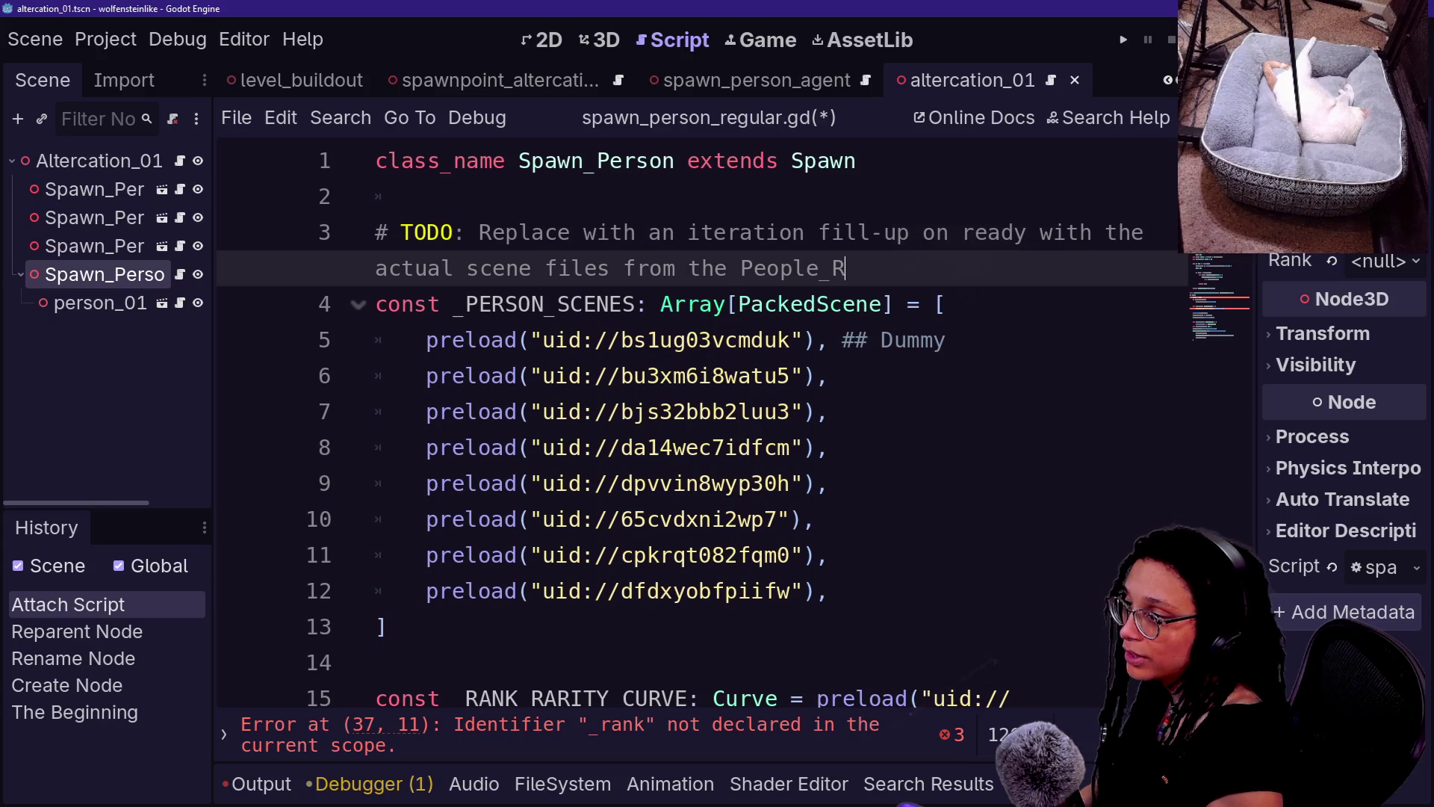
- Save the script and delete the _RANK_RARITY_CURVE and _RANKS_TO_SKIP constants
{"action": "key", "text": "ctrl+s"}
{"action": "left_click_drag", "start_coordinate": [376, 662], "coordinate": [766, 375]}
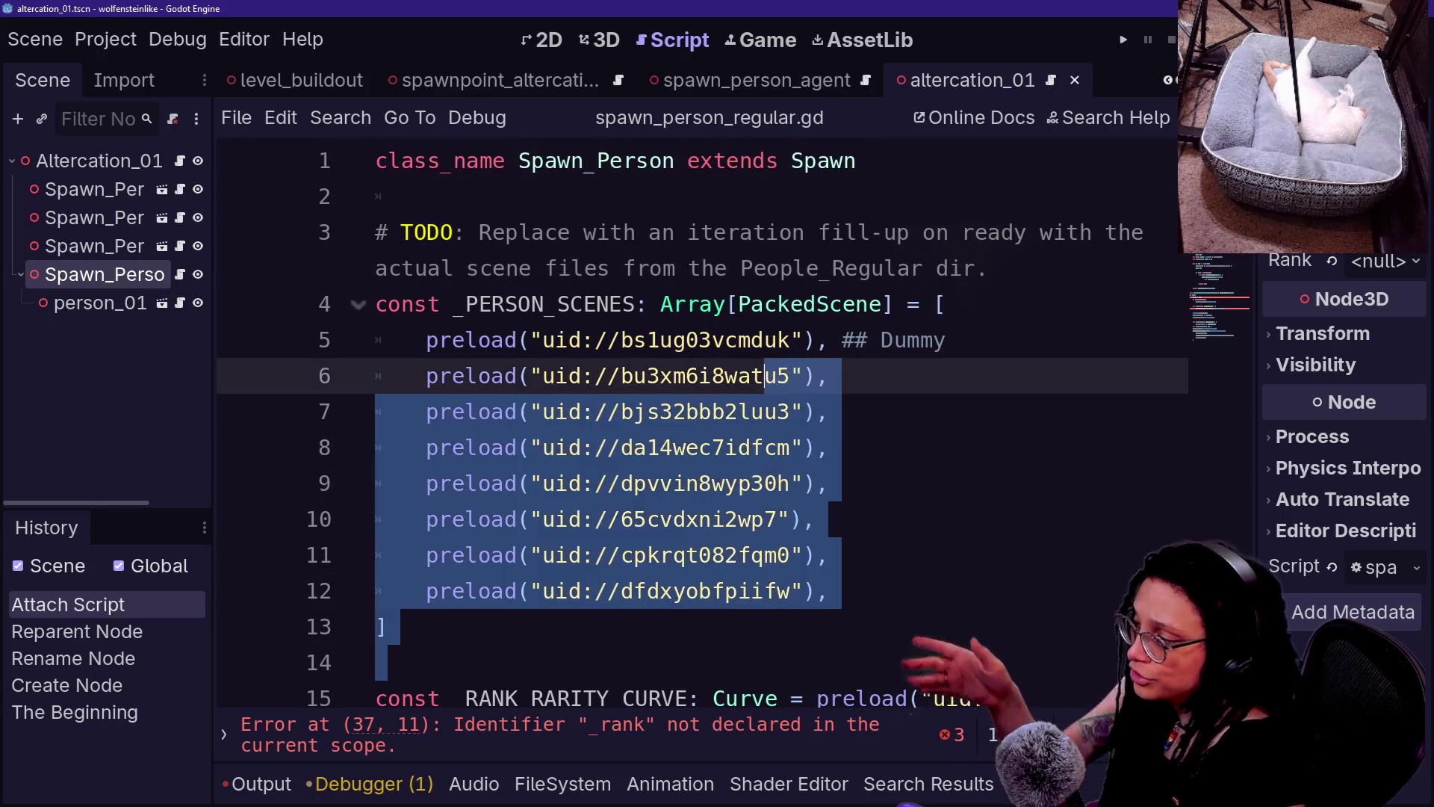
{"action": "left_click", "coordinate": [765, 376]}
{"action": "scroll", "coordinate": [702, 425], "scroll_direction": "down", "scroll_amount": 3}
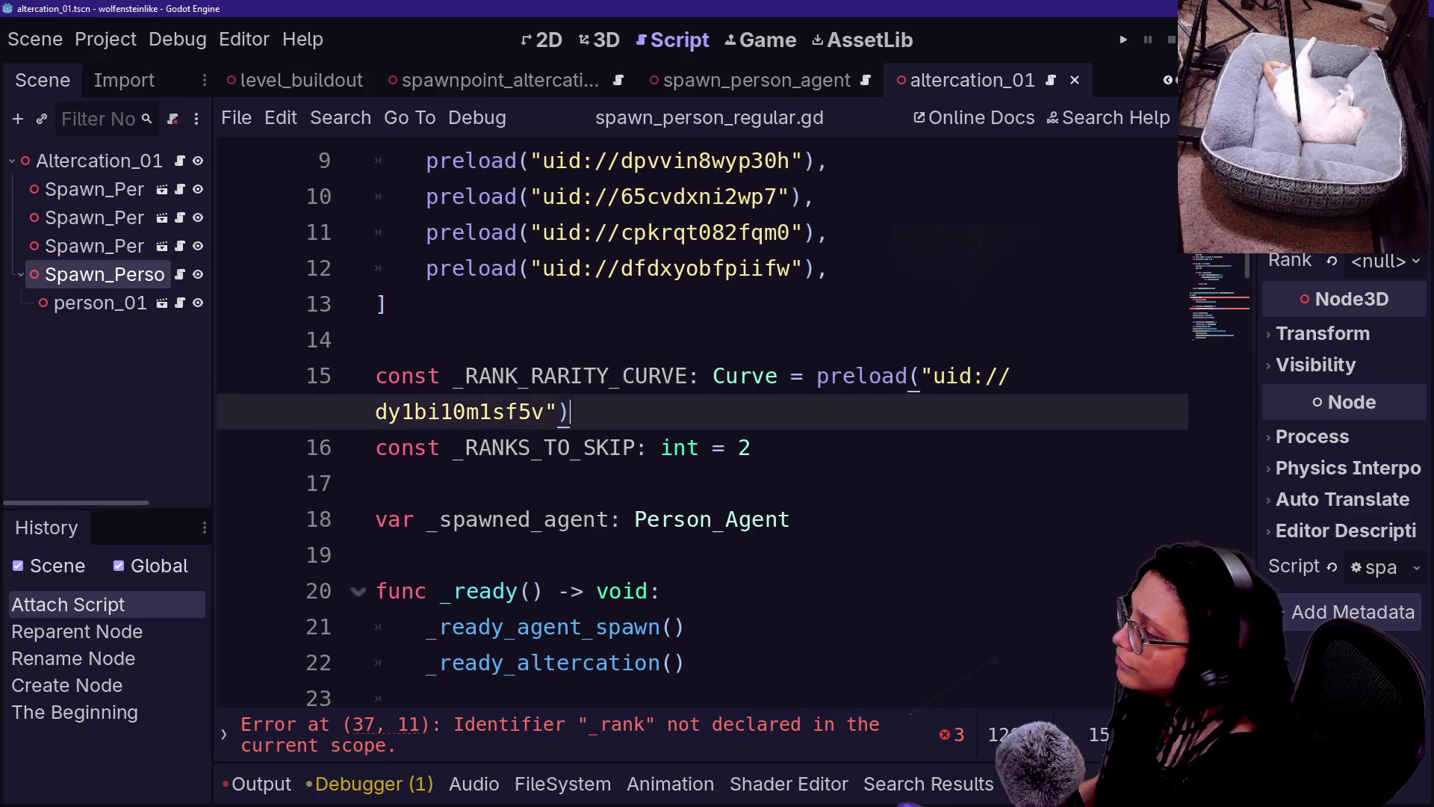
{"action": "left_click_drag", "start_coordinate": [571, 411], "coordinate": [384, 340]}
{"action": "key", "text": "BackSpace"}
{"action": "left_click_drag", "start_coordinate": [751, 375], "coordinate": [386, 304]}
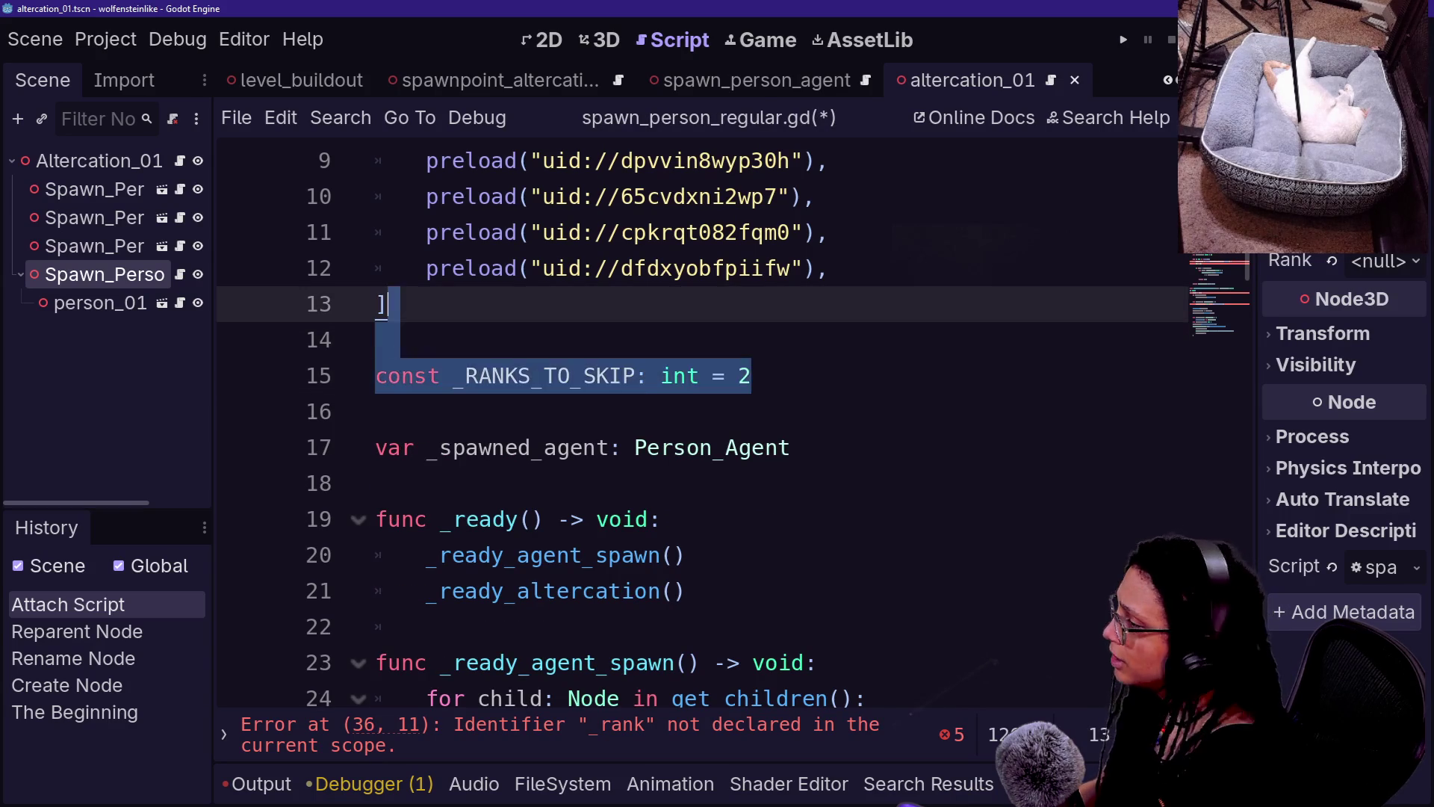
{"action": "key", "text": "BackSpace"}
- Rename the spawned variable to _spawned_person with type Person_Regular
{"action": "left_click", "coordinate": [596, 376]}
{"action": "key", "text": "BackSpace"}
{"action": "key", "text": "BackSpace"}
{"action": "key", "text": "BackSpace"}
{"action": "key", "text": "Delete"}
{"action": "type", "text": "_person"}
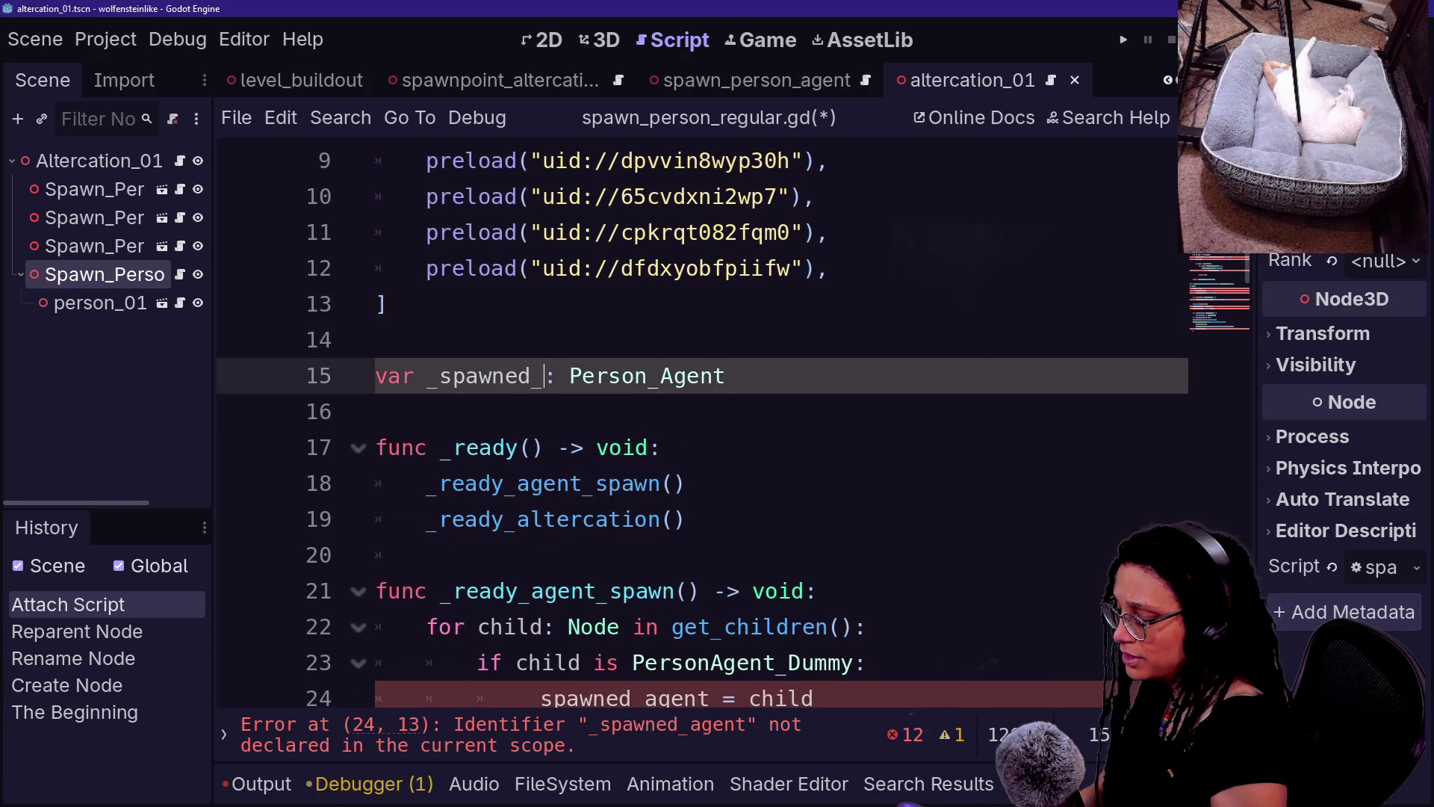
{"action": "key", "text": "BackSpace"}
{"action": "key", "text": "BackSpace"}
{"action": "key", "text": "BackSpace"}
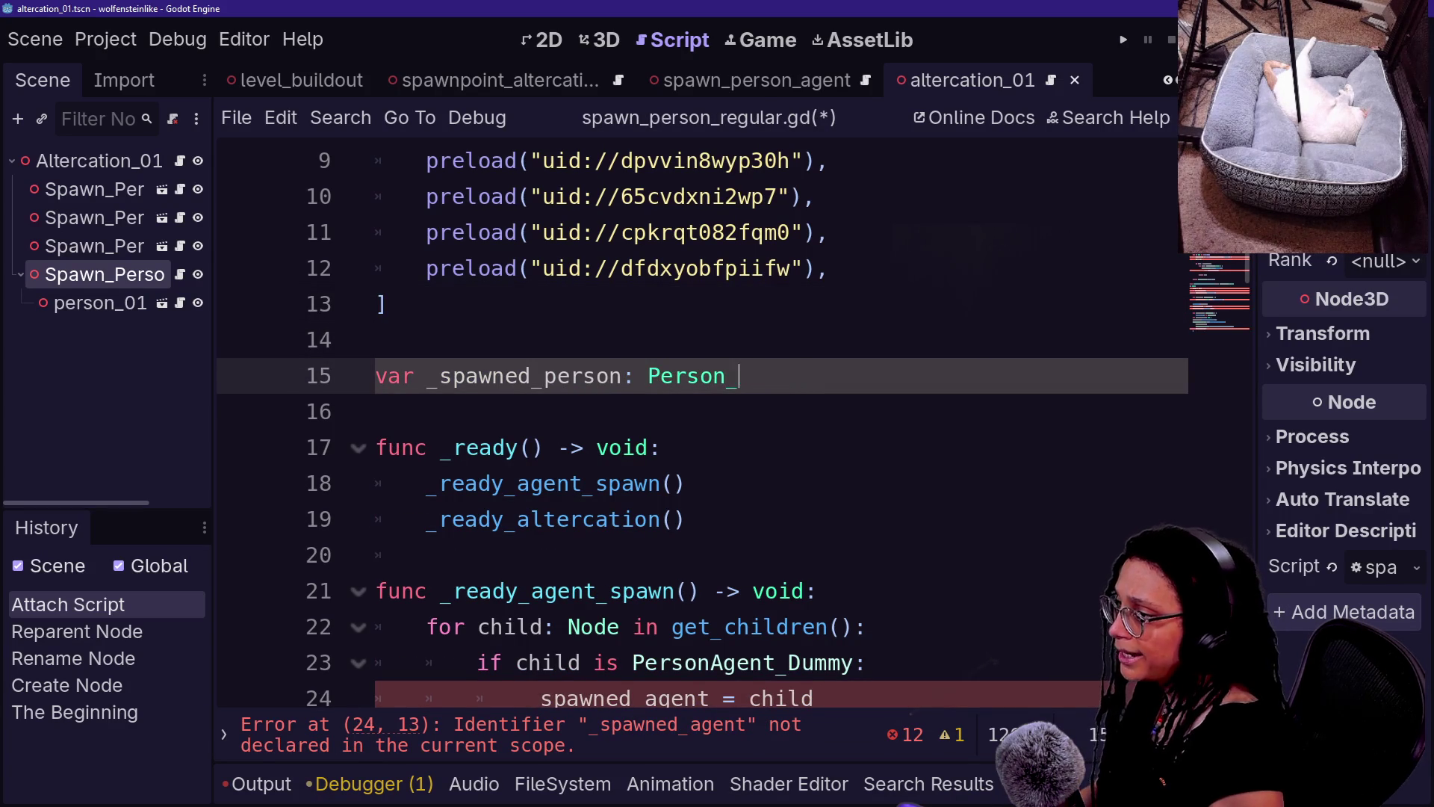
{"action": "type", "text": "_Regular"}
{"action": "left_click", "coordinate": [375, 411]}
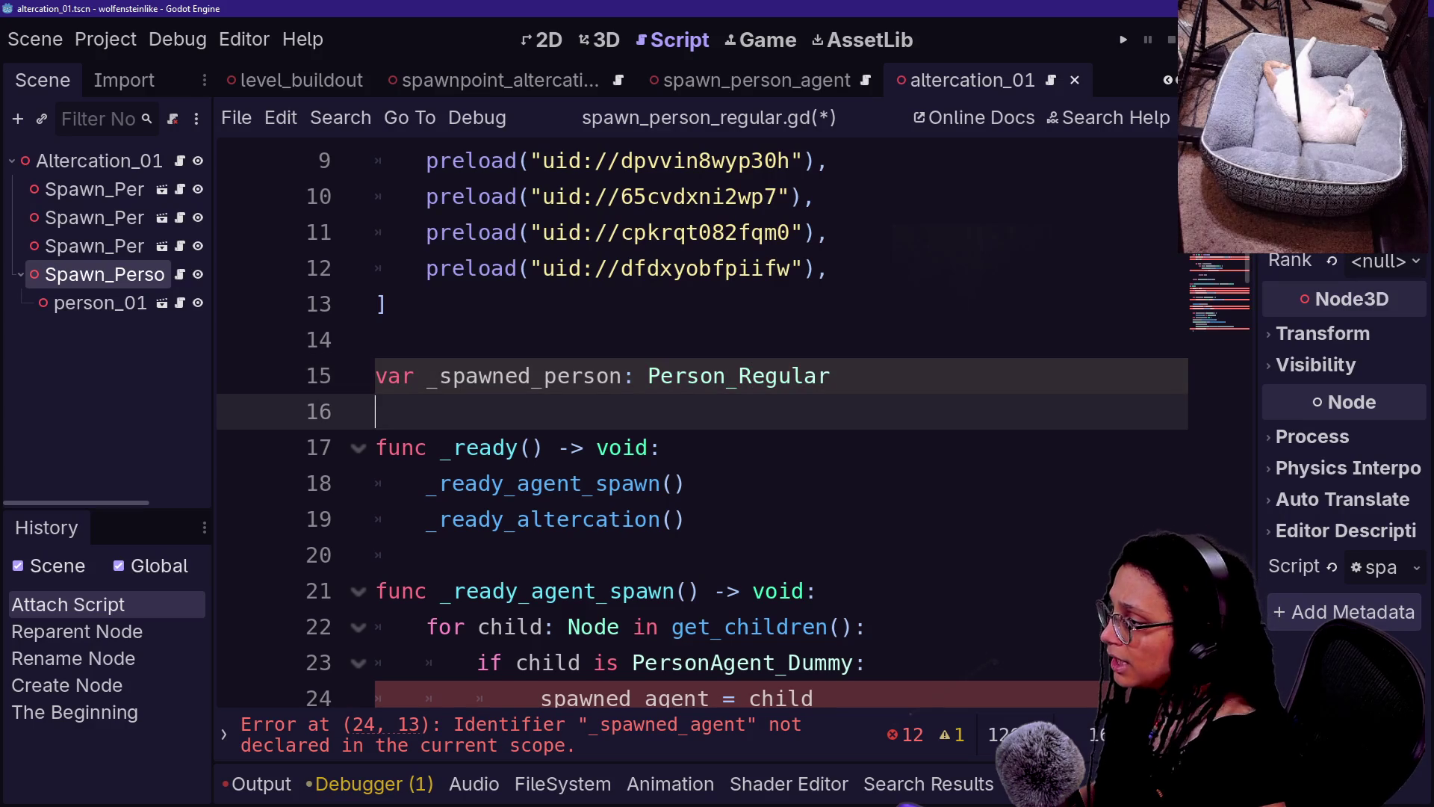
- Rename _ready_agent_spawn to _ready_person_spawn at its call and its definition
{"action": "mouse_move", "coordinate": [516, 483]}
{"action": "left_mouse_down"}
{"action": "mouse_move", "coordinate": [688, 483]}
{"action": "mouse_move", "coordinate": [567, 483]}
{"action": "mouse_move", "coordinate": [580, 483]}
{"action": "left_mouse_up"}
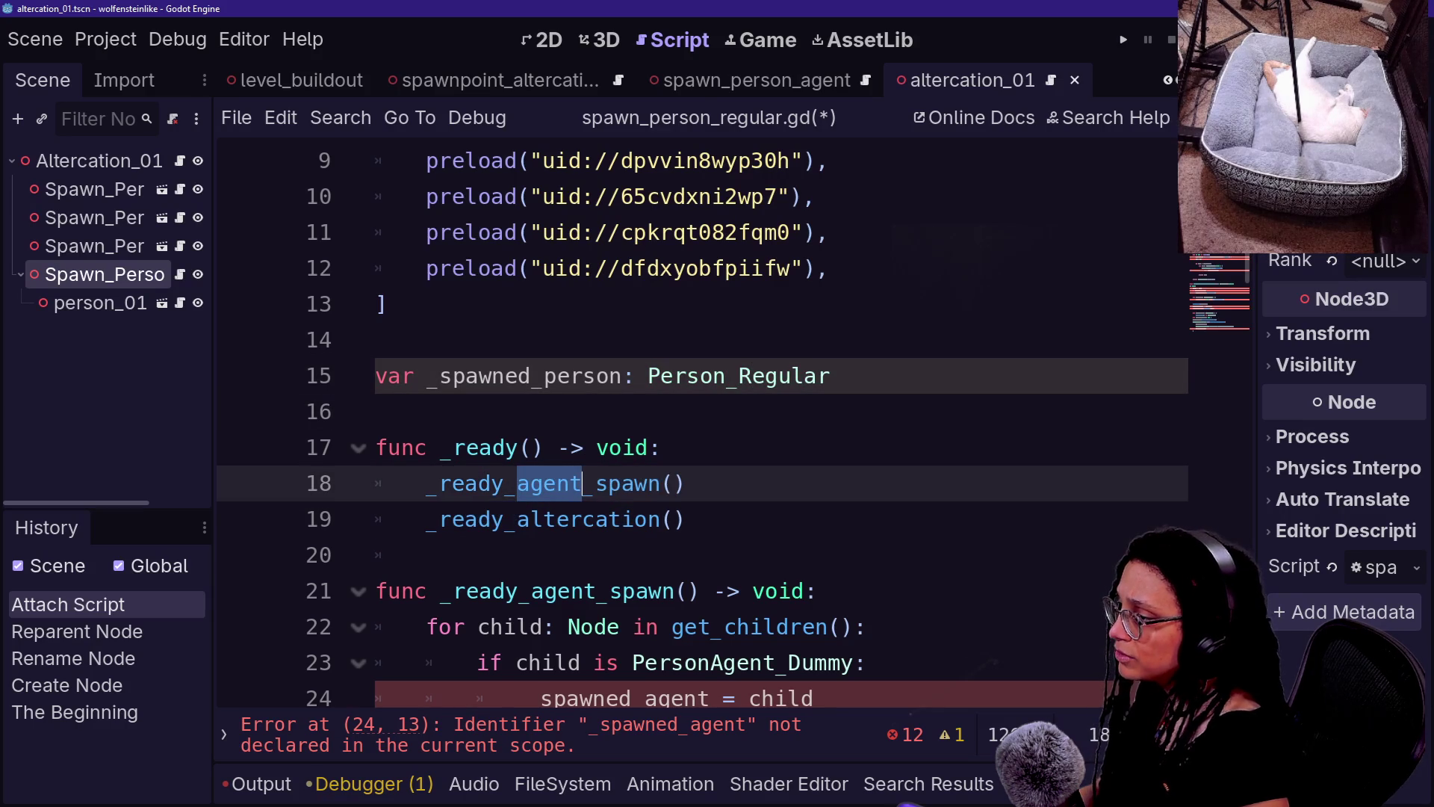
{"action": "type", "text": "person"}
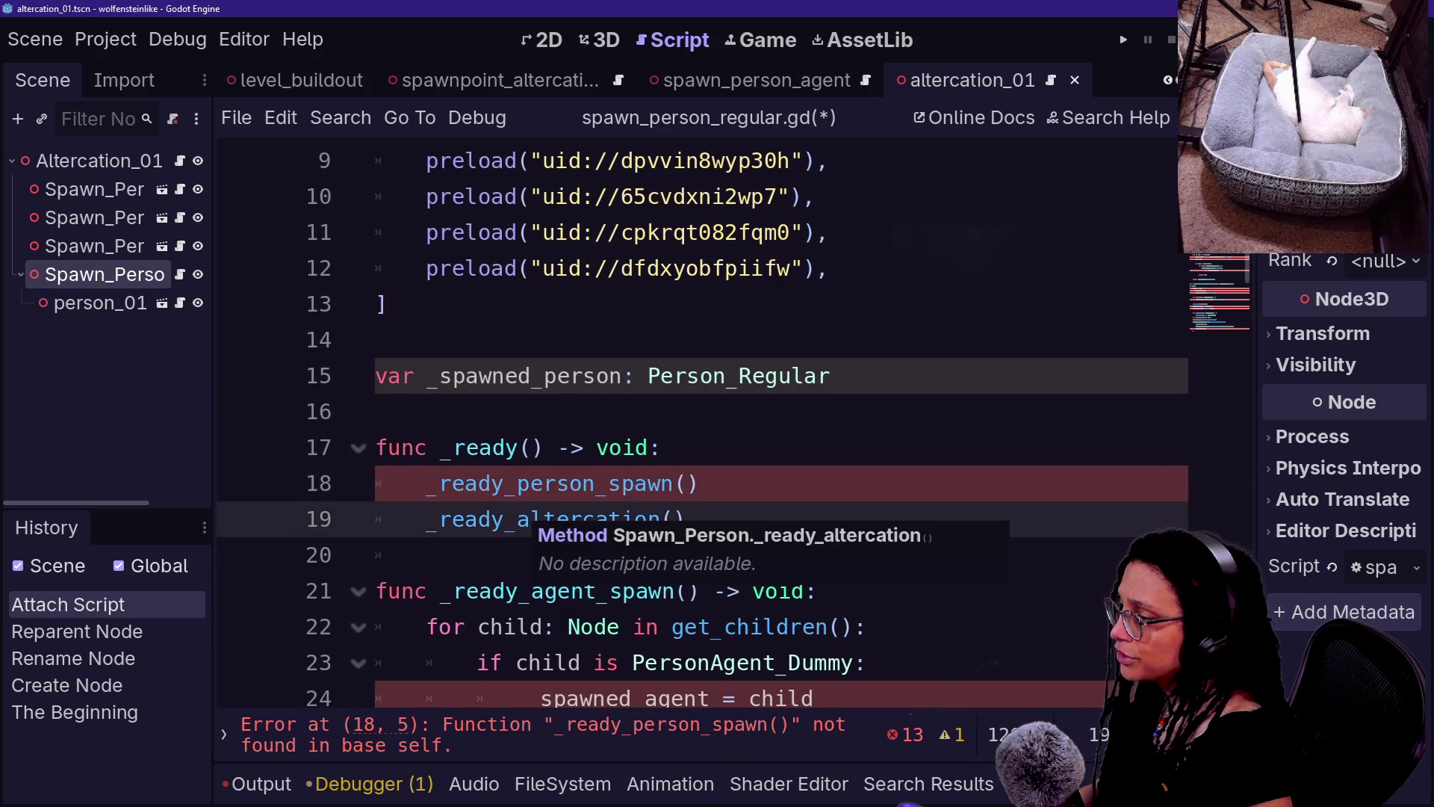
{"action": "left_click_drag", "start_coordinate": [377, 411], "coordinate": [662, 448]}
{"action": "right_click", "coordinate": [756, 437]}
{"action": "key", "text": "Escape"}
{"action": "scroll", "coordinate": [672, 411], "scroll_direction": "down", "scroll_amount": 2}
{"action": "left_click_drag", "start_coordinate": [490, 376], "coordinate": [427, 340]}
{"action": "left_click", "coordinate": [762, 411]}
{"action": "double_click", "coordinate": [564, 376]}
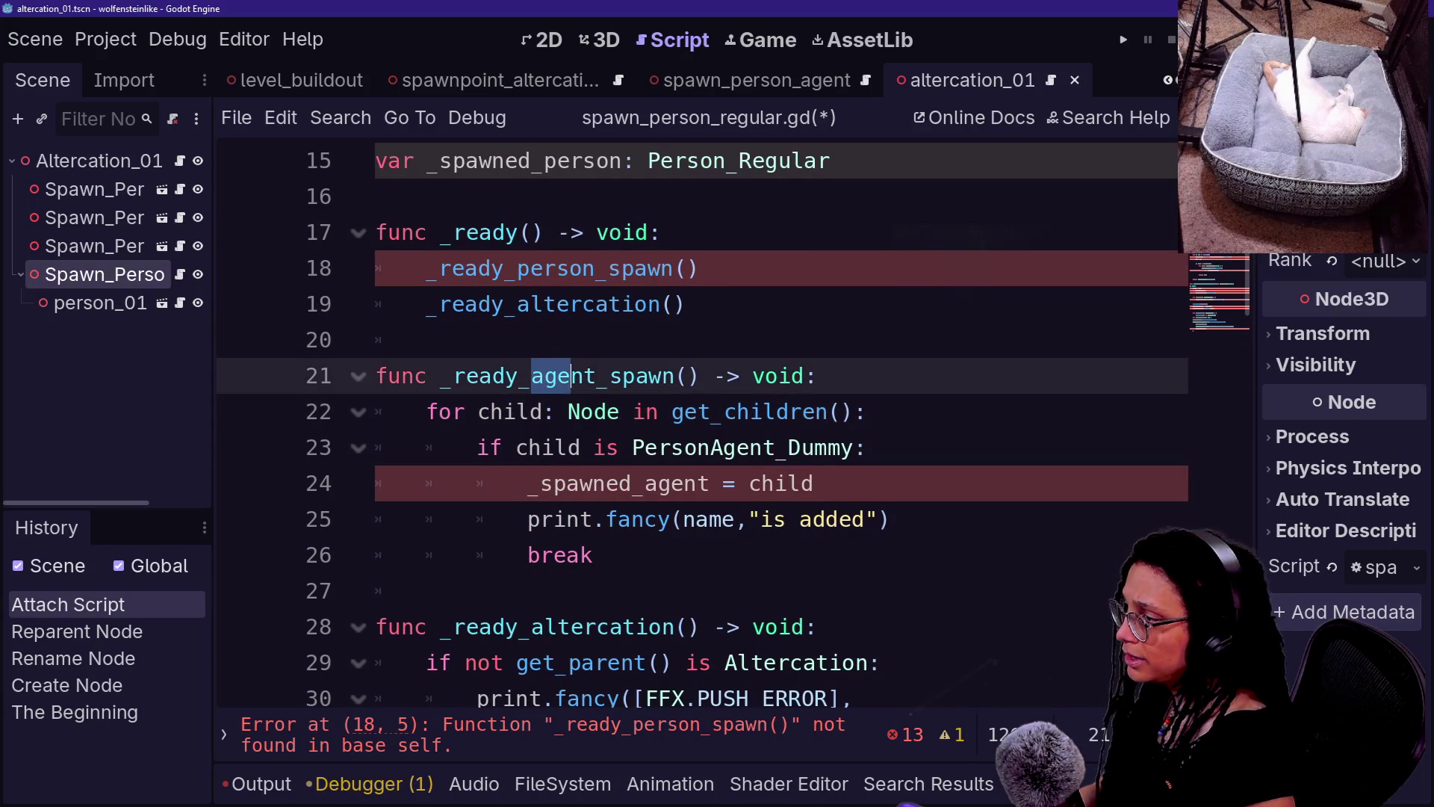
{"action": "type", "text": "person"}
- Change the dummy type check from PersonAgent_Dummy to PersonRegular_Dummy
{"action": "left_click", "coordinate": [476, 448]}
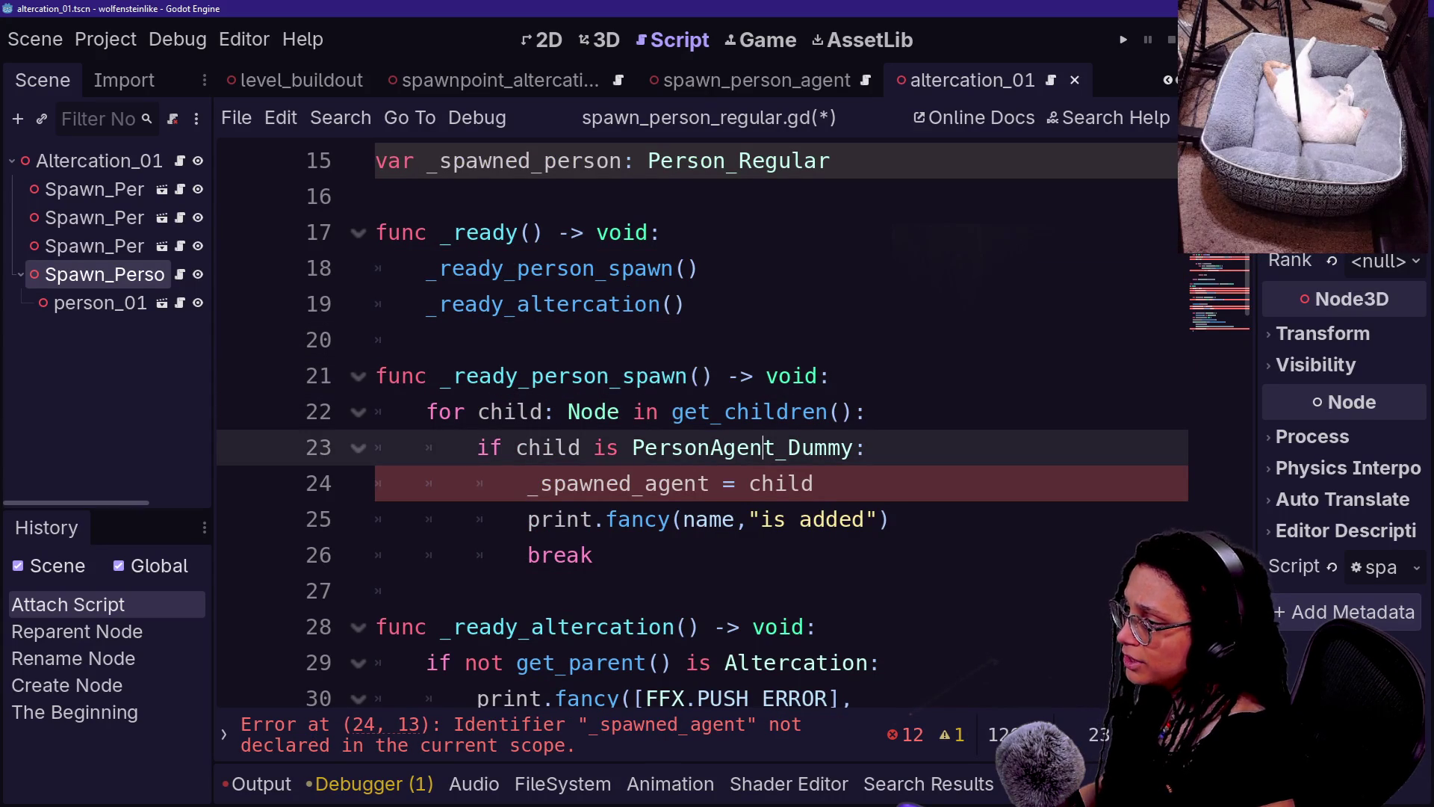
{"action": "key", "text": "BackSpace"}
{"action": "key", "text": "BackSpace"}
{"action": "key", "text": "BackSpace"}
{"action": "type", "text": "n"}
{"action": "key", "text": "Delete"}
{"action": "type", "text": "Regular"}
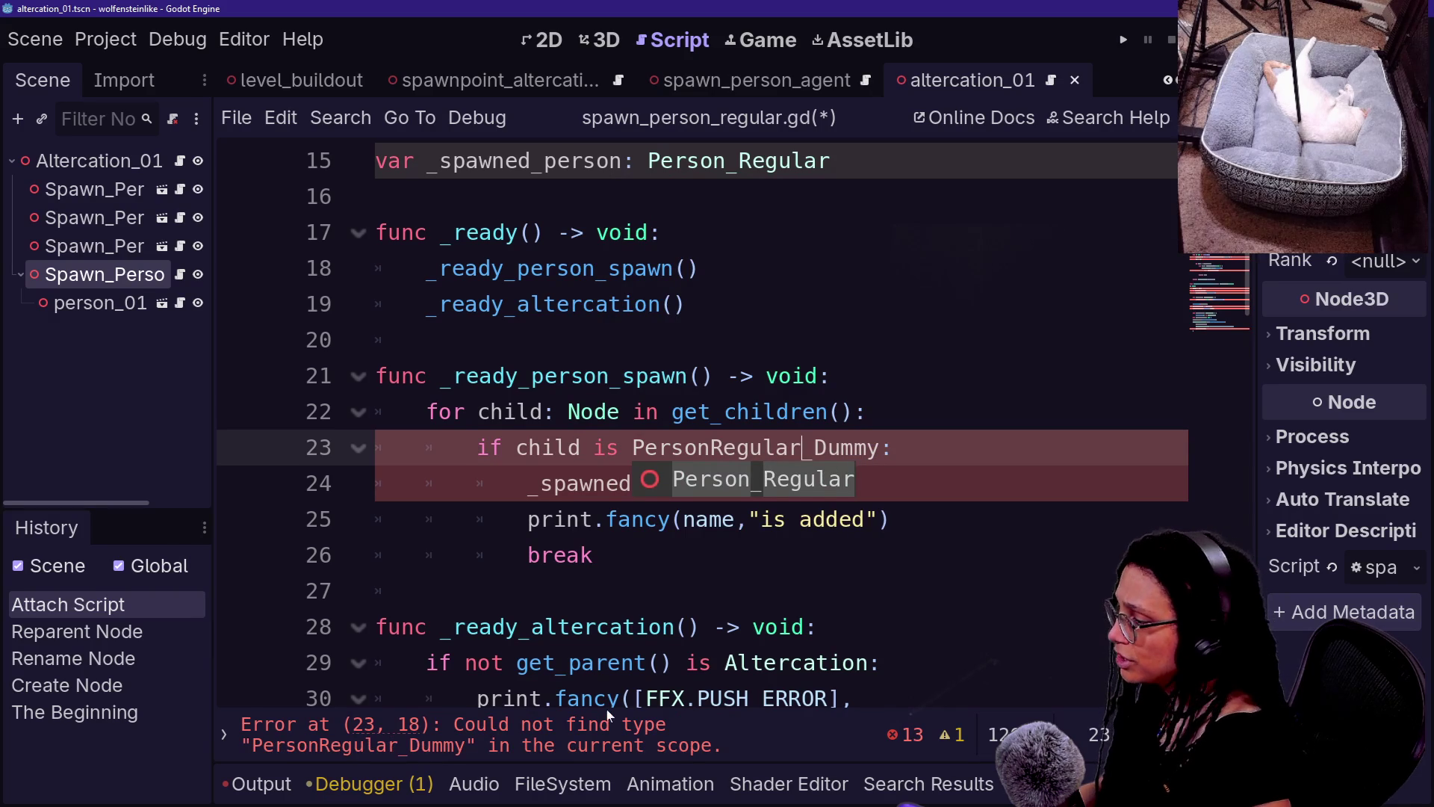
{"action": "left_click", "coordinate": [602, 784]}
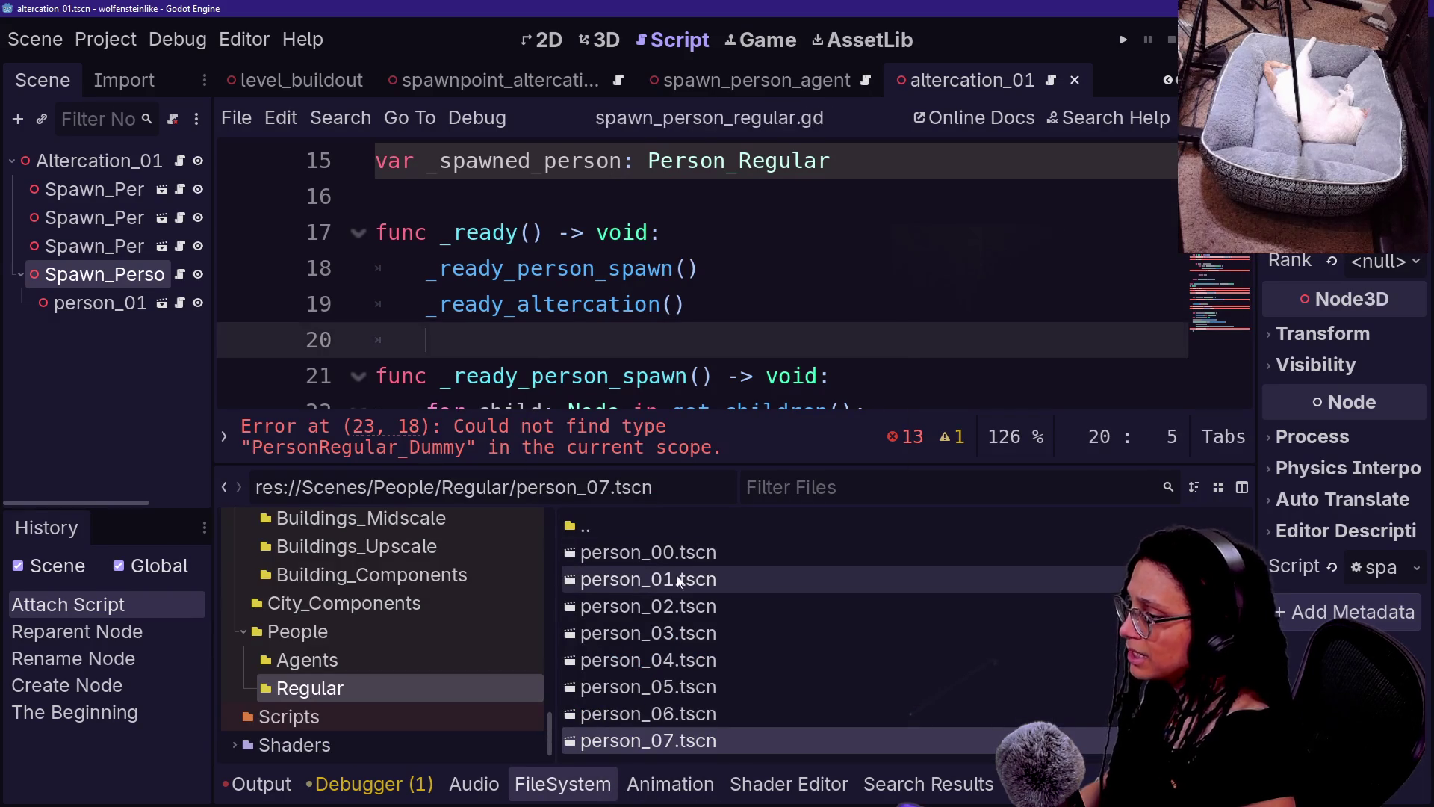
- Rename person_dummy.gd's class to PersonRegular_Dummy extending Person_Regular and save it
{"action": "double_click", "coordinate": [648, 552]}
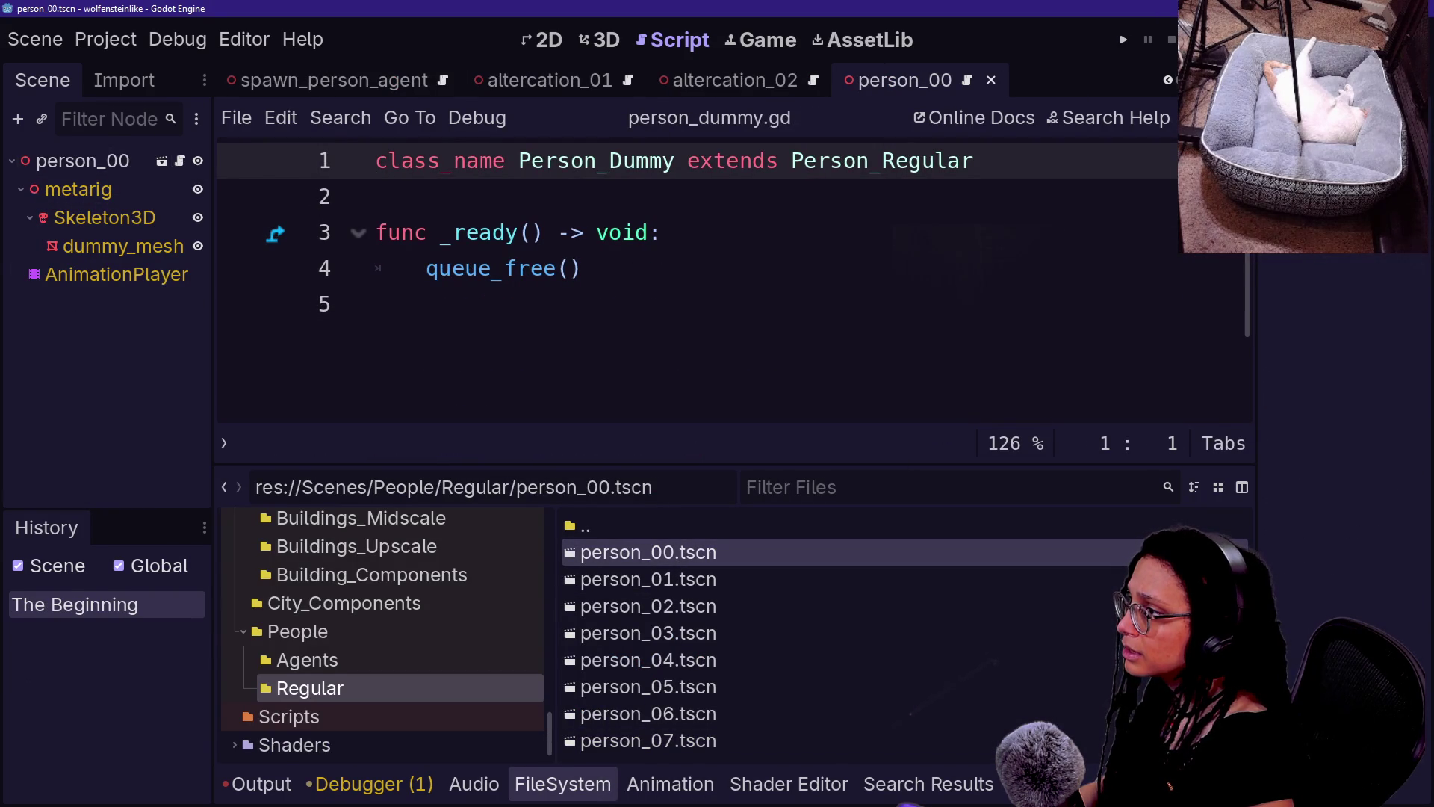
{"action": "left_click", "coordinate": [660, 233]}
{"action": "left_click", "coordinate": [376, 161]}
{"action": "left_click", "coordinate": [596, 161]}
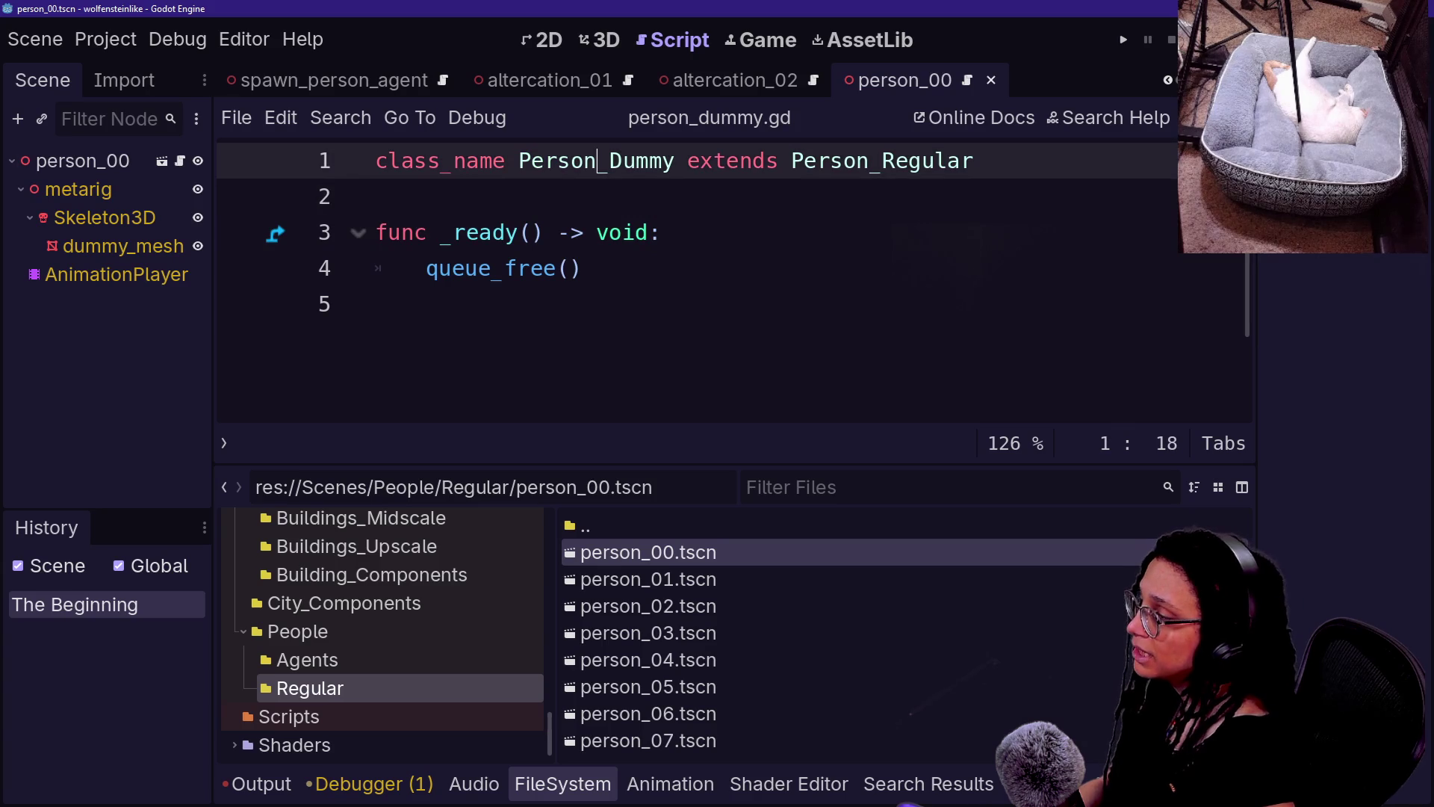
{"action": "key", "text": "ctrl+shift+f"}
{"action": "type", "text": "p"}
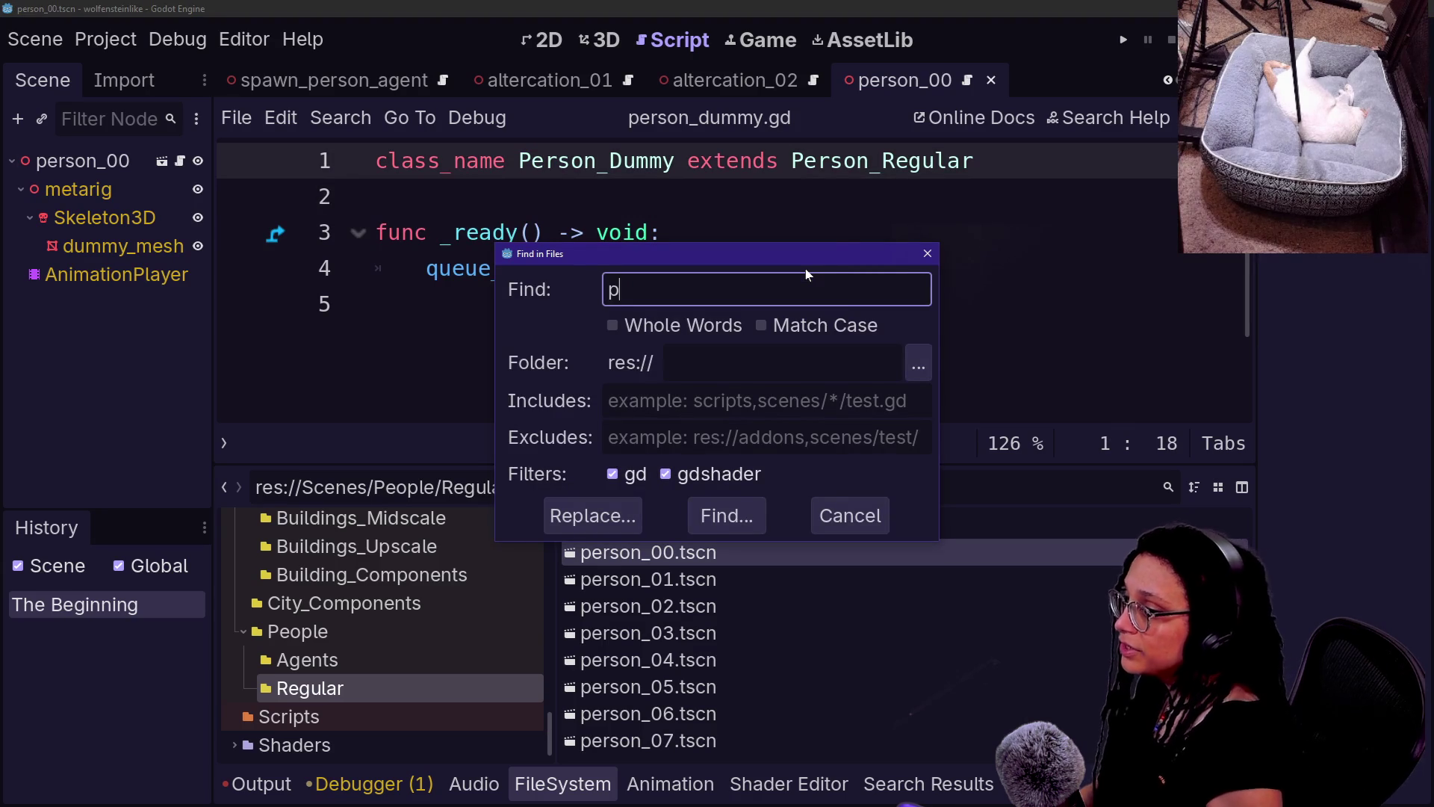
{"action": "type", "text": "my"}
{"action": "key", "text": "Return"}
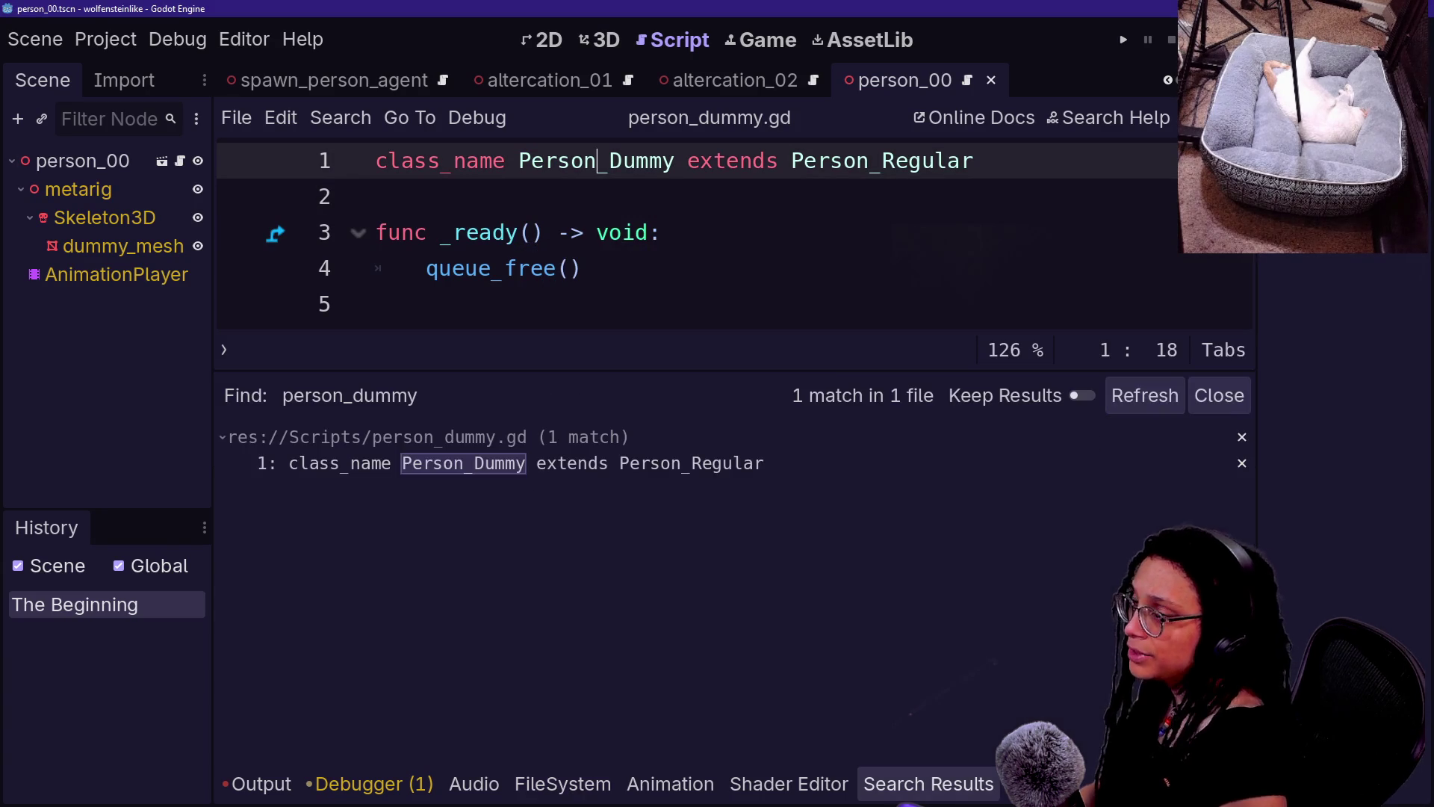
{"action": "type", "text": "Reg"}
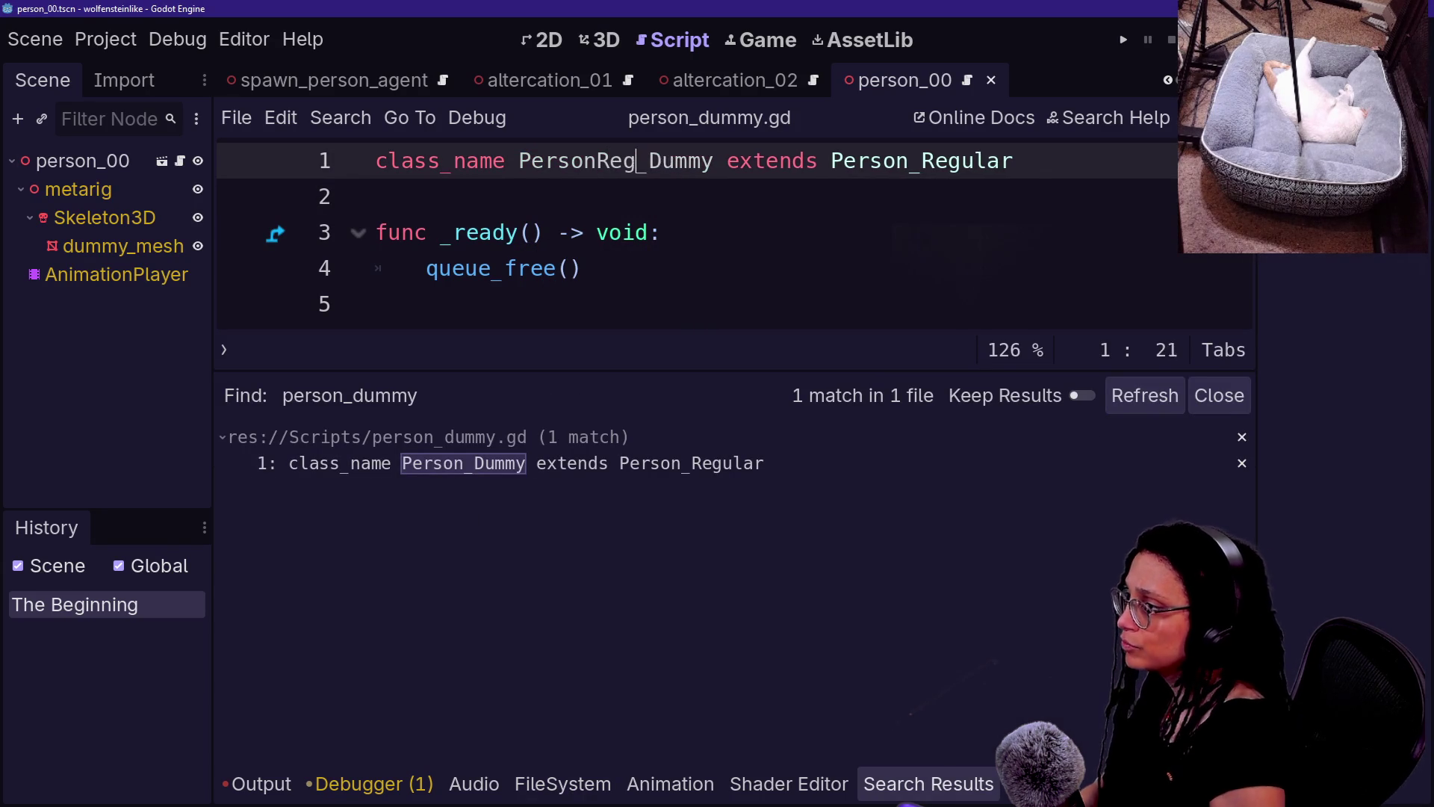
{"action": "type", "text": "ular"}
{"action": "left_click", "coordinate": [508, 161]}
{"action": "left_click", "coordinate": [831, 161]}
{"action": "key", "text": "ctrl+s"}
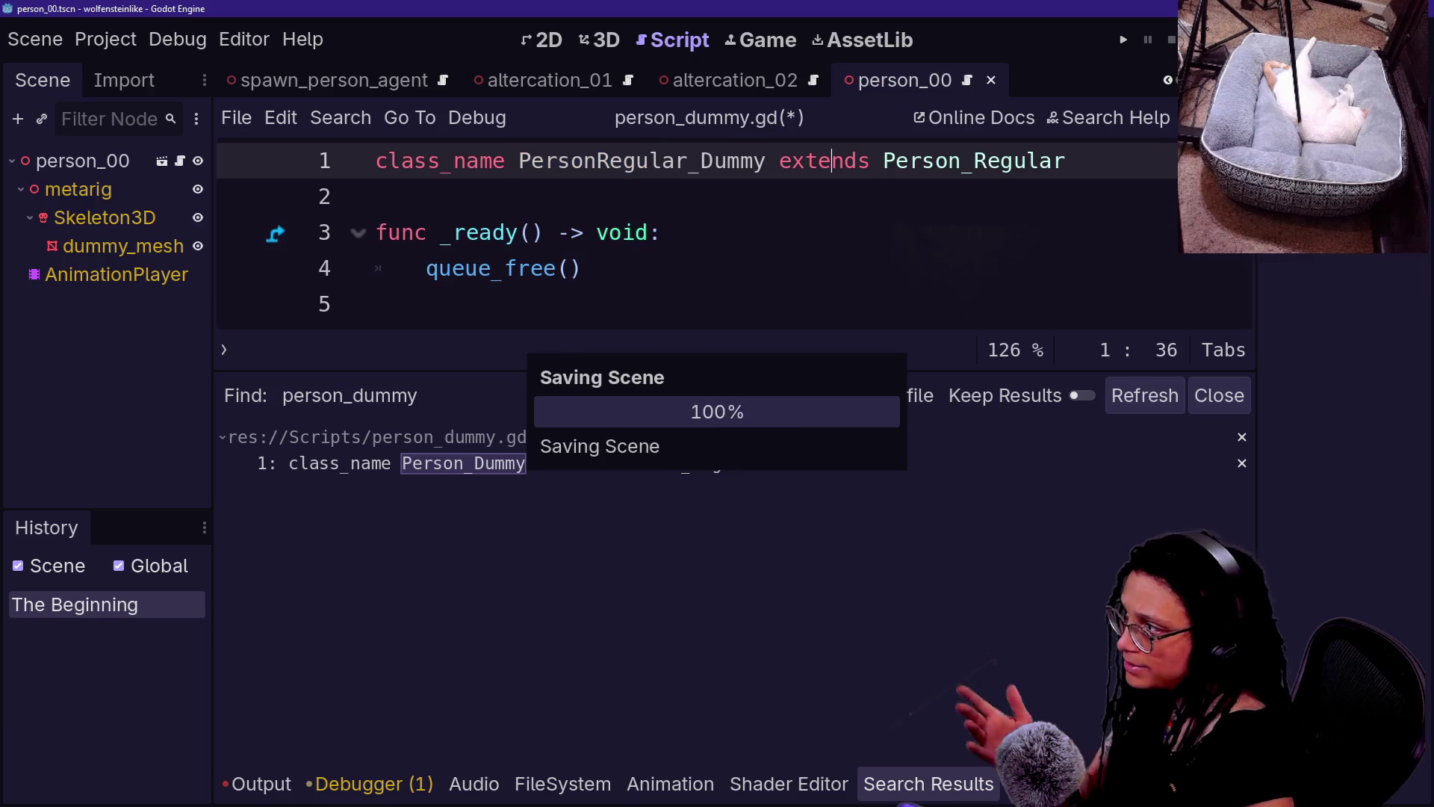
{"action": "key", "text": "ctrl+End"}
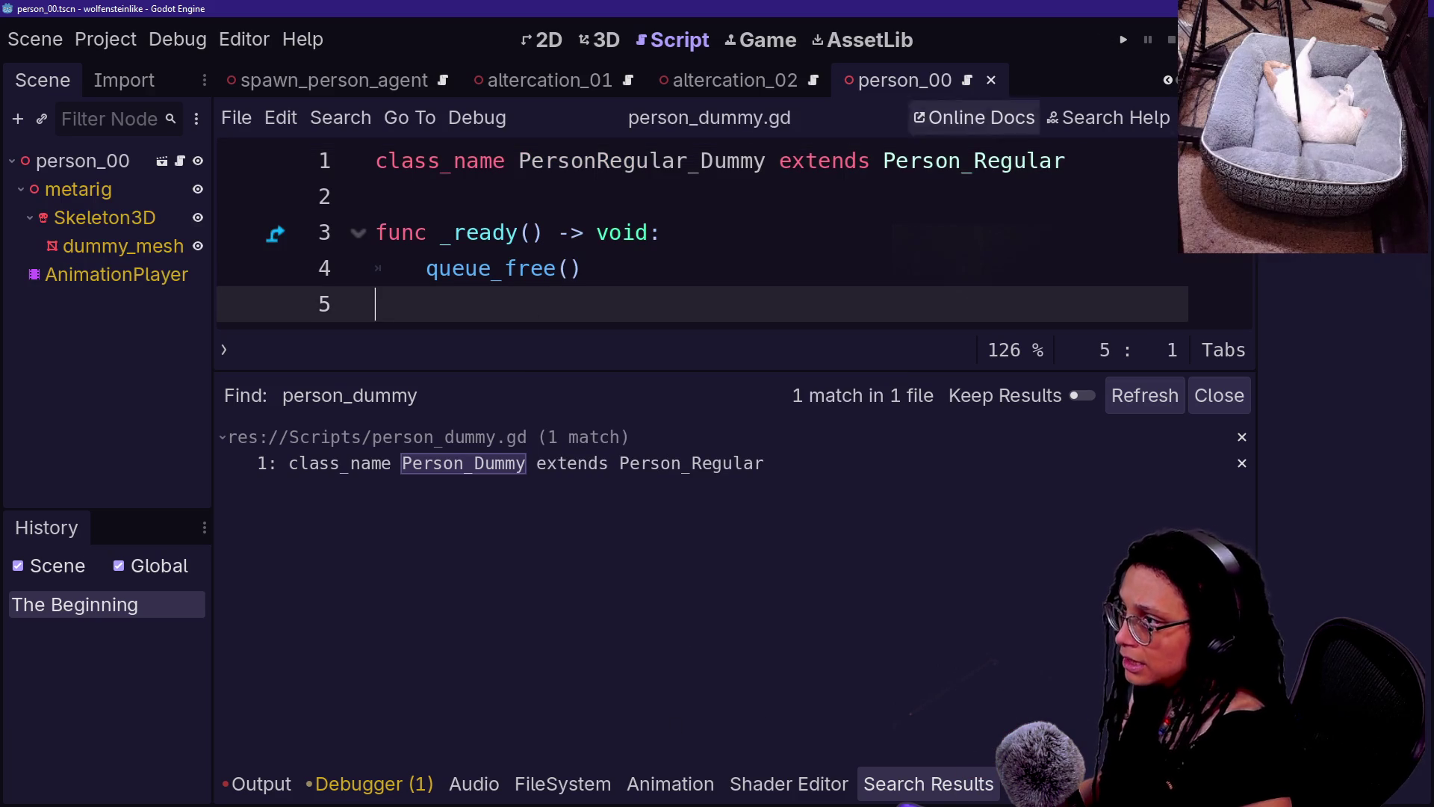
{"action": "left_click", "coordinate": [853, 245]}
- Open spawn_person_agent.gd and hide the output panel for a larger code view
{"action": "key", "text": "shift+alt+o"}
{"action": "key", "text": "Down"}
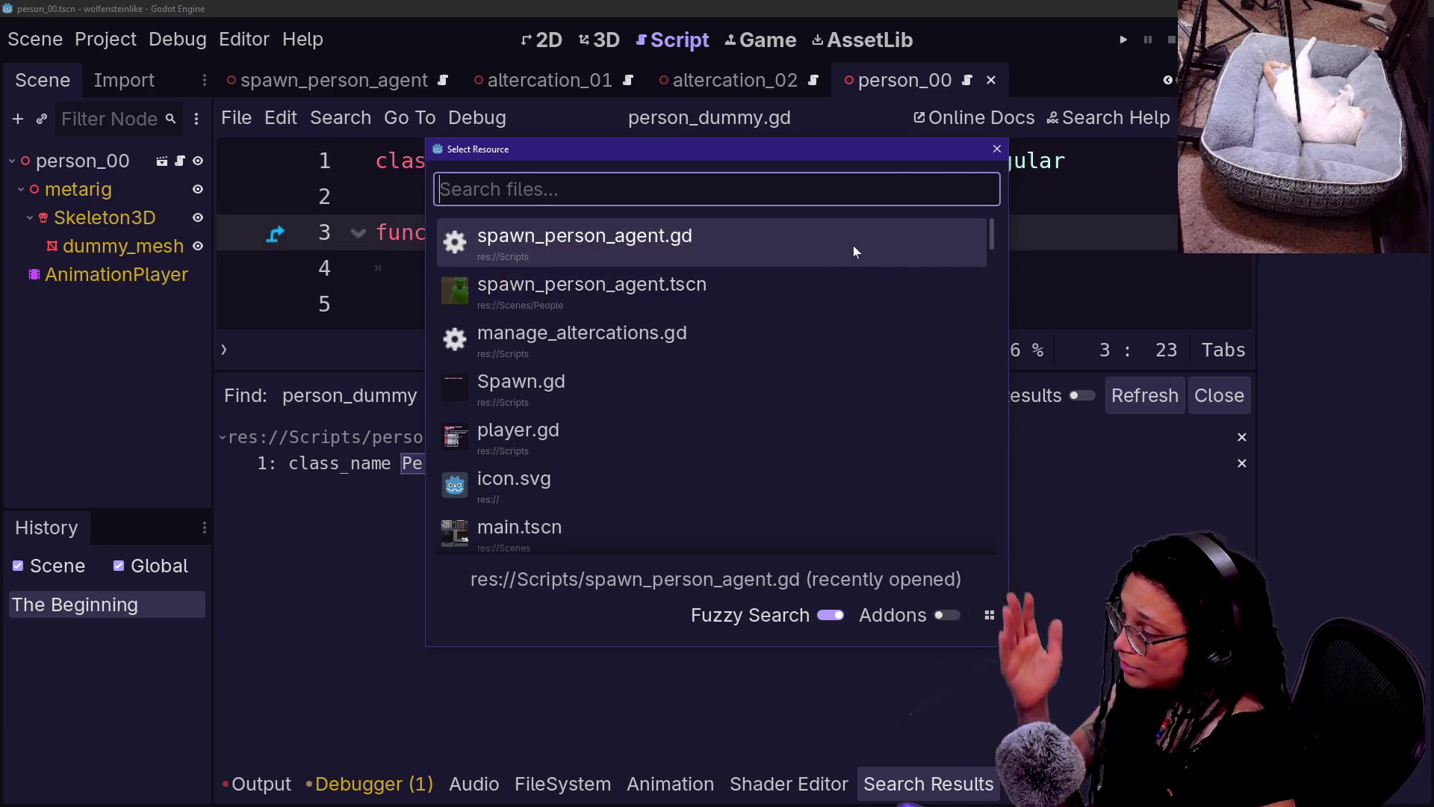
{"action": "left_click", "coordinate": [853, 245]}
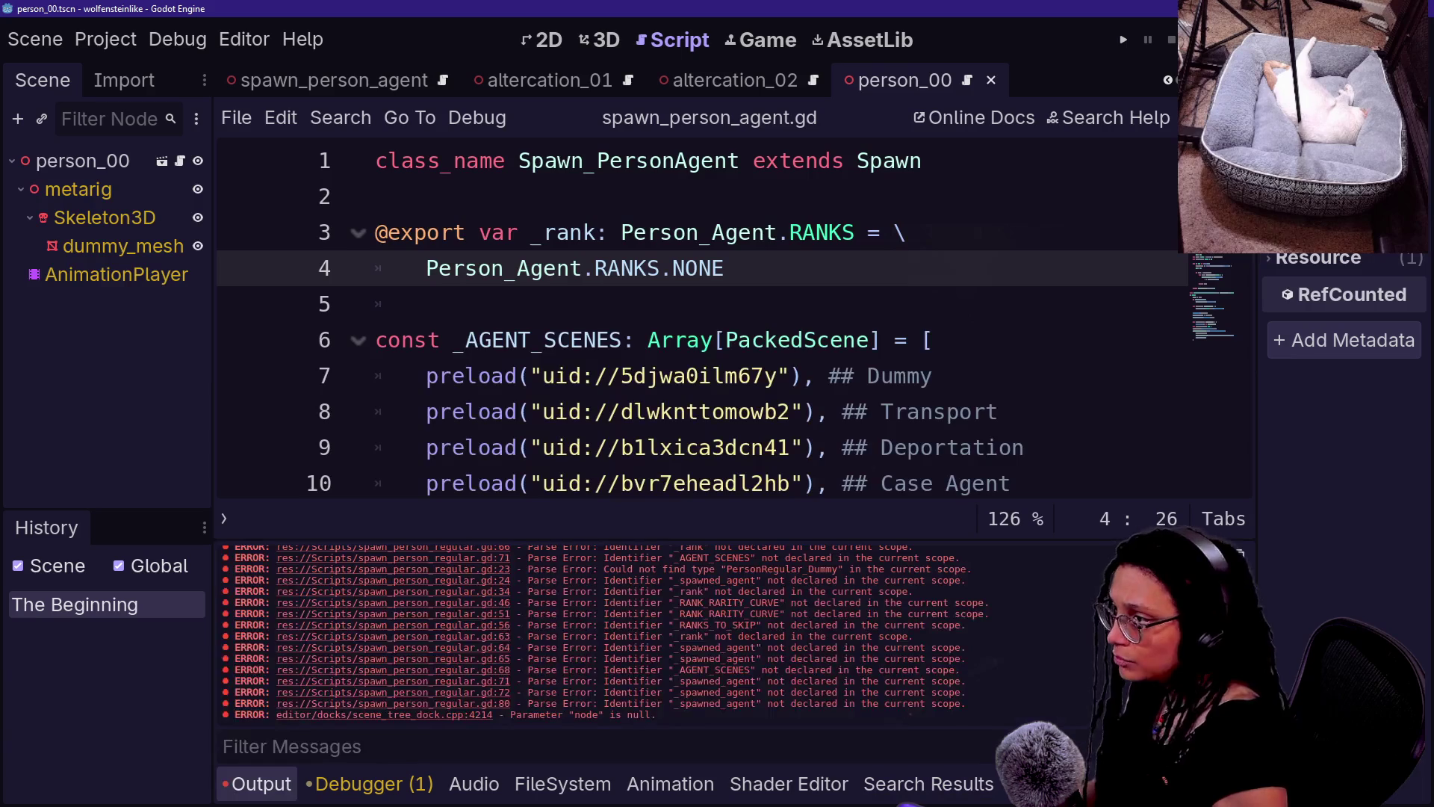
{"action": "key", "text": "alt+o"}
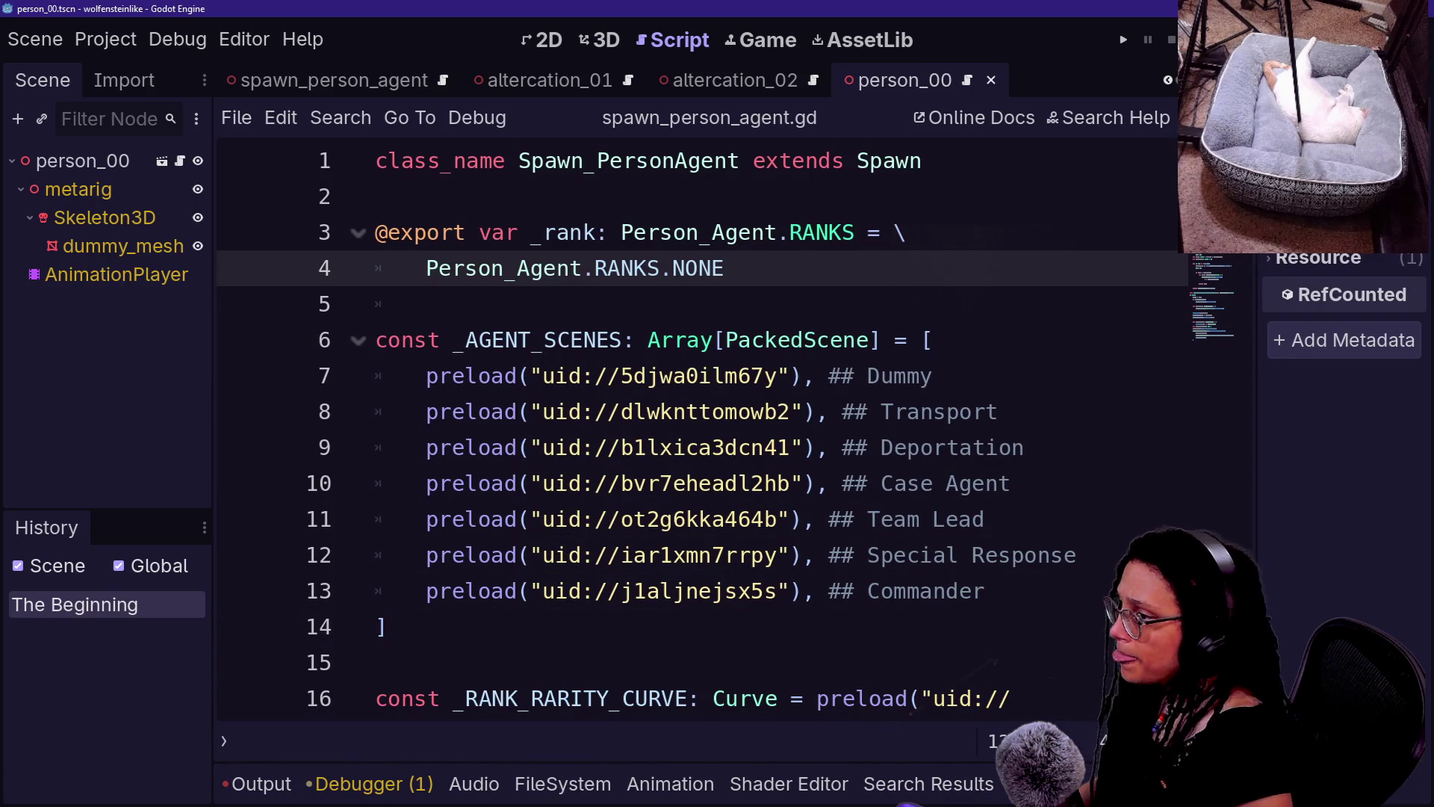
{"action": "scroll", "coordinate": [1003, 298], "scroll_direction": "down", "scroll_amount": 4}
{"action": "scroll", "coordinate": [1002, 298], "scroll_direction": "up", "scroll_amount": 3}
- Quick-open spawn_person_regular.gd by searching for 'spawn'
{"action": "key", "text": "shift+alt+o"}
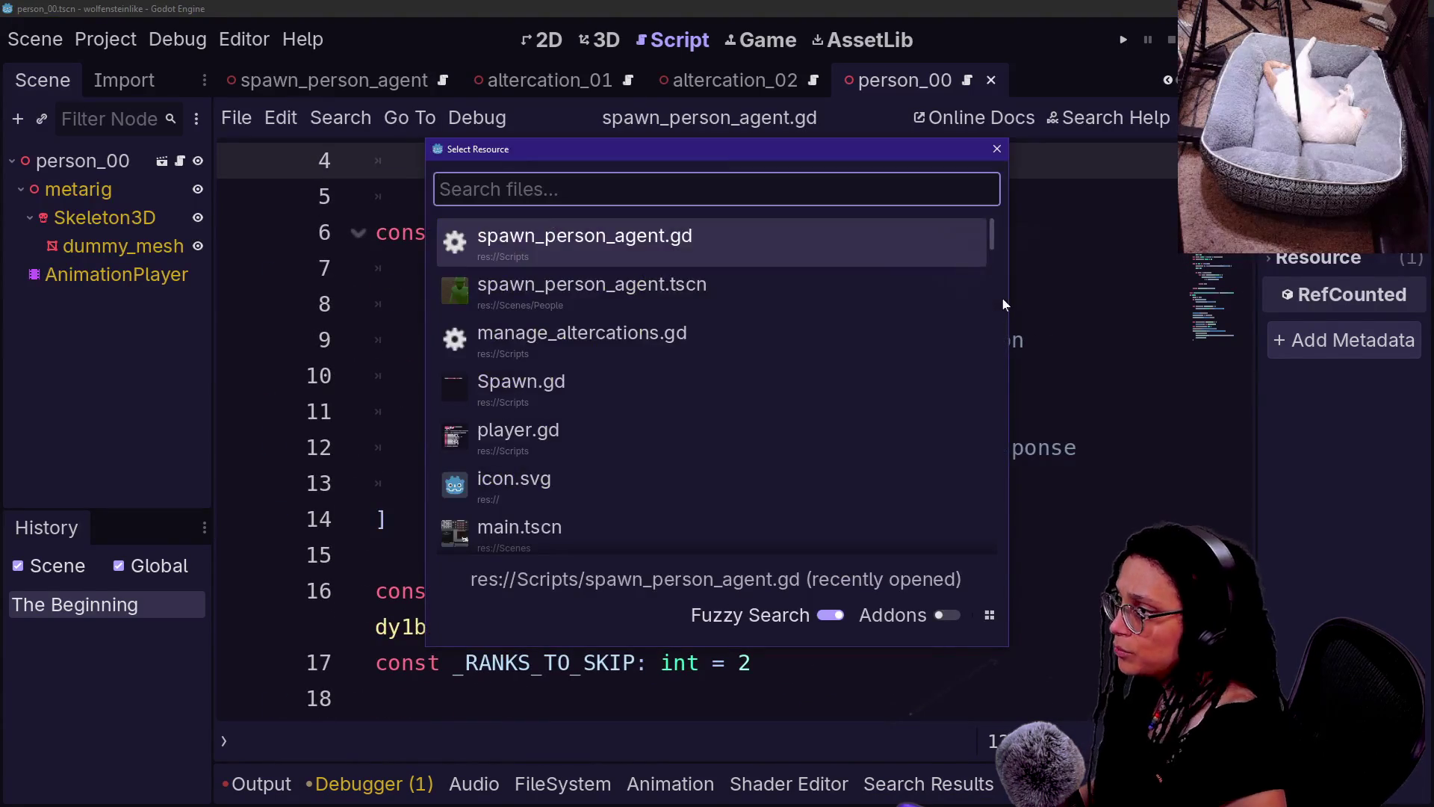
{"action": "type", "text": "spawn"}
{"action": "key", "text": "Down"}
{"action": "key", "text": "Return"}
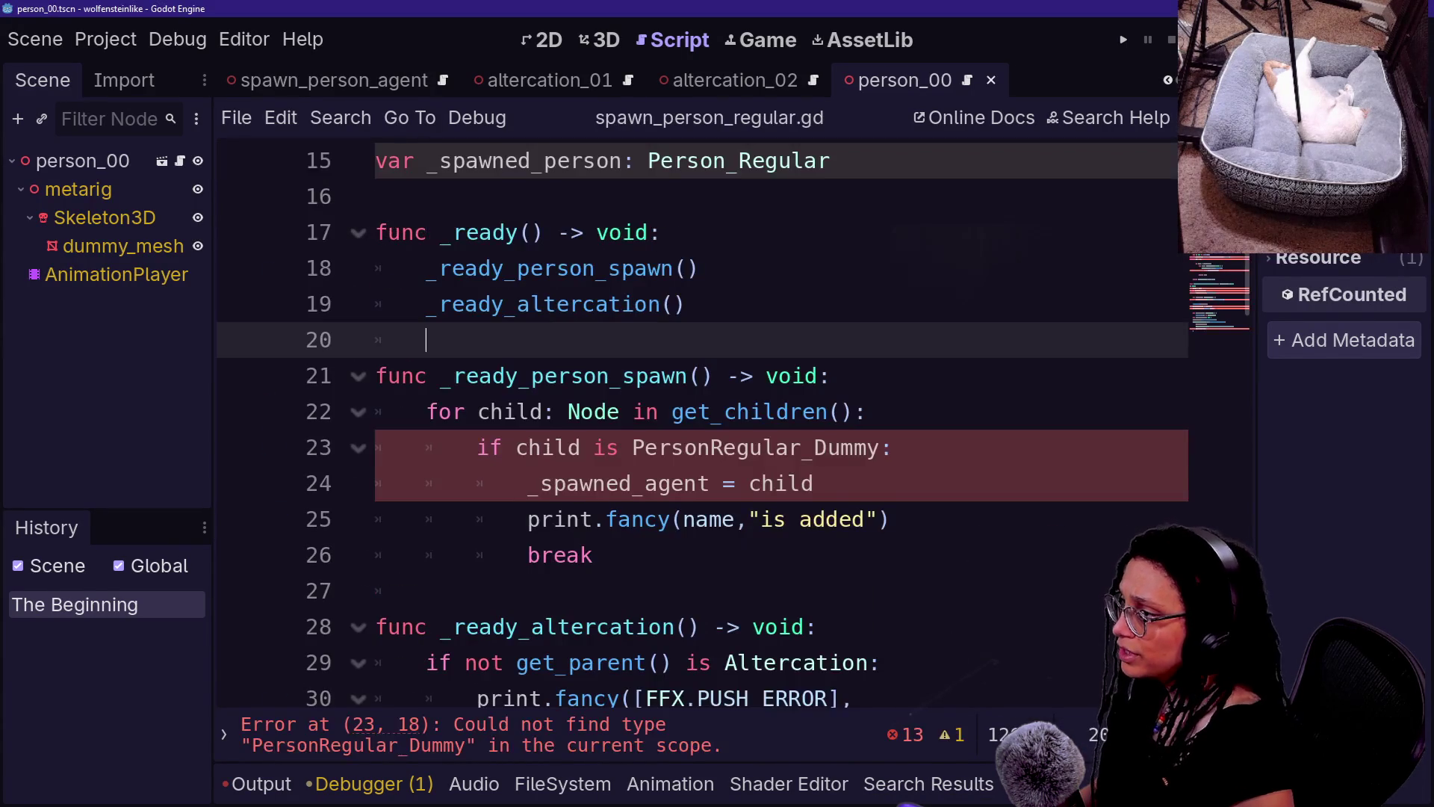
- Rename _spawned_agent to _spawned_person on line 24 and save
{"action": "triple_click", "coordinate": [614, 446]}
{"action": "right_click", "coordinate": [614, 446]}
{"action": "key", "text": "Escape"}
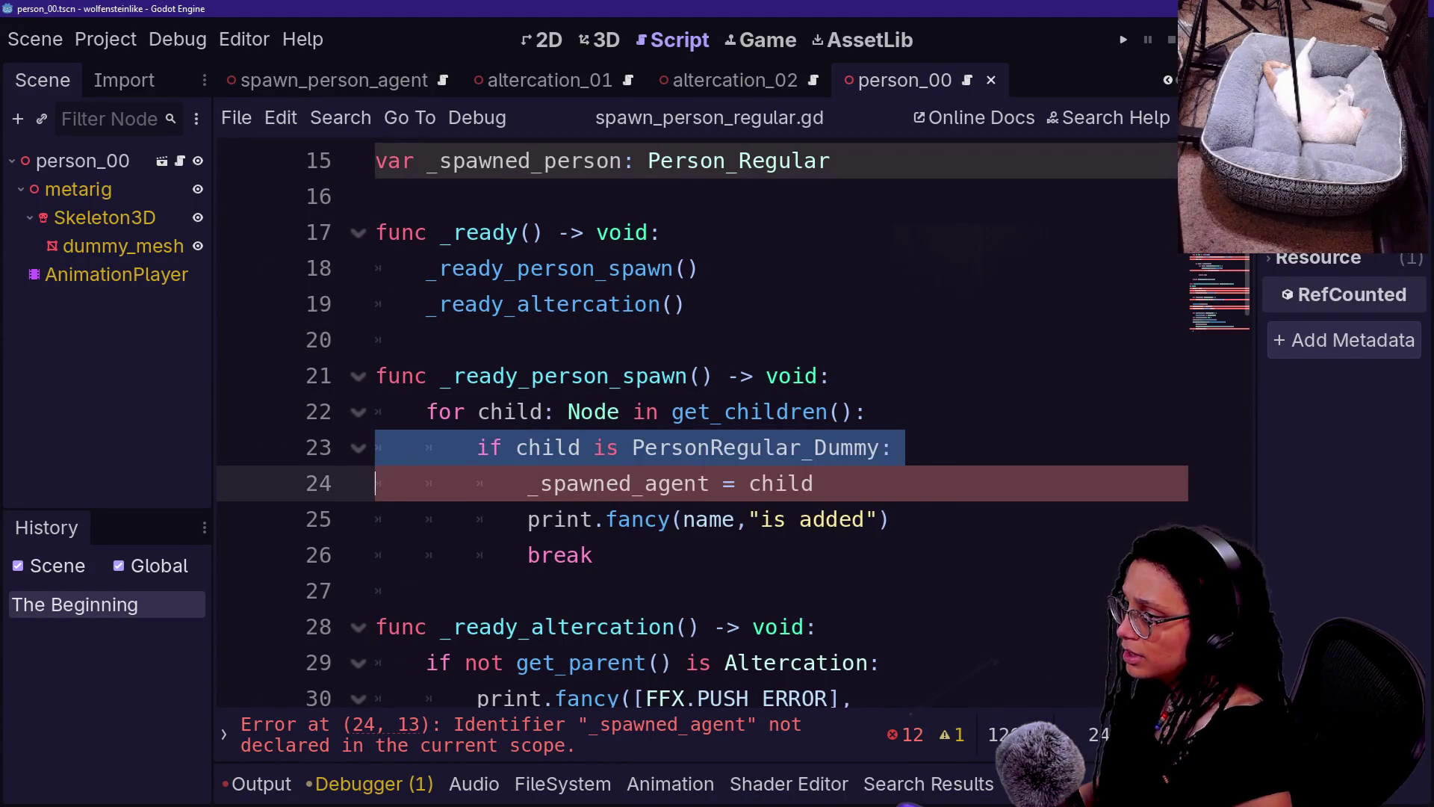
{"action": "left_click", "coordinate": [878, 446]}
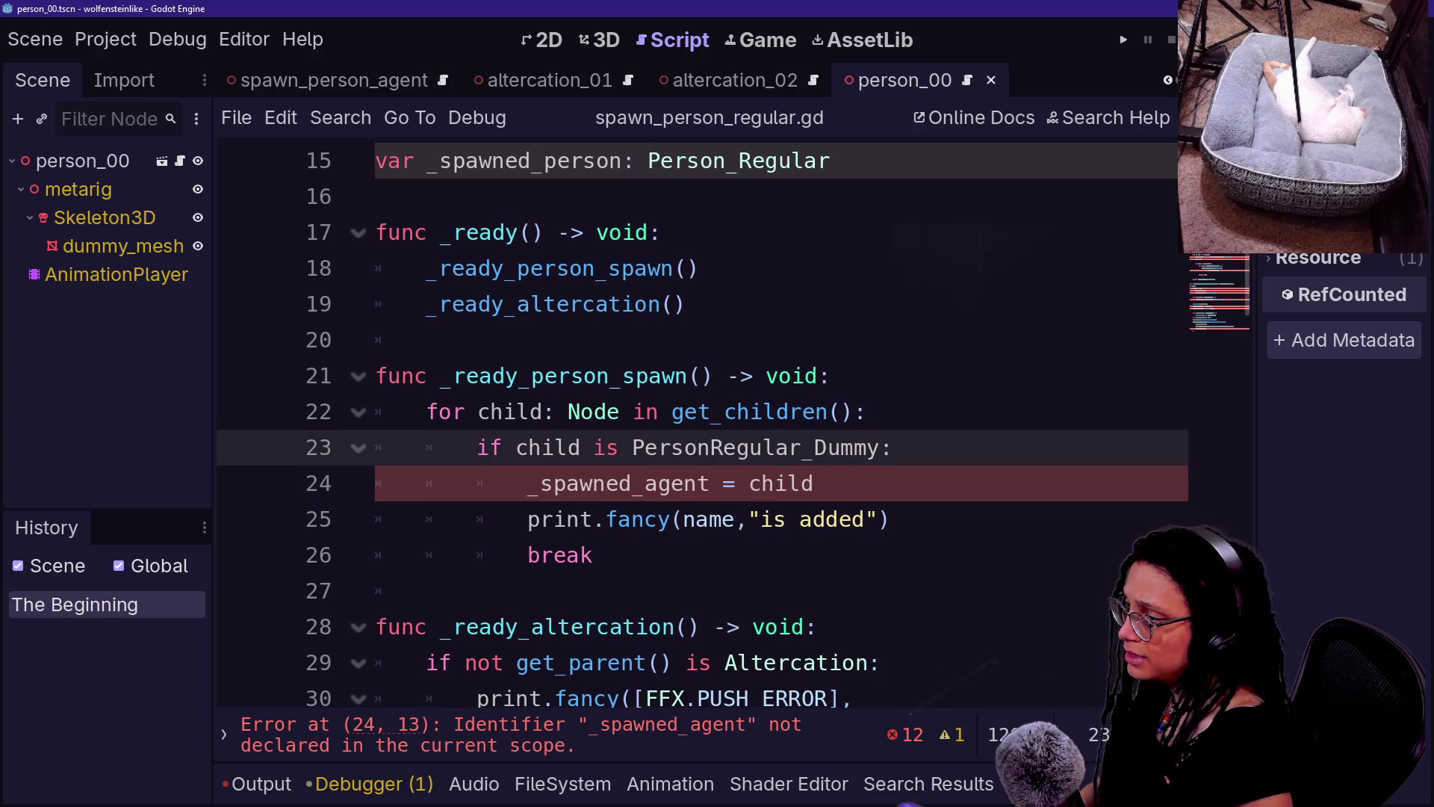
{"action": "left_click", "coordinate": [709, 484]}
{"action": "key", "text": "BackSpace"}
{"action": "key", "text": "BackSpace"}
{"action": "key", "text": "BackSpace"}
{"action": "type", "text": "person"}
{"action": "key", "text": "Down"}
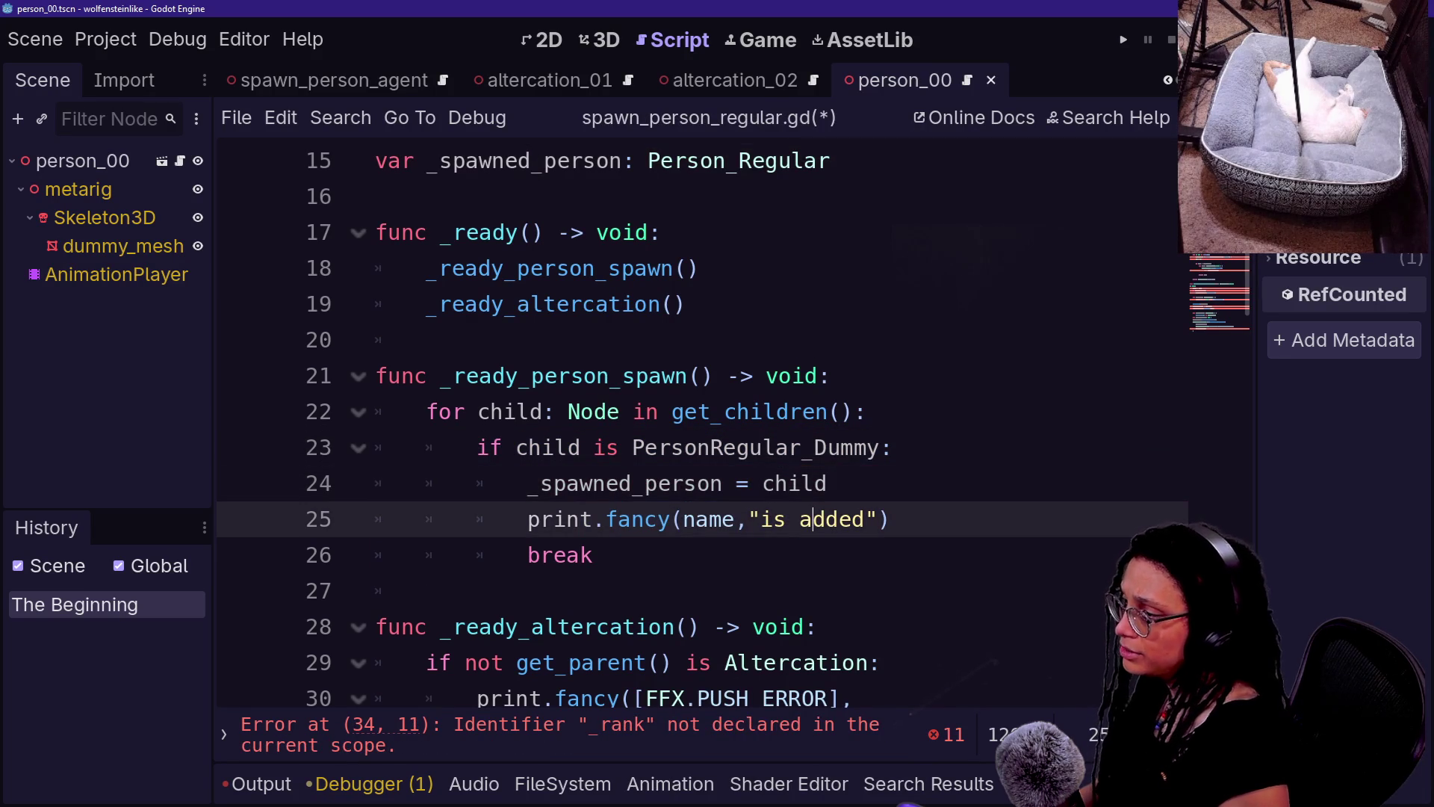
{"action": "key", "text": "ctrl+s"}
- Change 'agent' to 'regular person' in the error message string and save
{"action": "scroll", "coordinate": [702, 418], "scroll_direction": "down", "scroll_amount": 1}
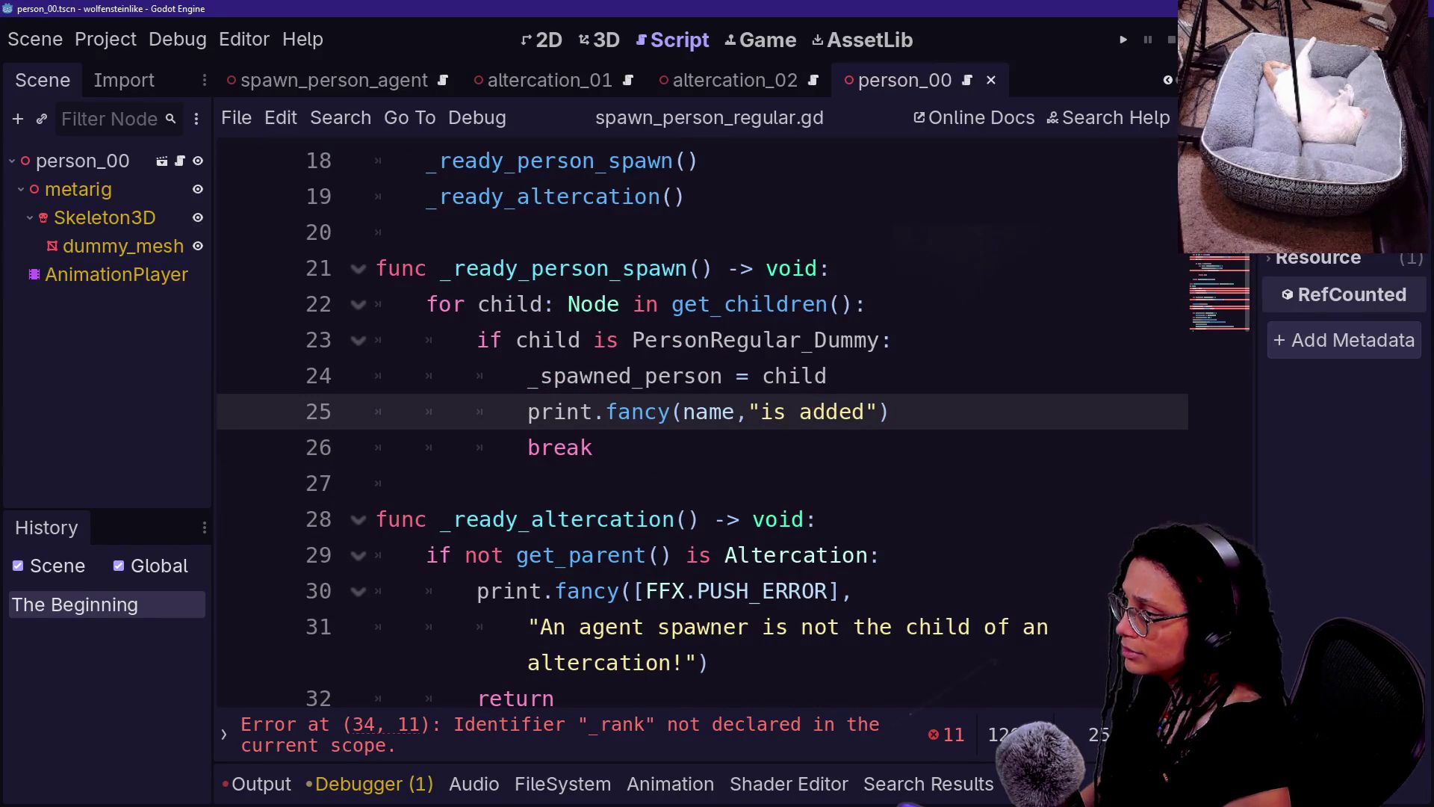
{"action": "scroll", "coordinate": [702, 418], "scroll_direction": "down", "scroll_amount": 1}
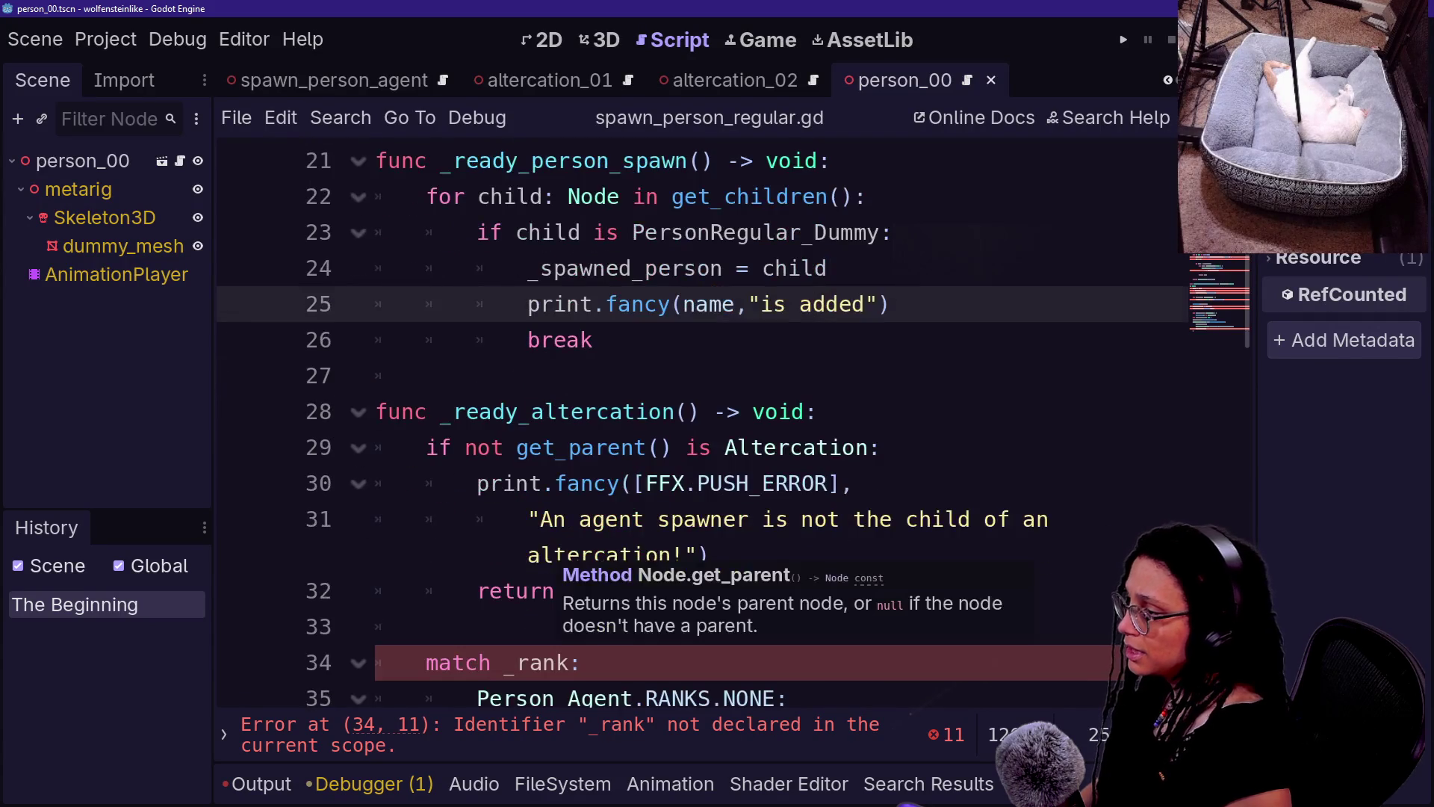
{"action": "left_click", "coordinate": [710, 447]}
{"action": "key", "text": "Down"}
{"action": "key", "text": "Down"}
{"action": "key", "text": "Down"}
{"action": "key", "text": "Down"}
{"action": "key", "text": "Down"}
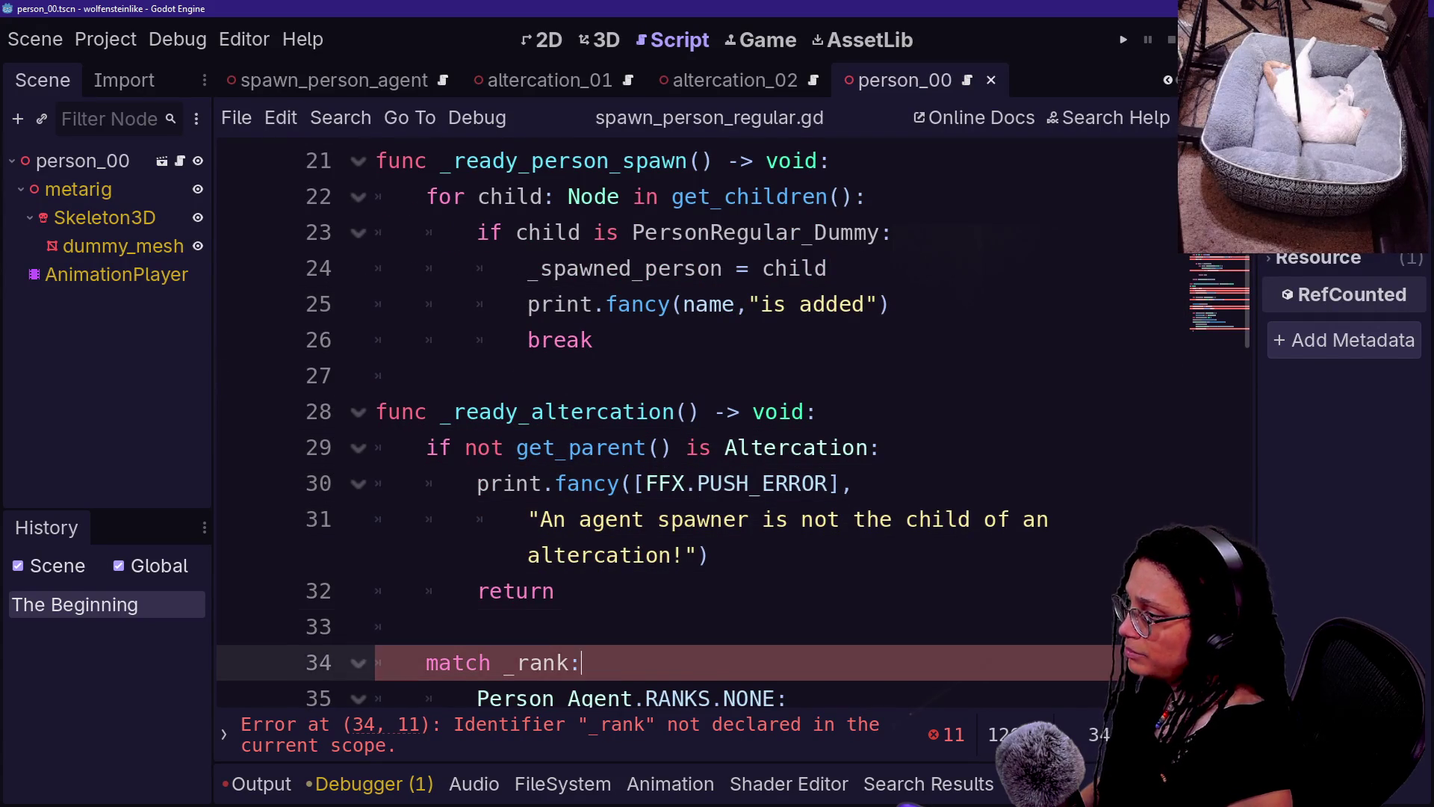
{"action": "left_click", "coordinate": [634, 365]}
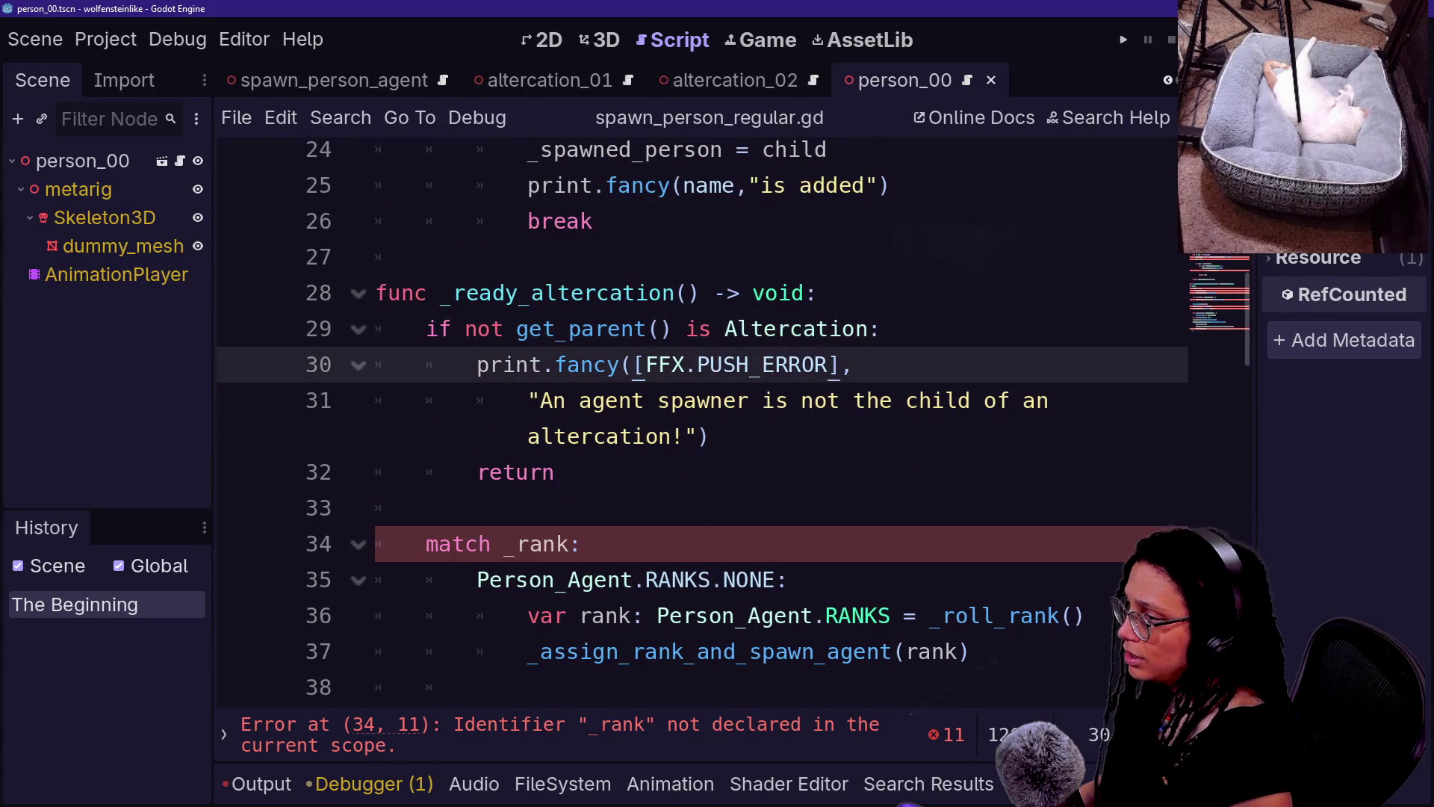
{"action": "triple_click", "coordinate": [747, 400]}
{"action": "double_click", "coordinate": [611, 400]}
{"action": "type", "text": "per"}
{"action": "key", "text": "BackSpace"}
{"action": "key", "text": "BackSpace"}
{"action": "key", "text": "BackSpace"}
{"action": "type", "text": "regular person"}
{"action": "left_click", "coordinate": [395, 256]}
{"action": "left_click", "coordinate": [556, 472]}
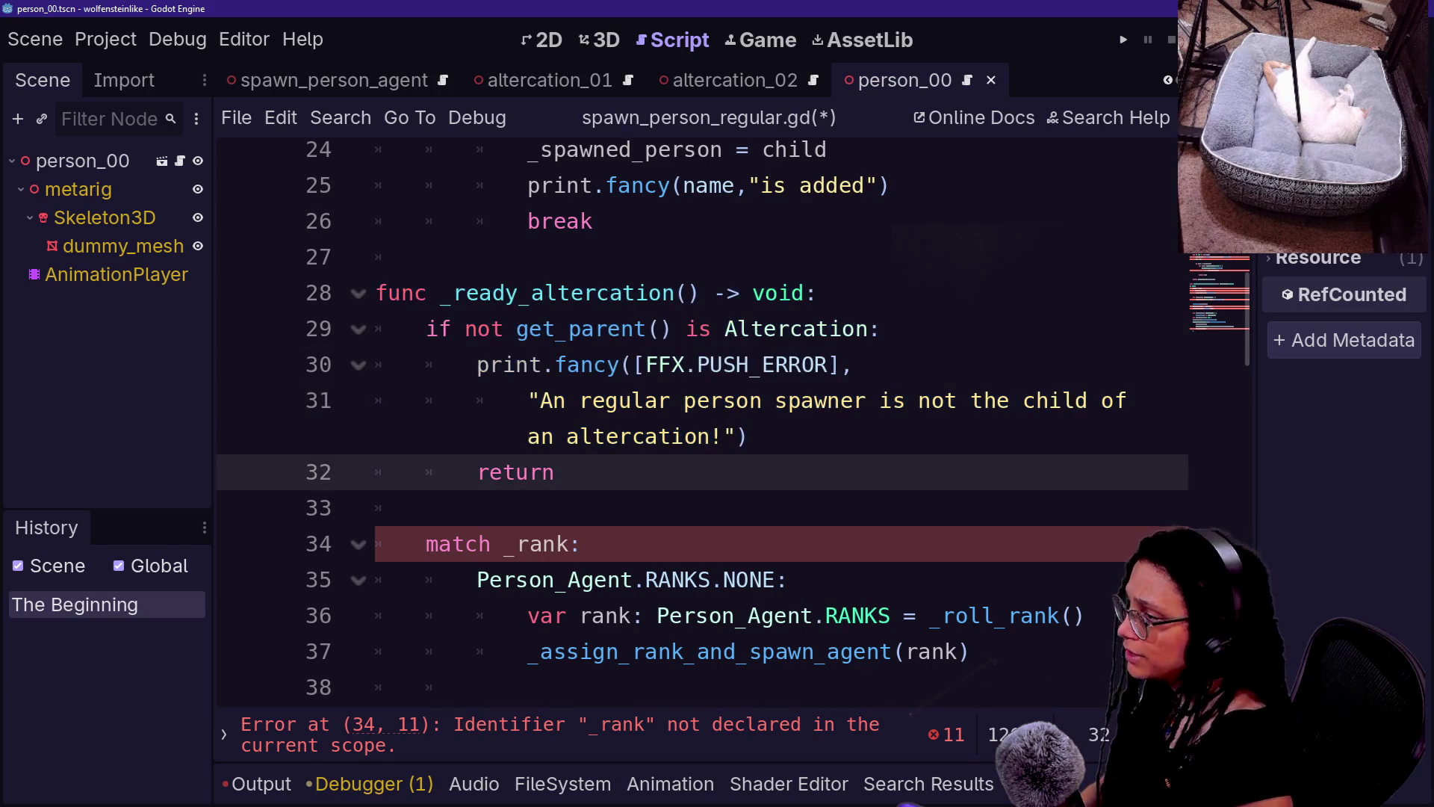
{"action": "left_click", "coordinate": [556, 437]}
{"action": "key", "text": "ctrl+s"}
- Replace the match _rank block and TRANSPORT_OFFICER branch with a single _spawn_person() call
{"action": "scroll", "coordinate": [702, 418], "scroll_direction": "down", "scroll_amount": 2}
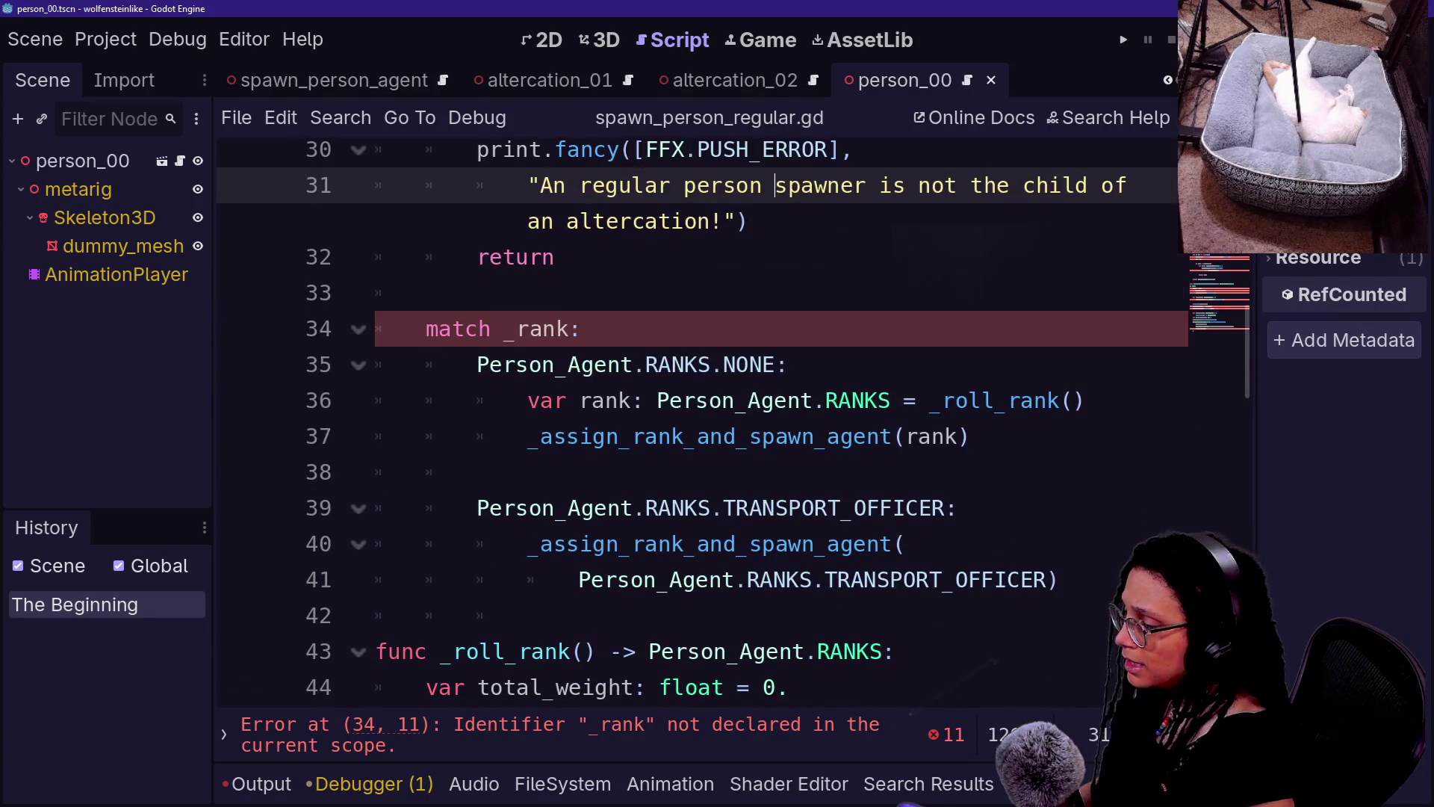
{"action": "left_click_drag", "start_coordinate": [422, 329], "coordinate": [890, 436]}
{"action": "left_click", "coordinate": [969, 436]}
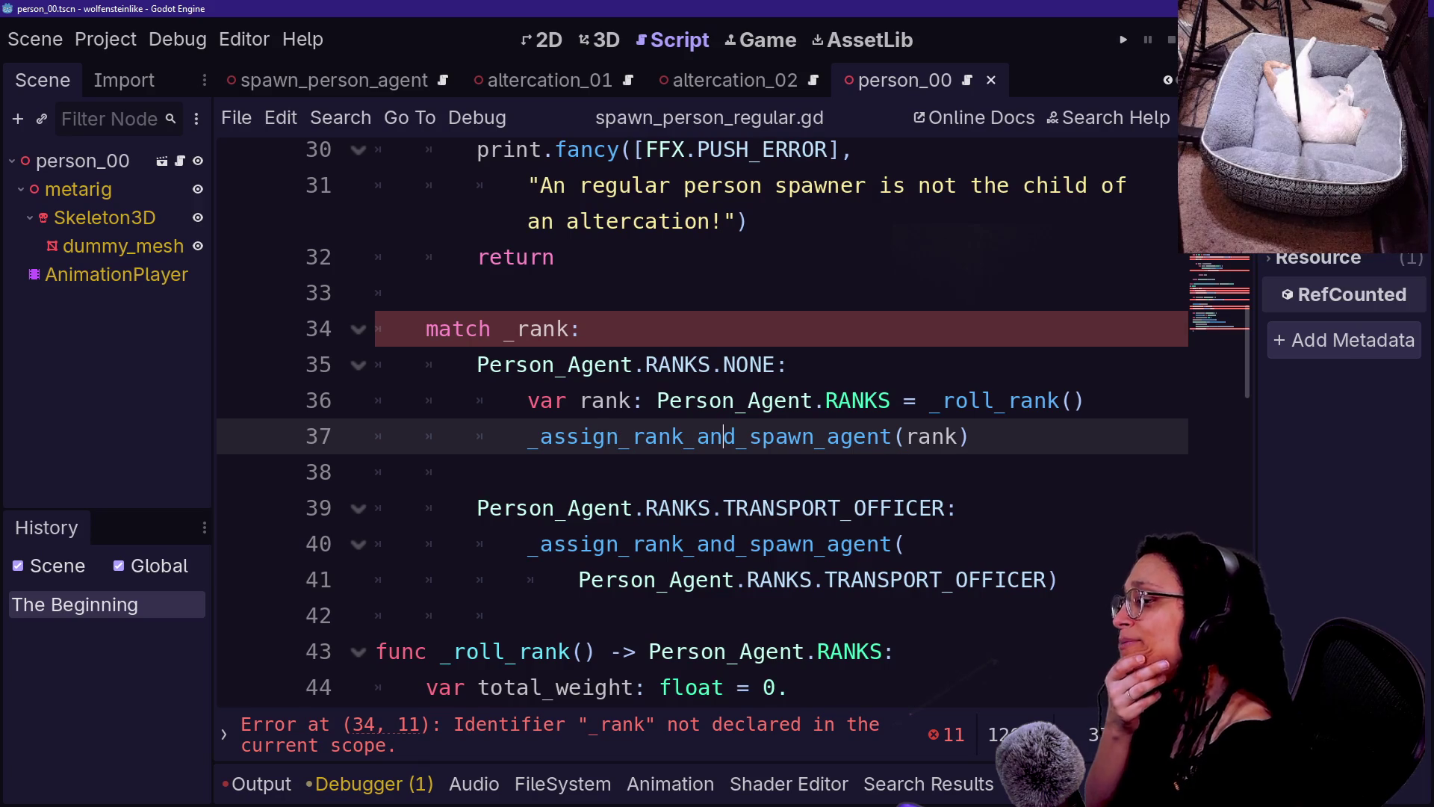
{"action": "mouse_move", "coordinate": [750, 436]}
{"action": "left_mouse_down"}
{"action": "mouse_move", "coordinate": [426, 329]}
{"action": "mouse_move", "coordinate": [476, 364]}
{"action": "mouse_move", "coordinate": [426, 293]}
{"action": "left_mouse_up"}
{"action": "key", "text": "BackSpace"}
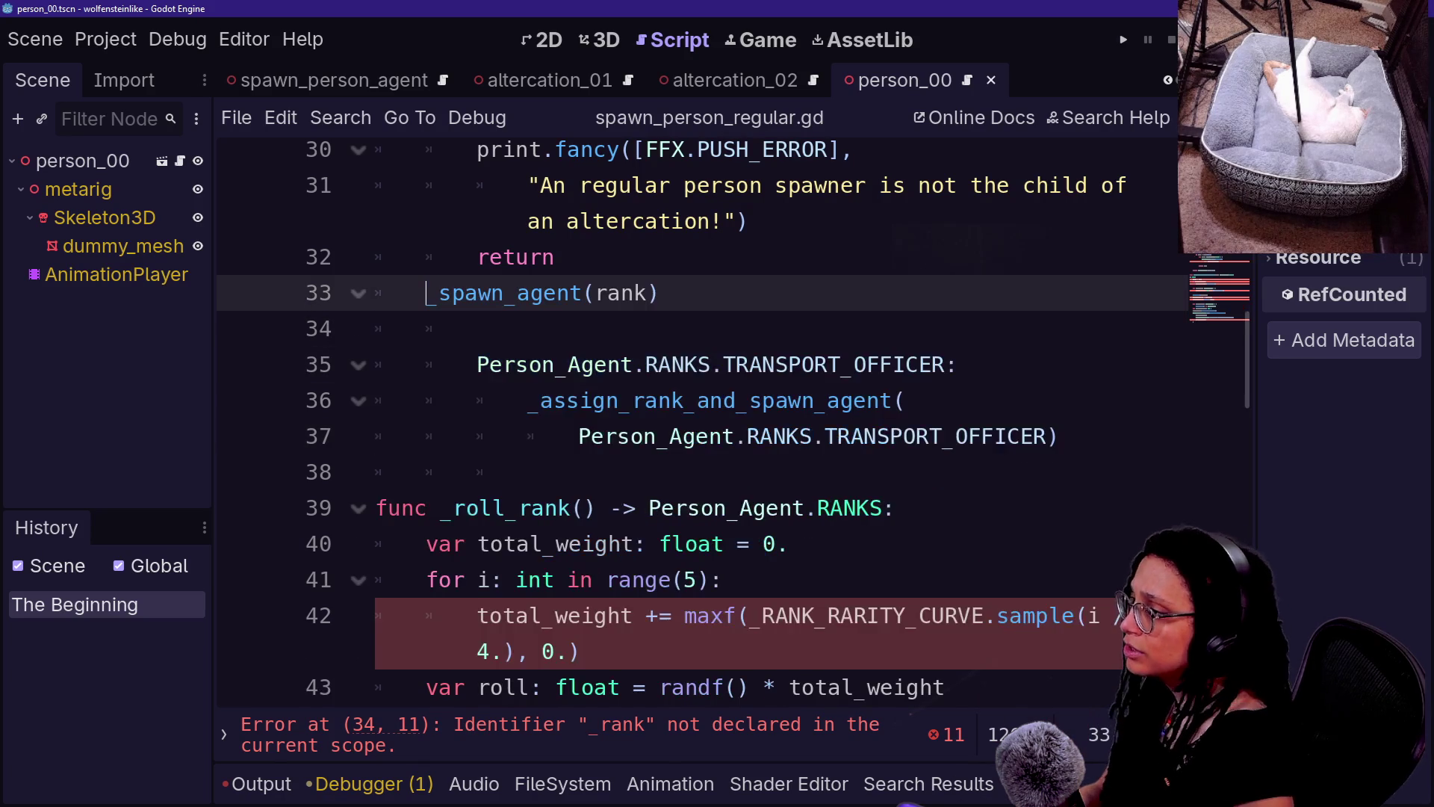
{"action": "key", "text": "Return"}
{"action": "double_click", "coordinate": [549, 328]}
{"action": "type", "text": "person"}
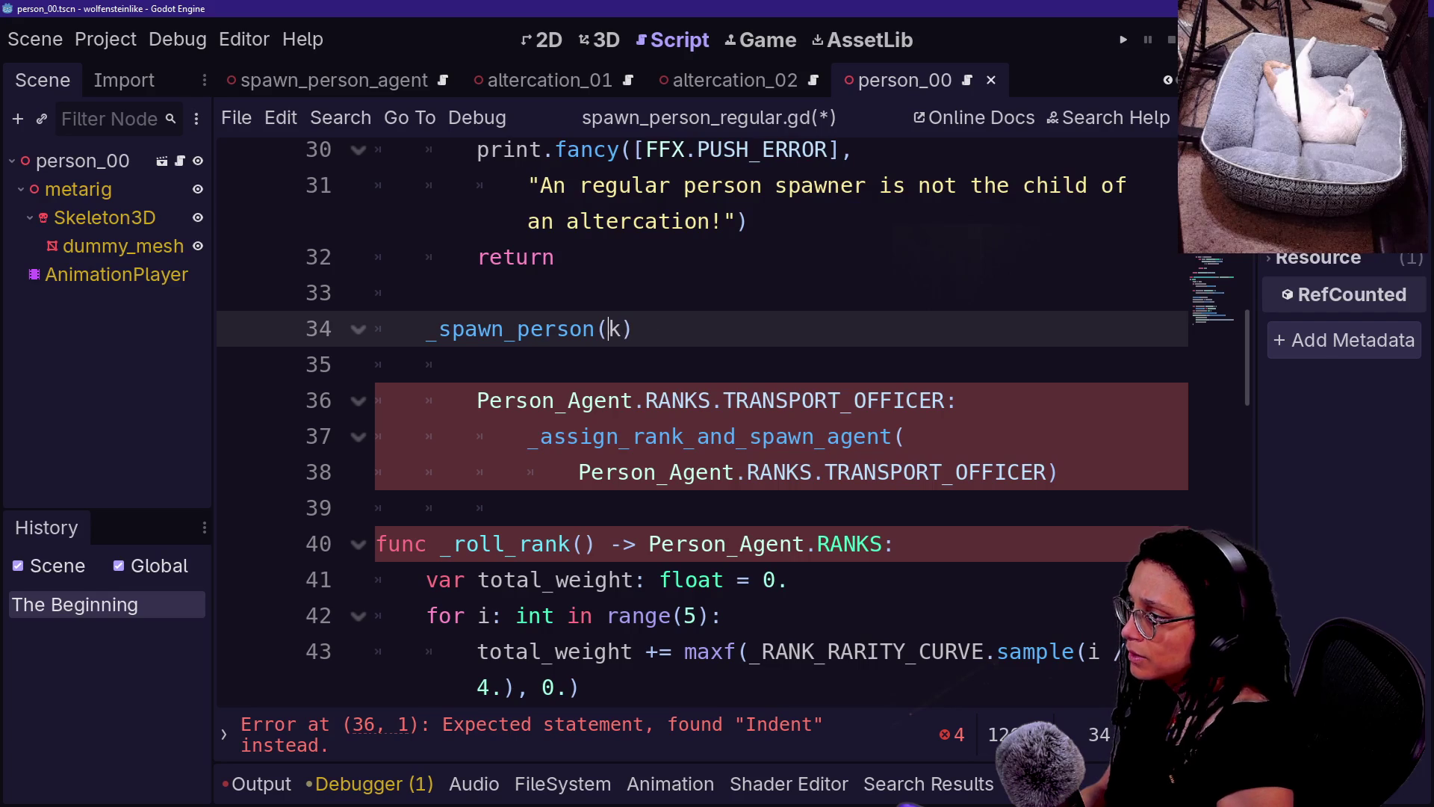
{"action": "left_click_drag", "start_coordinate": [478, 365], "coordinate": [1049, 472]}
{"action": "key", "text": "BackSpace"}
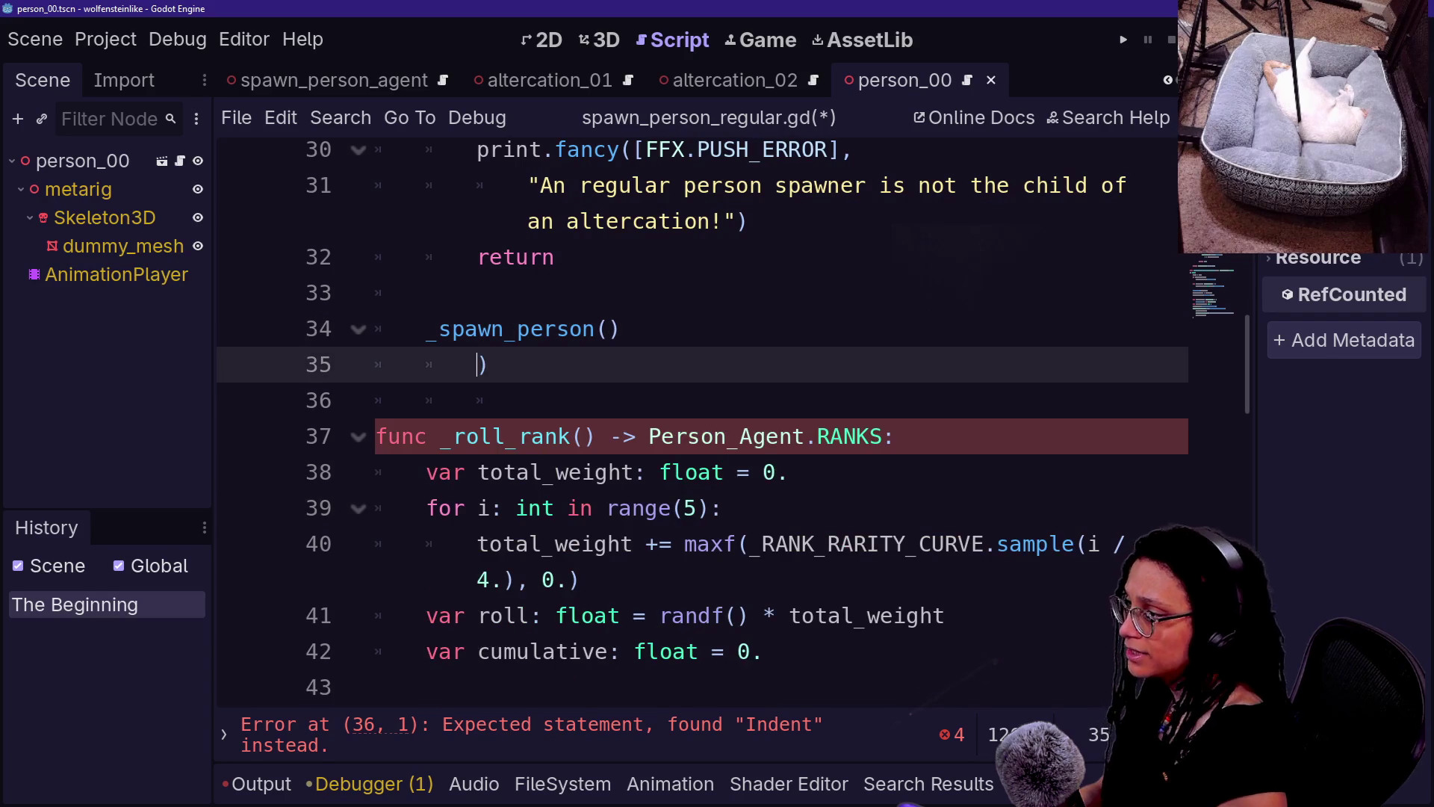
{"action": "left_click_drag", "start_coordinate": [527, 400], "coordinate": [487, 364]}
{"action": "key", "text": "BackSpace"}
{"action": "key", "text": "BackSpace"}
{"action": "key", "text": "BackSpace"}
{"action": "key", "text": "Return"}
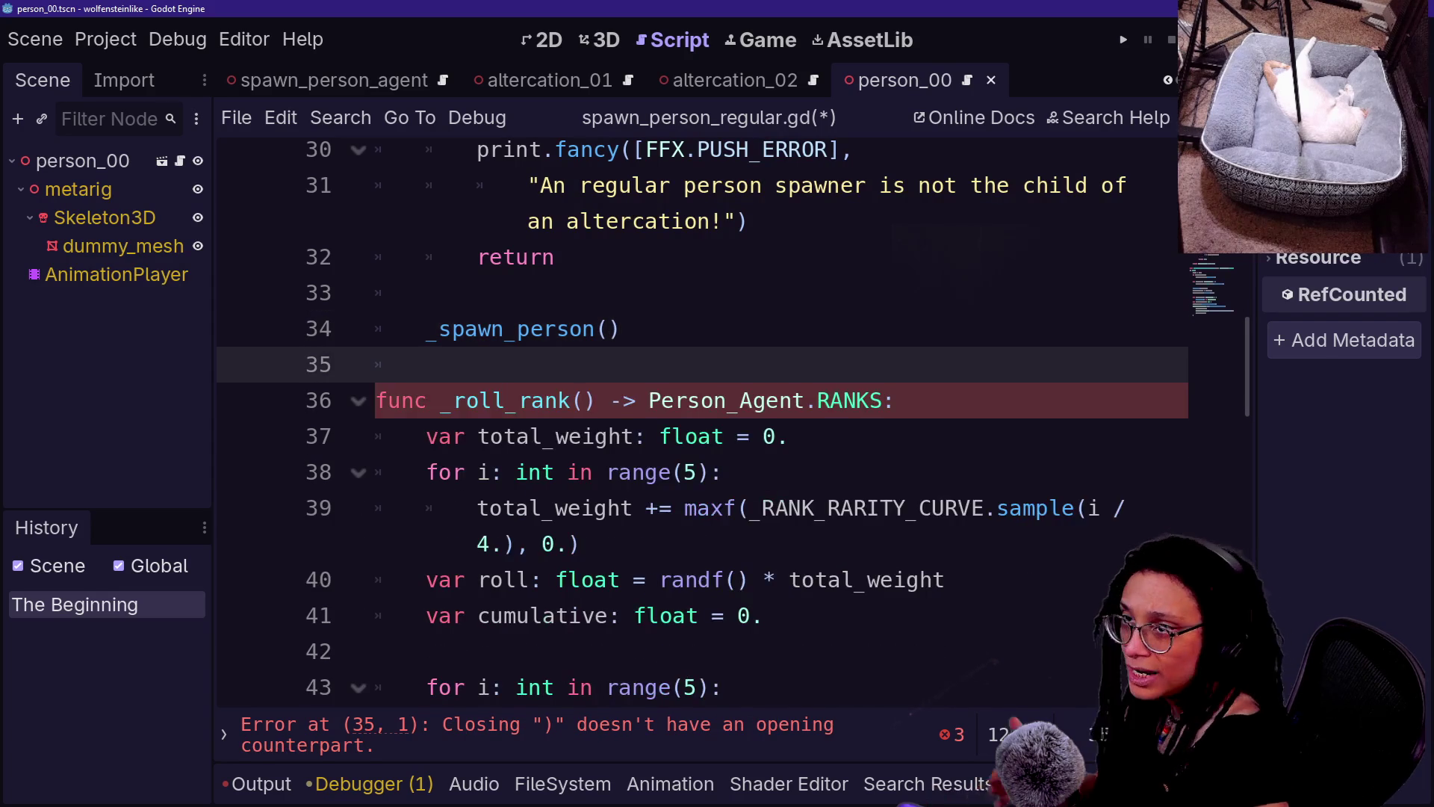
{"action": "key", "text": "Down"}
{"action": "key", "text": "Down"}
- Delete the entire _roll_rank function
{"action": "scroll", "coordinate": [704, 422], "scroll_direction": "down", "scroll_amount": 3}
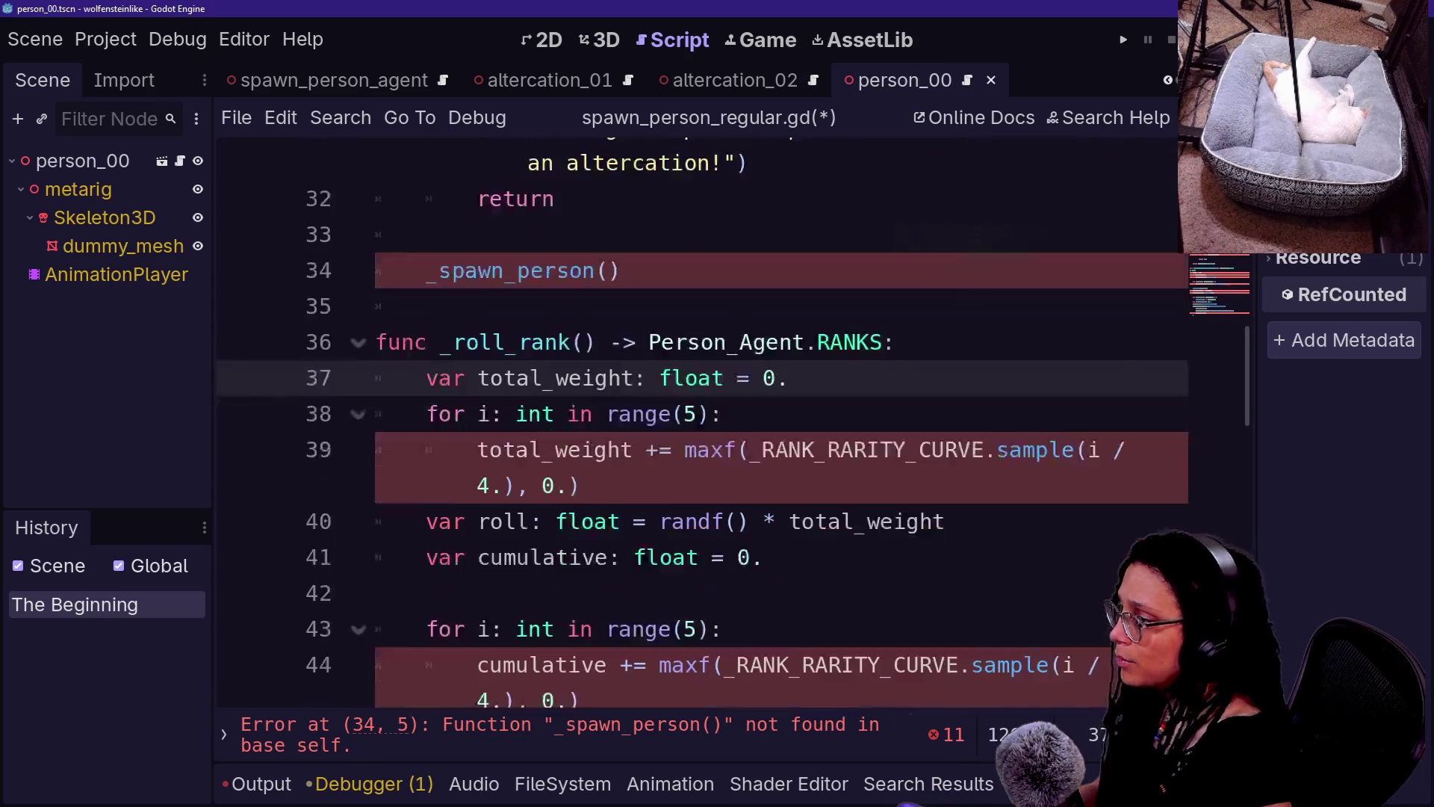
{"action": "key", "text": "Up"}
{"action": "key", "text": "Up"}
{"action": "key", "text": "shift+Down"}
{"action": "key", "text": "shift+Down"}
{"action": "key", "text": "shift+Down"}
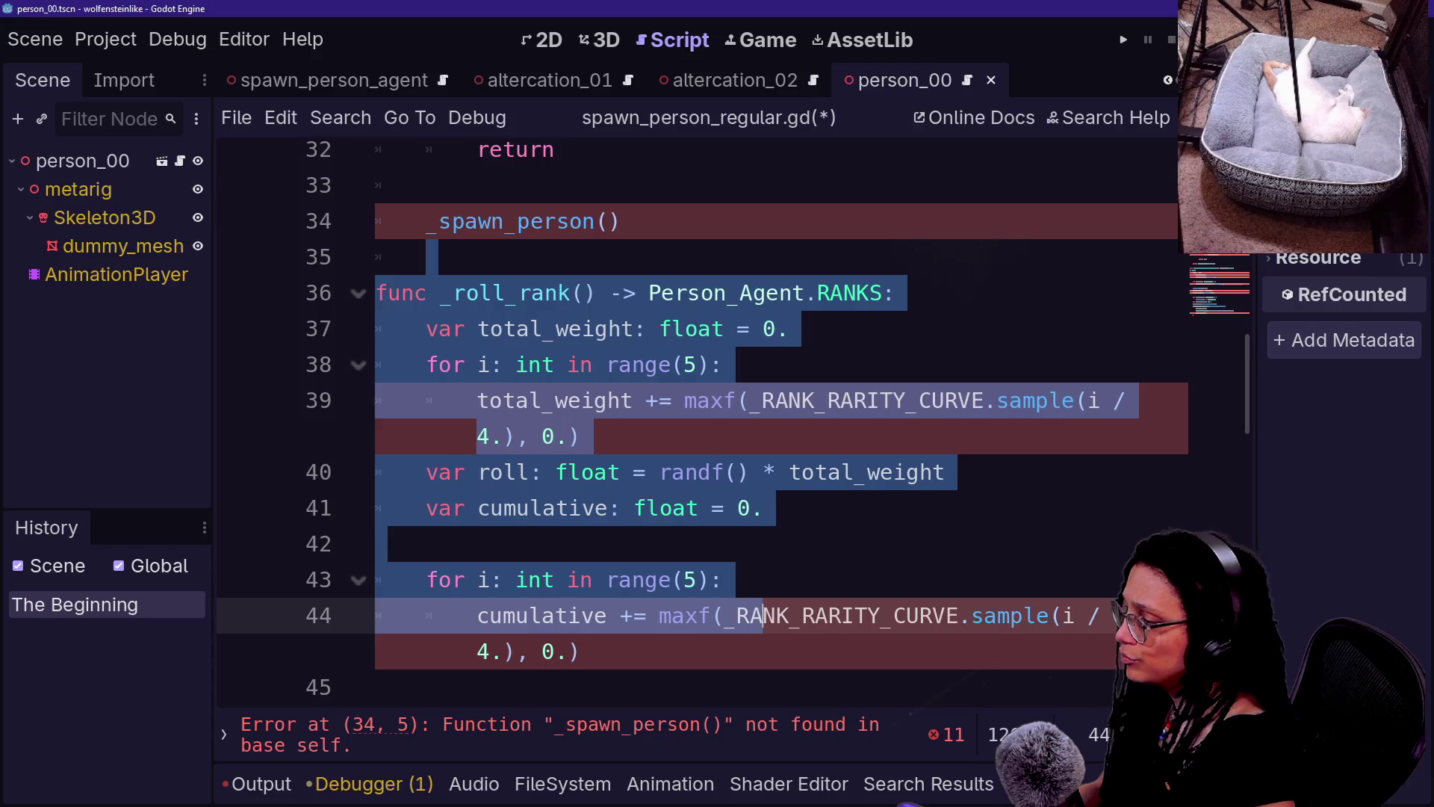
{"action": "scroll", "coordinate": [732, 418], "scroll_direction": "down", "scroll_amount": 5}
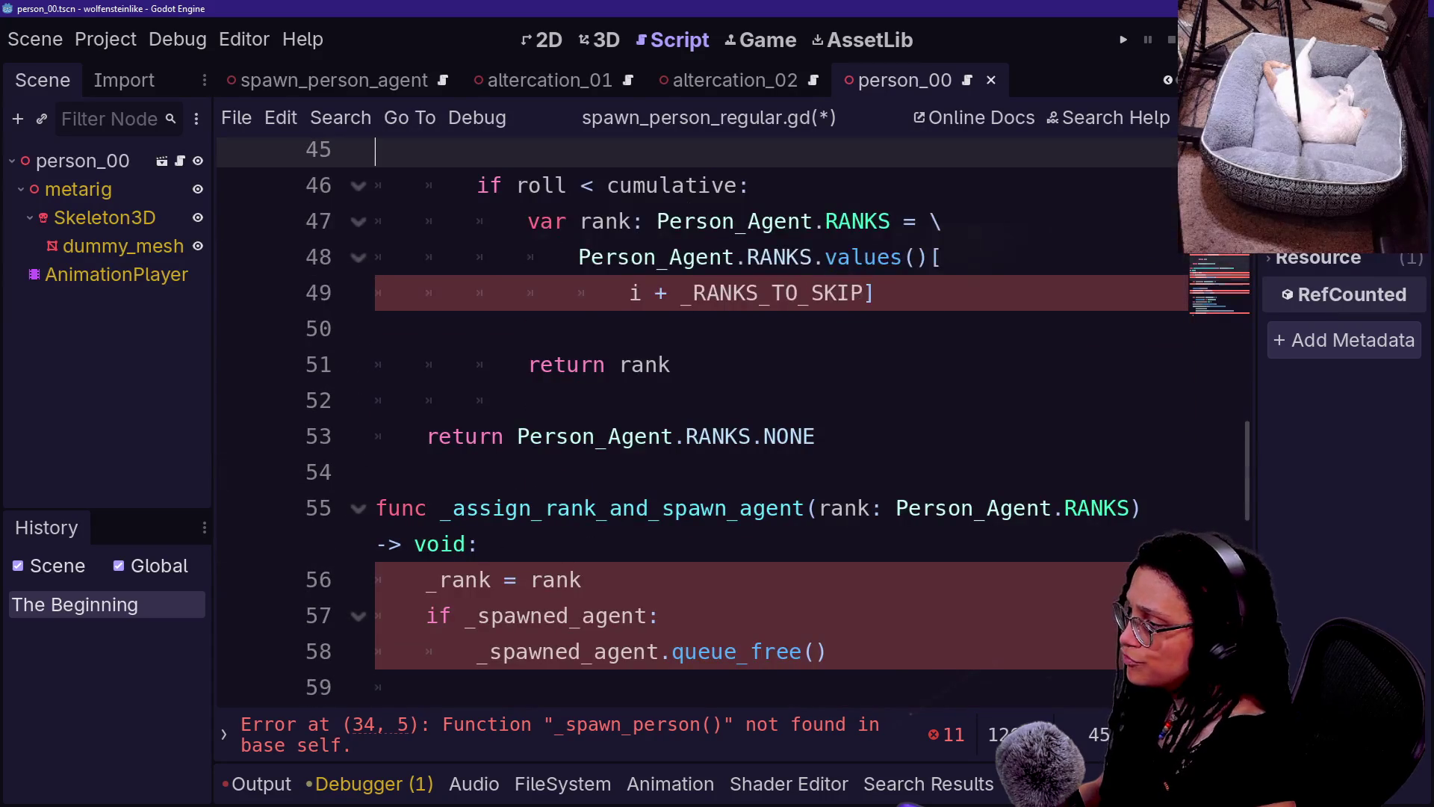
{"action": "key", "text": "shift+Down"}
{"action": "key", "text": "shift+Down"}
{"action": "key", "text": "shift+Down"}
{"action": "key", "text": "BackSpace"}
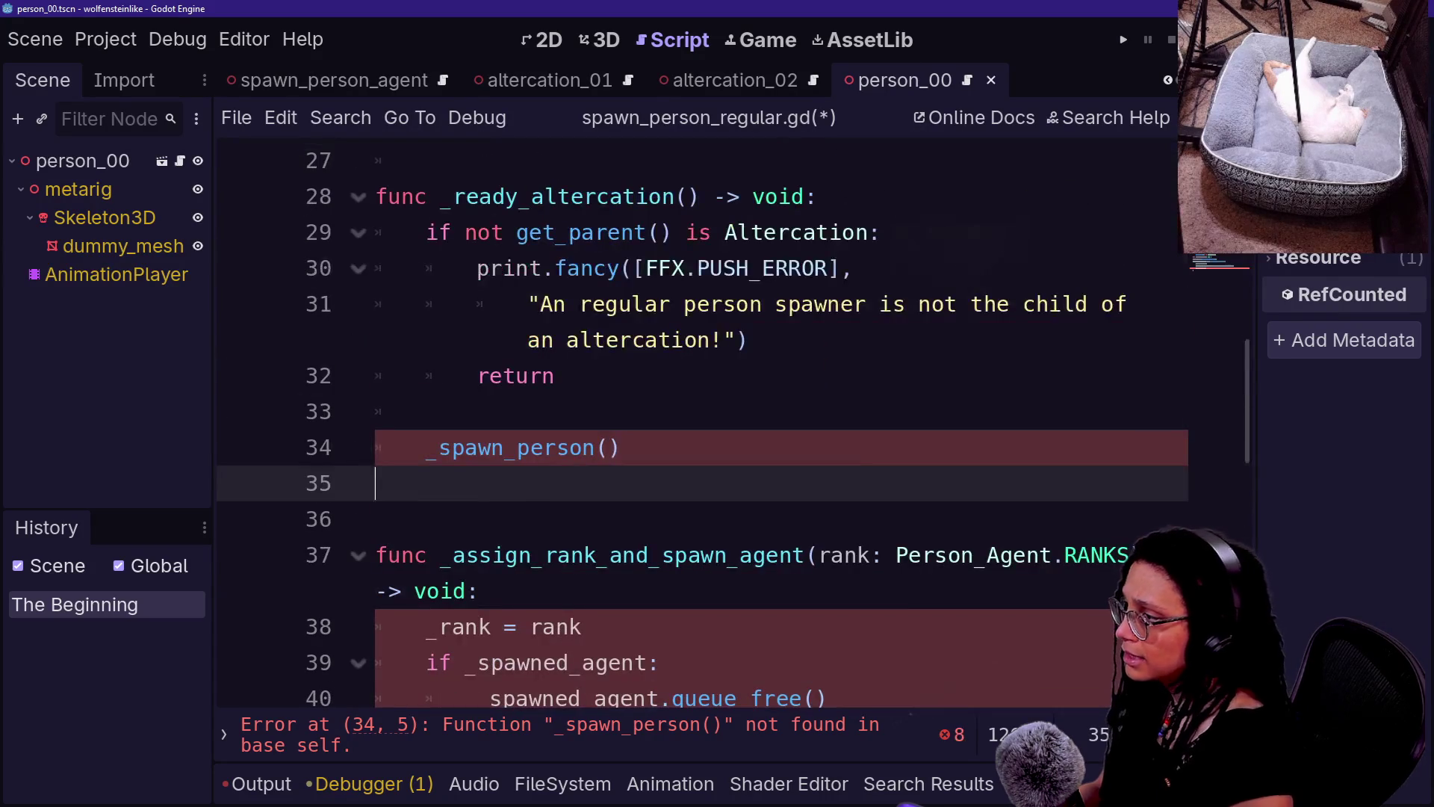
- Rename _assign_rank_and_spawn_agent(rank) to _spawn_person() and drop the rank parameter and assignment
{"action": "left_click_drag", "start_coordinate": [452, 520], "coordinate": [649, 519]}
{"action": "key", "text": "BackSpace"}
{"action": "key", "text": "BackSpace"}
{"action": "key", "text": "BackSpace"}
{"action": "key", "text": "BackSpace"}
{"action": "type", "text": "o"}
{"action": "key", "text": "BackSpace"}
{"action": "type", "text": "person"}
{"action": "left_click_drag", "start_coordinate": [622, 519], "coordinate": [933, 520]}
{"action": "key", "text": "BackSpace"}
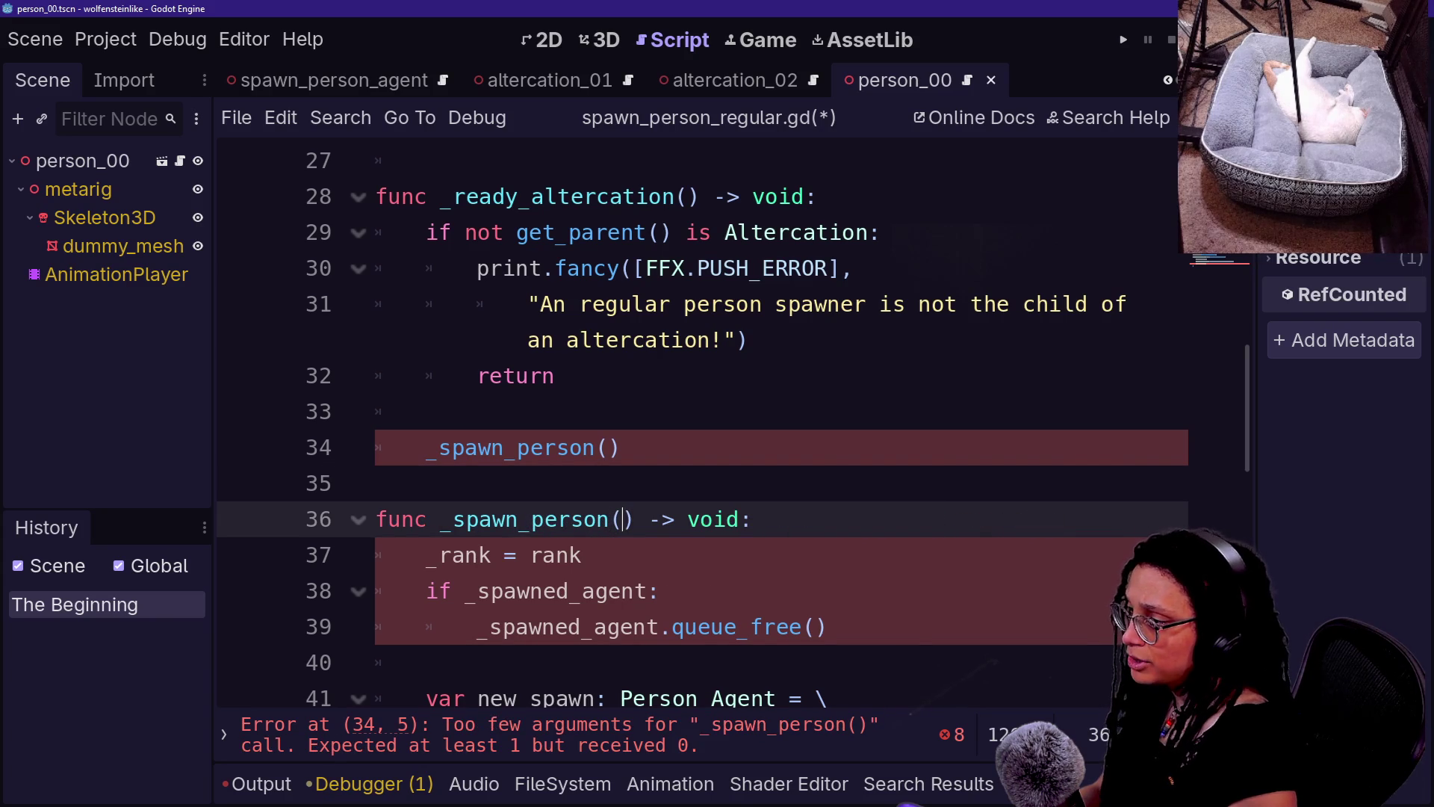
{"action": "key", "text": "shift+Home"}
{"action": "key", "text": "BackSpace"}
{"action": "key", "text": "BackSpace"}
{"action": "key", "text": "BackSpace"}
- Rename every remaining _spawned_agent occurrence to _spawned_person with multi-select
{"action": "scroll", "coordinate": [702, 425], "scroll_direction": "down", "scroll_amount": 1}
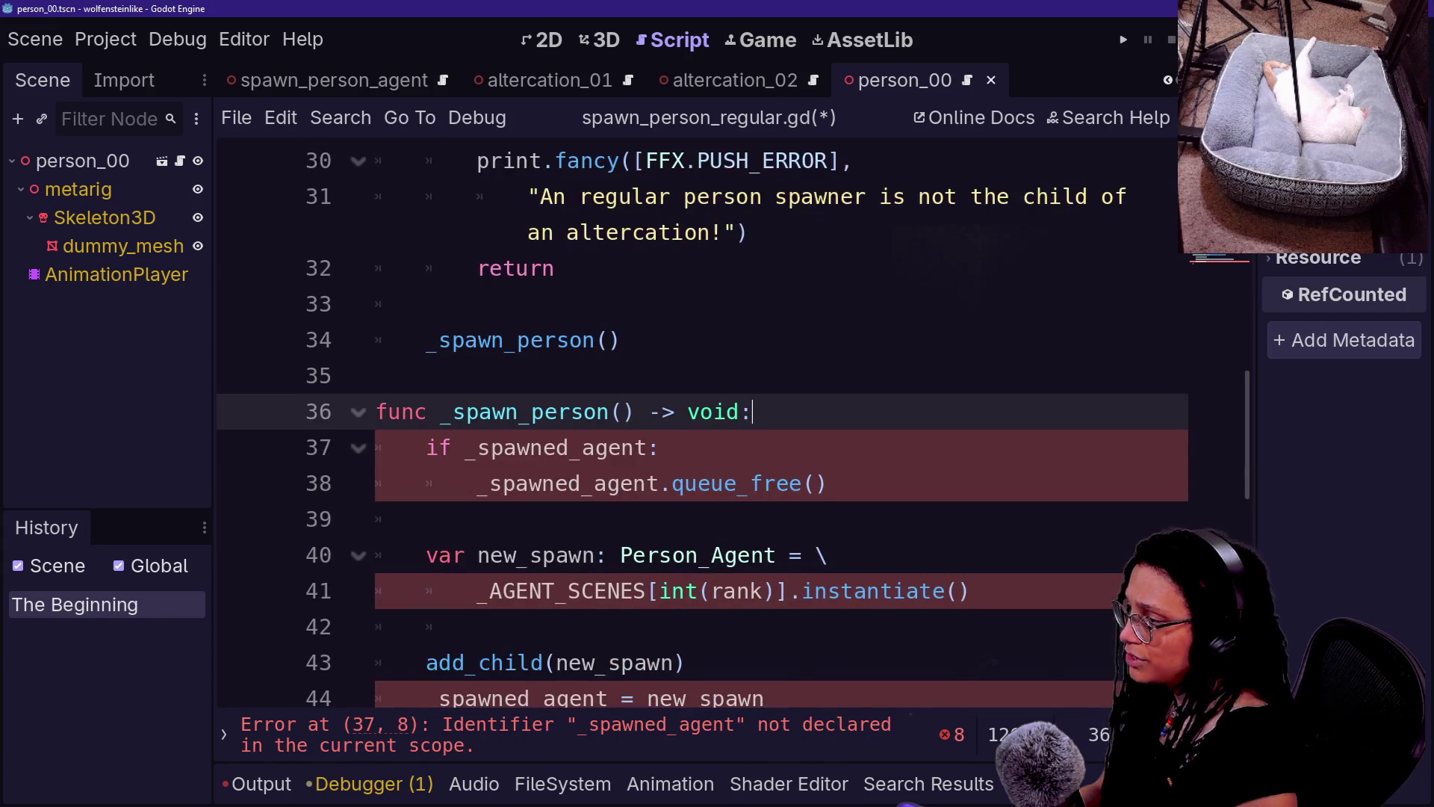
{"action": "left_click_drag", "start_coordinate": [582, 448], "coordinate": [648, 447]}
{"action": "key", "text": "ctrl+d"}
{"action": "key", "text": "ctrl+d"}
{"action": "key", "text": "ctrl+d"}
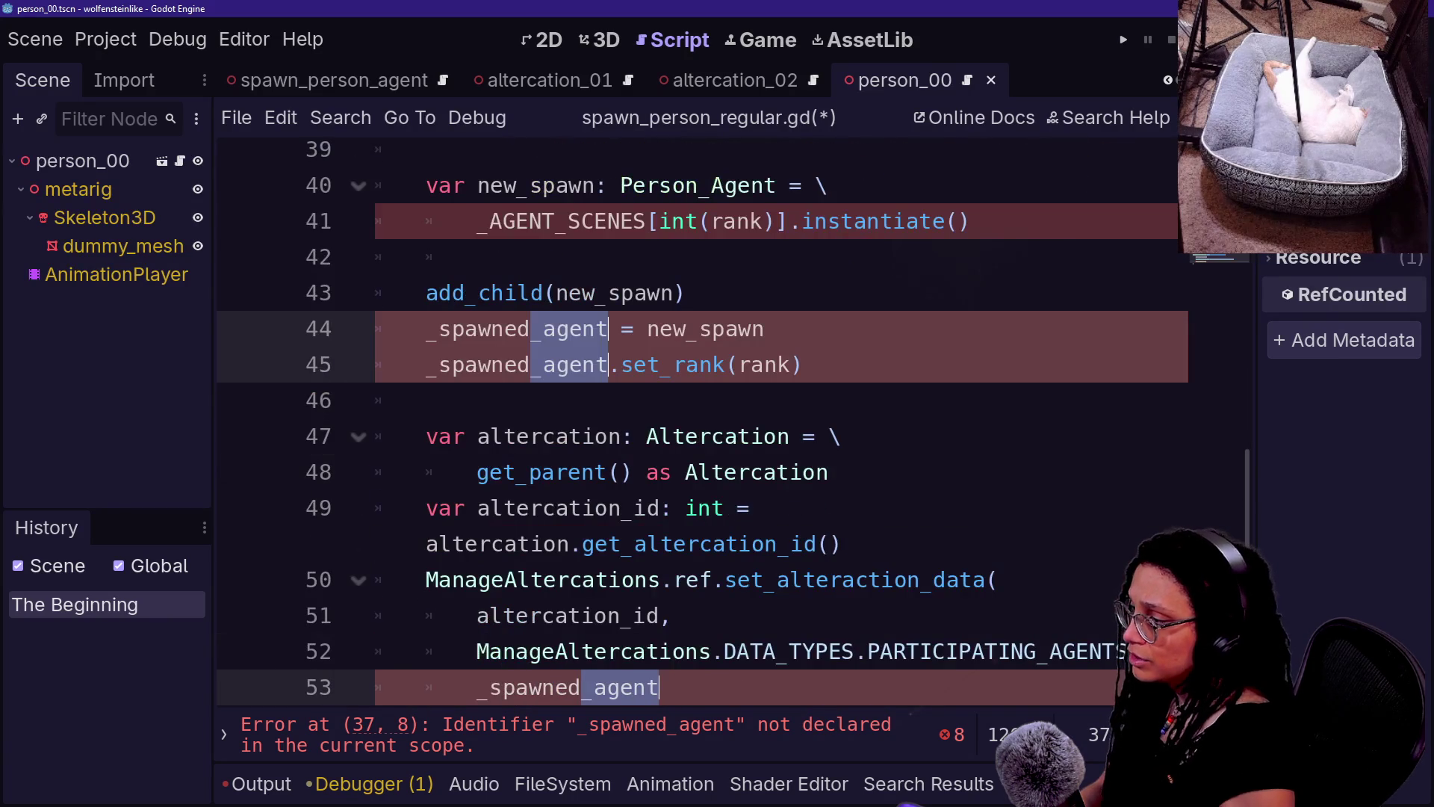
{"action": "type", "text": "person"}
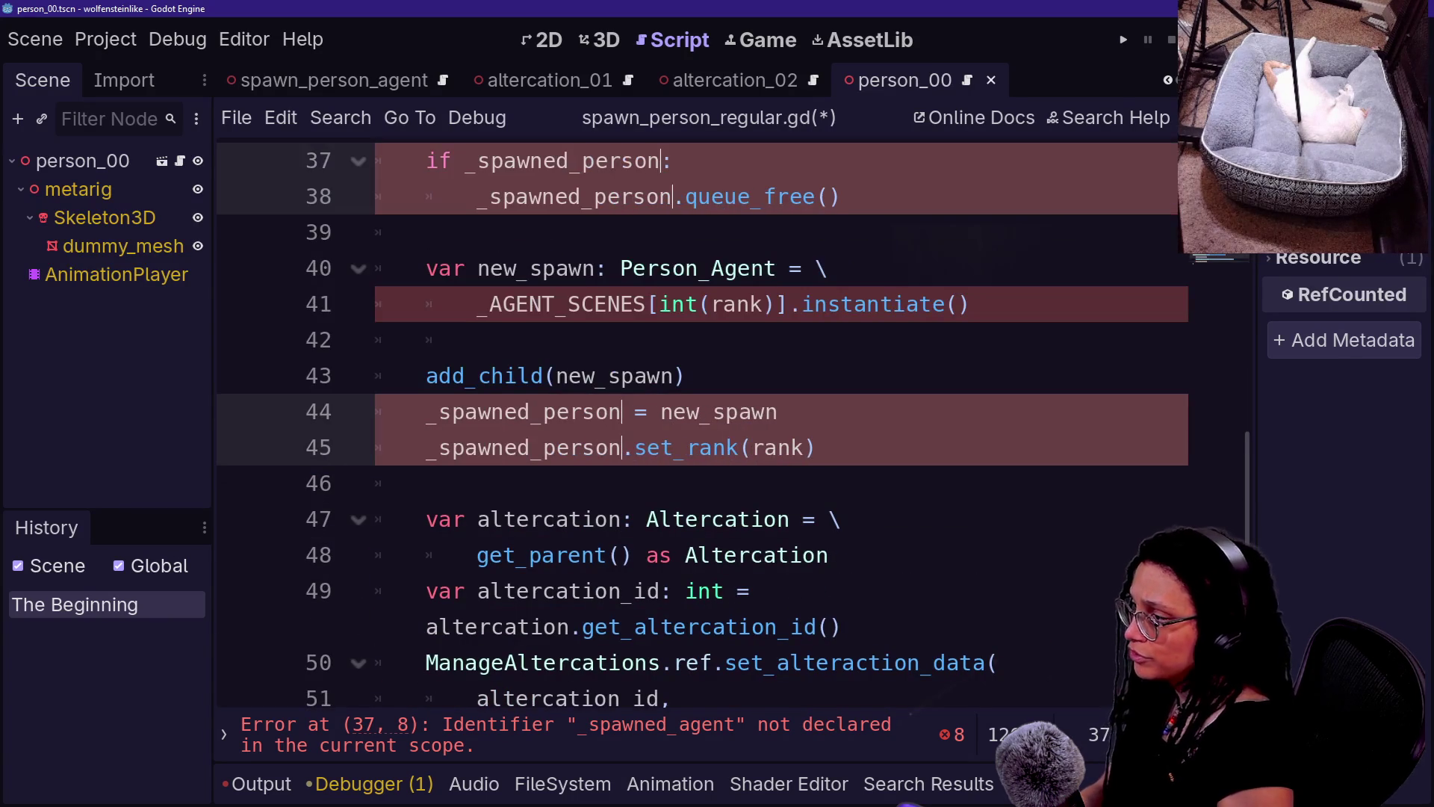
{"action": "left_click", "coordinate": [432, 591]}
{"action": "scroll", "coordinate": [672, 426], "scroll_direction": "up", "scroll_amount": 4}
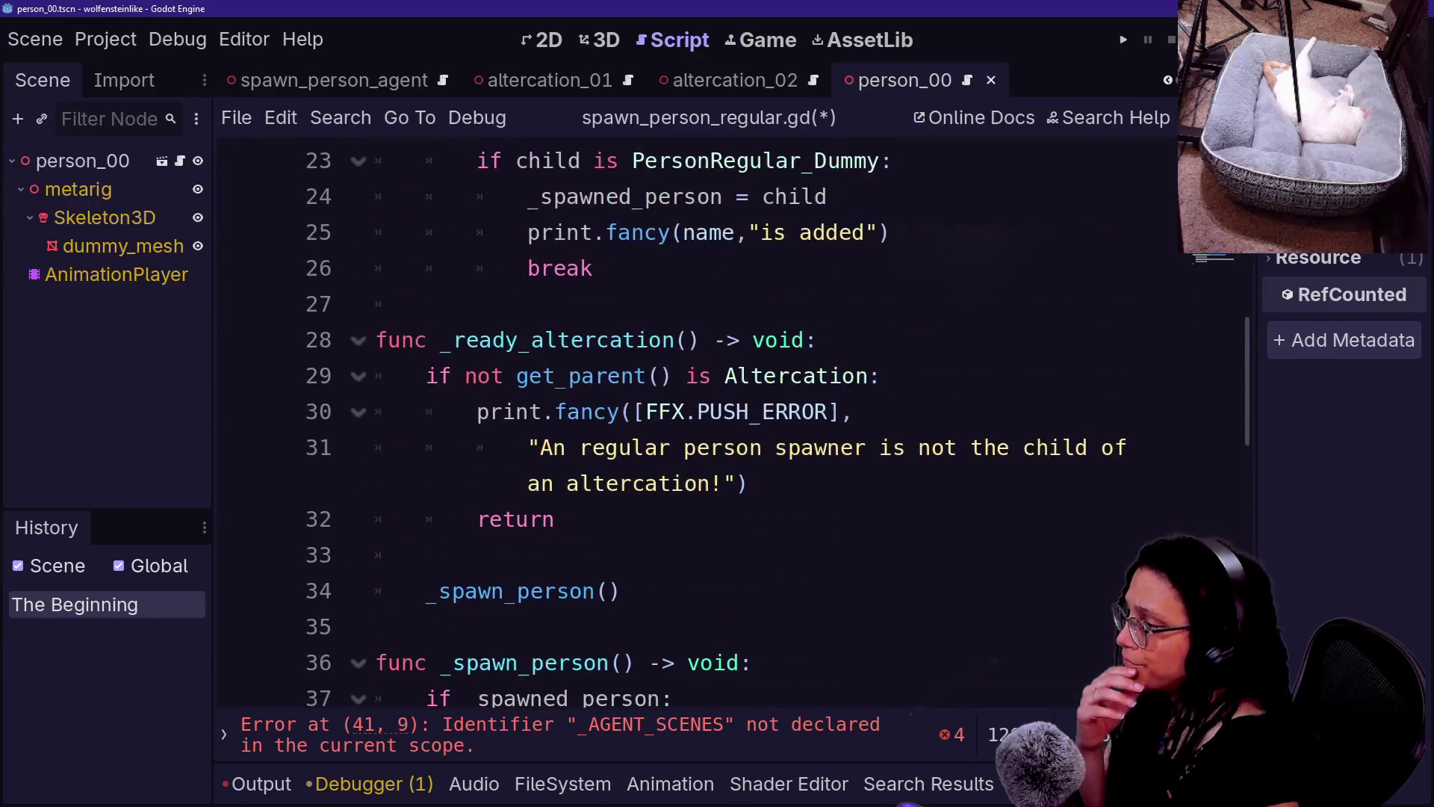
{"action": "scroll", "coordinate": [673, 426], "scroll_direction": "down", "scroll_amount": 3}
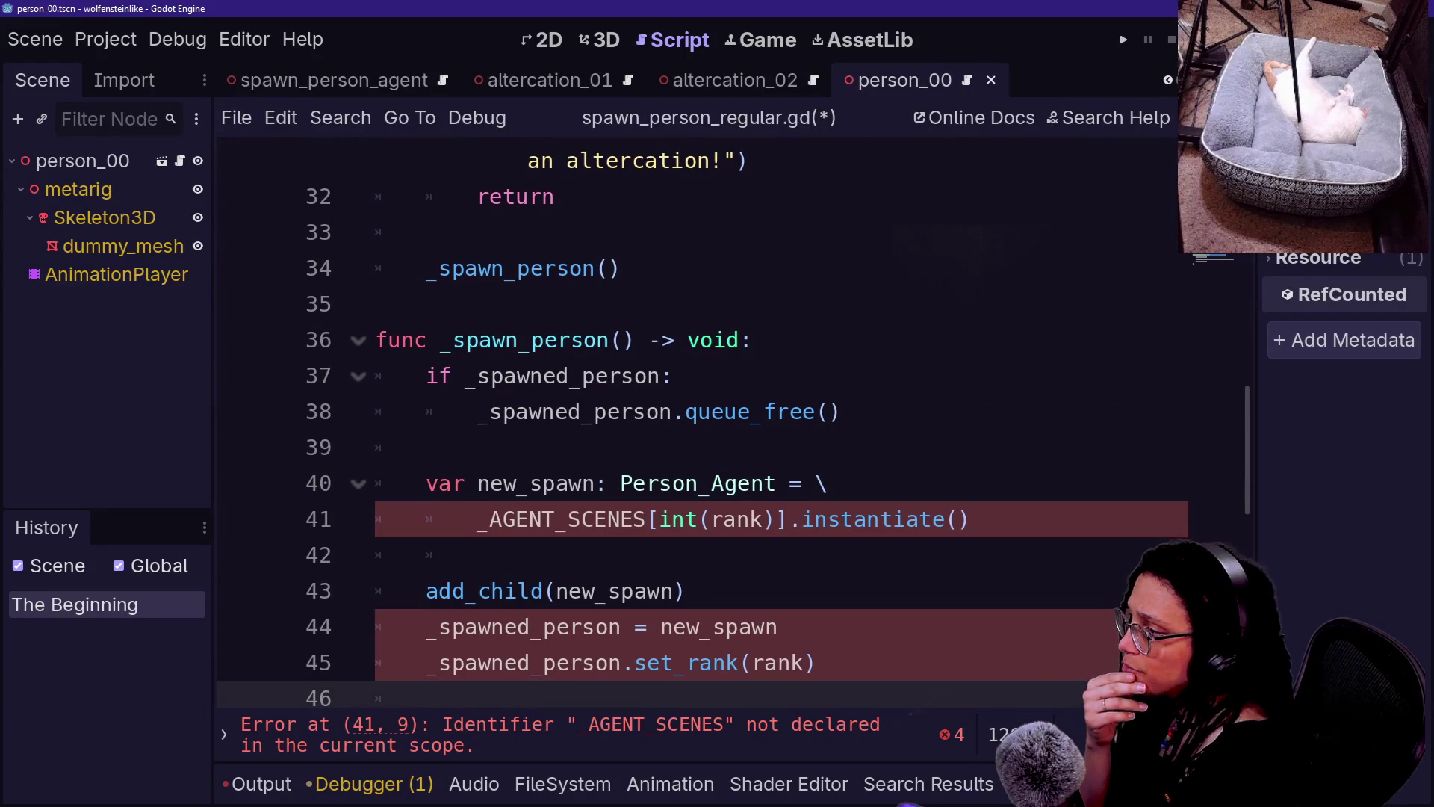
{"action": "left_click", "coordinate": [426, 376]}
- Review the _spawn_person code, adding a blank line after line 21 and checking the child-search loop
{"action": "key", "text": "shift+End"}
{"action": "key", "text": "shift+Down"}
{"action": "key", "text": "shift+Down"}
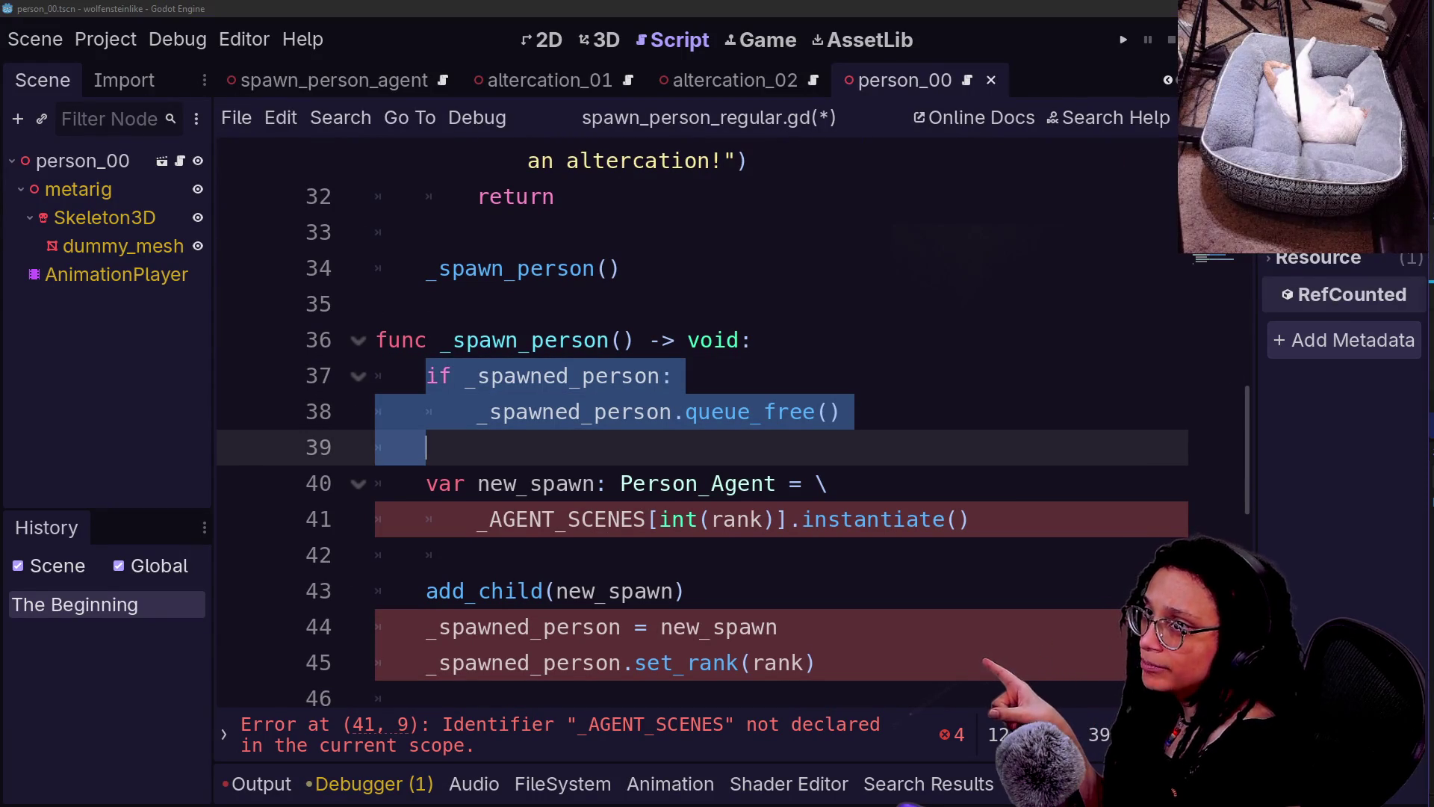
{"action": "scroll", "coordinate": [703, 425], "scroll_direction": "up", "scroll_amount": 8}
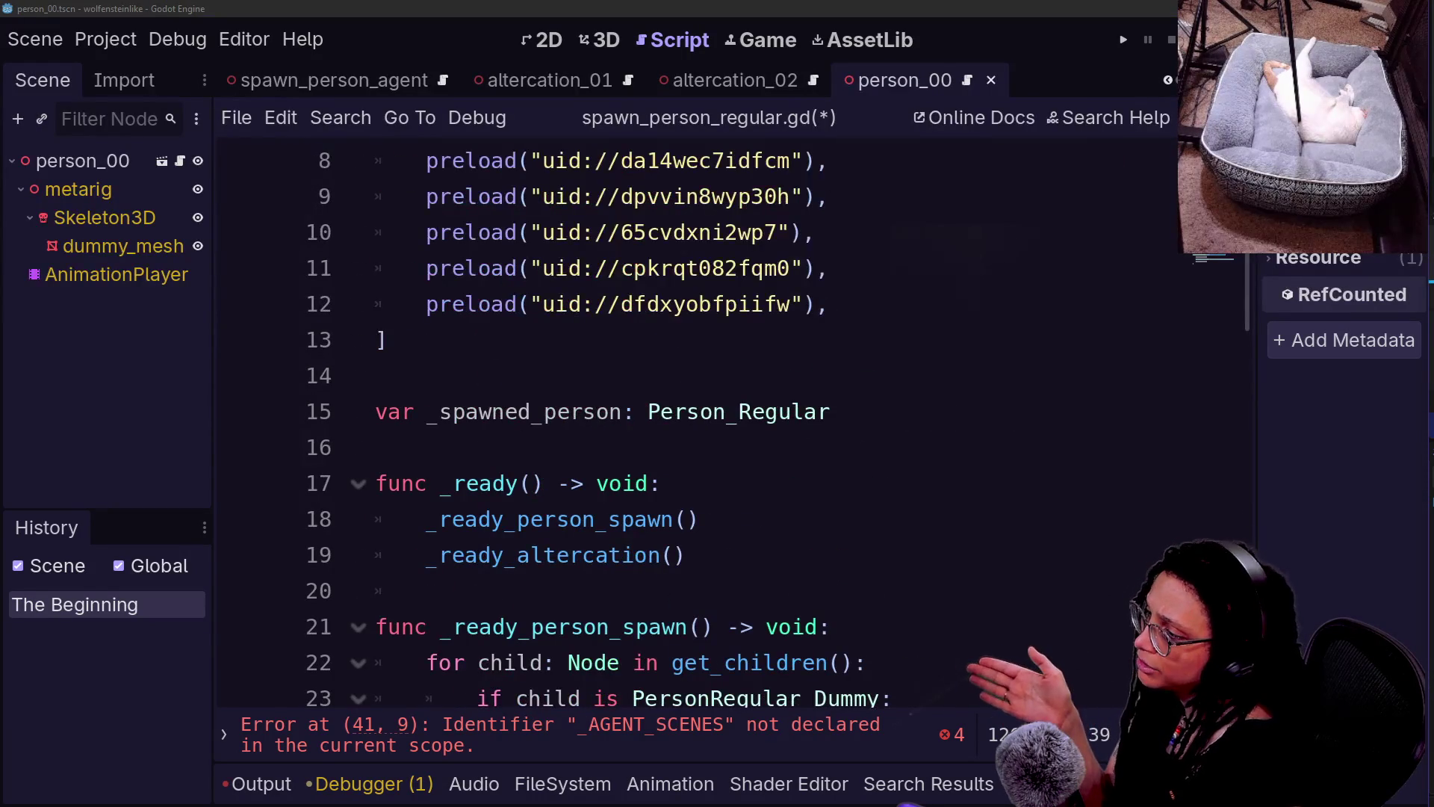
{"action": "scroll", "coordinate": [560, 560], "scroll_direction": "down", "scroll_amount": 1}
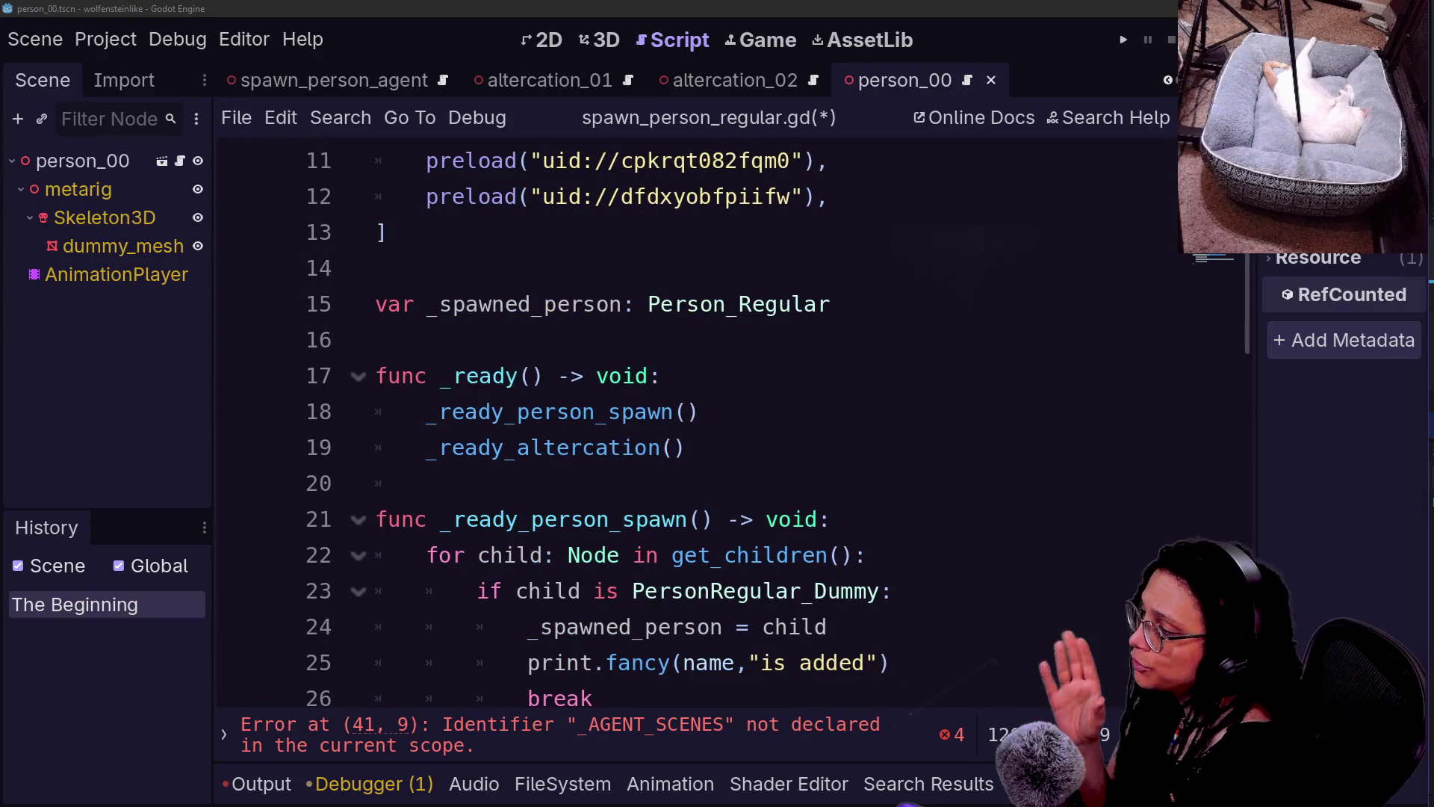
{"action": "left_click", "coordinate": [830, 519]}
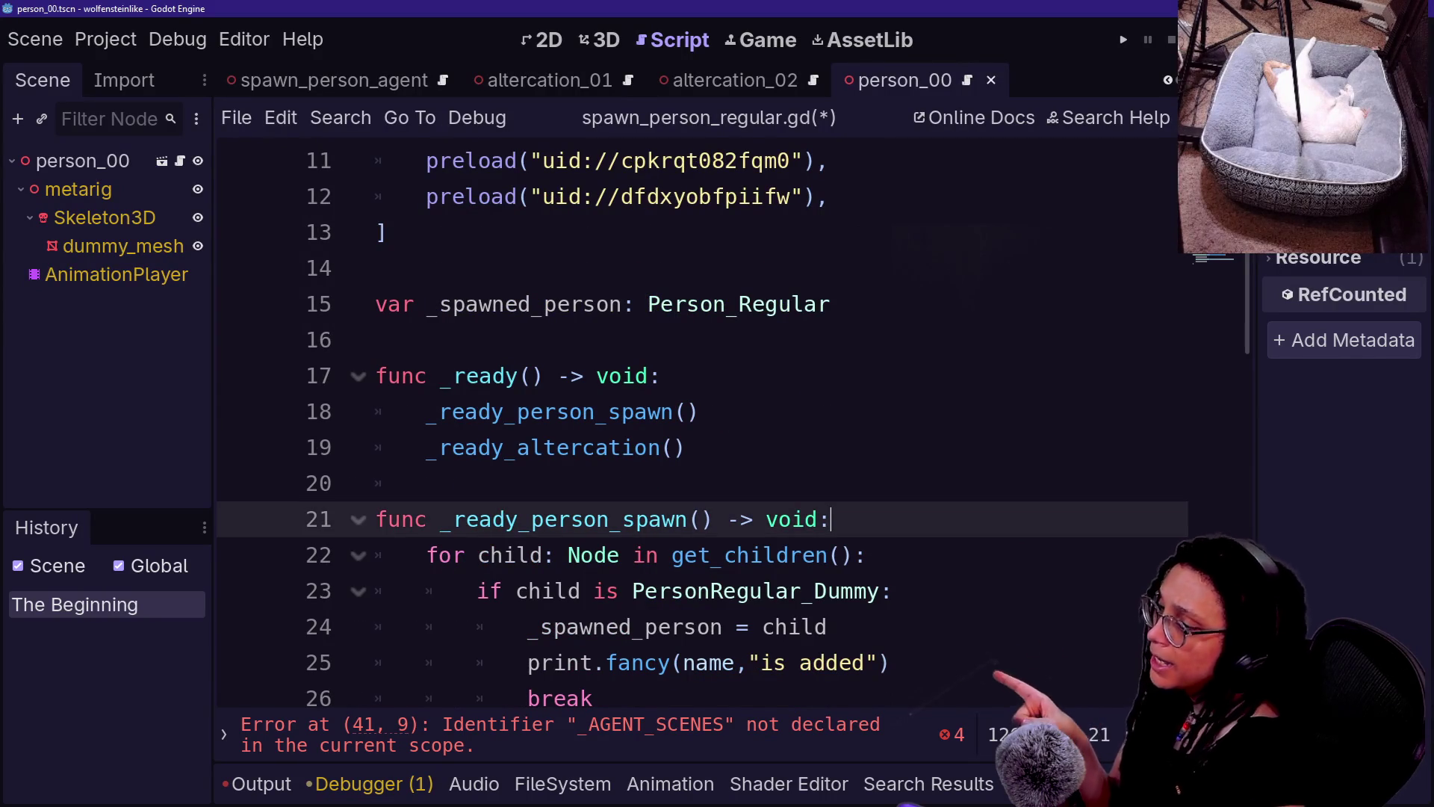
{"action": "key", "text": "Return"}
{"action": "key", "text": "BackSpace"}
{"action": "key", "text": "BackSpace"}
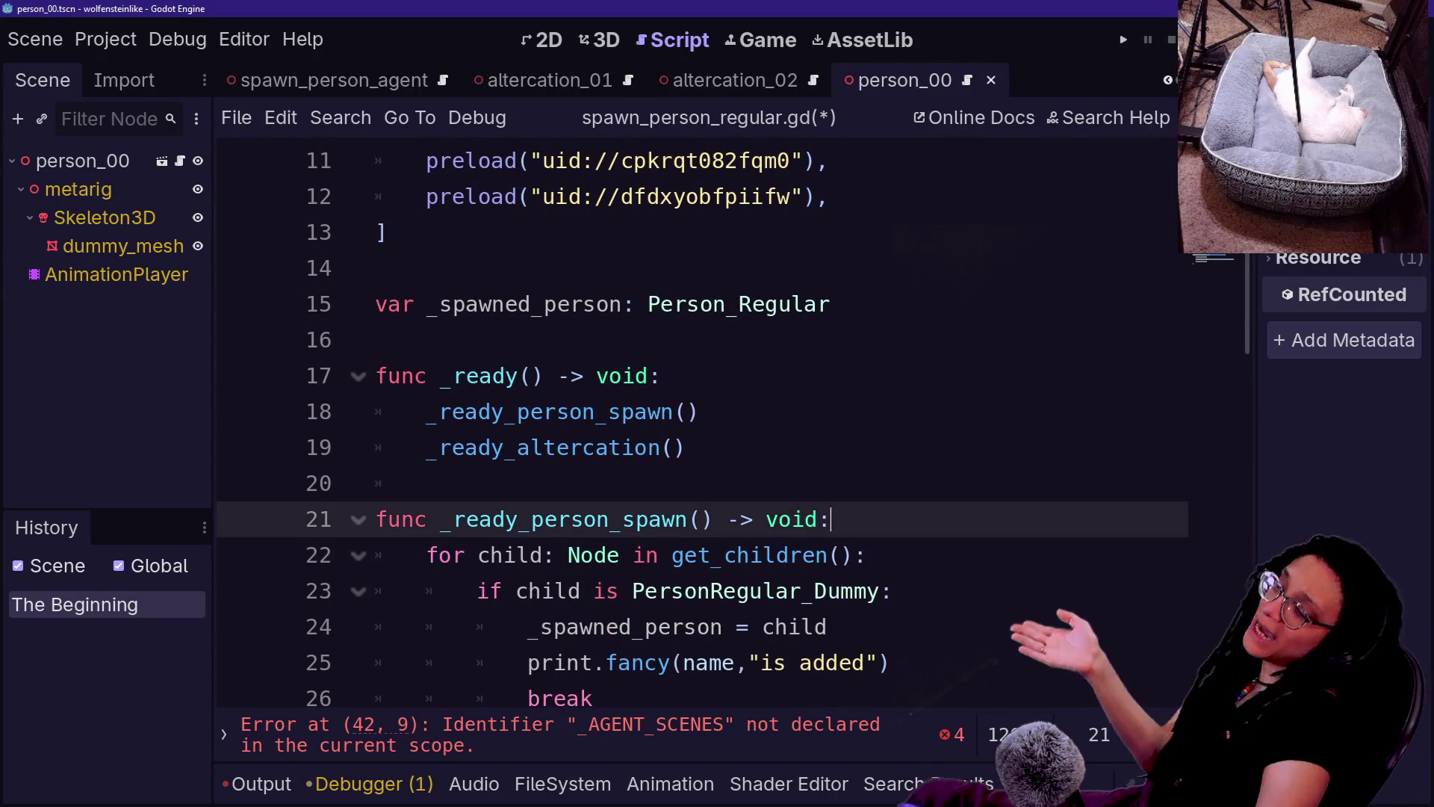
{"action": "left_click_drag", "start_coordinate": [594, 590], "coordinate": [891, 590]}
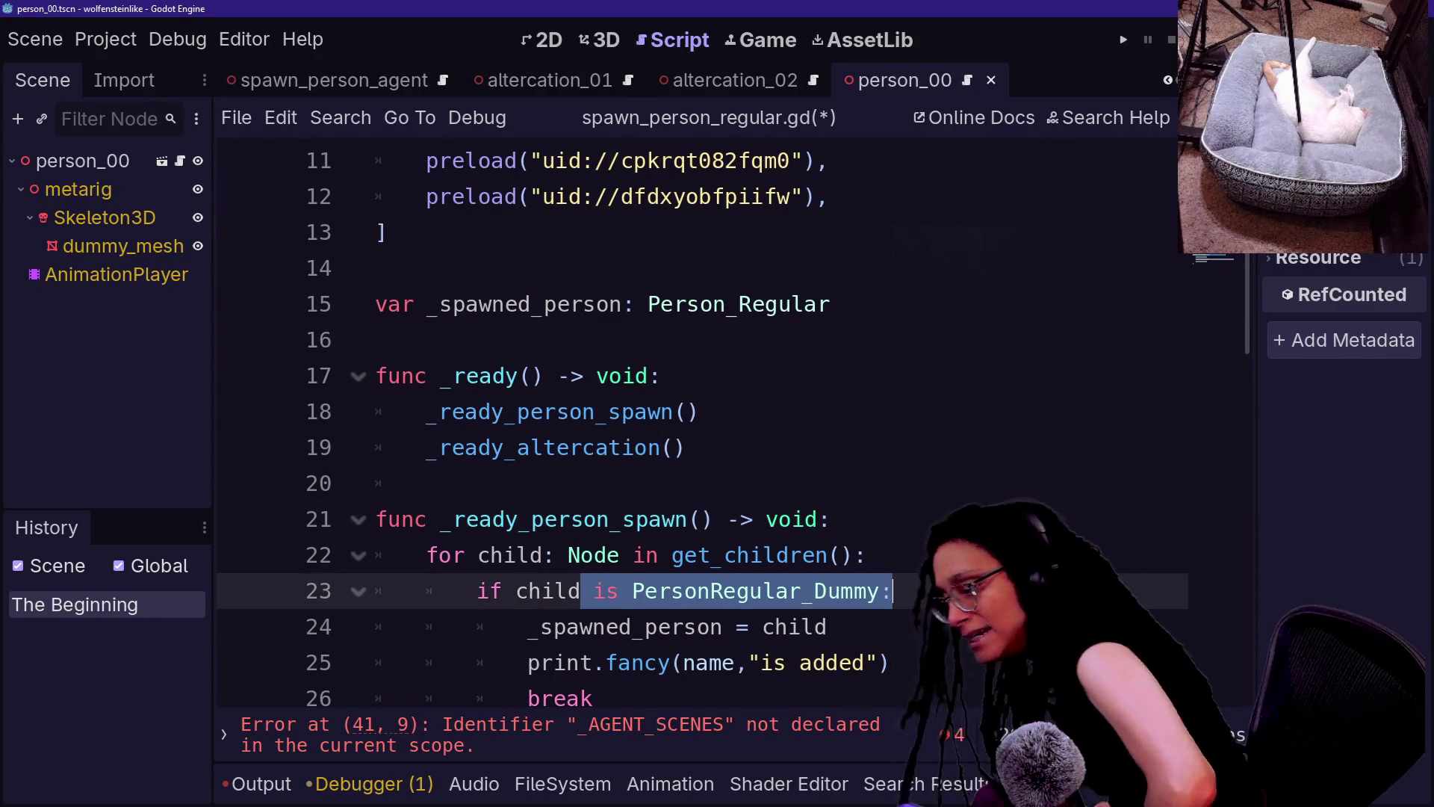
{"action": "key", "text": "Down"}
{"action": "key", "text": "Down"}
{"action": "key", "text": "Down"}
{"action": "key", "text": "Down"}
{"action": "key", "text": "Down"}
{"action": "key", "text": "Down"}
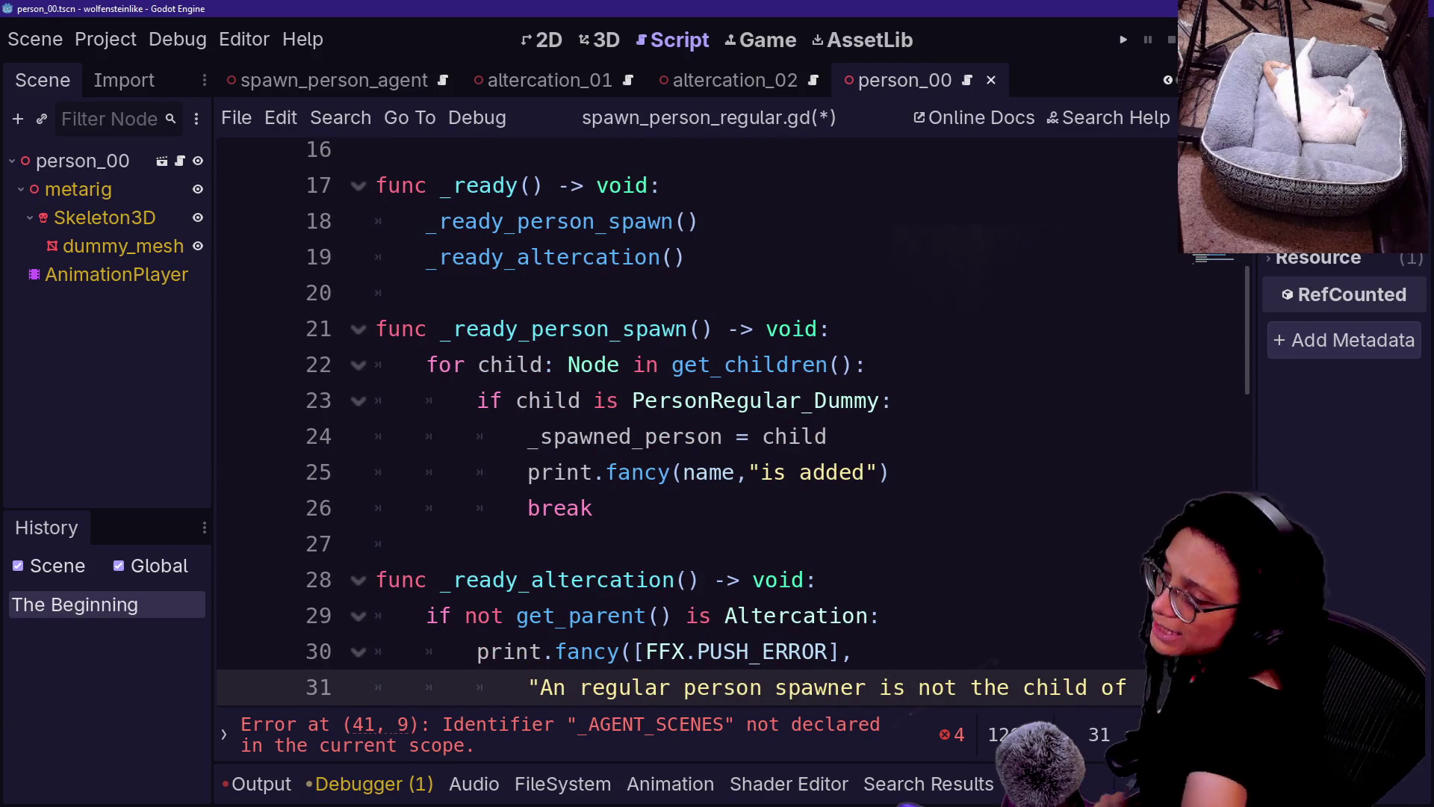
{"action": "left_click_drag", "start_coordinate": [567, 365], "coordinate": [889, 472]}
{"action": "left_click", "coordinate": [890, 472]}
{"action": "key", "text": "Down"}
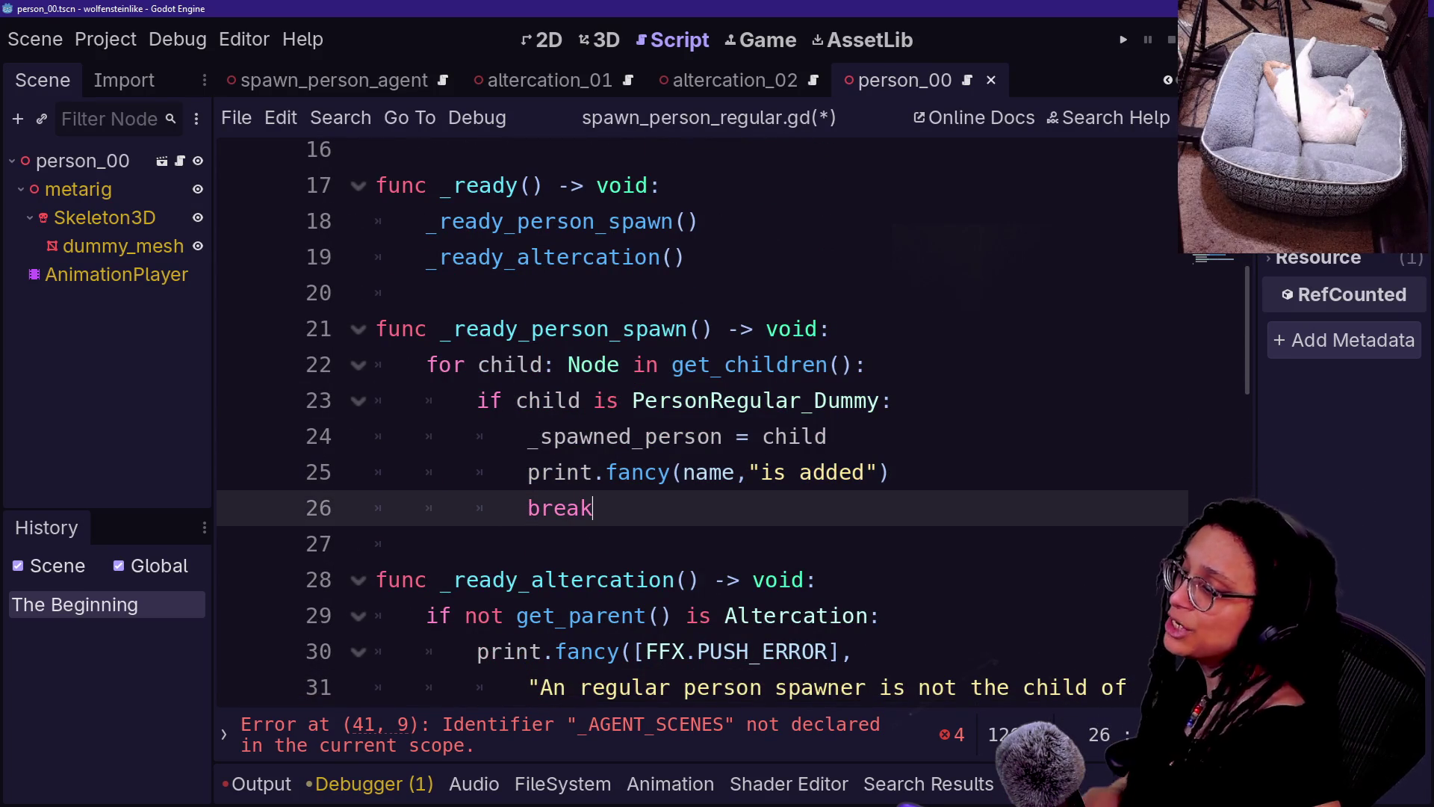
{"action": "scroll", "coordinate": [732, 423], "scroll_direction": "down", "scroll_amount": 4}
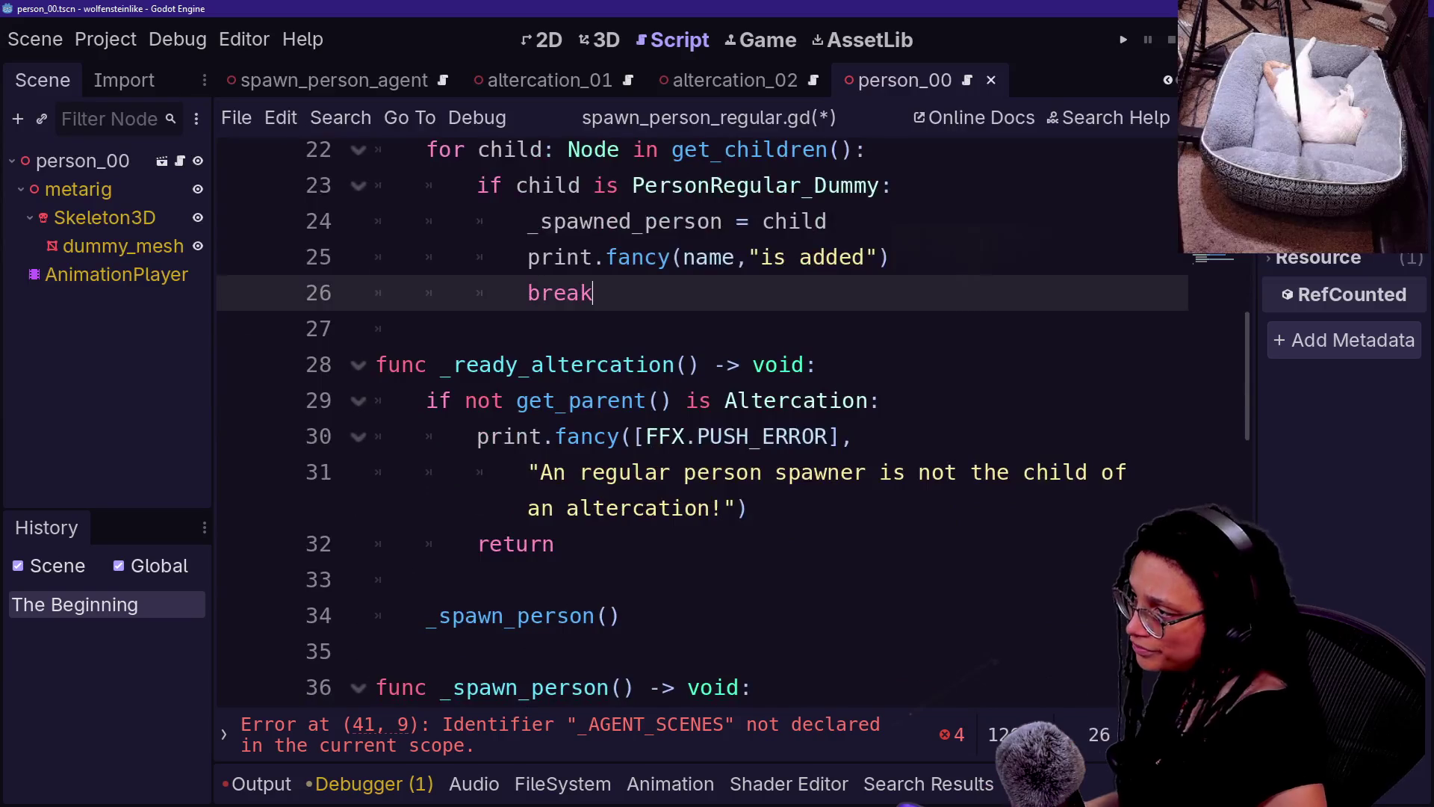
{"action": "scroll", "coordinate": [732, 423], "scroll_direction": "up", "scroll_amount": 1}
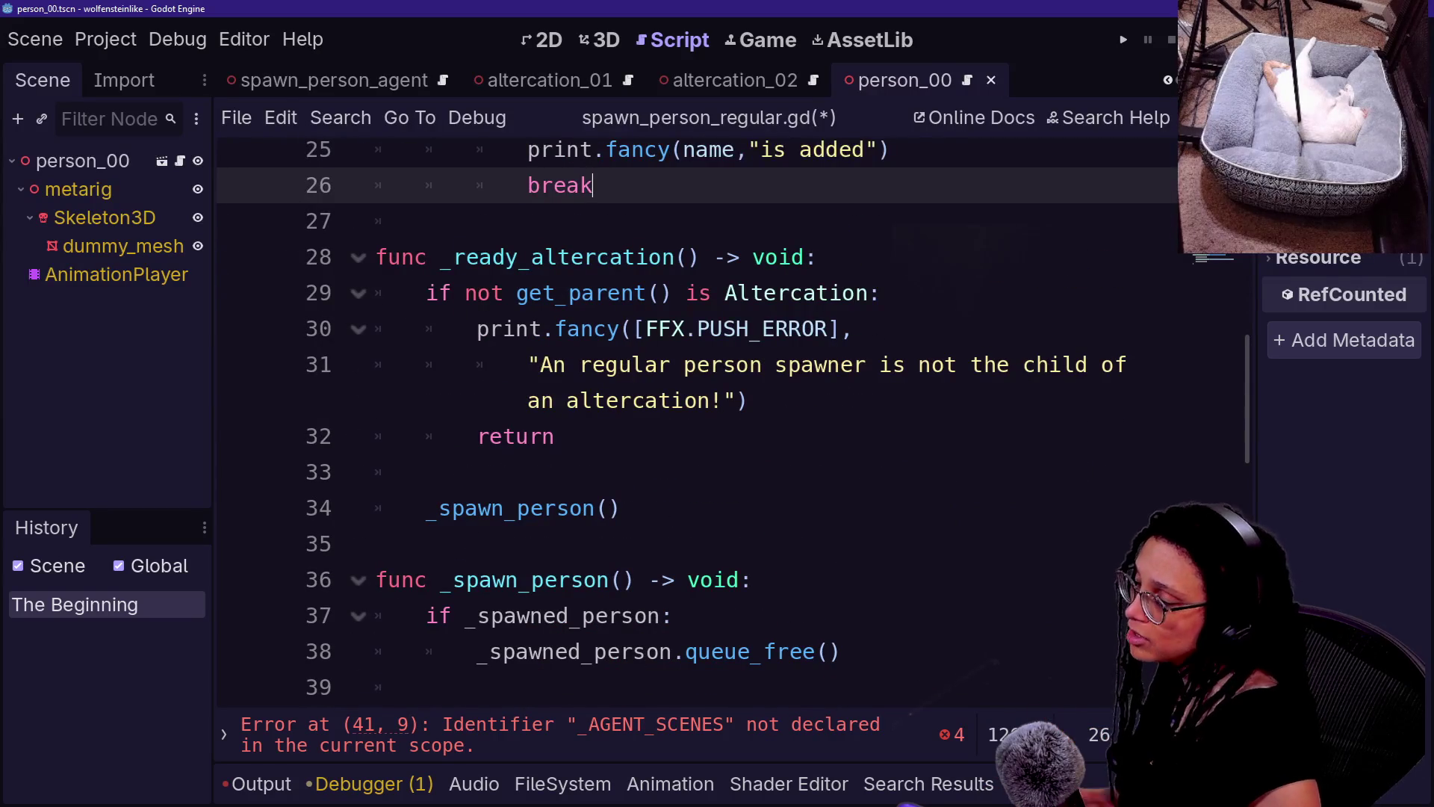
- Open person_00's person_dummy.gd and select its _ready function calling queue_free()
{"action": "left_click", "coordinate": [181, 161]}
{"action": "key", "text": "shift+Down"}
{"action": "key", "text": "shift+End"}
{"action": "key", "text": "Left"}
{"action": "key", "text": "shift+Down"}
{"action": "key", "text": "shift+End"}
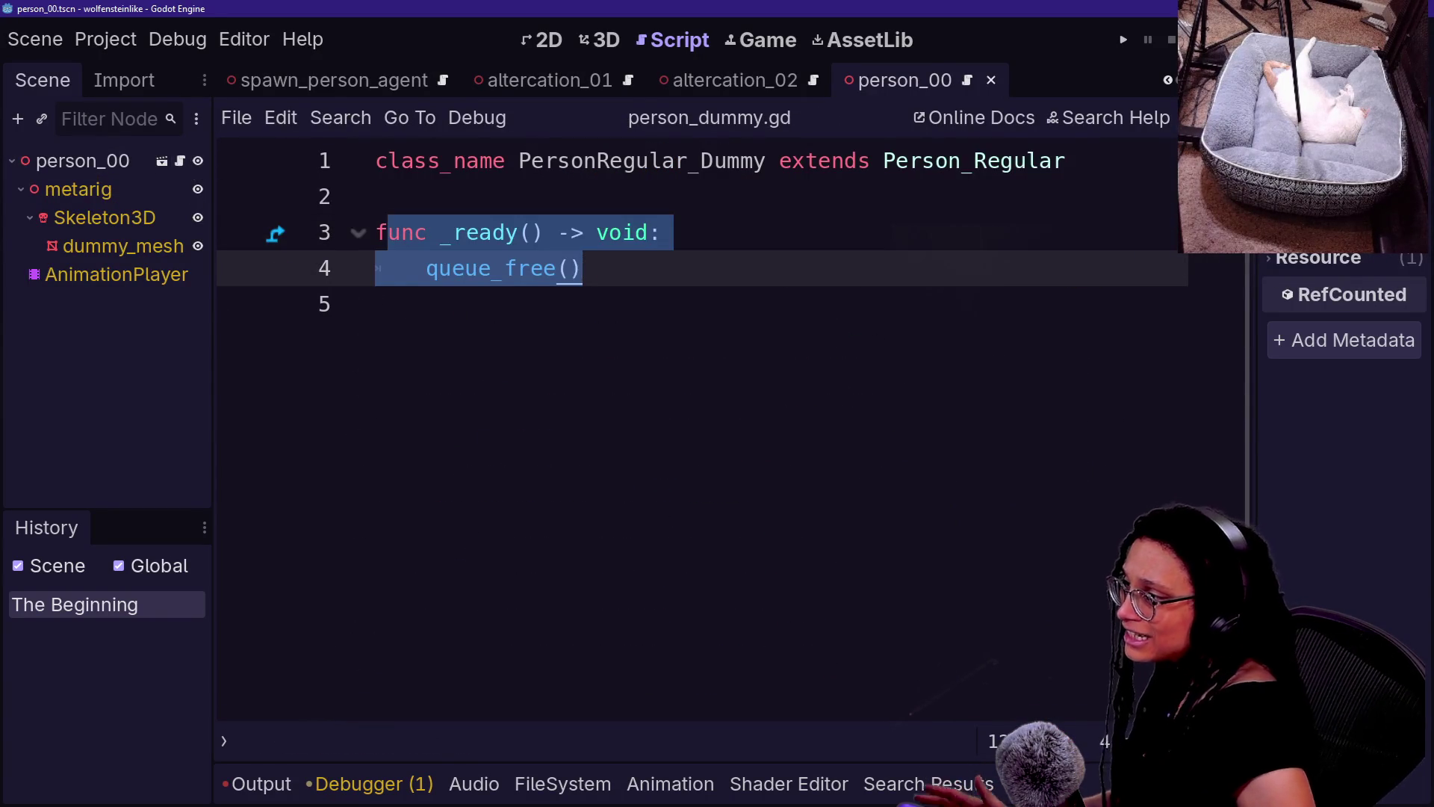
- Check the PersonRegular_Dummy class name, then reopen spawn_person_regular.gd through quick open
{"action": "left_click", "coordinate": [1167, 80]}
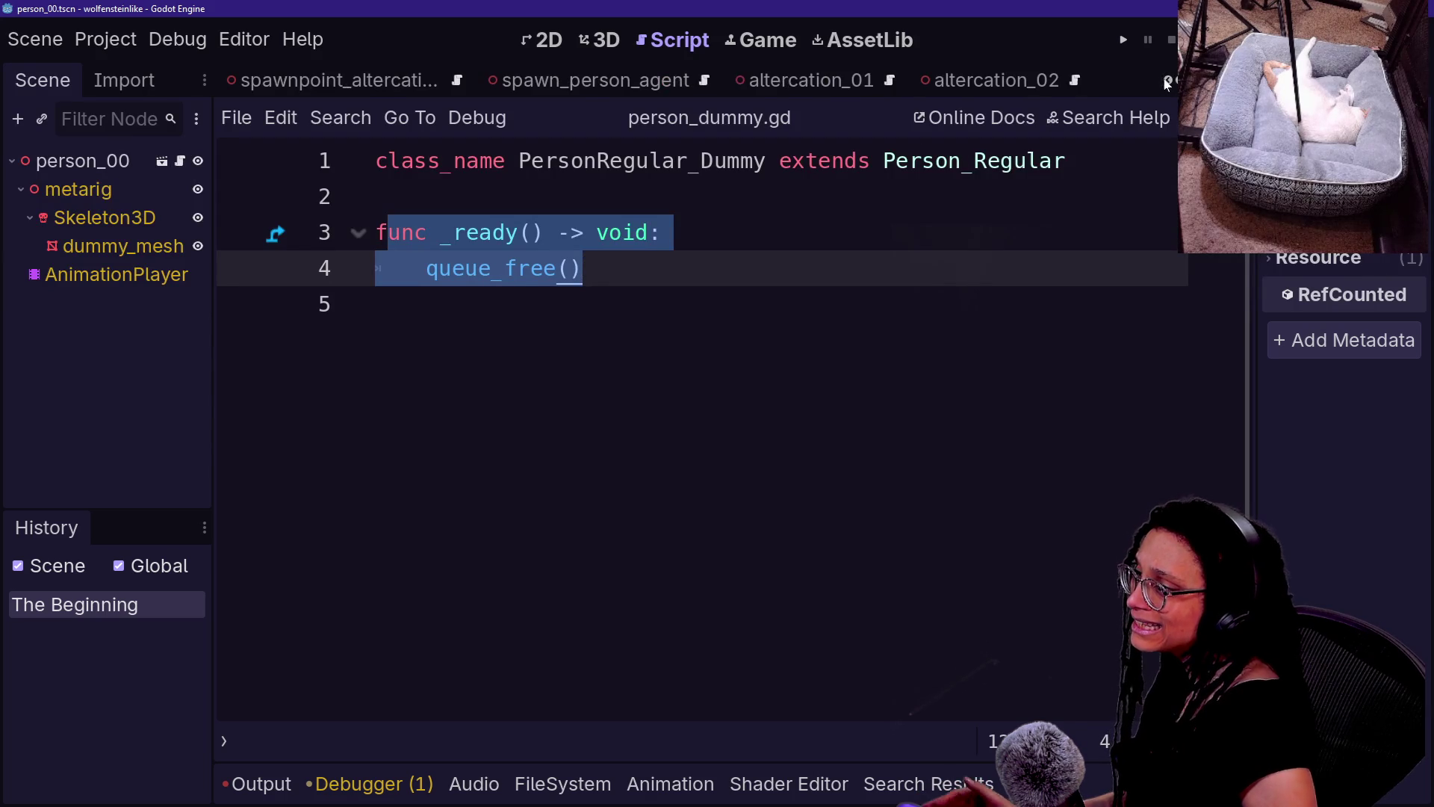
{"action": "left_click", "coordinate": [609, 232]}
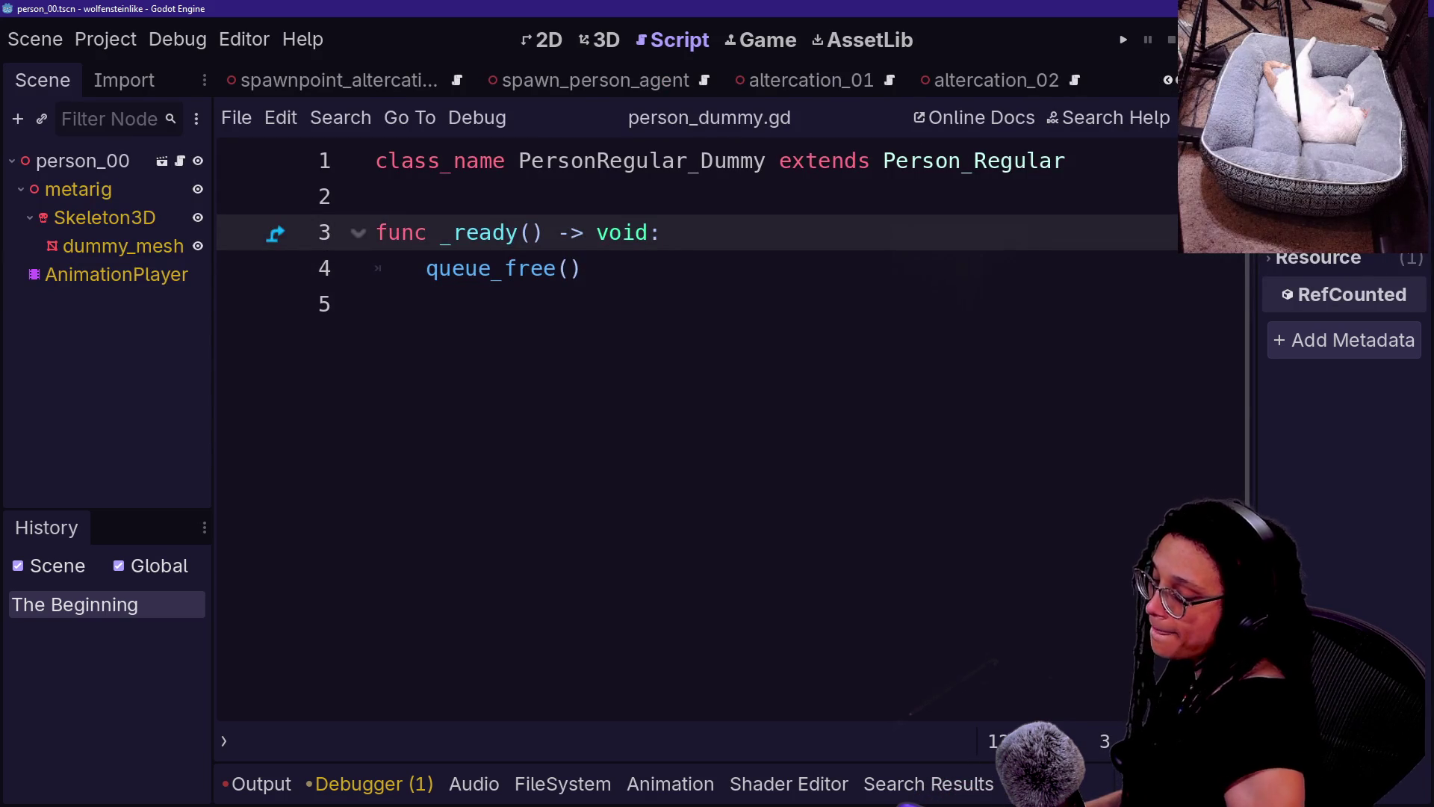
{"action": "left_click", "coordinate": [736, 164]}
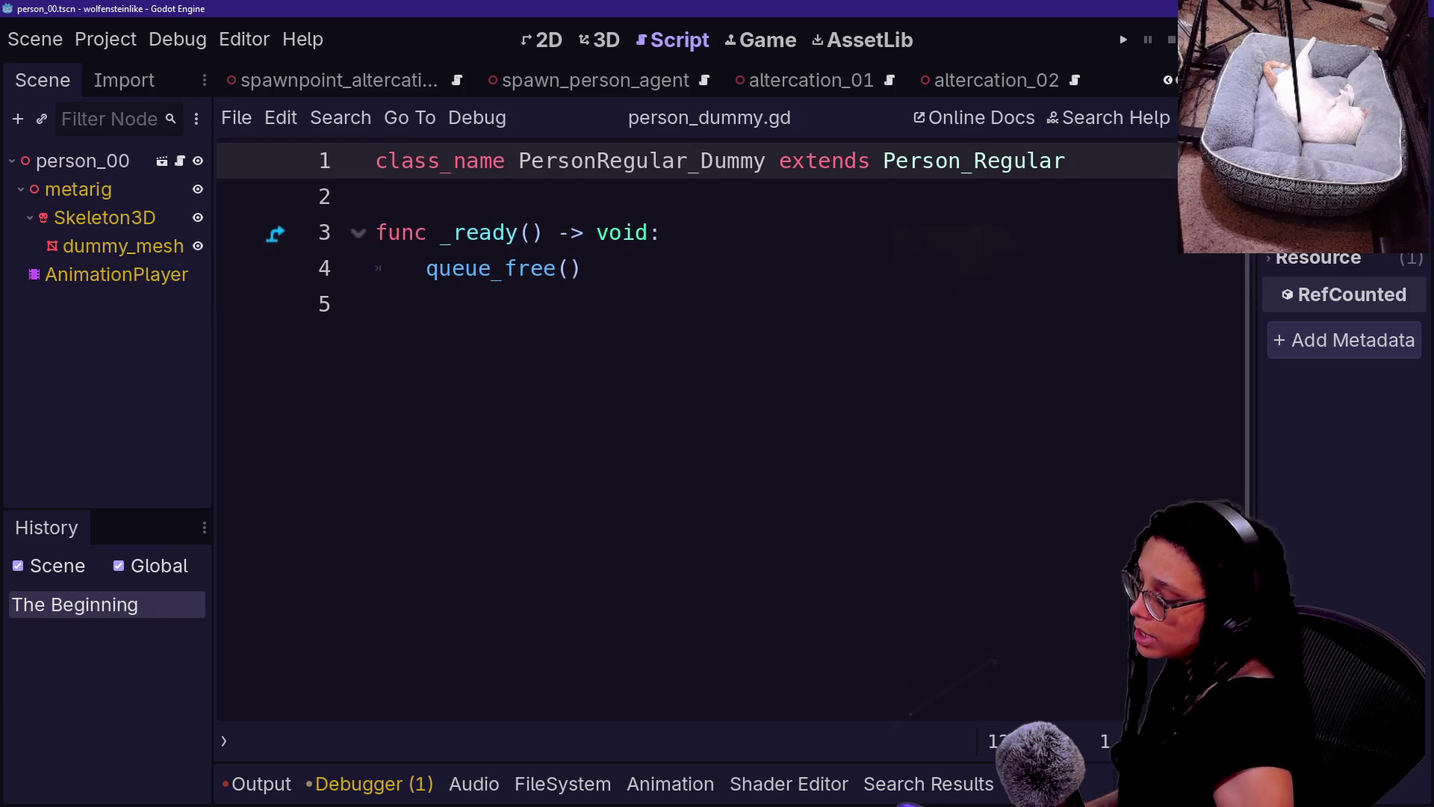
{"action": "key", "text": "shift+alt+o"}
{"action": "key", "text": "Down"}
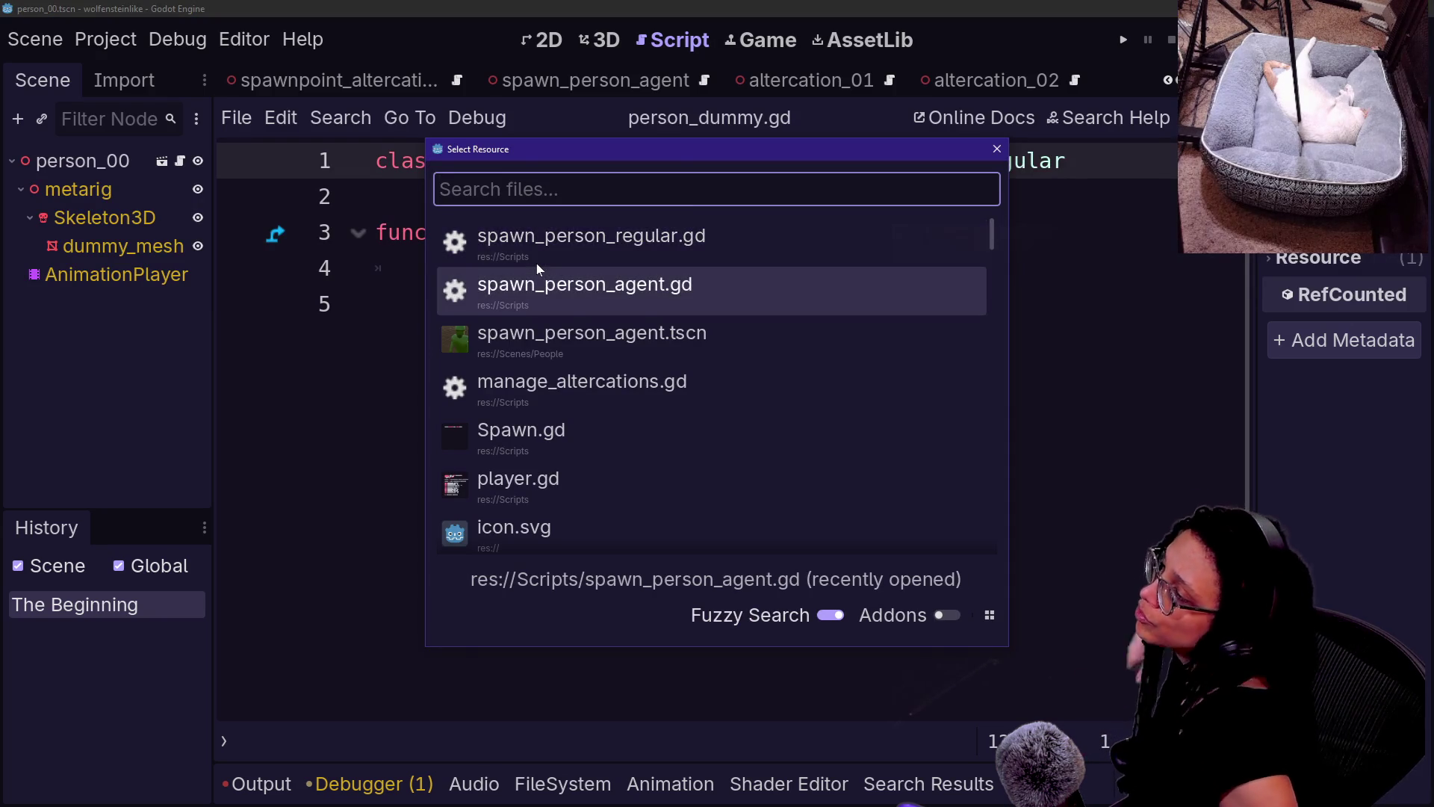
{"action": "key", "text": "Up"}
{"action": "key", "text": "Return"}
- Review the parent check, _ready functions and child loop in spawn_person_regular.gd
{"action": "left_click", "coordinate": [569, 304]}
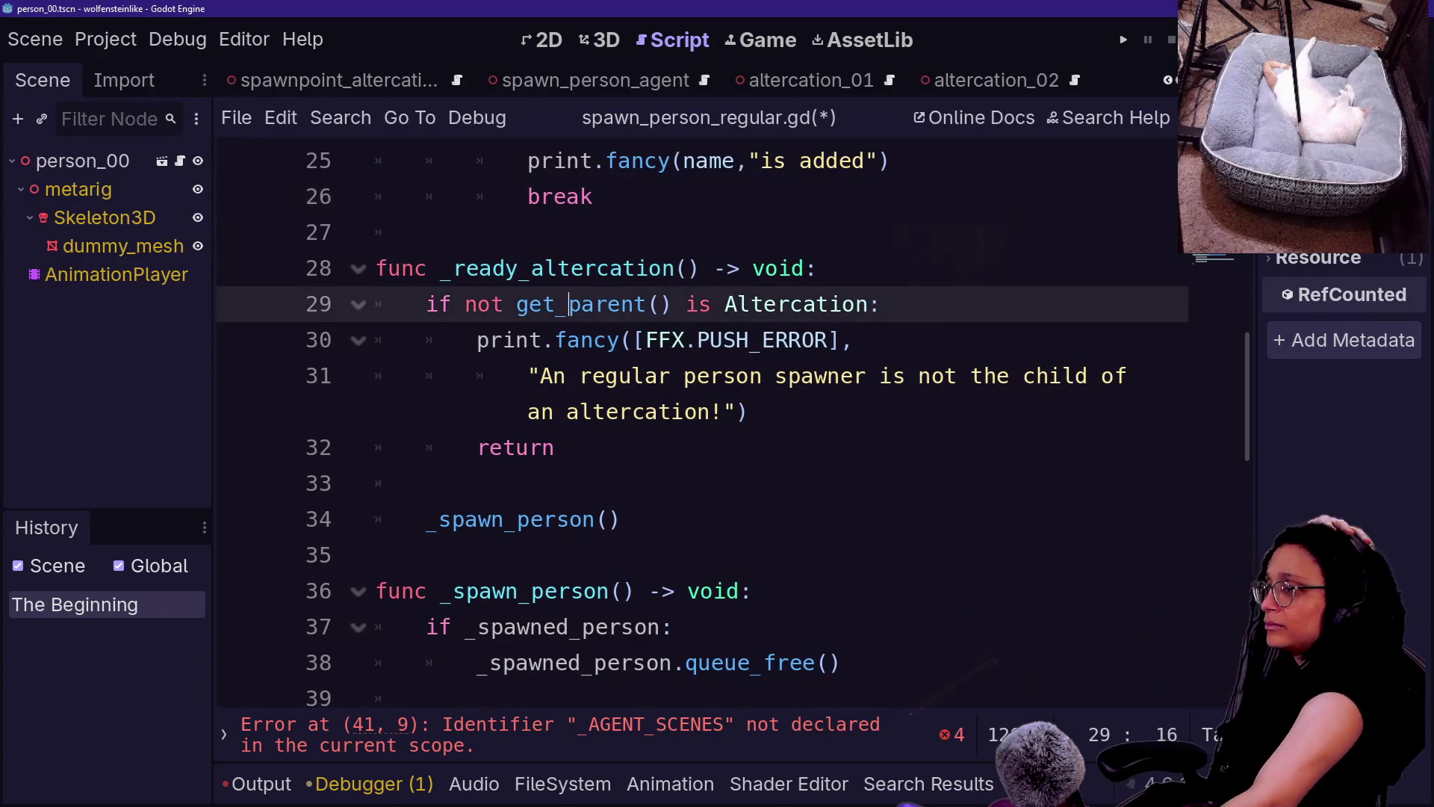
{"action": "scroll", "coordinate": [575, 306], "scroll_direction": "up", "scroll_amount": 3}
{"action": "scroll", "coordinate": [694, 418], "scroll_direction": "up", "scroll_amount": 2}
{"action": "scroll", "coordinate": [694, 418], "scroll_direction": "down", "scroll_amount": 2}
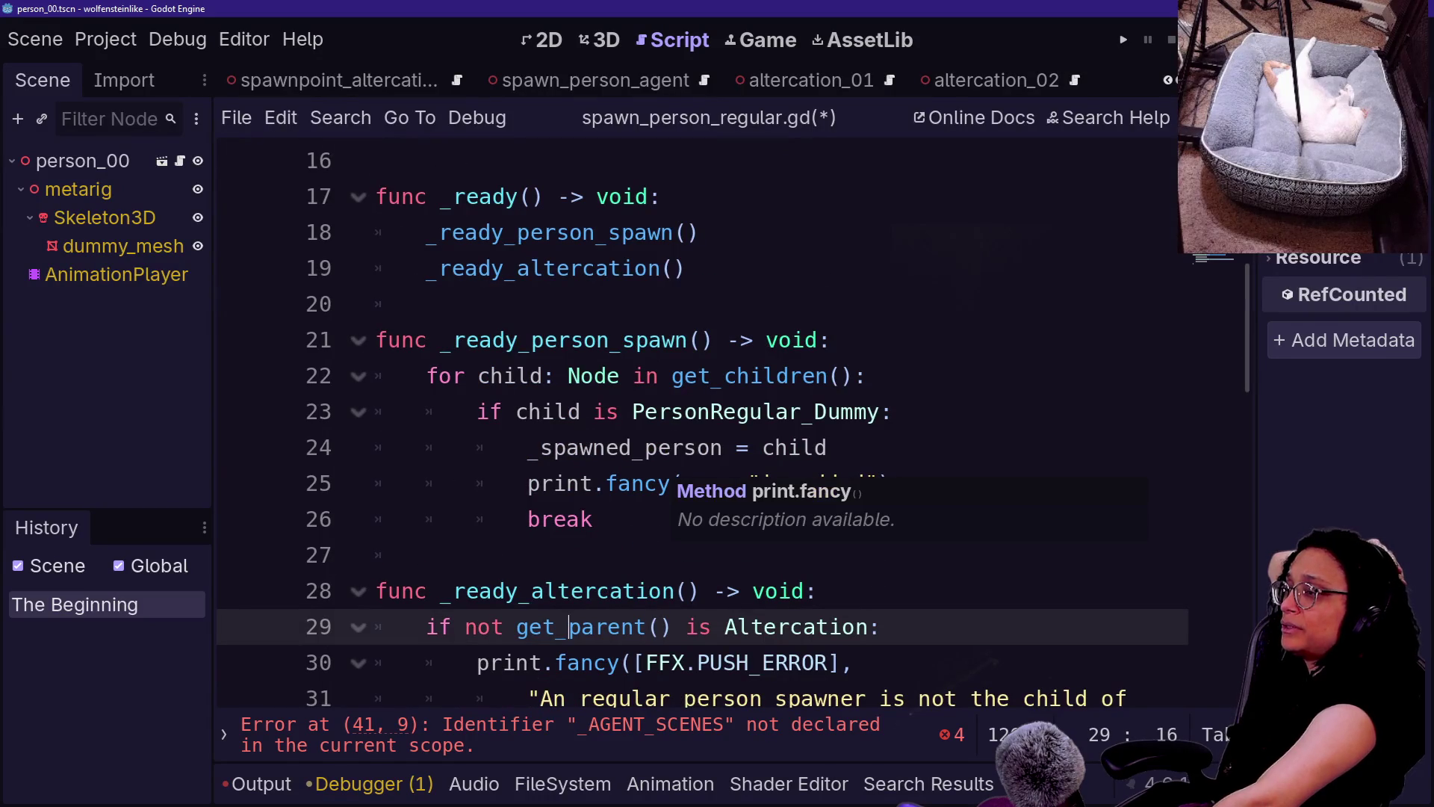
{"action": "left_click", "coordinate": [426, 304]}
{"action": "left_click", "coordinate": [426, 555]}
{"action": "left_click_drag", "start_coordinate": [817, 591], "coordinate": [478, 412]}
{"action": "left_click", "coordinate": [684, 268]}
{"action": "left_click", "coordinate": [426, 555]}
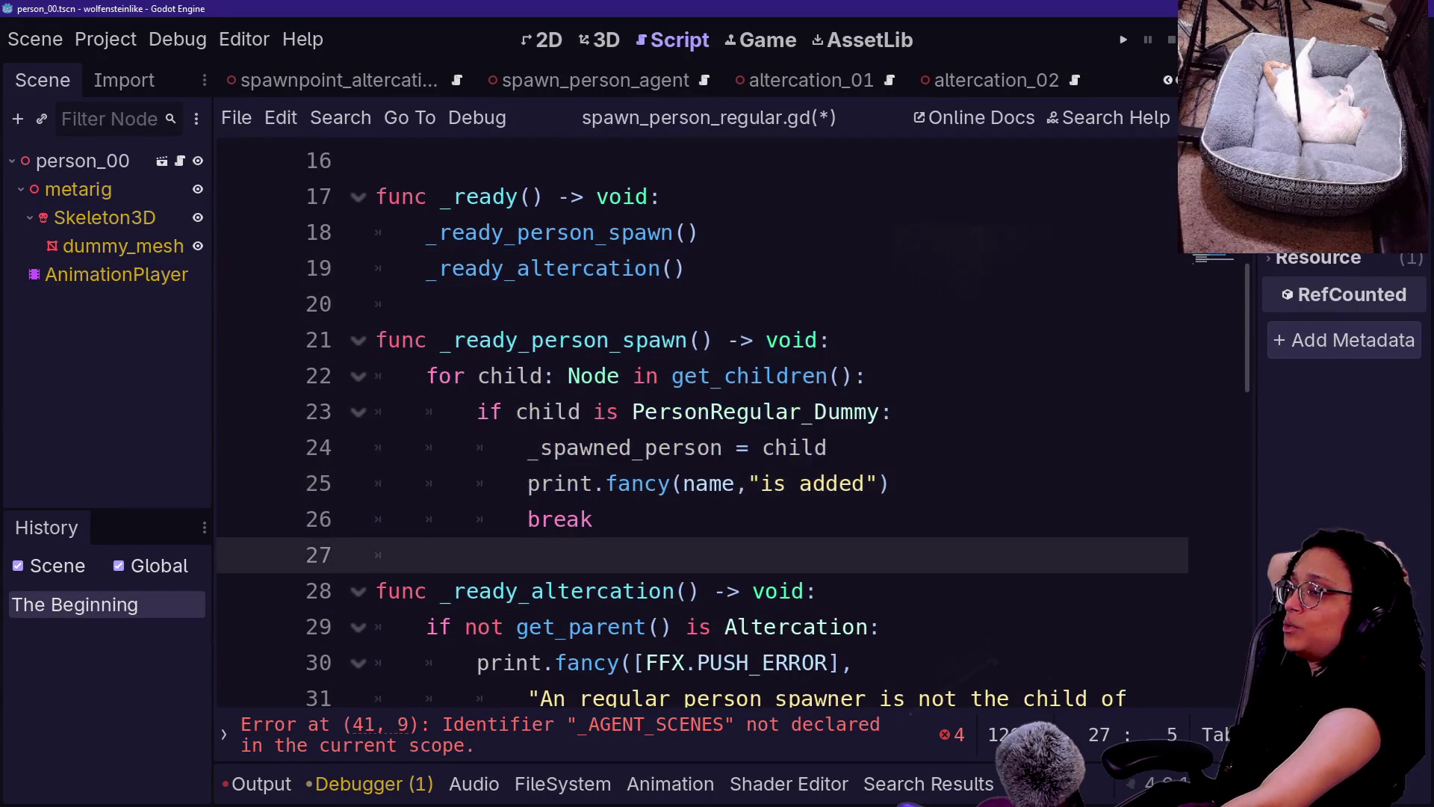
{"action": "scroll", "coordinate": [695, 418], "scroll_direction": "down", "scroll_amount": 8}
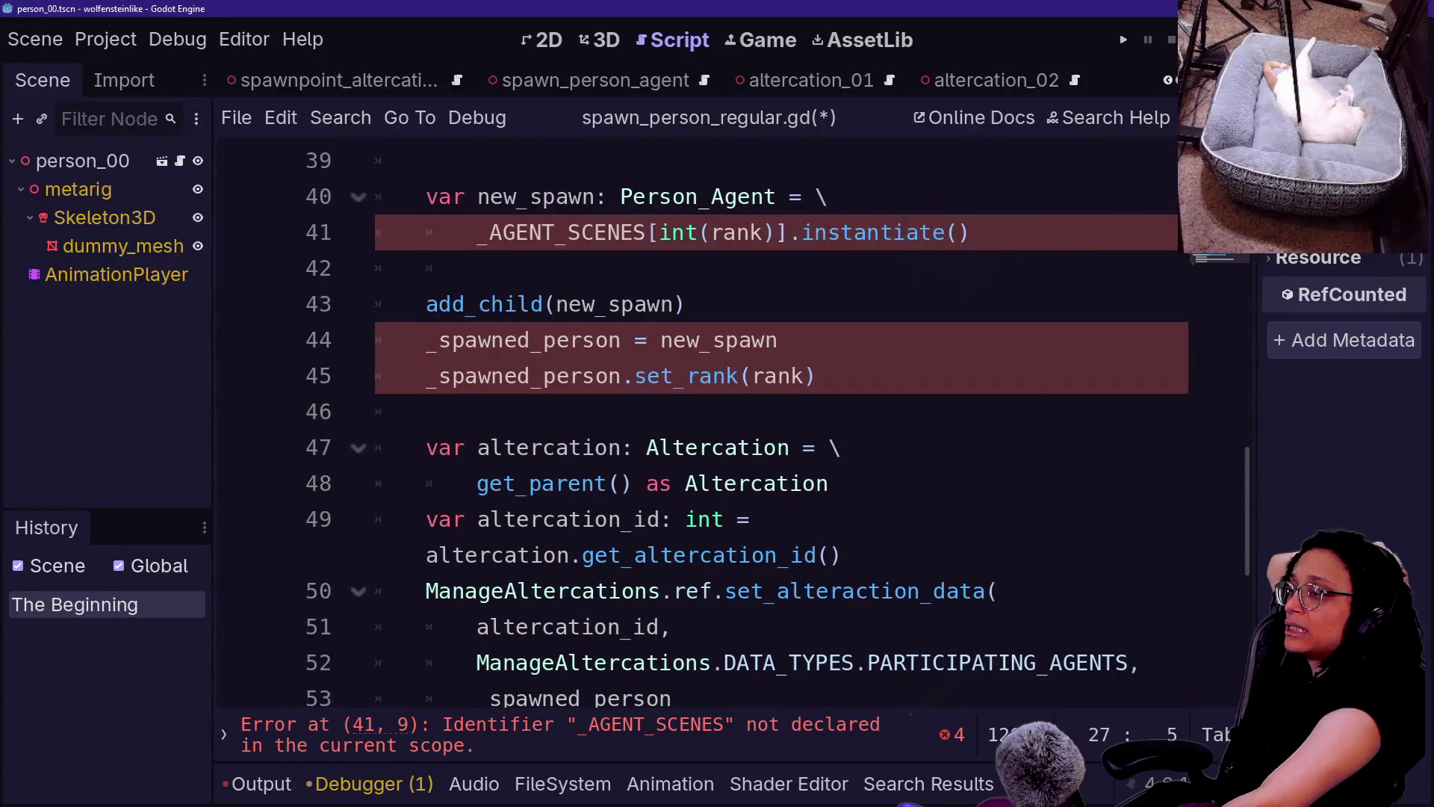
{"action": "scroll", "coordinate": [694, 419], "scroll_direction": "up", "scroll_amount": 6}
- Save spawn_person_regular.gd with its new print.fancy(name, "is added") line
{"action": "left_click", "coordinate": [724, 519]}
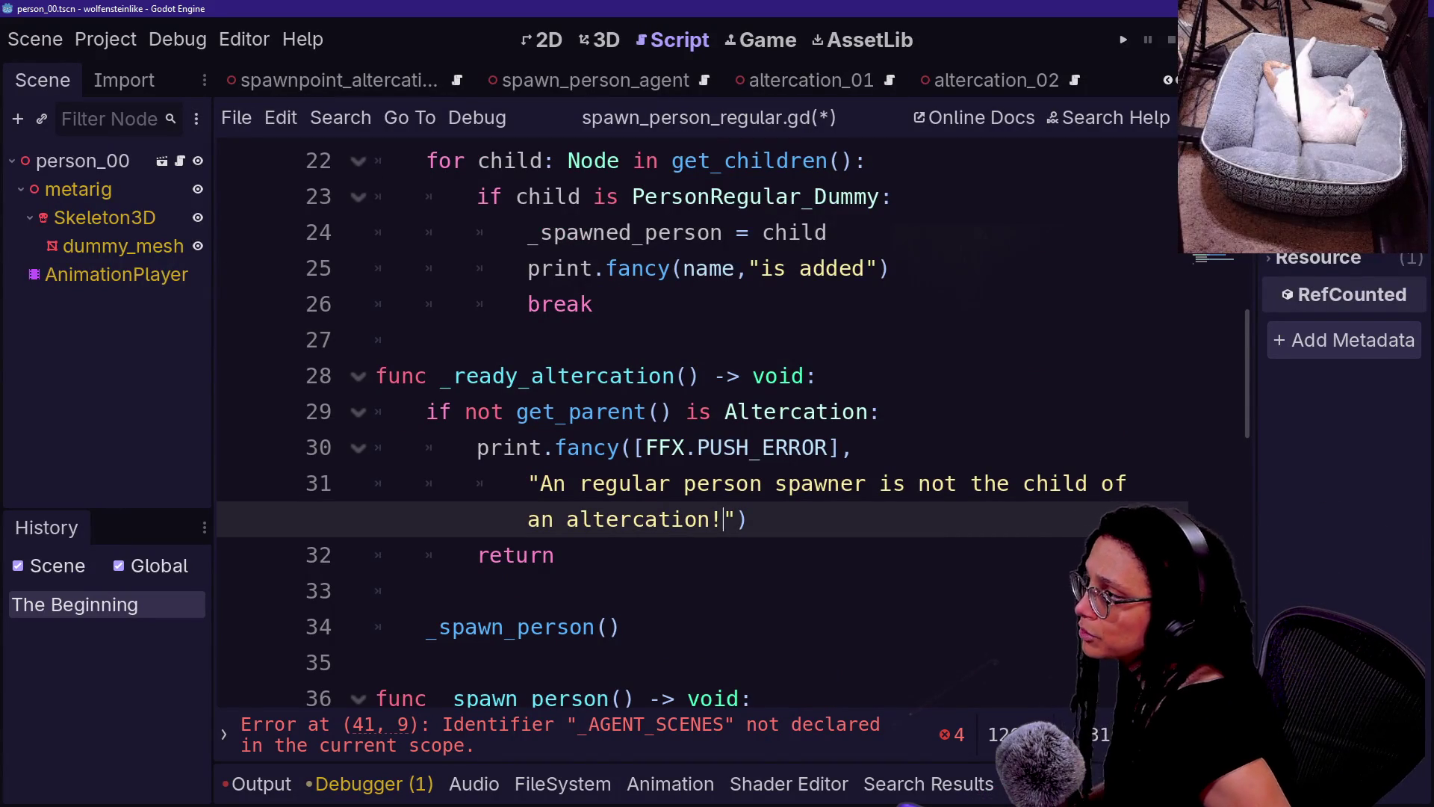
{"action": "key", "text": "Up"}
{"action": "key", "text": "Up"}
{"action": "key", "text": "ctrl+s"}
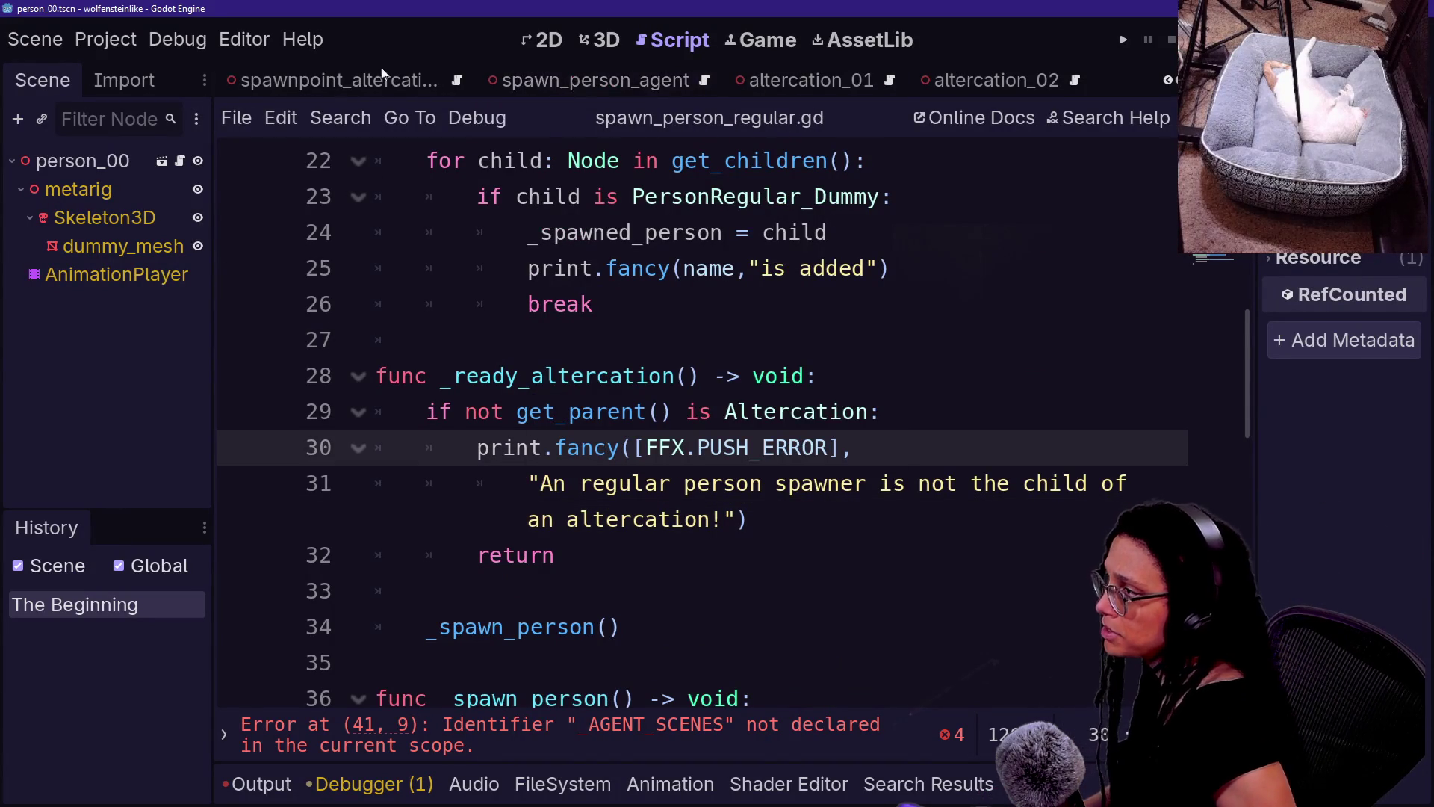
{"action": "left_click", "coordinate": [811, 80]}
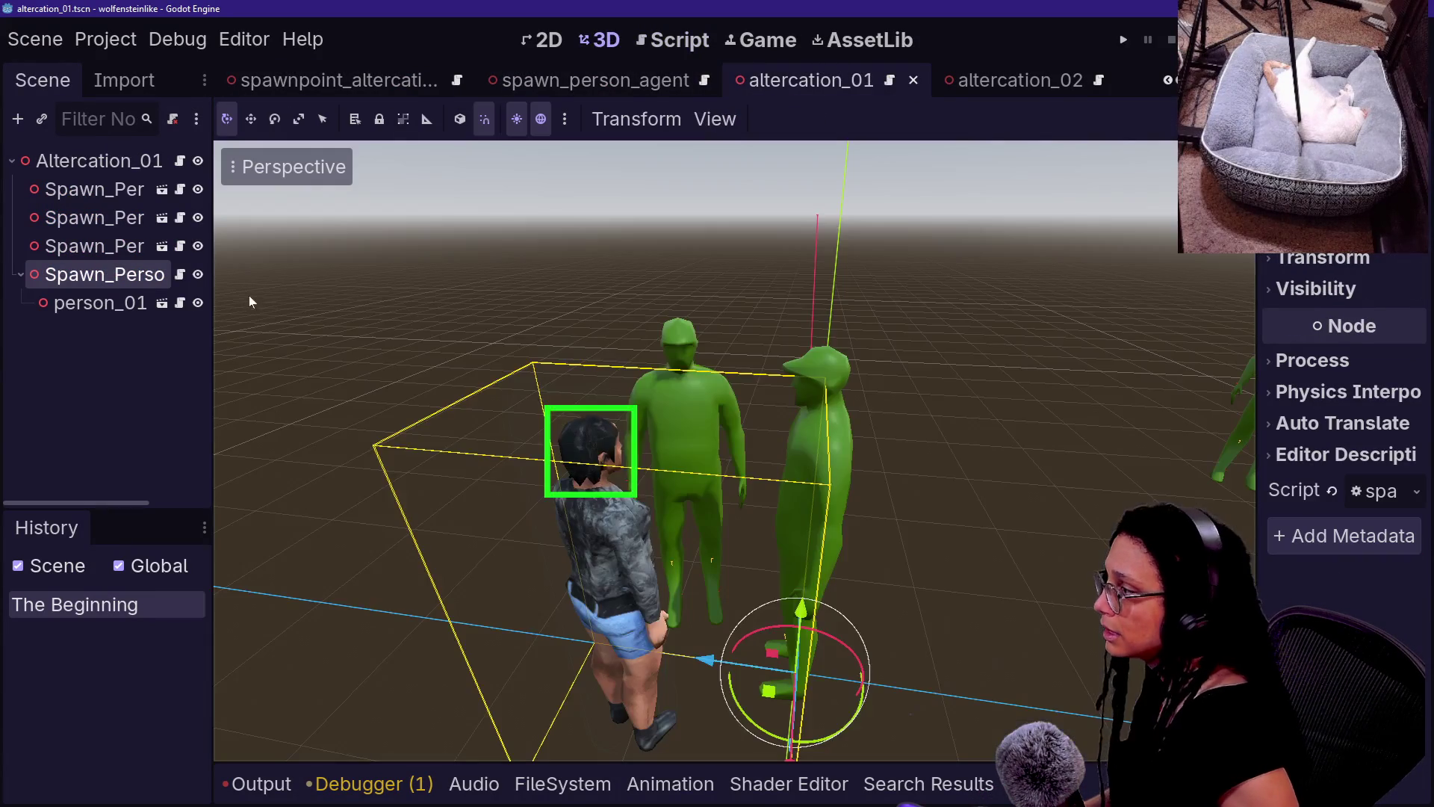
- Detach the script from the last Spawn_Person node and open spawn_person_agent.gd
{"action": "right_click", "coordinate": [136, 281]}
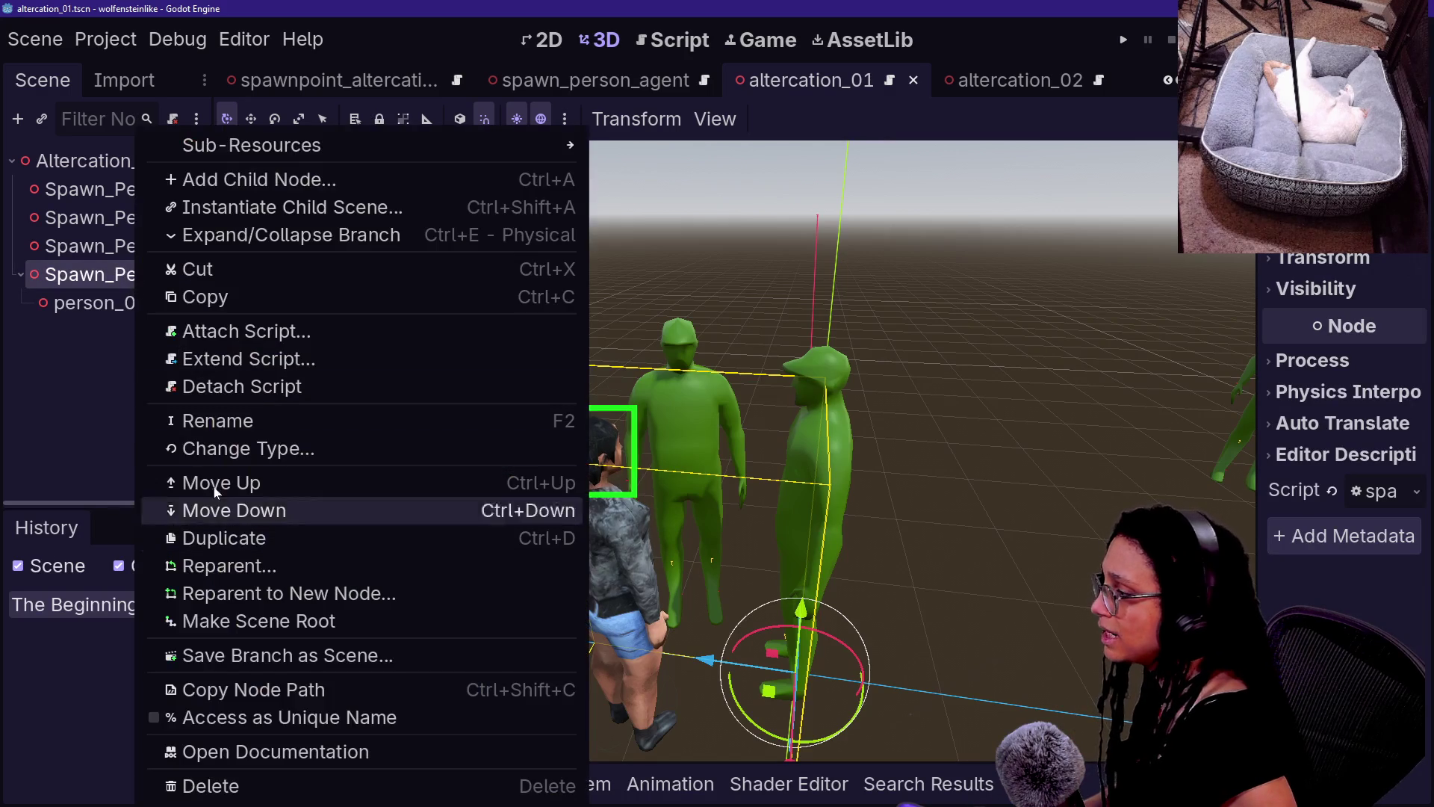
{"action": "left_click", "coordinate": [213, 385]}
{"action": "left_click", "coordinate": [61, 307]}
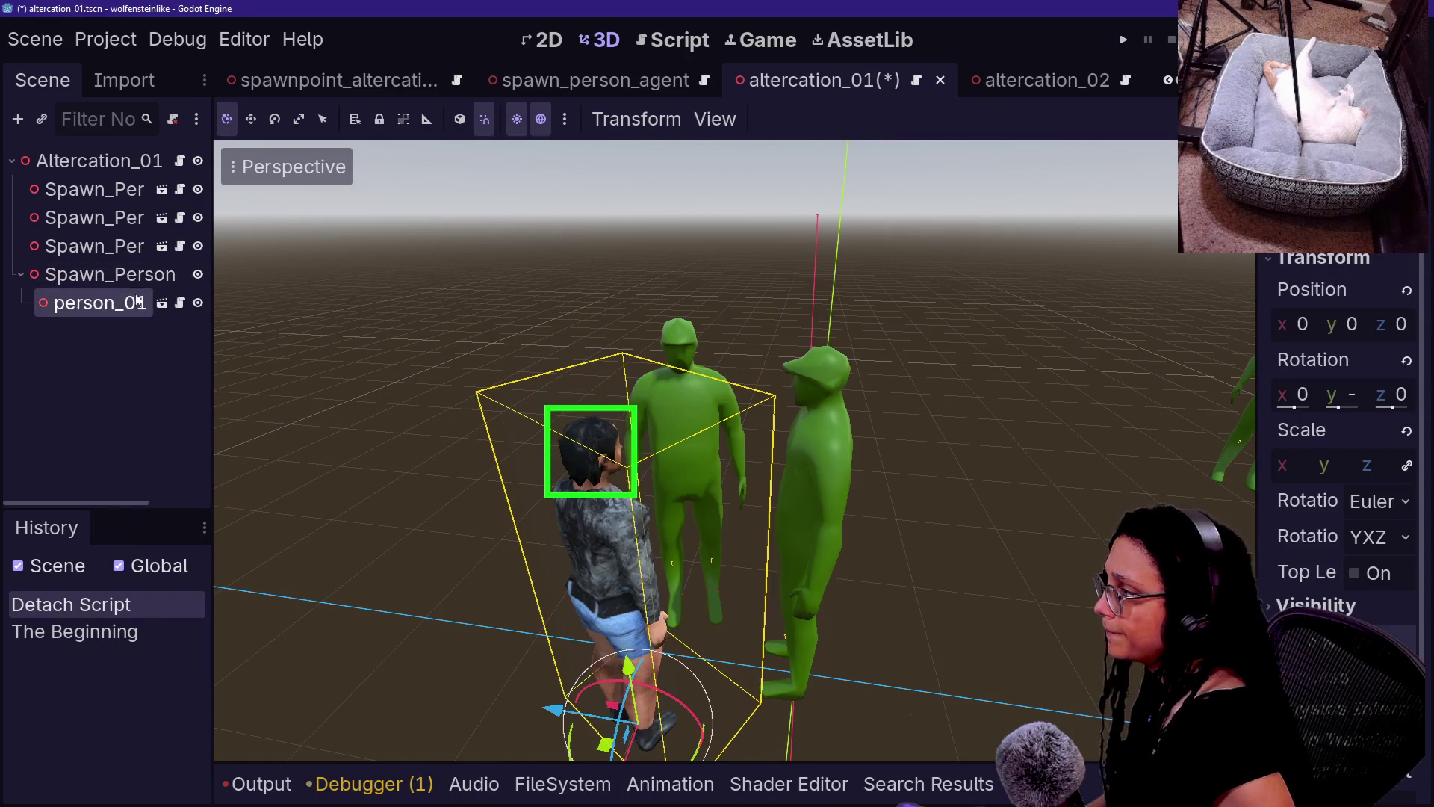
{"action": "left_click", "coordinate": [180, 219]}
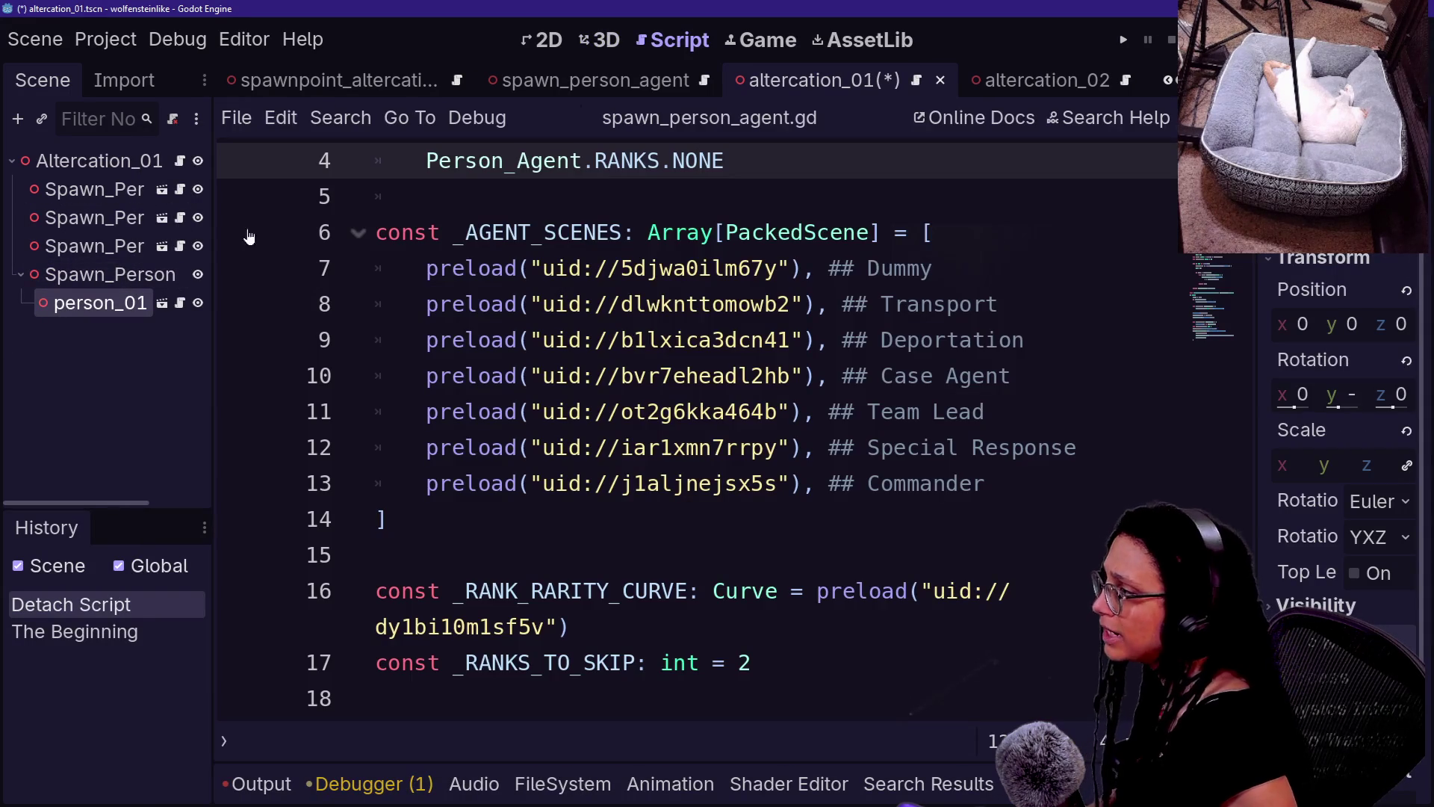
- Delete the _ready_agent_spawn function and its call in _ready, then save spawn_person_agent.gd
{"action": "scroll", "coordinate": [695, 429], "scroll_direction": "down", "scroll_amount": 5}
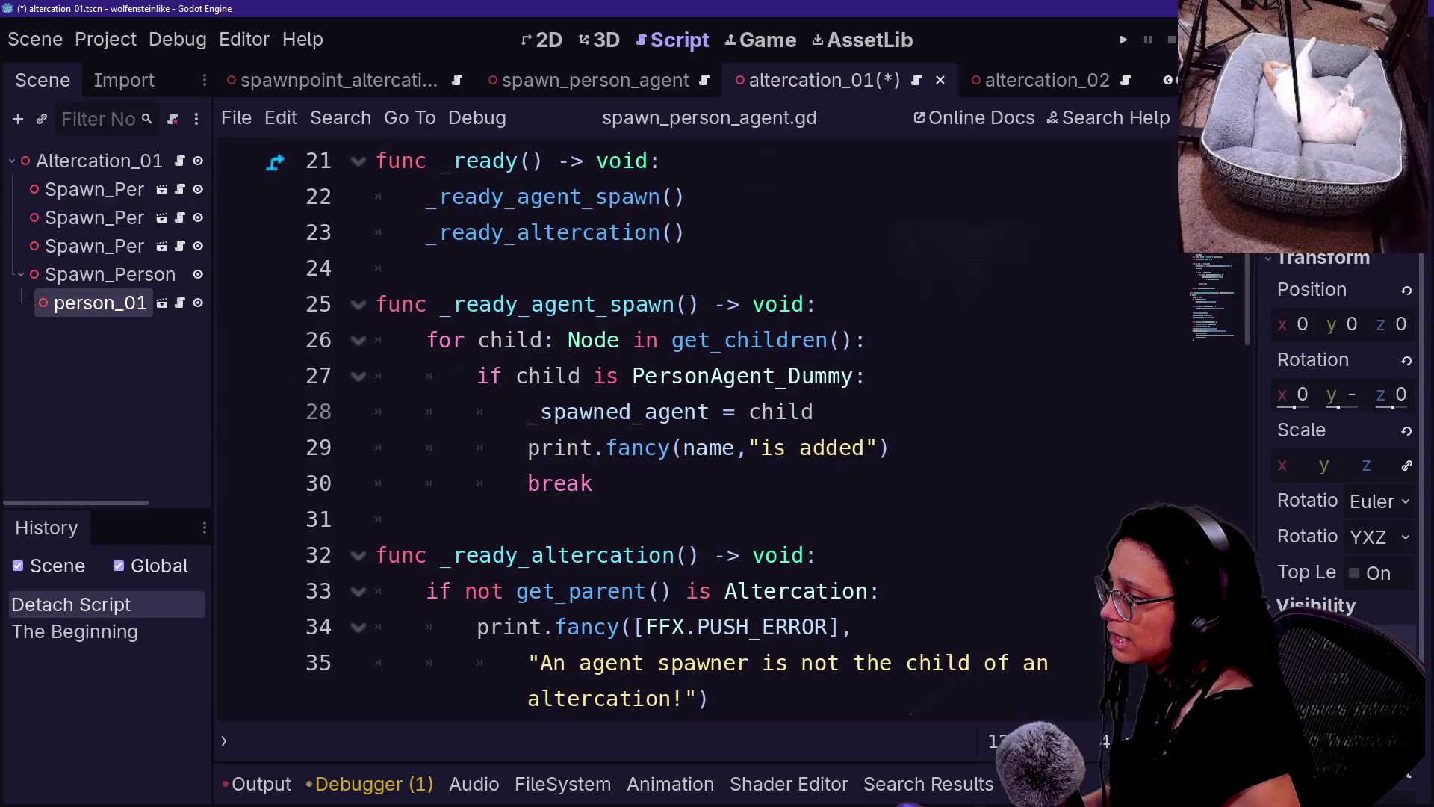
{"action": "key", "text": "shift+Up"}
{"action": "key", "text": "shift+Up"}
{"action": "key", "text": "shift+Up"}
{"action": "key", "text": "BackSpace"}
{"action": "left_click", "coordinate": [687, 232]}
{"action": "key", "text": "Up"}
{"action": "key", "text": "ctrl+shift+k"}
{"action": "key", "text": "ctrl+s"}
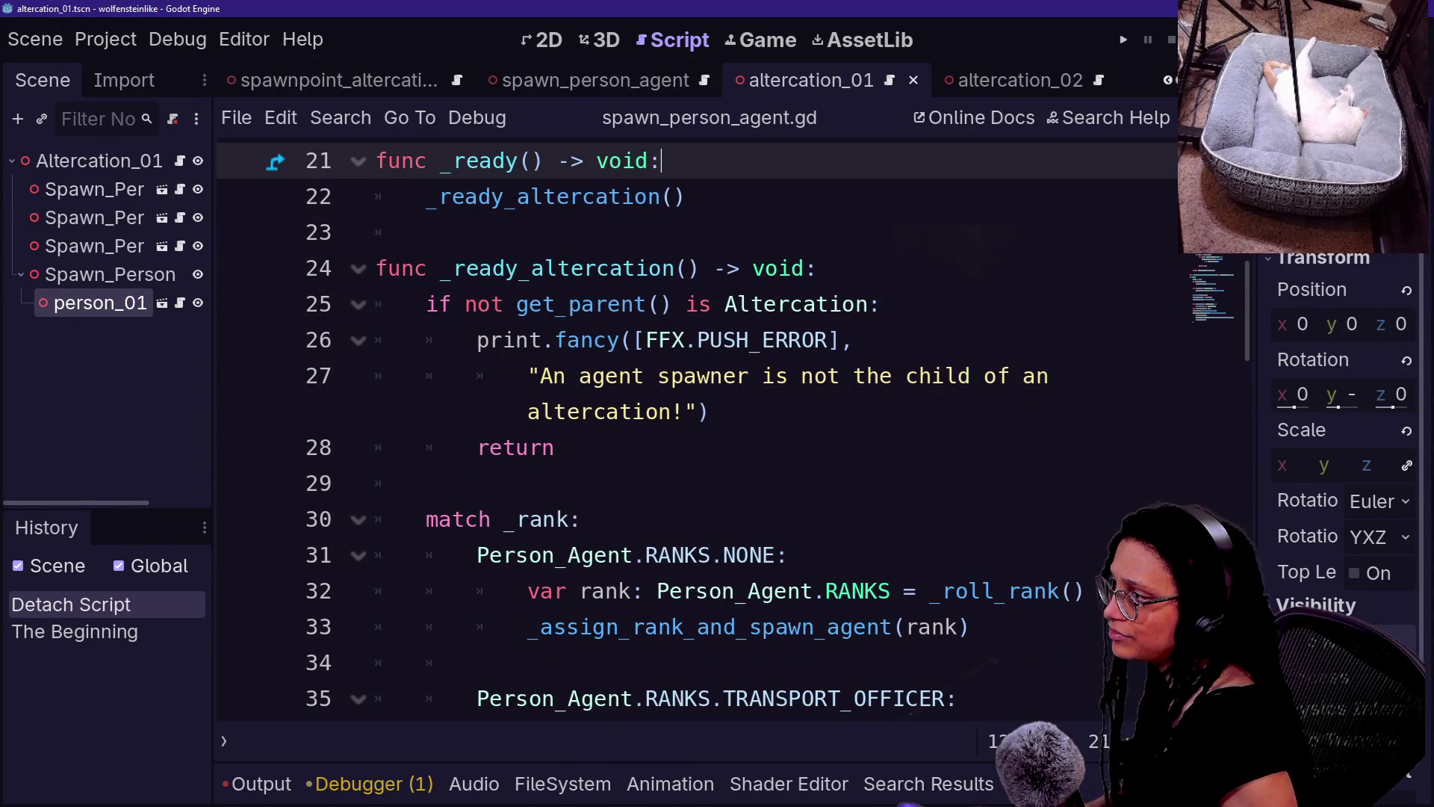
- Open person_agent_dummy.gd from the first Spawn_Person spawner and run the game with F5
{"action": "left_click", "coordinate": [159, 192]}
{"action": "left_click", "coordinate": [162, 191]}
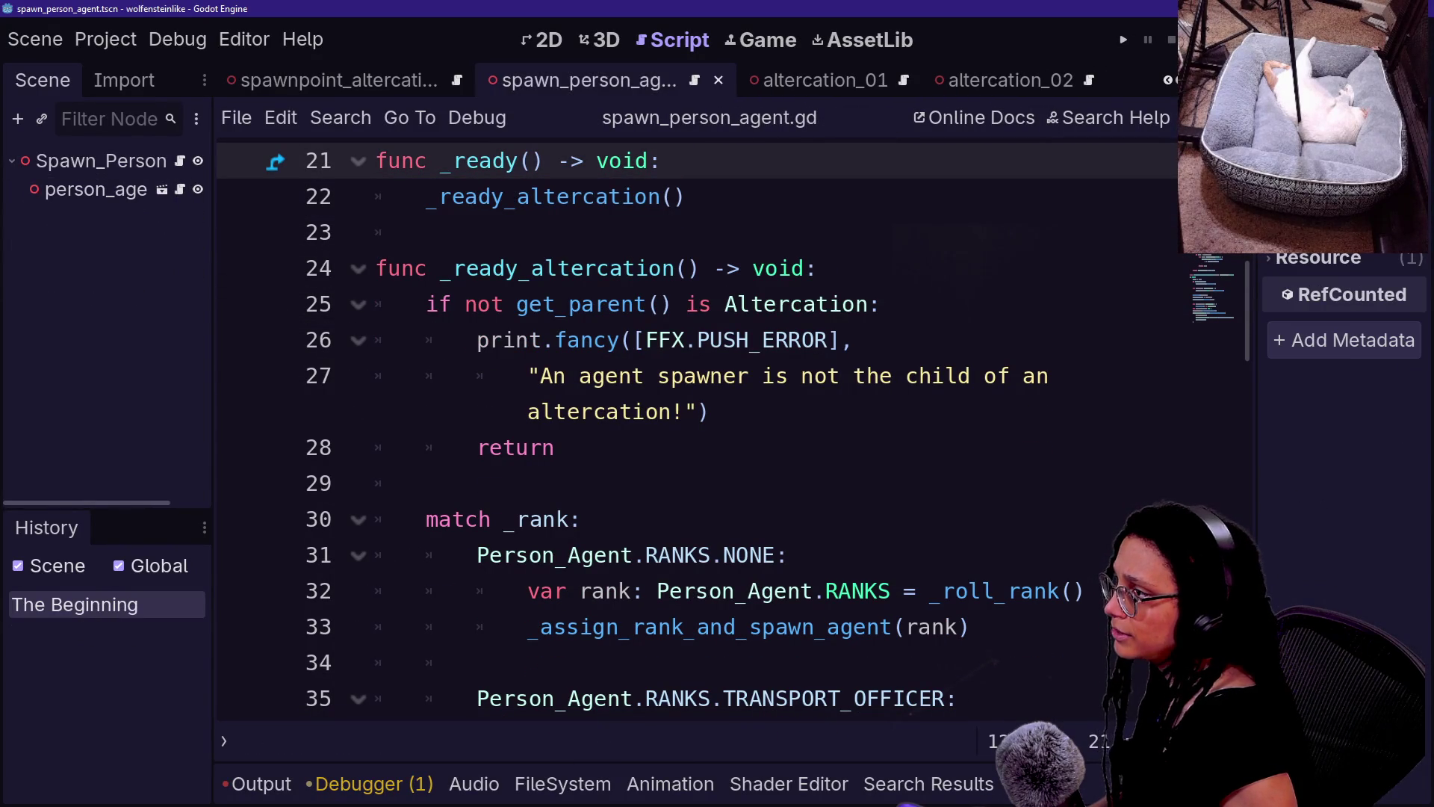
{"action": "left_click", "coordinate": [179, 191]}
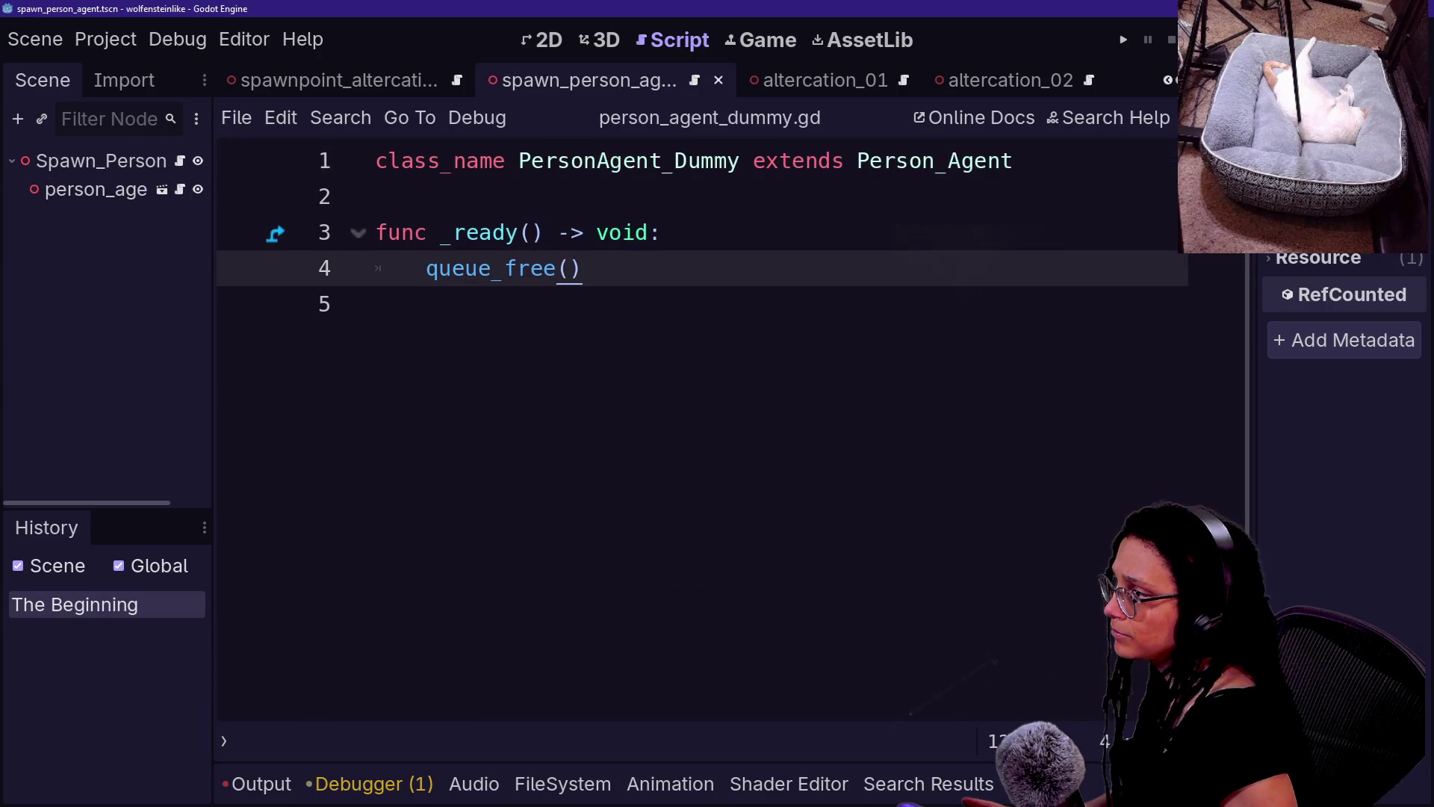
{"action": "key", "text": "F5"}
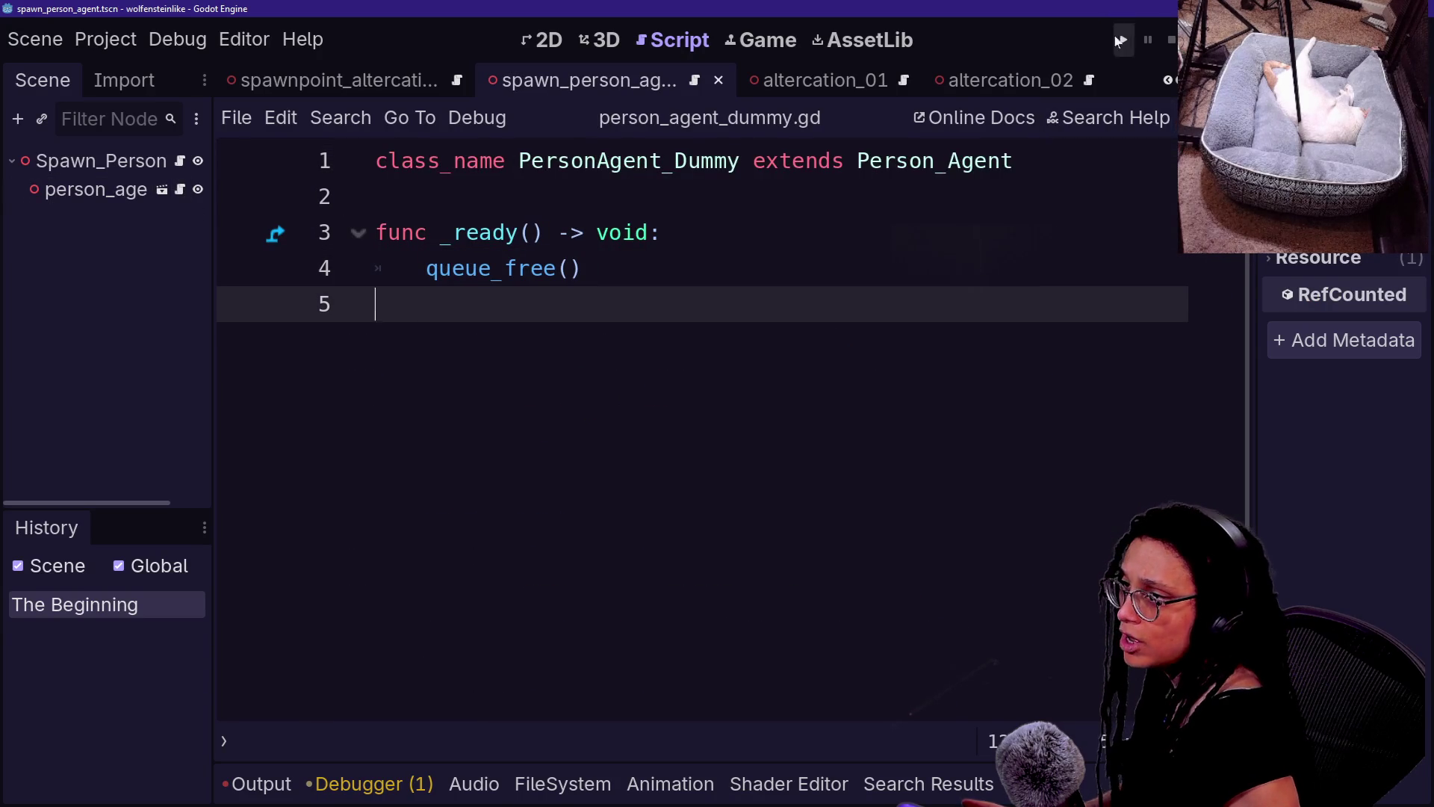
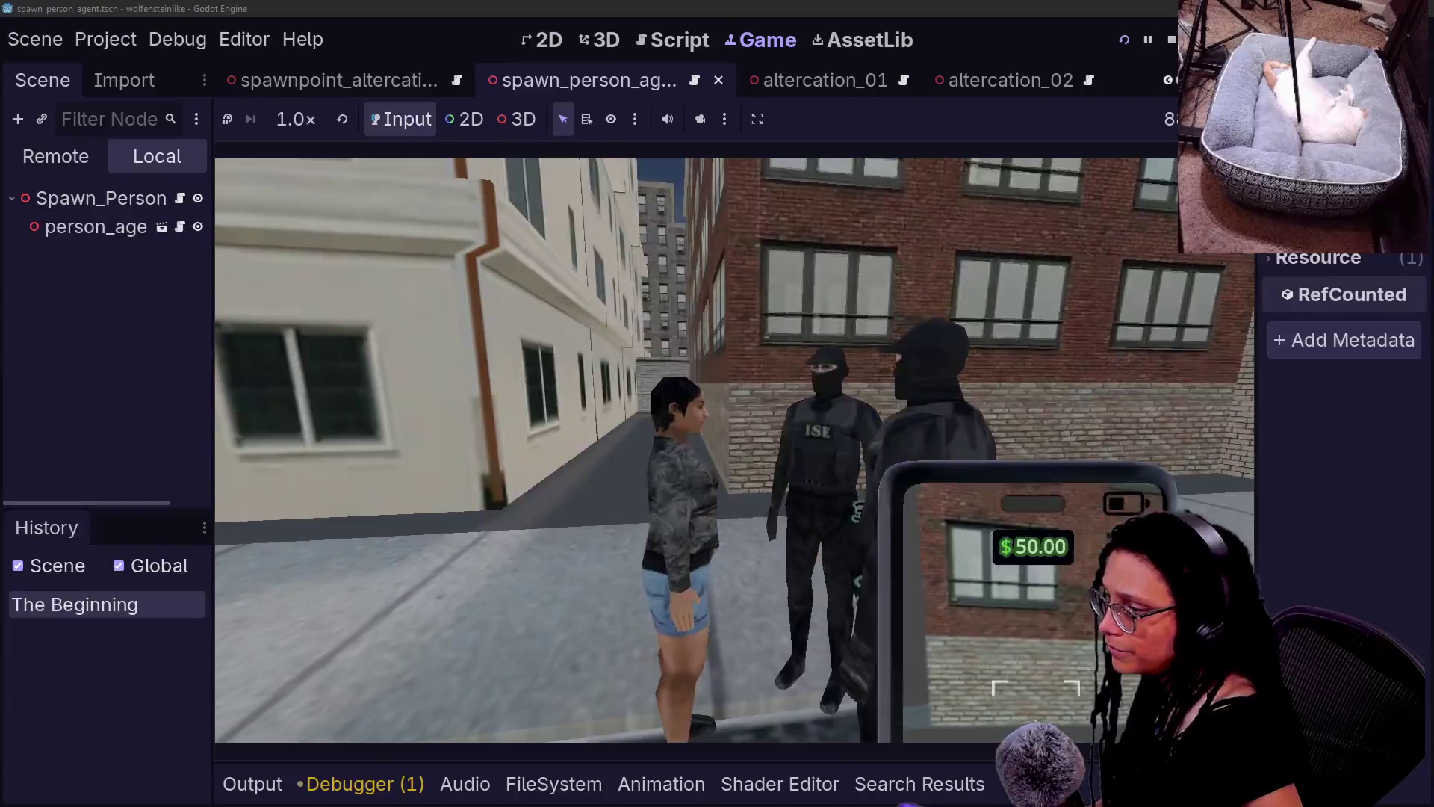
- Stop the running game with F8 and return to the script editor
{"action": "right_click", "coordinate": [735, 422]}
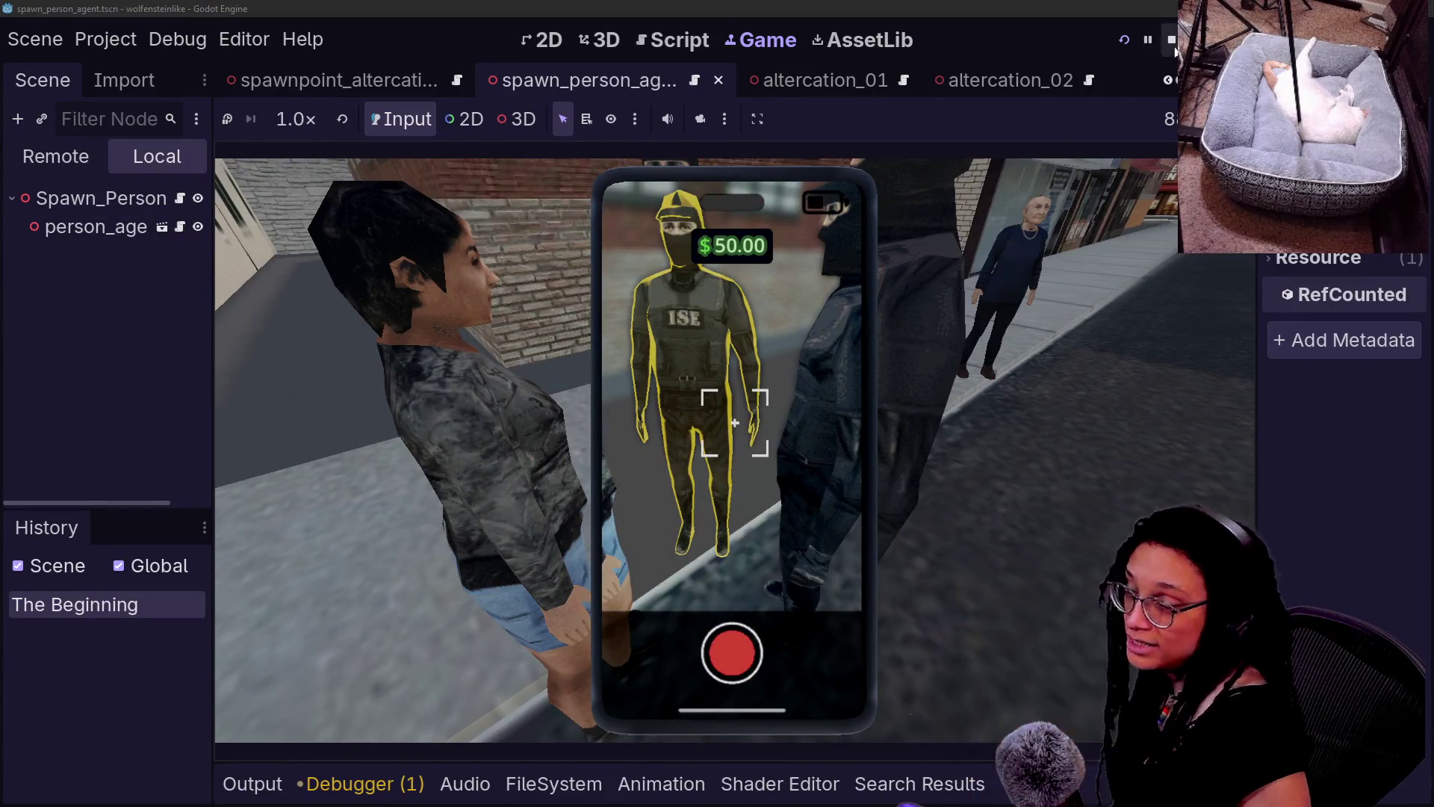
{"action": "key", "text": "F8"}
{"action": "left_click", "coordinate": [376, 197]}
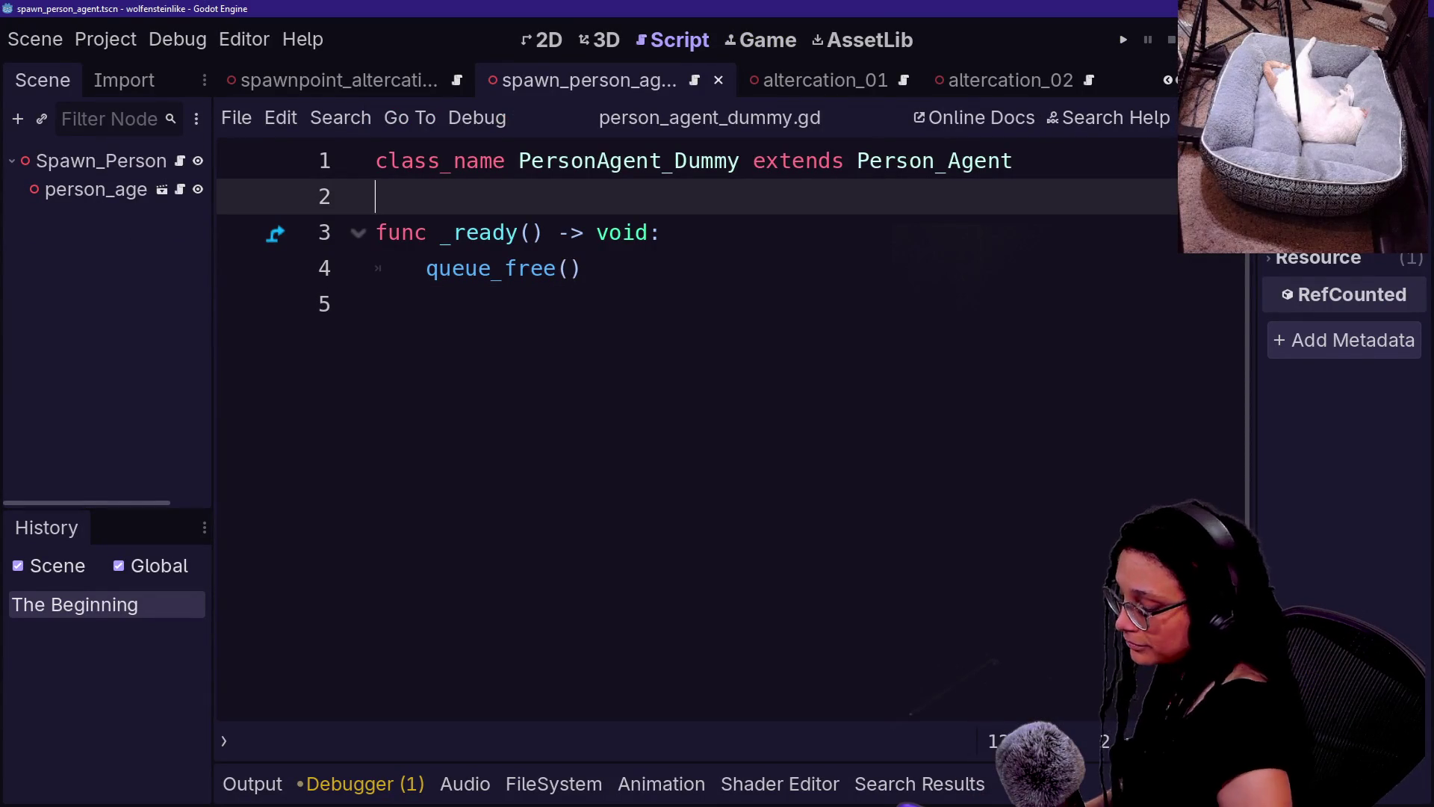
- Look over person_agent_dummy.gd's _ready block, then pick spawn_person_agent.gd in Quick Open
{"action": "key", "text": "shift+alt+o"}
{"action": "key", "text": "Down"}
{"action": "key", "text": "Up"}
{"action": "key", "text": "Escape"}
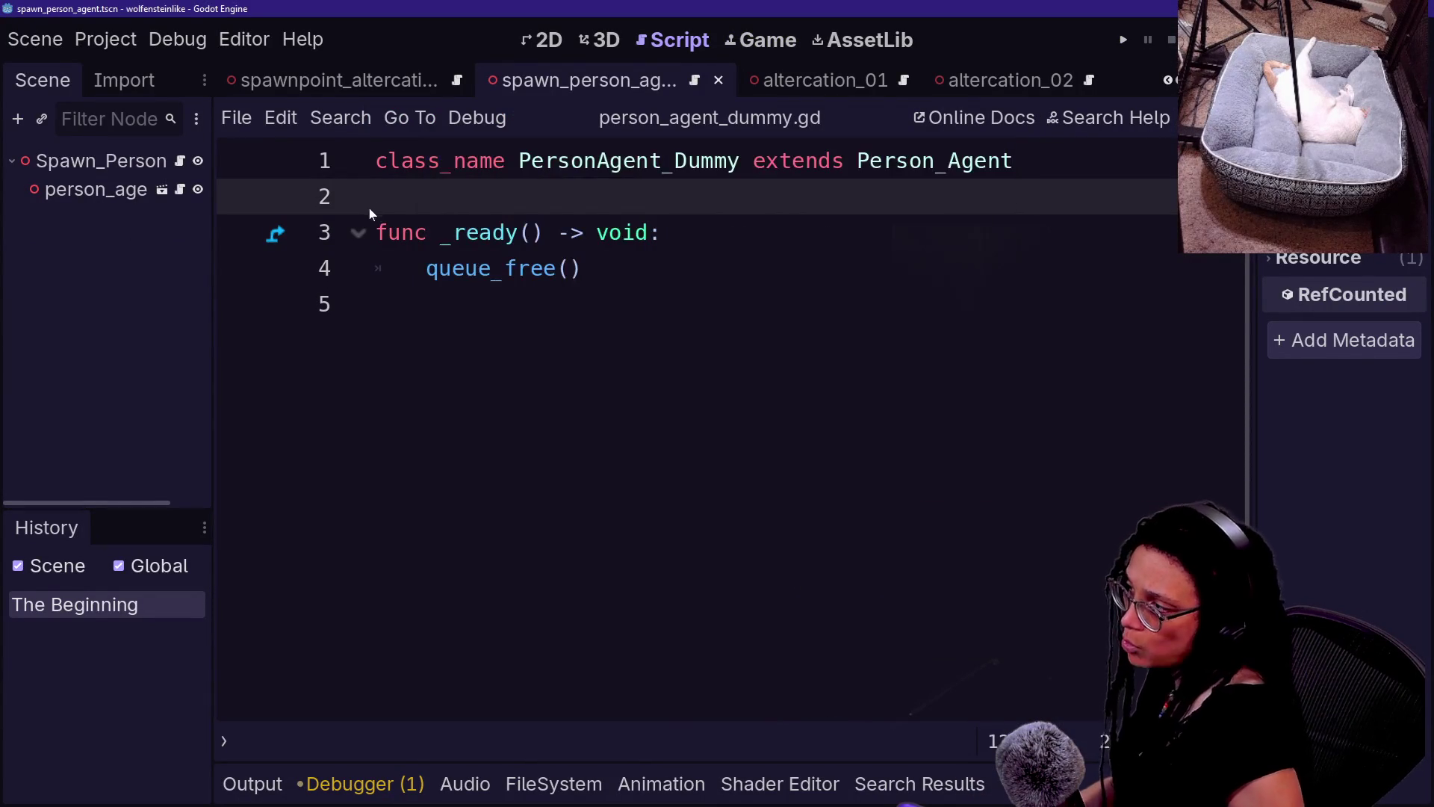
{"action": "key", "text": "shift+Down"}
{"action": "key", "text": "shift+Down"}
{"action": "key", "text": "shift+Down"}
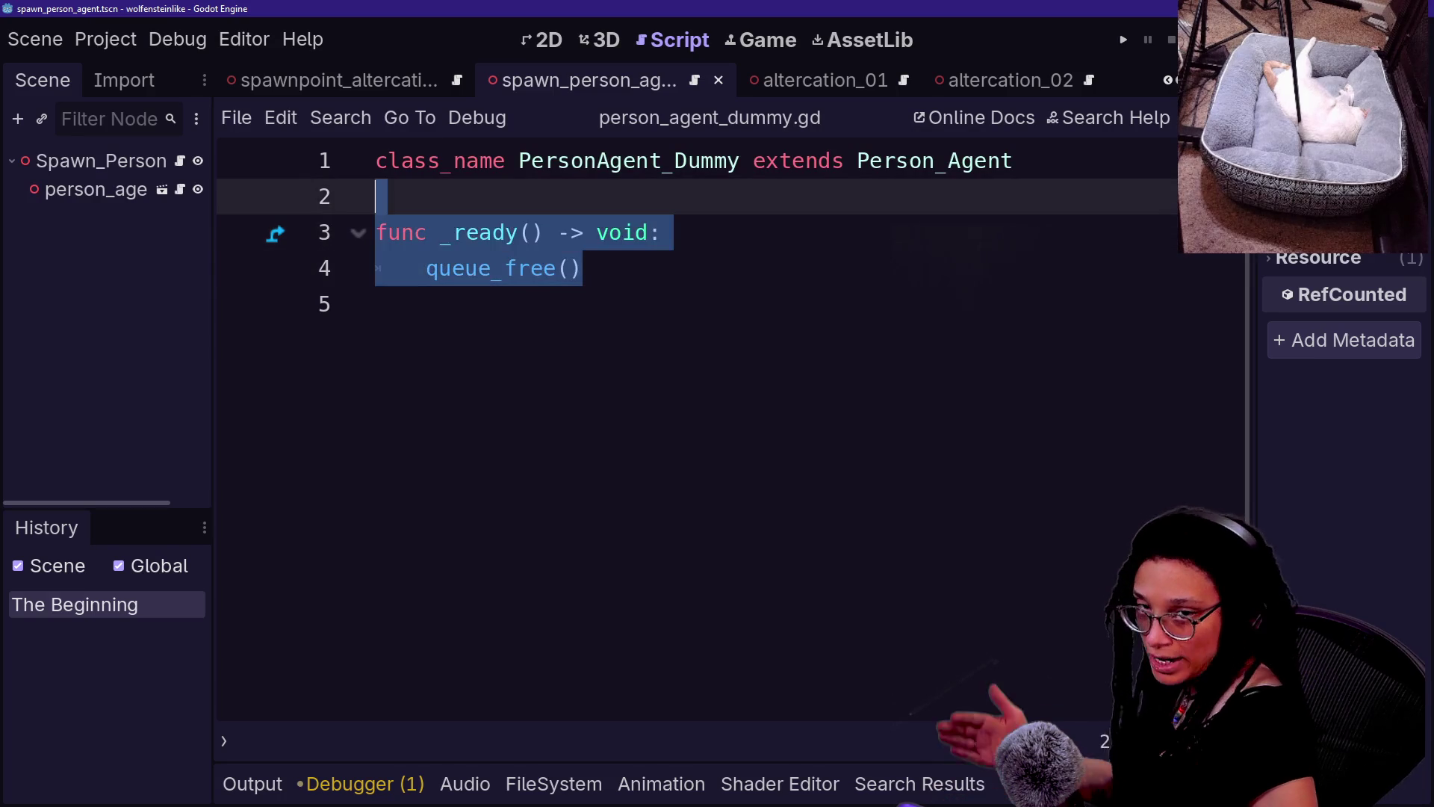
{"action": "key", "text": "Up"}
{"action": "key", "text": "Down"}
{"action": "key", "text": "Down"}
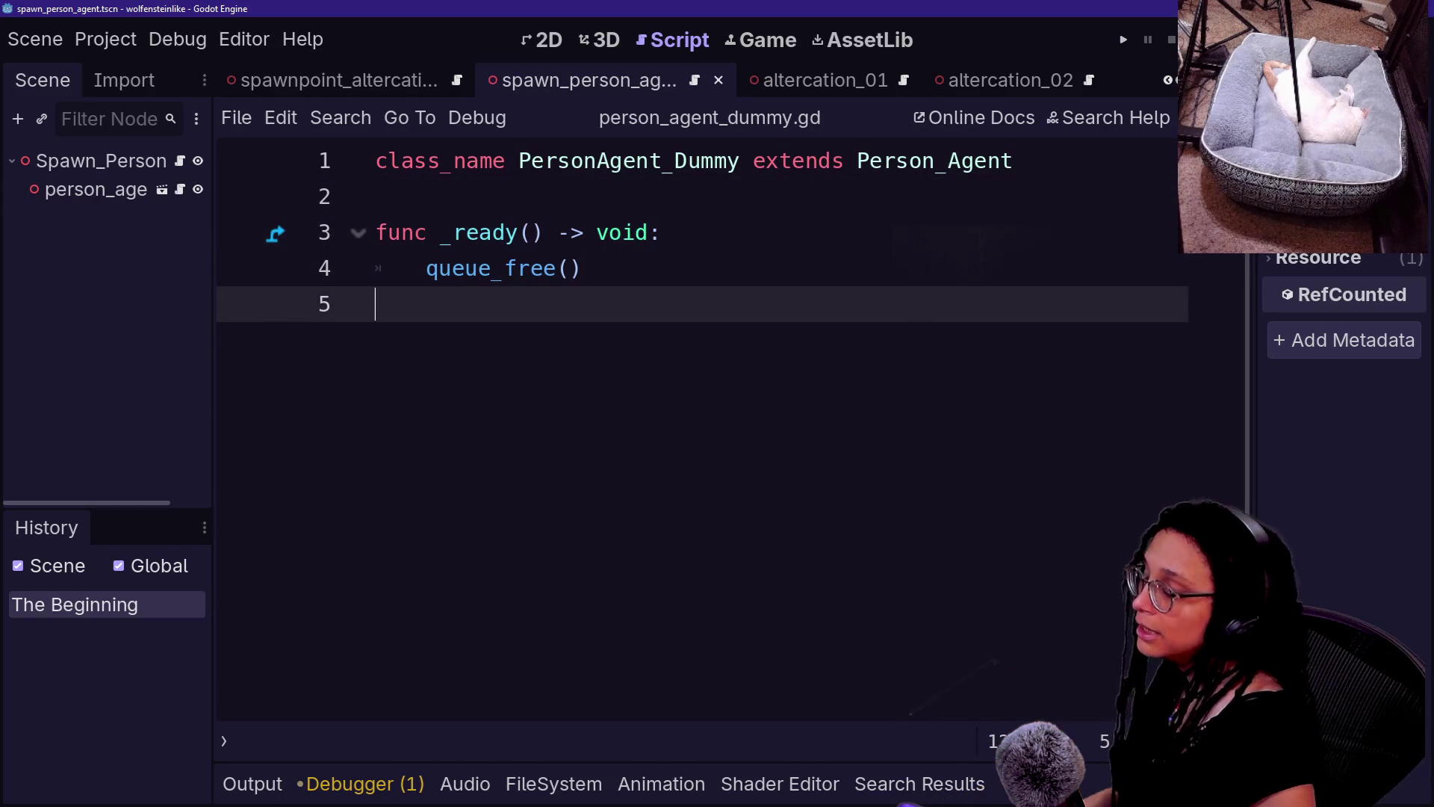
{"action": "key", "text": "shift+alt+o"}
{"action": "key", "text": "Down"}
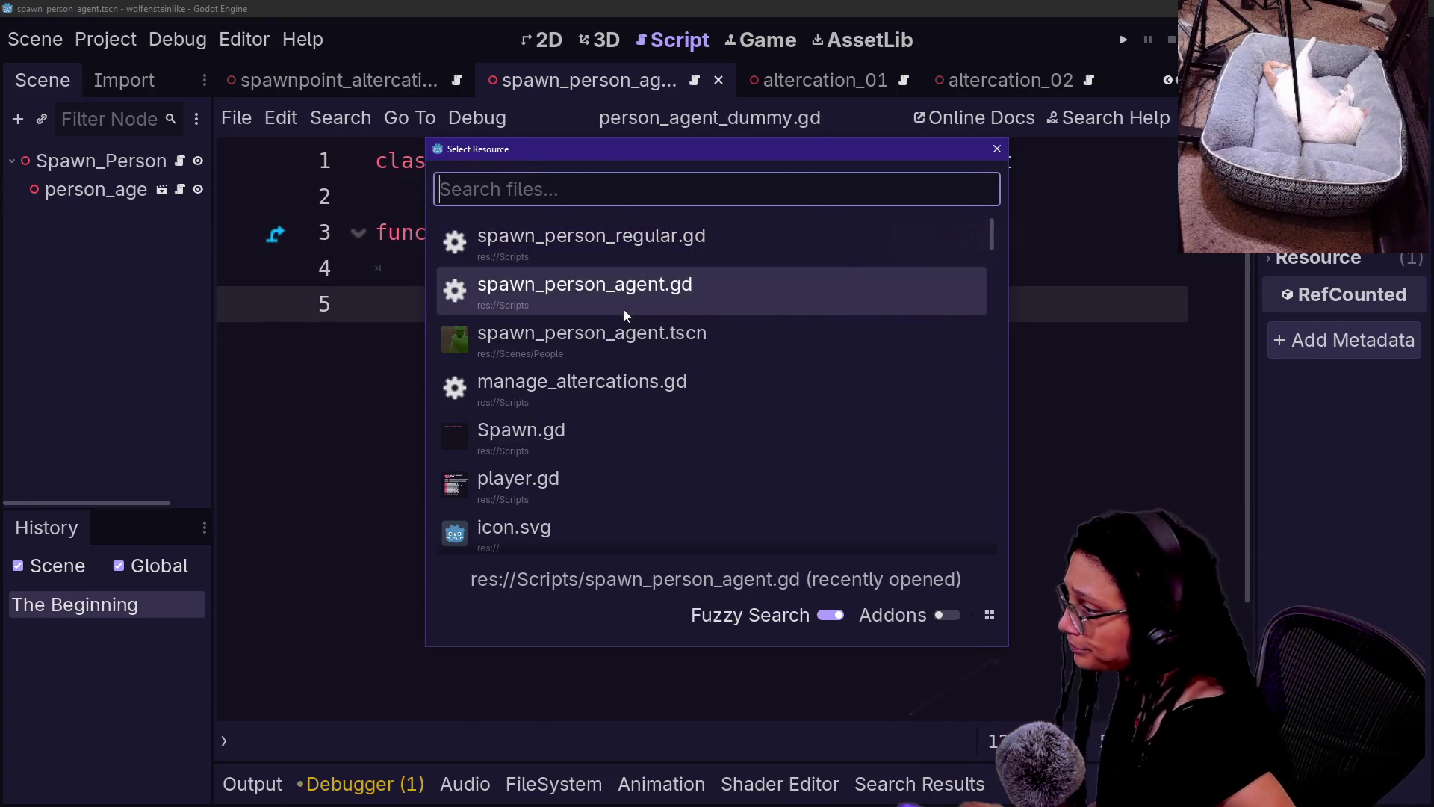
- Open spawn_person_agent.gd, then open spawn_person_regular.gd via Quick Open
{"action": "key", "text": "Return"}
{"action": "scroll", "coordinate": [624, 309], "scroll_direction": "down", "scroll_amount": 3}
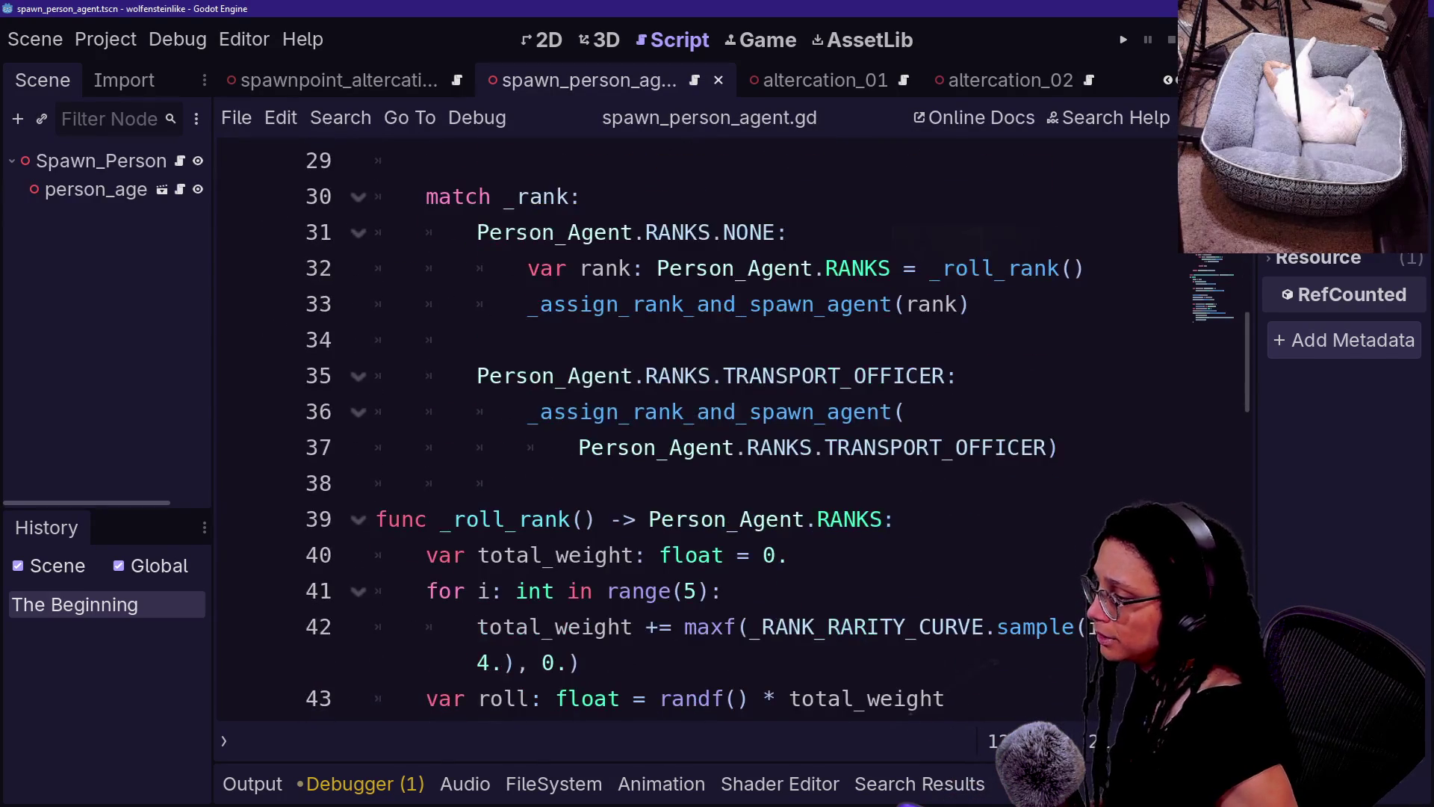
{"action": "key", "text": "shift+alt+o"}
{"action": "key", "text": "Down"}
{"action": "key", "text": "Return"}
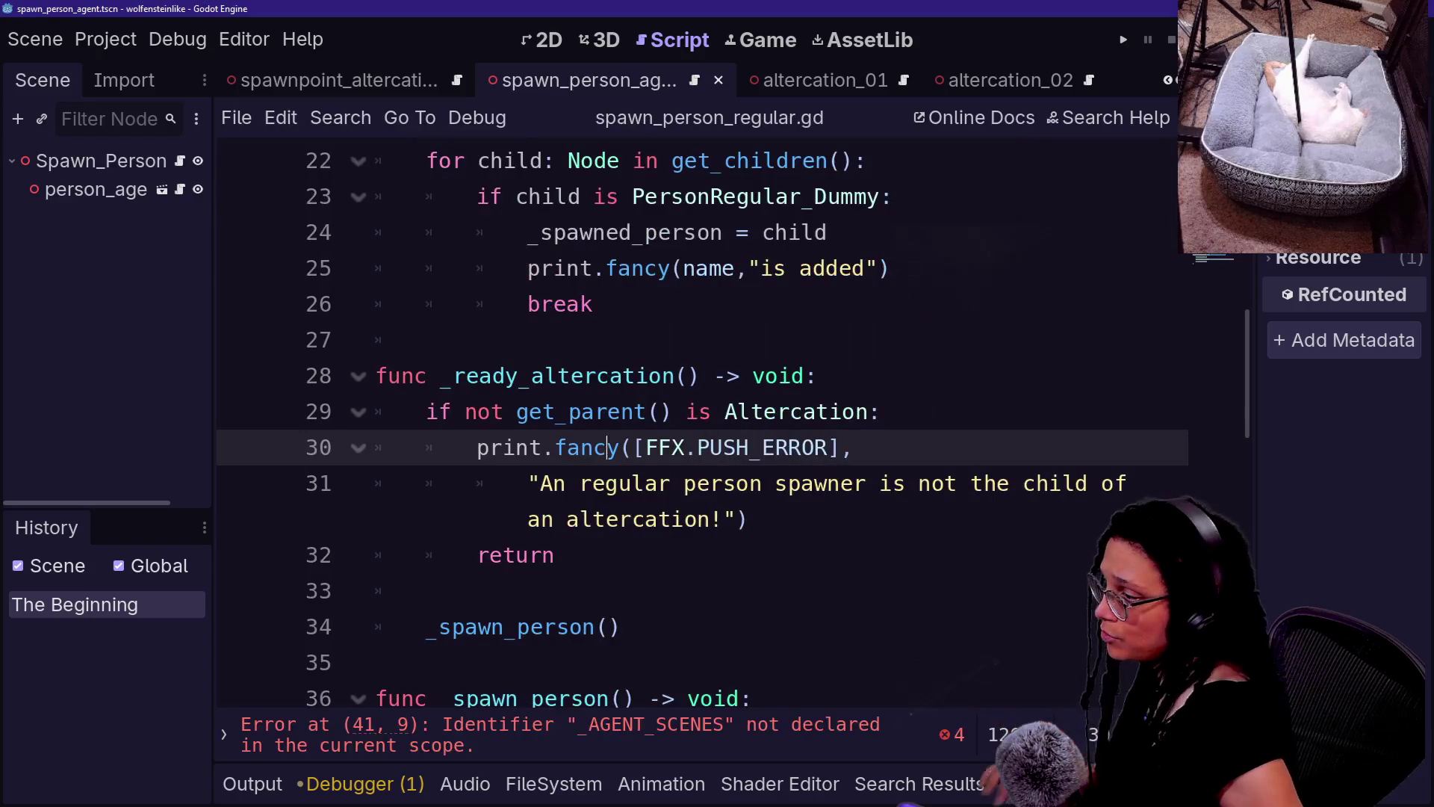
{"action": "scroll", "coordinate": [695, 419], "scroll_direction": "up", "scroll_amount": 8}
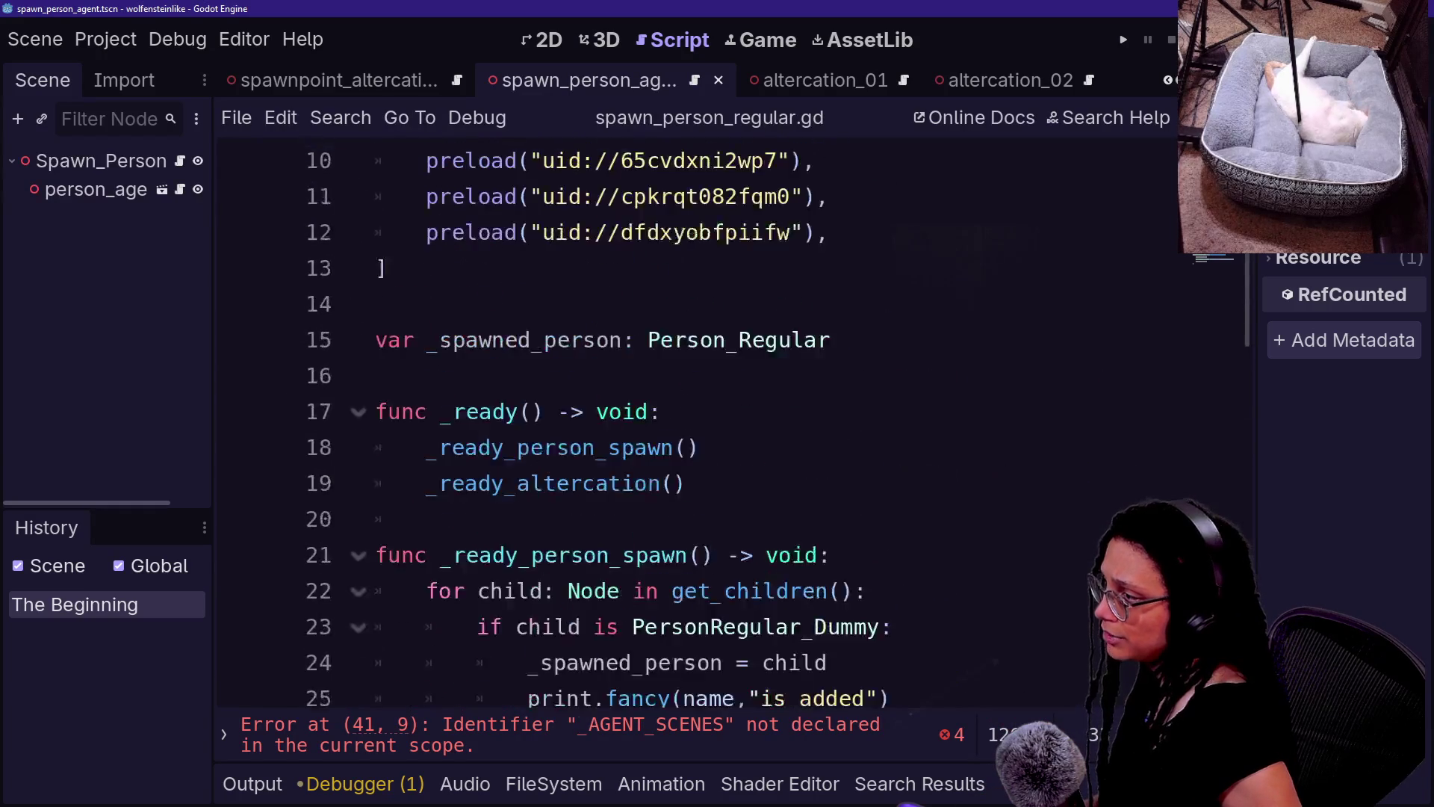
{"action": "scroll", "coordinate": [695, 418], "scroll_direction": "down", "scroll_amount": 6}
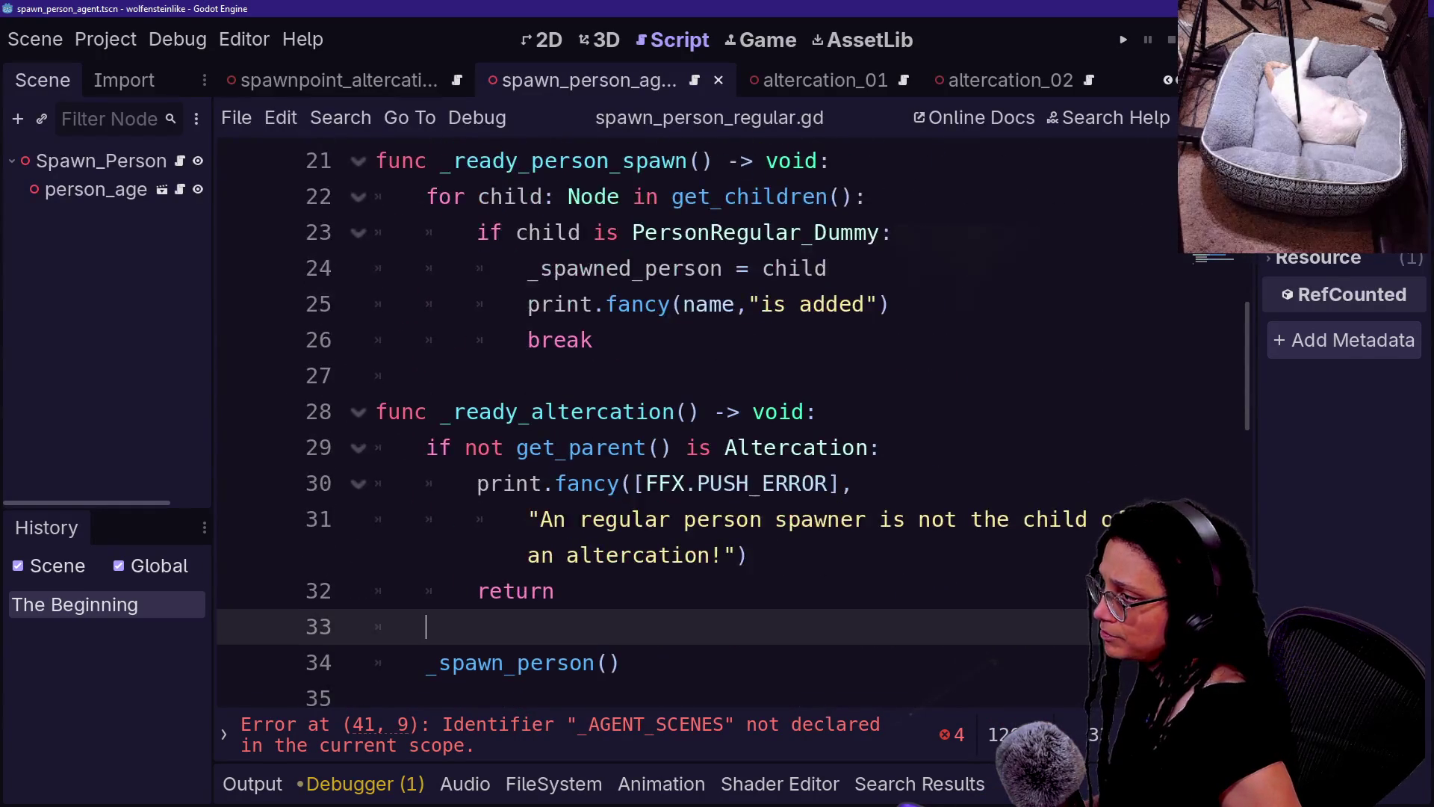
- Delete the _ready_person_spawn function and its _ready_person_spawn() call on line 18
{"action": "left_click", "coordinate": [426, 376]}
{"action": "key", "text": "shift+Left"}
{"action": "key", "text": "shift+Left"}
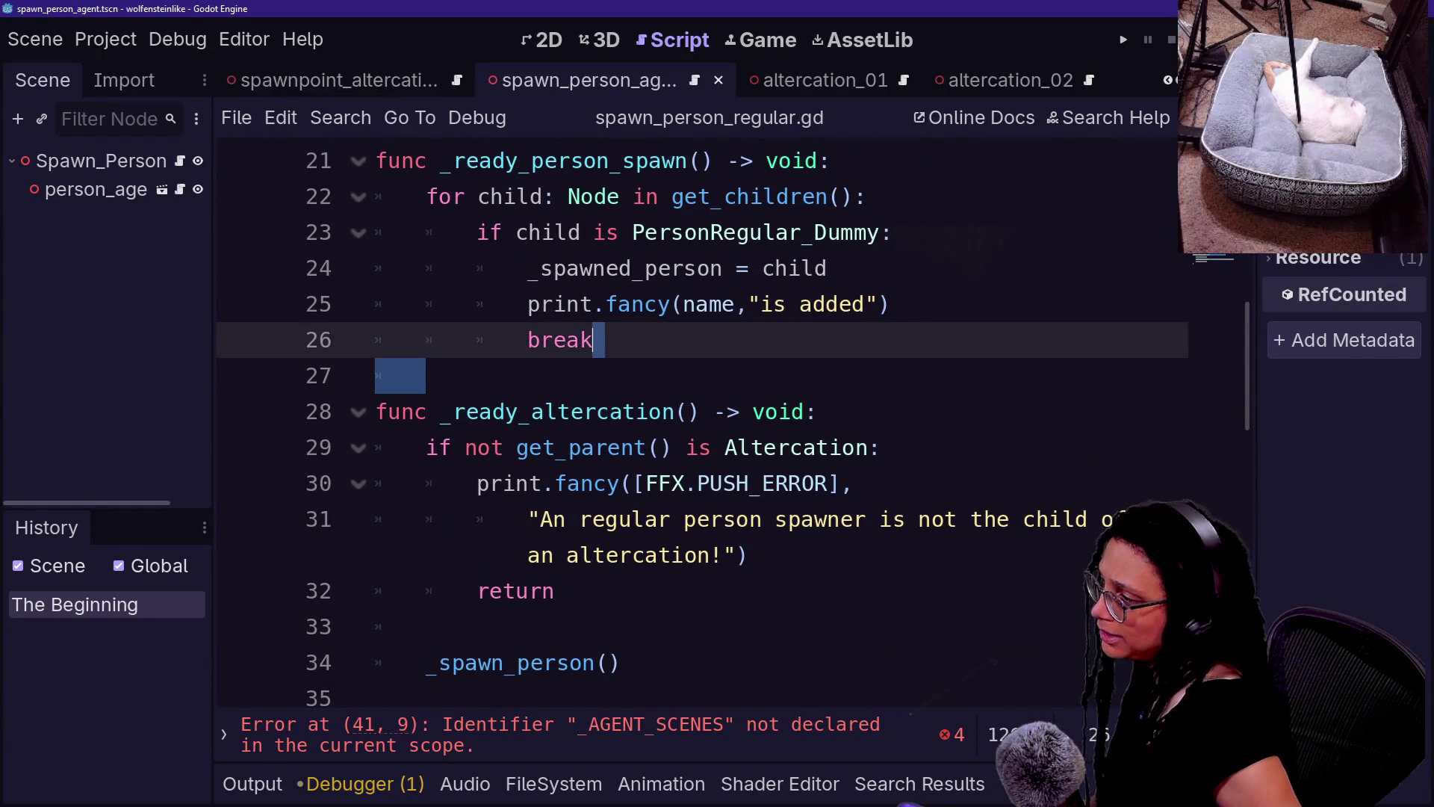
{"action": "scroll", "coordinate": [695, 419], "scroll_direction": "up", "scroll_amount": 2}
{"action": "key", "text": "shift+Up"}
{"action": "key", "text": "shift+Up"}
{"action": "key", "text": "shift+Up"}
{"action": "key", "text": "BackSpace"}
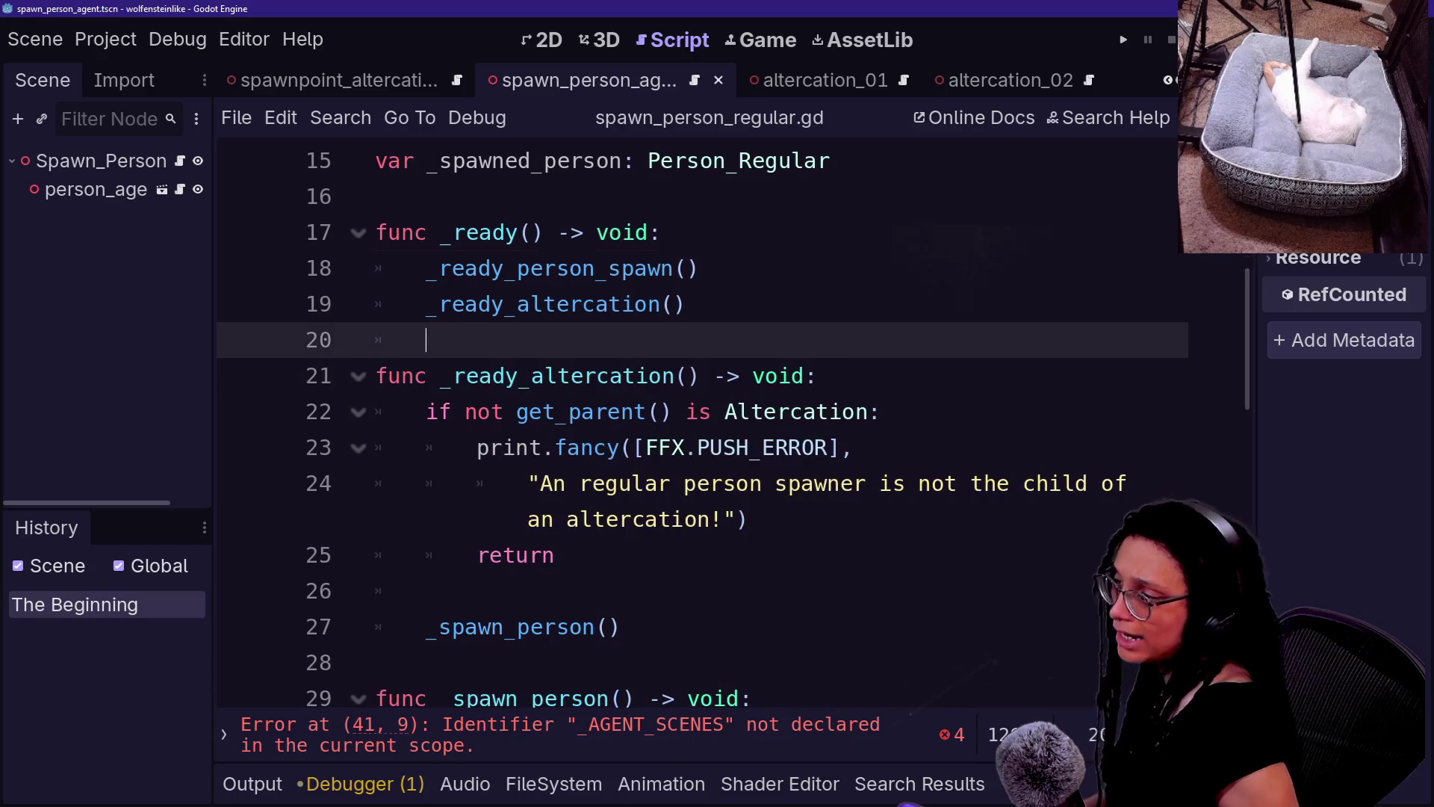
{"action": "left_click_drag", "start_coordinate": [698, 268], "coordinate": [660, 233]}
{"action": "key", "text": "BackSpace"}
- Review the _ready_altercation function, selecting its return lines 23–24
{"action": "left_click", "coordinate": [531, 340]}
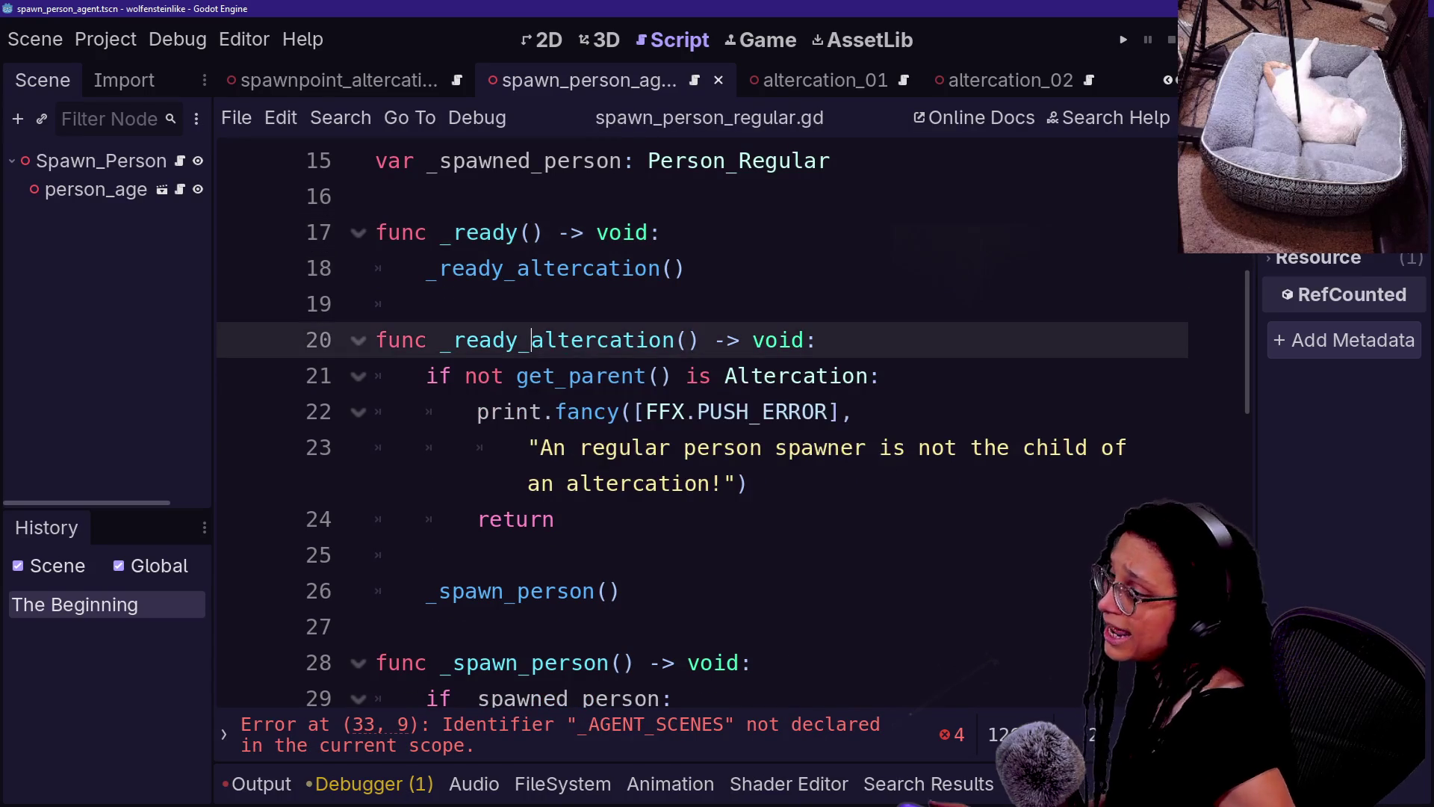
{"action": "key", "text": "Down"}
{"action": "key", "text": "Down"}
{"action": "key", "text": "Down"}
{"action": "right_click", "coordinate": [496, 350]}
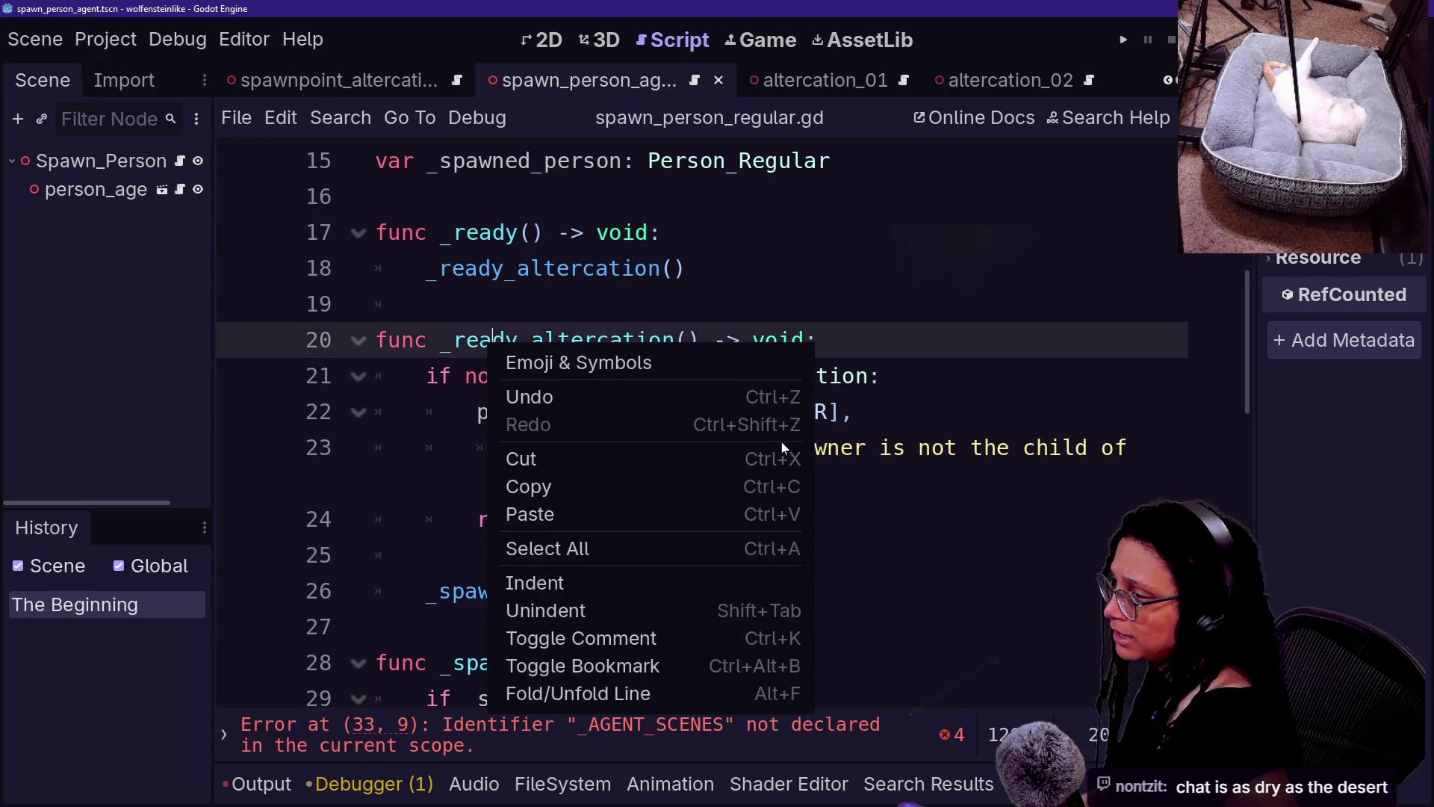
{"action": "key", "text": "Escape"}
{"action": "left_click", "coordinate": [376, 662]}
{"action": "scroll", "coordinate": [733, 424], "scroll_direction": "down", "scroll_amount": 1}
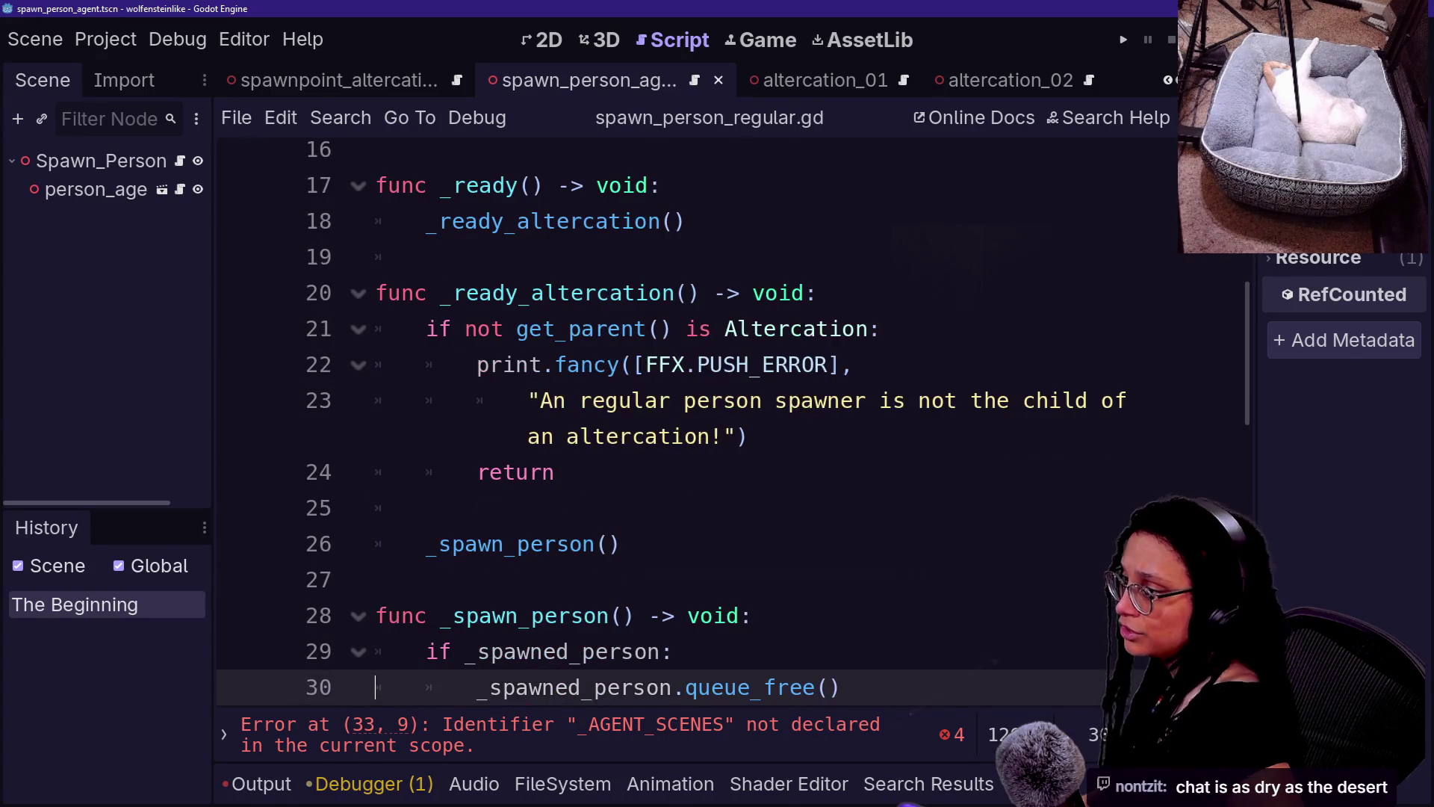
{"action": "left_click_drag", "start_coordinate": [515, 329], "coordinate": [554, 472]}
{"action": "left_click", "coordinate": [554, 472]}
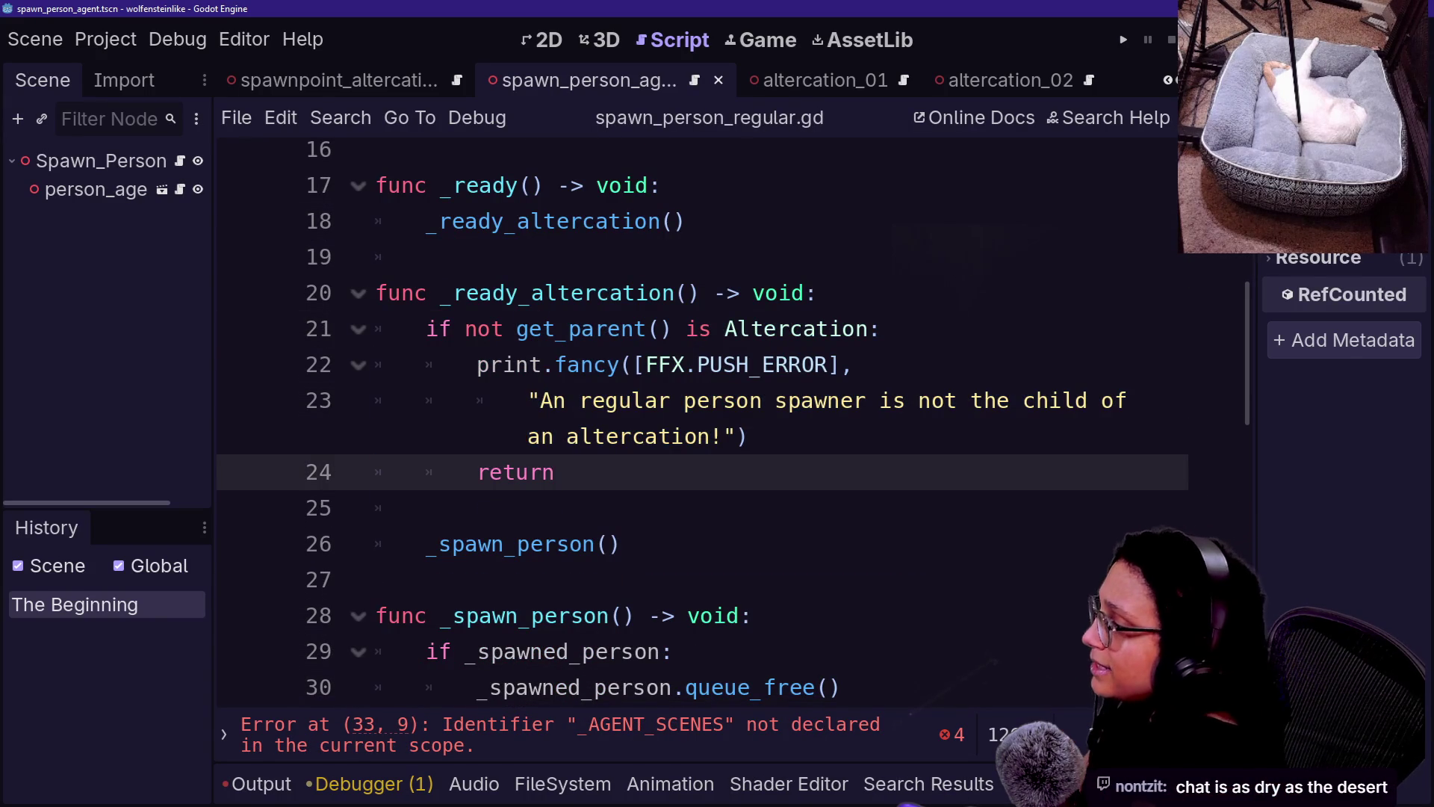
{"action": "left_click", "coordinate": [425, 508]}
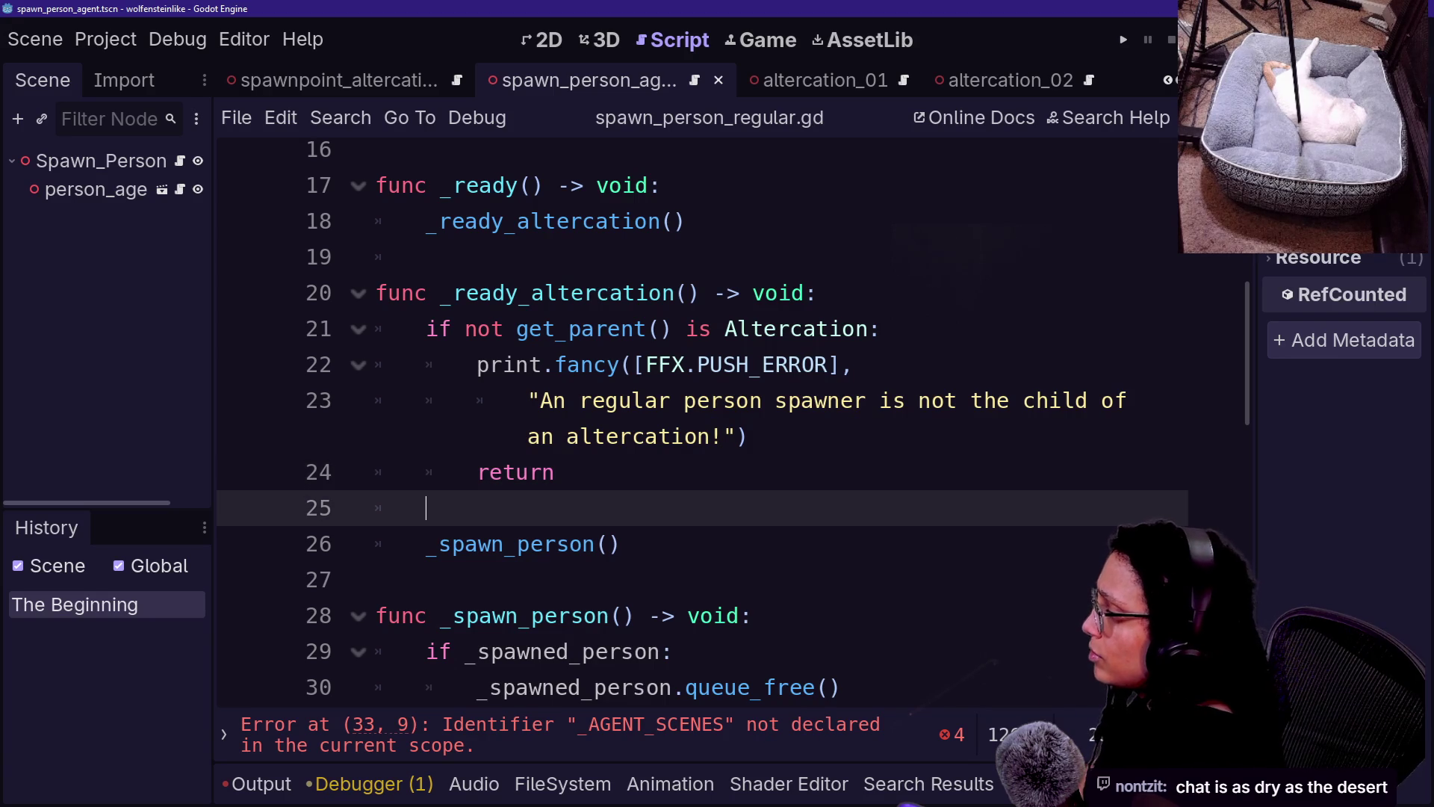
{"action": "left_click_drag", "start_coordinate": [528, 401], "coordinate": [555, 472]}
- Review _spawn_person, selecting lines 32–33 around the instantiate call
{"action": "left_click", "coordinate": [375, 580]}
{"action": "key", "text": "Down"}
{"action": "key", "text": "Down"}
{"action": "key", "text": "Down"}
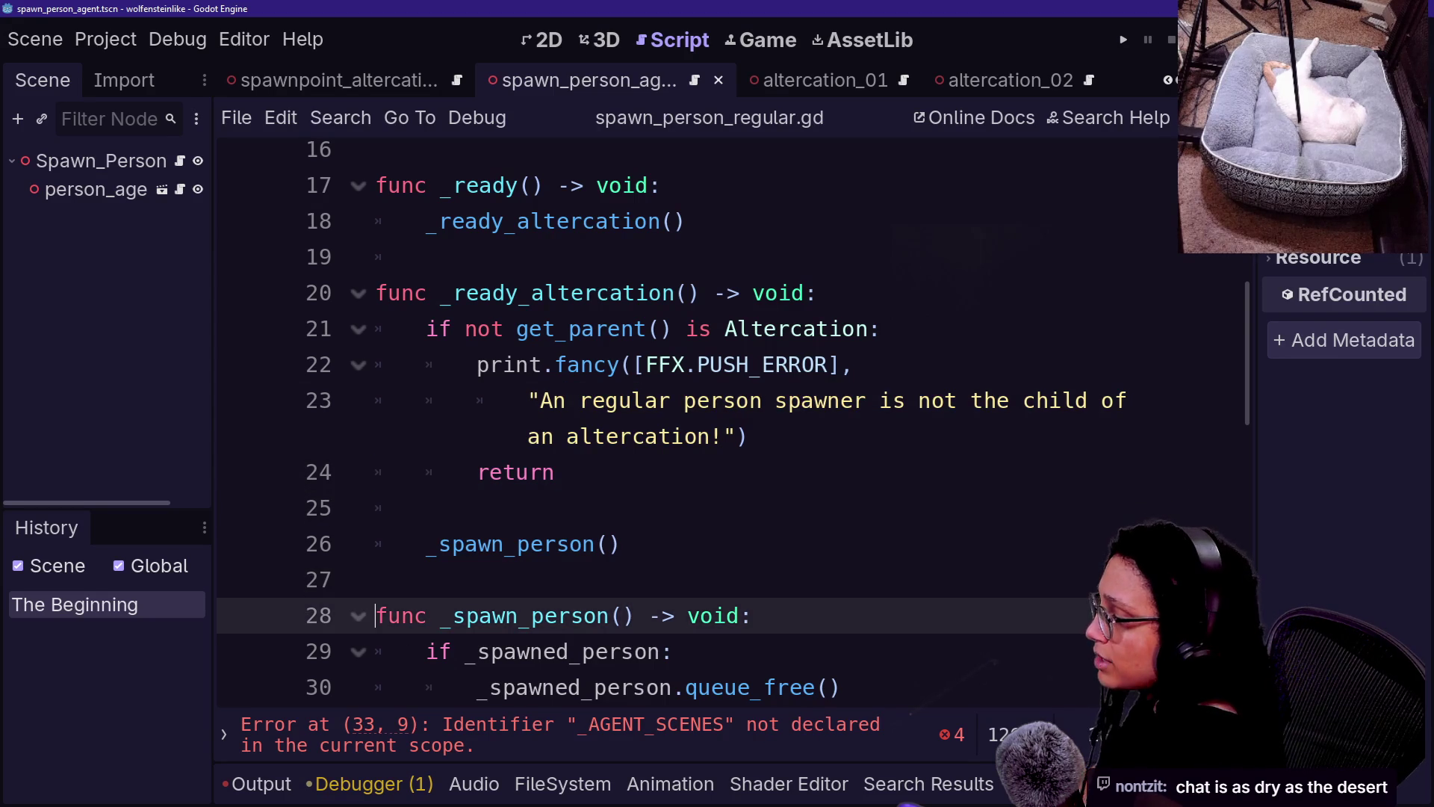
{"action": "scroll", "coordinate": [734, 418], "scroll_direction": "down", "scroll_amount": 1}
{"action": "left_click", "coordinate": [426, 329]}
{"action": "left_click_drag", "start_coordinate": [426, 329], "coordinate": [803, 400]}
{"action": "left_click", "coordinate": [813, 401]}
{"action": "left_click", "coordinate": [686, 472]}
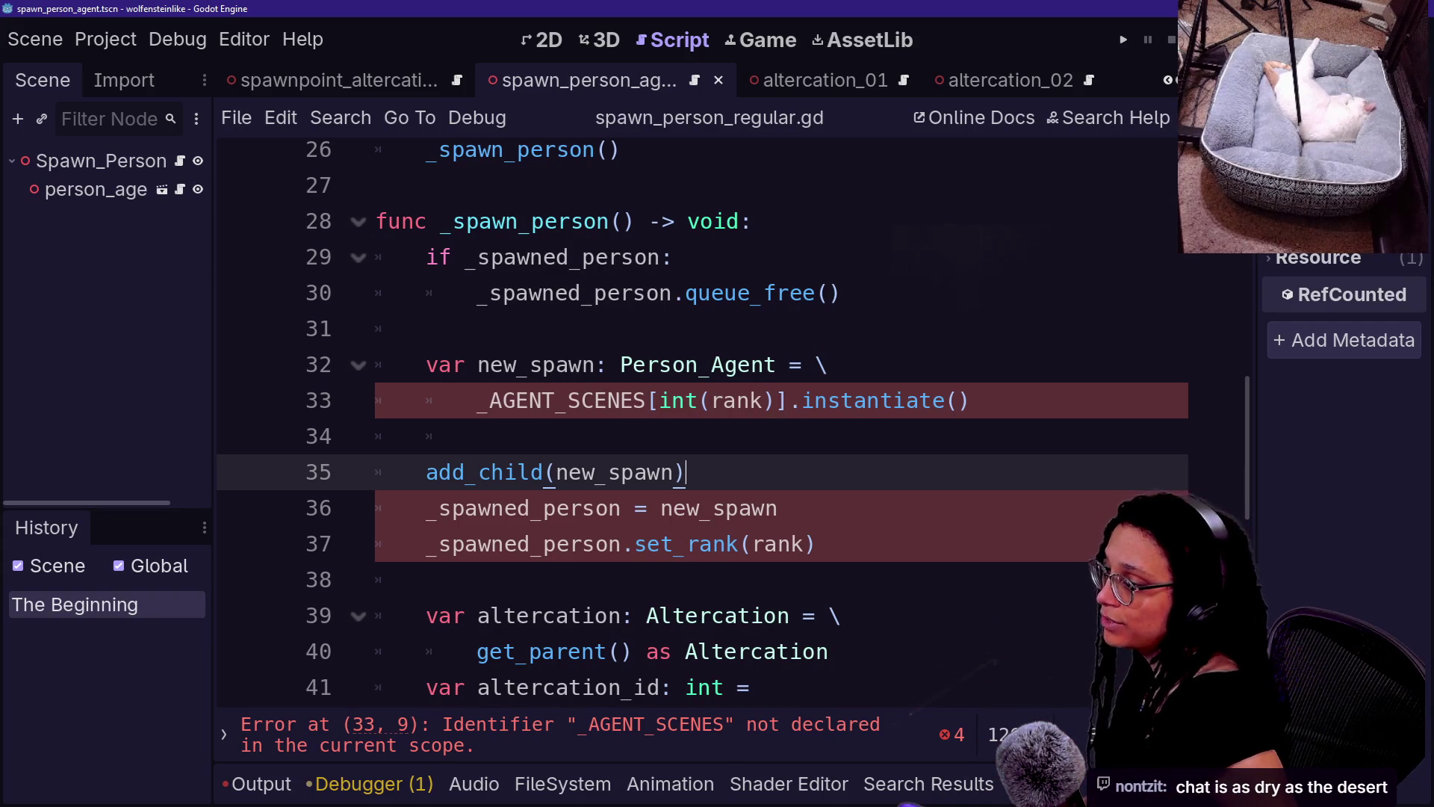
{"action": "left_click", "coordinate": [970, 400]}
- Change _AGENT_SCENES to _PERSON_SCENES on line 33
{"action": "left_click_drag", "start_coordinate": [969, 400], "coordinate": [933, 400]}
{"action": "scroll", "coordinate": [933, 400], "scroll_direction": "up", "scroll_amount": 8}
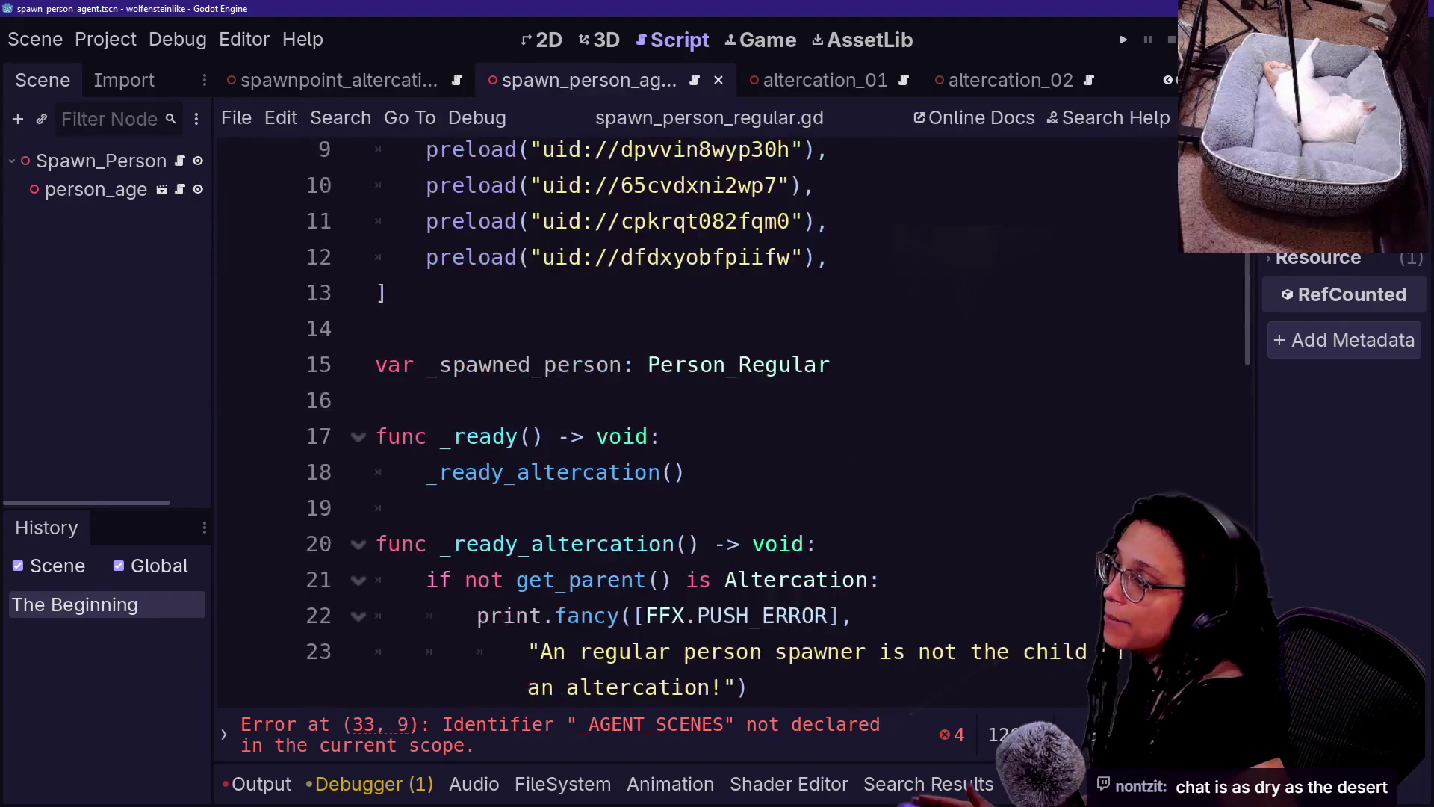
{"action": "scroll", "coordinate": [695, 418], "scroll_direction": "down", "scroll_amount": 7}
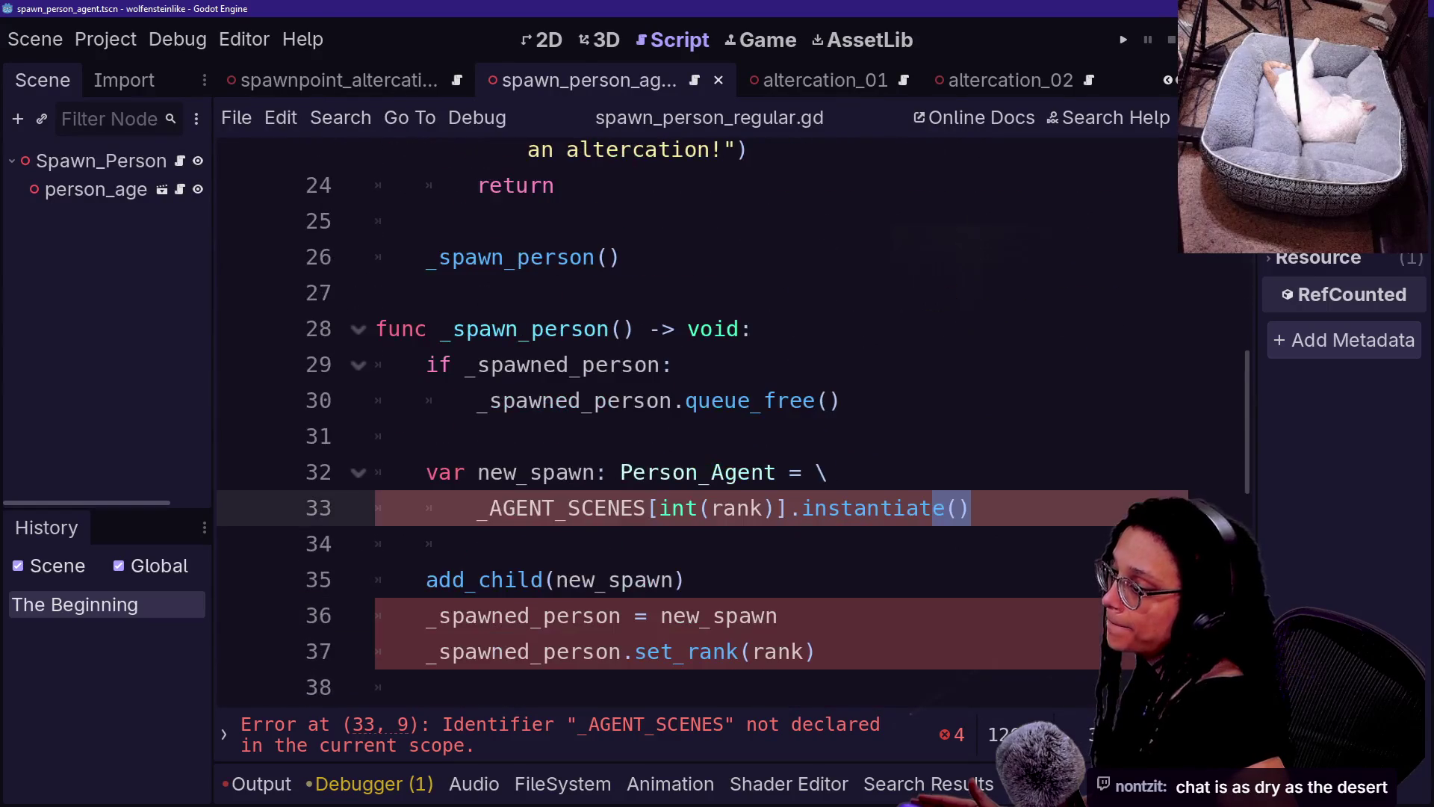
{"action": "left_click", "coordinate": [491, 507]}
{"action": "key", "text": "Delete"}
{"action": "key", "text": "Delete"}
{"action": "key", "text": "Delete"}
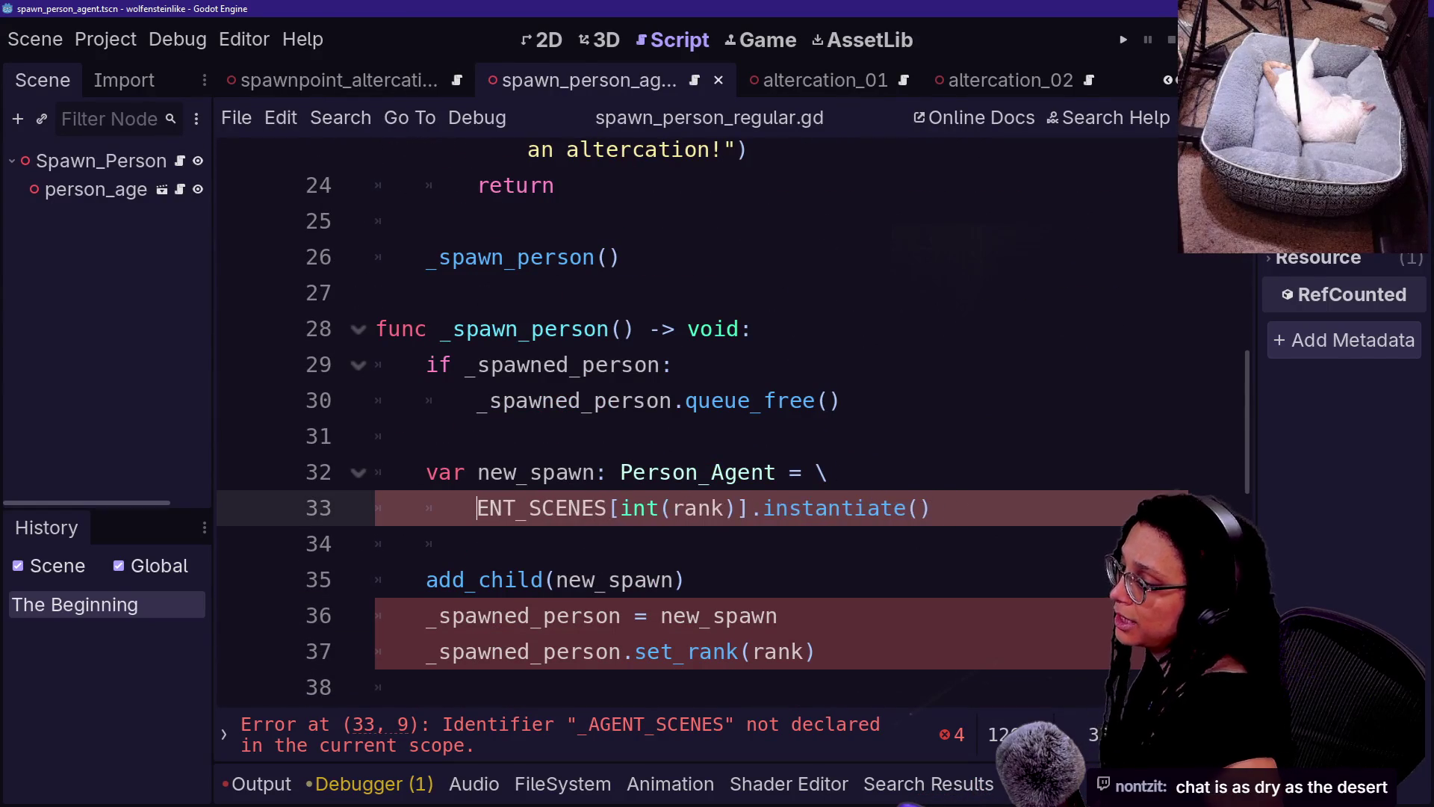
{"action": "type", "text": "O"}
{"action": "key", "text": "BackSpace"}
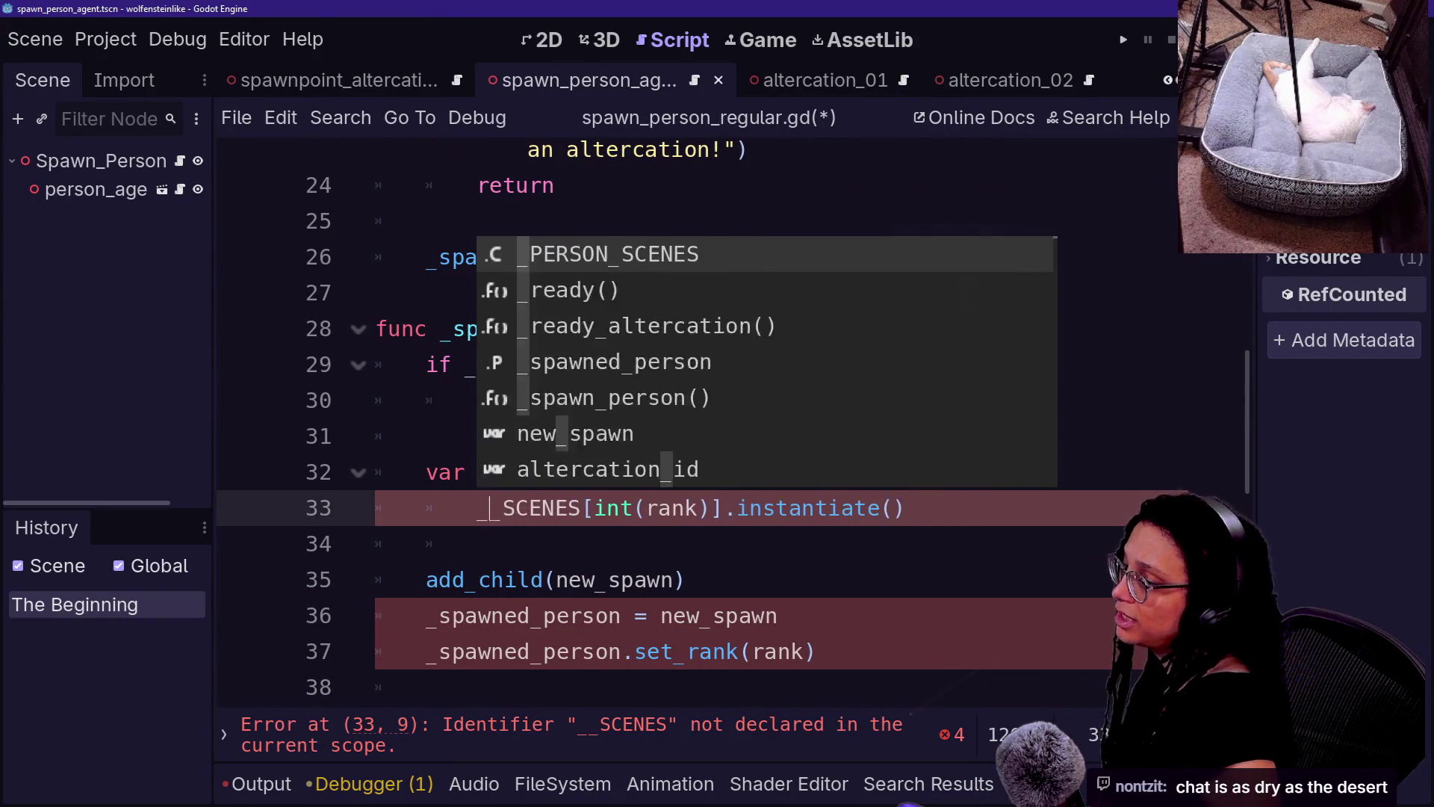
{"action": "type", "text": "PERSON"}
{"action": "left_click", "coordinate": [740, 616]}
{"action": "left_click", "coordinate": [740, 508]}
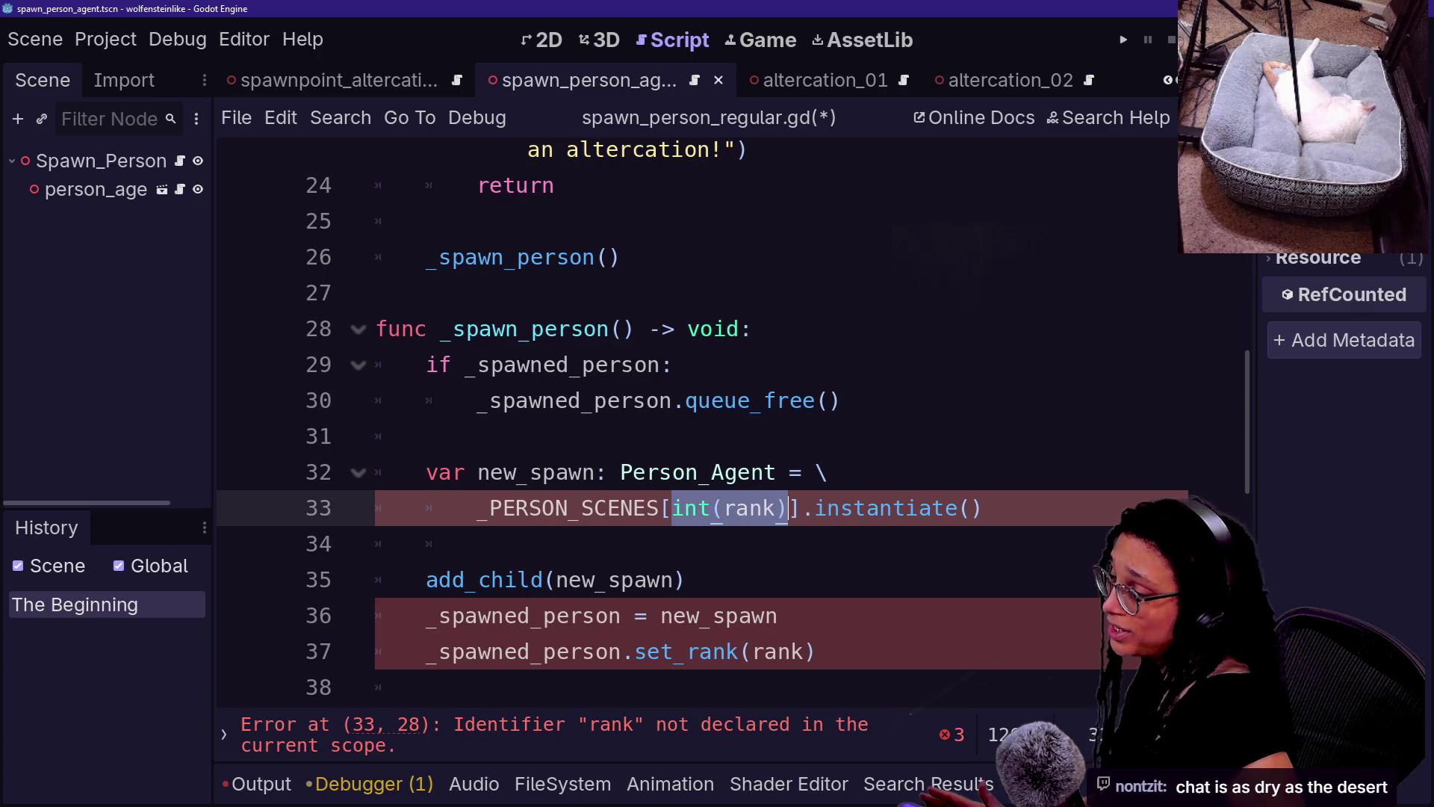
- Start a which-index variable after queue_free(), assigned from randi_range on a continued line
{"action": "left_click", "coordinate": [842, 401]}
{"action": "key", "text": "Return"}
{"action": "key", "text": "Return"}
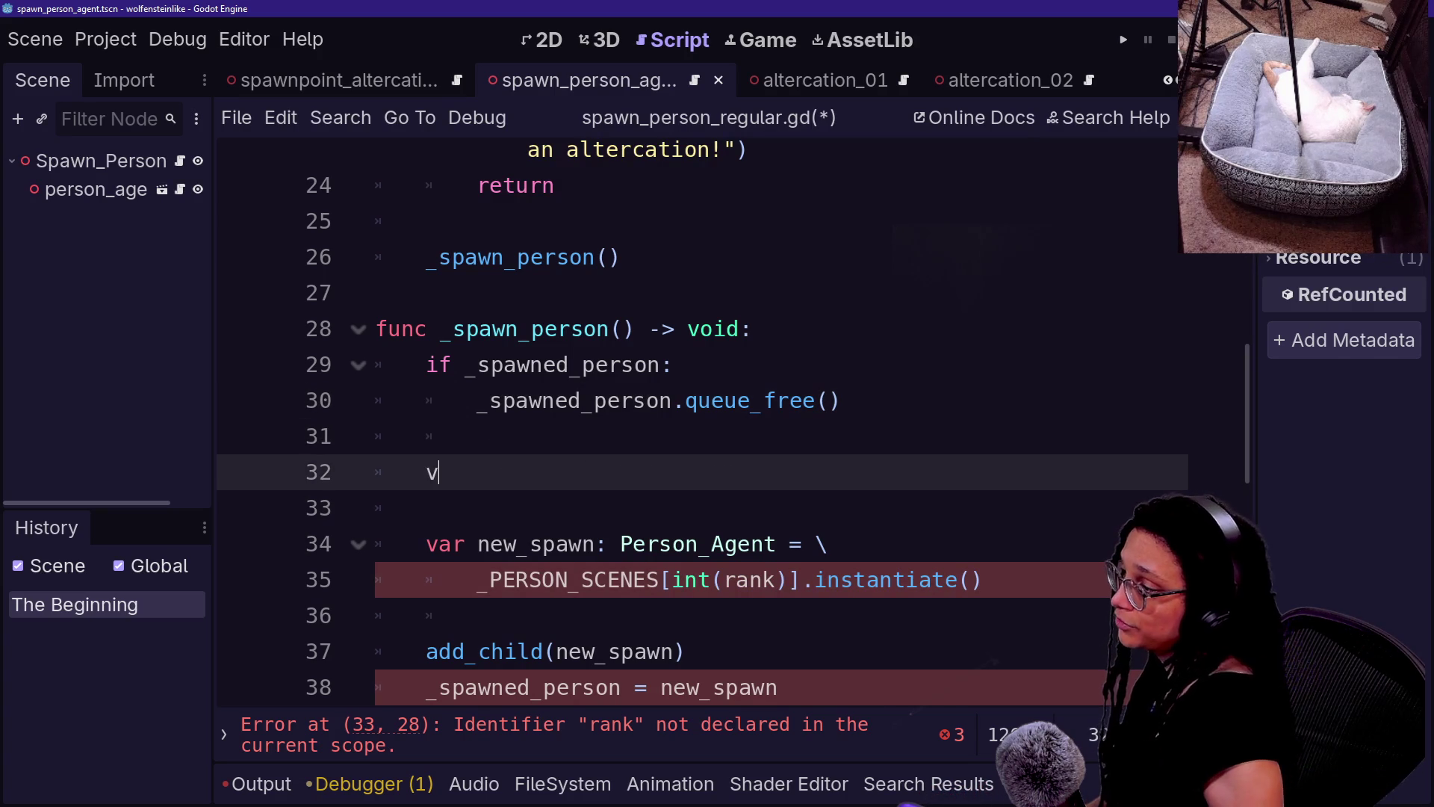
{"action": "type", "text": "var which_person_index:"}
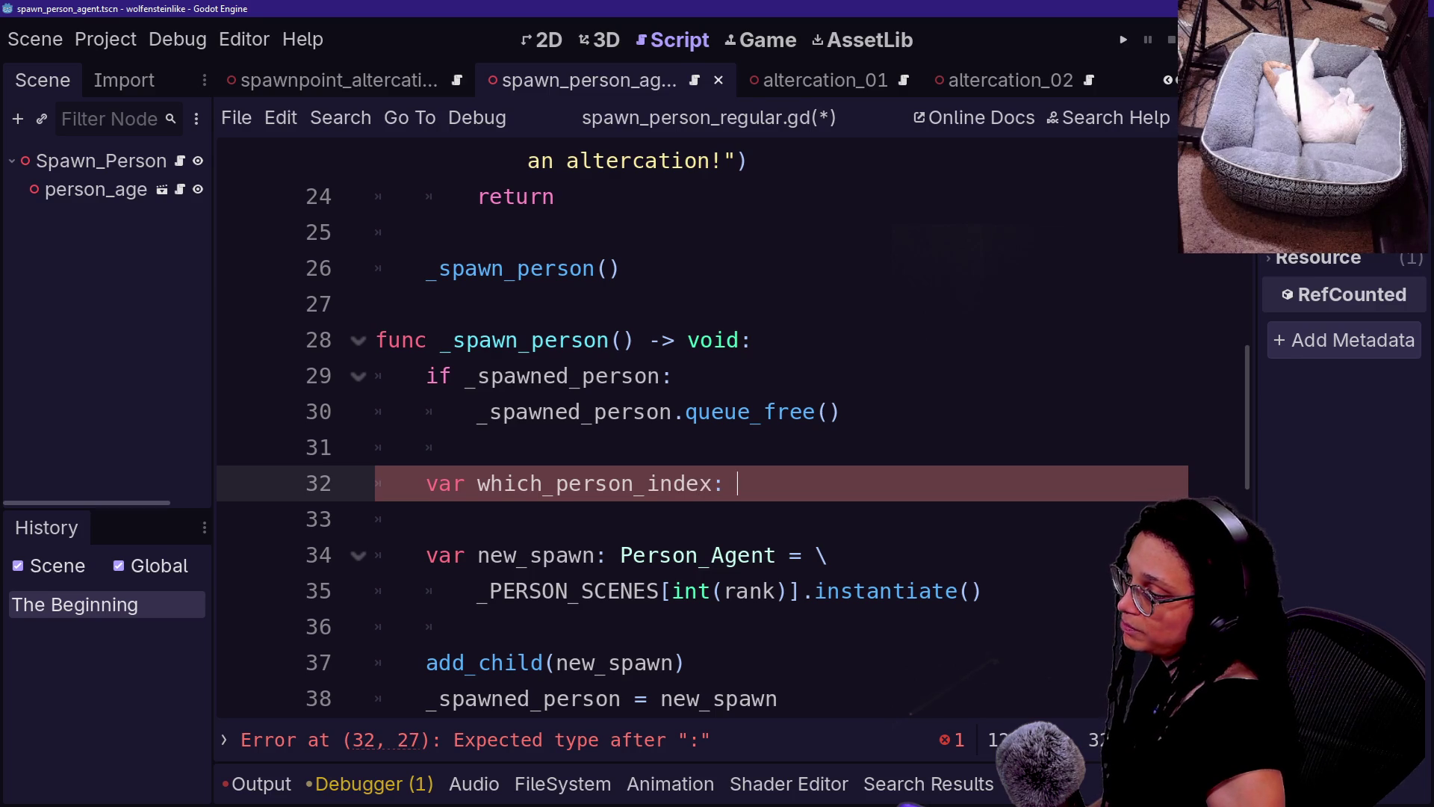
{"action": "type", "text": "\\"}
{"action": "key", "text": "Return"}
{"action": "type", "text": "rand"}
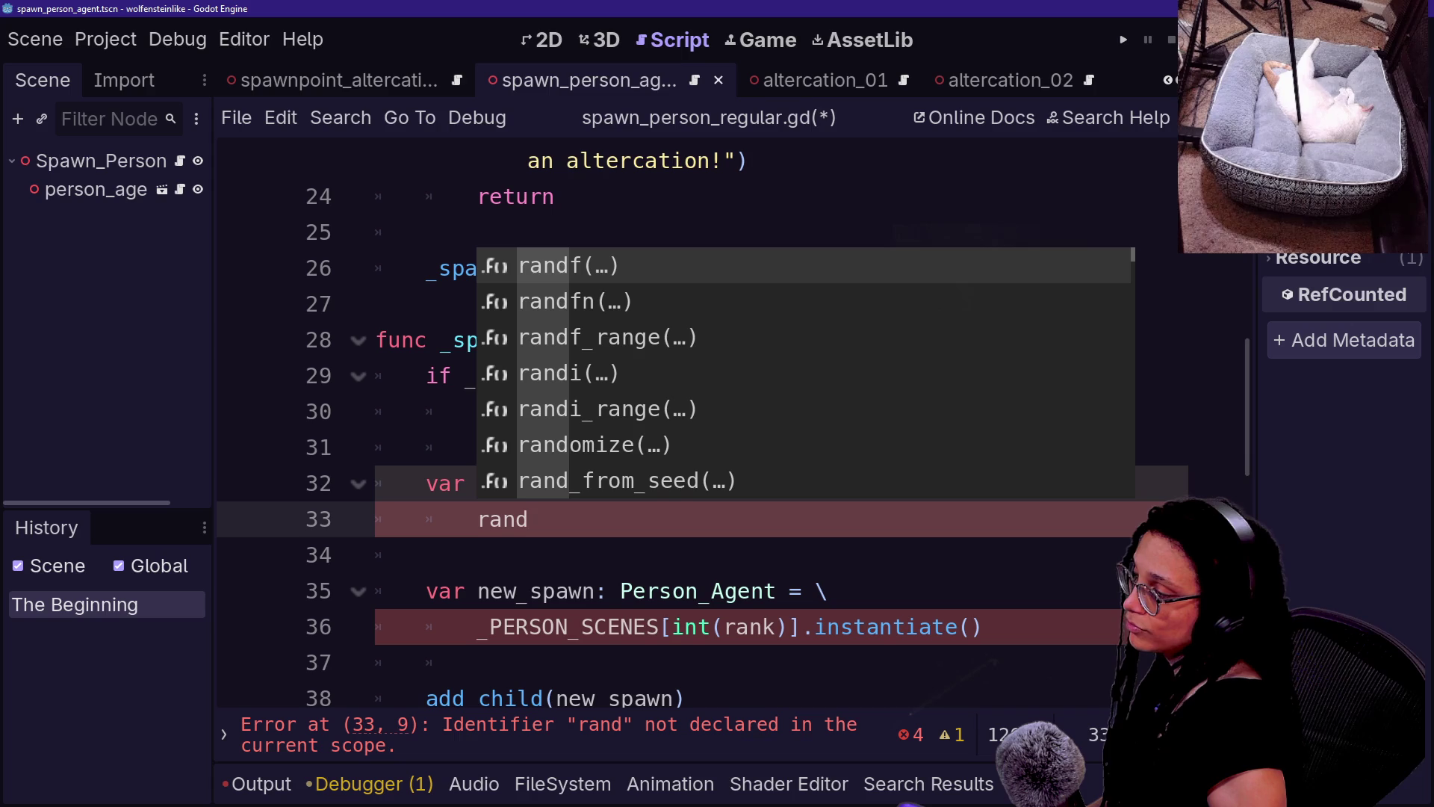
{"action": "type", "text": "i"}
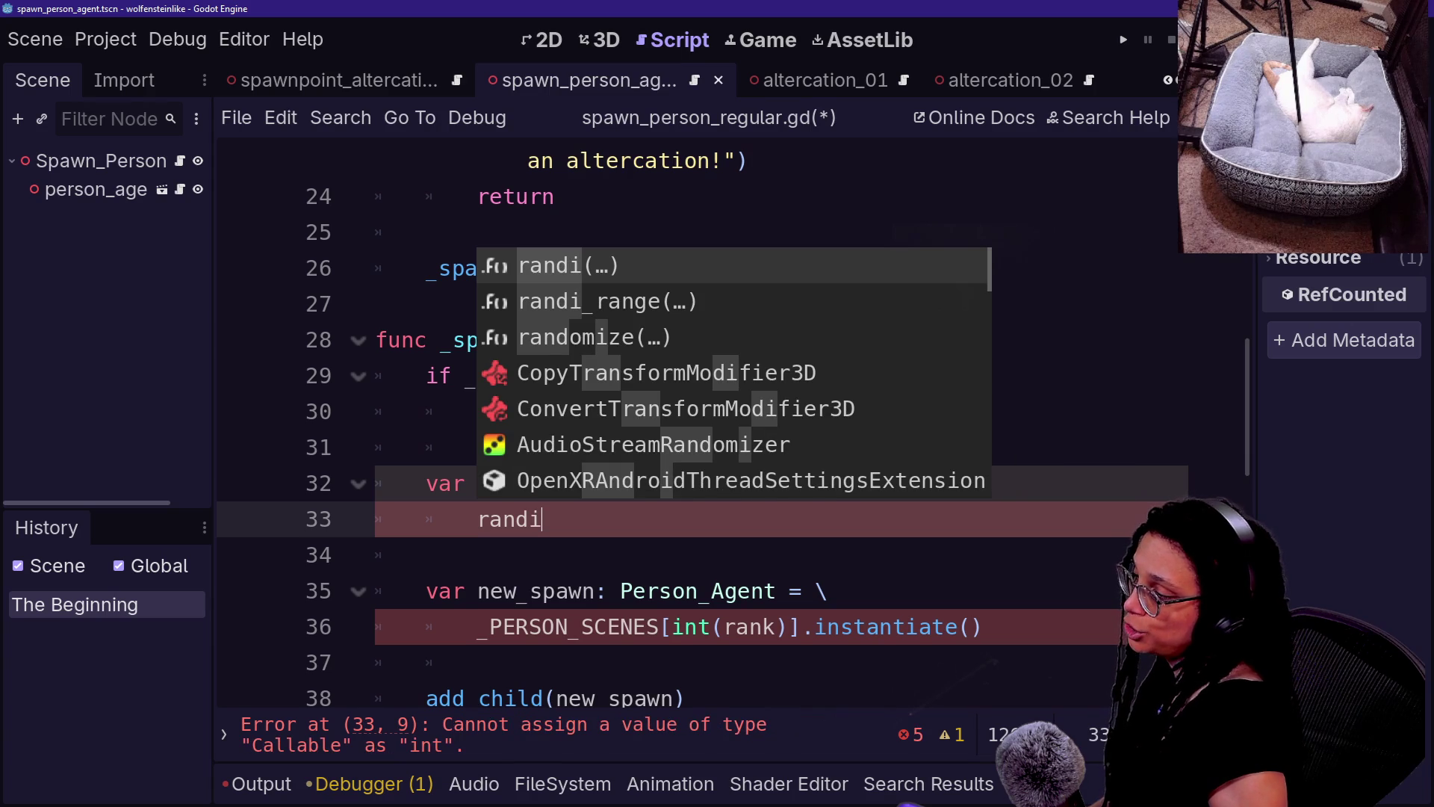
{"action": "type", "text": "_ran"}
{"action": "key", "text": "Return"}
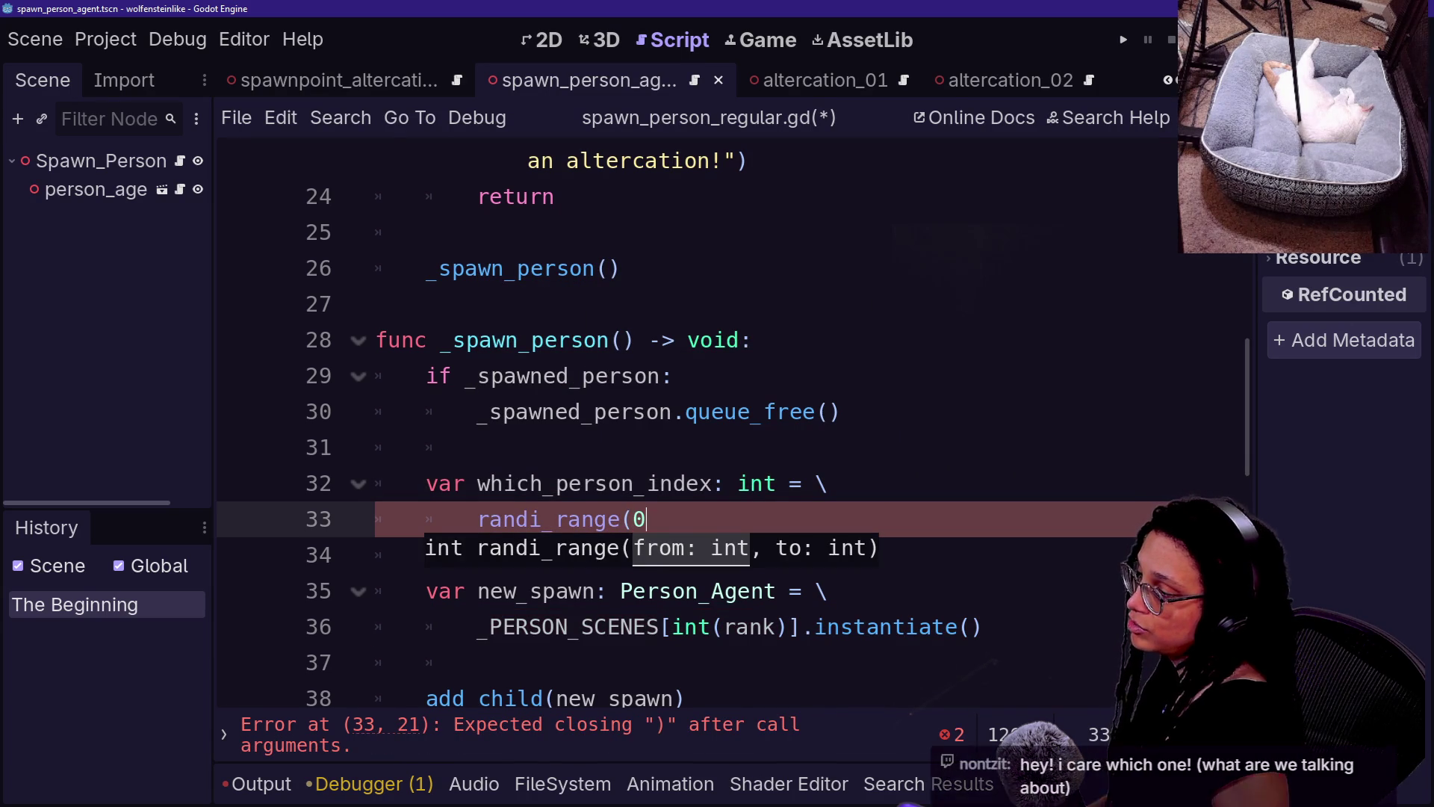
{"action": "type", "text": ","}
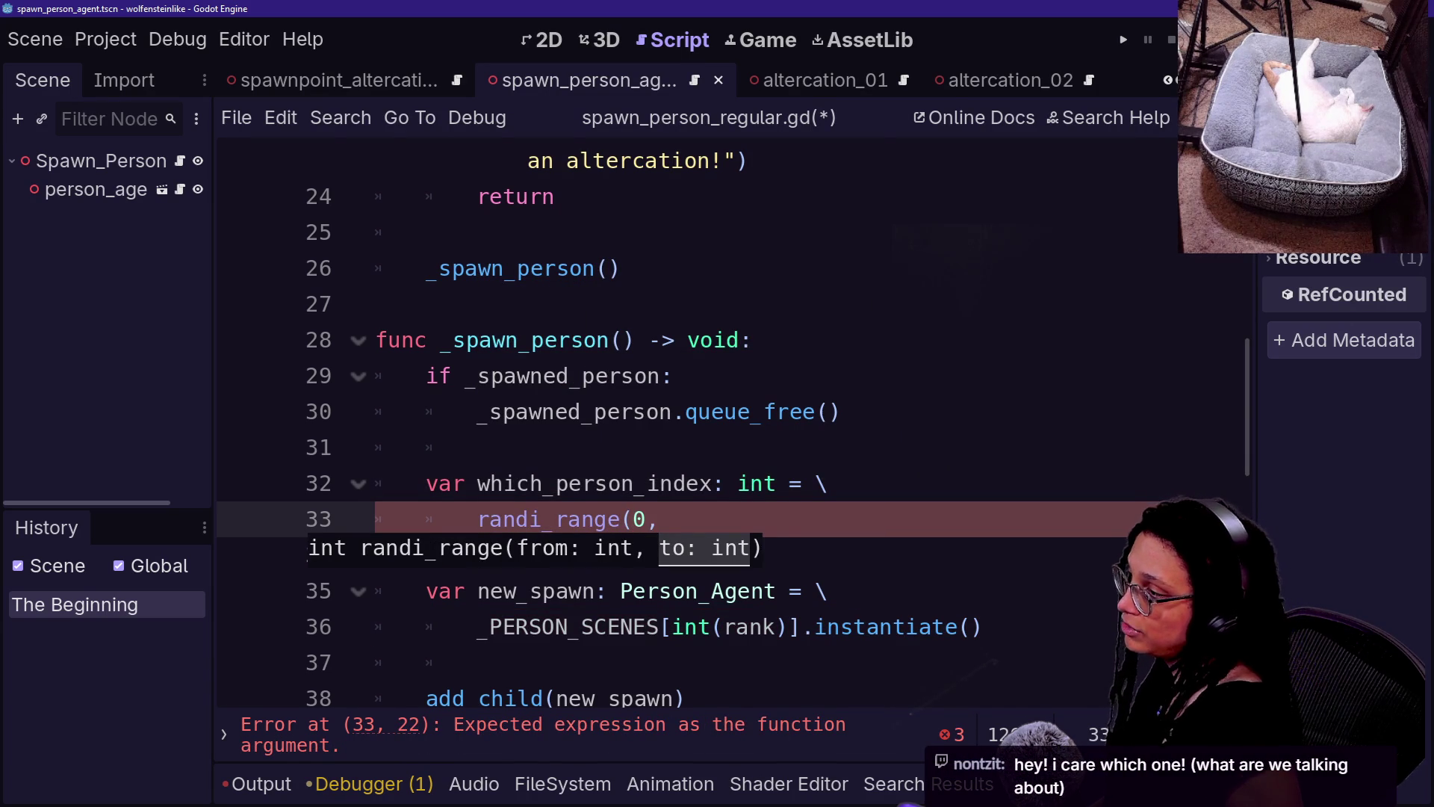
- Look over the preload list and spawn code, then save spawn_person_regular.gd
{"action": "scroll", "coordinate": [694, 418], "scroll_direction": "up", "scroll_amount": 5}
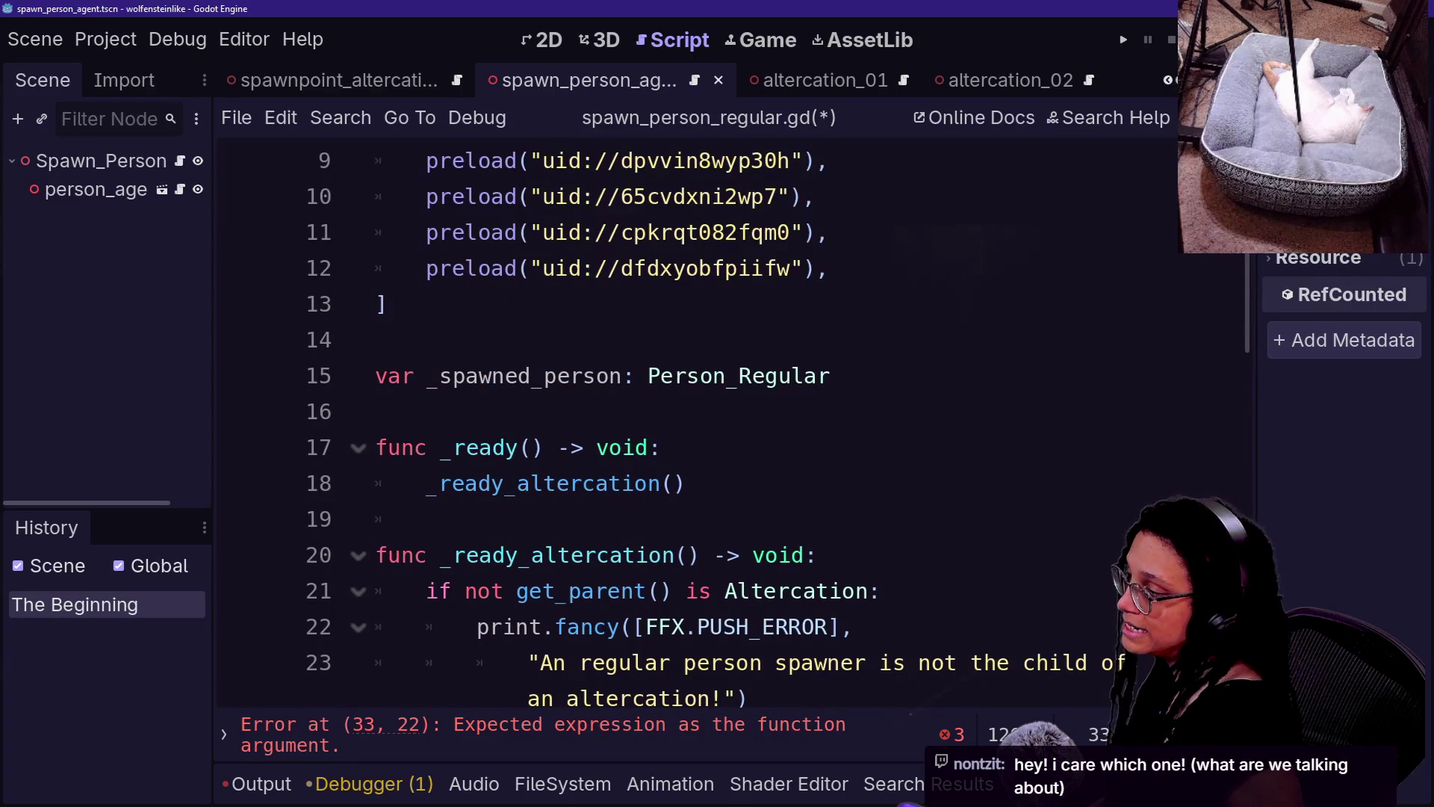
{"action": "scroll", "coordinate": [694, 418], "scroll_direction": "up", "scroll_amount": 3}
{"action": "left_click", "coordinate": [827, 484]}
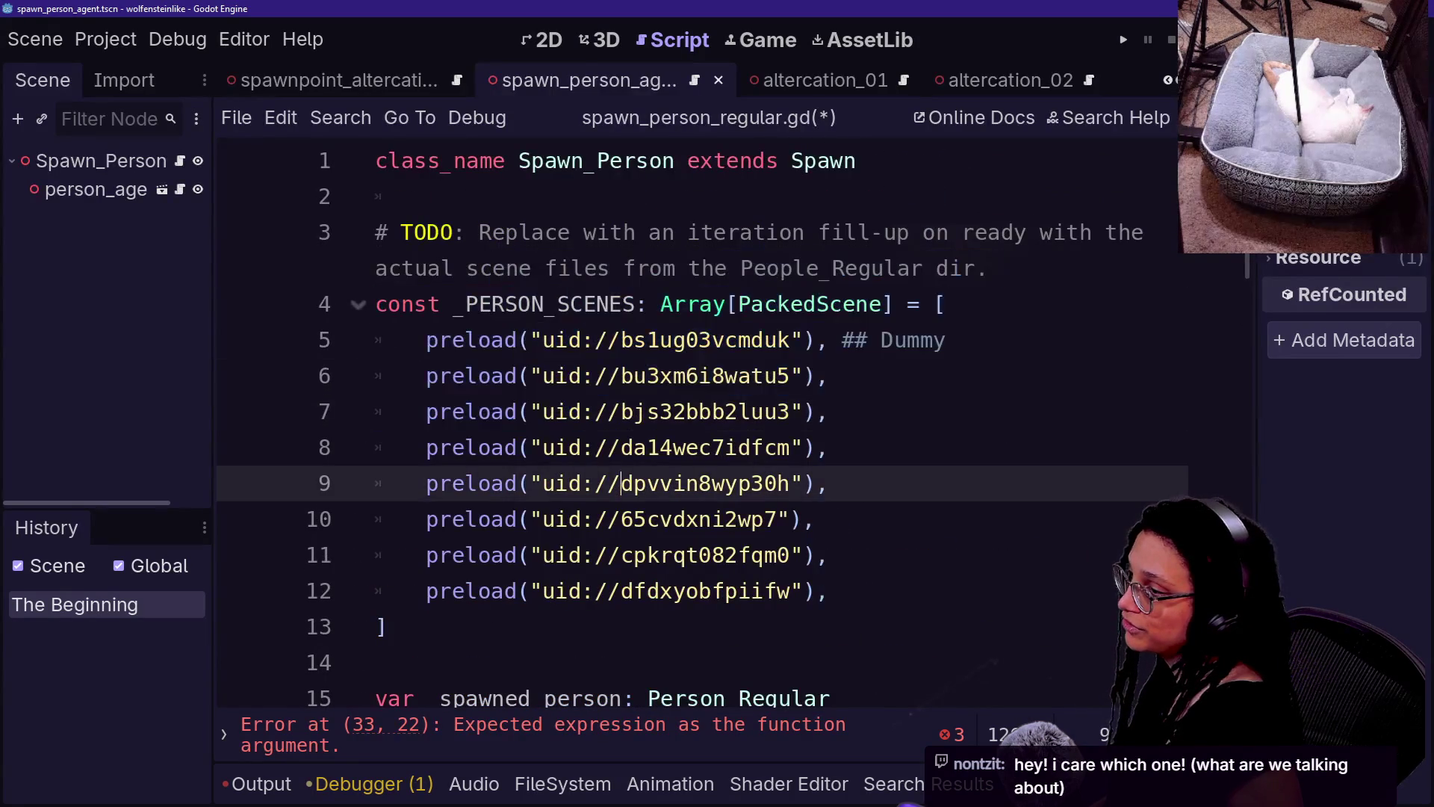
{"action": "scroll", "coordinate": [694, 418], "scroll_direction": "down", "scroll_amount": 6}
{"action": "left_click", "coordinate": [753, 555]}
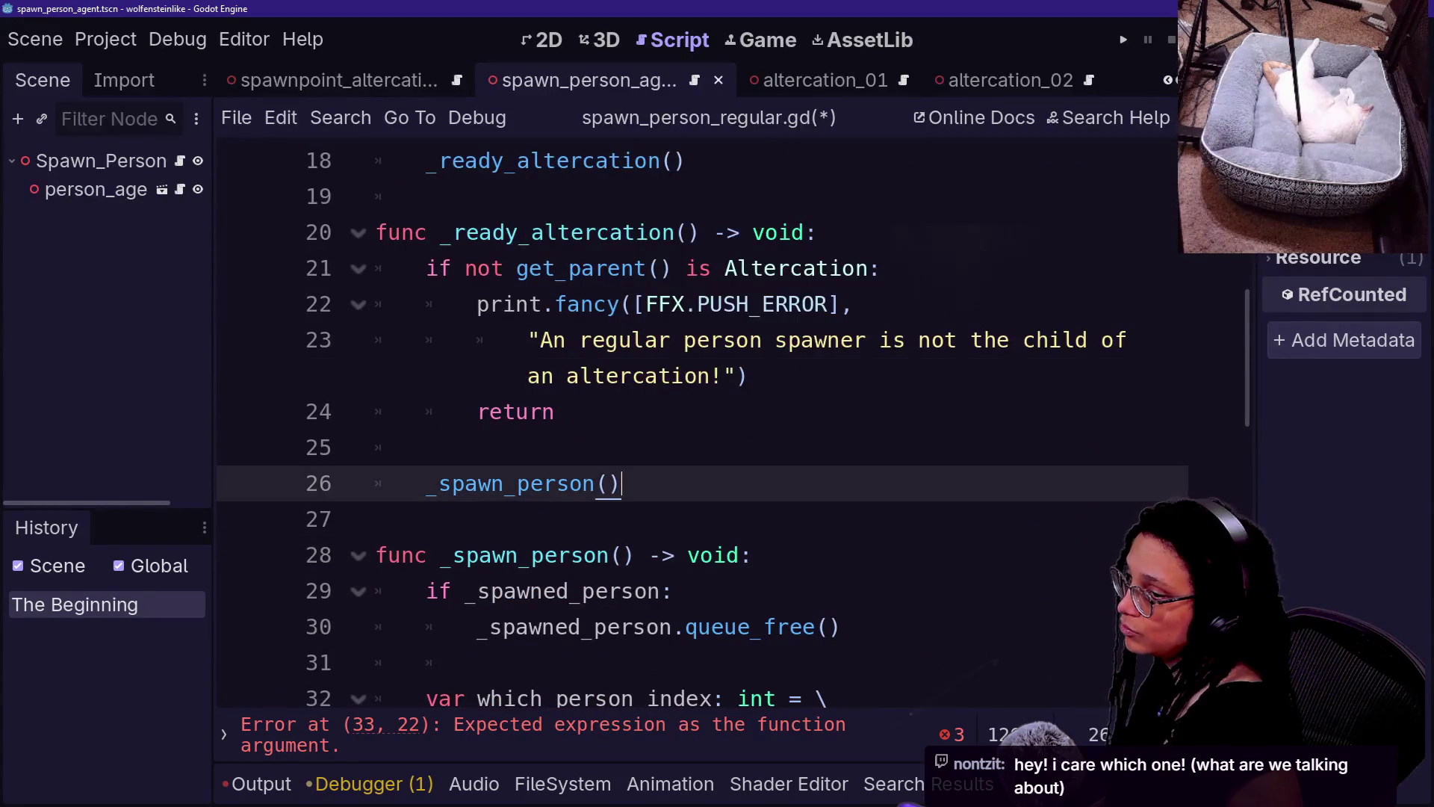
{"action": "left_click", "coordinate": [749, 376]}
{"action": "left_click", "coordinate": [522, 483]}
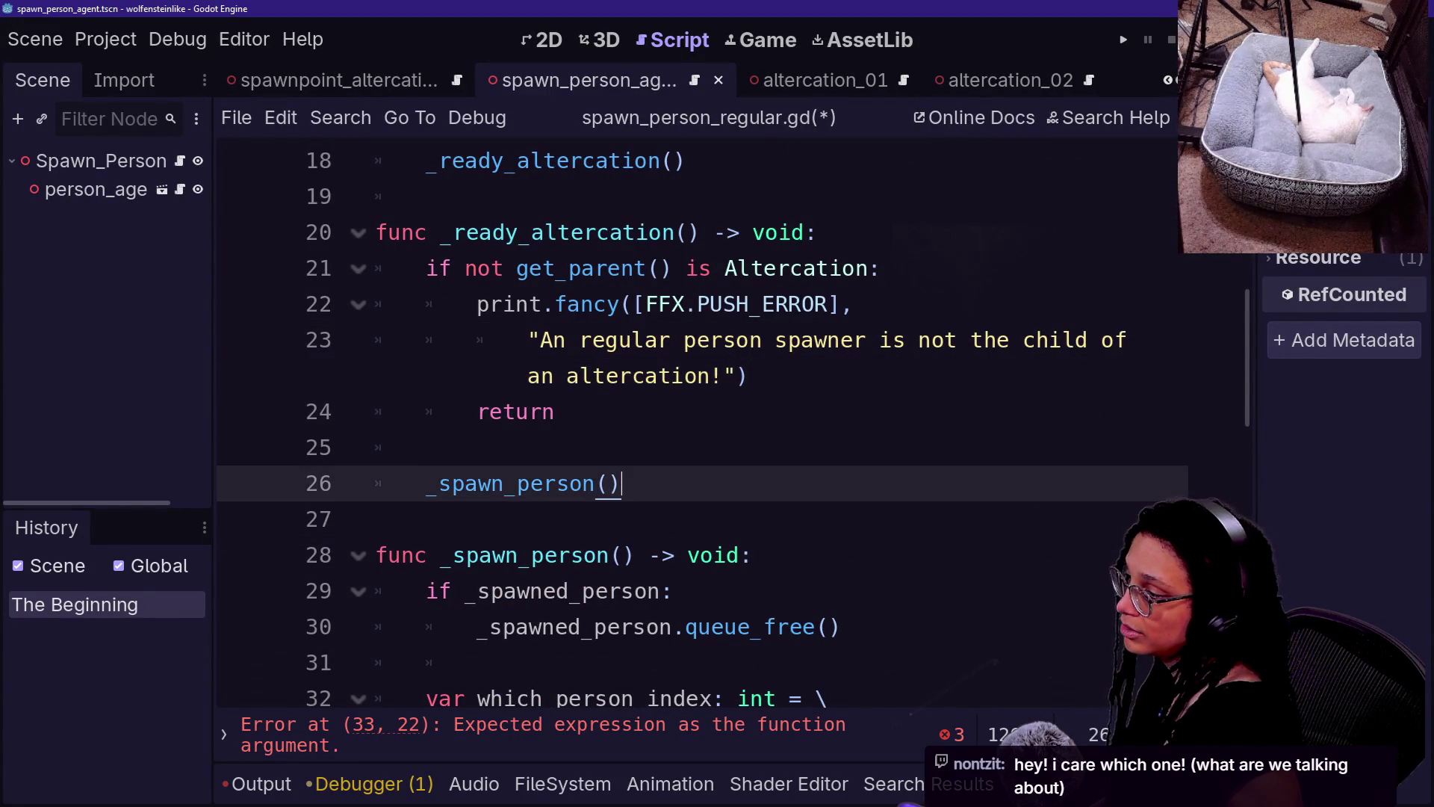
{"action": "left_click", "coordinate": [425, 447]}
{"action": "key", "text": "ctrl+s"}
{"action": "key", "text": "Down"}
{"action": "key", "text": "Down"}
{"action": "key", "text": "Down"}
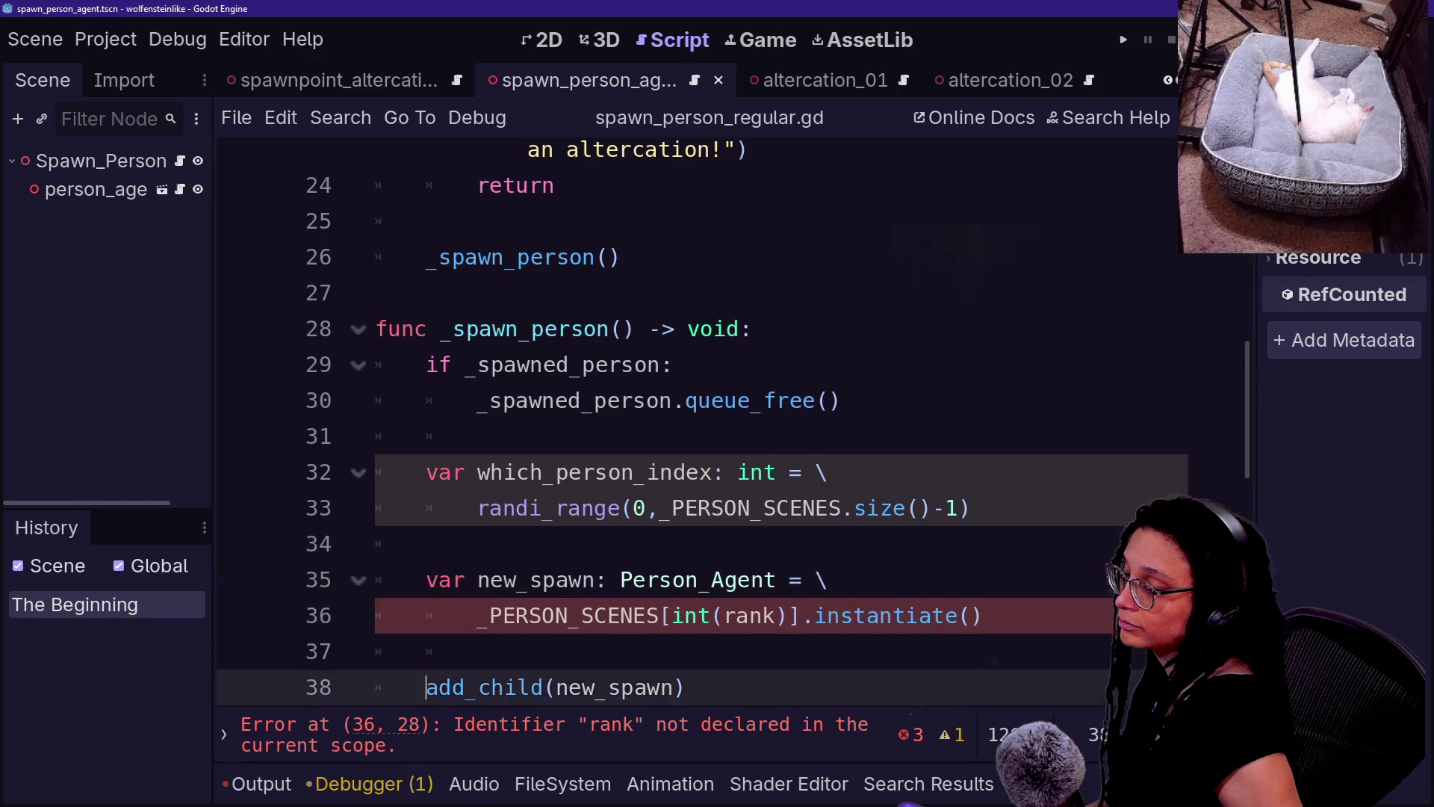
{"action": "scroll", "coordinate": [695, 418], "scroll_direction": "up", "scroll_amount": 8}
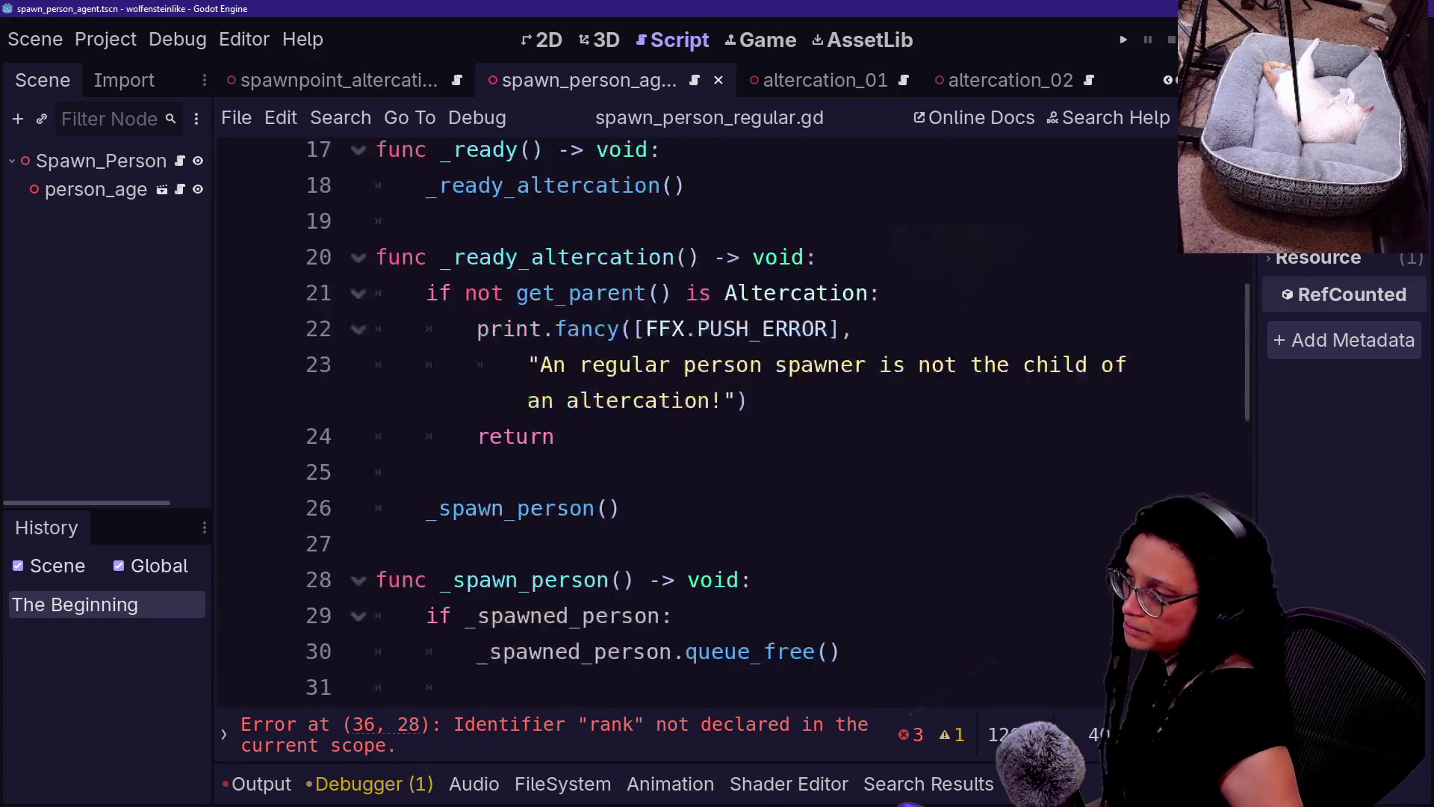
{"action": "left_click_drag", "start_coordinate": [478, 340], "coordinate": [545, 340]}
{"action": "left_click_drag", "start_coordinate": [452, 376], "coordinate": [531, 375]}
{"action": "mouse_move", "coordinate": [452, 412]}
{"action": "left_mouse_down"}
{"action": "mouse_move", "coordinate": [511, 411]}
{"action": "mouse_move", "coordinate": [496, 448]}
{"action": "mouse_move", "coordinate": [516, 483]}
{"action": "left_mouse_up"}
{"action": "mouse_move", "coordinate": [438, 519]}
{"action": "left_mouse_down"}
{"action": "mouse_move", "coordinate": [491, 519]}
{"action": "mouse_move", "coordinate": [493, 555]}
{"action": "left_mouse_up"}
{"action": "left_click_drag", "start_coordinate": [429, 590], "coordinate": [516, 591]}
{"action": "mouse_move", "coordinate": [505, 340]}
{"action": "left_mouse_down"}
{"action": "mouse_move", "coordinate": [822, 411]}
{"action": "mouse_move", "coordinate": [594, 591]}
{"action": "left_mouse_up"}
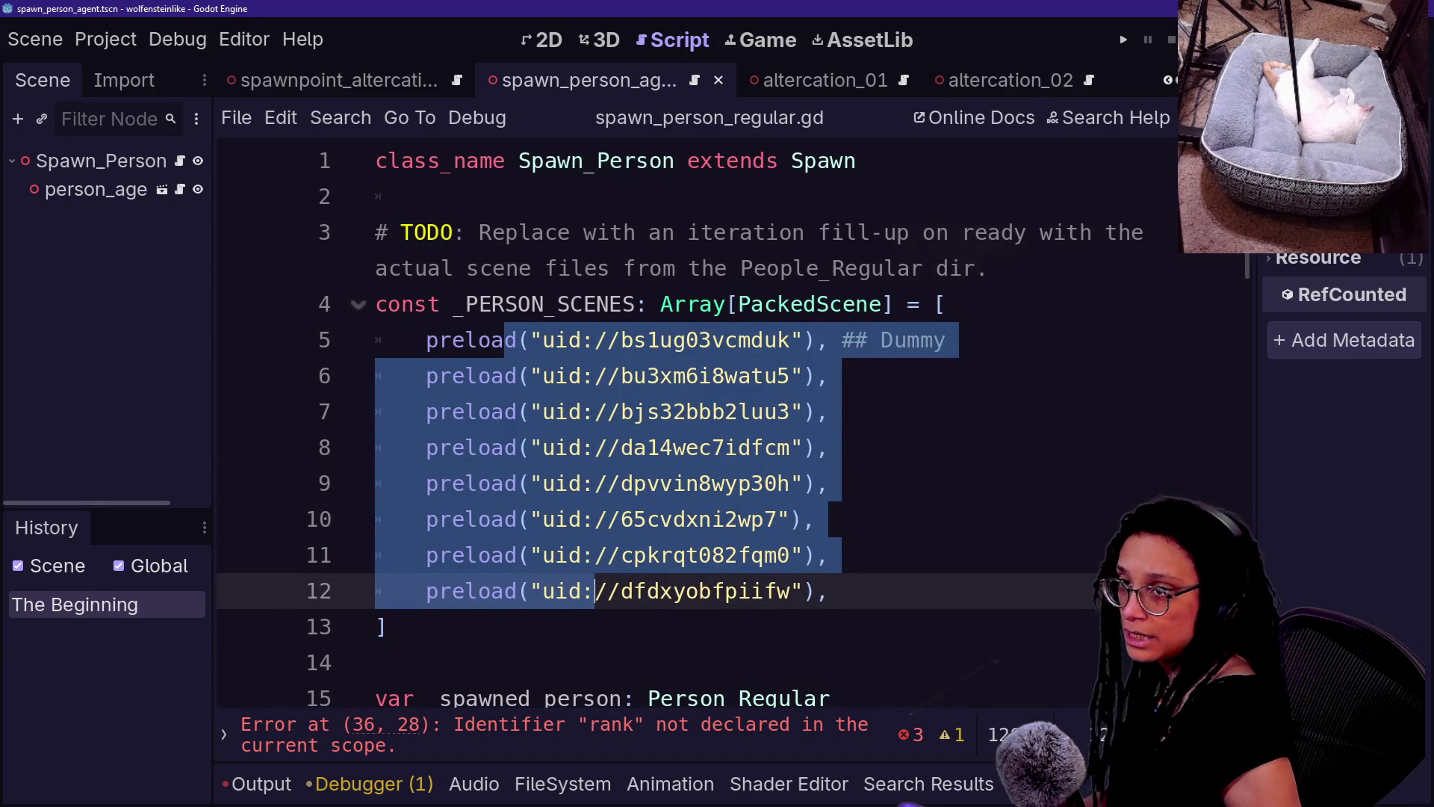
{"action": "left_click", "coordinate": [594, 591]}
{"action": "left_click", "coordinate": [427, 412]}
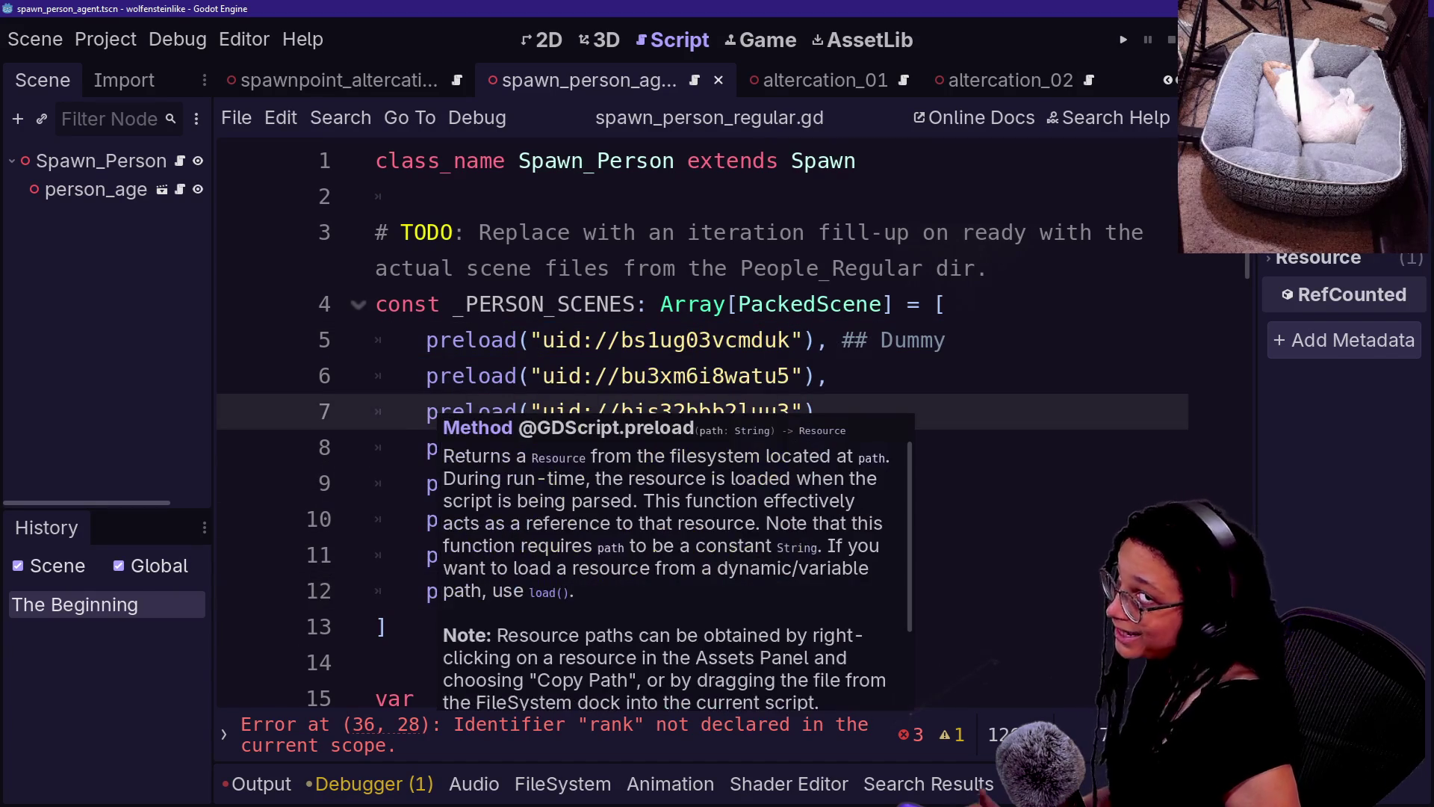
{"action": "left_click_drag", "start_coordinate": [427, 340], "coordinate": [465, 340]}
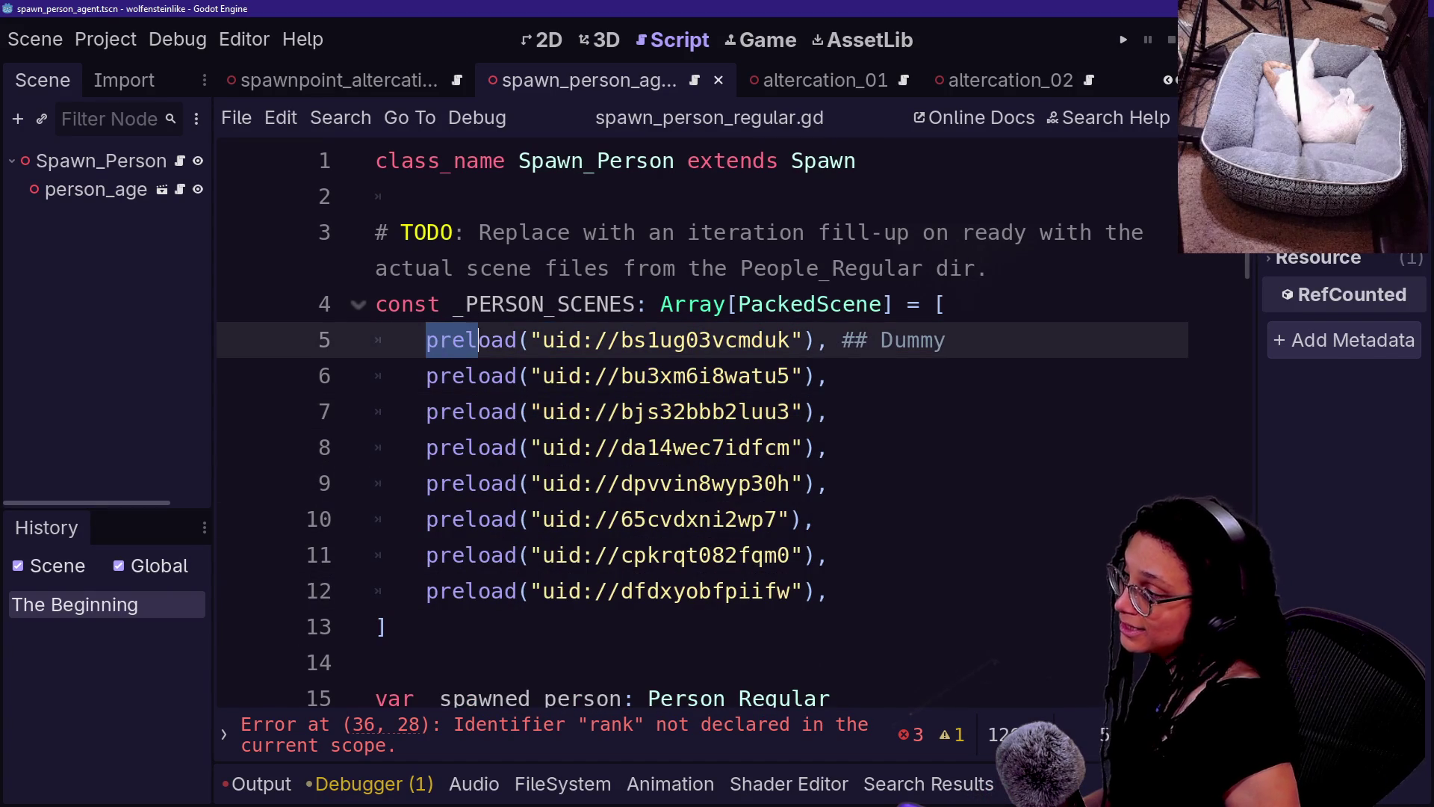
{"action": "left_click", "coordinate": [427, 340]}
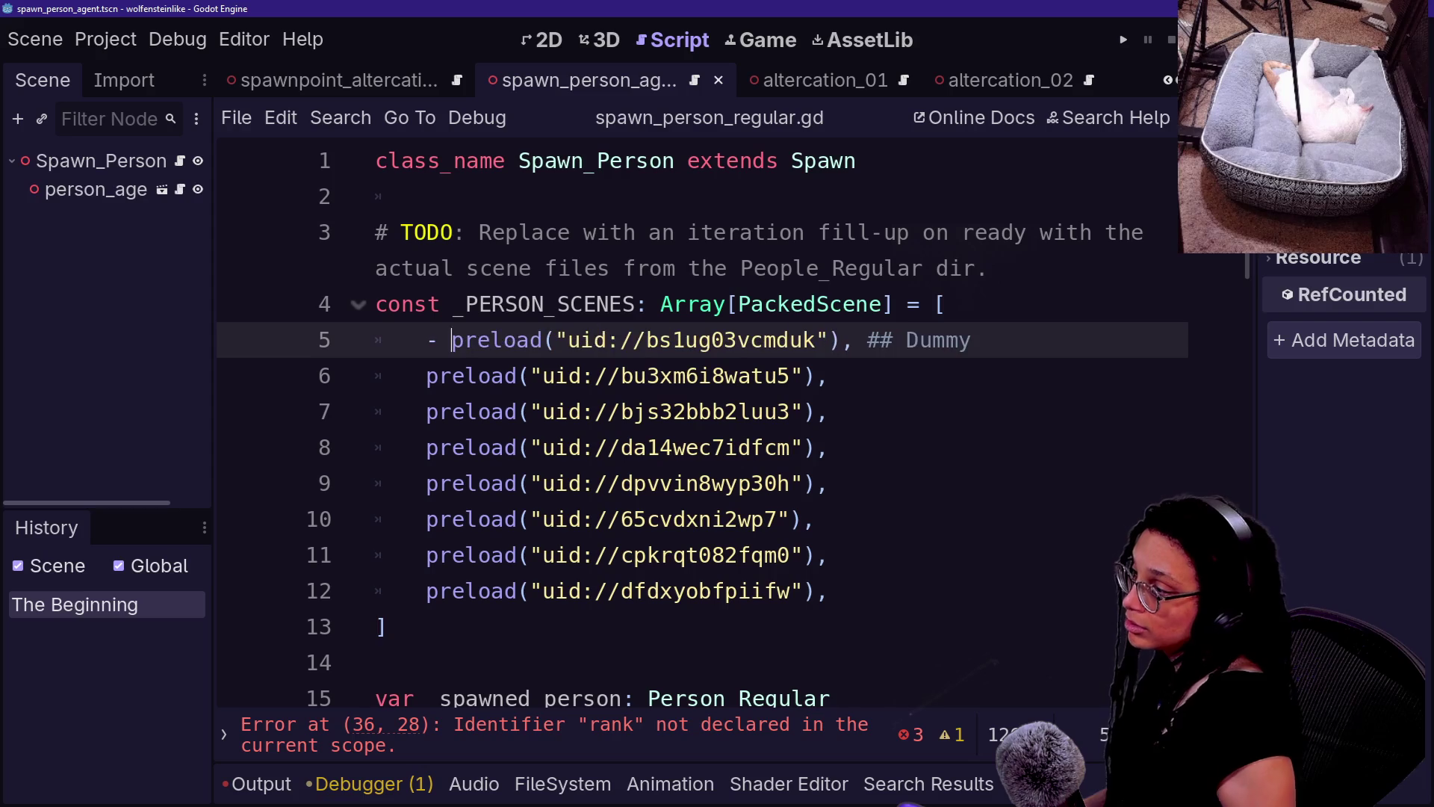
{"action": "type", "text": "0"}
{"action": "key", "text": "Down"}
{"action": "type", "text": "1"}
{"action": "key", "text": "Down"}
{"action": "type", "text": "2"}
{"action": "key", "text": "Down"}
{"action": "key", "text": "Left"}
{"action": "key", "text": "Delete"}
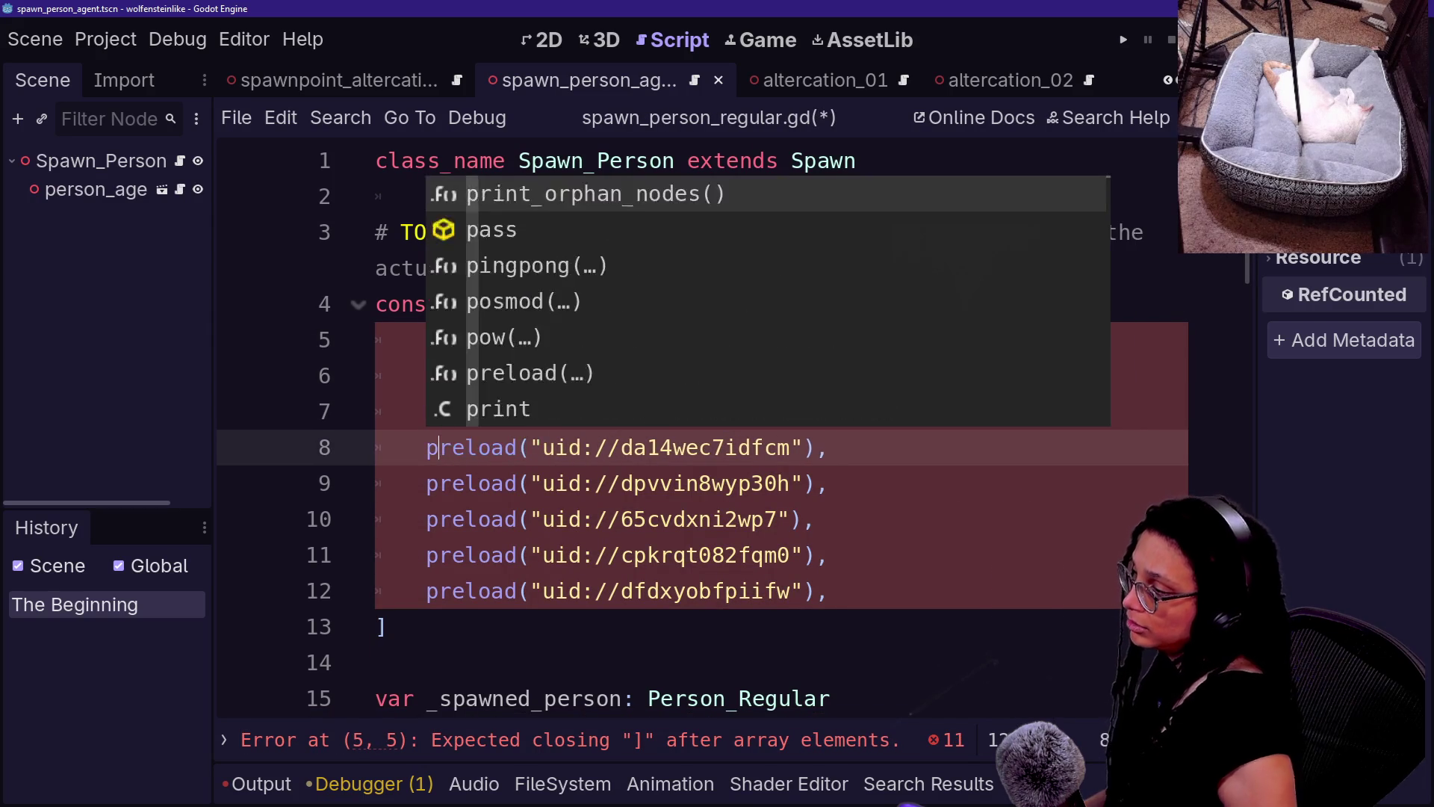
{"action": "key", "text": "Left"}
{"action": "type", "text": "3"}
{"action": "key", "text": "Down"}
{"action": "key", "text": "Left"}
{"action": "type", "text": "4"}
{"action": "key", "text": "Down"}
{"action": "key", "text": "Left"}
{"action": "type", "text": "5"}
{"action": "key", "text": "Down"}
{"action": "key", "text": "Left"}
{"action": "type", "text": "6"}
{"action": "key", "text": "Down"}
{"action": "type", "text": "7"}
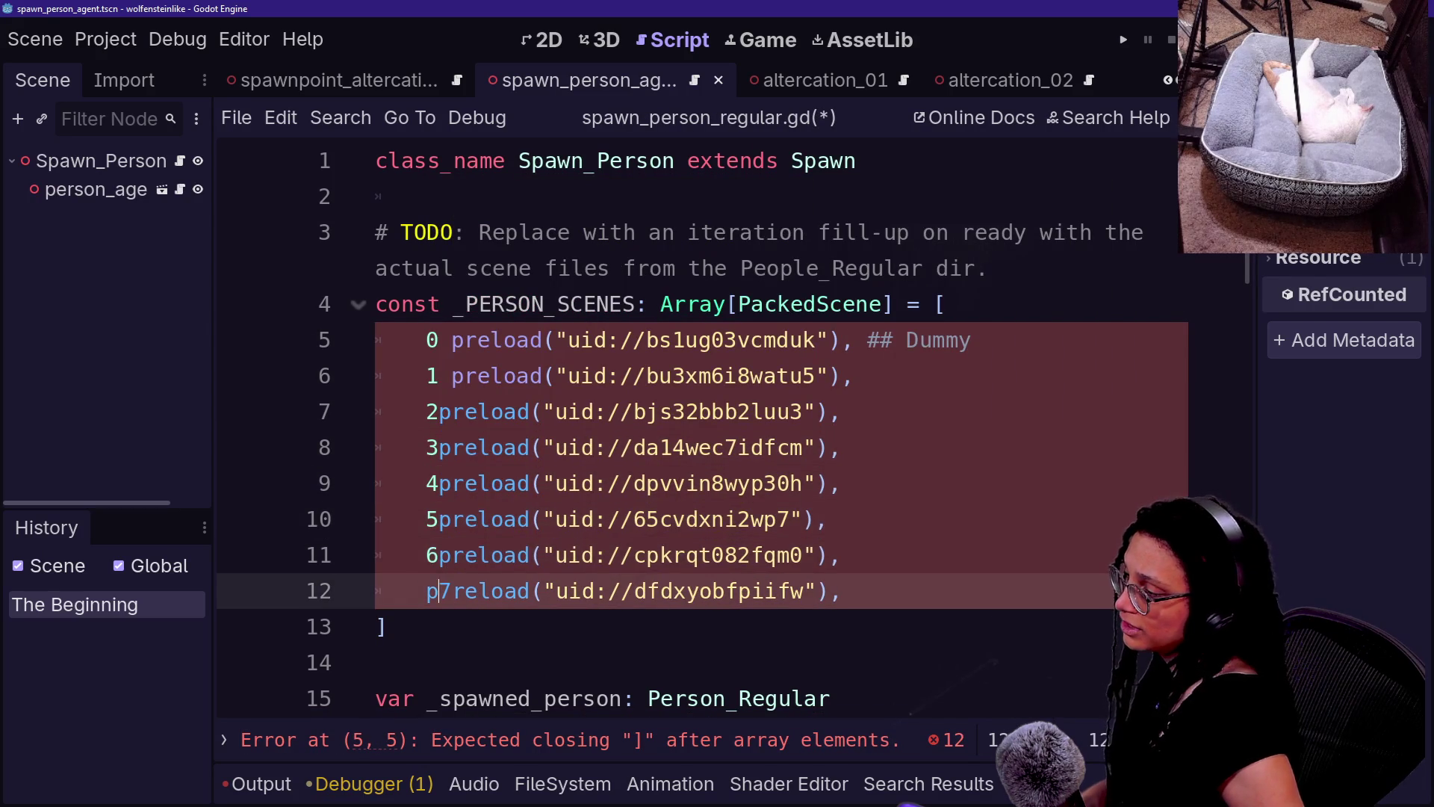
{"action": "key", "text": "BackSpace"}
{"action": "key", "text": "Left"}
{"action": "type", "text": "8"}
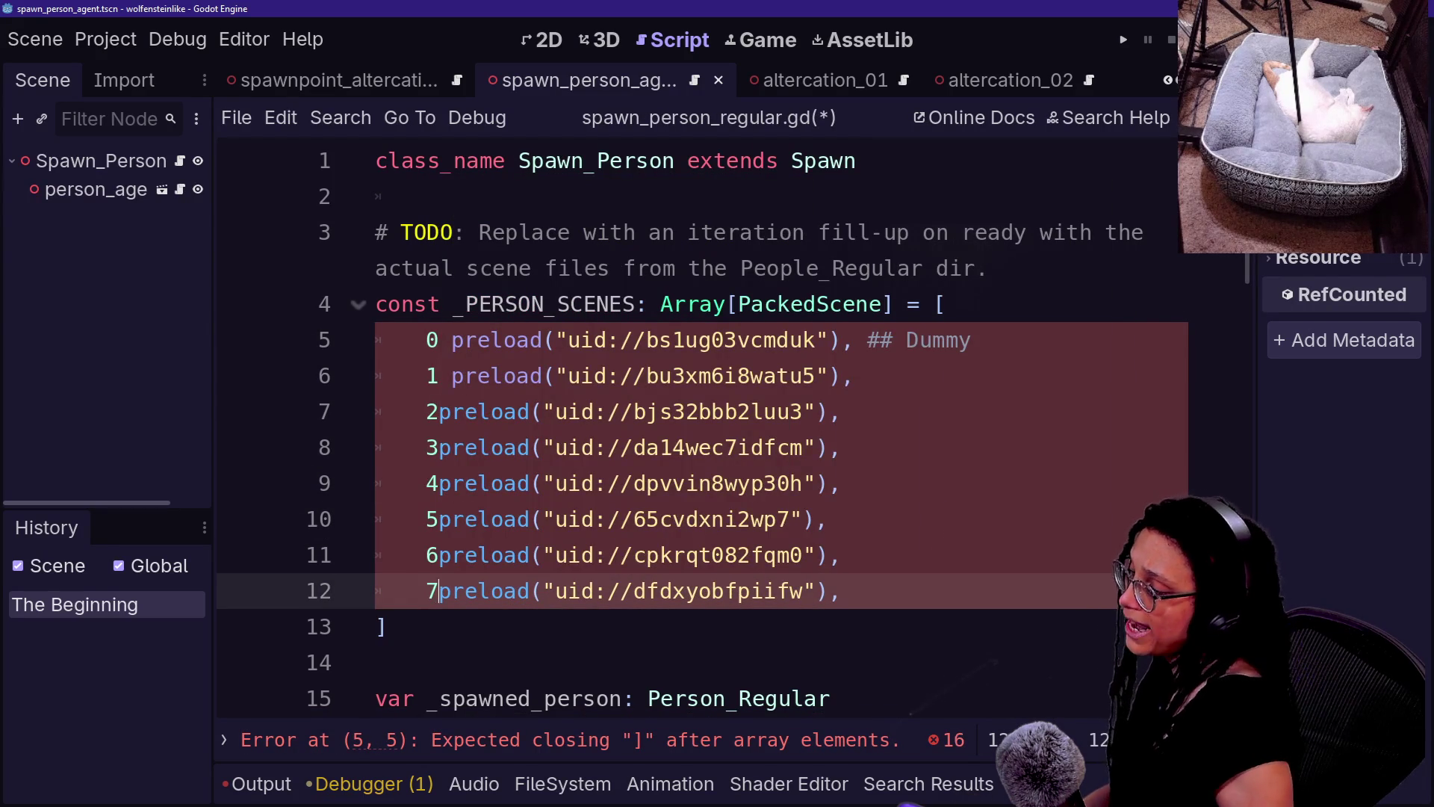
{"action": "key", "text": "BackSpace"}
{"action": "type", "text": "8"}
{"action": "key", "text": "BackSpace"}
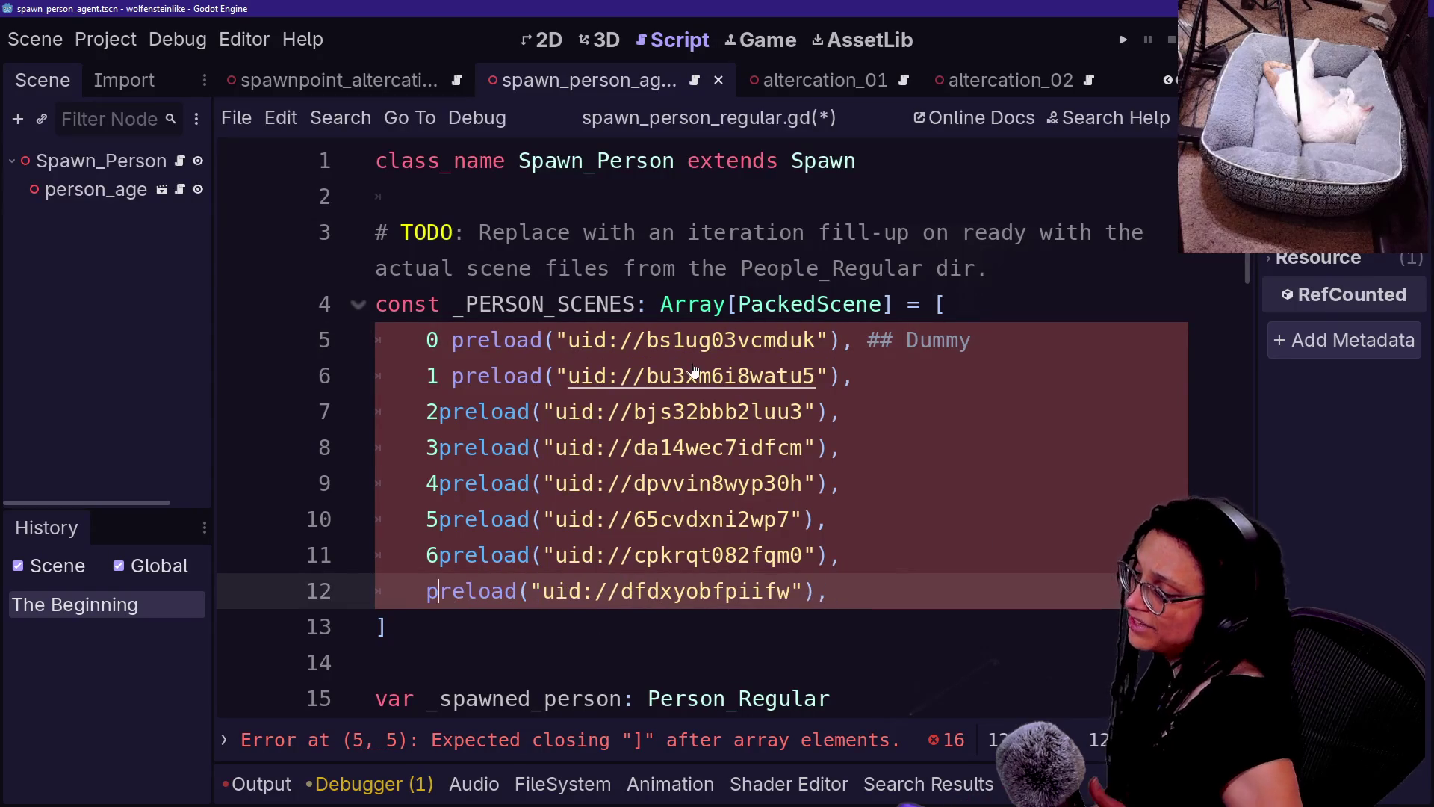
{"action": "key", "text": "Up"}
{"action": "key", "text": "BackSpace"}
{"action": "key", "text": "Up"}
{"action": "key", "text": "BackSpace"}
{"action": "key", "text": "Up"}
{"action": "key", "text": "BackSpace"}
{"action": "key", "text": "Up"}
{"action": "key", "text": "BackSpace"}
{"action": "key", "text": "Up"}
{"action": "key", "text": "BackSpace"}
{"action": "key", "text": "Up"}
{"action": "key", "text": "BackSpace"}
{"action": "key", "text": "Delete"}
{"action": "key", "text": "Up"}
{"action": "key", "text": "BackSpace"}
{"action": "key", "text": "Delete"}
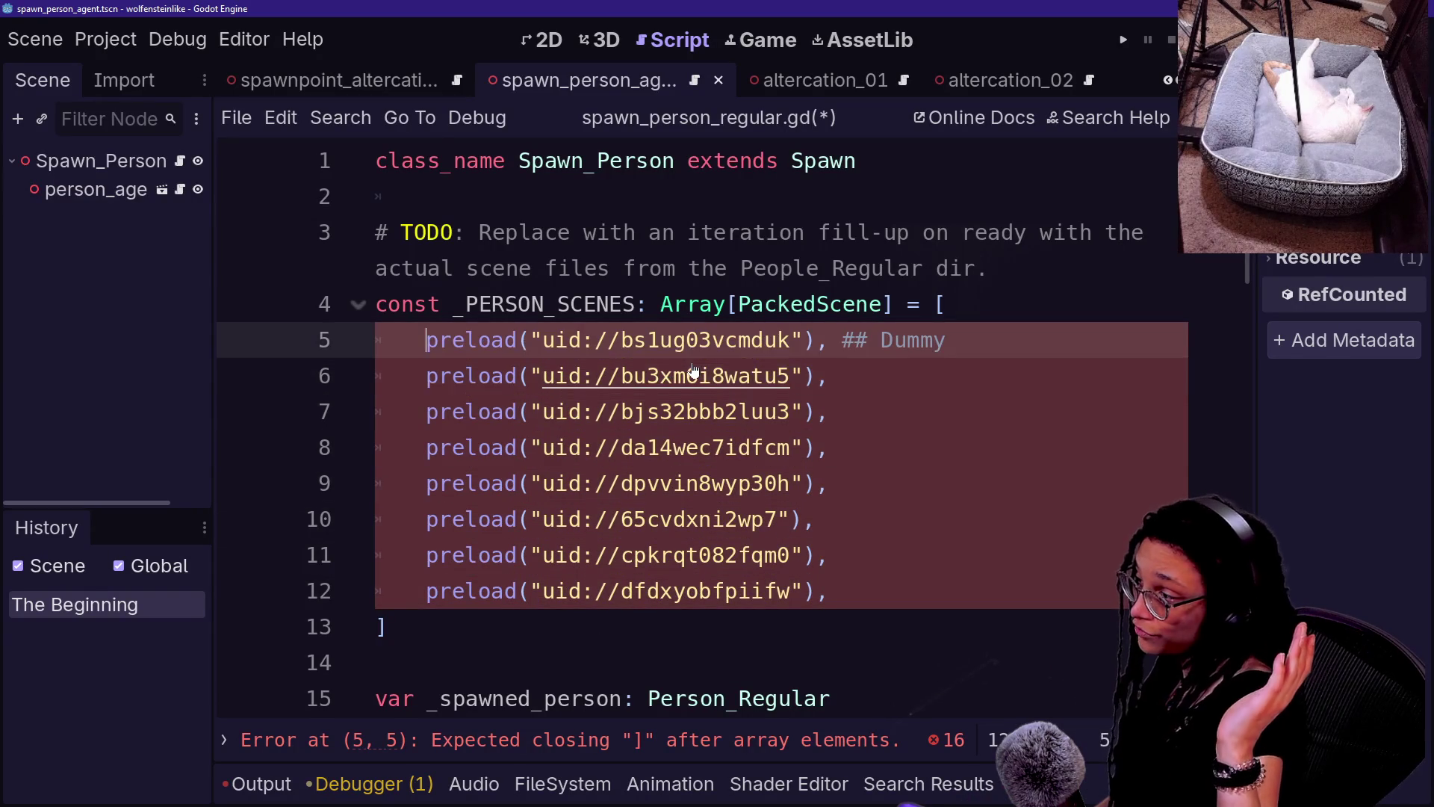
{"action": "scroll", "coordinate": [693, 369], "scroll_direction": "down", "scroll_amount": 5}
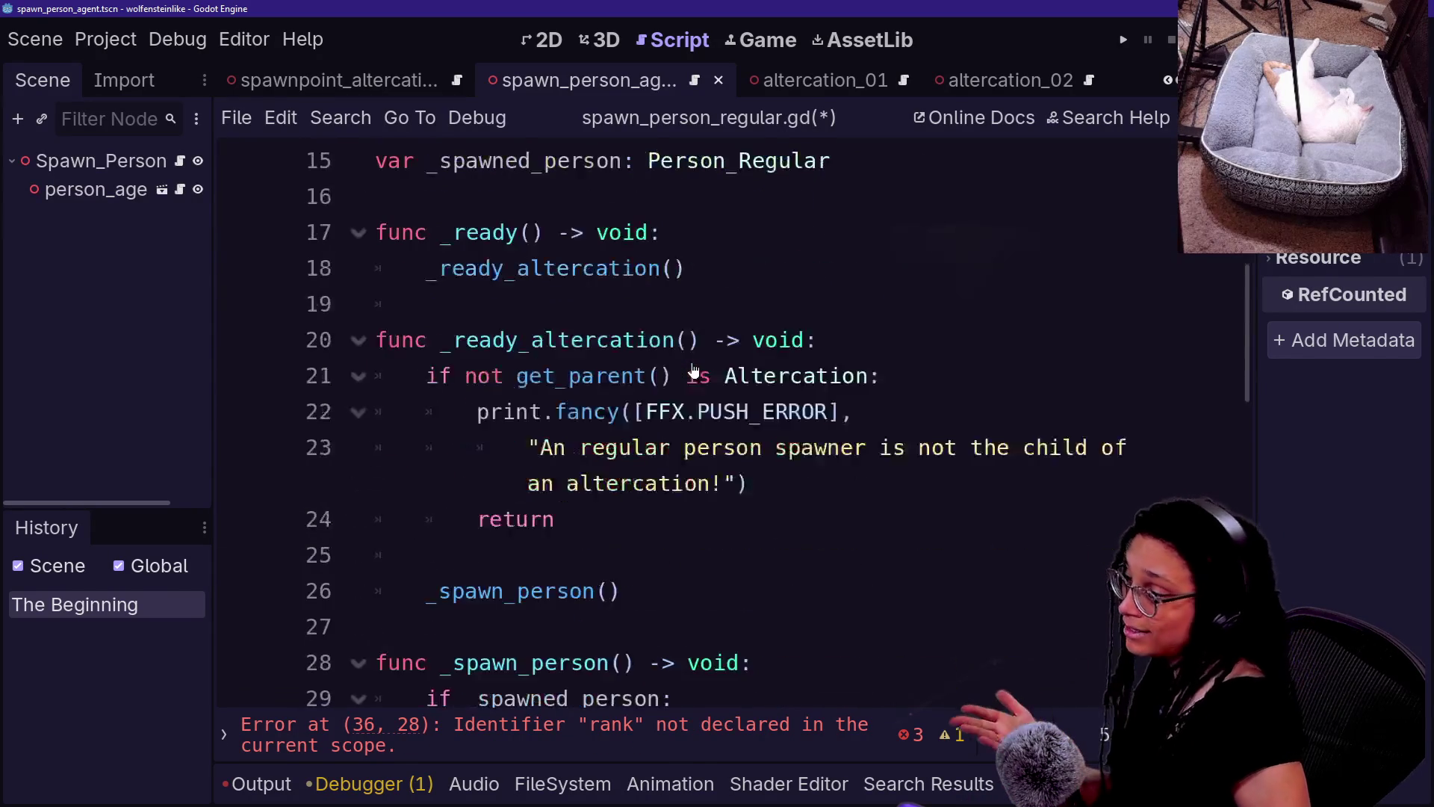
{"action": "scroll", "coordinate": [693, 370], "scroll_direction": "down", "scroll_amount": 2}
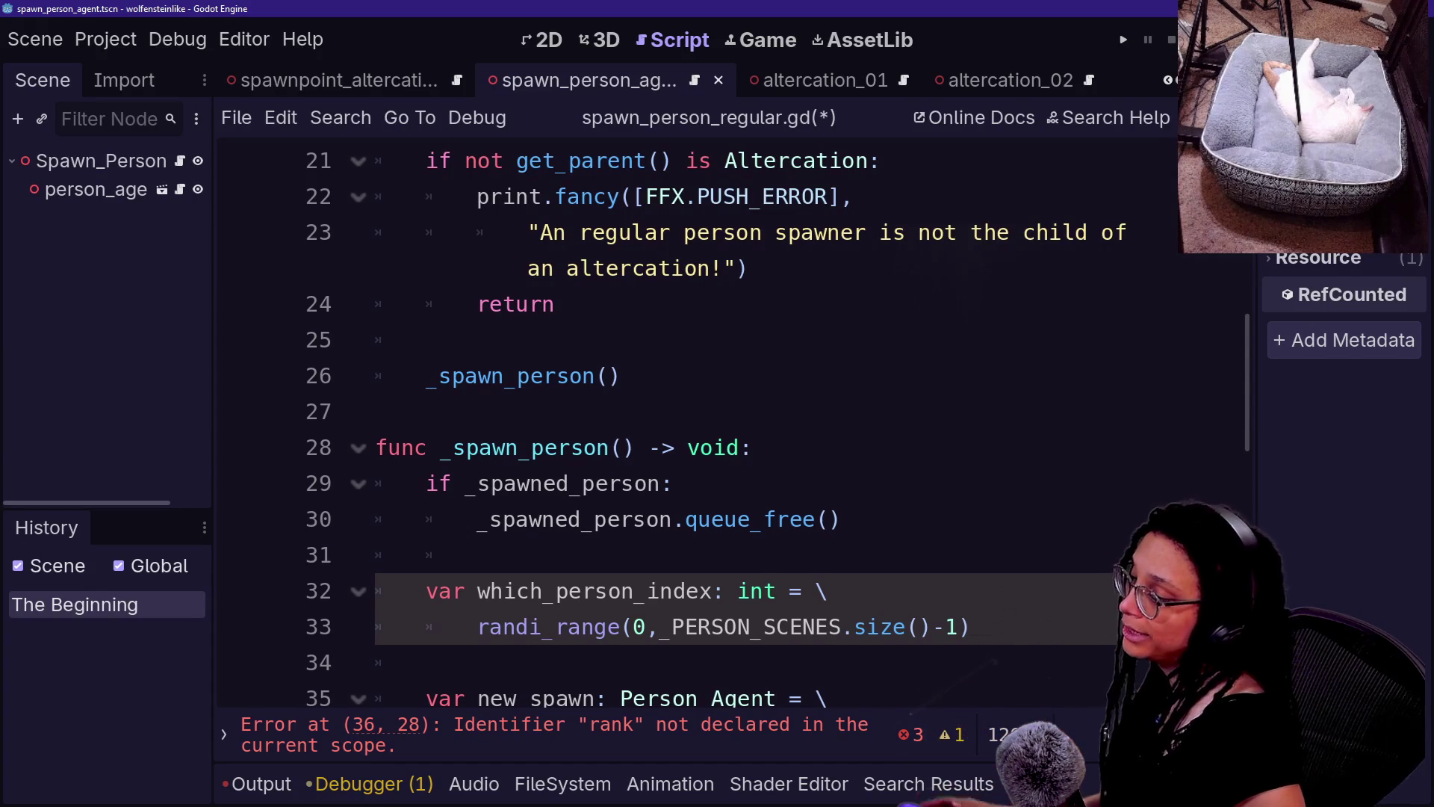
{"action": "left_click", "coordinate": [595, 627]}
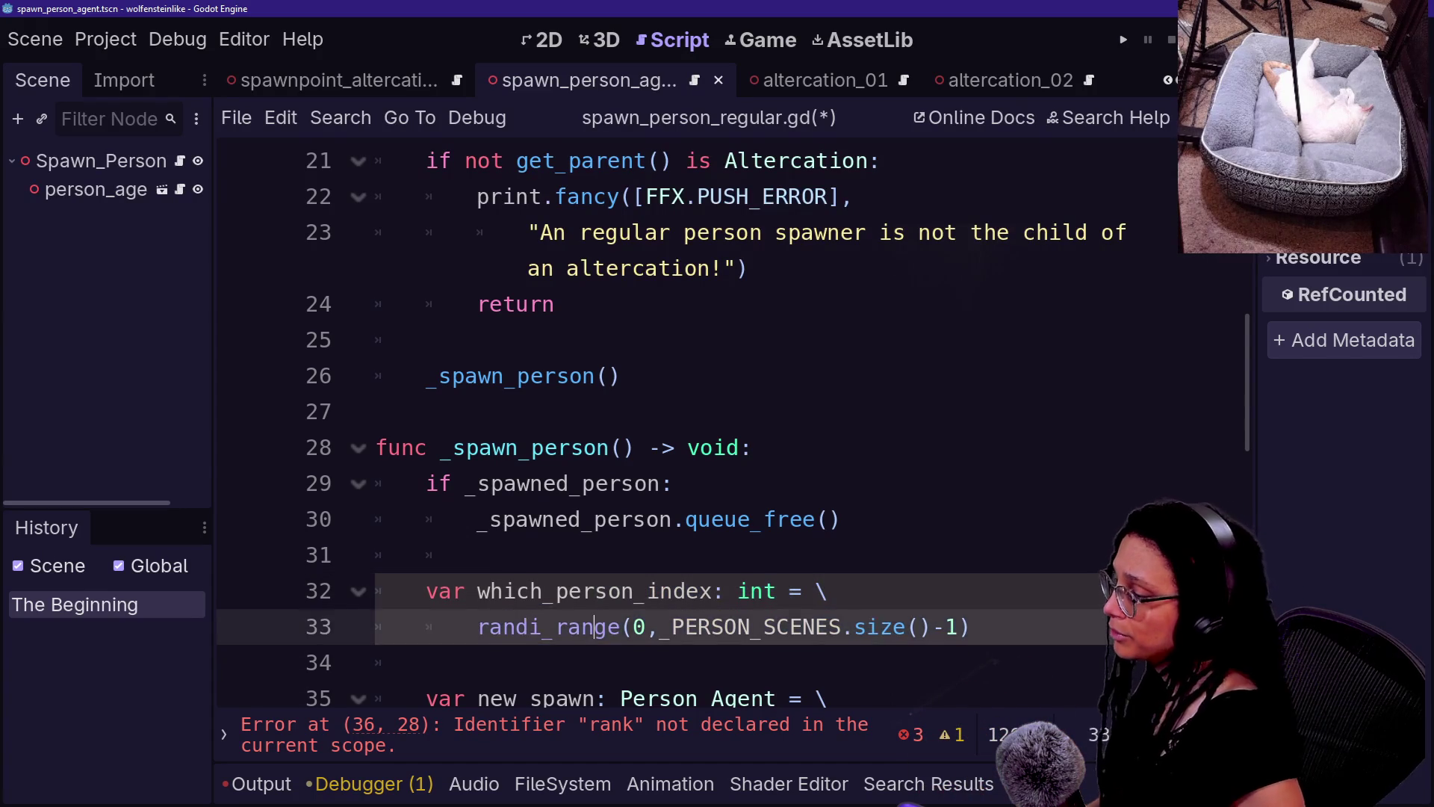
- Save, then replace rank in int(rank) on line 36 with which_person_index
{"action": "key", "text": "Down"}
{"action": "key", "text": "Down"}
{"action": "key", "text": "Down"}
{"action": "key", "text": "ctrl+s"}
{"action": "key", "text": "Down"}
{"action": "key", "text": "Down"}
{"action": "key", "text": "Down"}
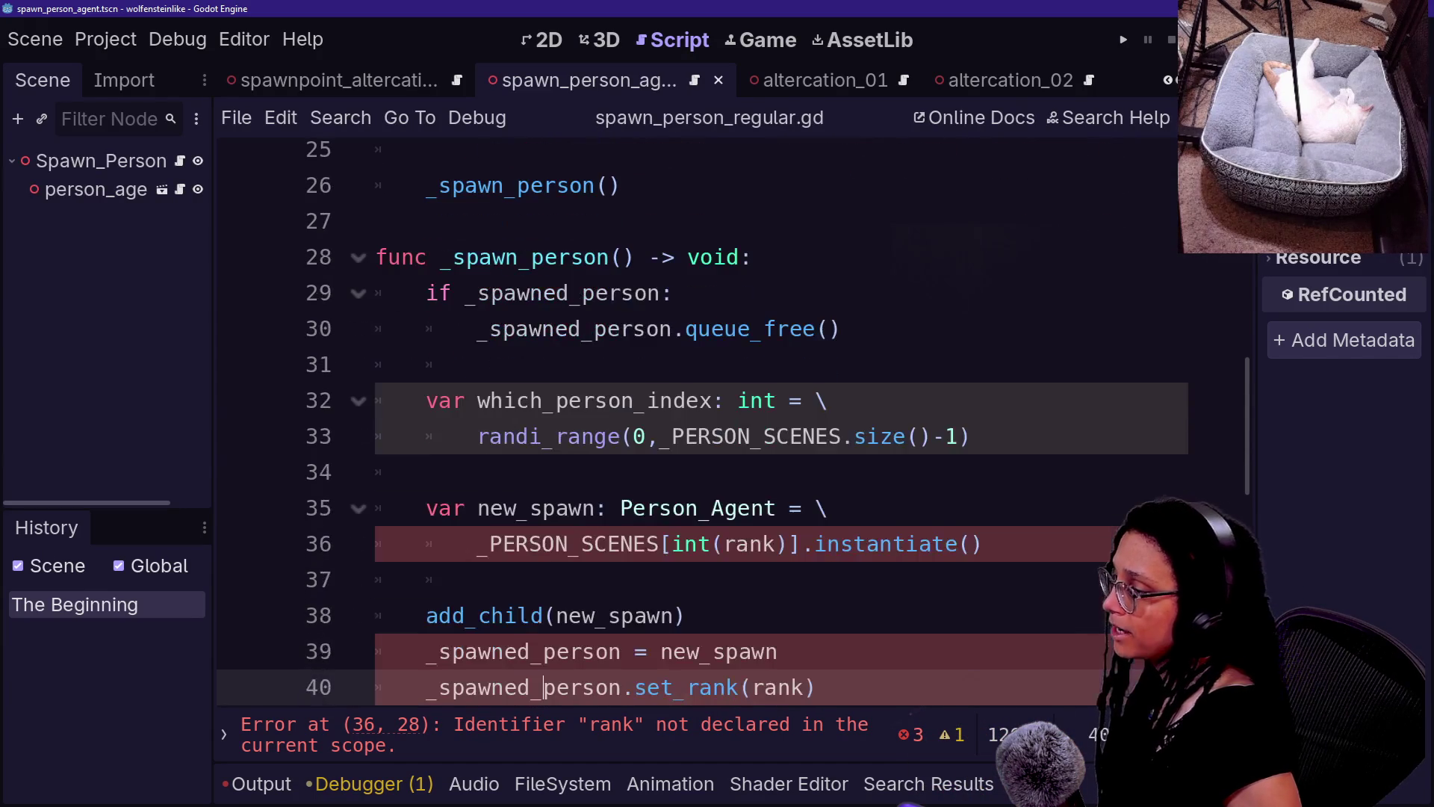
{"action": "left_click", "coordinate": [829, 401]}
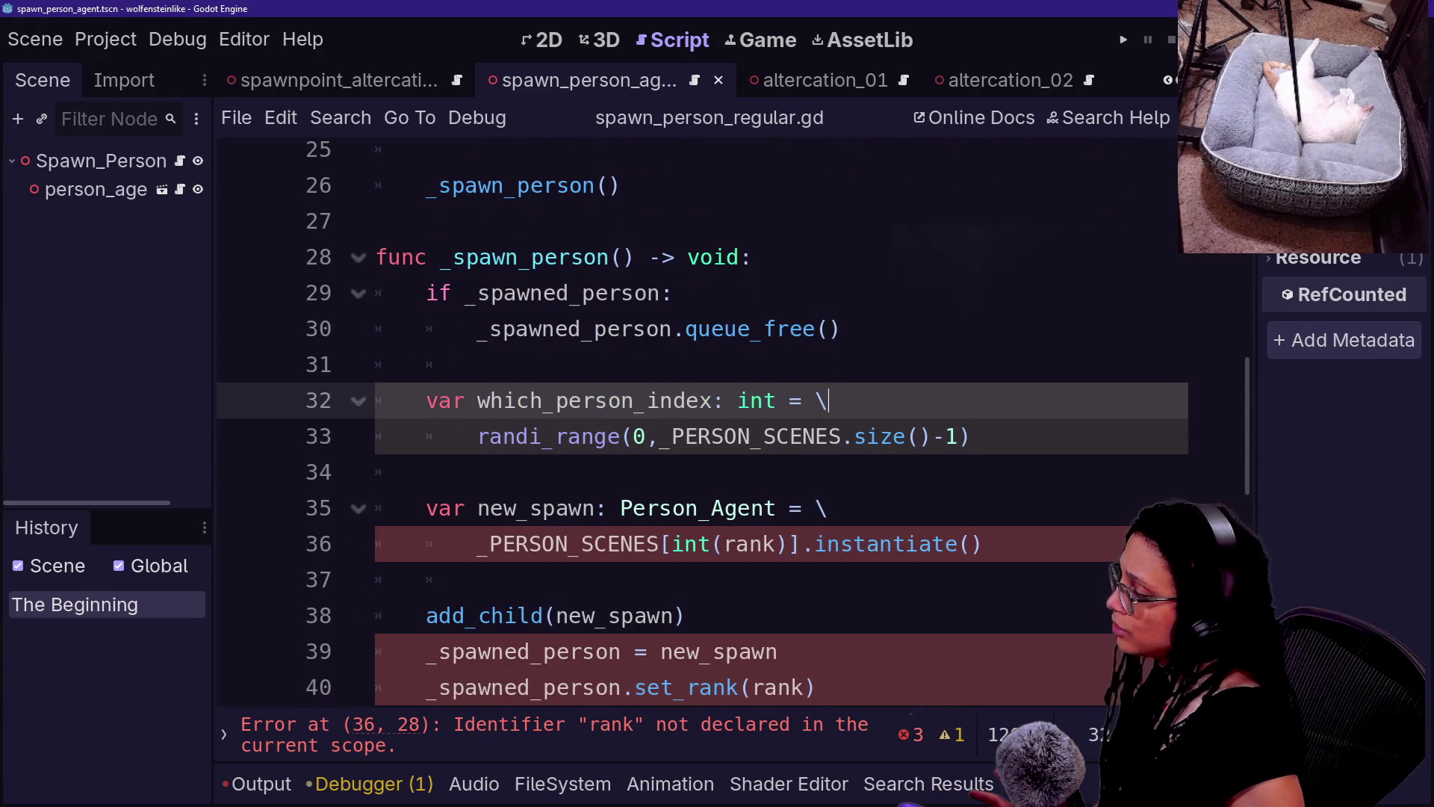
{"action": "left_click", "coordinate": [754, 544]}
{"action": "double_click", "coordinate": [755, 544]}
{"action": "type", "text": "which"}
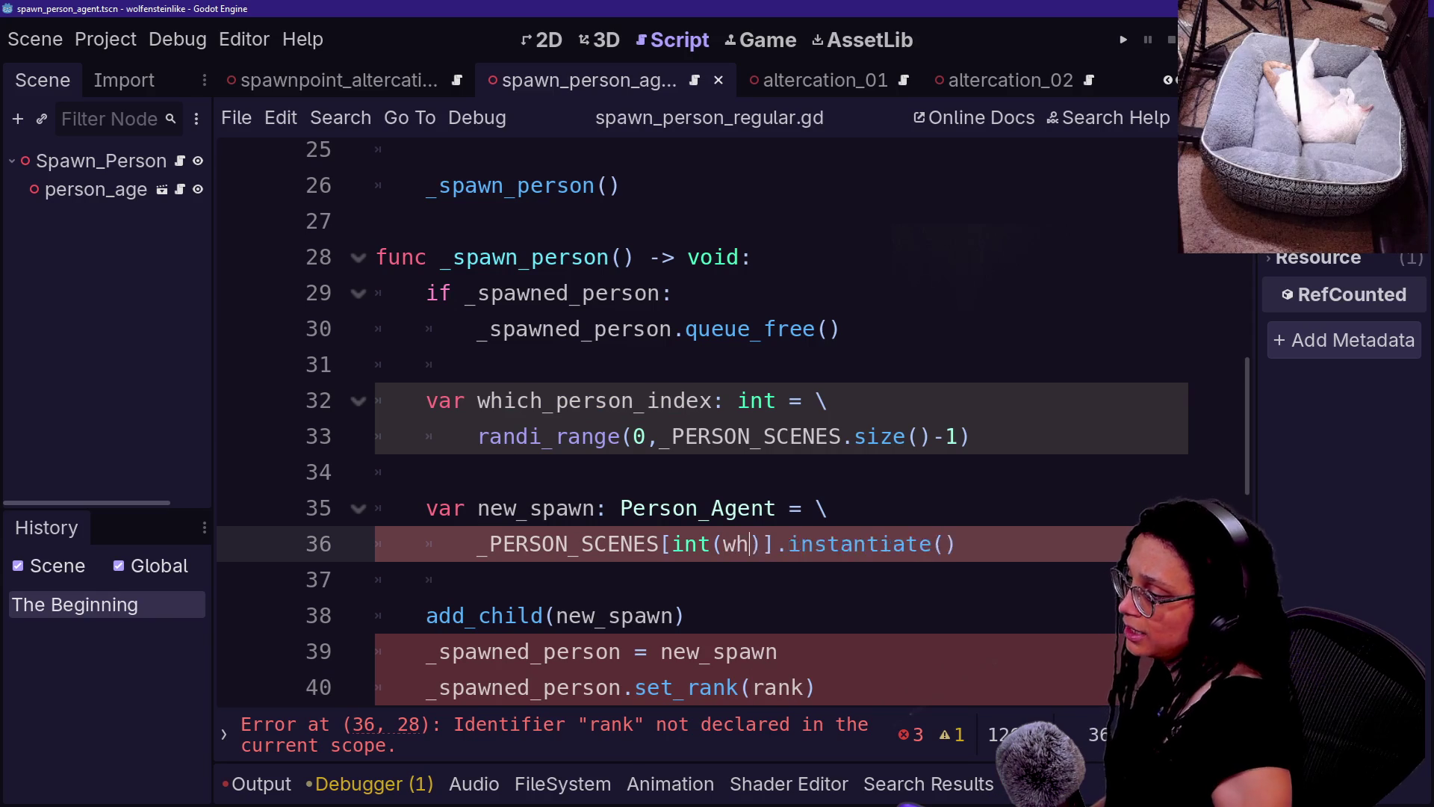
{"action": "type", "text": "_person_inx"}
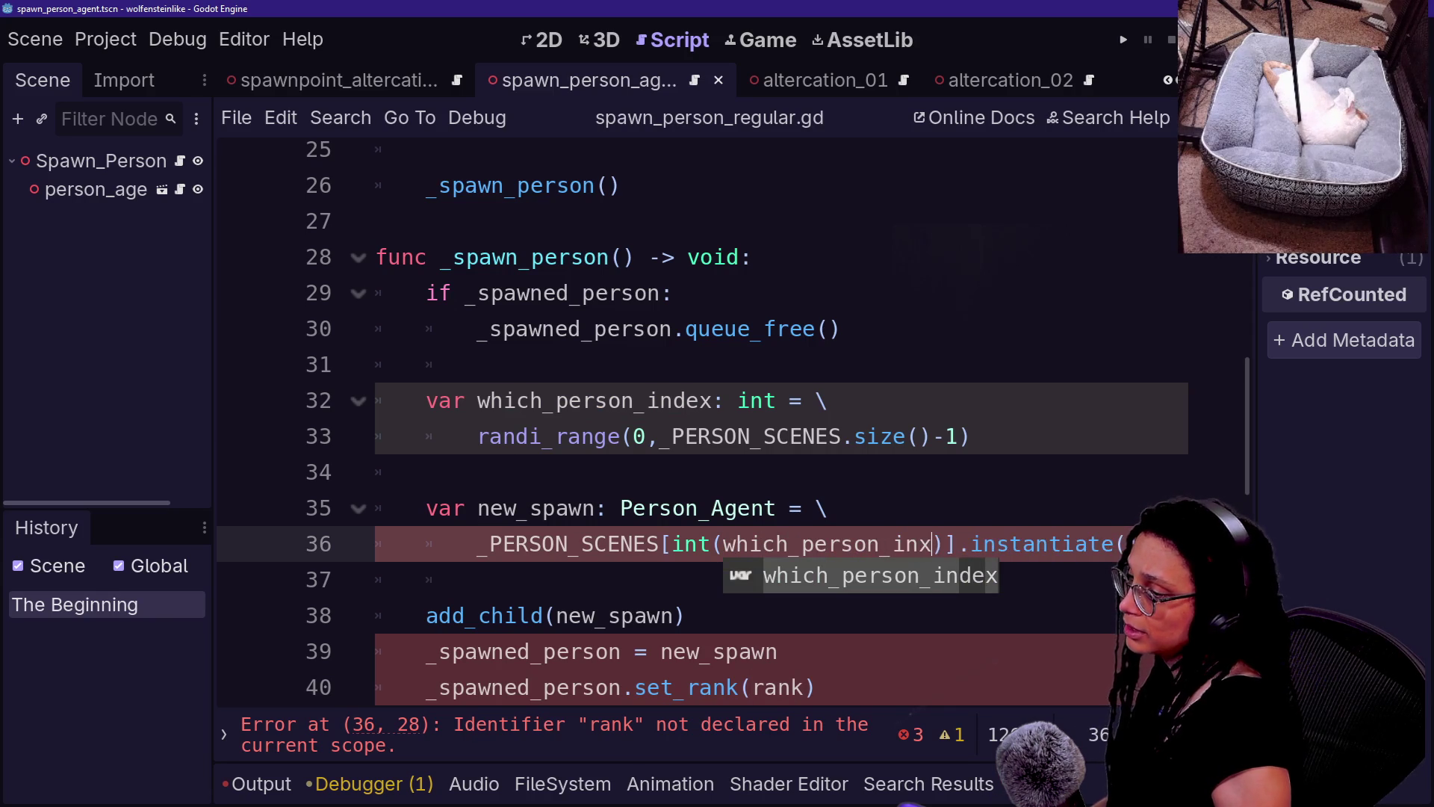
{"action": "type", "text": "ndex"}
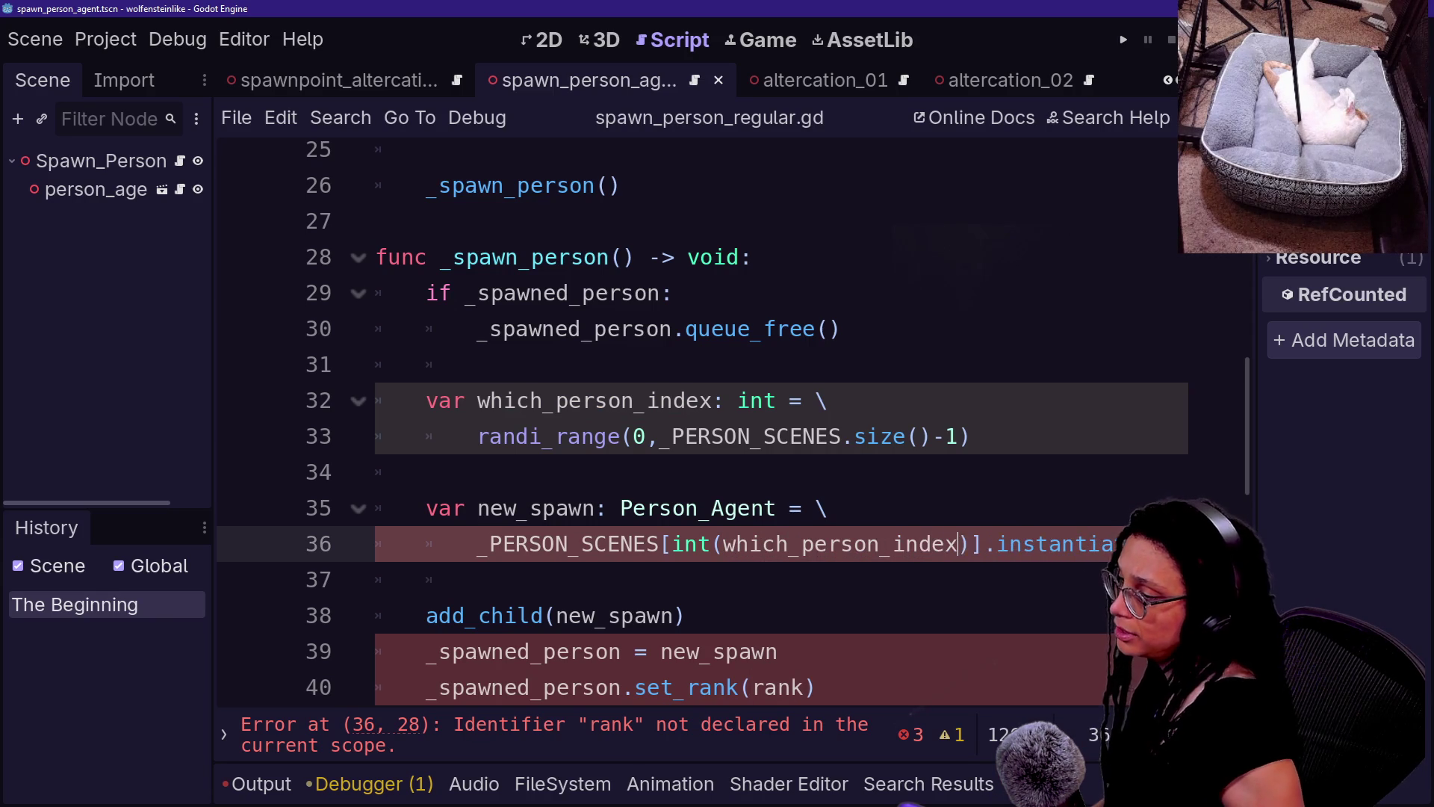
{"action": "left_click", "coordinate": [426, 472]}
- Go to the _spawned_person assignment and jump to its declaration
{"action": "key", "text": "Down"}
{"action": "key", "text": "Down"}
{"action": "key", "text": "Down"}
{"action": "key", "text": "ctrl+Right"}
{"action": "scroll", "coordinate": [747, 418], "scroll_direction": "down", "scroll_amount": 1}
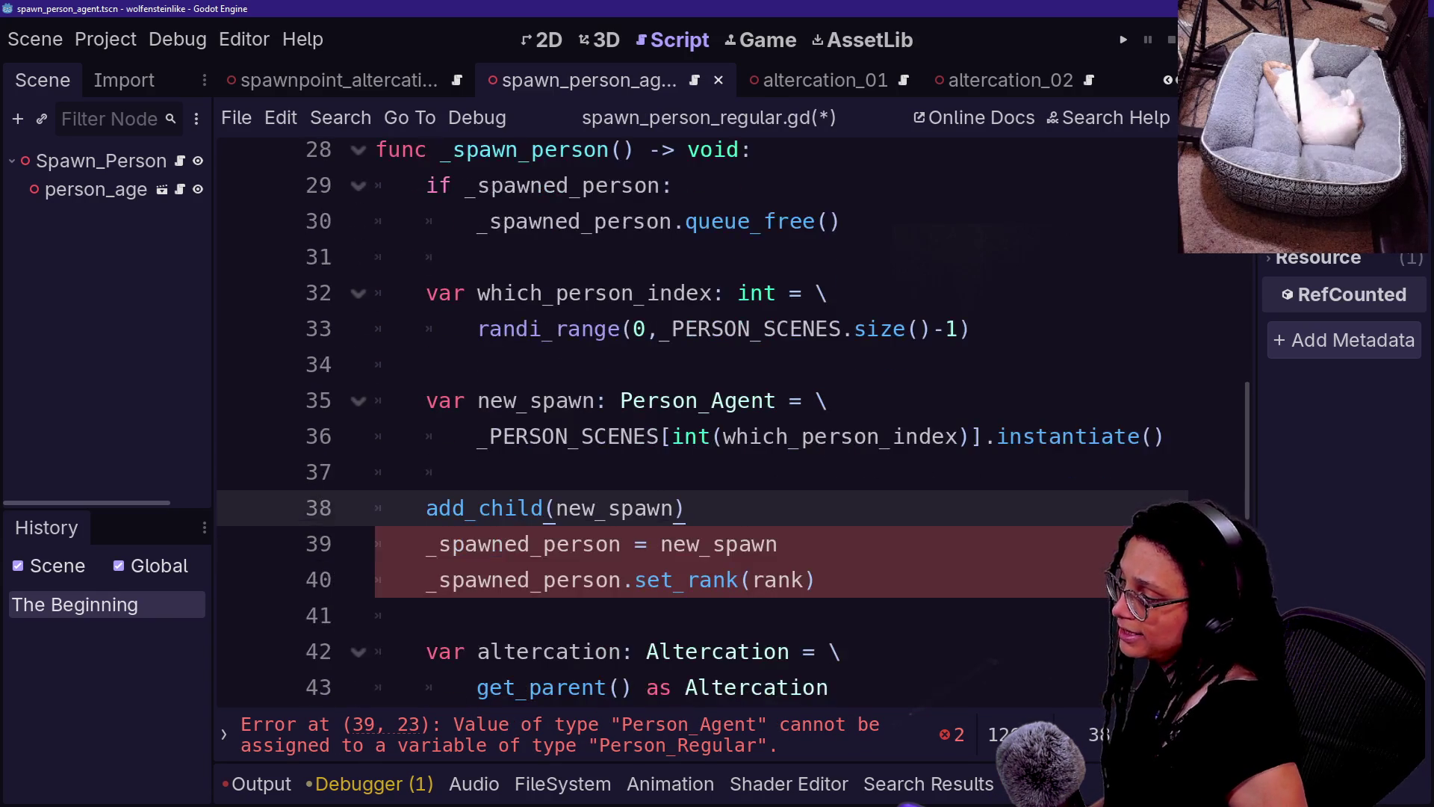
{"action": "left_click", "coordinate": [765, 544]}
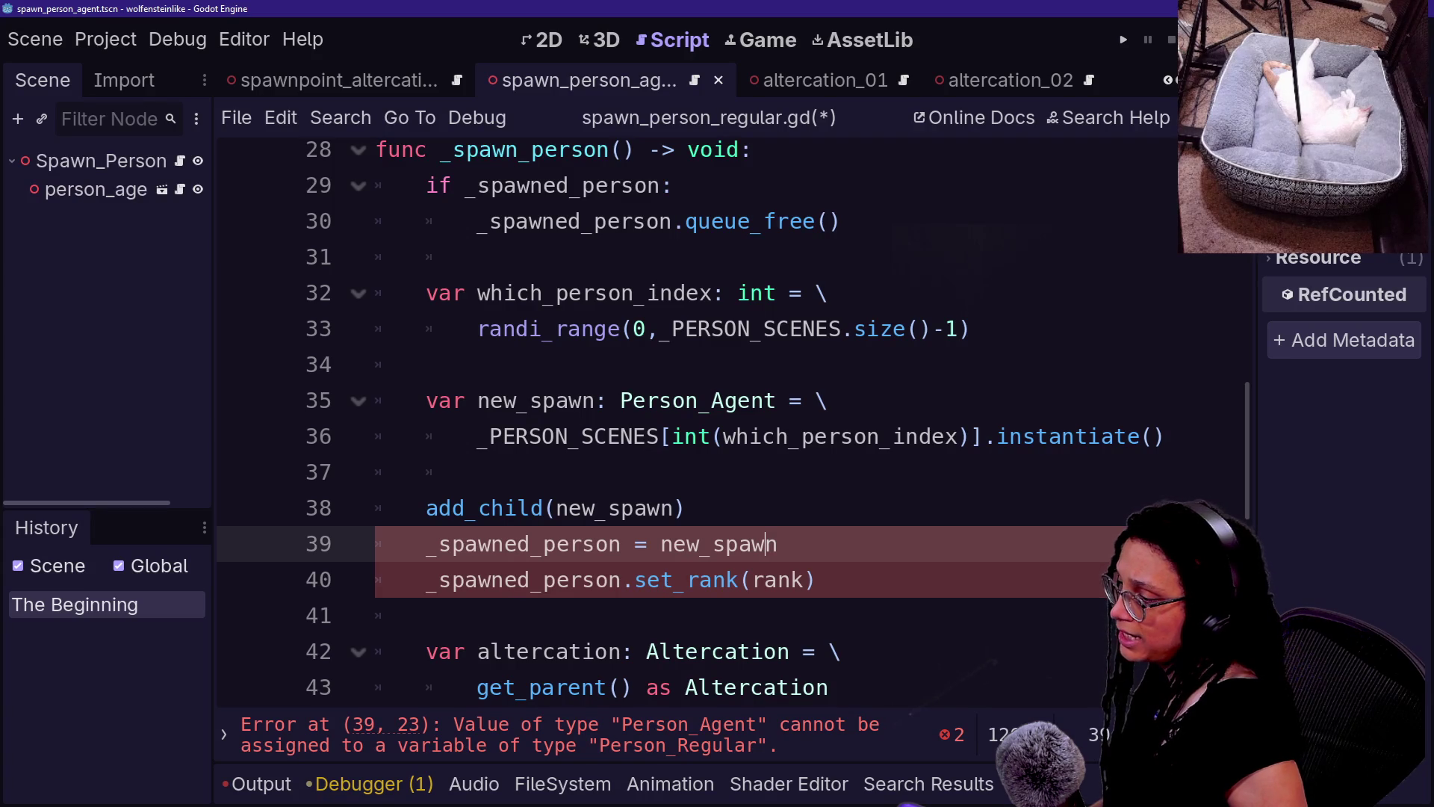
{"action": "left_click", "coordinate": [490, 559], "text": "ctrl"}
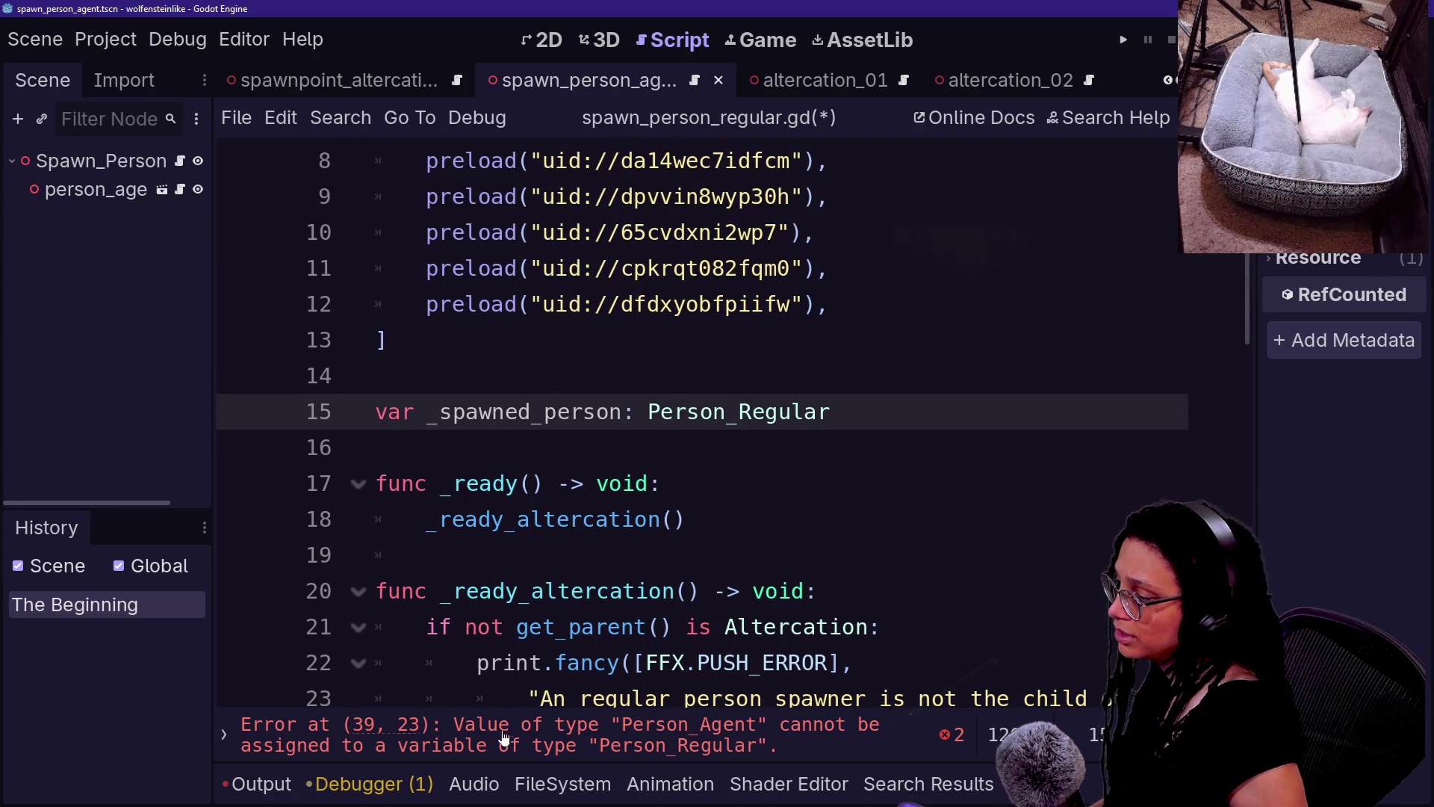
- Change the new_spawn type from Person_Agent to Person_Regular
{"action": "left_click", "coordinate": [496, 730]}
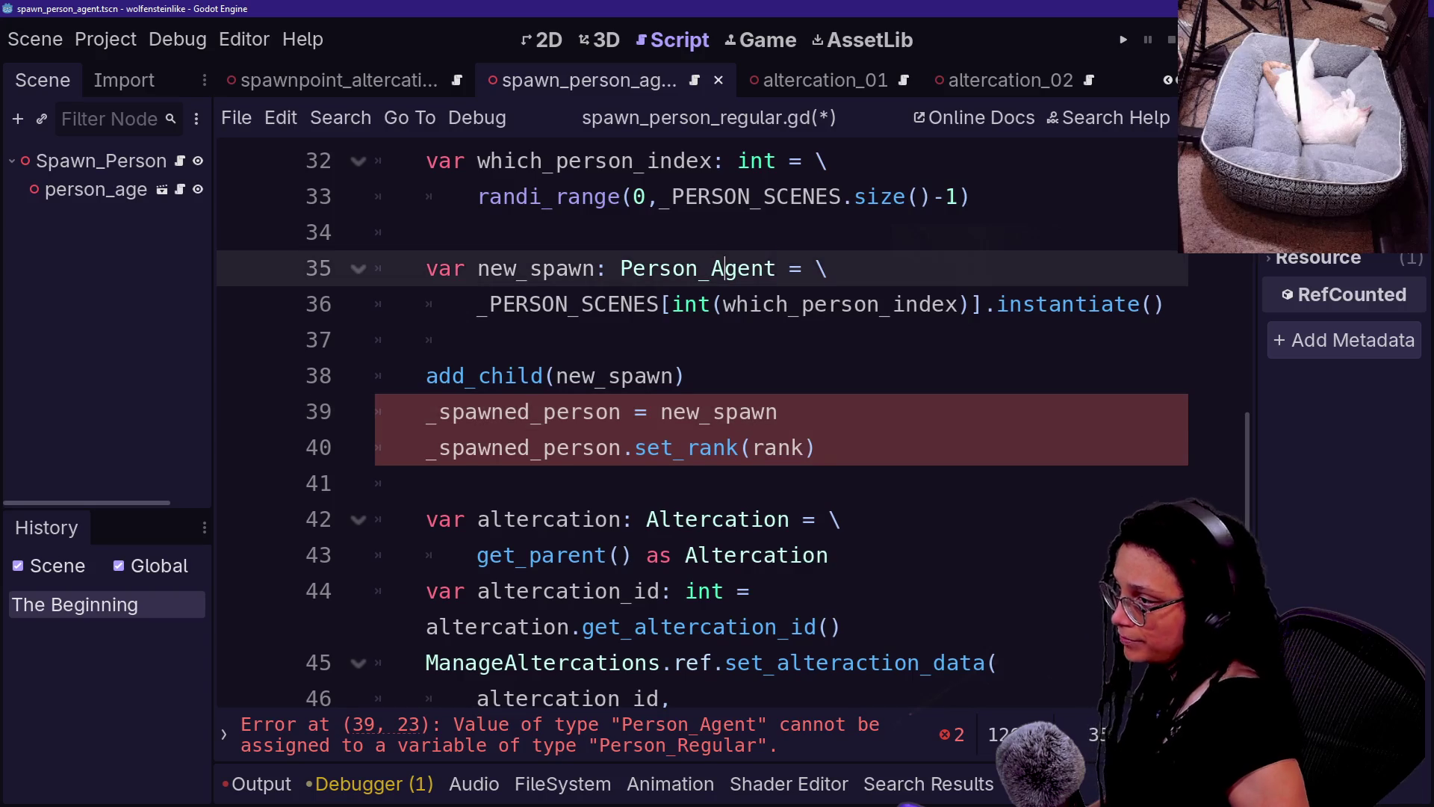
{"action": "left_click_drag", "start_coordinate": [711, 268], "coordinate": [788, 268]}
{"action": "key", "text": "BackSpace"}
{"action": "type", "text": "Regular"}
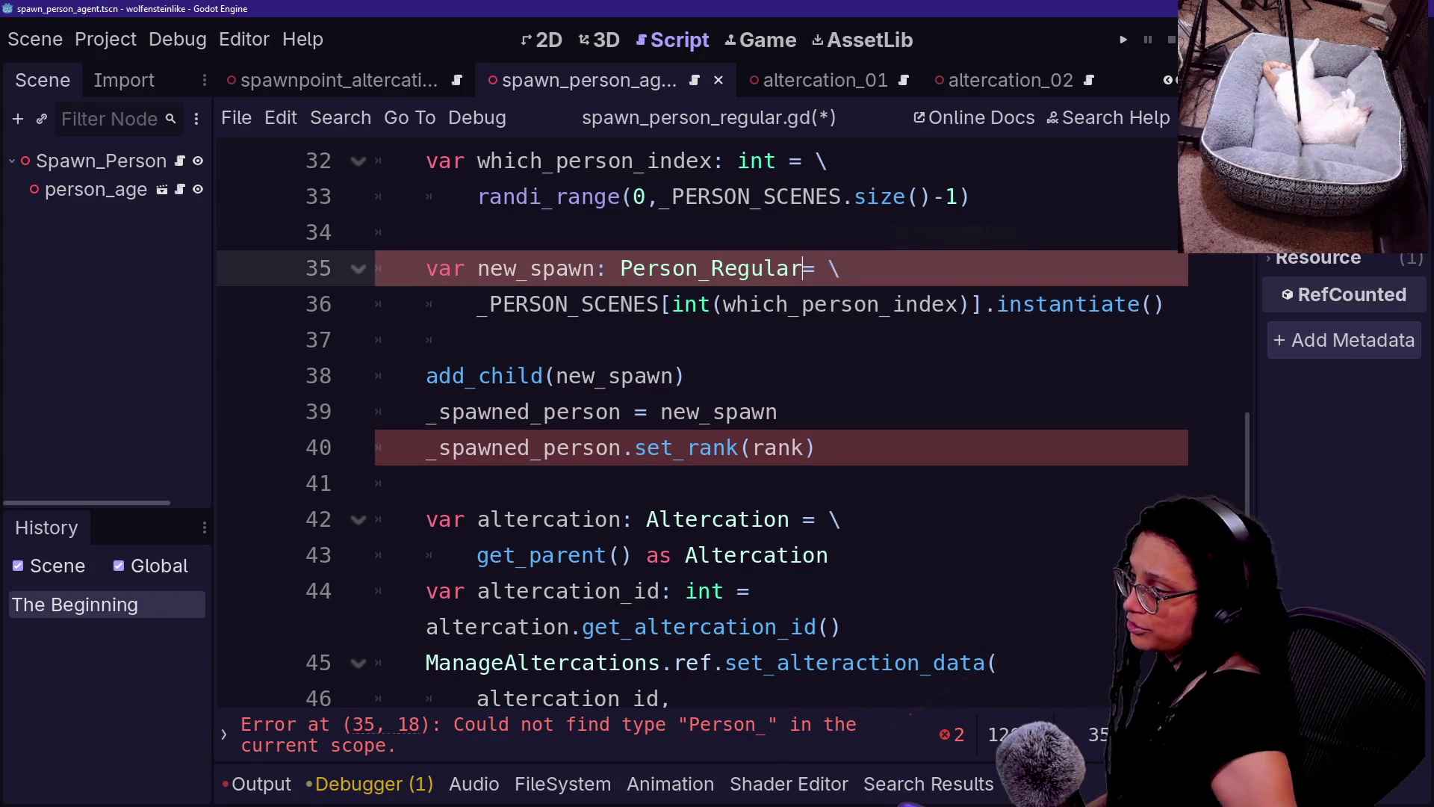
{"action": "left_click", "coordinate": [476, 340]}
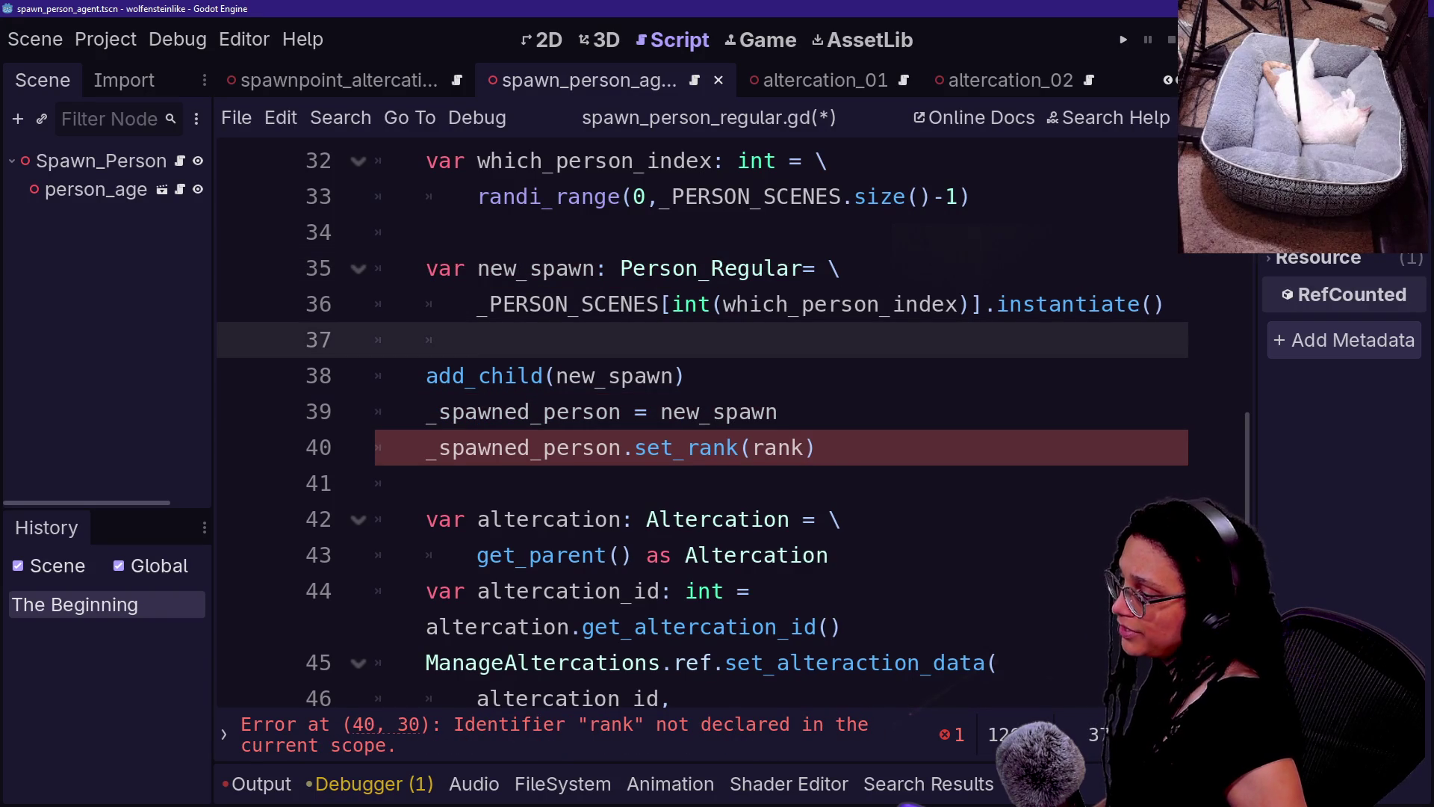
- Delete the set_rank line on line 40
{"action": "left_click", "coordinate": [753, 447]}
{"action": "key", "text": "BackSpace"}
{"action": "key", "text": "BackSpace"}
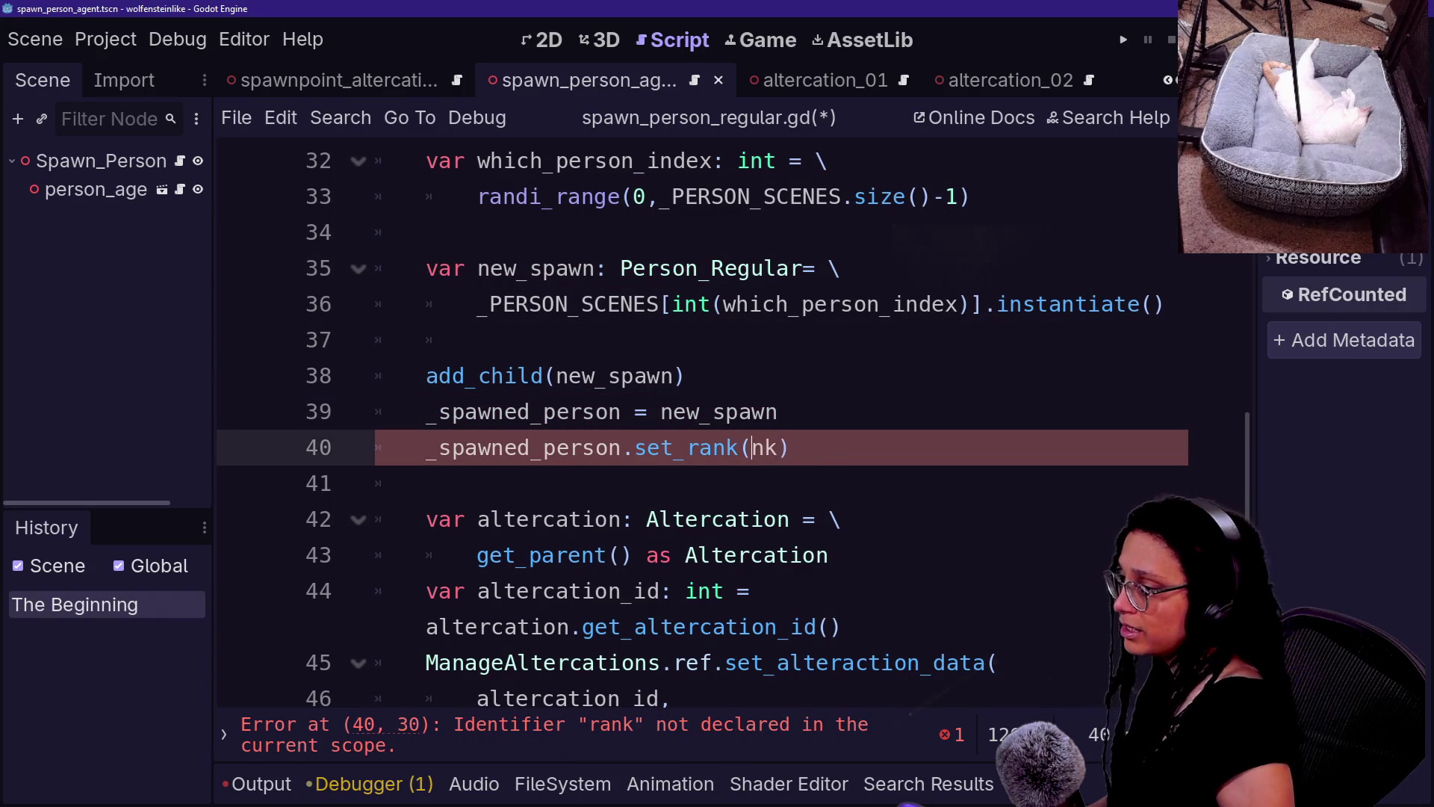
{"action": "left_click", "coordinate": [496, 478]}
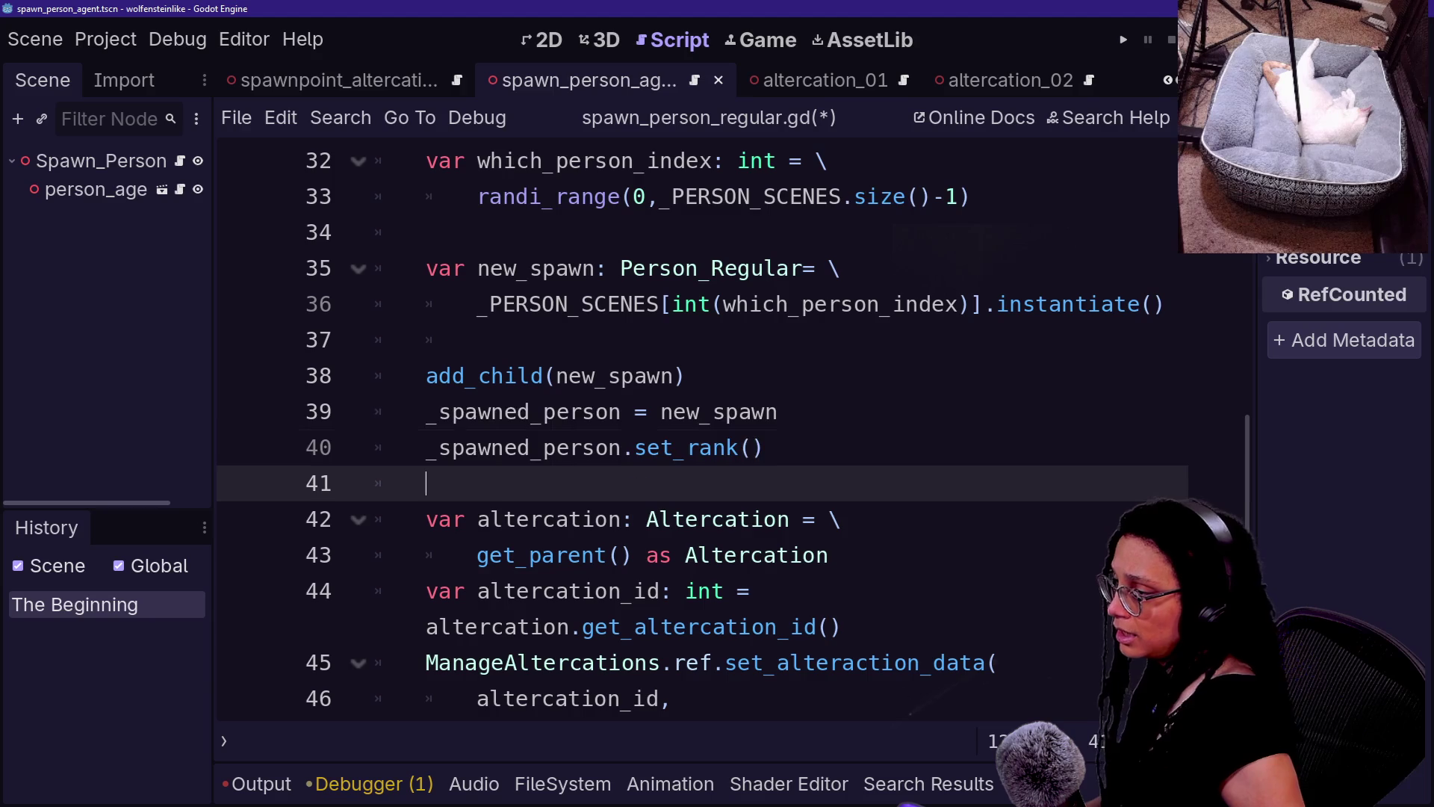
{"action": "left_click_drag", "start_coordinate": [770, 447], "coordinate": [781, 412]}
{"action": "key", "text": "BackSpace"}
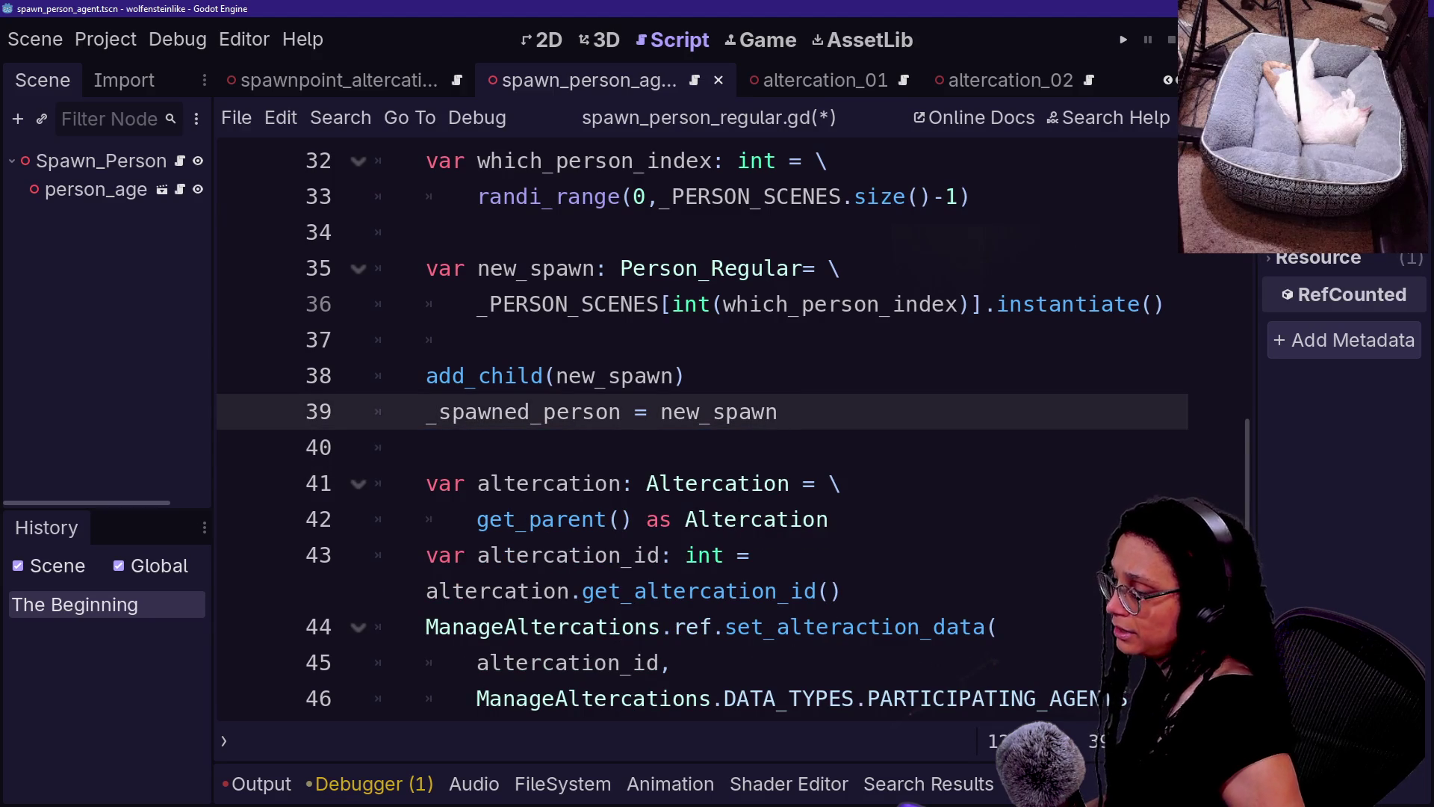
- Review the set_alteraction_data method and the altercation lookup lines
{"action": "scroll", "coordinate": [598, 449], "scroll_direction": "down", "scroll_amount": 1}
{"action": "left_click_drag", "start_coordinate": [493, 376], "coordinate": [868, 519]}
{"action": "left_click", "coordinate": [869, 519]}
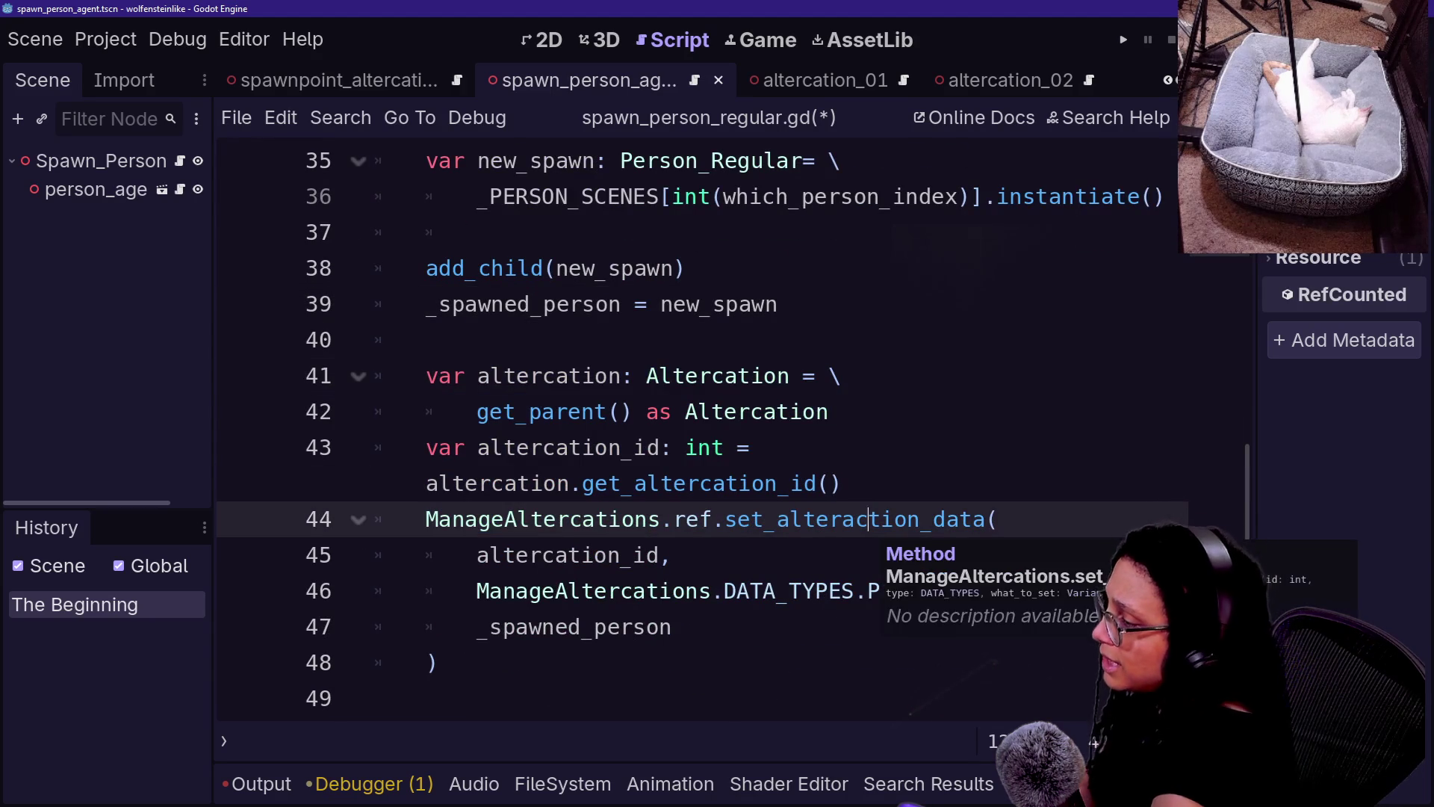
{"action": "left_click_drag", "start_coordinate": [644, 376], "coordinate": [751, 448]}
{"action": "left_click", "coordinate": [711, 448]}
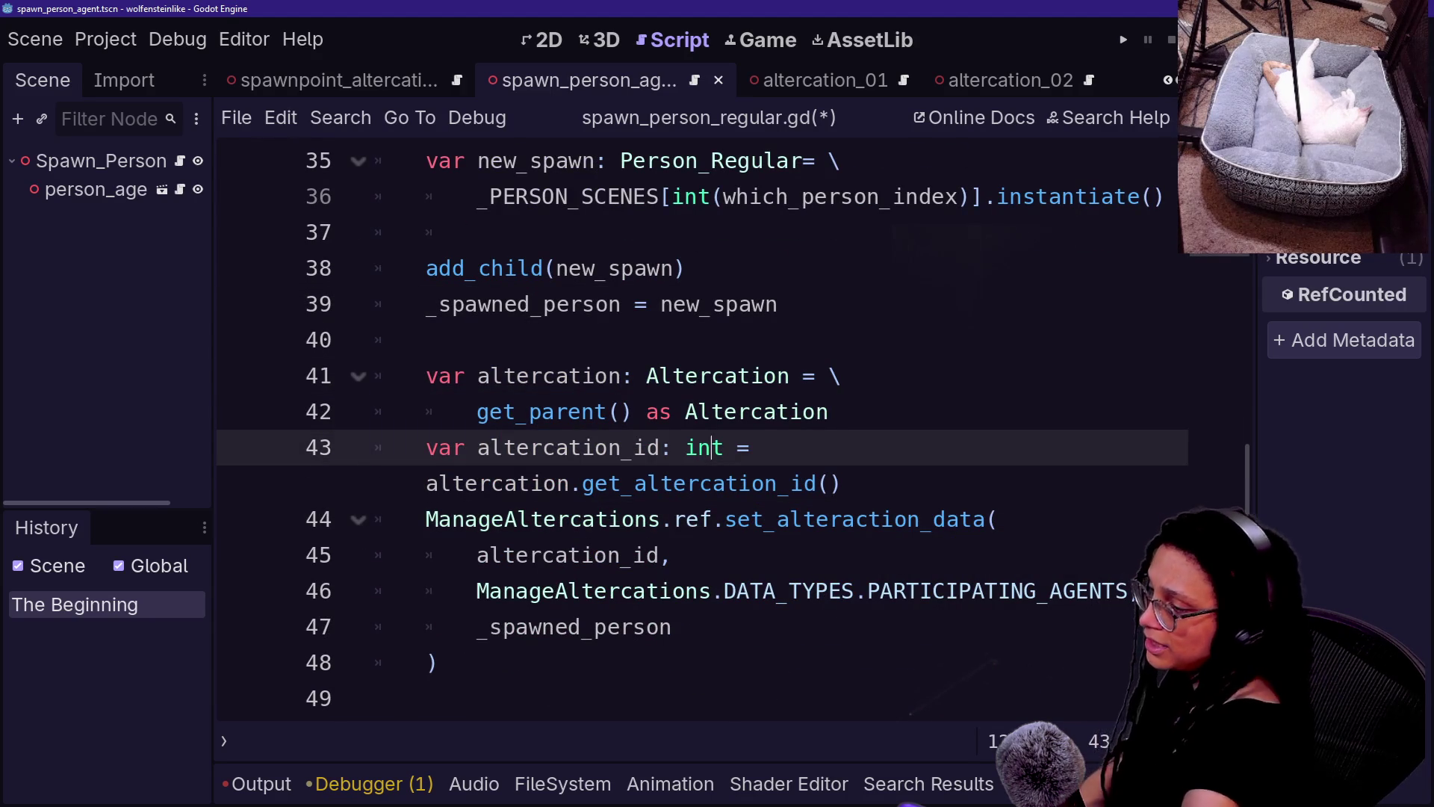
- Replace PARTICIPATING_AGENTS with the PARTICIPATING_REGULAR… data type from autocomplete
{"action": "left_click", "coordinate": [1110, 591]}
{"action": "key", "text": "BackSpace"}
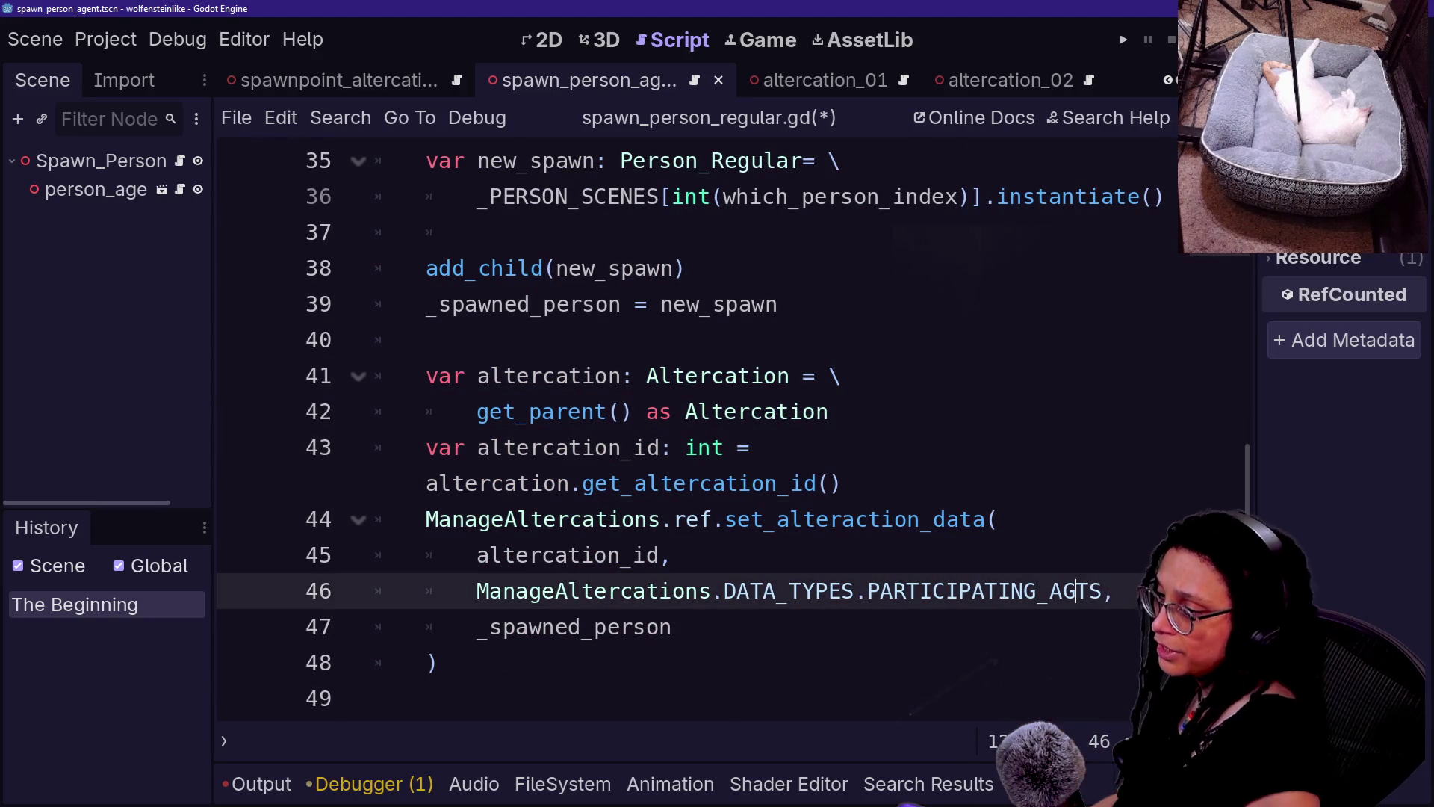
{"action": "key", "text": "Delete"}
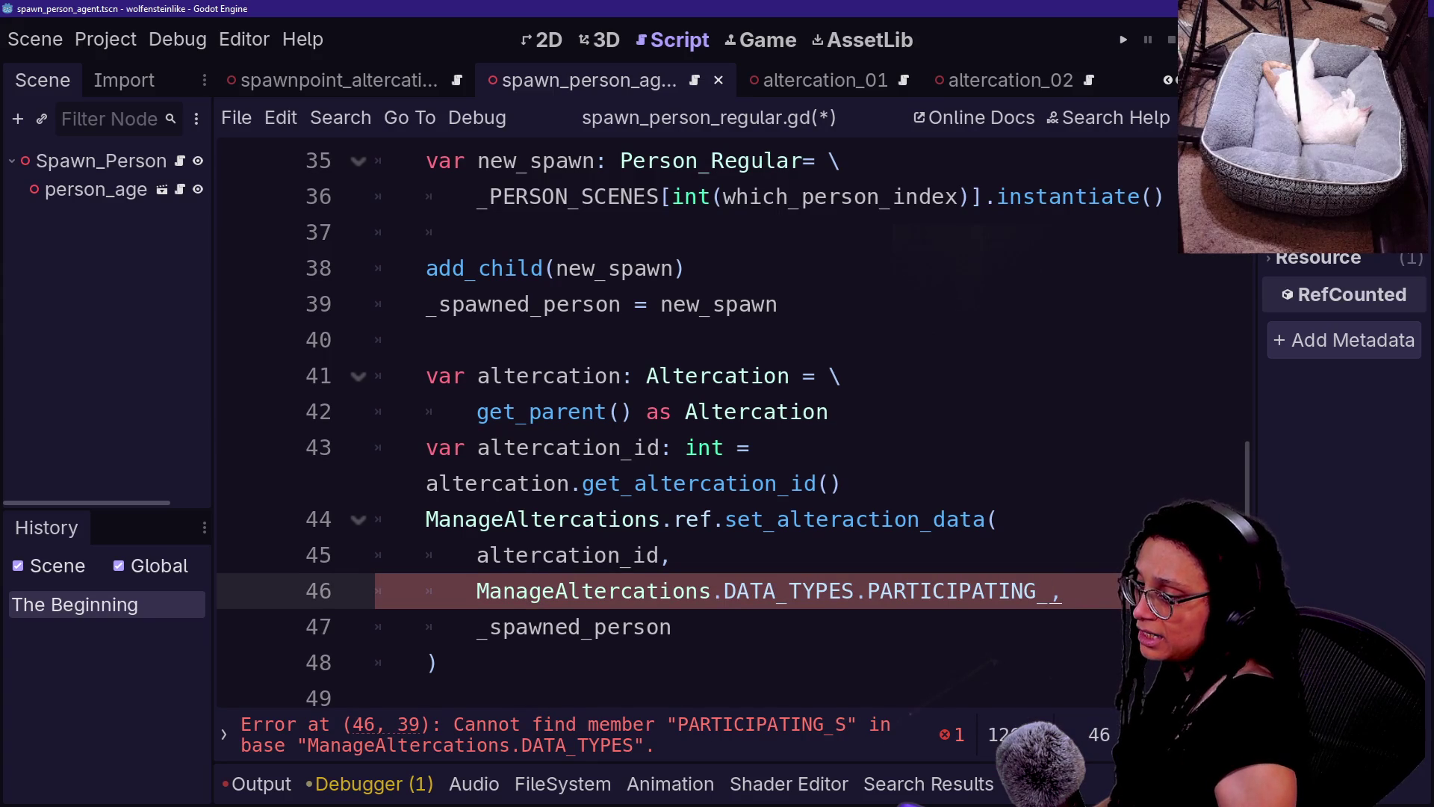
{"action": "type", "text": "R"}
{"action": "key", "text": "Down"}
{"action": "key", "text": "Return"}
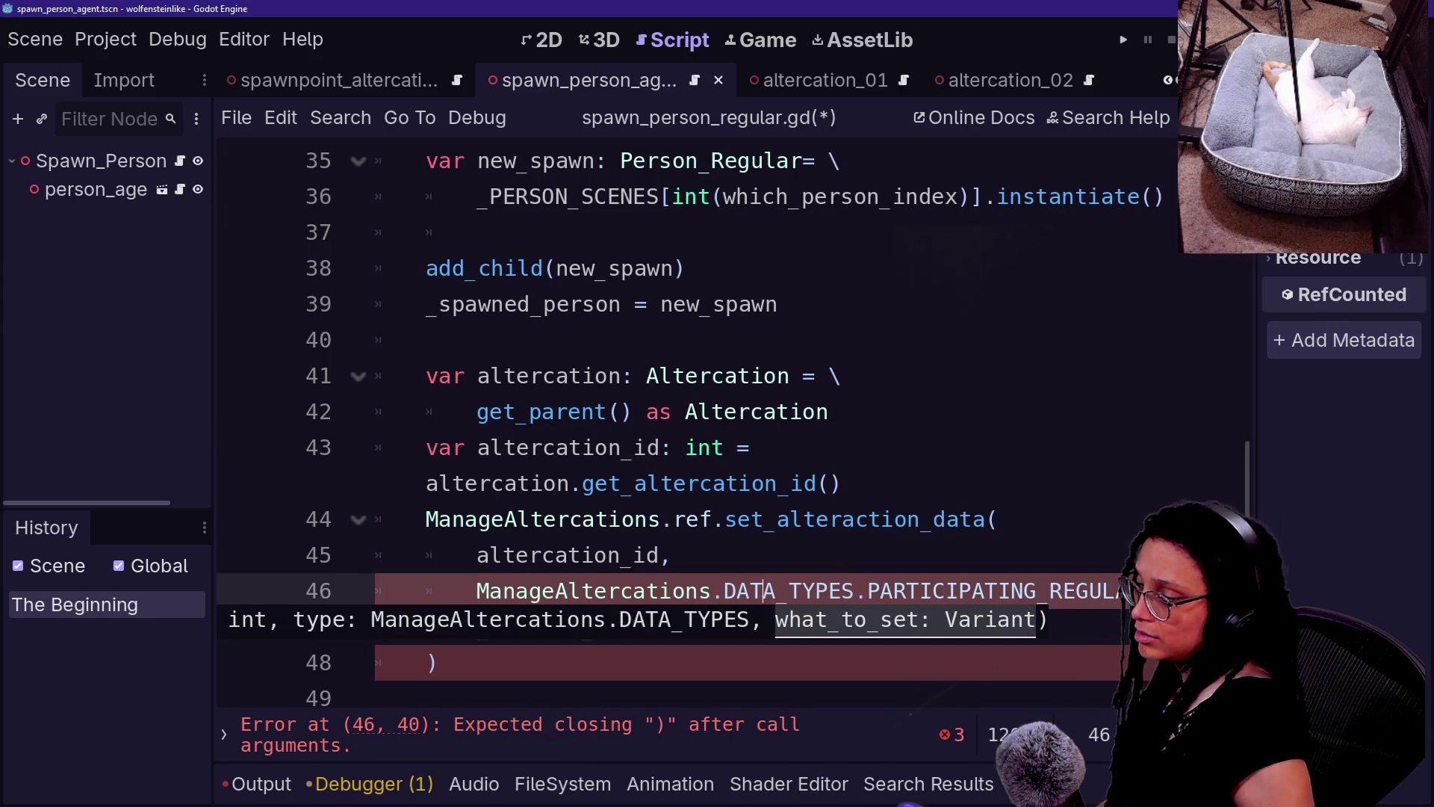
{"action": "type", "text": ","}
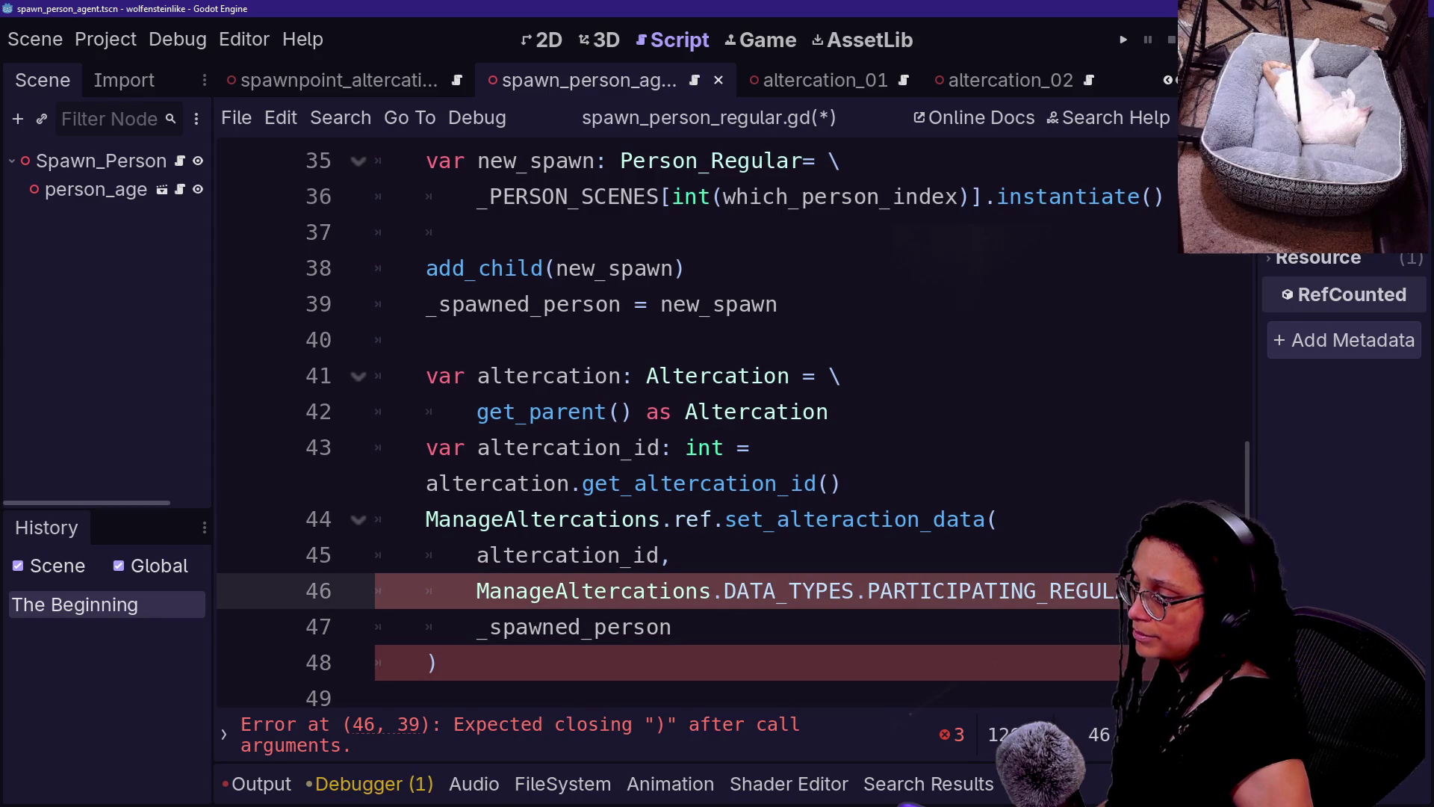
{"action": "left_click", "coordinate": [700, 483]}
{"action": "scroll", "coordinate": [702, 430], "scroll_direction": "up", "scroll_amount": 10}
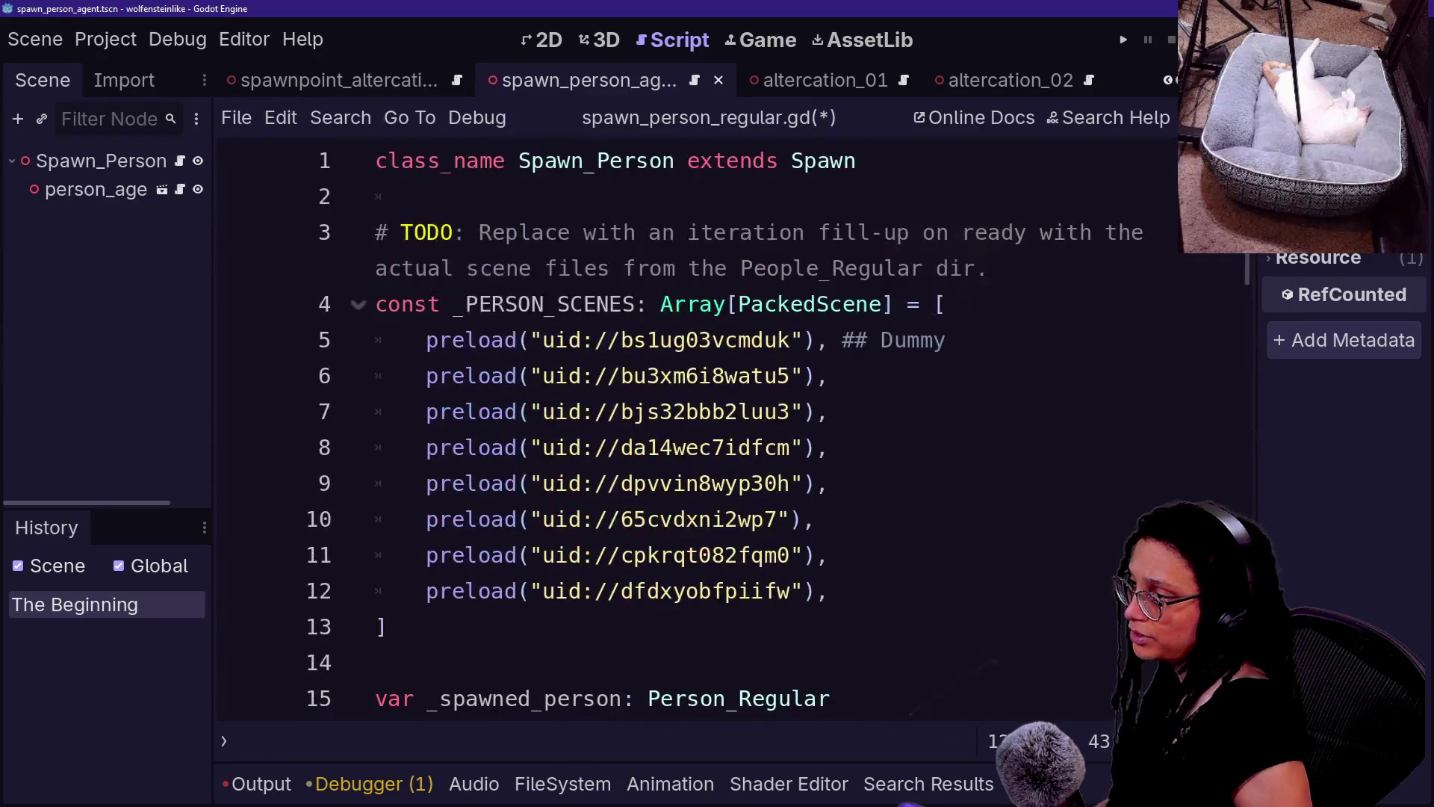
- Save spawn_person_regular.gd, then switch to 3D and open the altercation_01 scene tab
{"action": "left_click", "coordinate": [764, 412]}
{"action": "key", "text": "ctrl+s"}
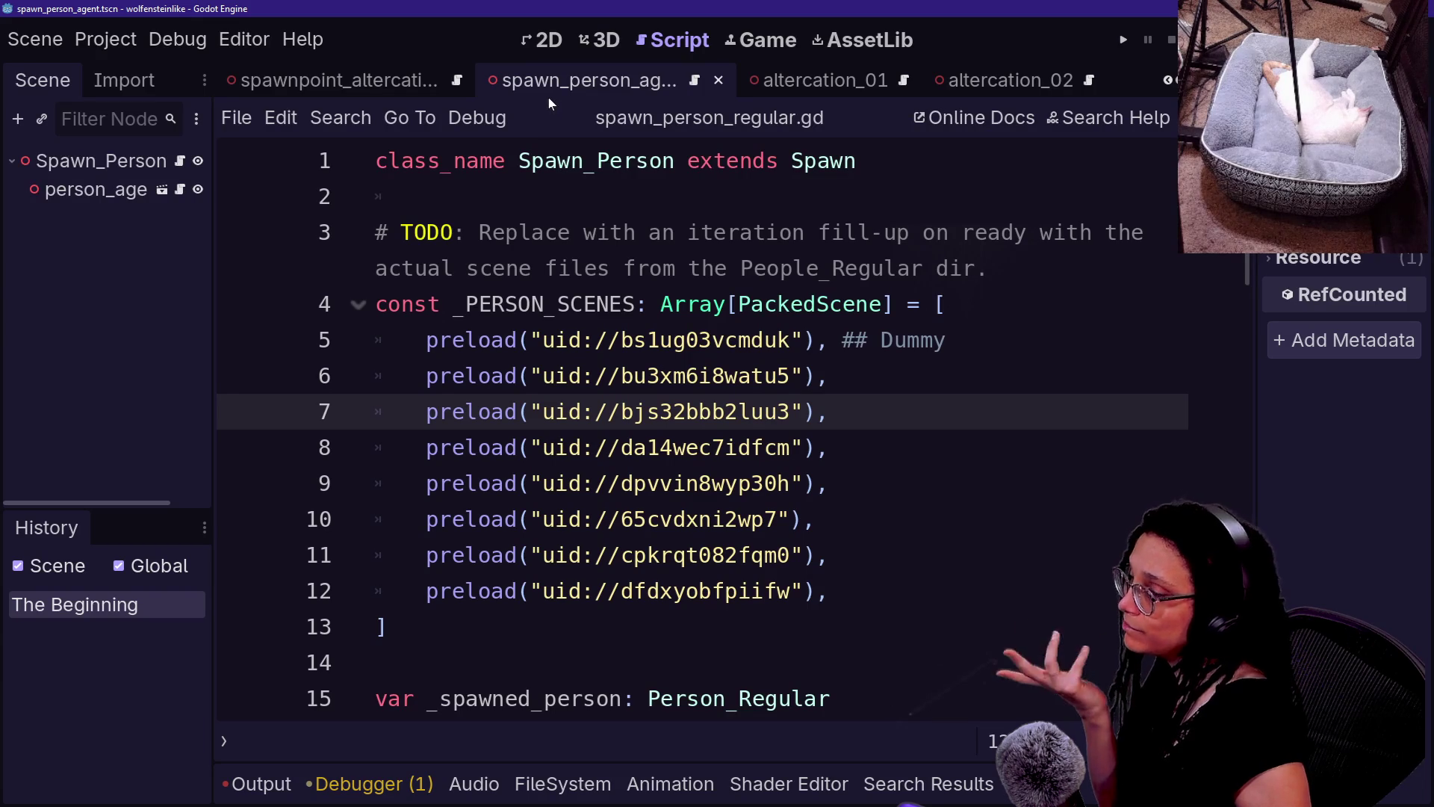
{"action": "left_click", "coordinate": [604, 40]}
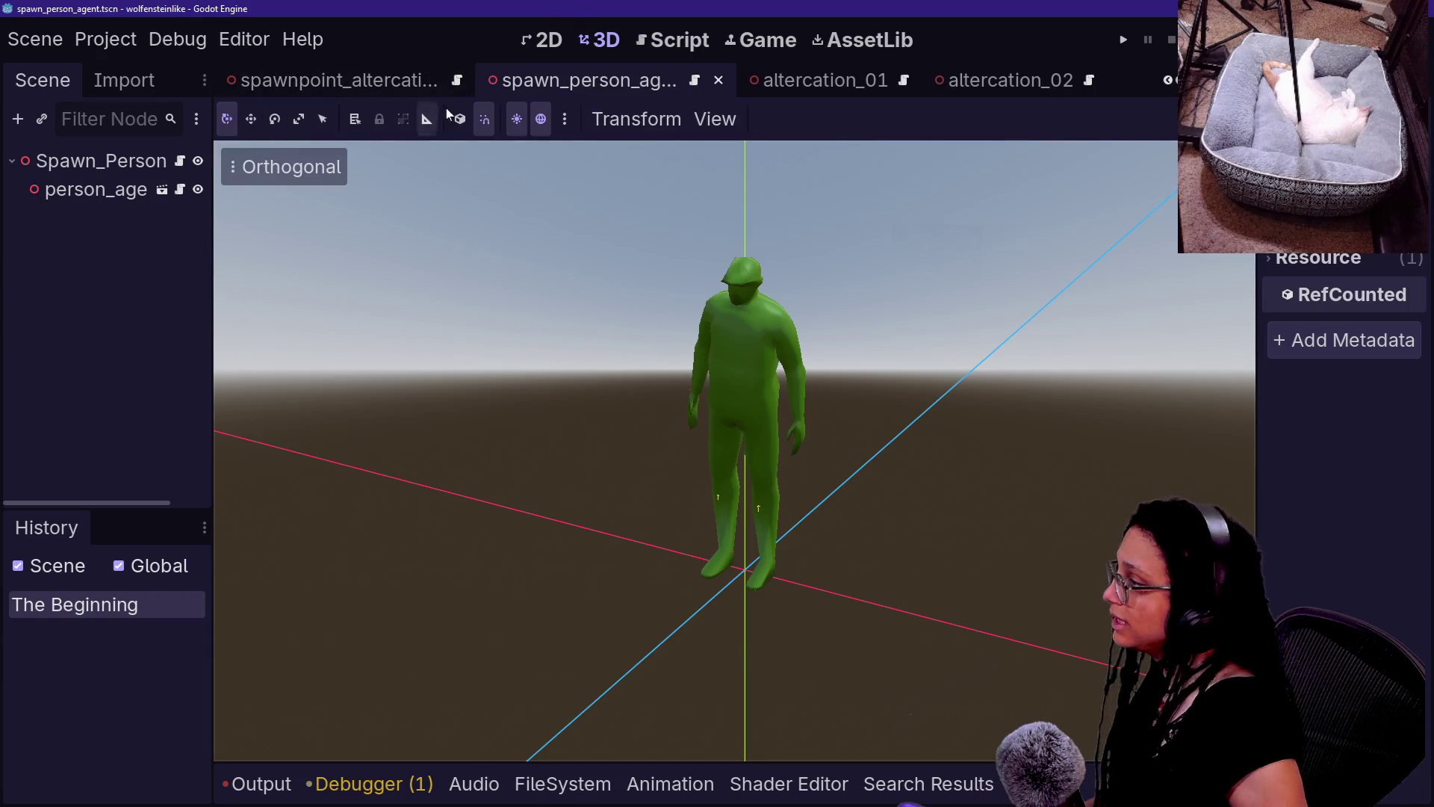
{"action": "left_click", "coordinate": [792, 80]}
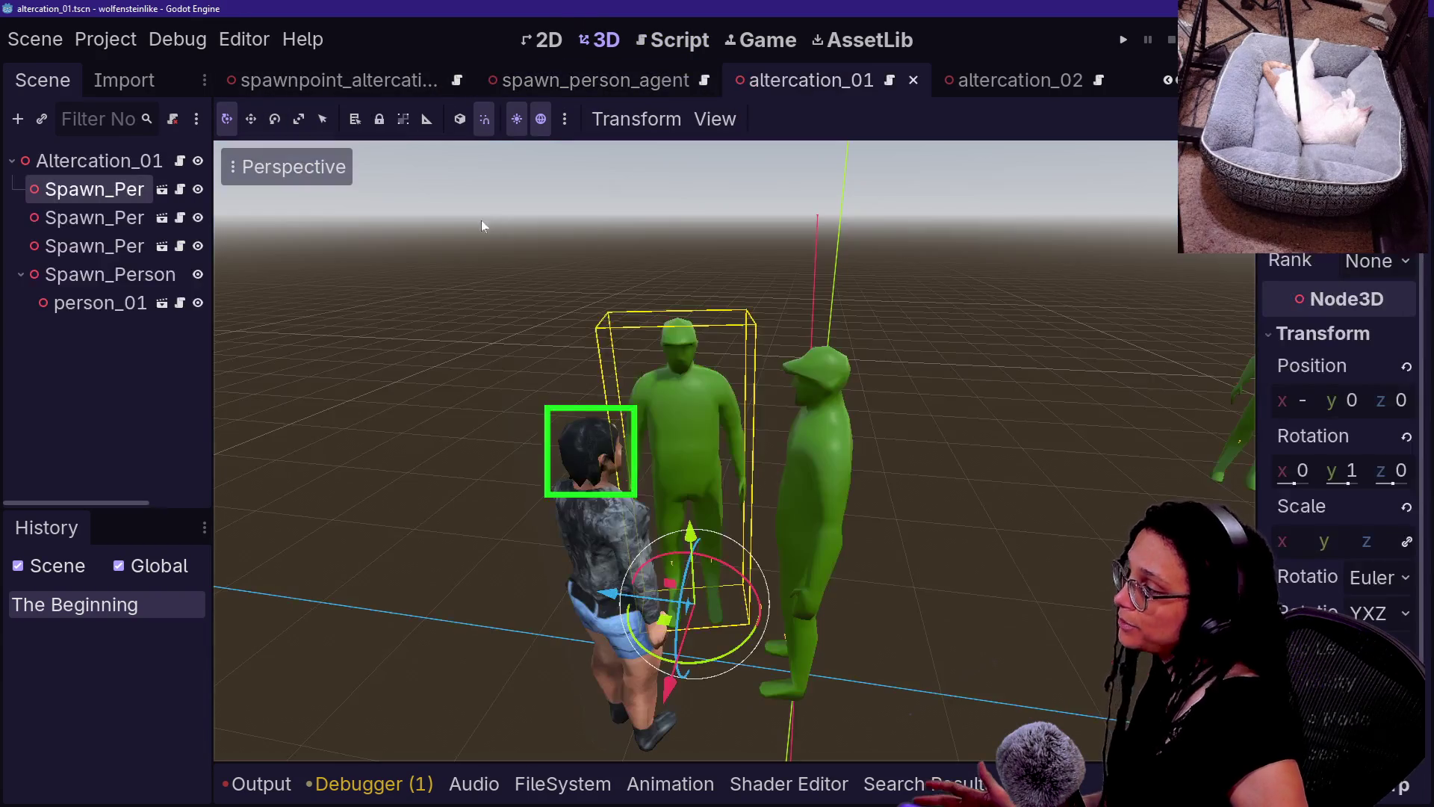
- Widen the Scene dock and drag person_00.tscn under Spawn_PersonRegular
{"action": "left_click_drag", "start_coordinate": [213, 269], "coordinate": [414, 299]}
{"action": "left_click", "coordinate": [129, 307]}
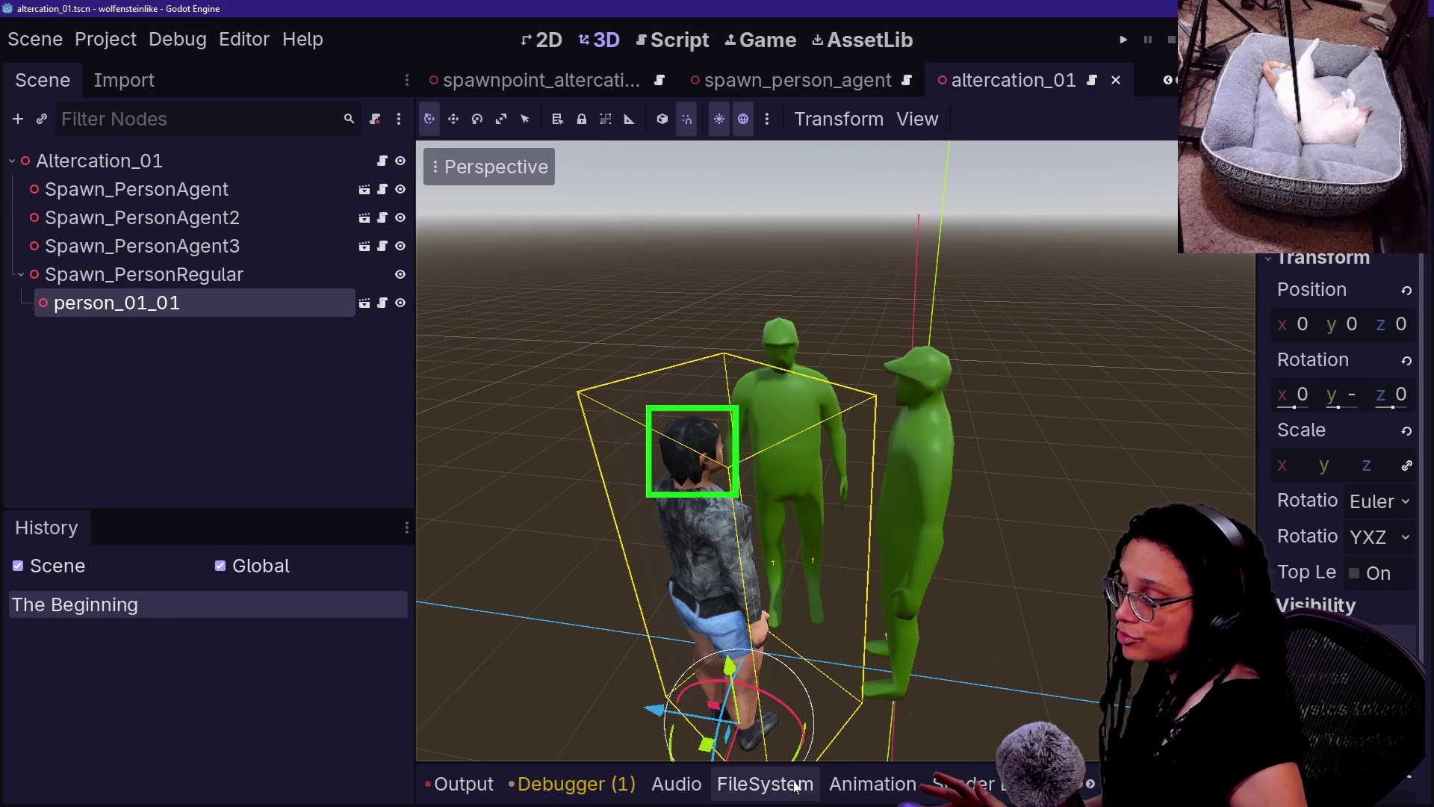
{"action": "left_click", "coordinate": [765, 784]}
{"action": "left_click_drag", "start_coordinate": [834, 553], "coordinate": [104, 282]}
- Compare person_01_01 and person_00 transforms, and try then undo a vertical move
{"action": "left_click", "coordinate": [297, 303]}
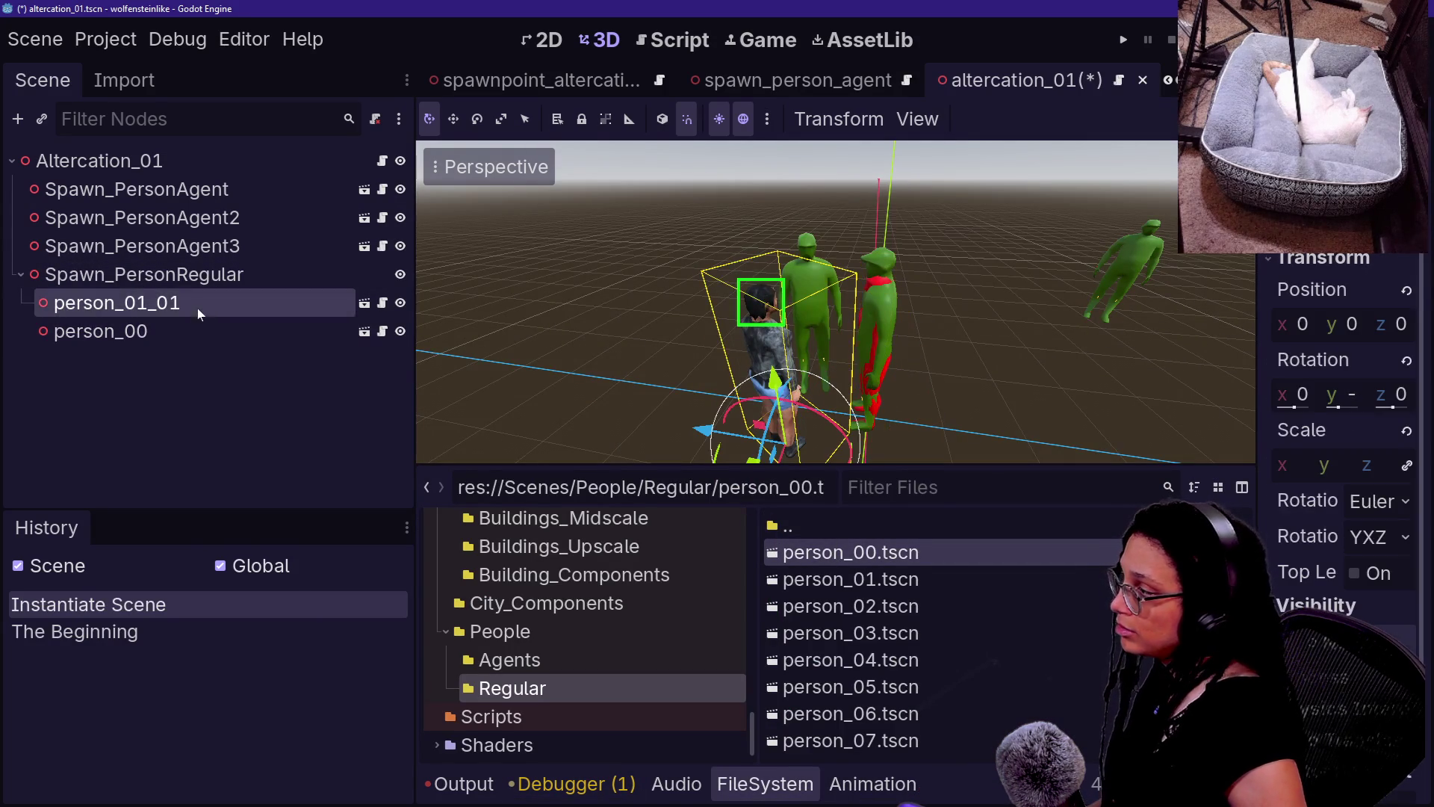
{"action": "left_click", "coordinate": [297, 330]}
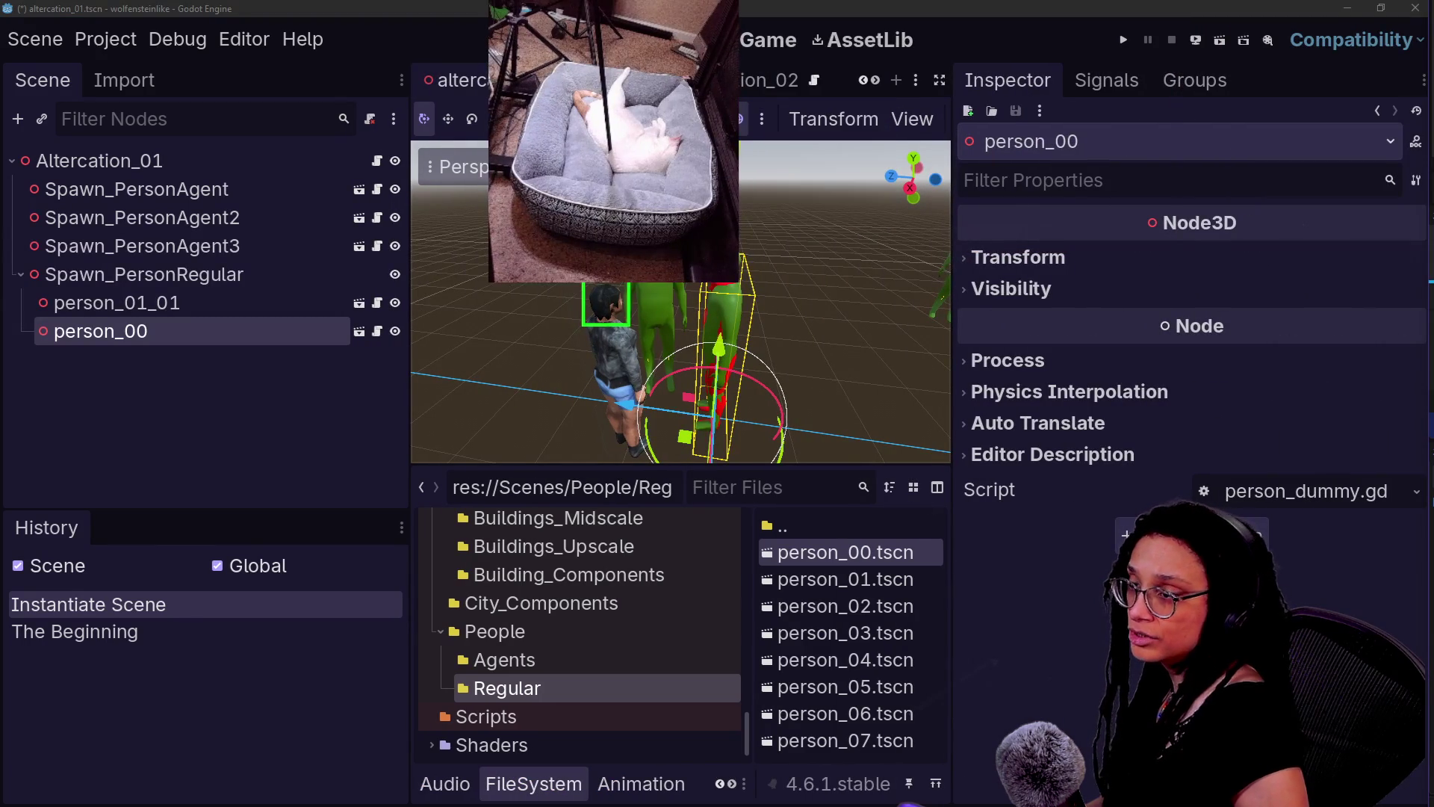
{"action": "left_click", "coordinate": [131, 303]}
{"action": "left_click", "coordinate": [112, 331]}
{"action": "left_click", "coordinate": [221, 299]}
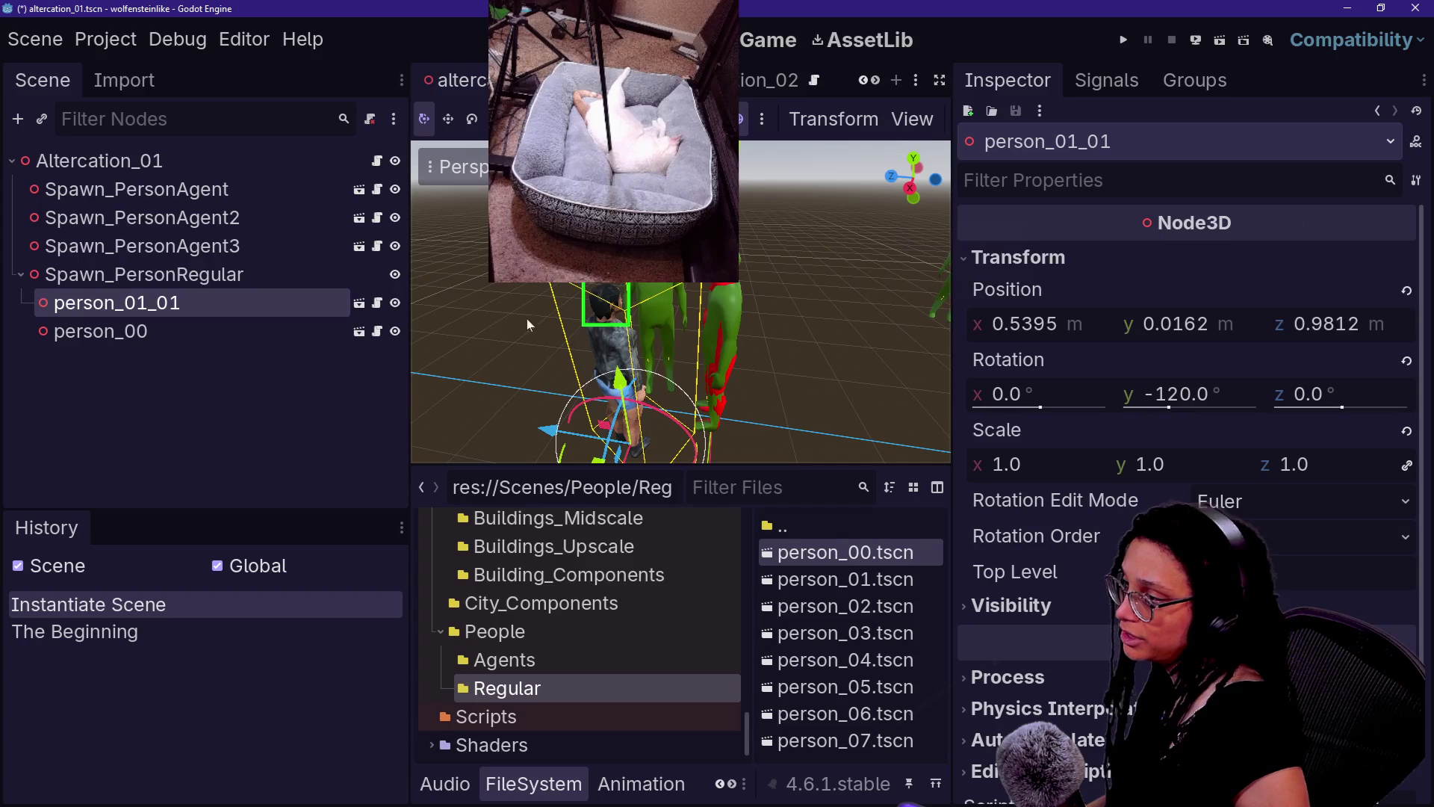
{"action": "mouse_move", "coordinate": [623, 396]}
{"action": "left_mouse_down"}
{"action": "mouse_move", "coordinate": [620, 359]}
{"action": "mouse_move", "coordinate": [628, 448]}
{"action": "left_mouse_up"}
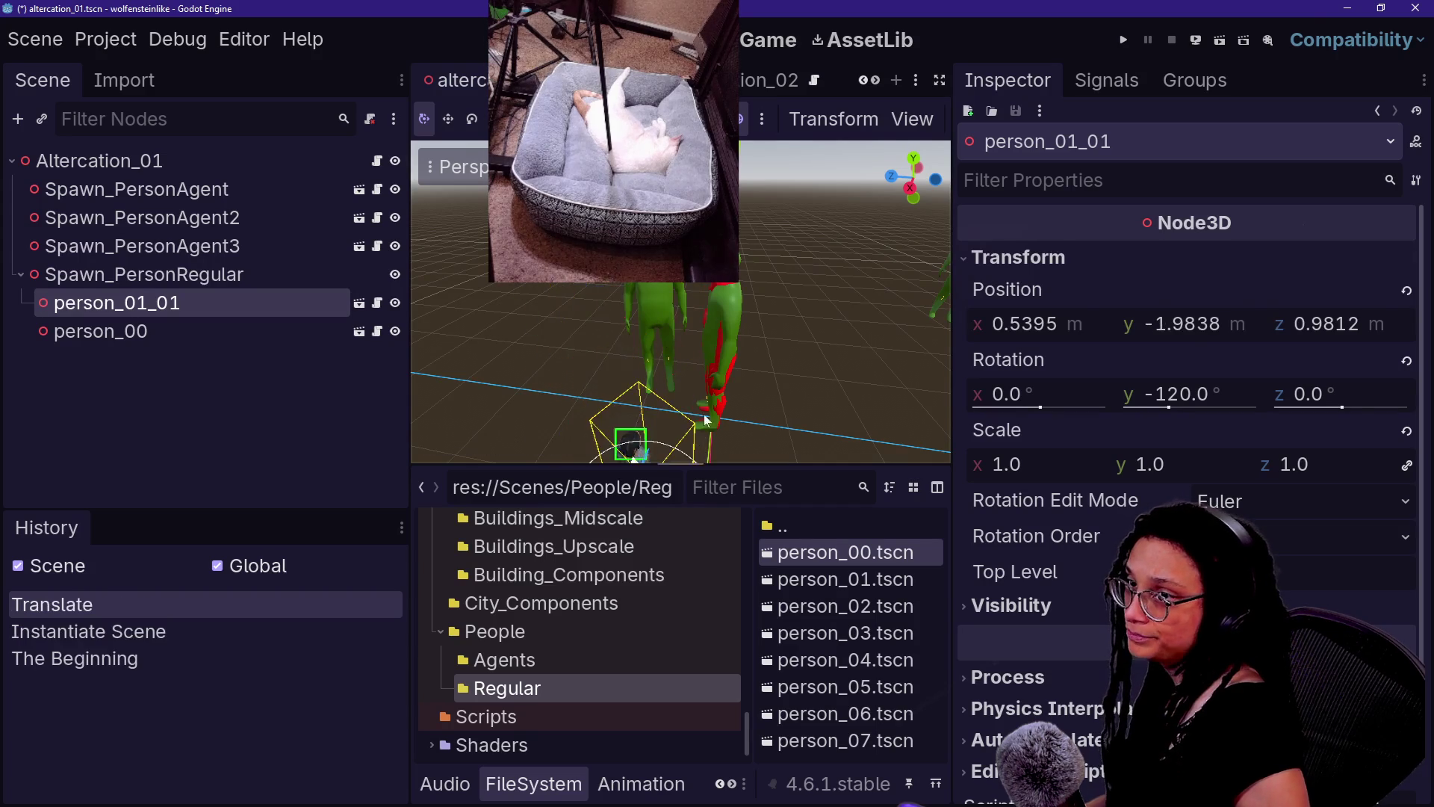
{"action": "key", "text": "ctrl+z"}
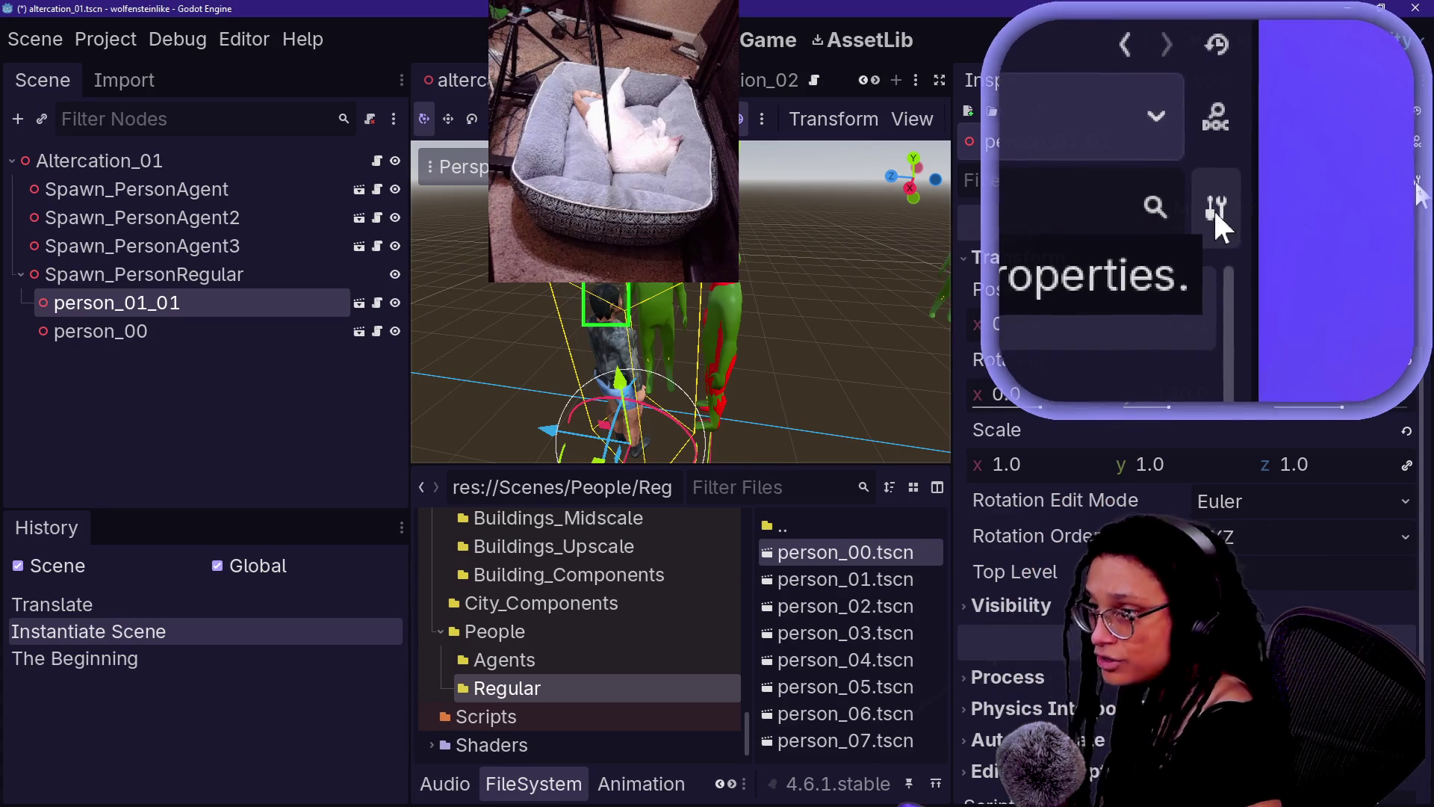
- Copy person_01_01's properties onto person_00, then delete person_01_01
{"action": "left_click", "coordinate": [1415, 183]}
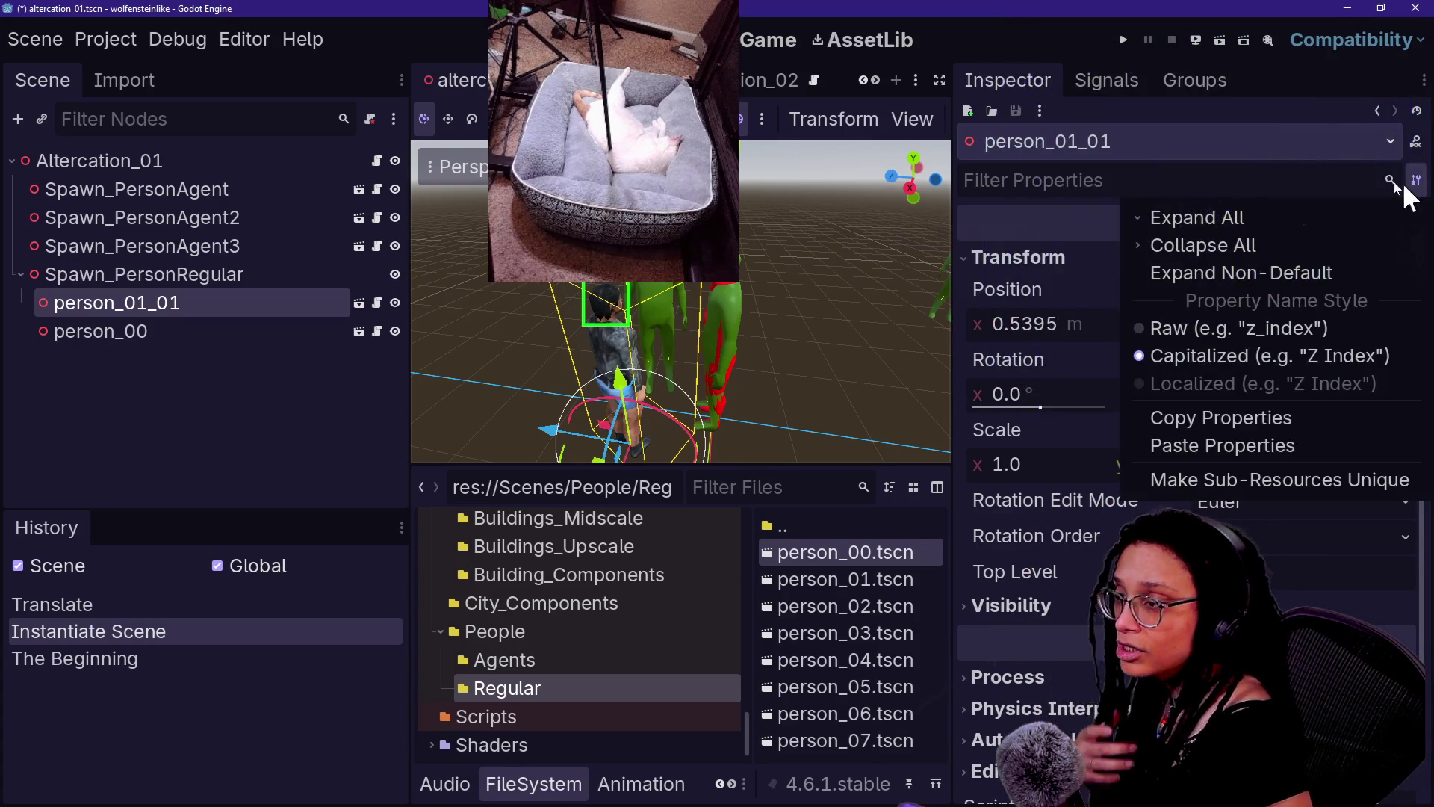
{"action": "left_click", "coordinate": [1201, 418]}
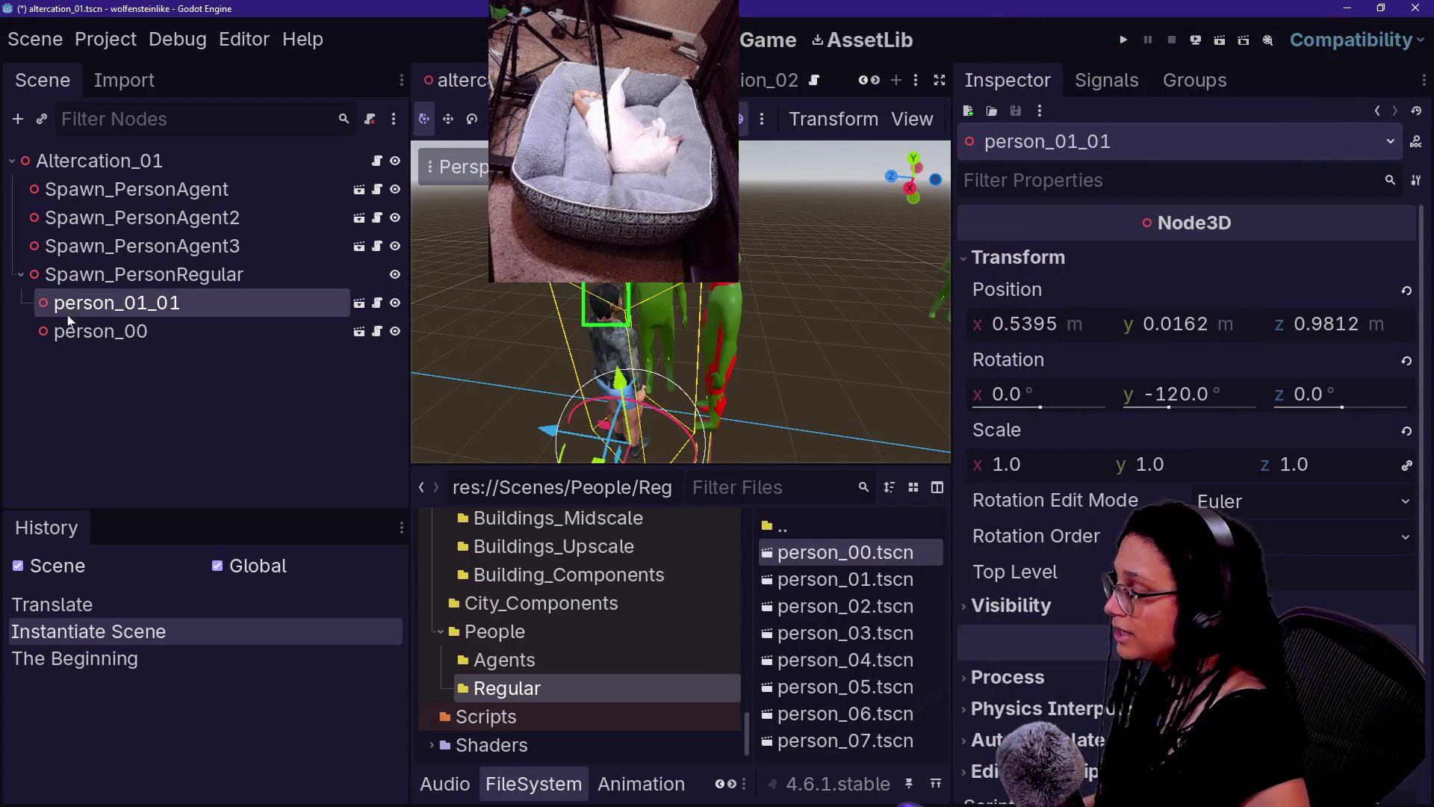
{"action": "left_click", "coordinate": [67, 330]}
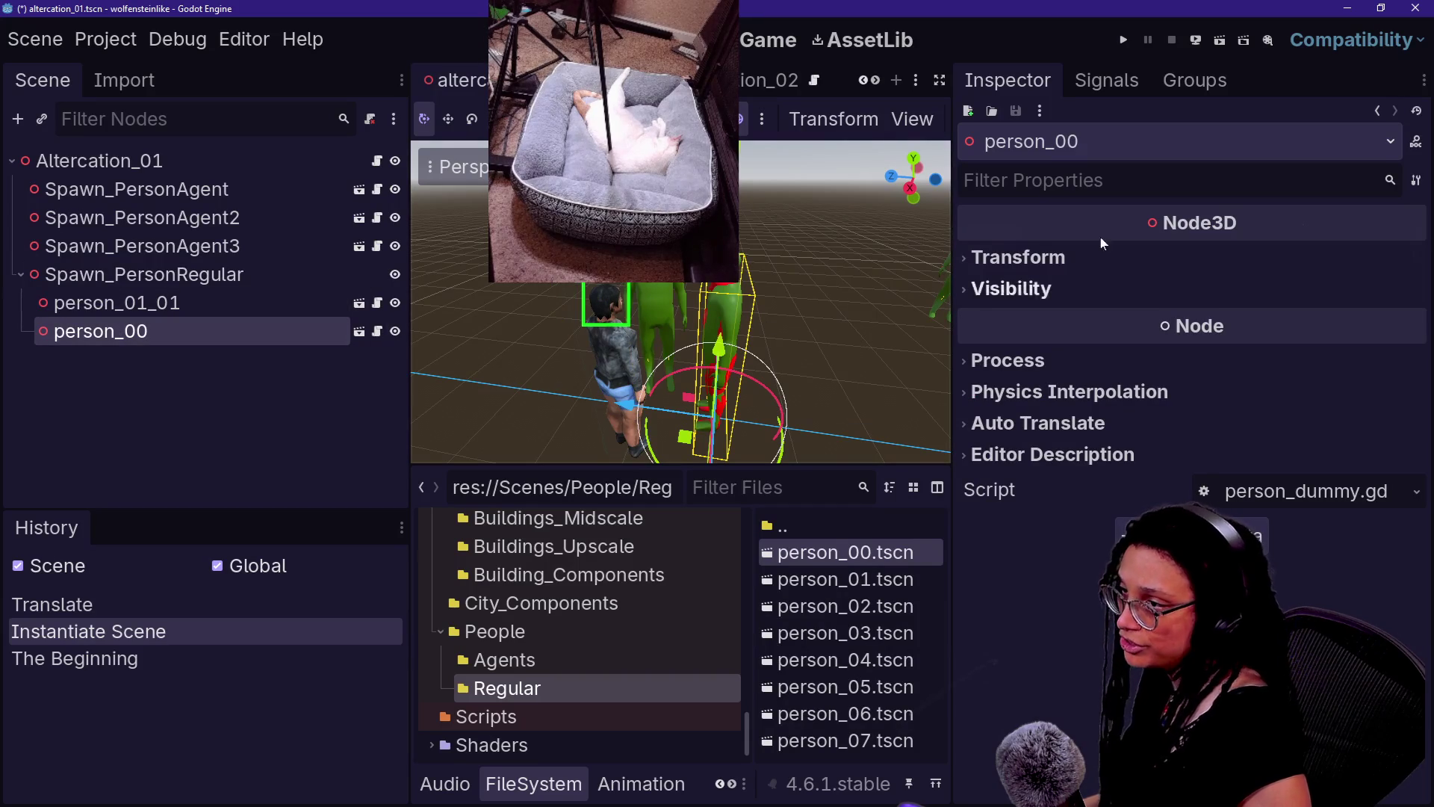
{"action": "left_click", "coordinate": [1417, 180]}
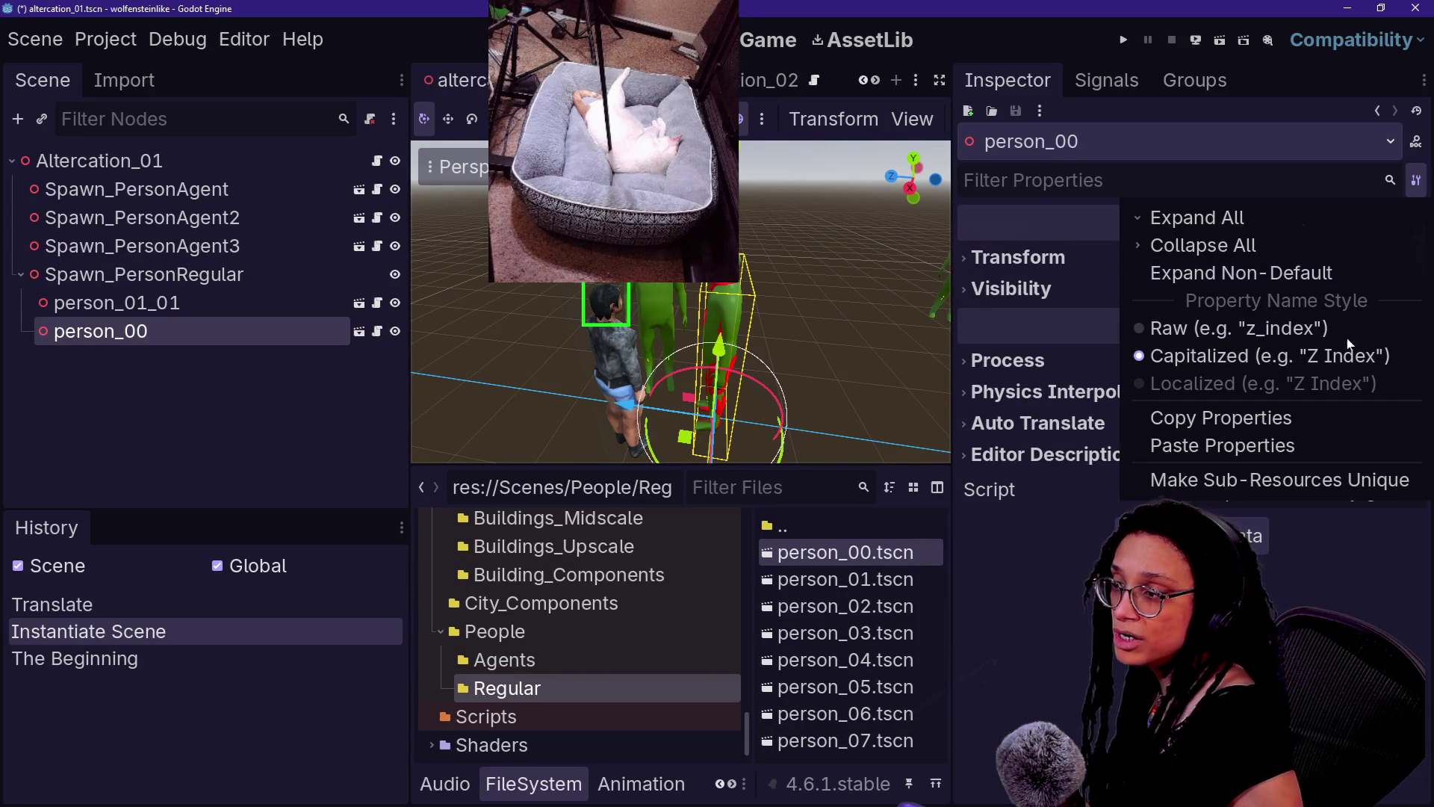
{"action": "left_click", "coordinate": [1208, 446]}
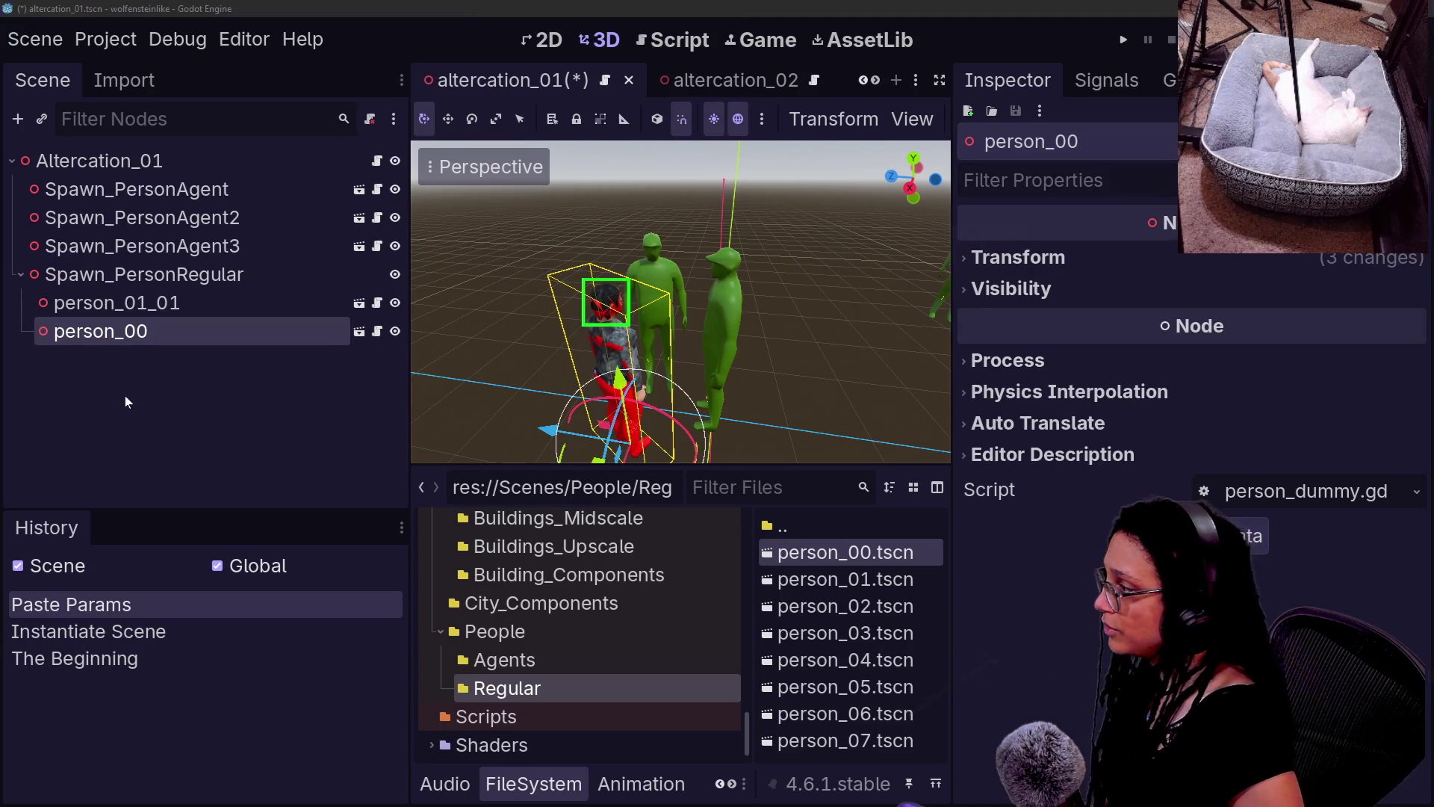
{"action": "left_click", "coordinate": [198, 297]}
{"action": "key", "text": "Delete"}
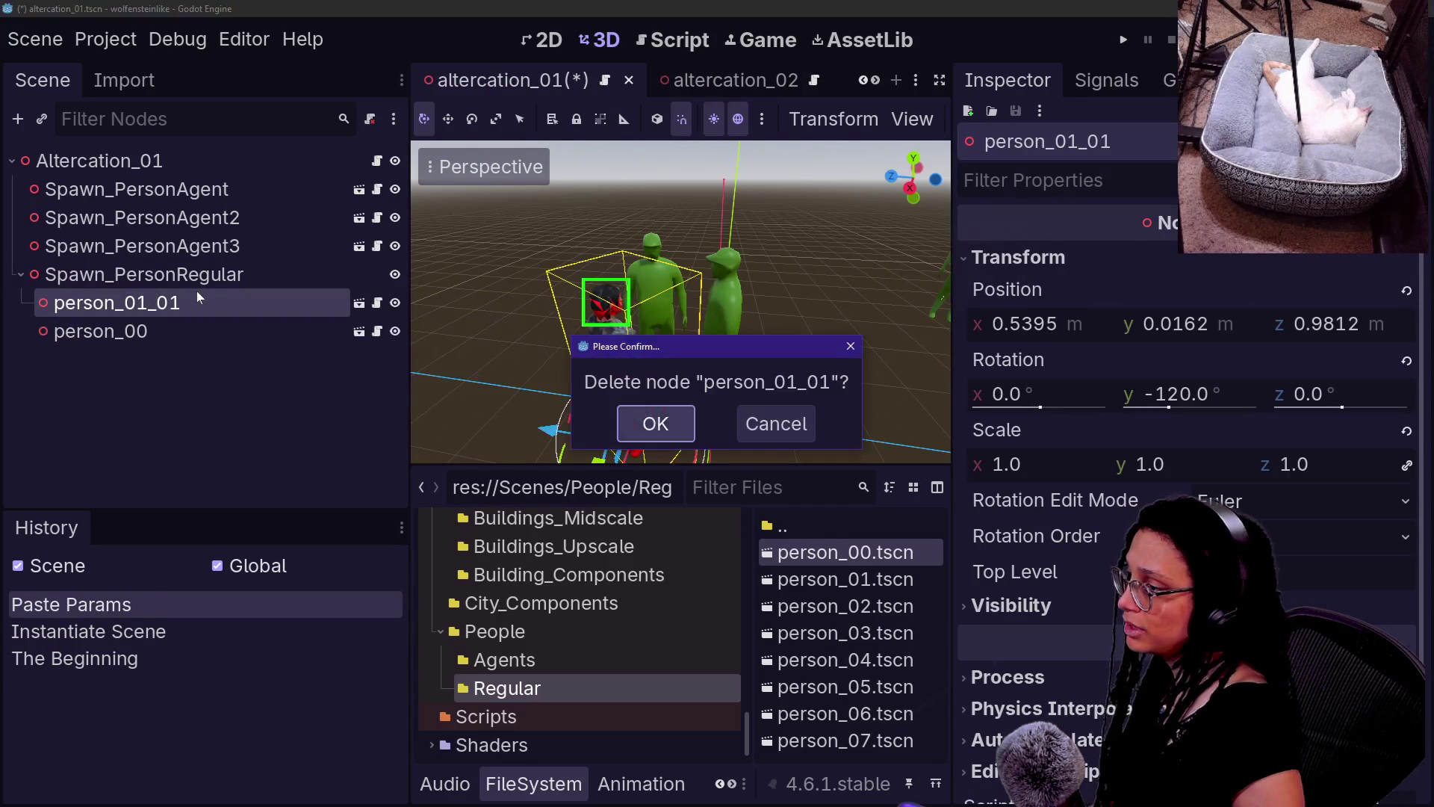
- Confirm deleting person_01_01, save altercation_01 and select Spawn_PersonRegular
{"action": "key", "text": "Return"}
{"action": "key", "text": "w"}
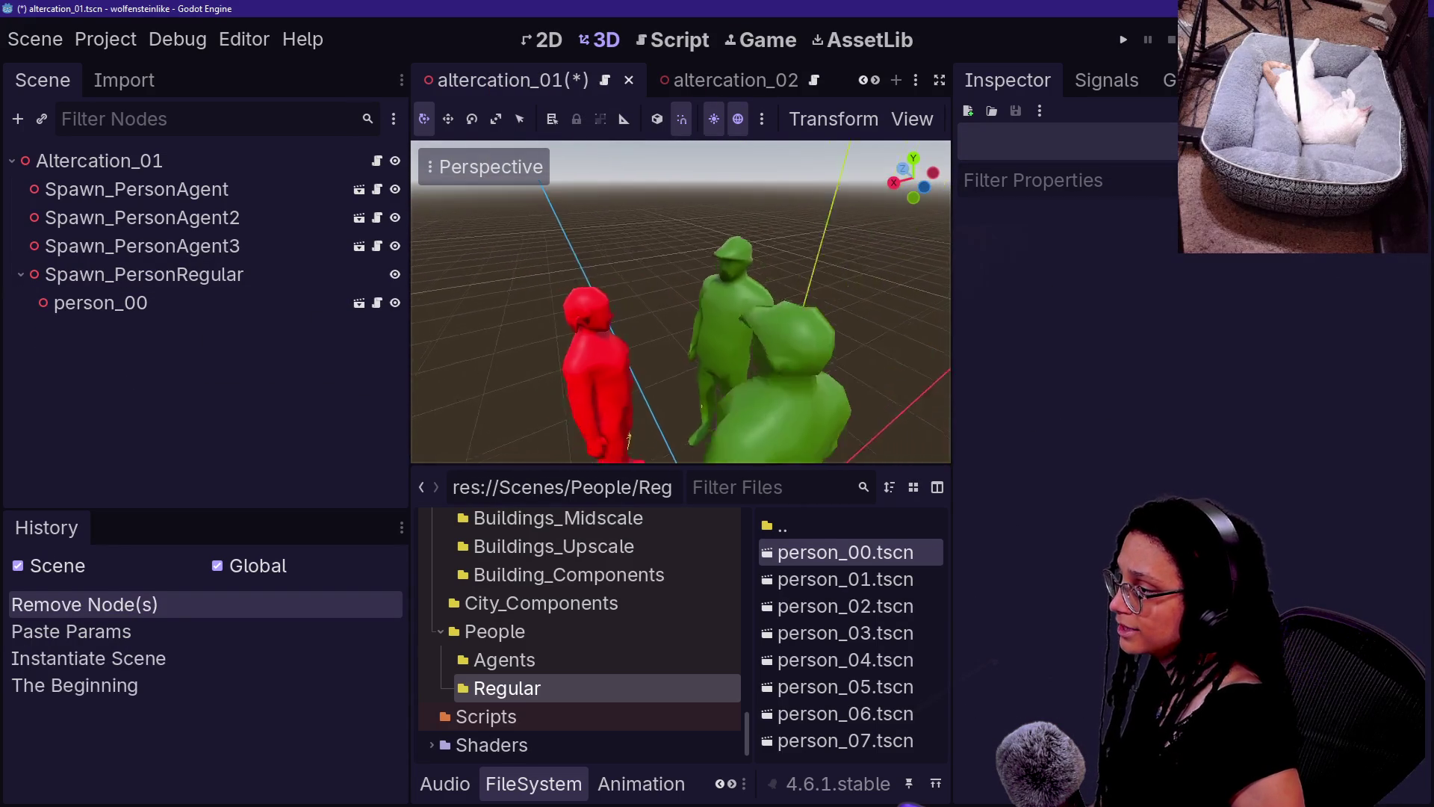
{"action": "key", "text": "s"}
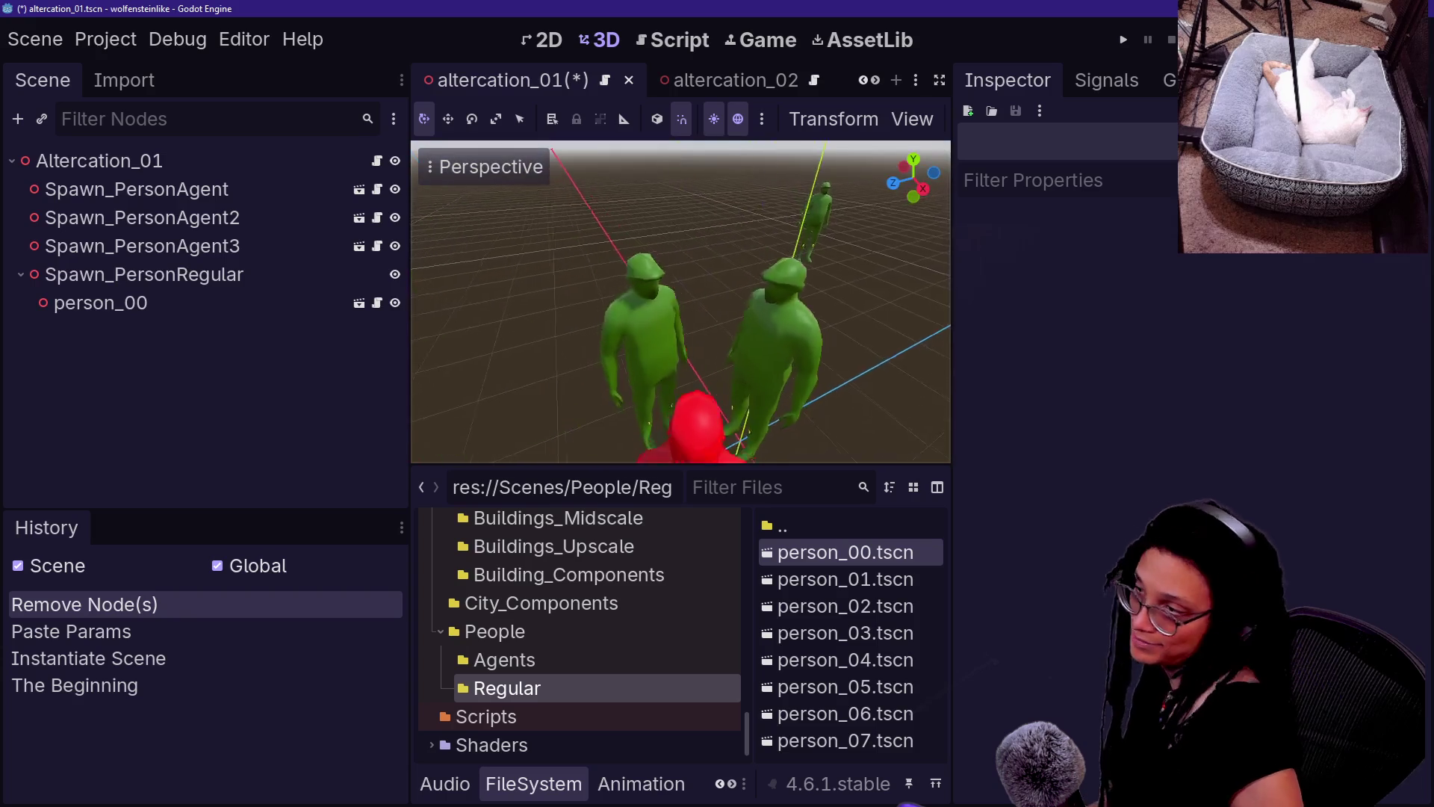
{"action": "key", "text": "w"}
{"action": "key", "text": "s"}
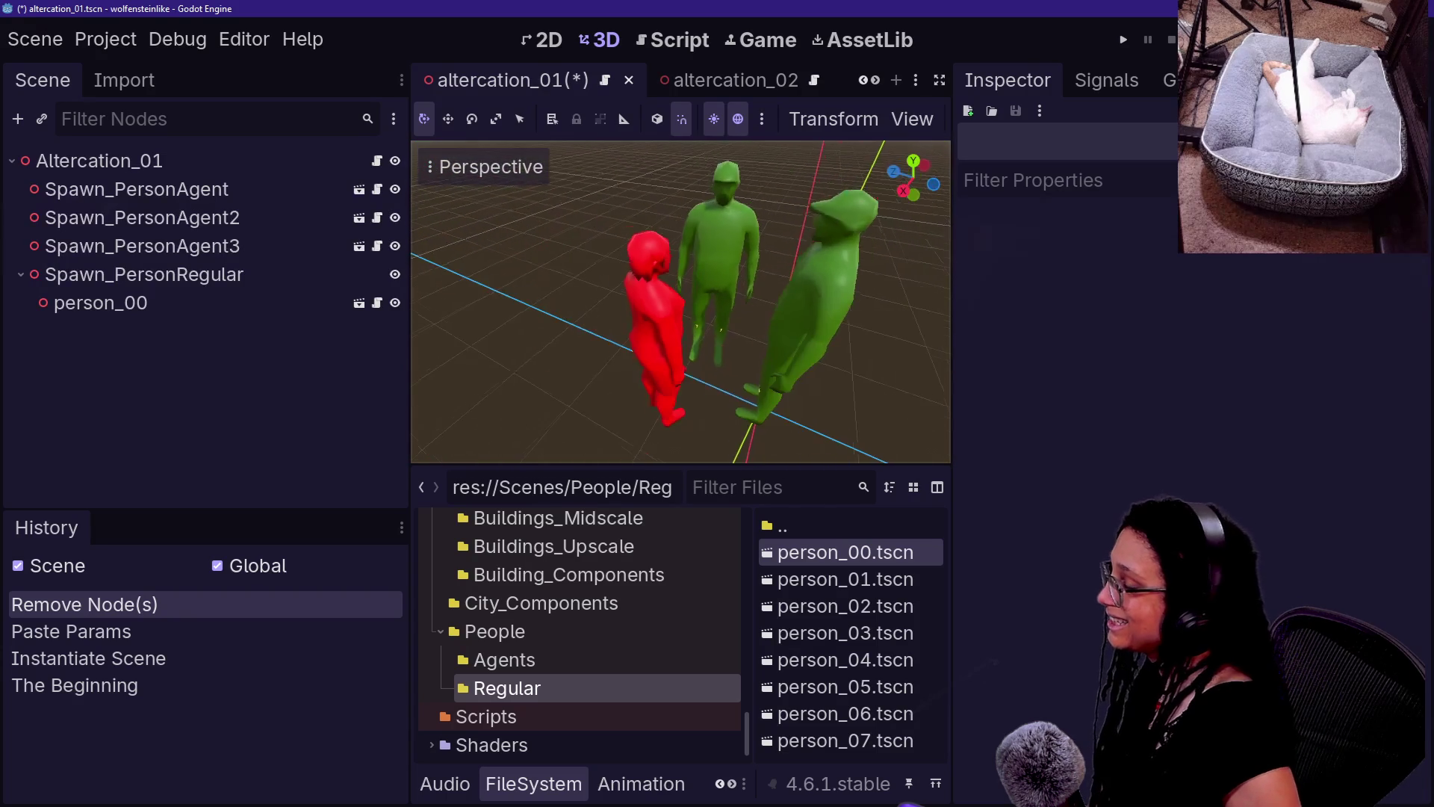
{"action": "key", "text": "ctrl+s"}
{"action": "left_click", "coordinate": [224, 274]}
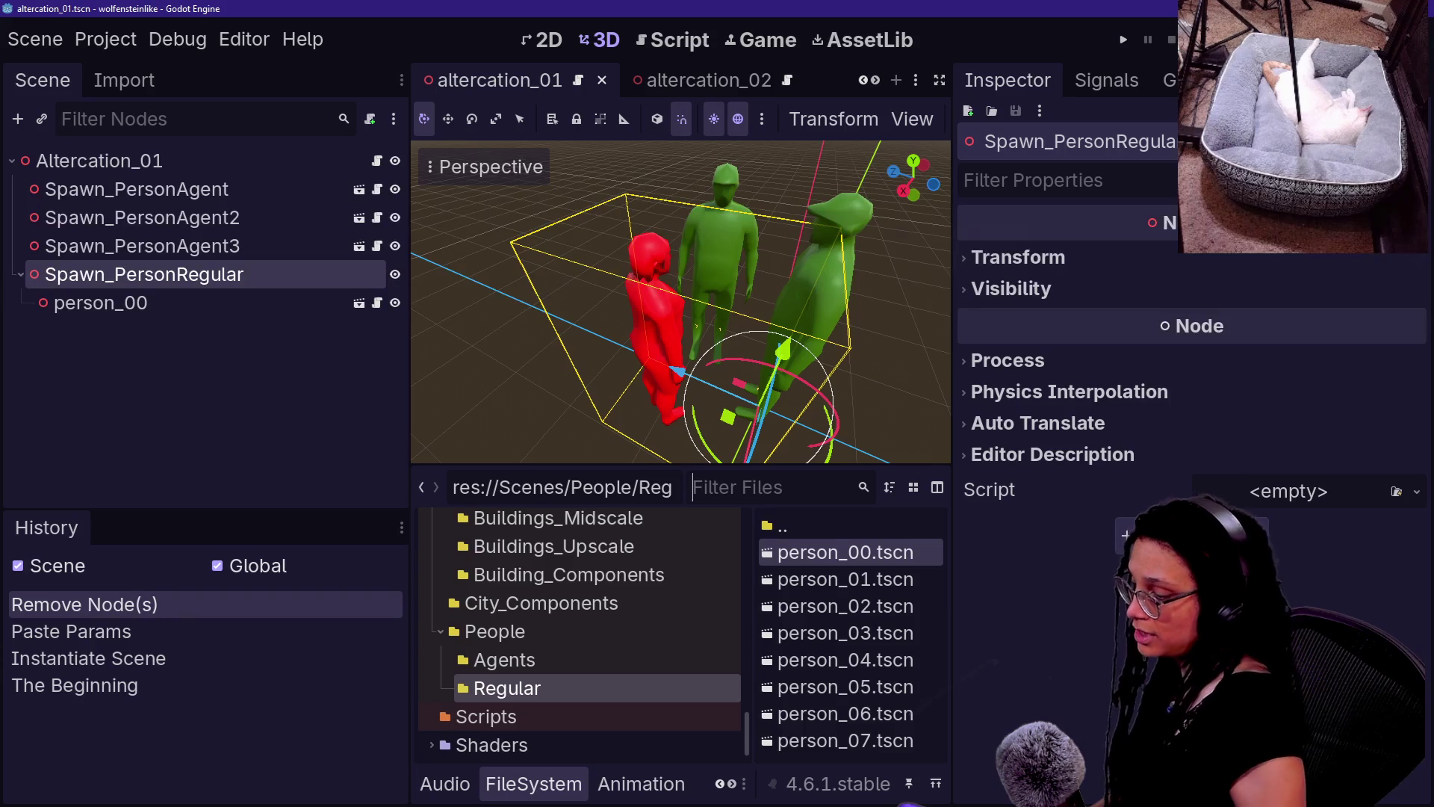
- Attach the spawn_person_regular.gd script to the Spawn_PersonRegular node
{"action": "type", "text": "spawn_"}
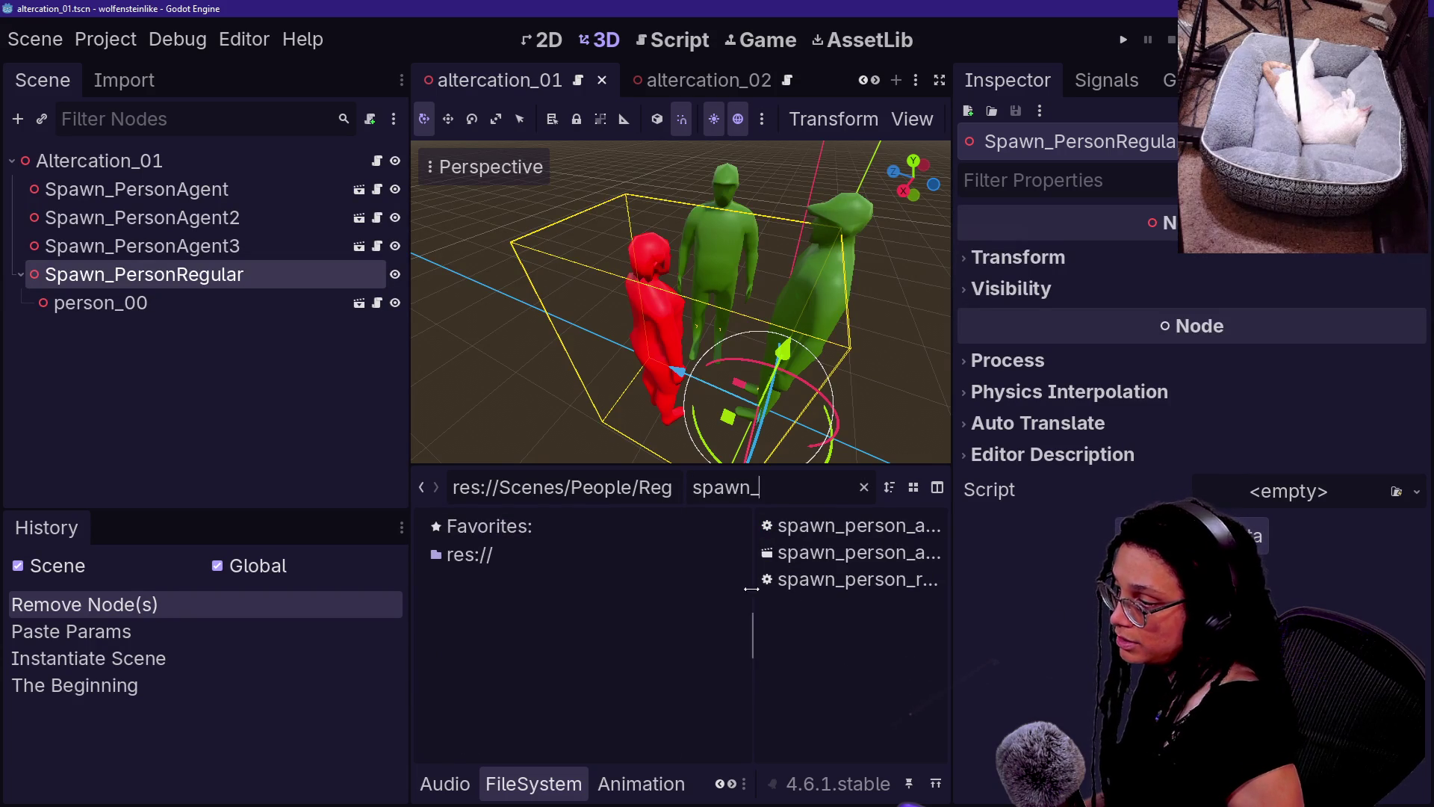
{"action": "left_click_drag", "start_coordinate": [752, 589], "coordinate": [446, 588]}
{"action": "mouse_move", "coordinate": [635, 580]}
{"action": "left_mouse_down"}
{"action": "mouse_move", "coordinate": [263, 282]}
{"action": "mouse_move", "coordinate": [161, 254]}
{"action": "mouse_move", "coordinate": [192, 274]}
{"action": "left_mouse_up"}
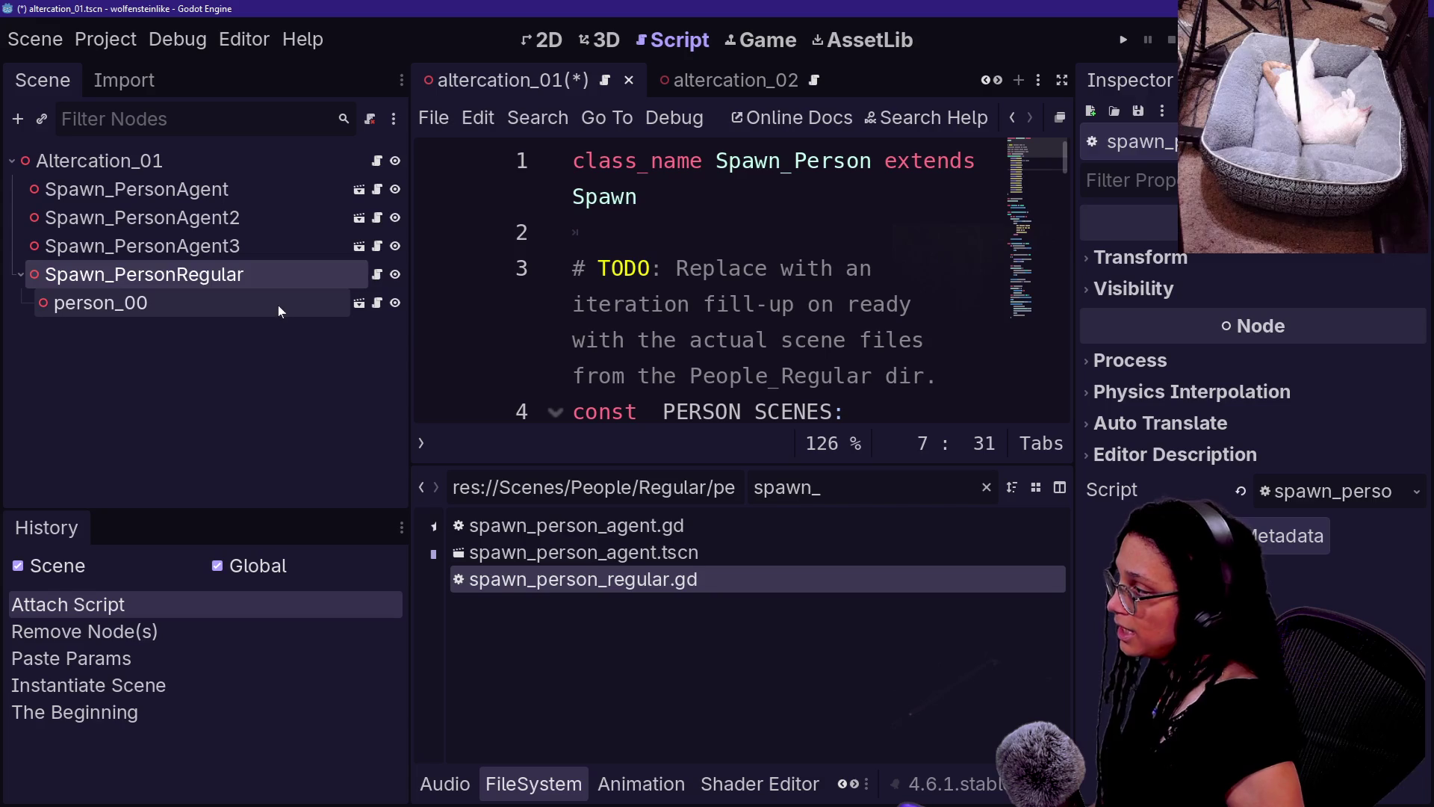
- Confirm person_00's name and save the altercation_01 scene
{"action": "left_click", "coordinate": [281, 307]}
{"action": "left_click", "coordinate": [183, 296]}
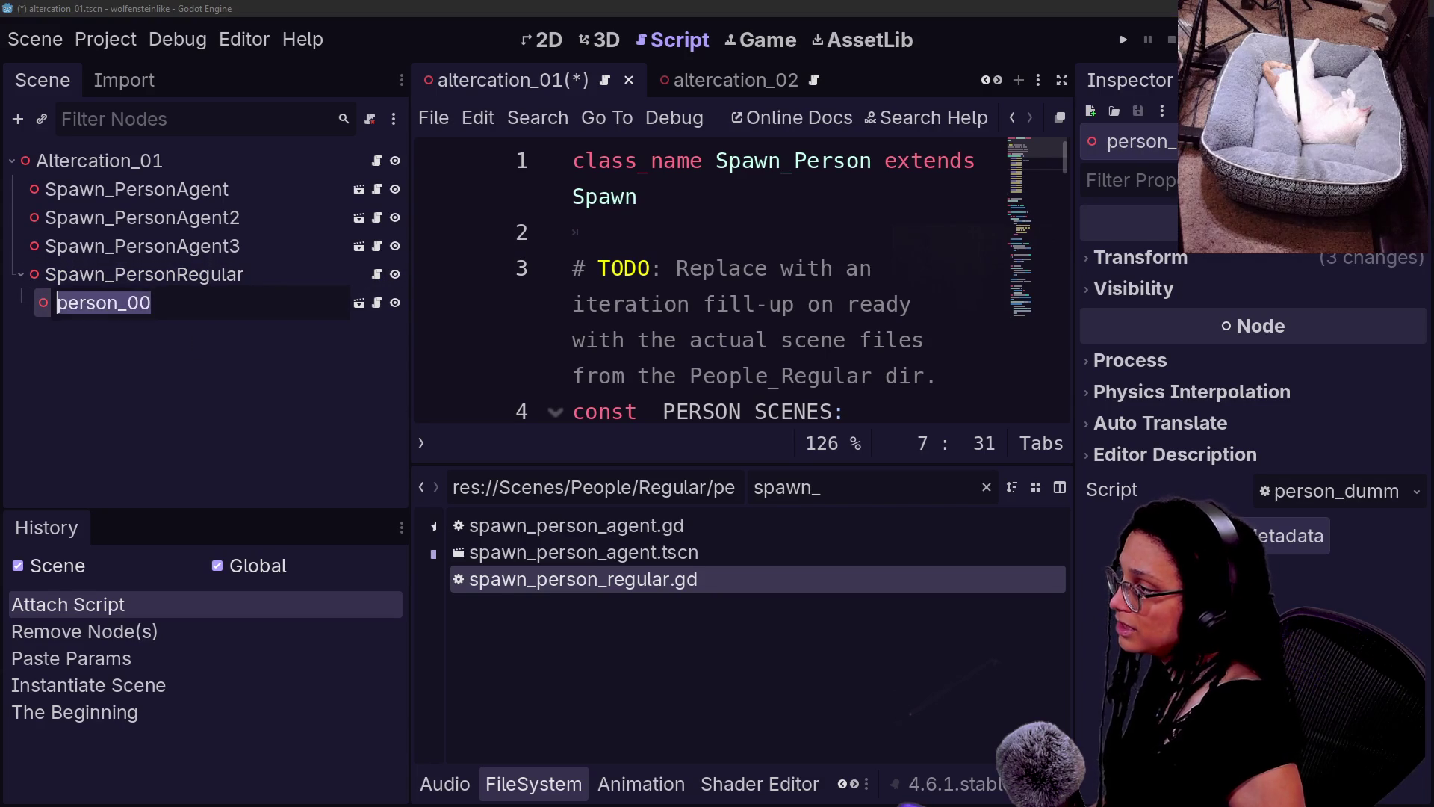
{"action": "key", "text": "Return"}
{"action": "key", "text": "ctrl+s"}
- Select Spawn_PersonRegular and run the current scene
{"action": "left_click", "coordinate": [376, 277]}
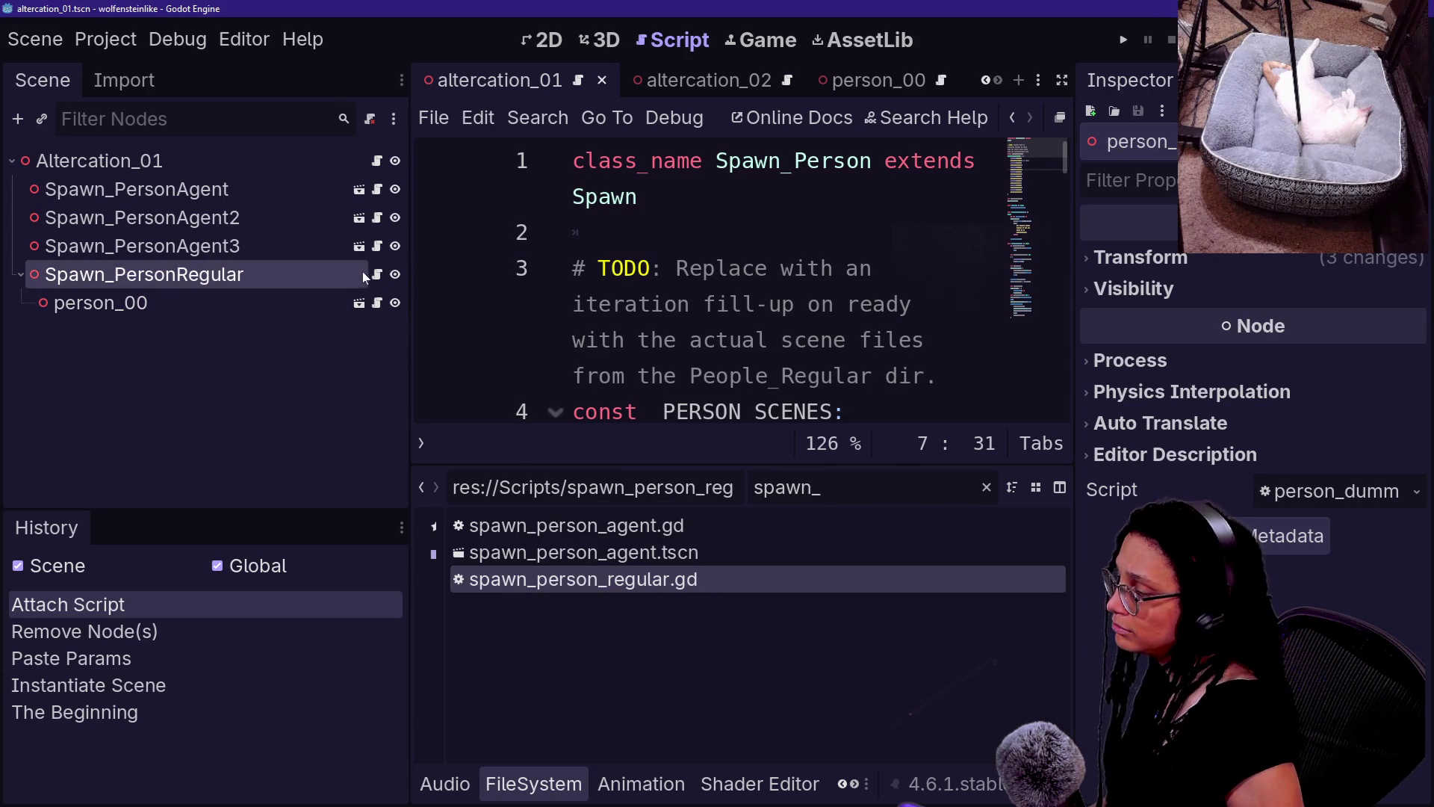
{"action": "key", "text": "ctrl+Home"}
{"action": "key", "text": "End"}
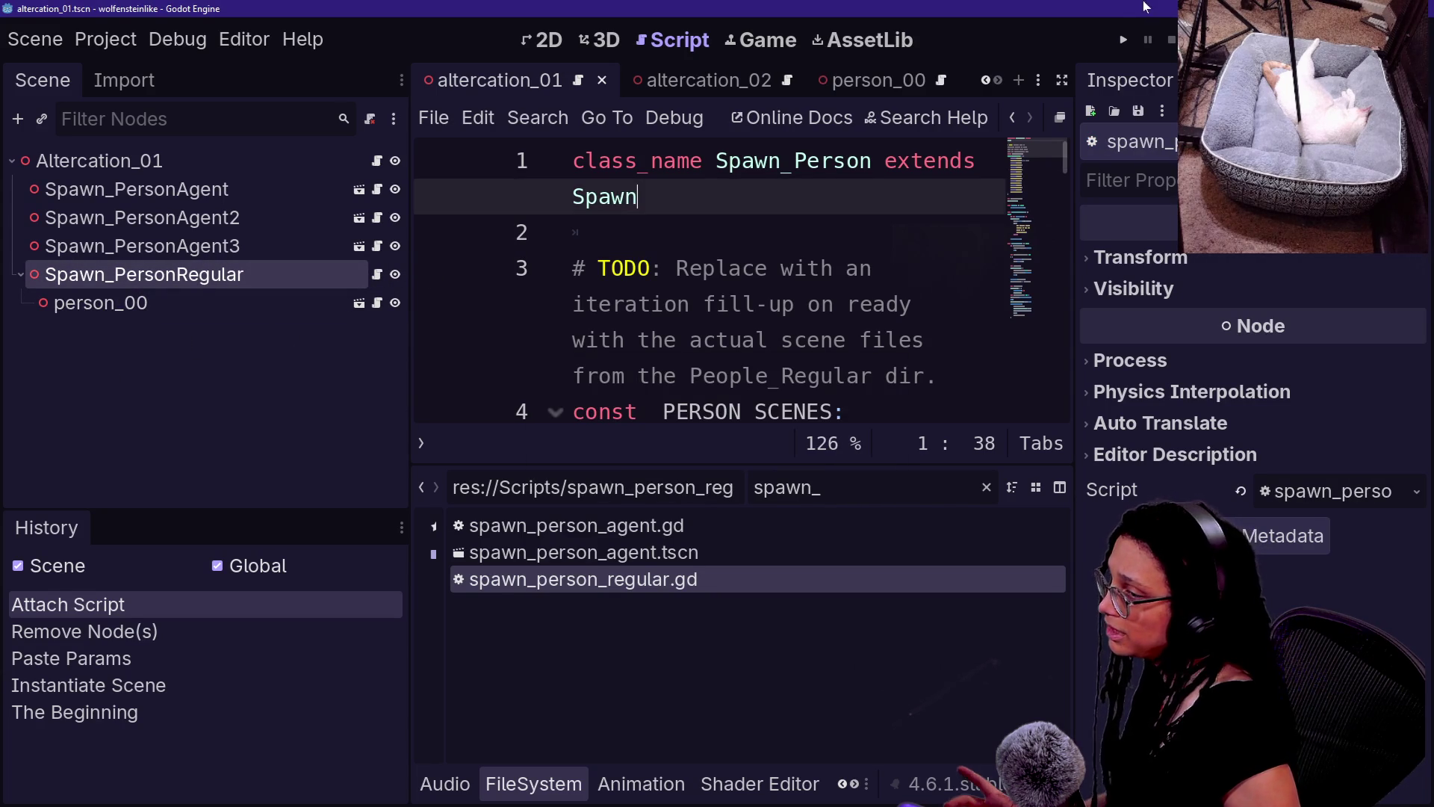
{"action": "left_click", "coordinate": [1124, 37]}
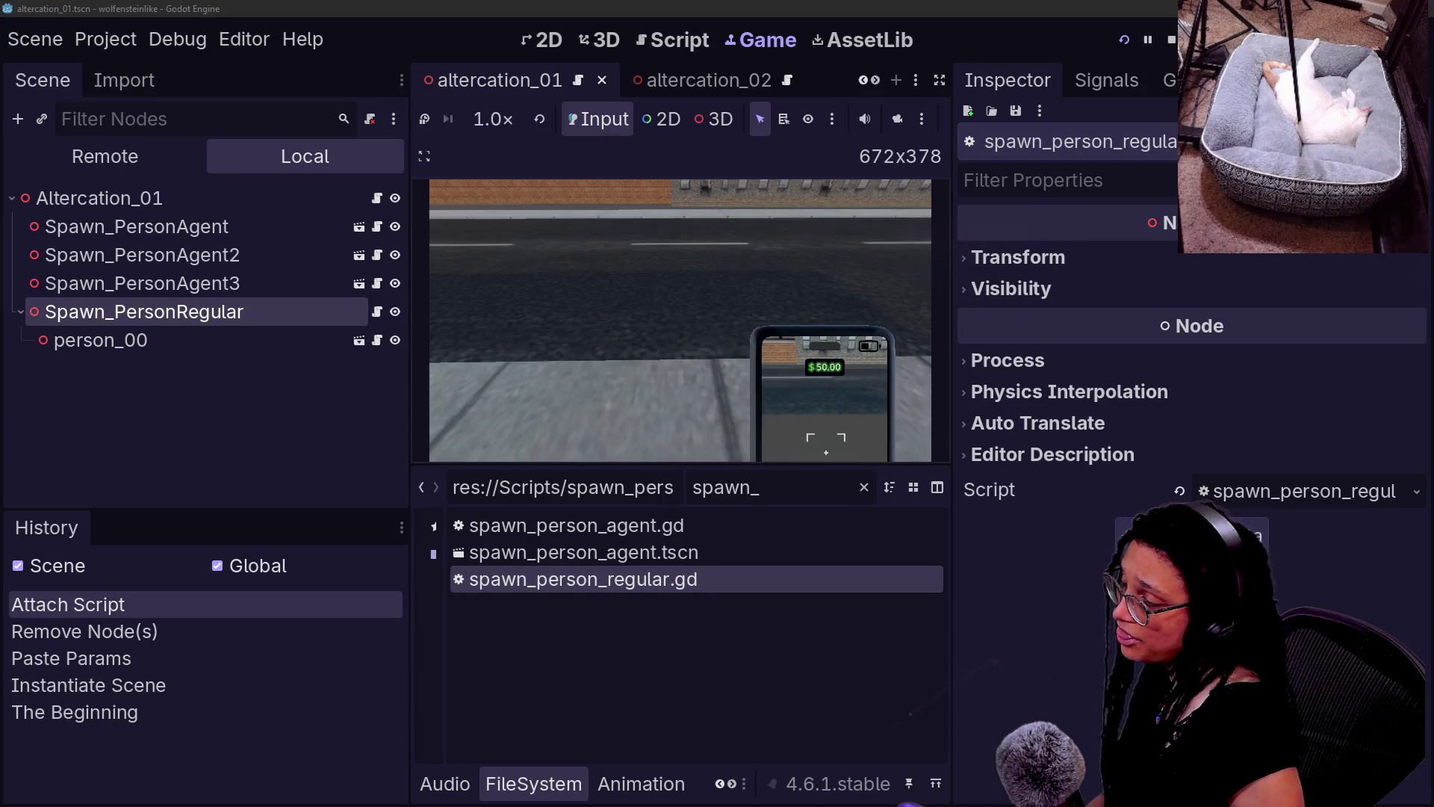
- Play-test in an enlarged game view, walking past the pedestrians and masked ISE guards
{"action": "left_click", "coordinate": [940, 84]}
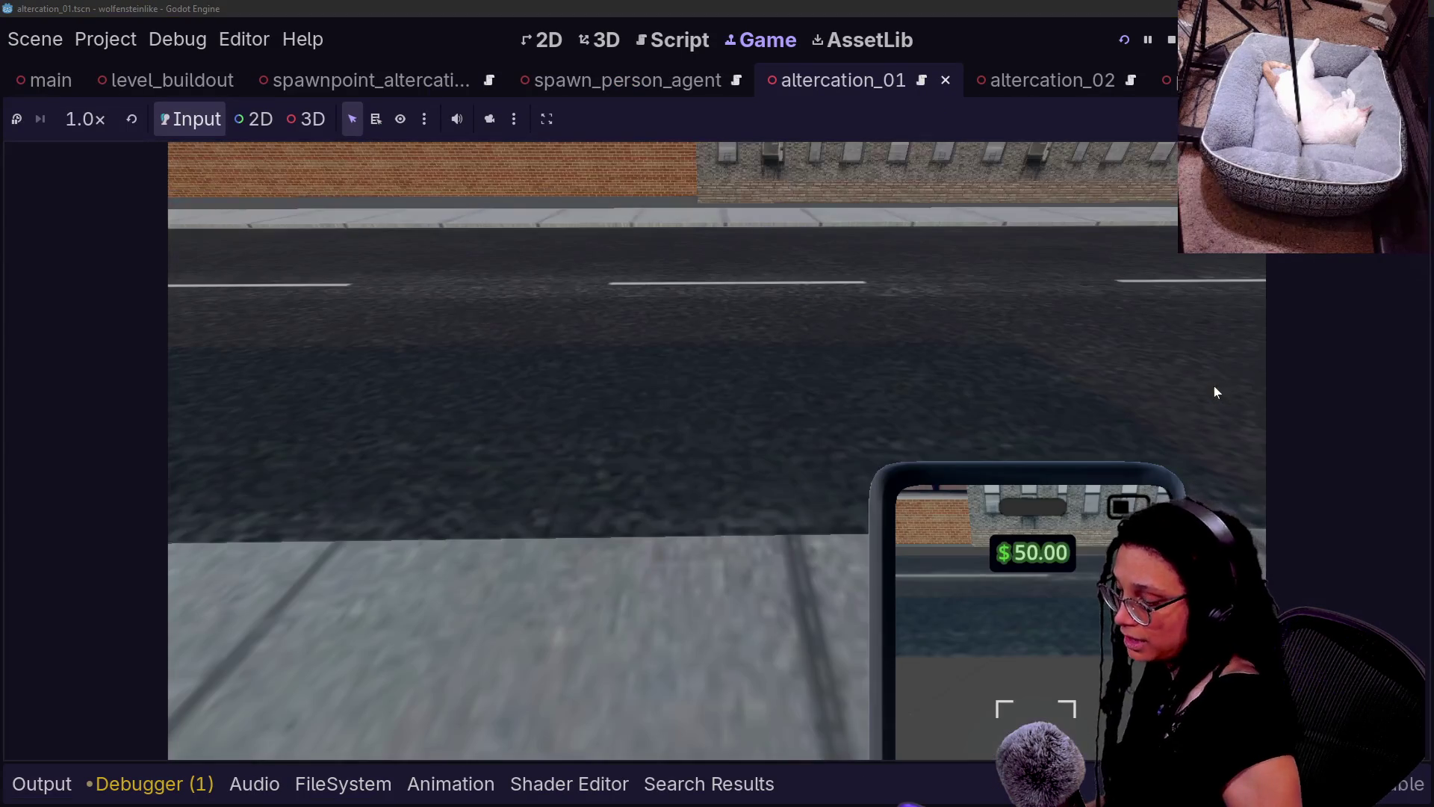
{"action": "left_click", "coordinate": [1213, 385]}
{"action": "key", "text": "w"}
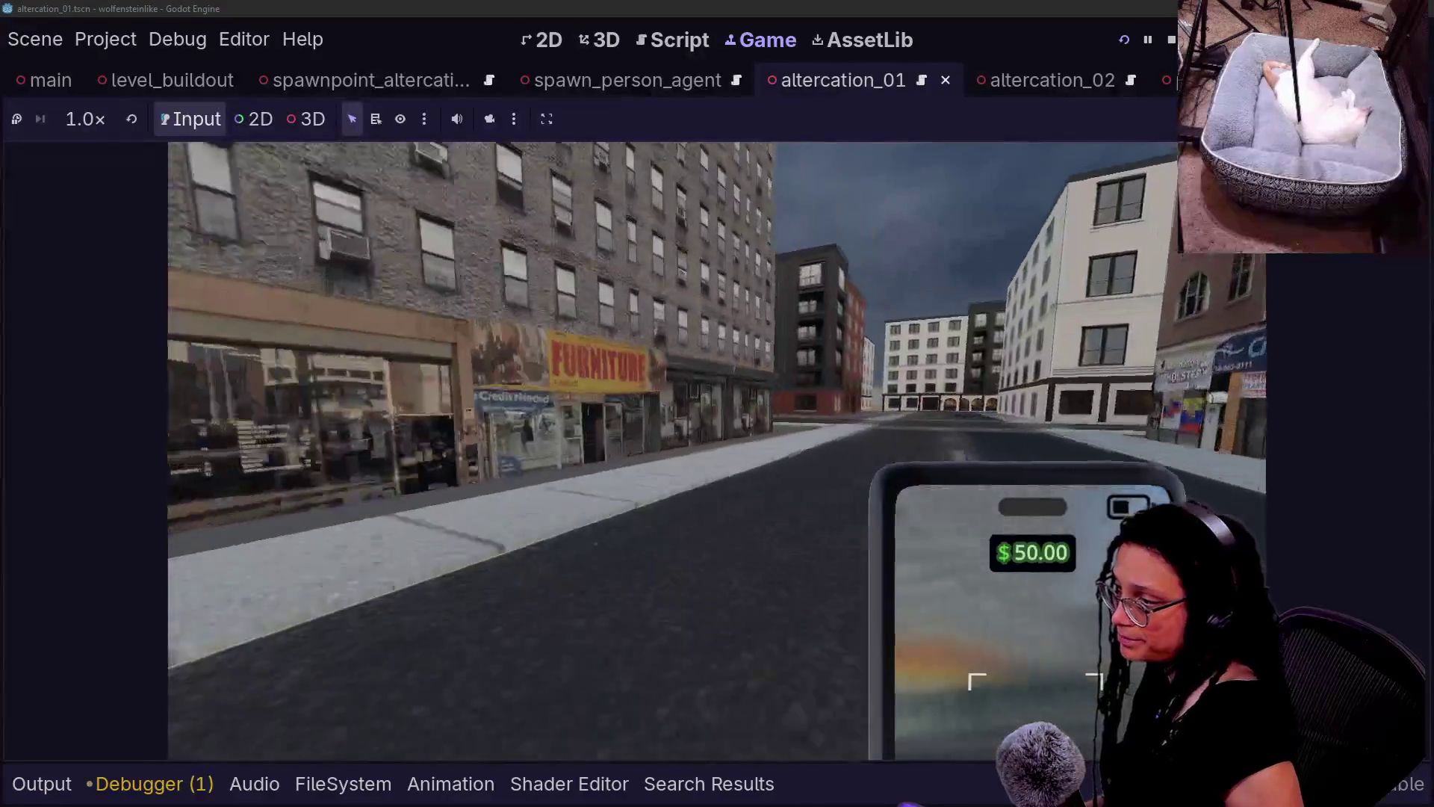
{"action": "key", "text": "w"}
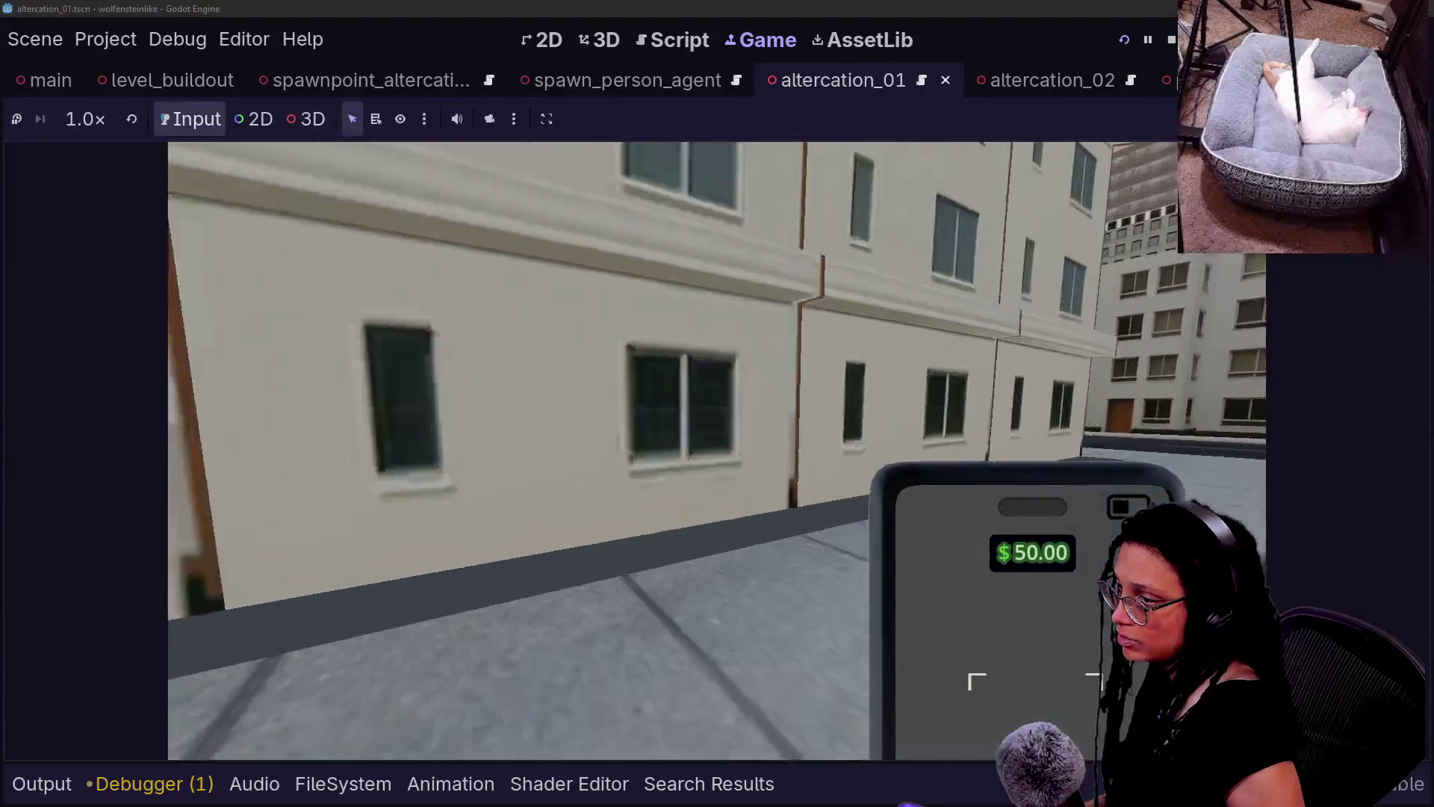
{"action": "key", "text": "w"}
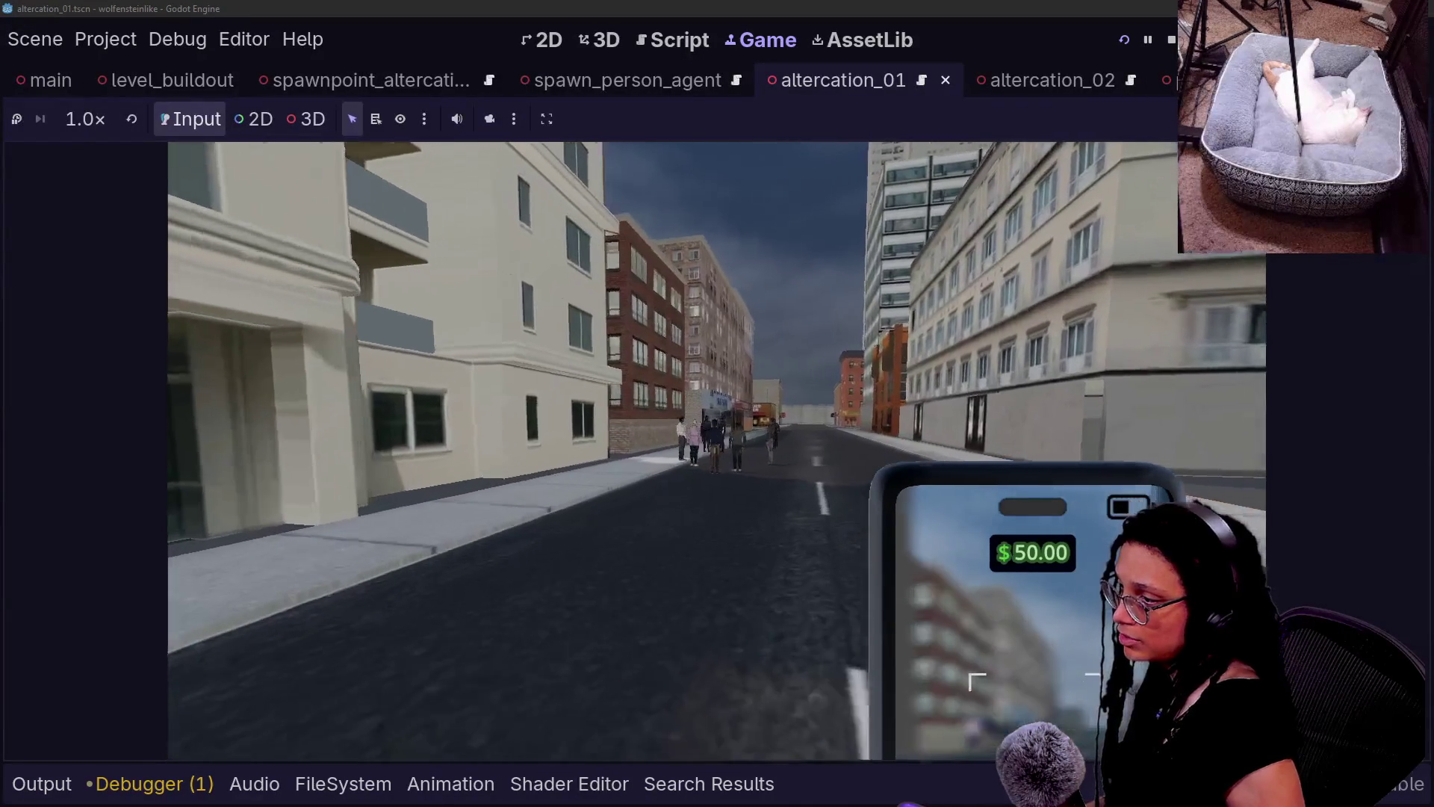
{"action": "key", "text": "w"}
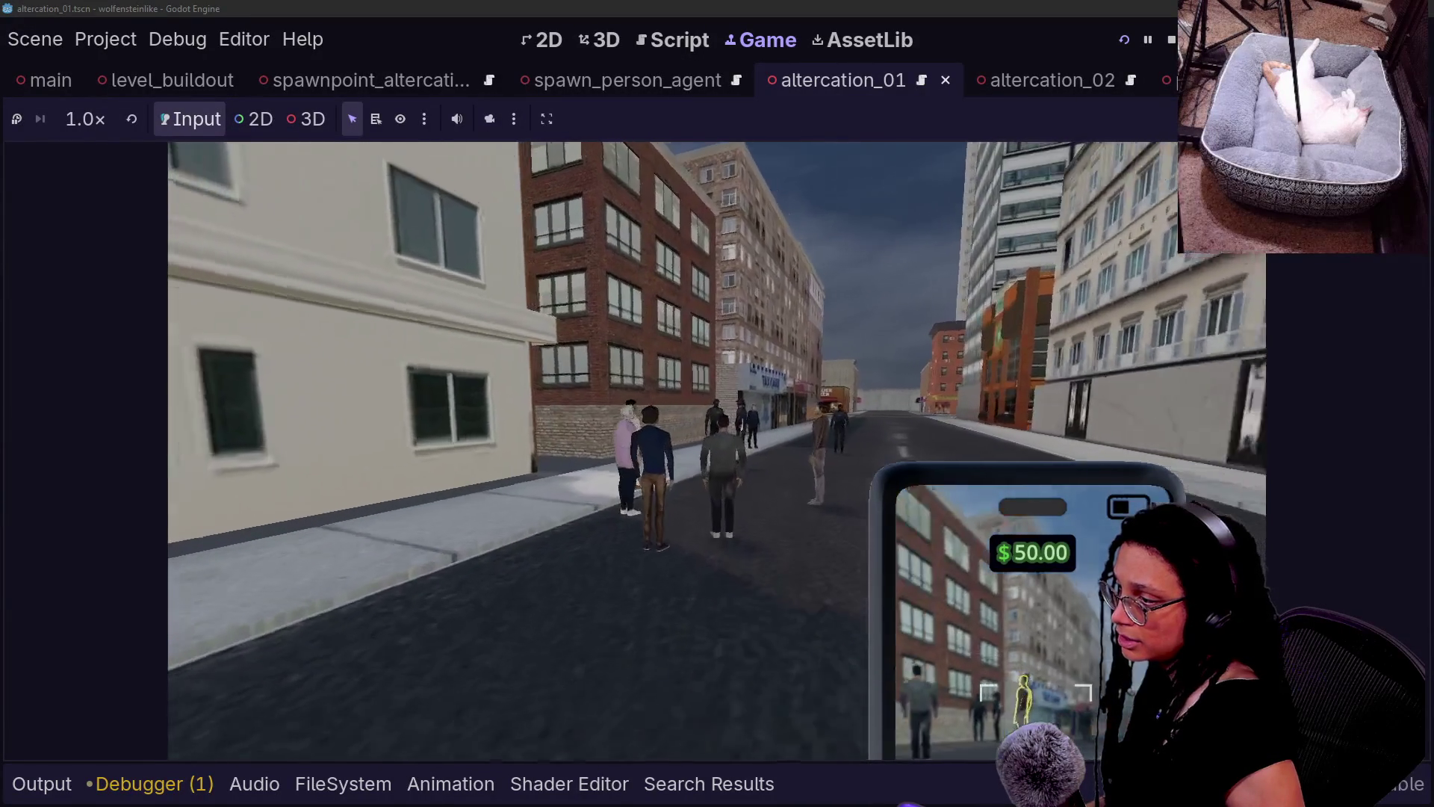
{"action": "key", "text": "w"}
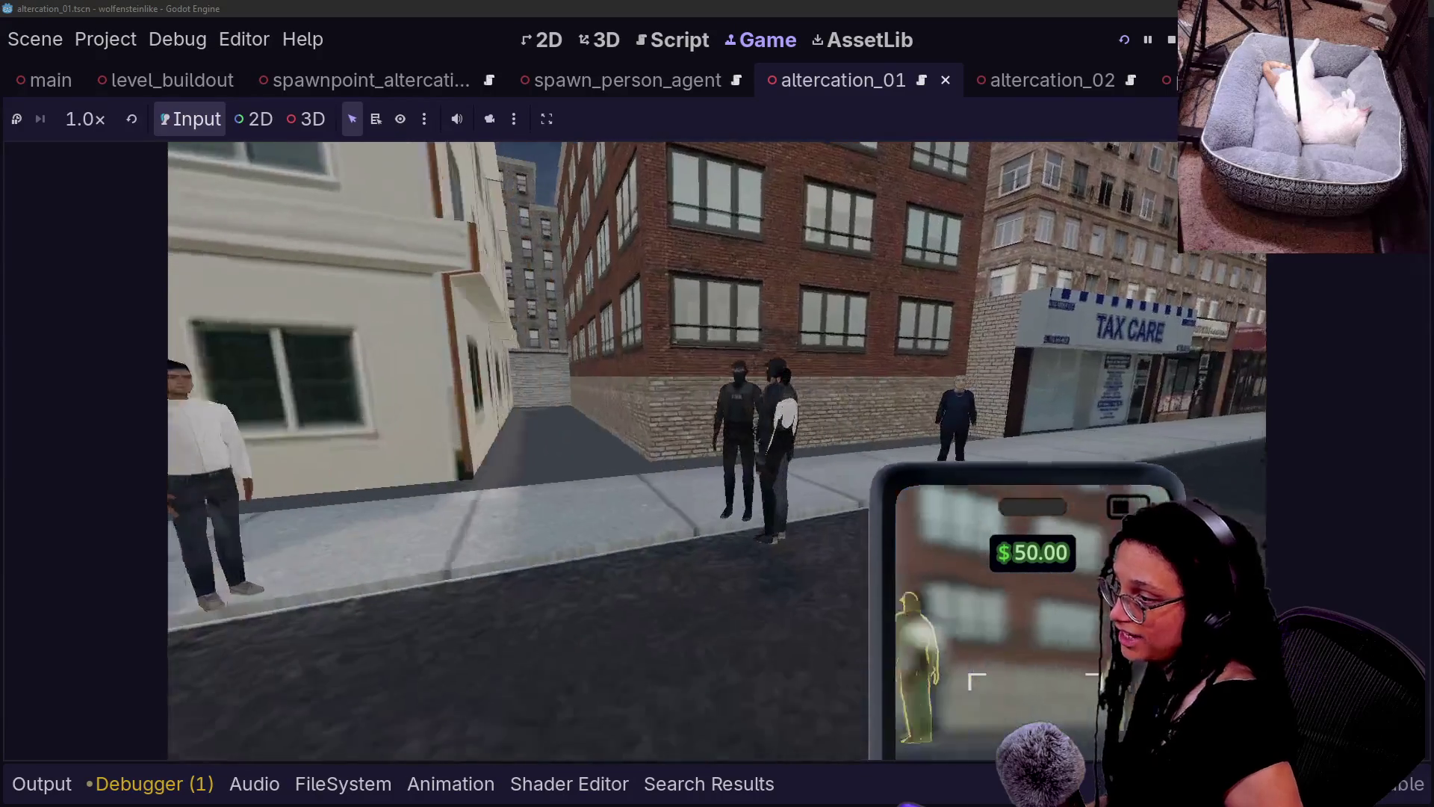
{"action": "key", "text": "w"}
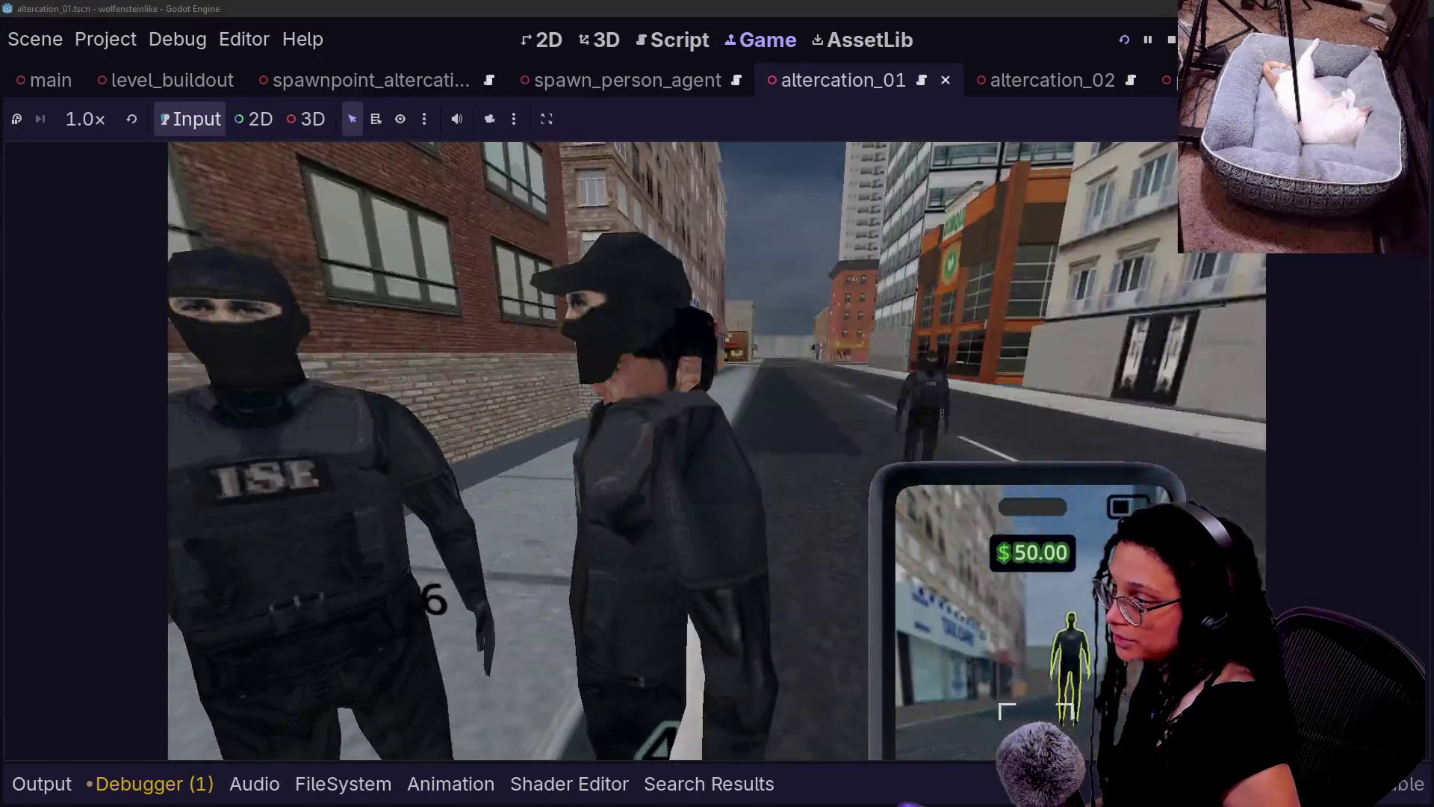
{"action": "key", "text": "w"}
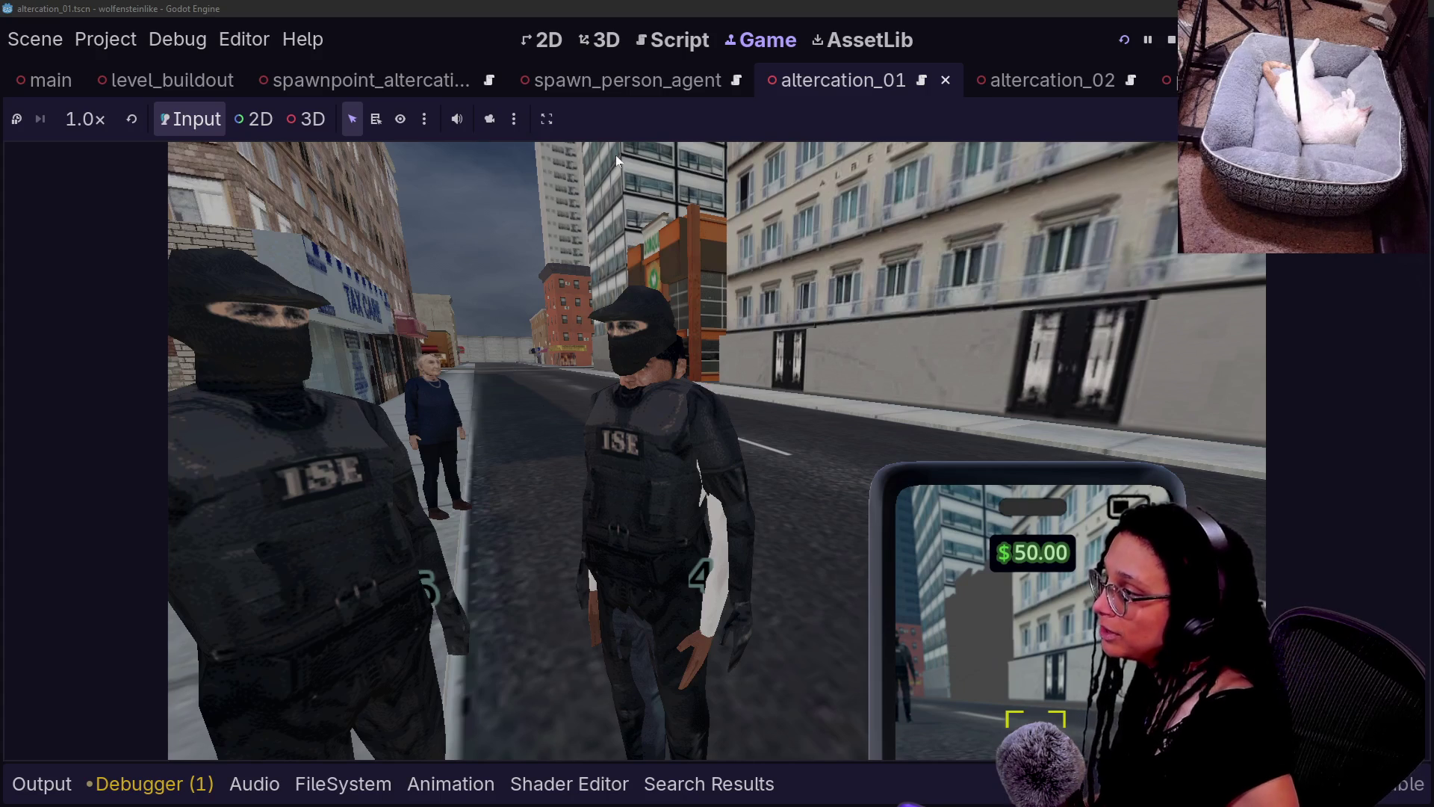
{"action": "left_click", "coordinate": [583, 39]}
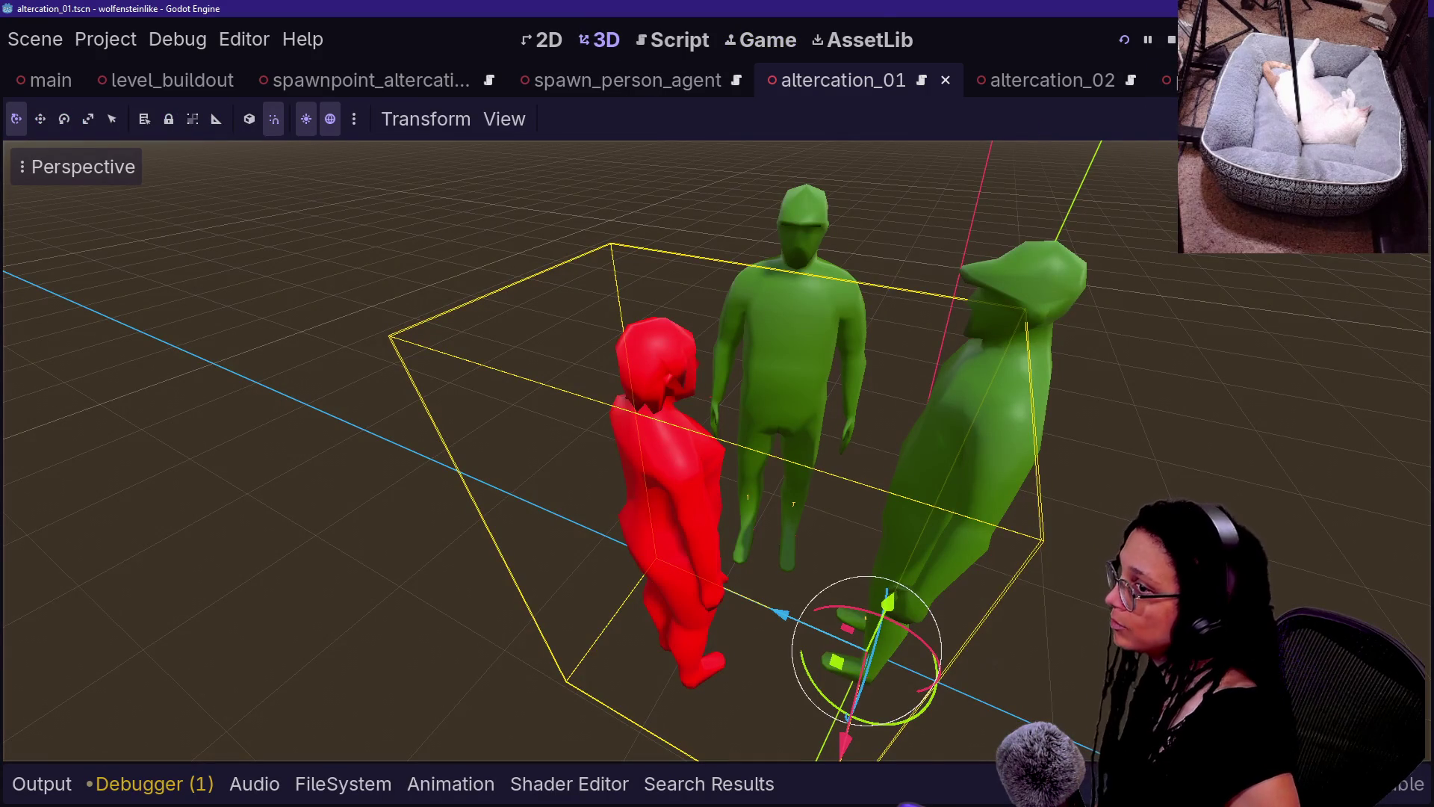
- Restore the side docks and select the Spawn_PersonRegular node
{"action": "key", "text": "ctrl+shift+F11"}
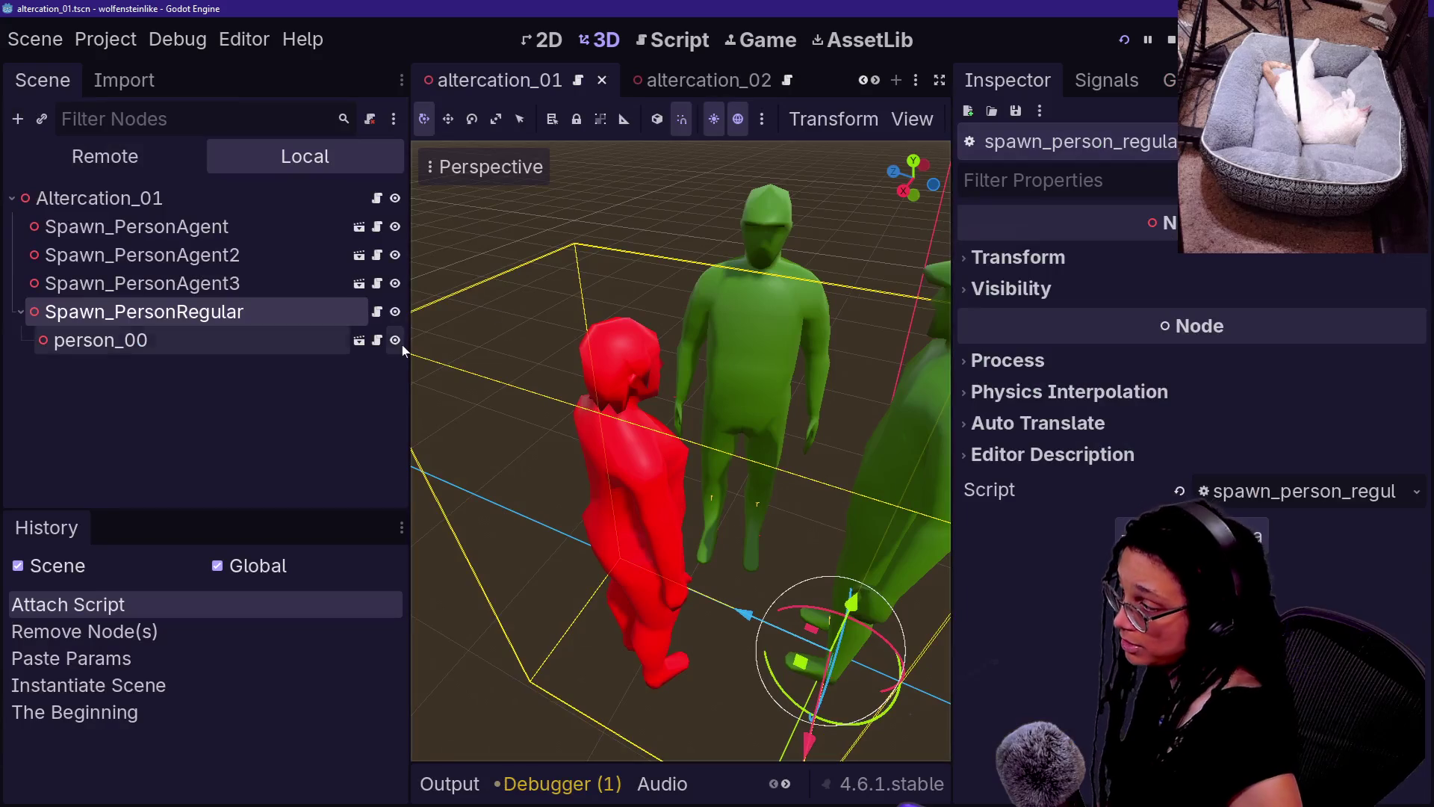
{"action": "left_click", "coordinate": [226, 369]}
{"action": "left_click", "coordinate": [224, 319]}
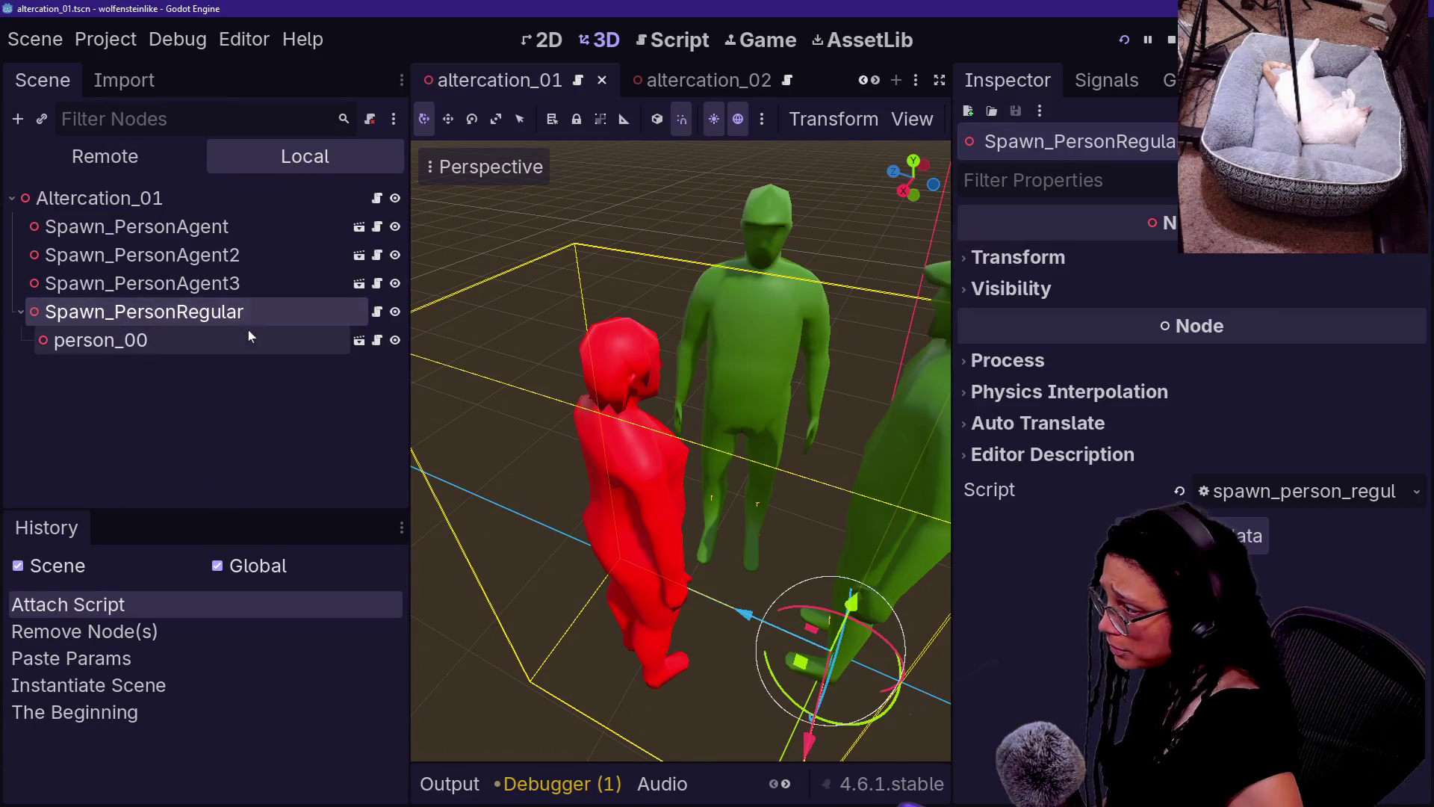
{"action": "left_click", "coordinate": [246, 336]}
{"action": "left_click", "coordinate": [241, 321]}
{"action": "left_click", "coordinate": [233, 337]}
{"action": "left_click", "coordinate": [238, 320]}
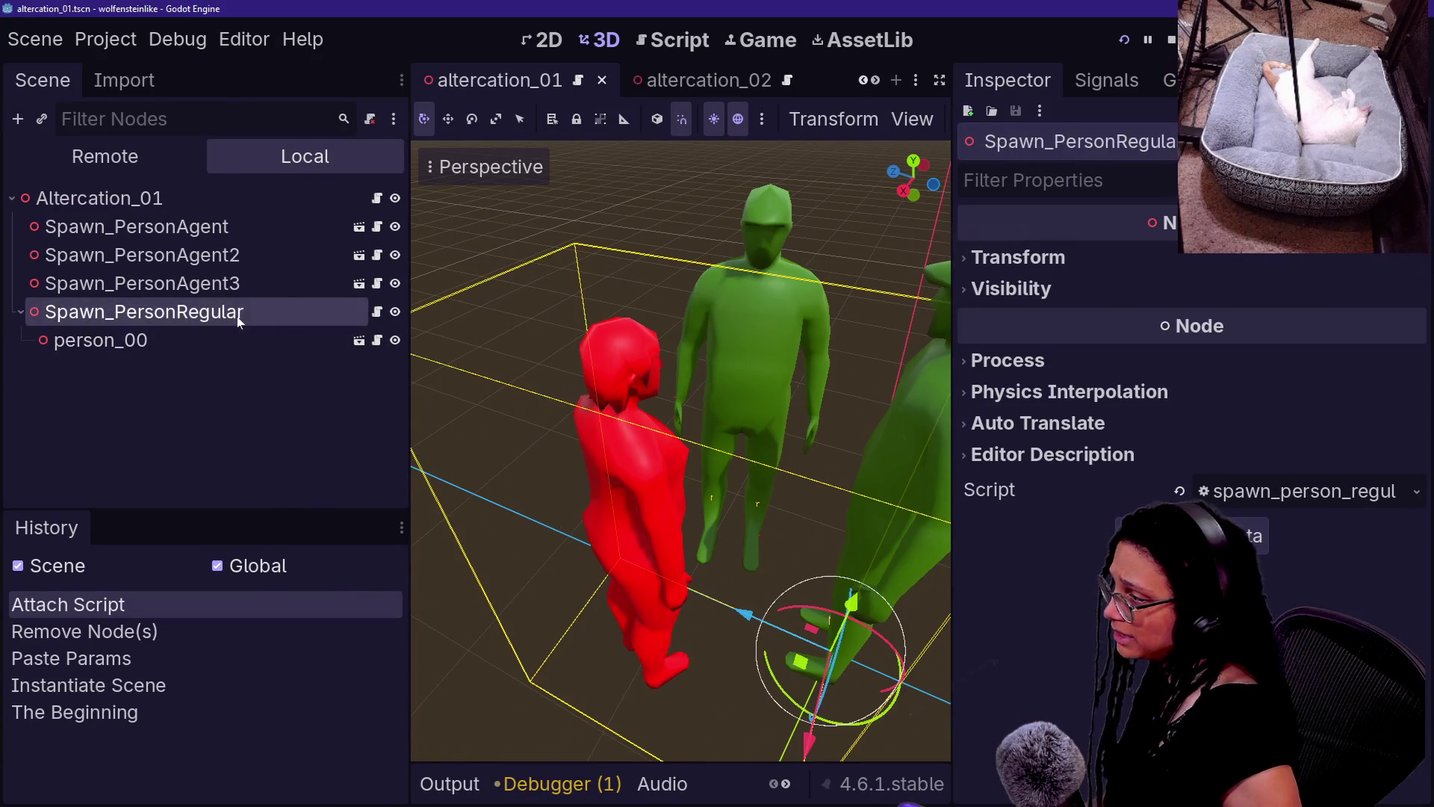
- Start saving Spawn_PersonRegular as a branch scene in res://Scenes, then cancel
{"action": "right_click", "coordinate": [237, 319]}
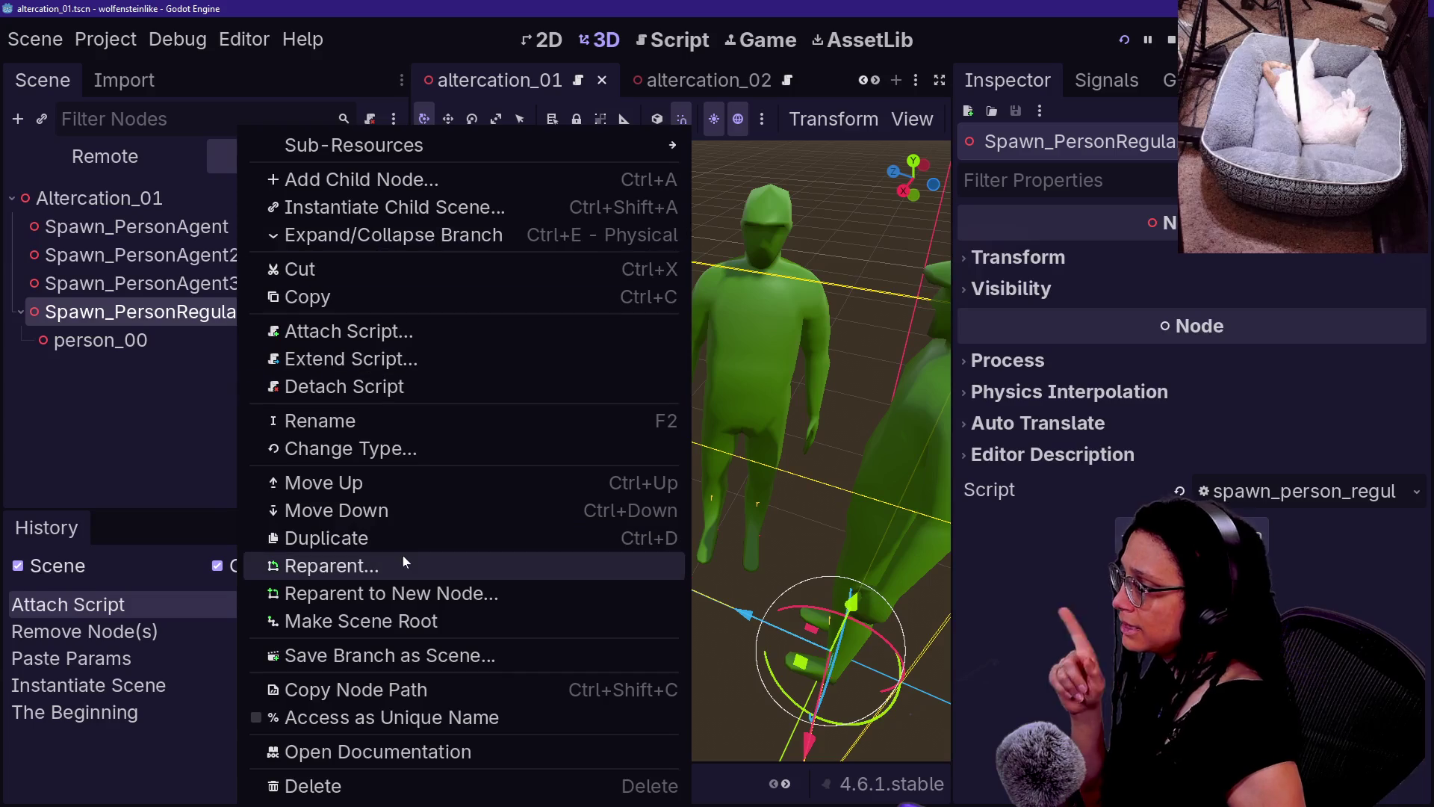
{"action": "left_click", "coordinate": [85, 348]}
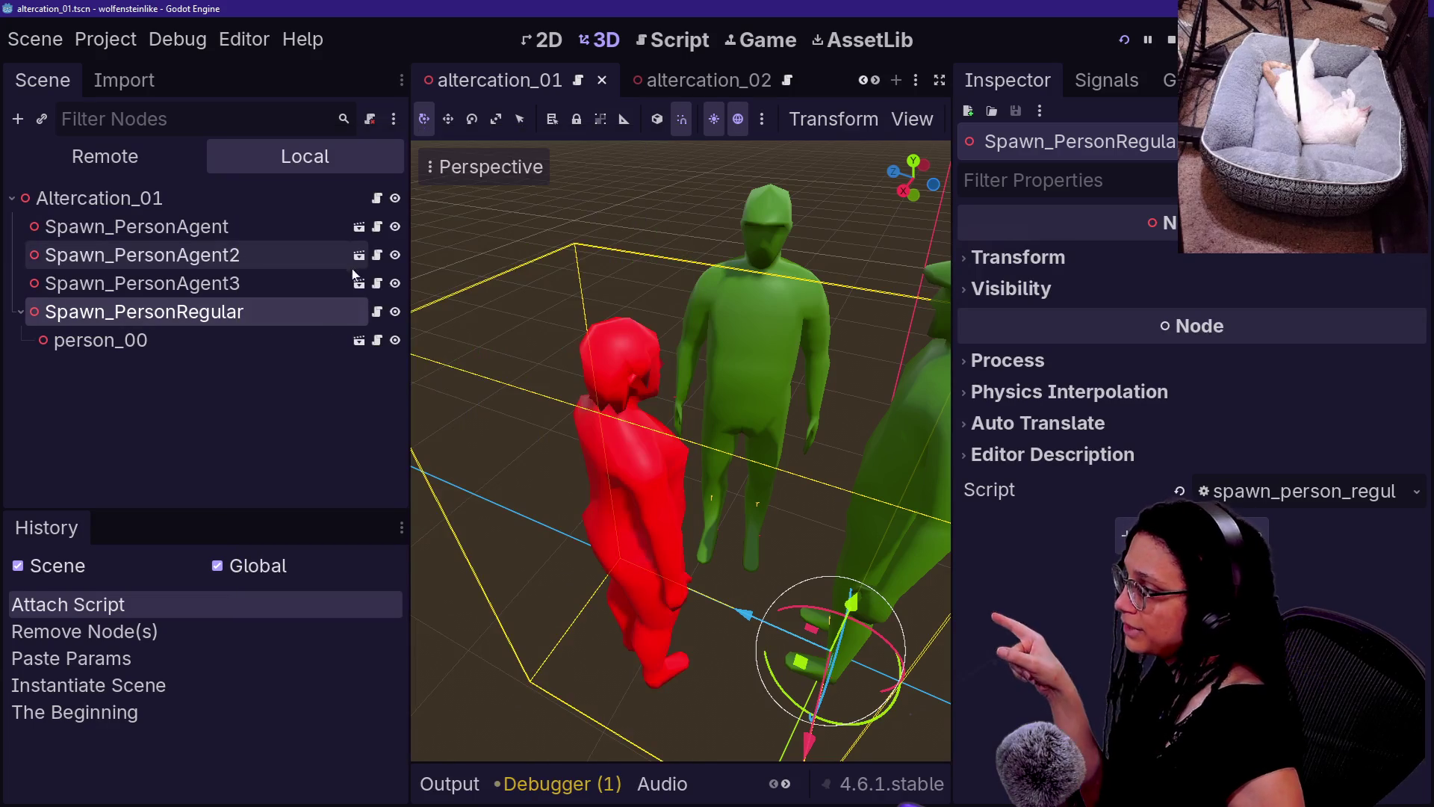
{"action": "right_click", "coordinate": [242, 315]}
{"action": "left_click", "coordinate": [181, 318]}
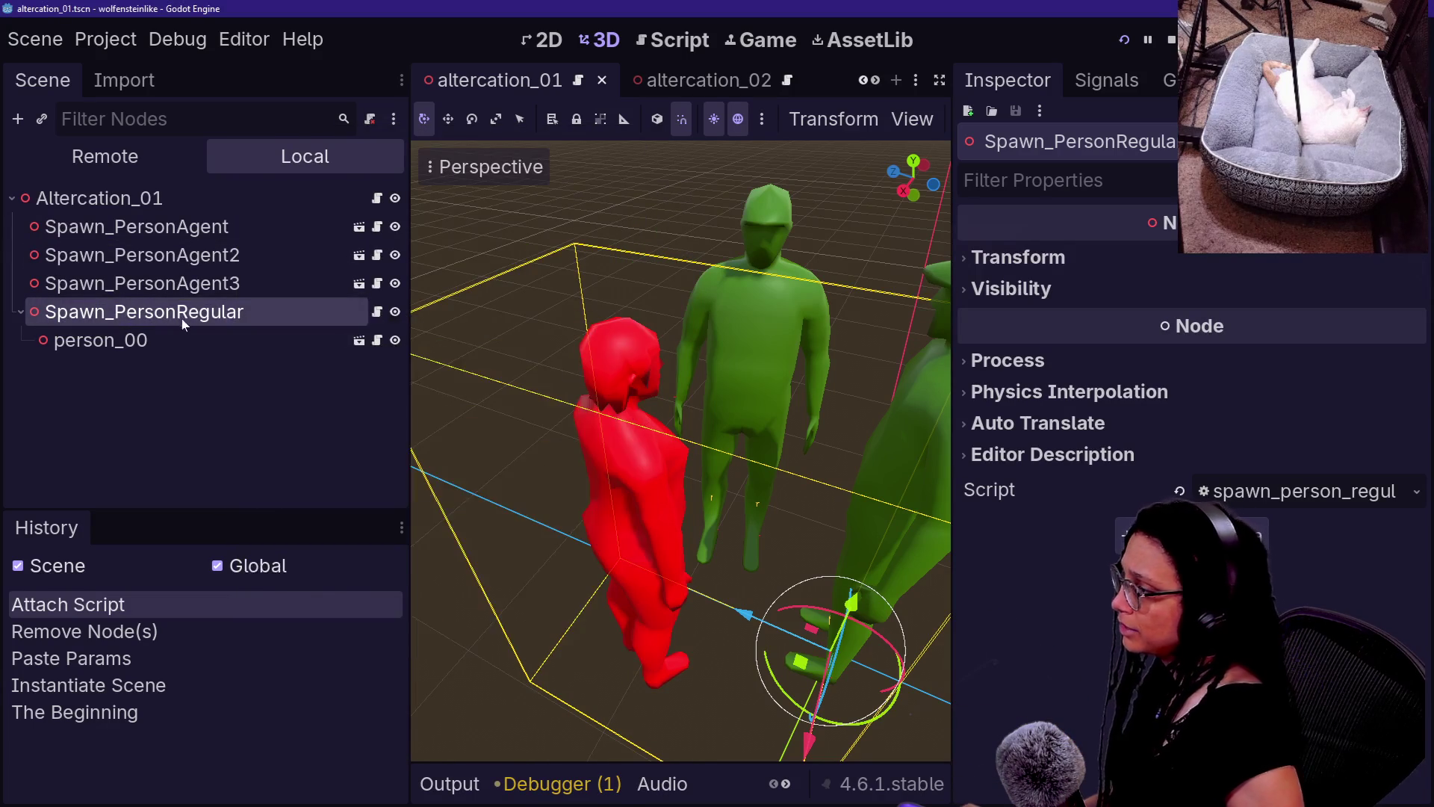
{"action": "right_click", "coordinate": [182, 318]}
{"action": "left_click", "coordinate": [353, 655]}
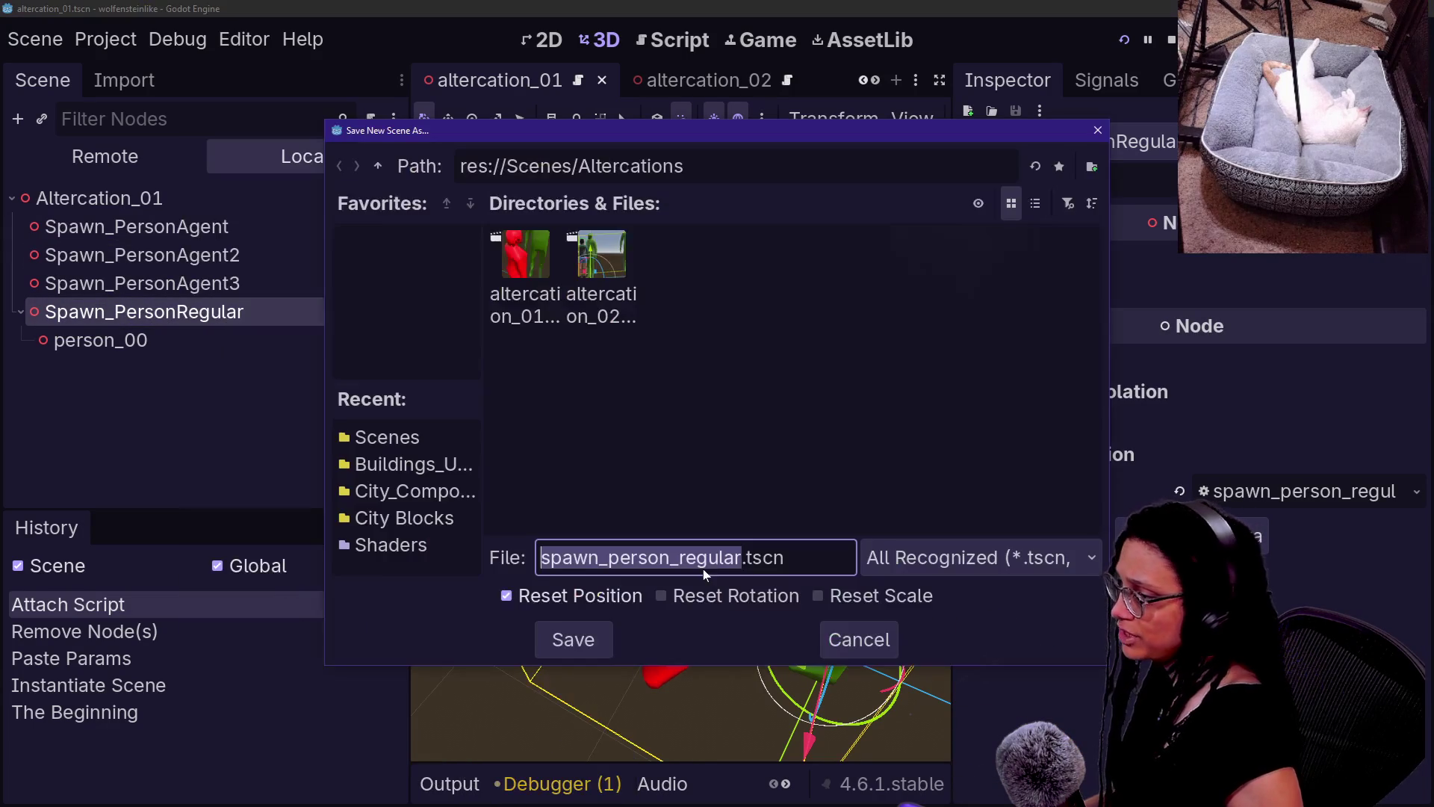
{"action": "left_click", "coordinate": [381, 166]}
{"action": "scroll", "coordinate": [808, 511], "scroll_direction": "down", "scroll_amount": 2}
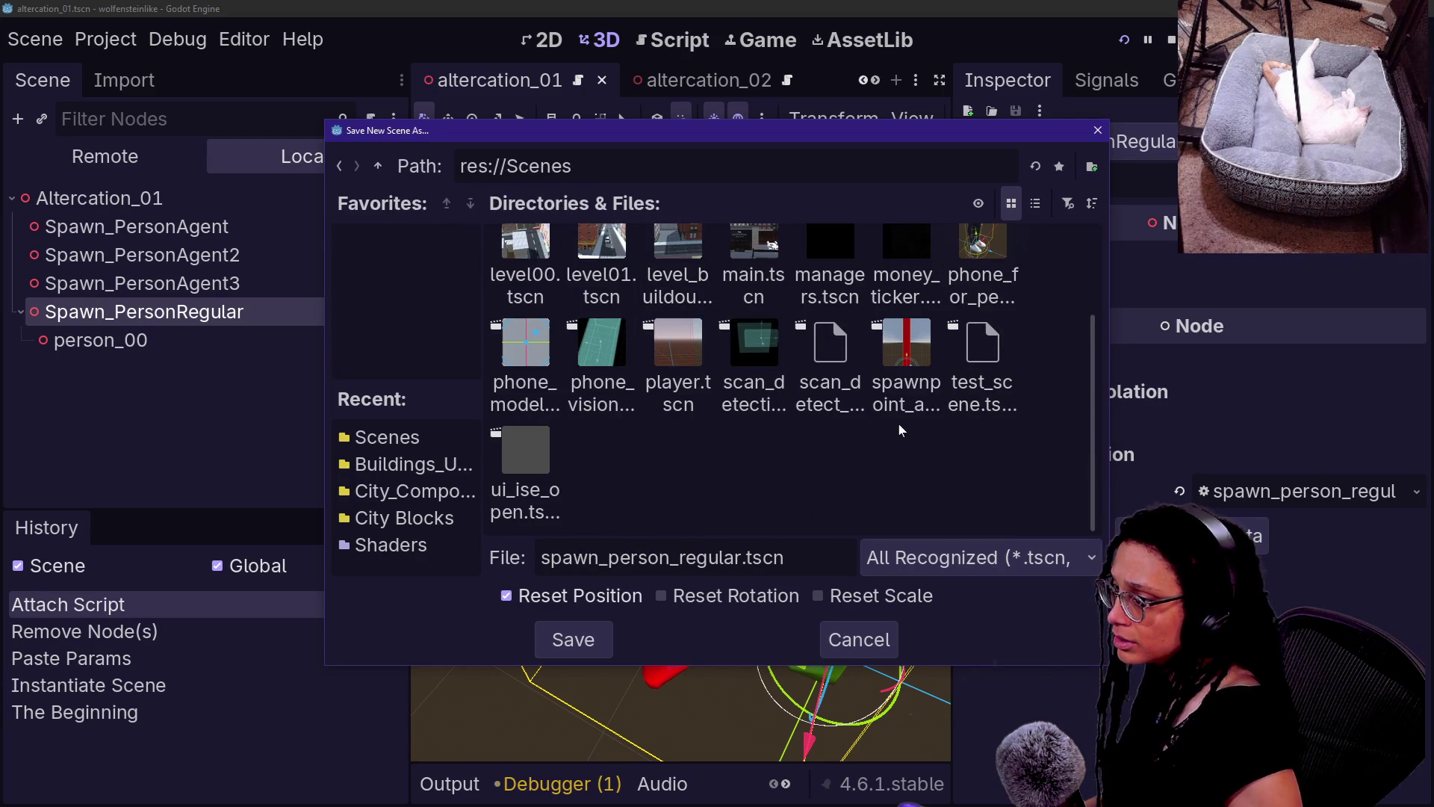
{"action": "left_click", "coordinate": [852, 640]}
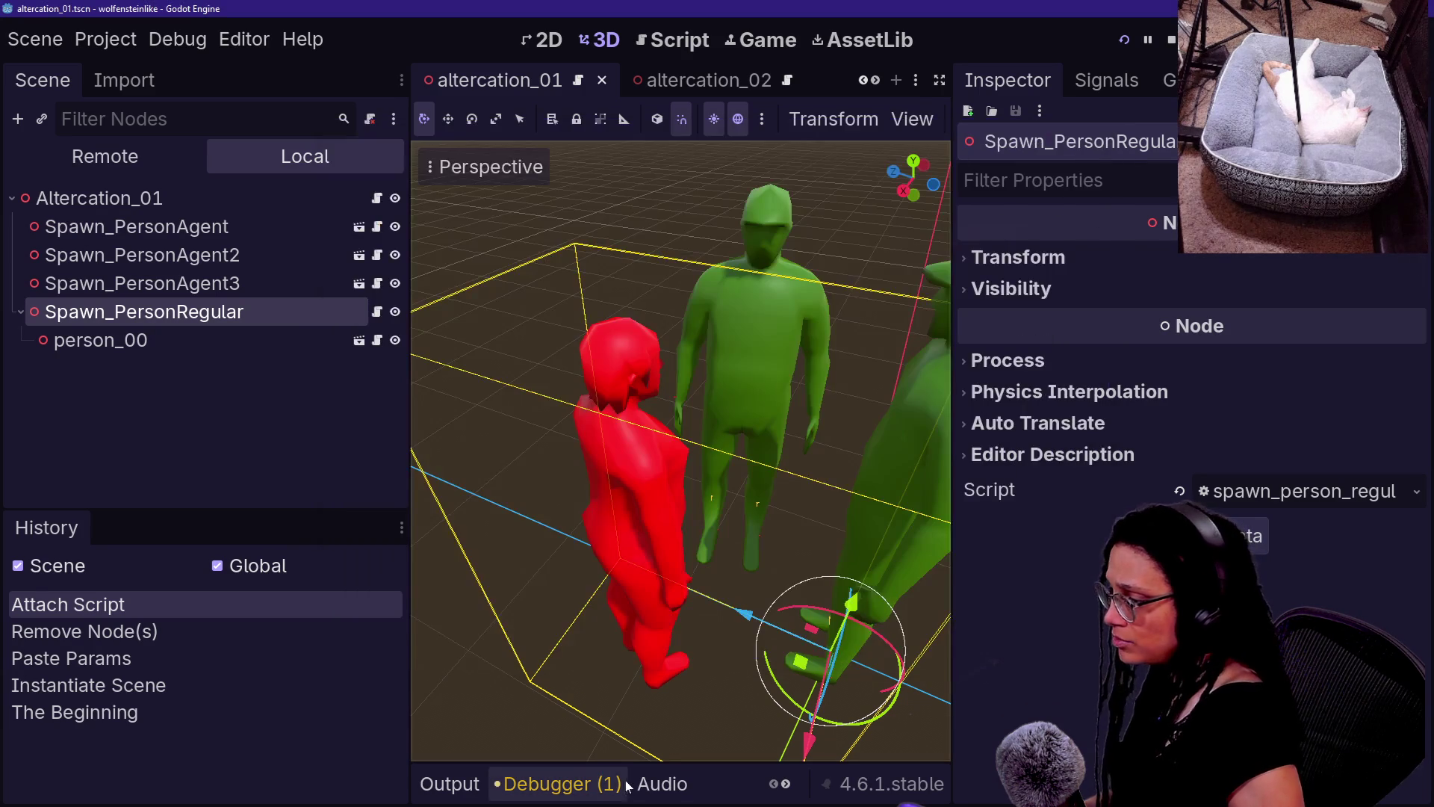
- Open spawn_person_agent.tscn from the spawn_ file results, resize the docks, then return to altercation_01
{"action": "left_click_drag", "start_coordinate": [408, 678], "coordinate": [90, 657]}
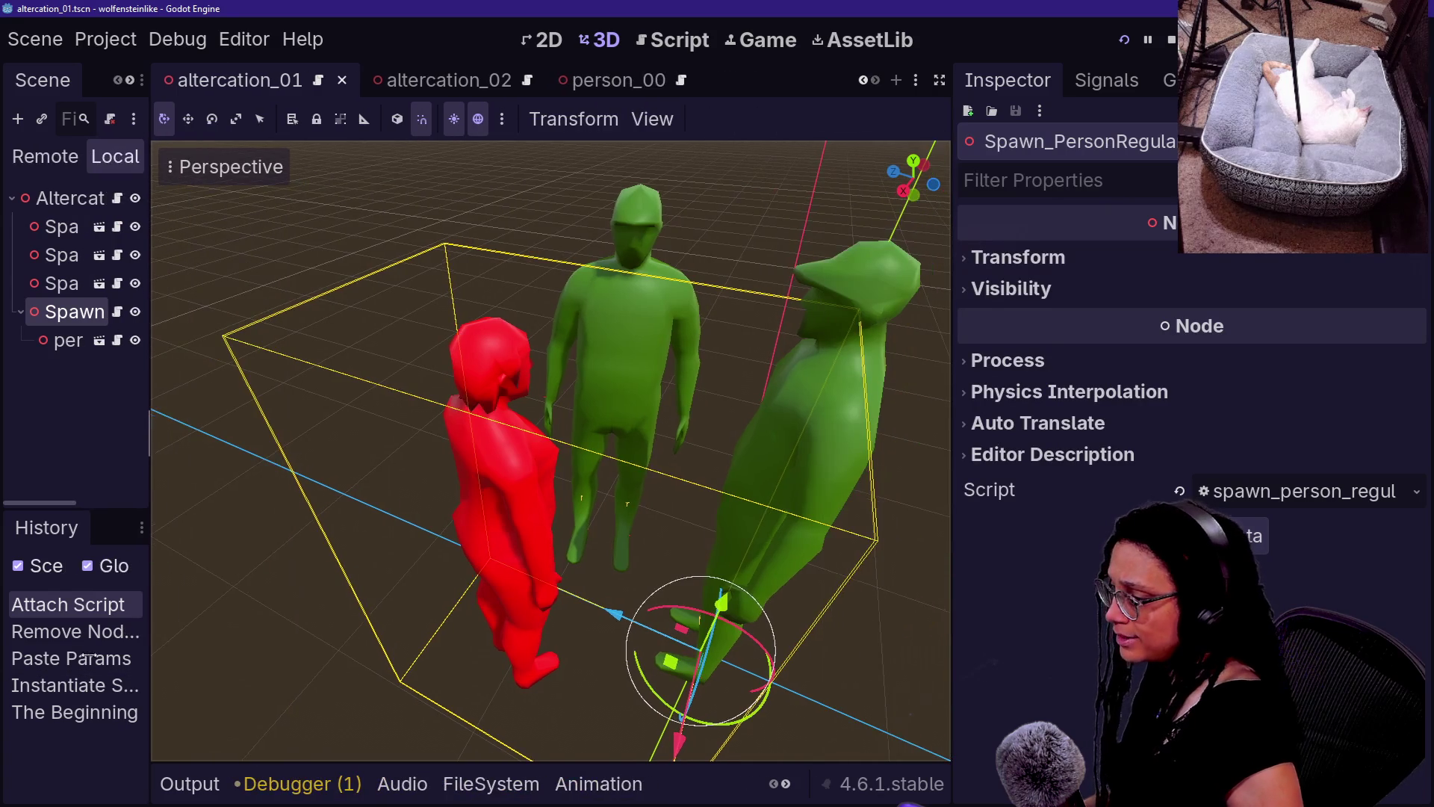
{"action": "left_click", "coordinate": [493, 781]}
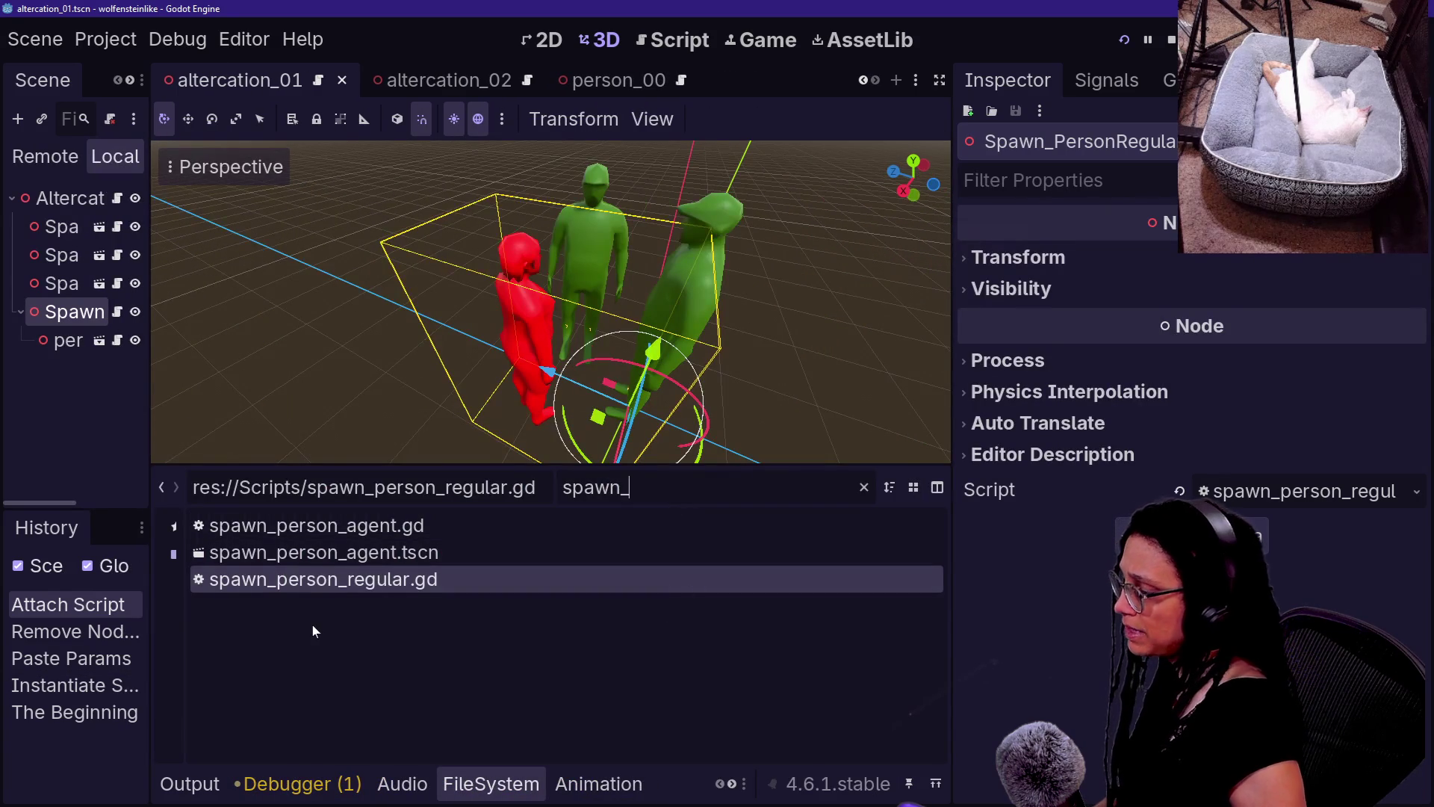
{"action": "double_click", "coordinate": [369, 556]}
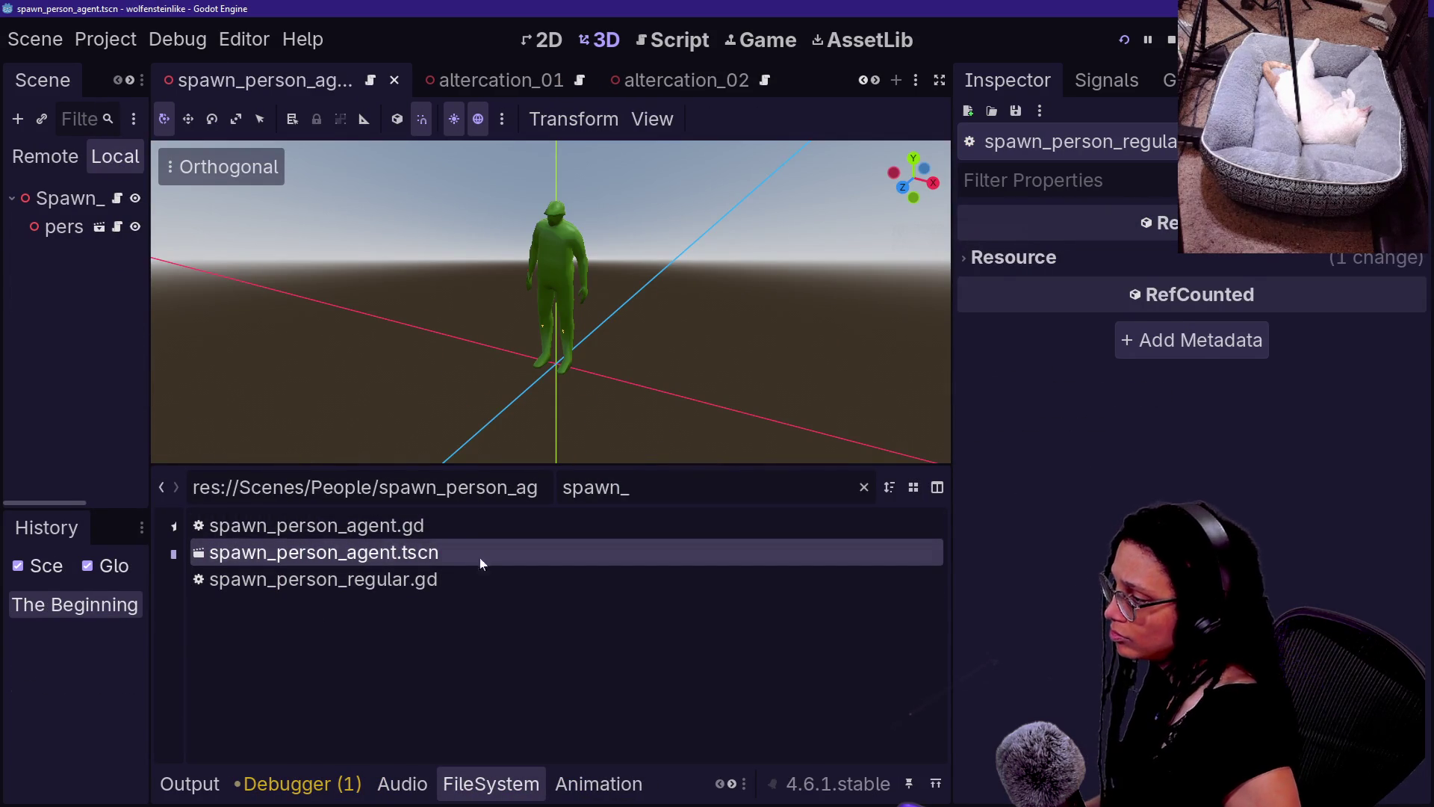
{"action": "left_click_drag", "start_coordinate": [150, 250], "coordinate": [326, 267]}
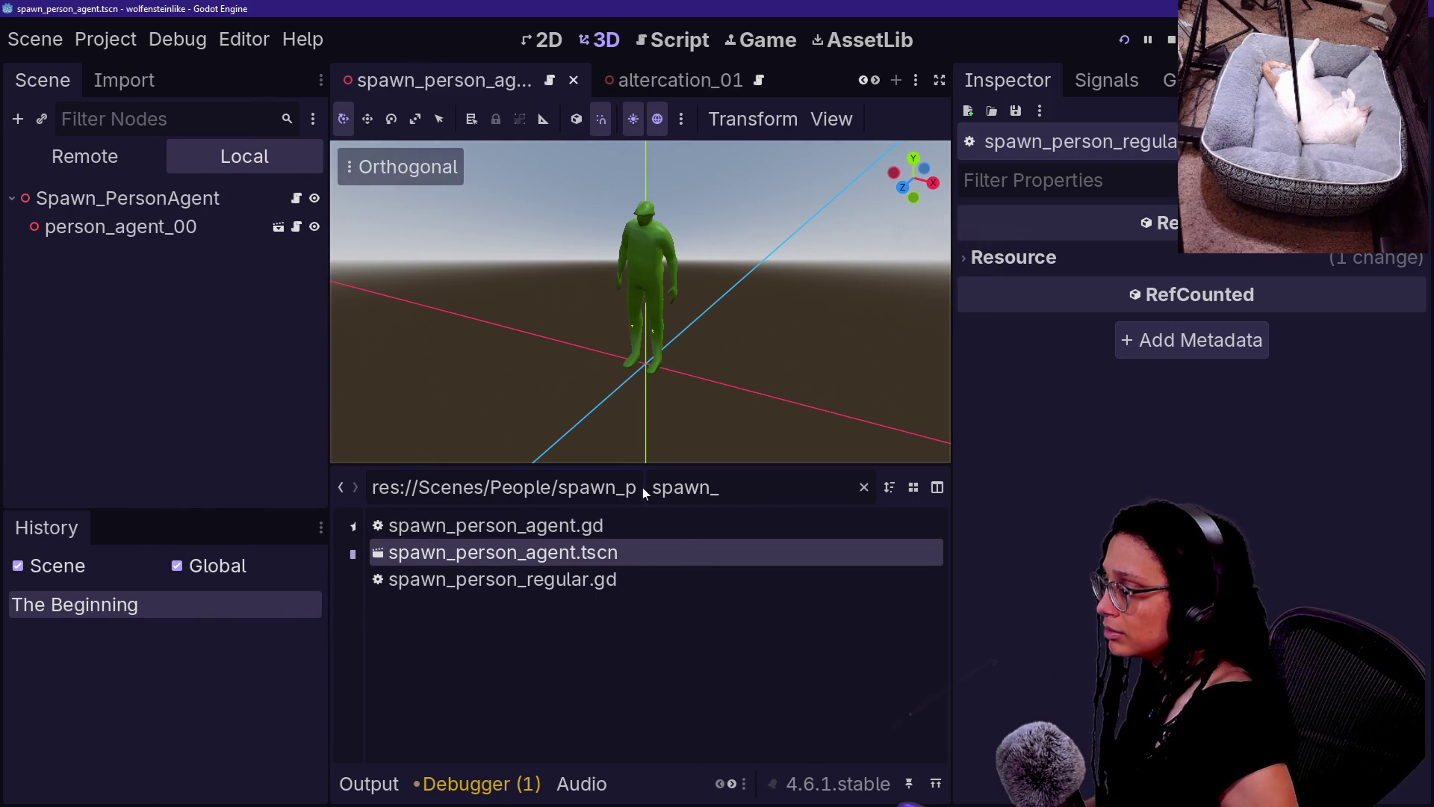
{"action": "mouse_move", "coordinate": [954, 478]}
{"action": "left_mouse_down"}
{"action": "mouse_move", "coordinate": [1268, 478]}
{"action": "mouse_move", "coordinate": [1090, 515]}
{"action": "left_mouse_up"}
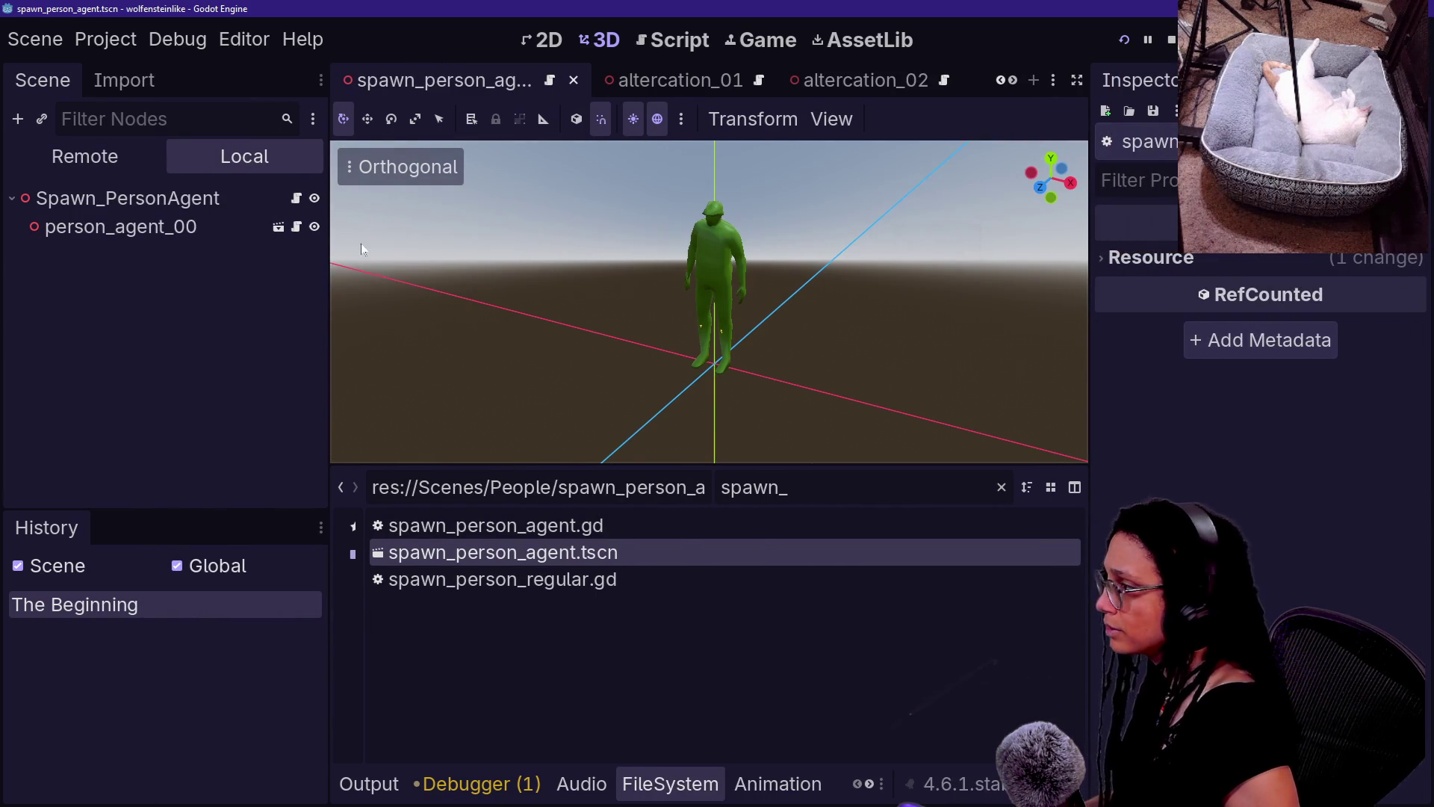
{"action": "left_click", "coordinate": [668, 80]}
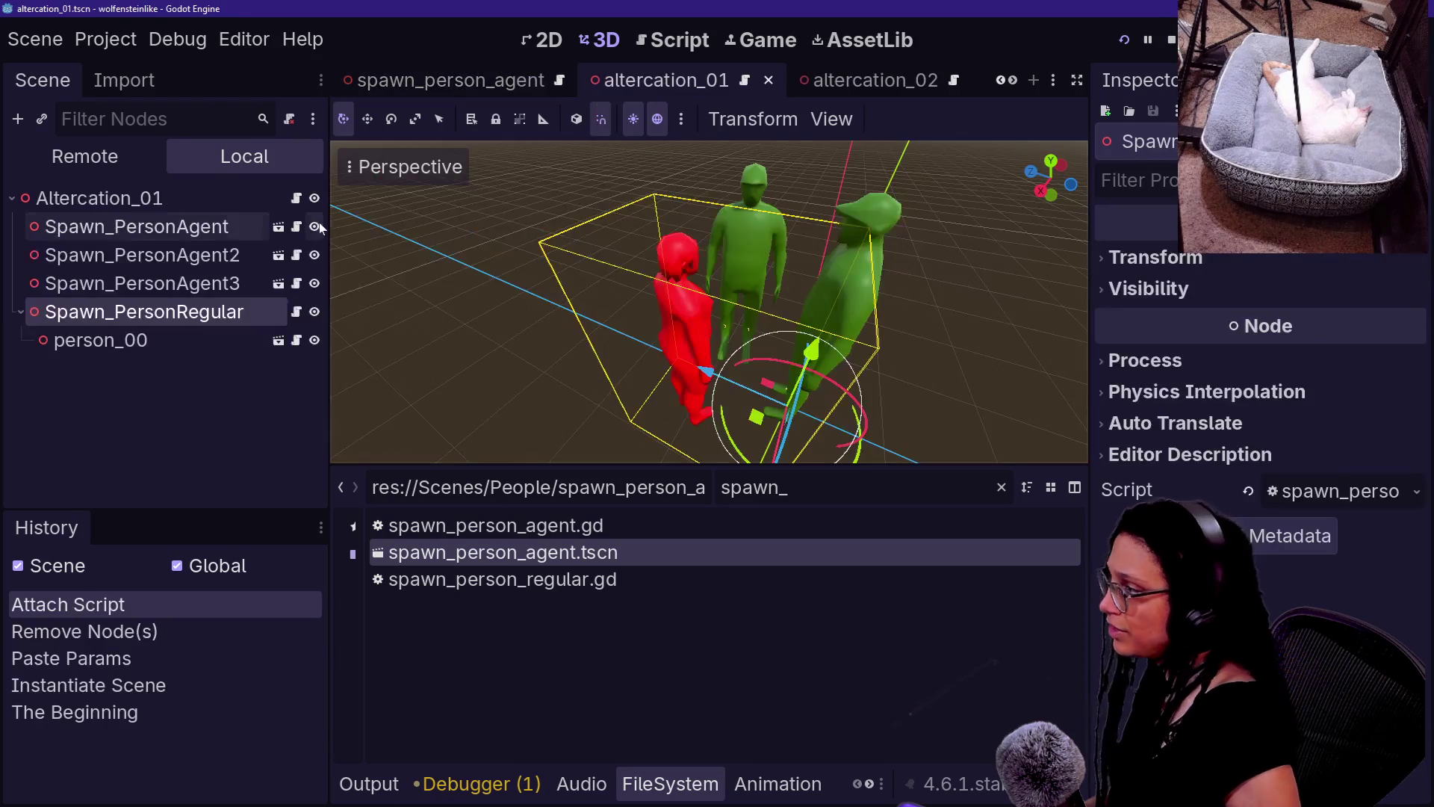
- Save Spawn_PersonRegular as spawn_person_regular.tscn in Scenes/People, save altercation_01, and open the new scene
{"action": "right_click", "coordinate": [202, 311]}
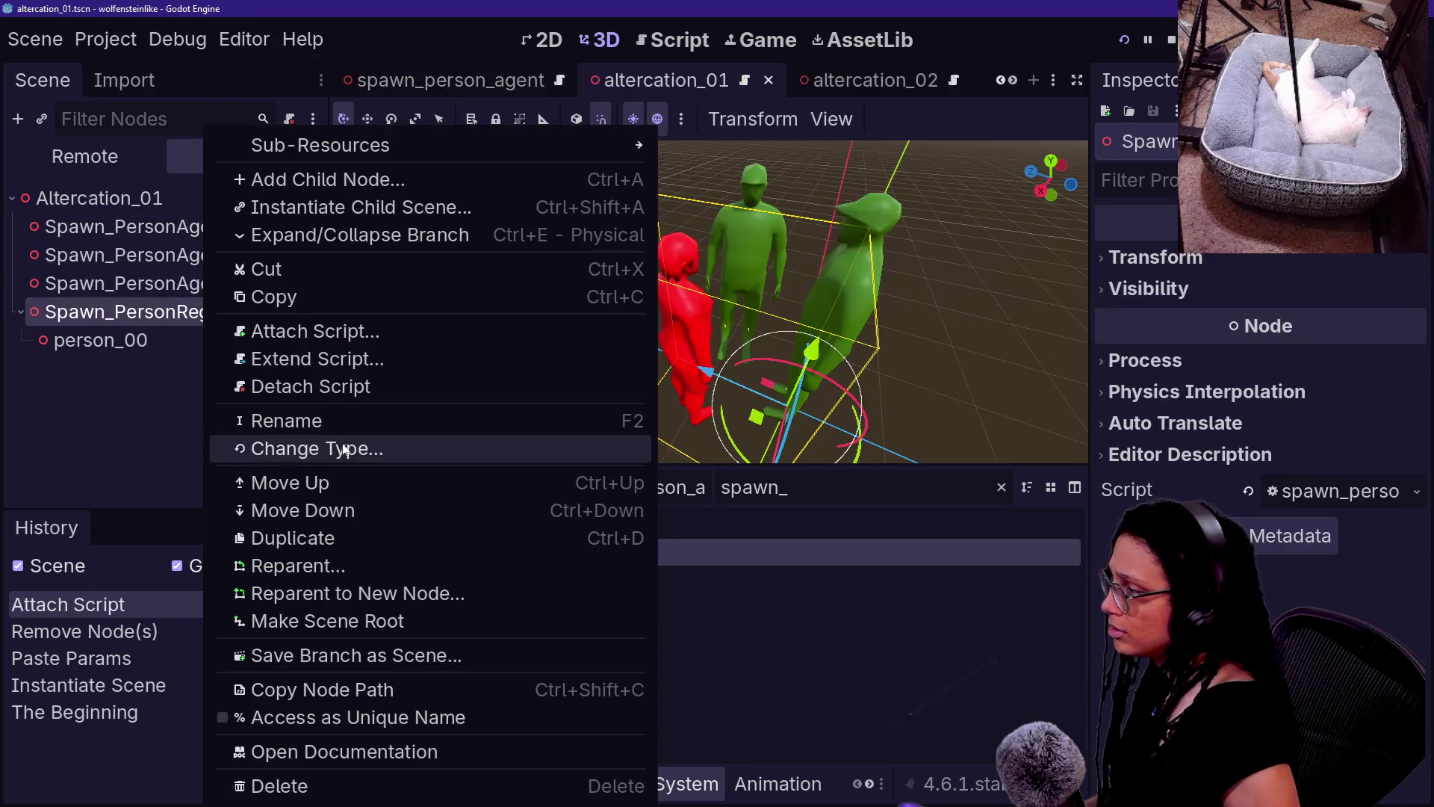
{"action": "left_click", "coordinate": [365, 655]}
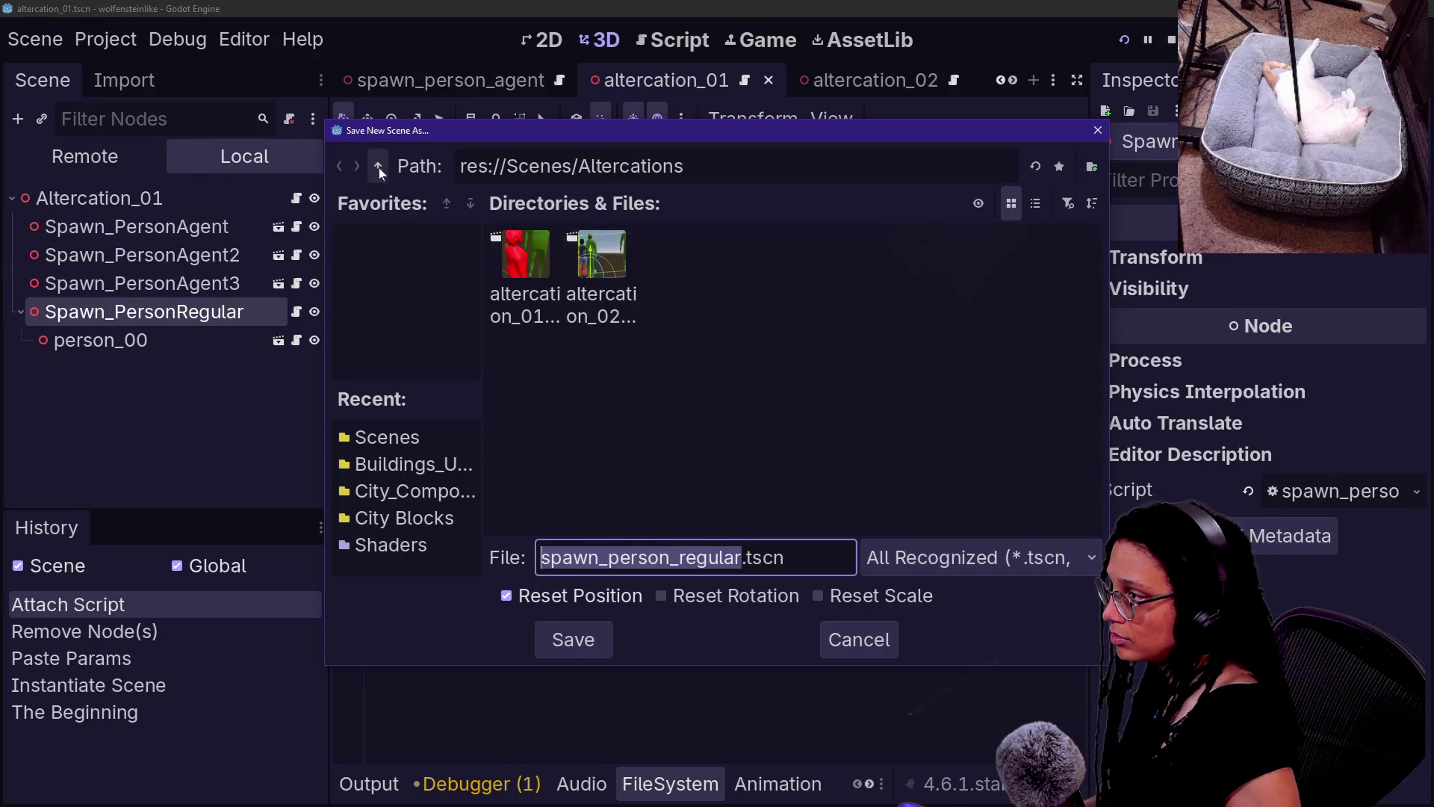
{"action": "left_click", "coordinate": [378, 166]}
{"action": "double_click", "coordinate": [938, 256]}
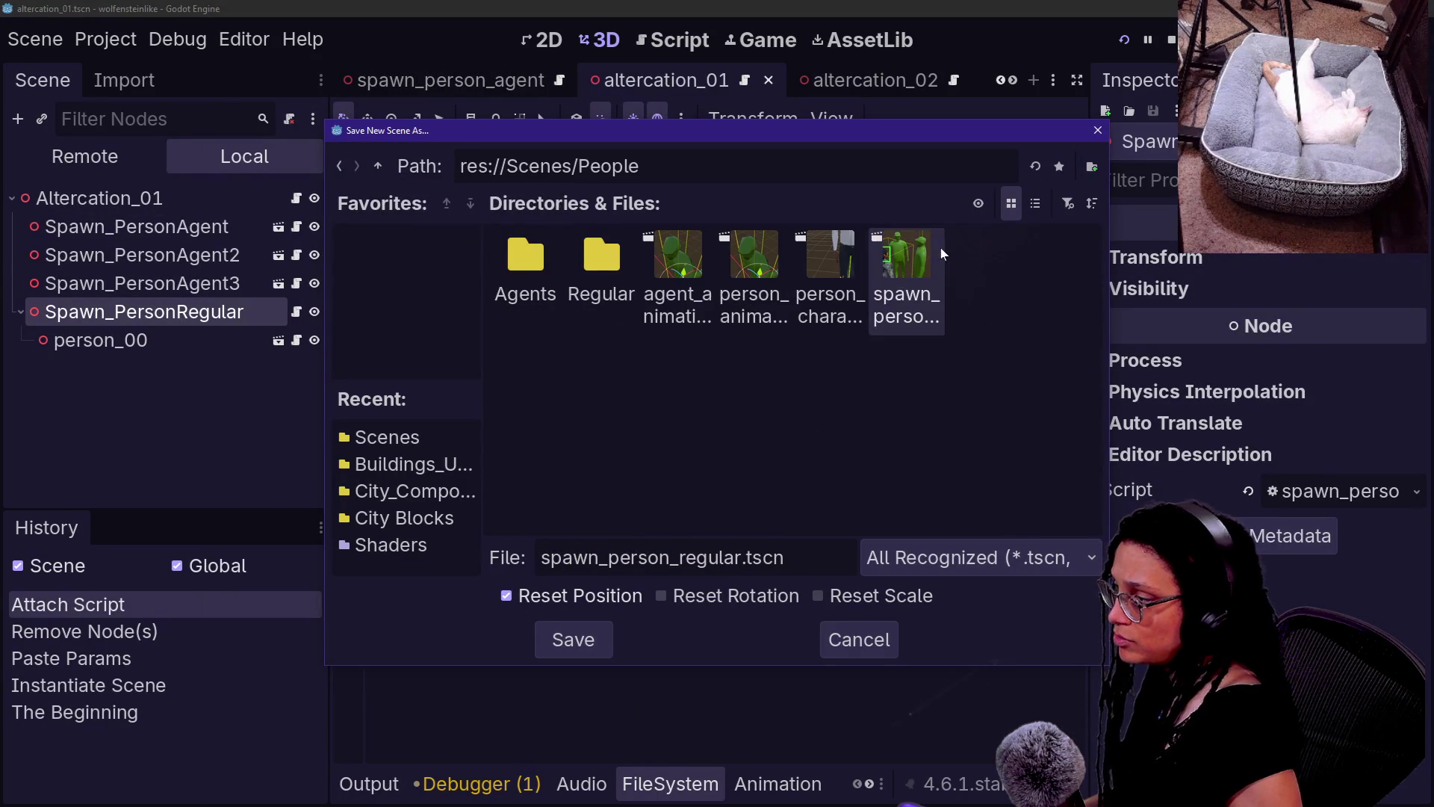
{"action": "left_click", "coordinate": [573, 640]}
{"action": "key", "text": "ctrl+s"}
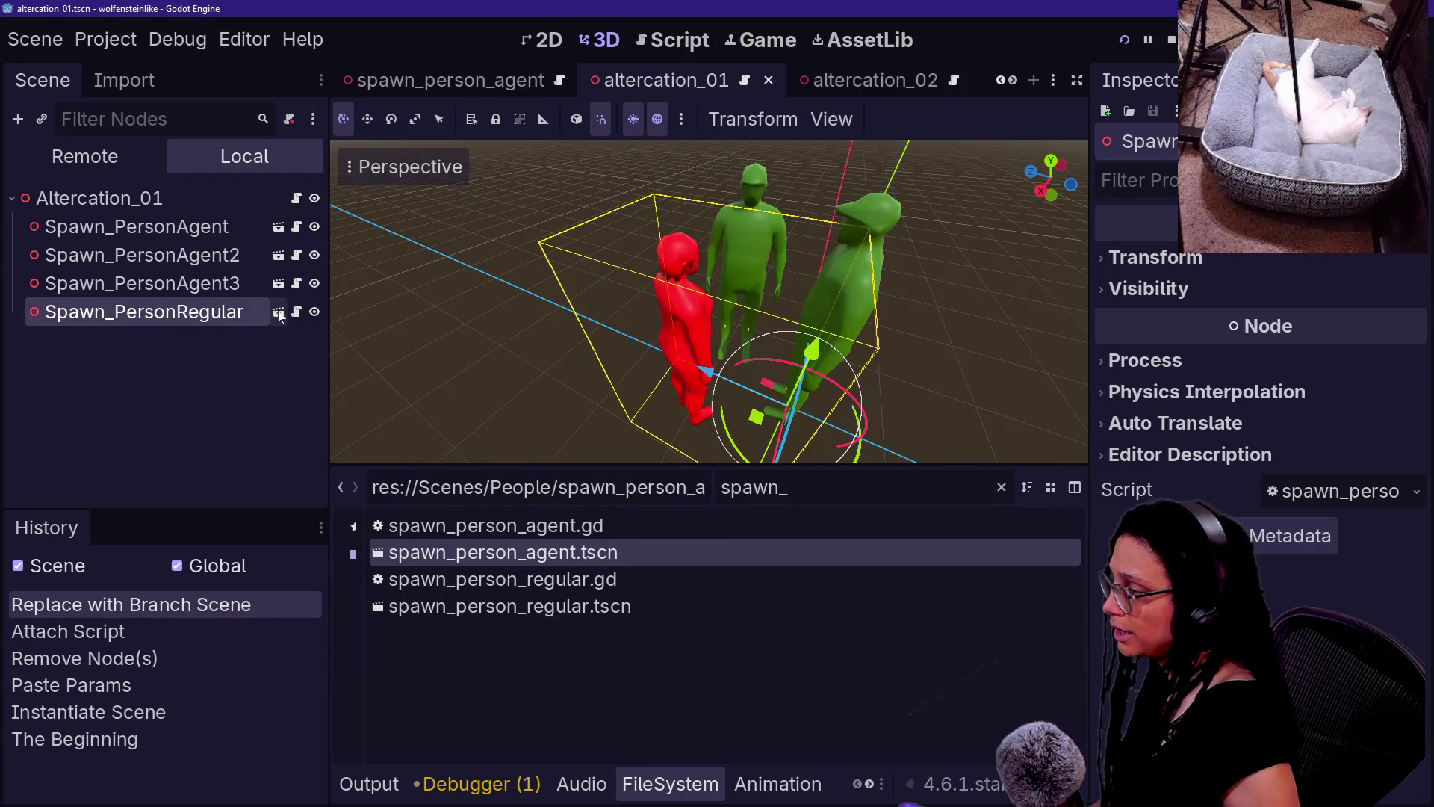
{"action": "left_click", "coordinate": [279, 311]}
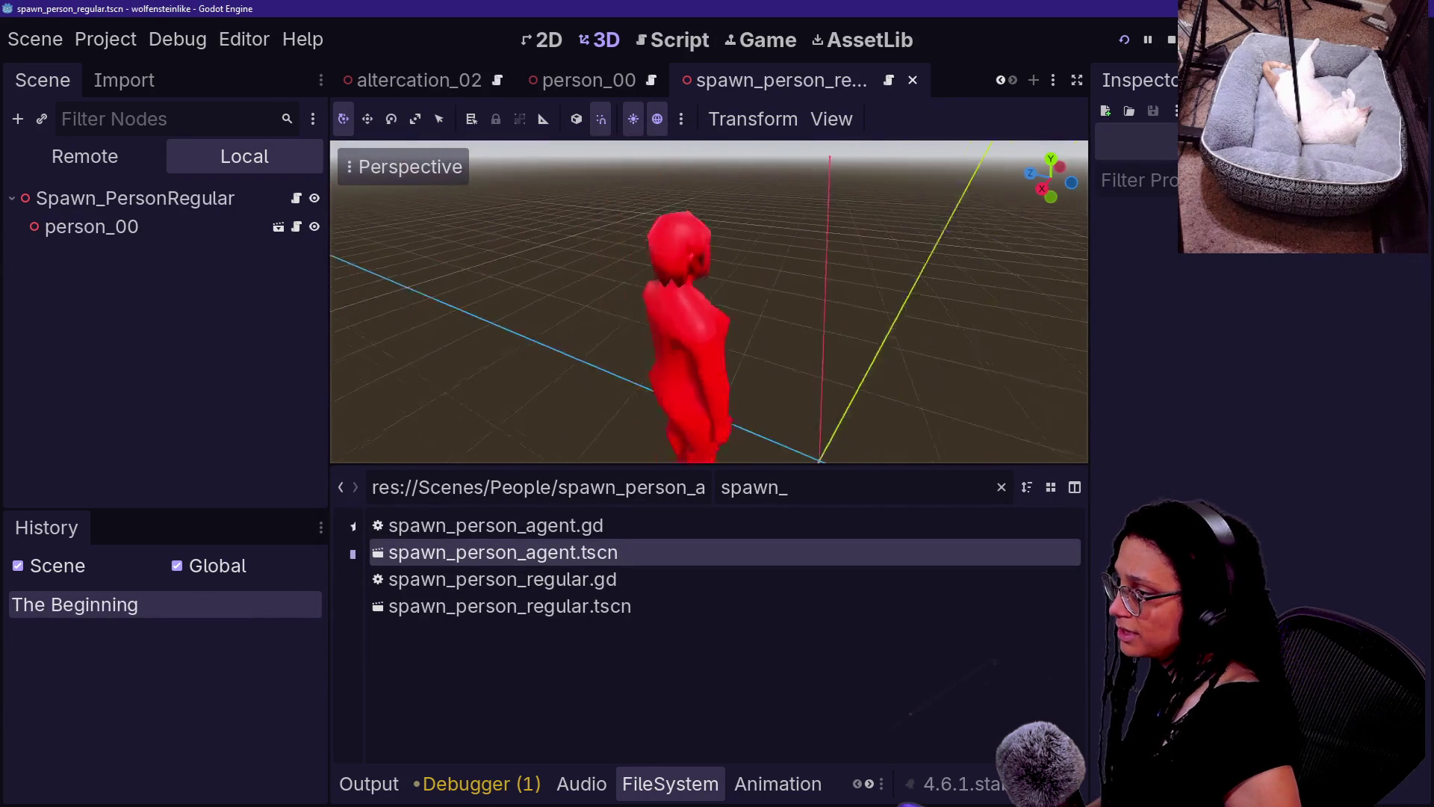
- Reset person_00's position to the origin and rotation to zero, then run the project
{"action": "left_click", "coordinate": [224, 227]}
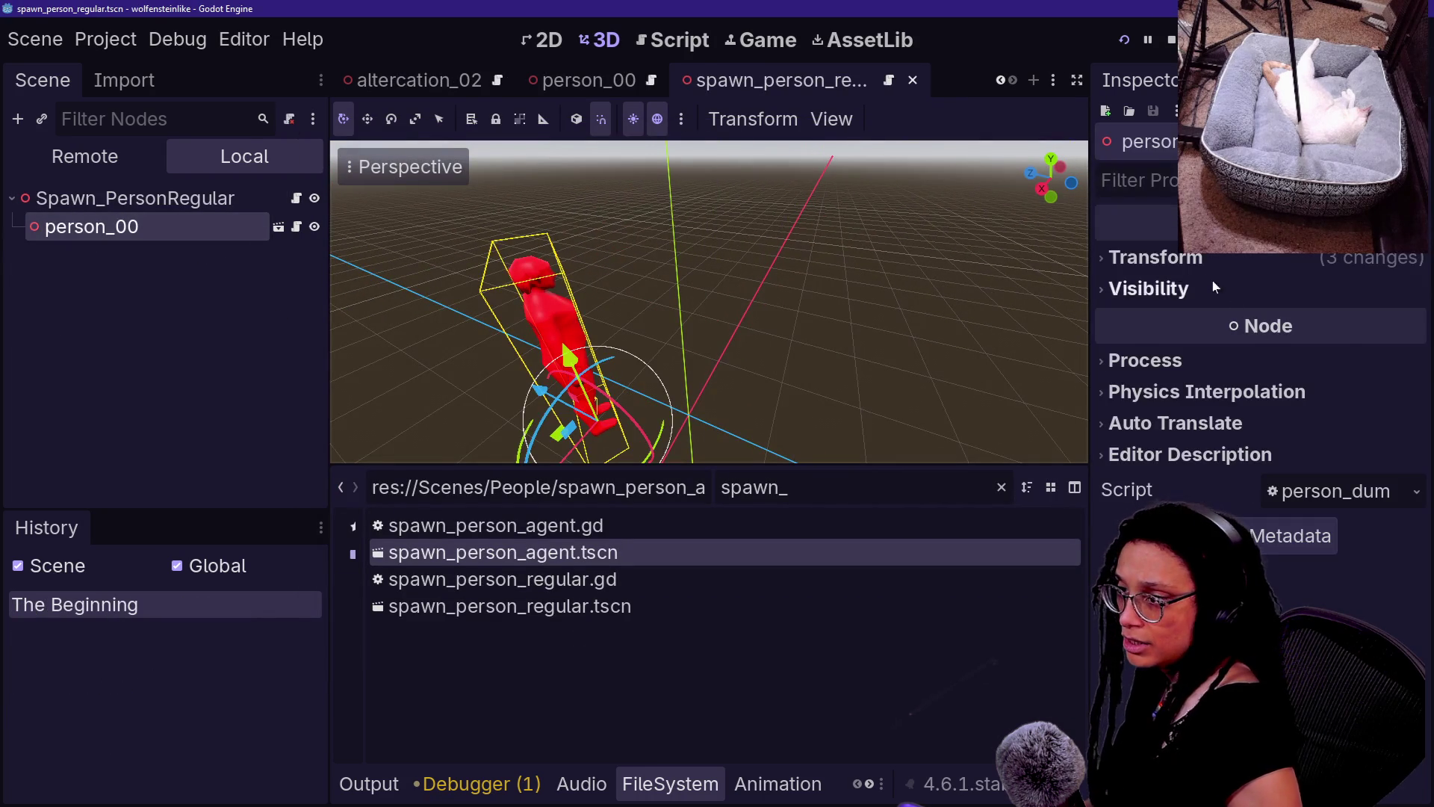
{"action": "left_click", "coordinate": [1233, 257]}
{"action": "left_click", "coordinate": [1405, 292]}
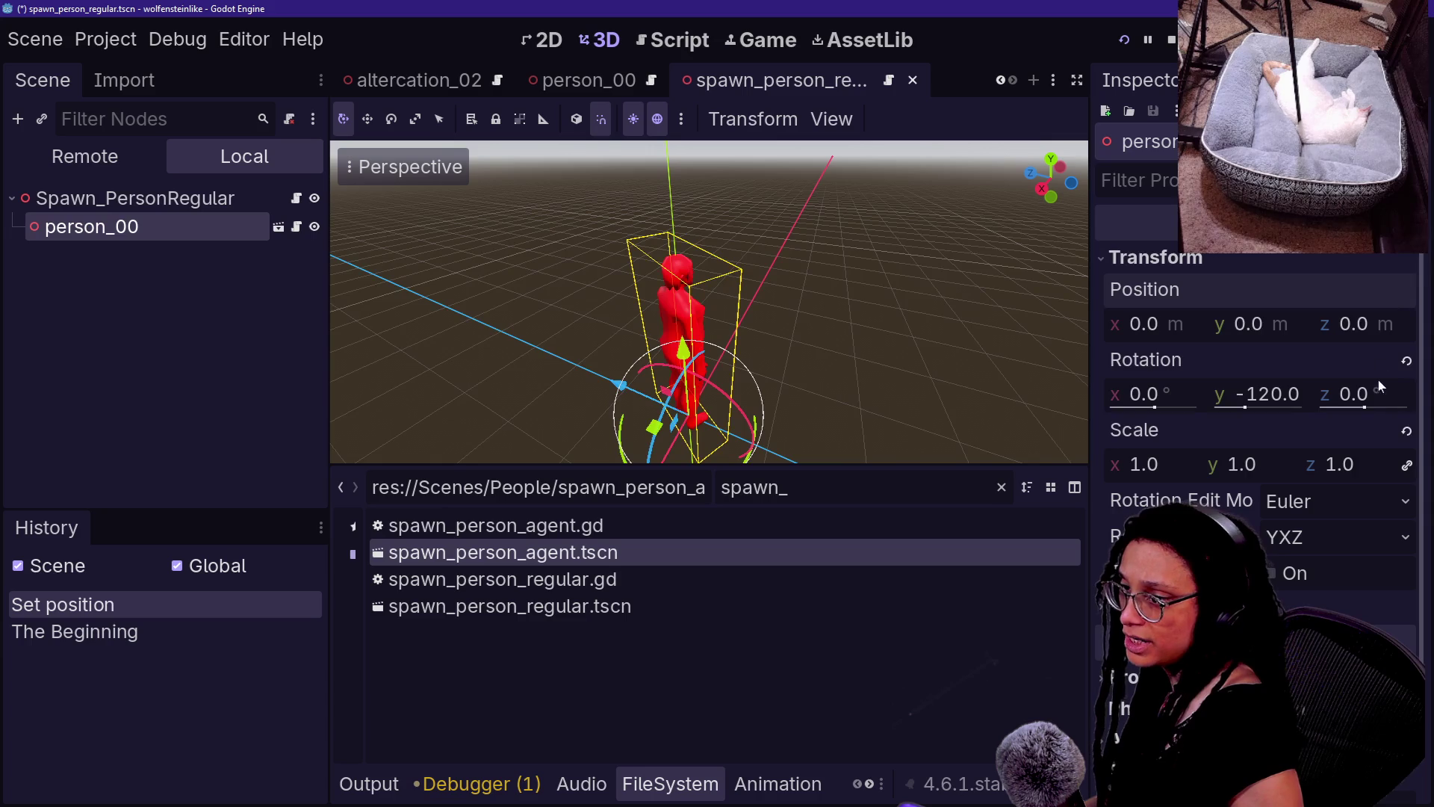
{"action": "left_click", "coordinate": [1408, 364]}
{"action": "left_click", "coordinate": [862, 330]}
{"action": "scroll", "coordinate": [859, 329], "scroll_direction": "down", "scroll_amount": 2}
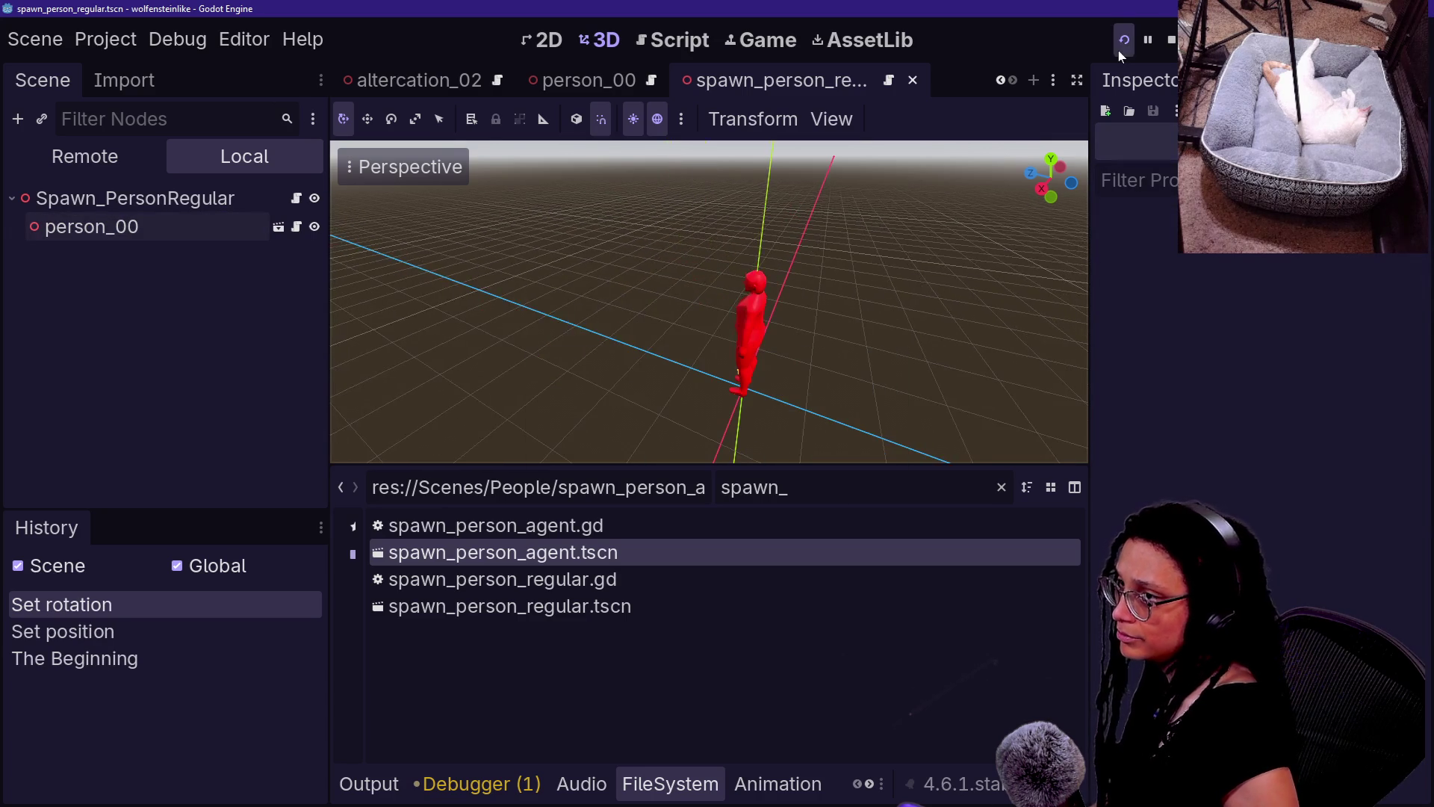
{"action": "left_click", "coordinate": [1123, 42]}
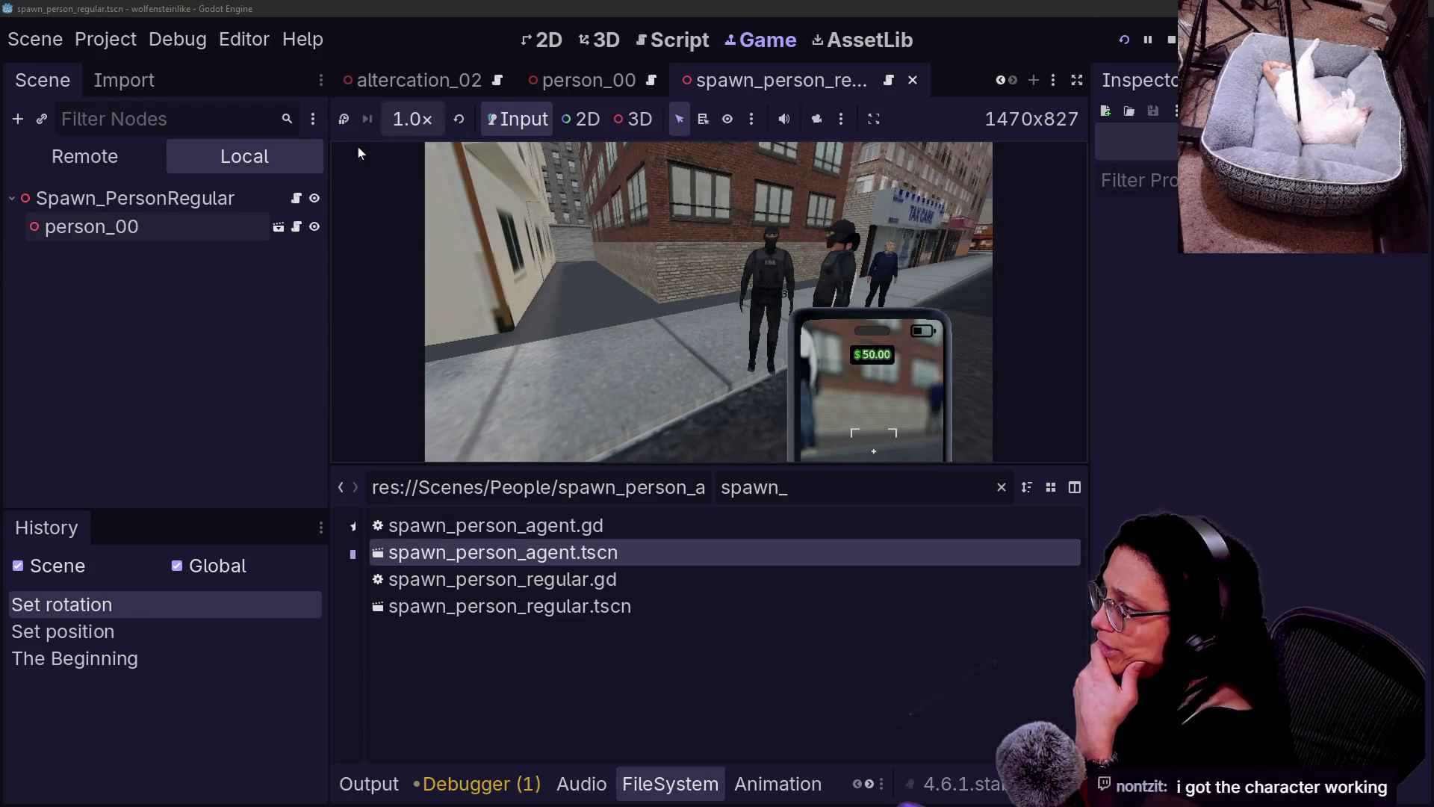
- Stop the game and close the spawn_person_regular scene tab
{"action": "key", "text": "F8"}
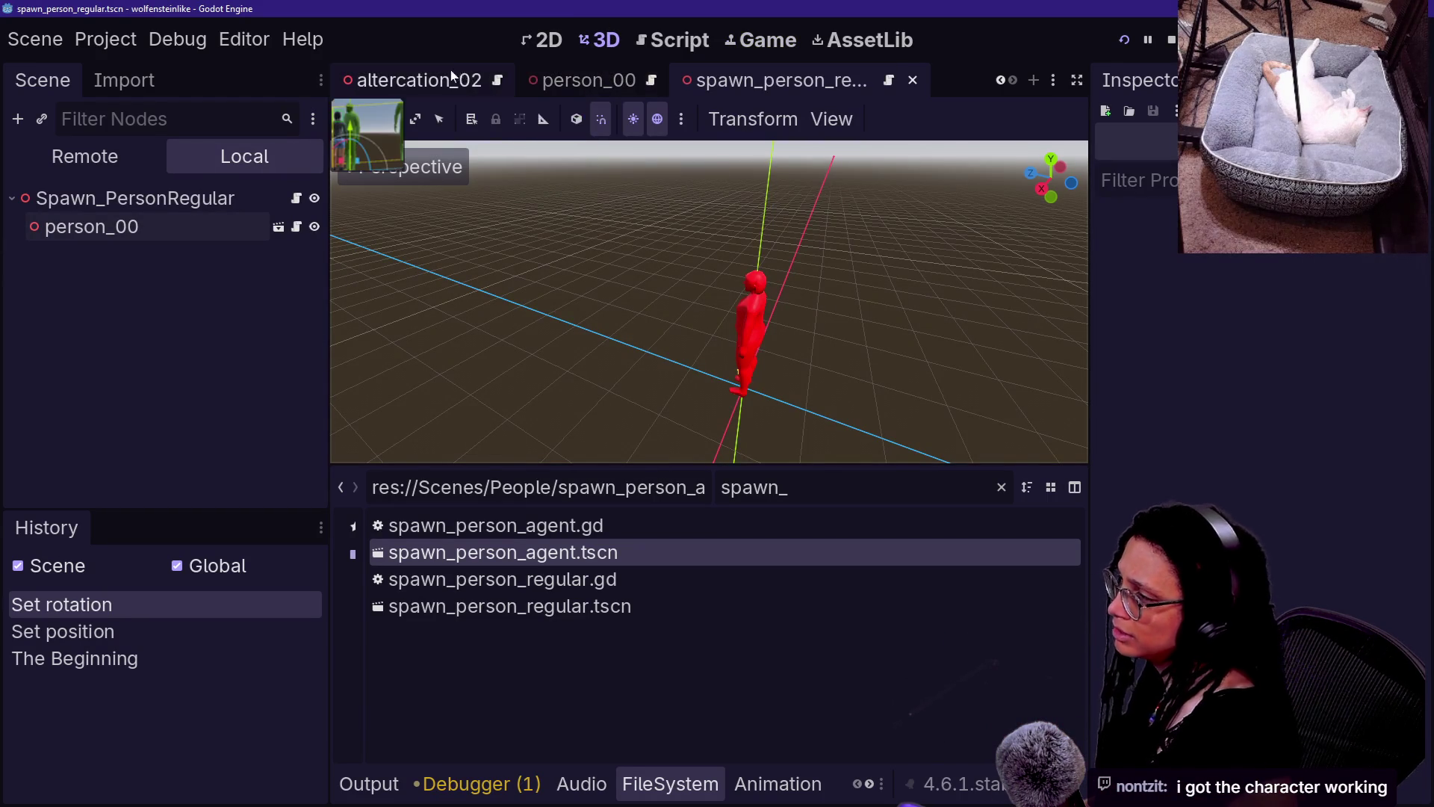
{"action": "key", "text": "ctrl+shift+w"}
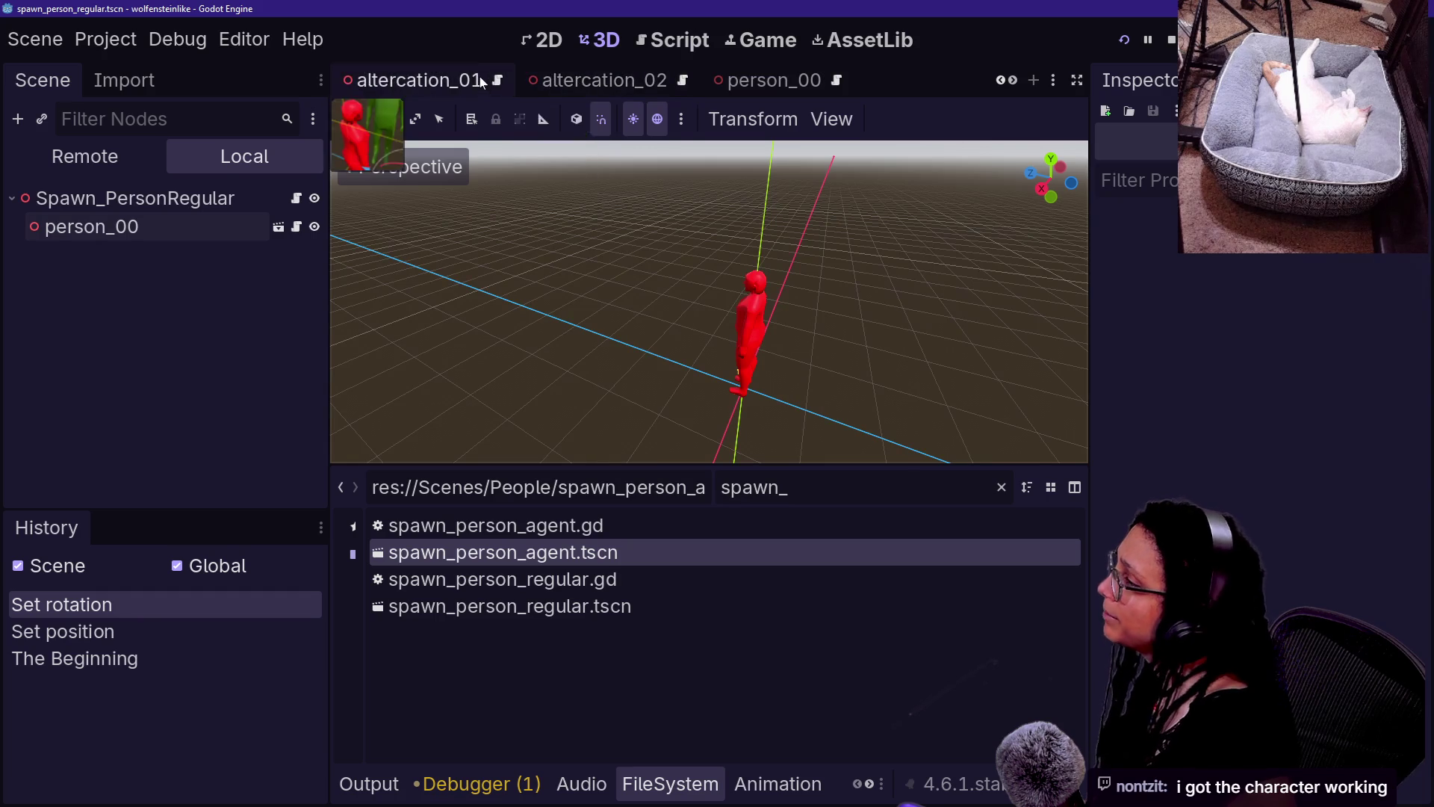
{"action": "left_click", "coordinate": [477, 81]}
- Delete Spawn_PersonRegular from altercation_01 and instance spawn_person_regular.tscn under Altercation_01
{"action": "left_click", "coordinate": [195, 341]}
{"action": "left_click", "coordinate": [189, 311]}
{"action": "key", "text": "Delete"}
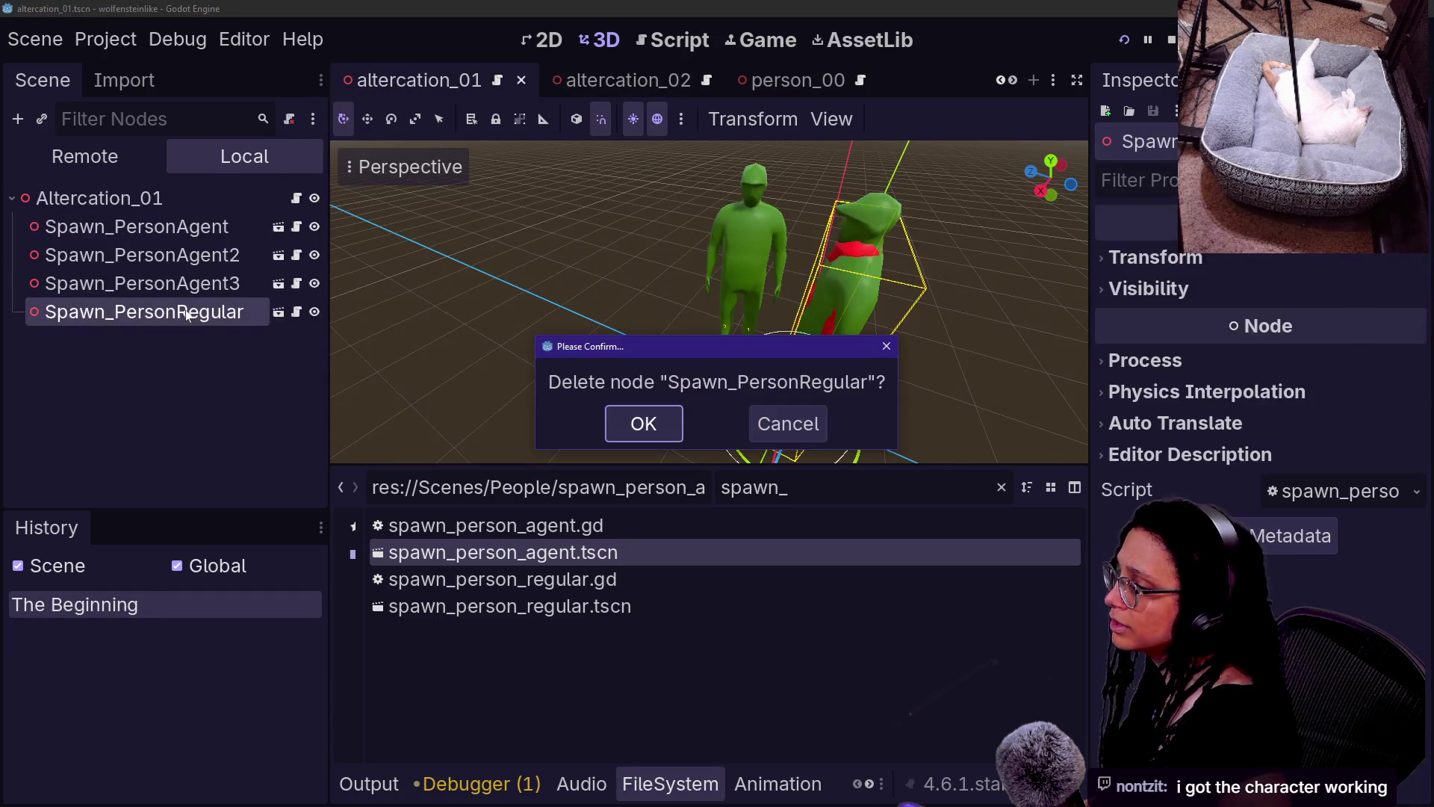
{"action": "key", "text": "Return"}
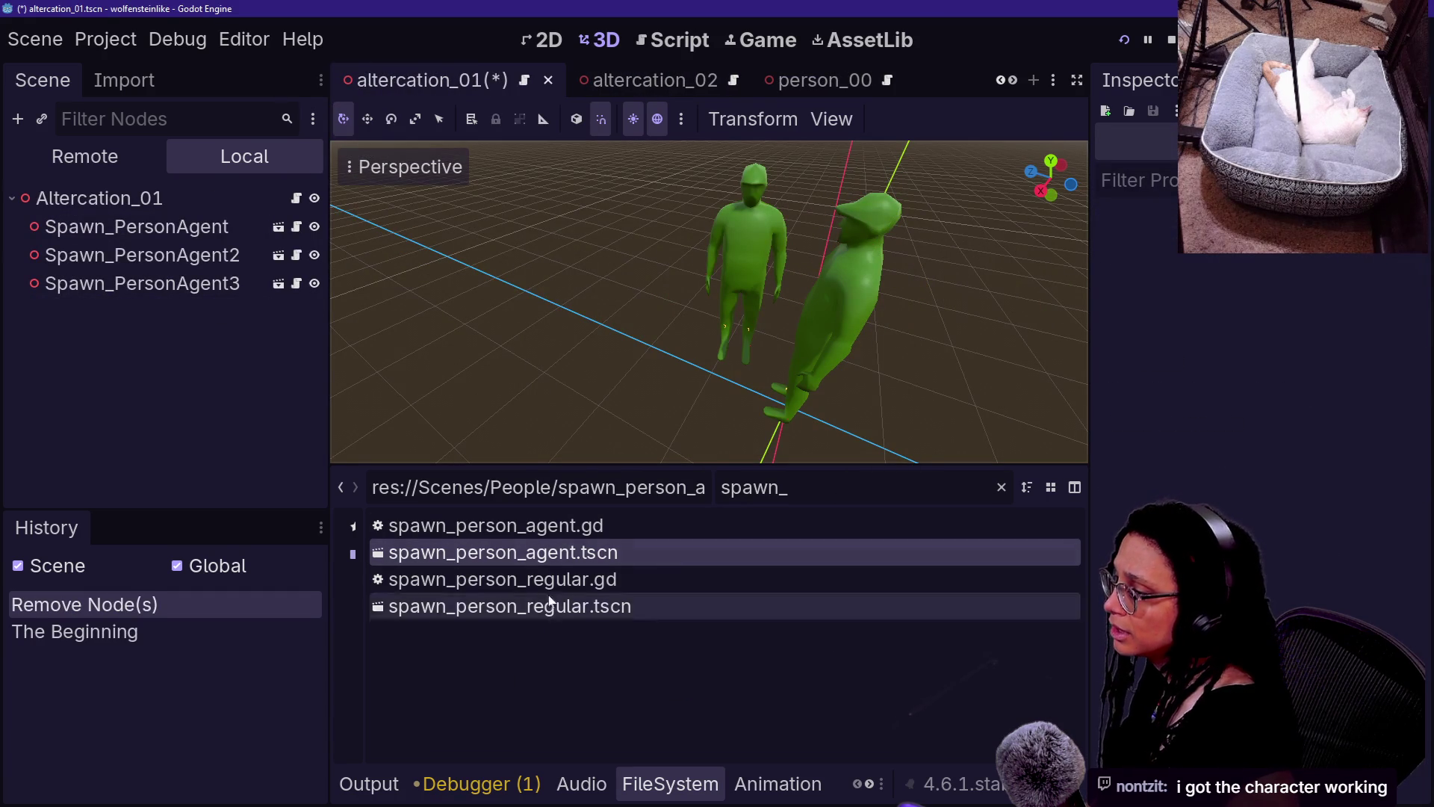
{"action": "mouse_move", "coordinate": [560, 606]}
{"action": "left_mouse_down"}
{"action": "mouse_move", "coordinate": [124, 189]}
{"action": "mouse_move", "coordinate": [123, 201]}
{"action": "left_mouse_up"}
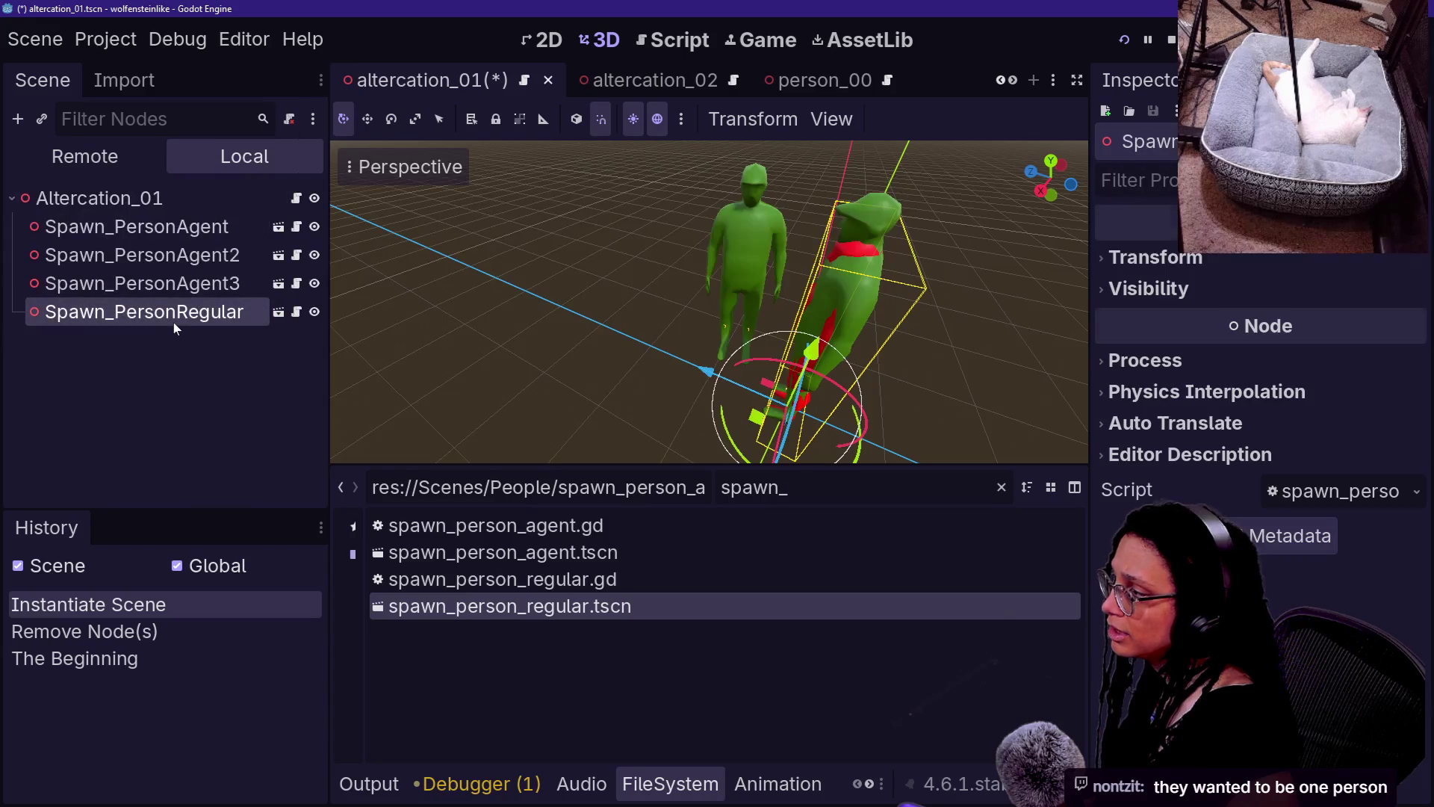
- Move and rotate the new Spawn_PersonRegular instance with the gizmo
{"action": "left_click_drag", "start_coordinate": [768, 416], "coordinate": [768, 417]}
{"action": "left_click_drag", "start_coordinate": [660, 323], "coordinate": [527, 322]}
{"action": "left_click_drag", "start_coordinate": [568, 381], "coordinate": [473, 382]}
{"action": "left_click_drag", "start_coordinate": [690, 395], "coordinate": [593, 414]}
{"action": "mouse_move", "coordinate": [744, 377]}
{"action": "left_mouse_down"}
{"action": "mouse_move", "coordinate": [806, 441]}
{"action": "mouse_move", "coordinate": [784, 426]}
{"action": "left_mouse_up"}
{"action": "left_click_drag", "start_coordinate": [657, 422], "coordinate": [676, 382]}
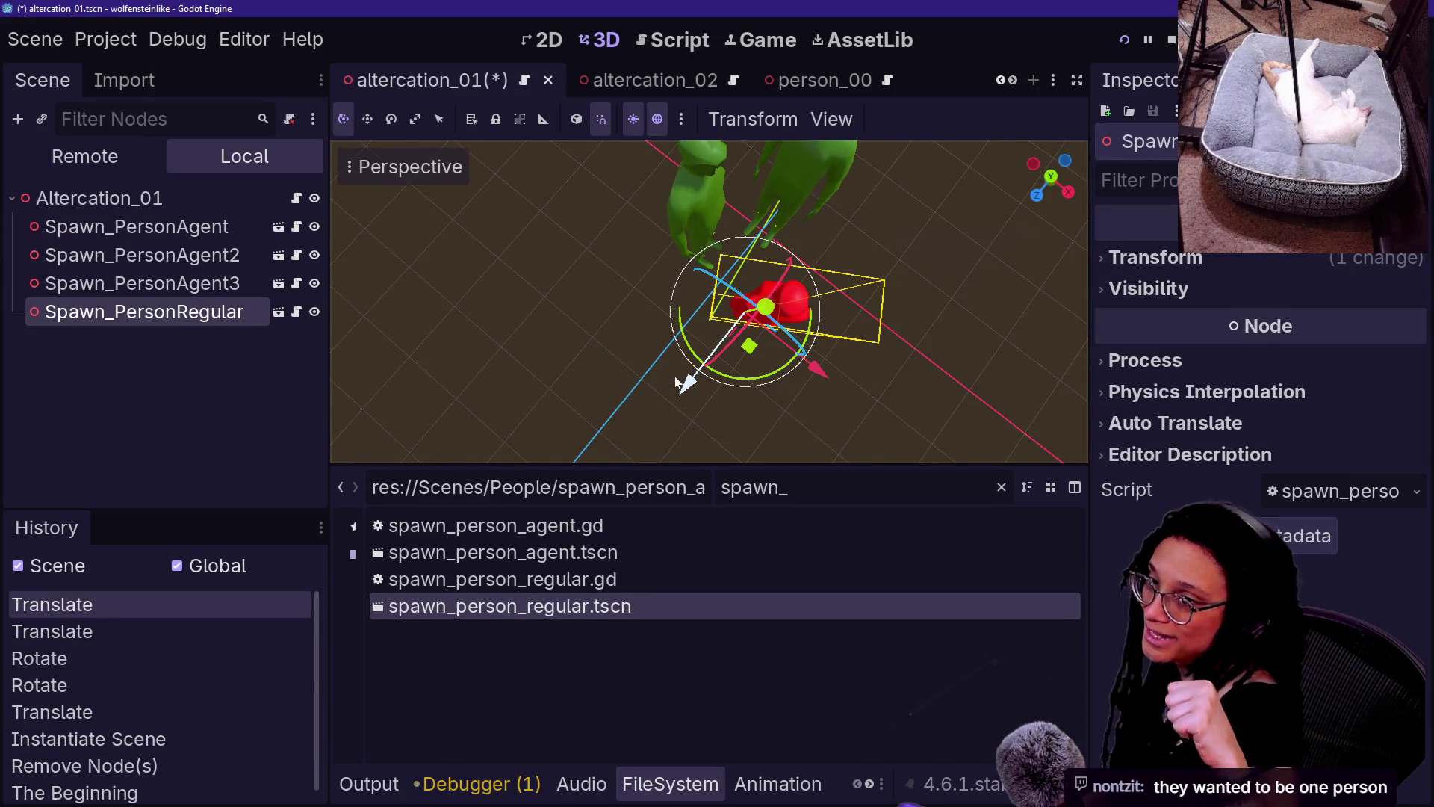
- Step back and forth through undo/redo history around the instantiated placement
{"action": "key", "text": "ctrl+z"}
{"action": "key", "text": "ctrl+z"}
{"action": "key", "text": "ctrl+z"}
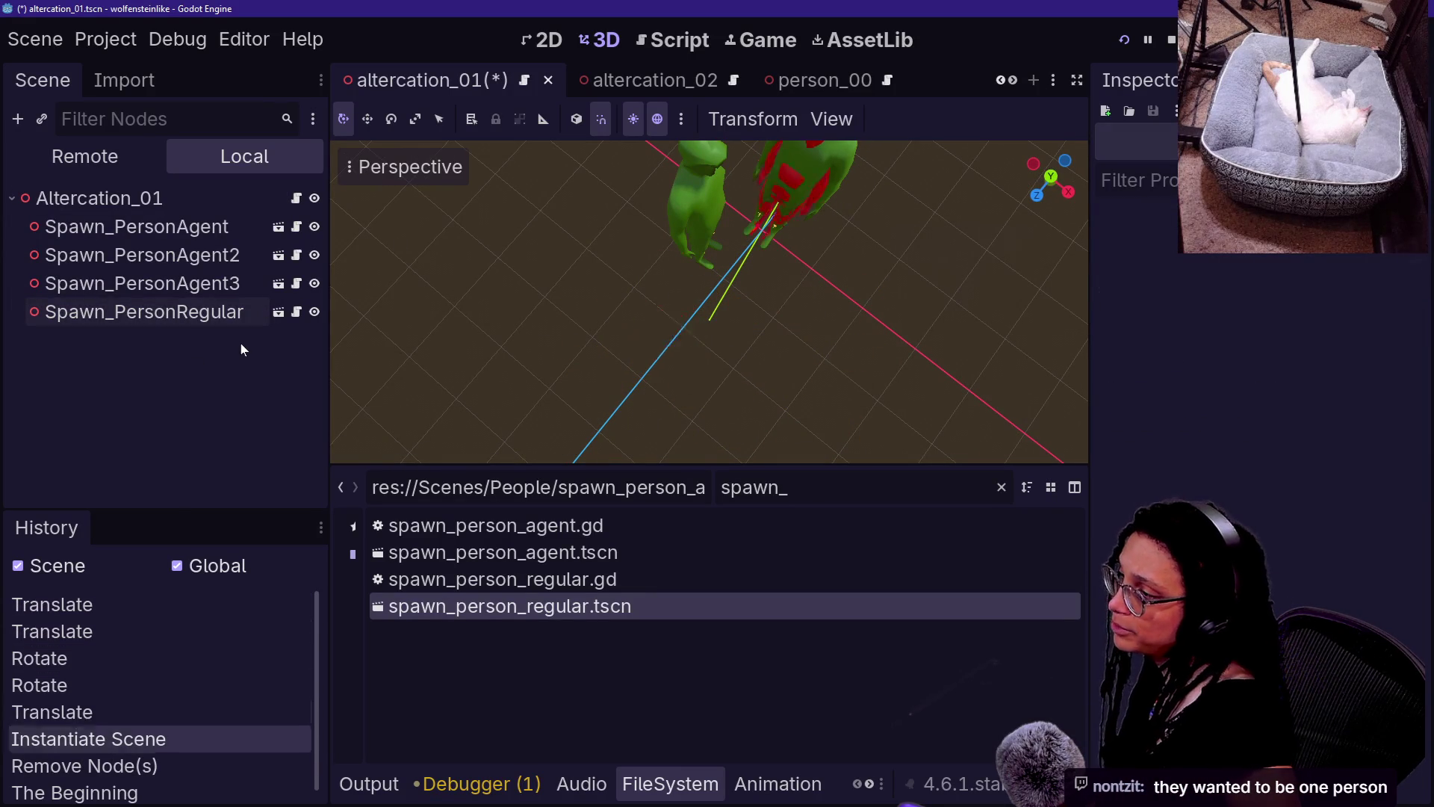
{"action": "key", "text": "ctrl+z"}
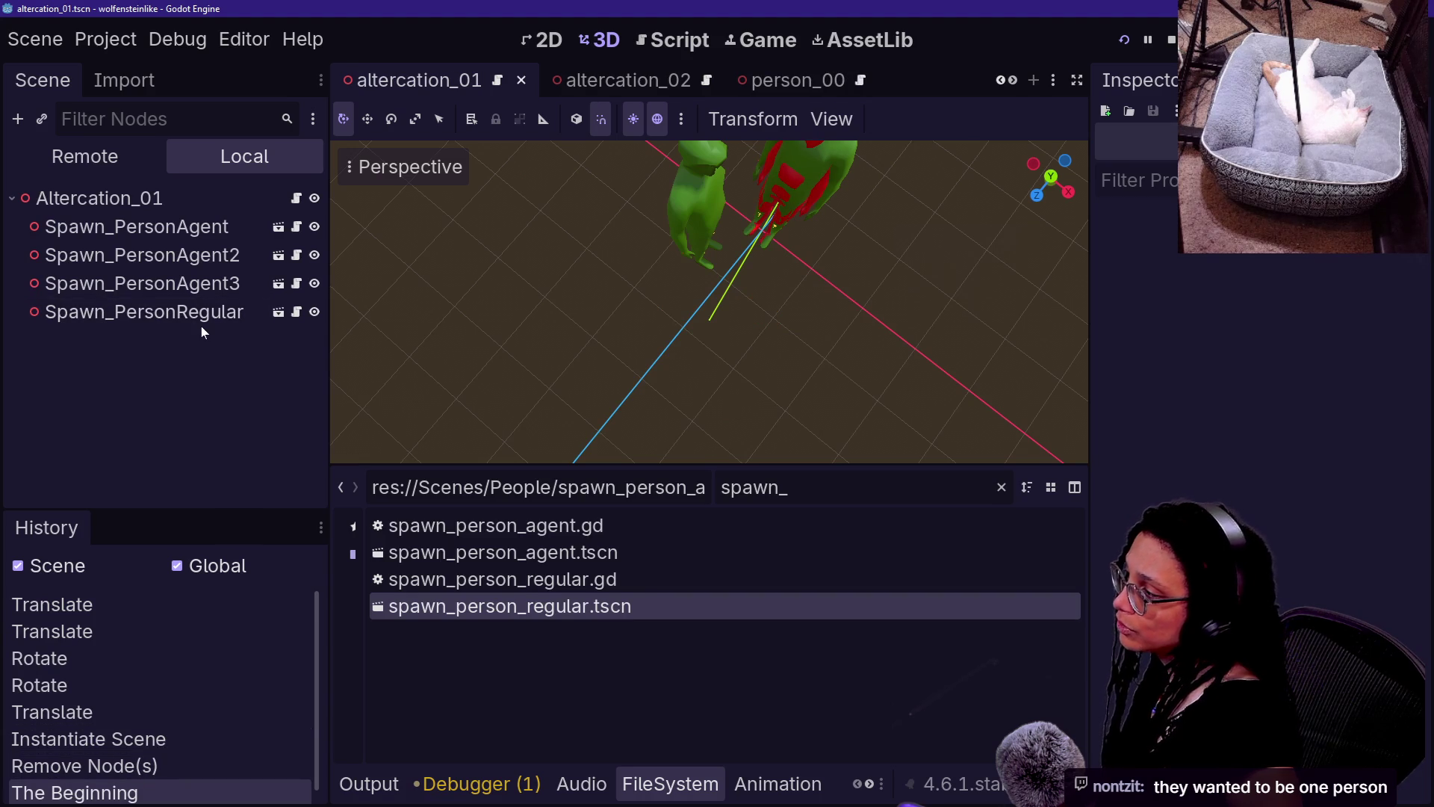
{"action": "key", "text": "ctrl+shift+z"}
{"action": "key", "text": "ctrl+shift+z"}
{"action": "key", "text": "ctrl+shift+z"}
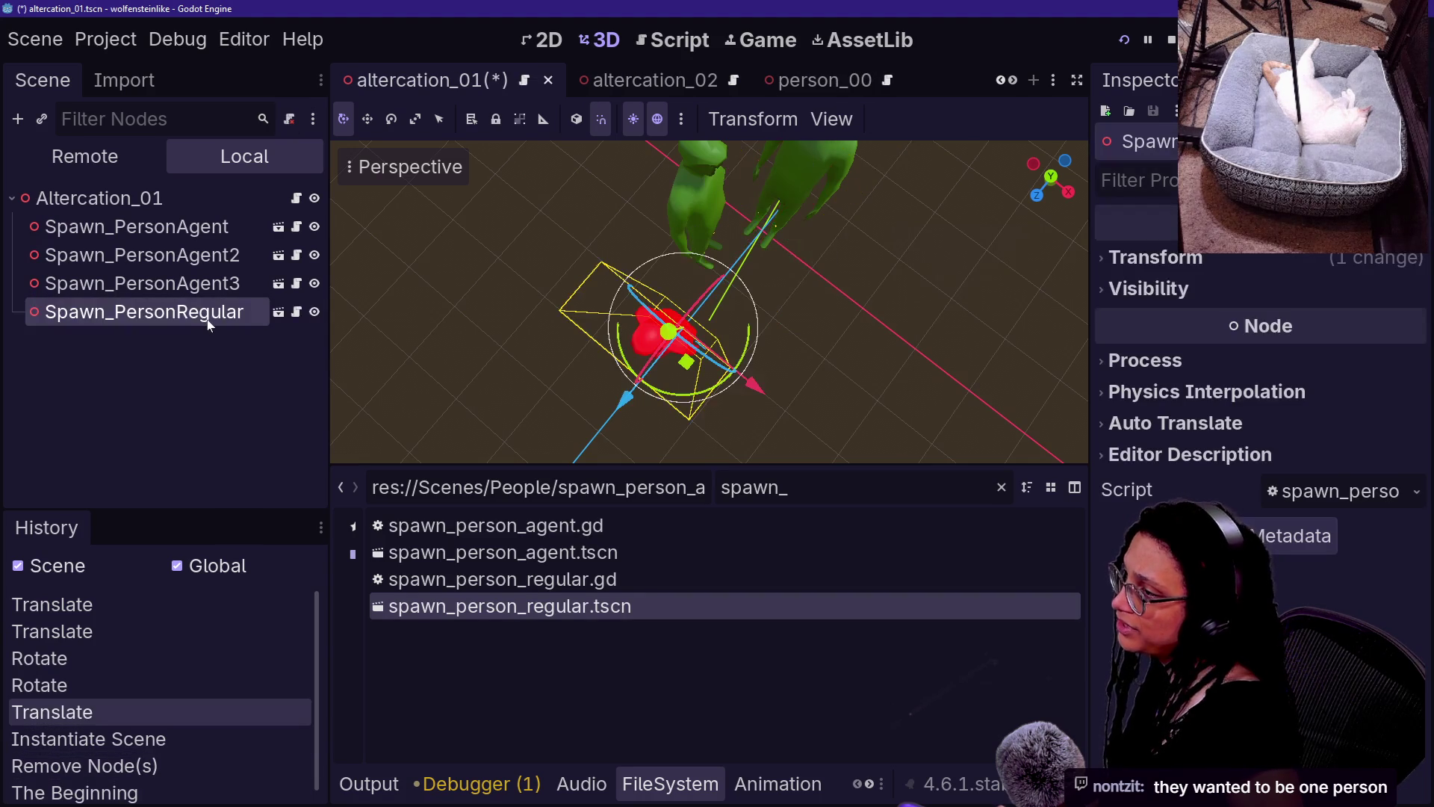
{"action": "key", "text": "ctrl+z"}
{"action": "key", "text": "ctrl+z"}
{"action": "key", "text": "ctrl+z"}
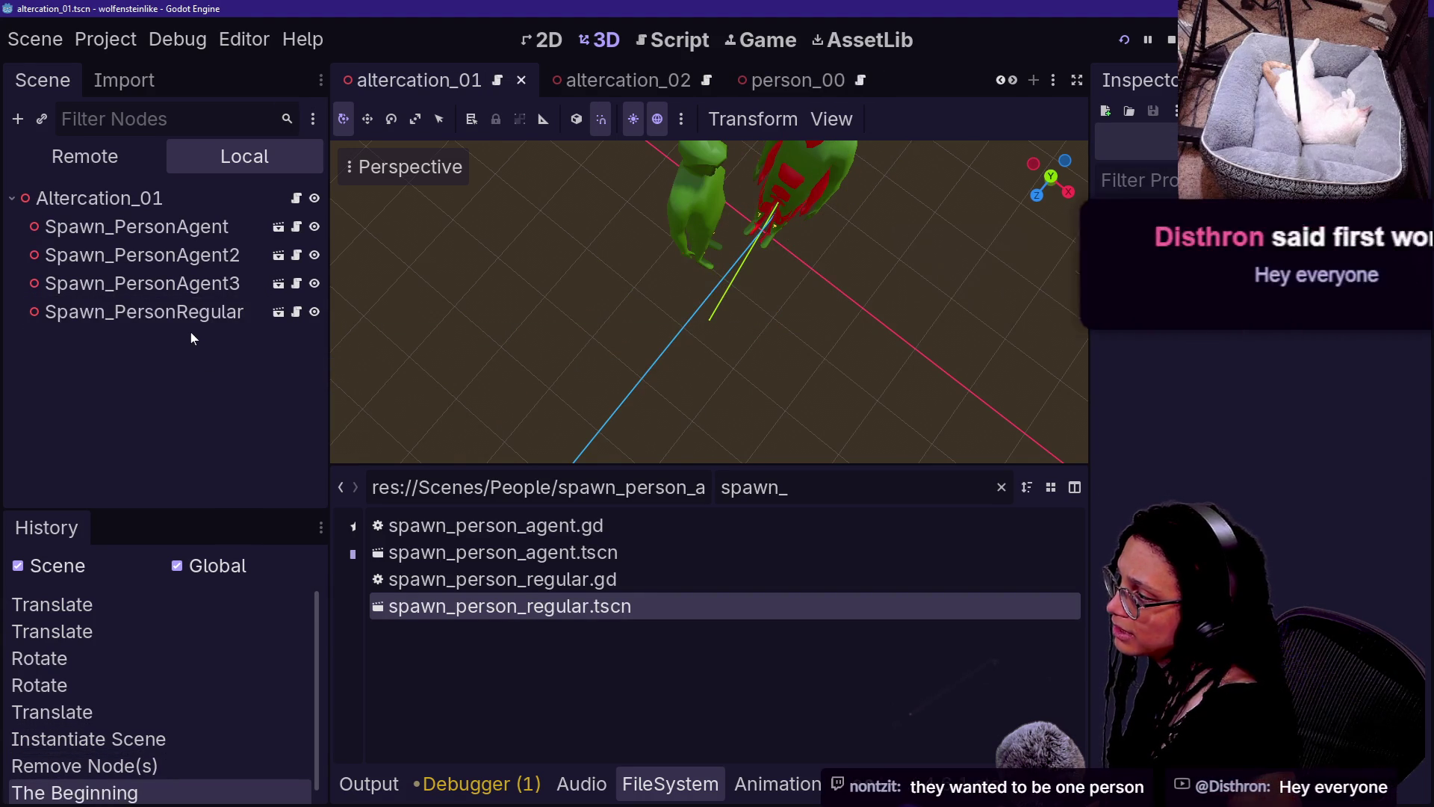
{"action": "key", "text": "ctrl+shift+z"}
{"action": "key", "text": "ctrl+shift+z"}
{"action": "key", "text": "ctrl+shift+z"}
- Undo an accidental rename of Spawn_PersonRegular and revert the last transform
{"action": "left_click", "coordinate": [187, 312]}
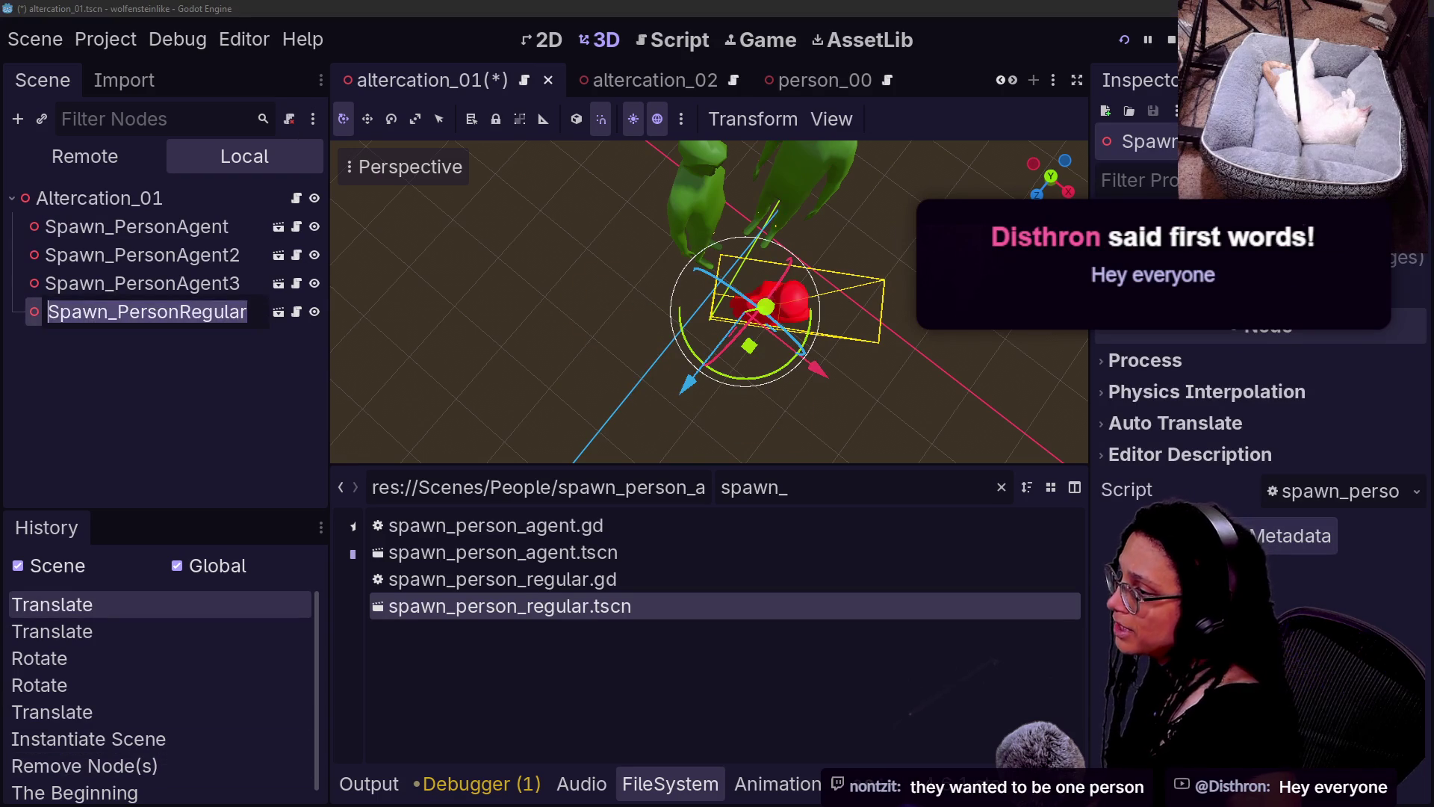
{"action": "left_click", "coordinate": [548, 334]}
{"action": "key", "text": "F2"}
{"action": "type", "text": "Fd"}
{"action": "key", "text": "Return"}
{"action": "left_click", "coordinate": [202, 450]}
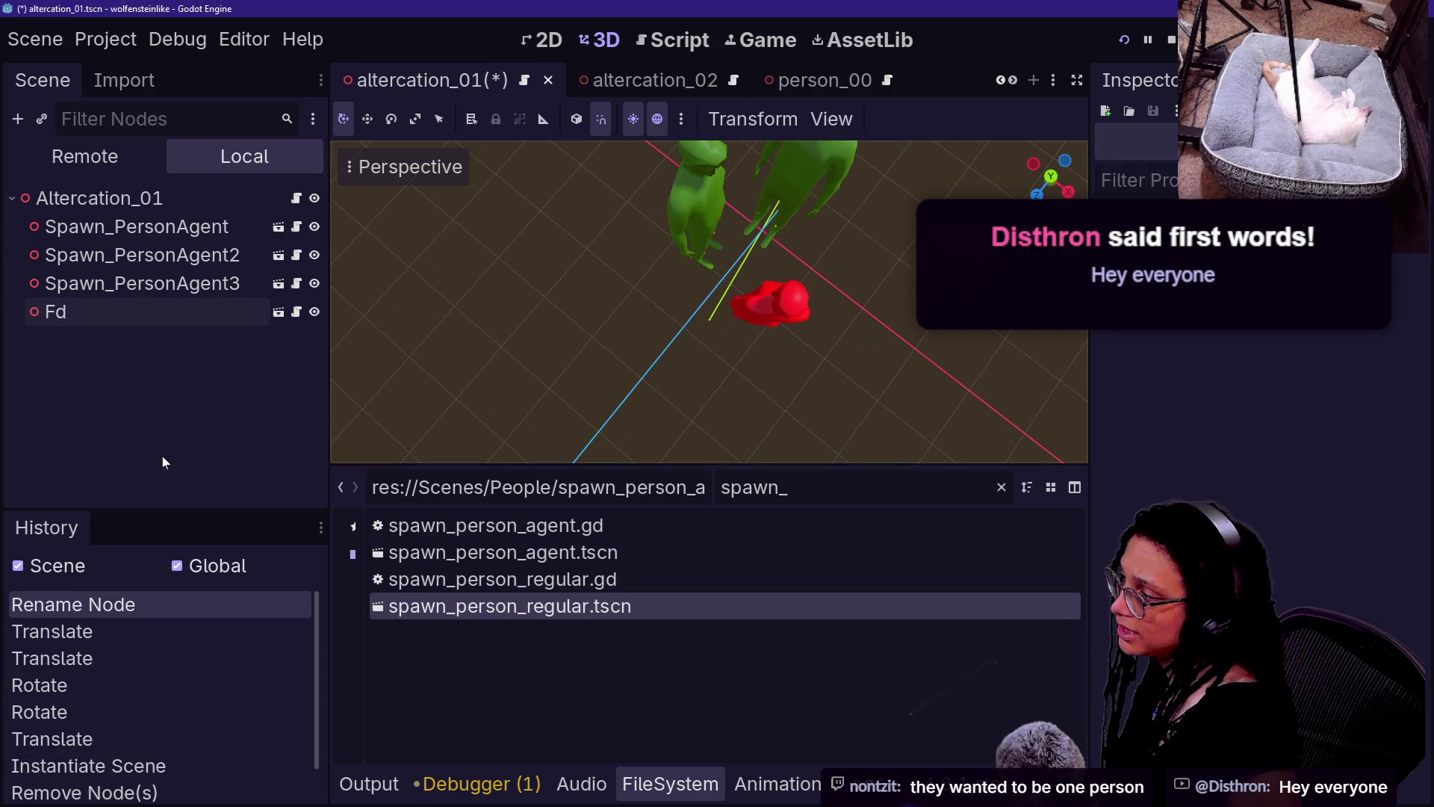
{"action": "key", "text": "ctrl+z"}
{"action": "right_click", "coordinate": [139, 311]}
{"action": "key", "text": "Escape"}
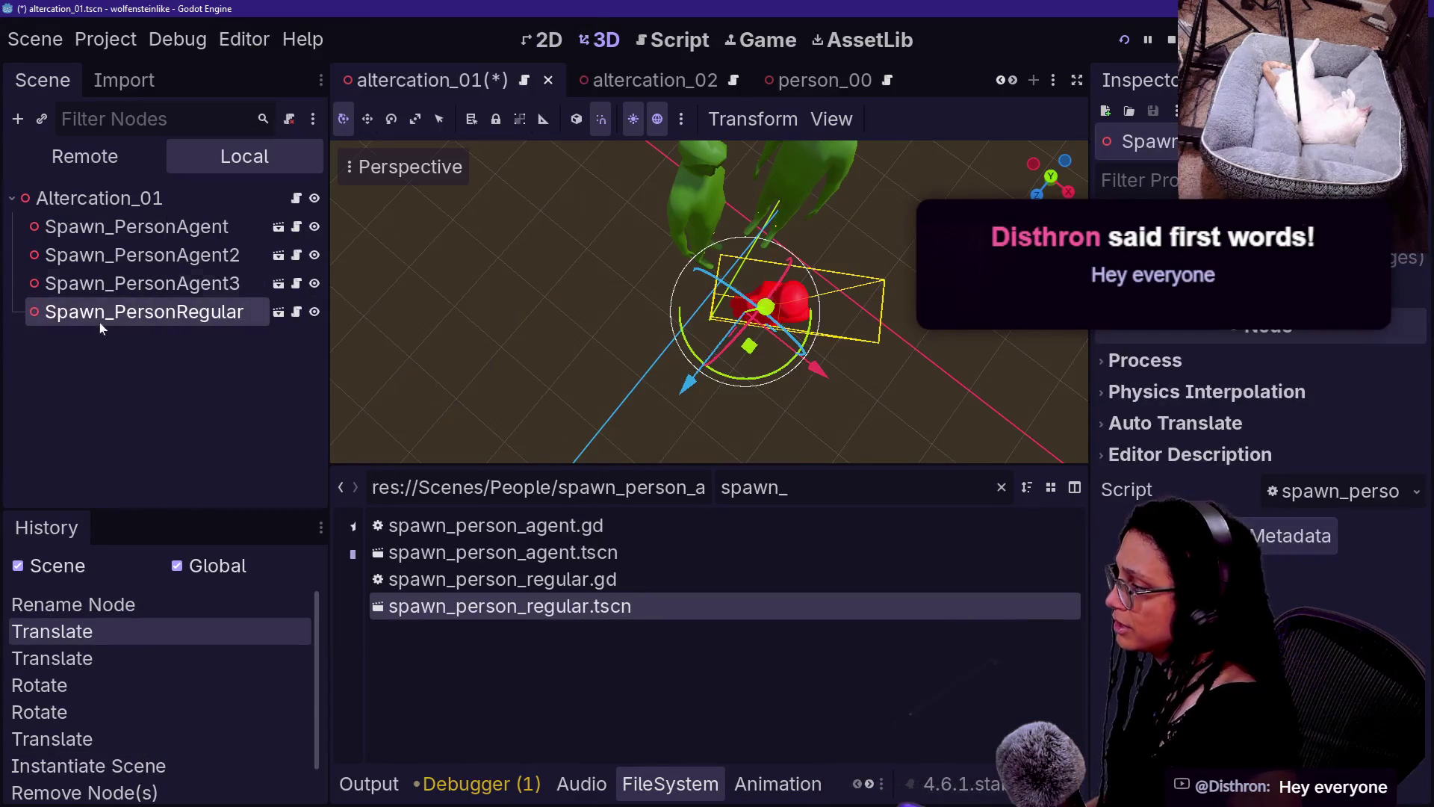
{"action": "key", "text": "ctrl+z"}
{"action": "key", "text": "ctrl+z"}
{"action": "key", "text": "ctrl+z"}
{"action": "key", "text": "ctrl+z"}
{"action": "key", "text": "ctrl+z"}
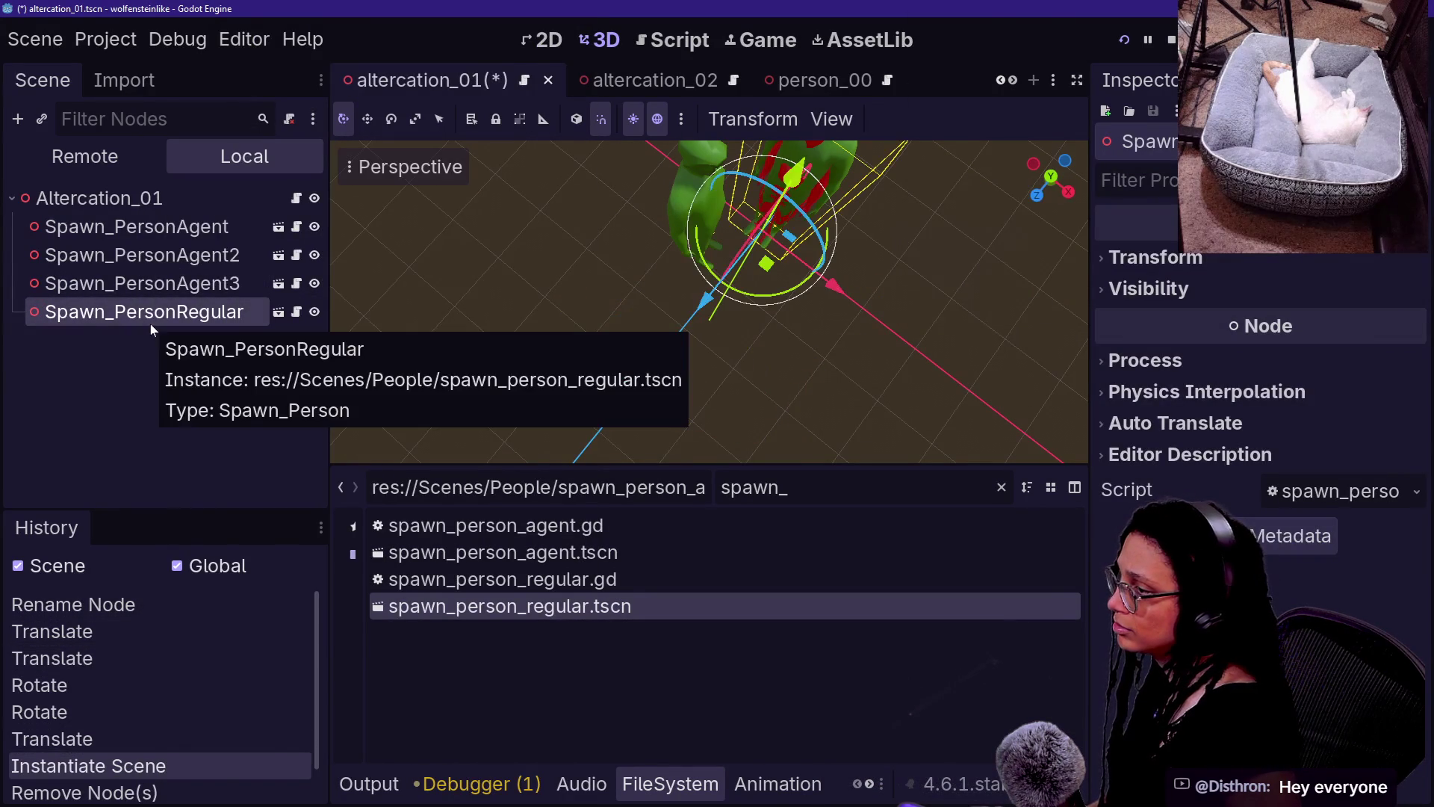
- Enable Editable Children on Spawn_PersonRegular, then move person_00 along Z and rotate it about 85°
{"action": "right_click", "coordinate": [136, 312]}
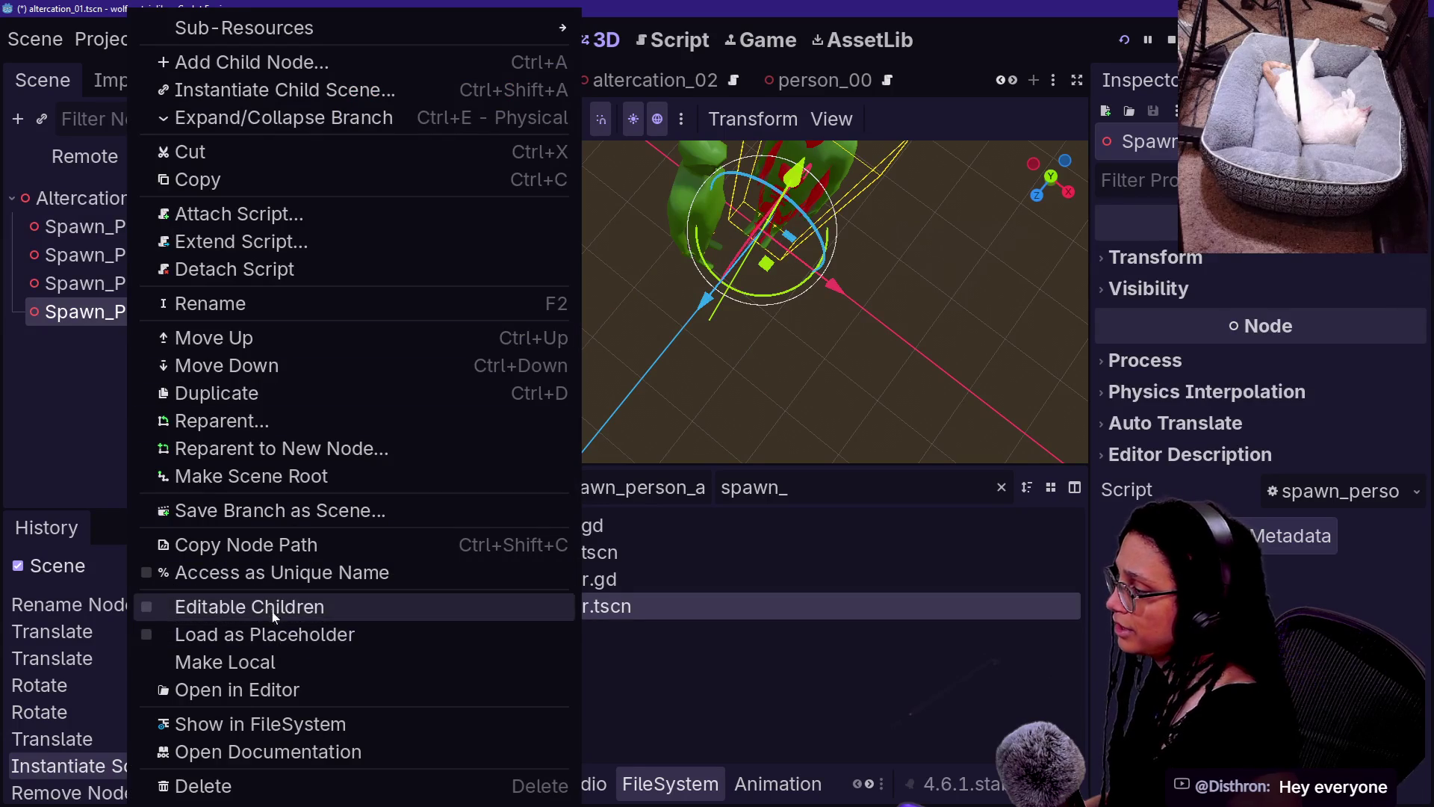
{"action": "left_click", "coordinate": [274, 608]}
{"action": "mouse_move", "coordinate": [710, 299]}
{"action": "left_mouse_down"}
{"action": "mouse_move", "coordinate": [694, 269]}
{"action": "mouse_move", "coordinate": [717, 314]}
{"action": "mouse_move", "coordinate": [740, 299]}
{"action": "mouse_move", "coordinate": [745, 318]}
{"action": "mouse_move", "coordinate": [588, 293]}
{"action": "left_mouse_up"}
{"action": "left_click", "coordinate": [154, 345]}
{"action": "key", "text": "f"}
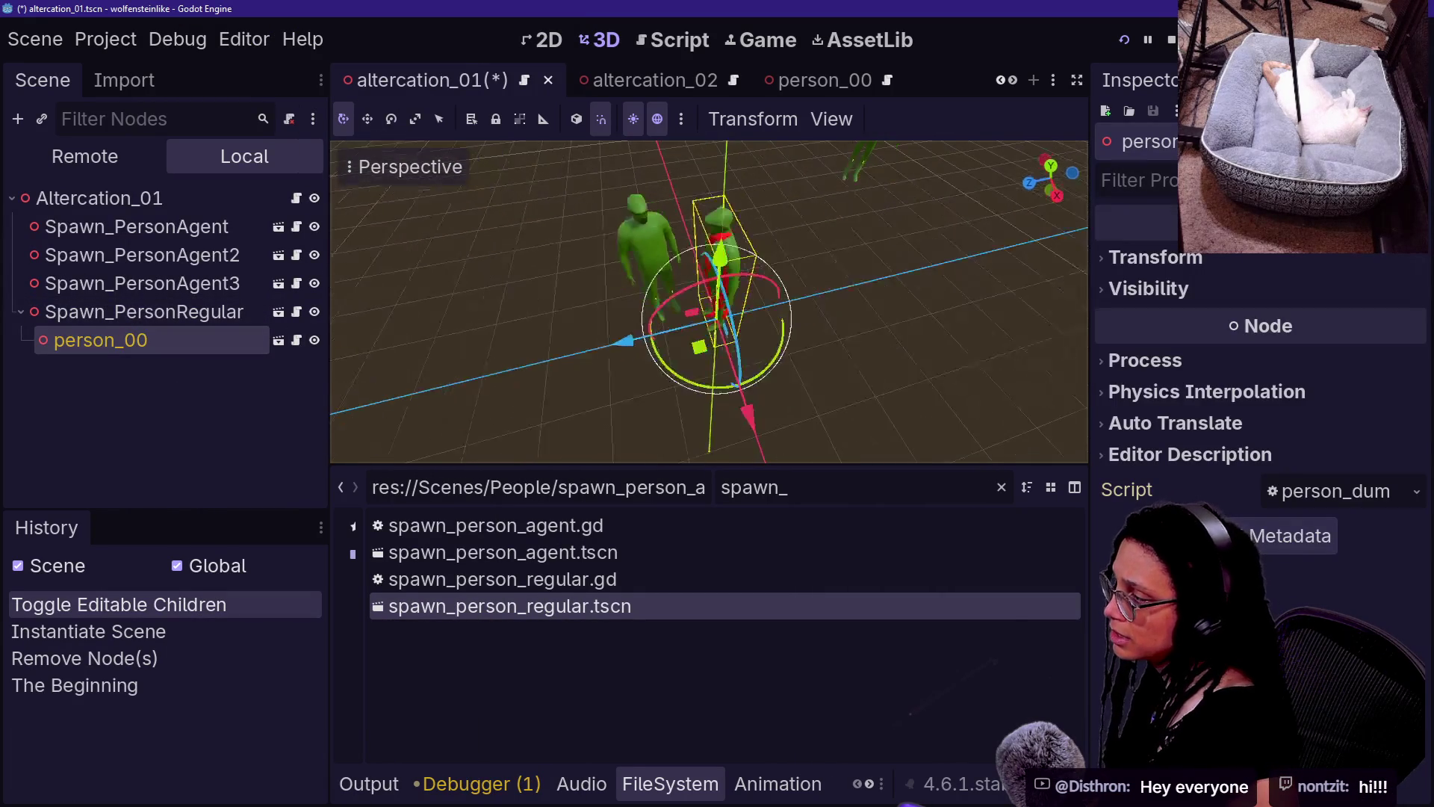
{"action": "left_click_drag", "start_coordinate": [634, 366], "coordinate": [552, 357]}
{"action": "mouse_move", "coordinate": [657, 404]}
{"action": "left_mouse_down"}
{"action": "mouse_move", "coordinate": [591, 393]}
{"action": "mouse_move", "coordinate": [567, 336]}
{"action": "mouse_move", "coordinate": [649, 361]}
{"action": "left_mouse_up"}
{"action": "left_click_drag", "start_coordinate": [673, 442], "coordinate": [683, 475]}
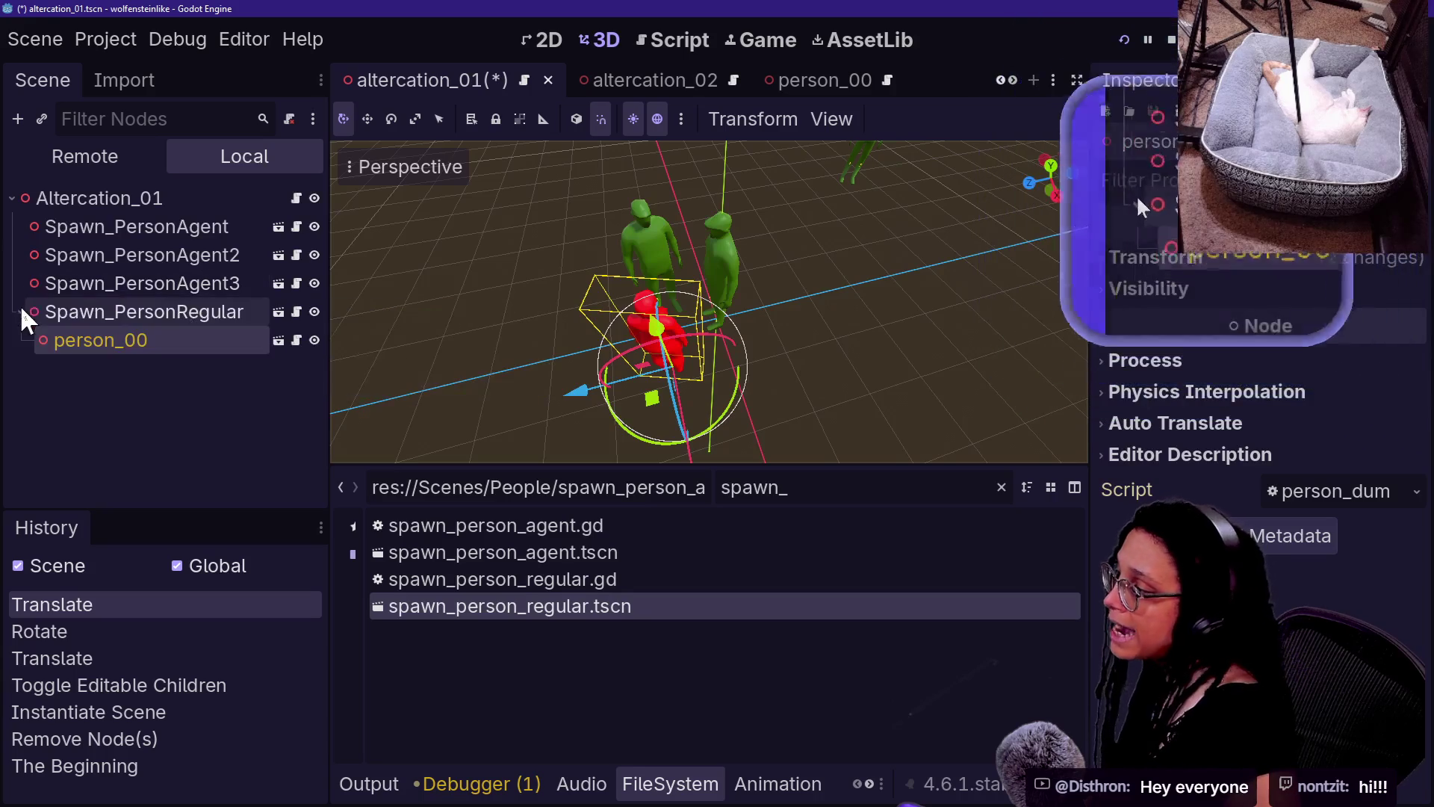
- Compare the scripts on Spawn_PersonRegular and person_00 by selecting each in turn
{"action": "left_click", "coordinate": [112, 311]}
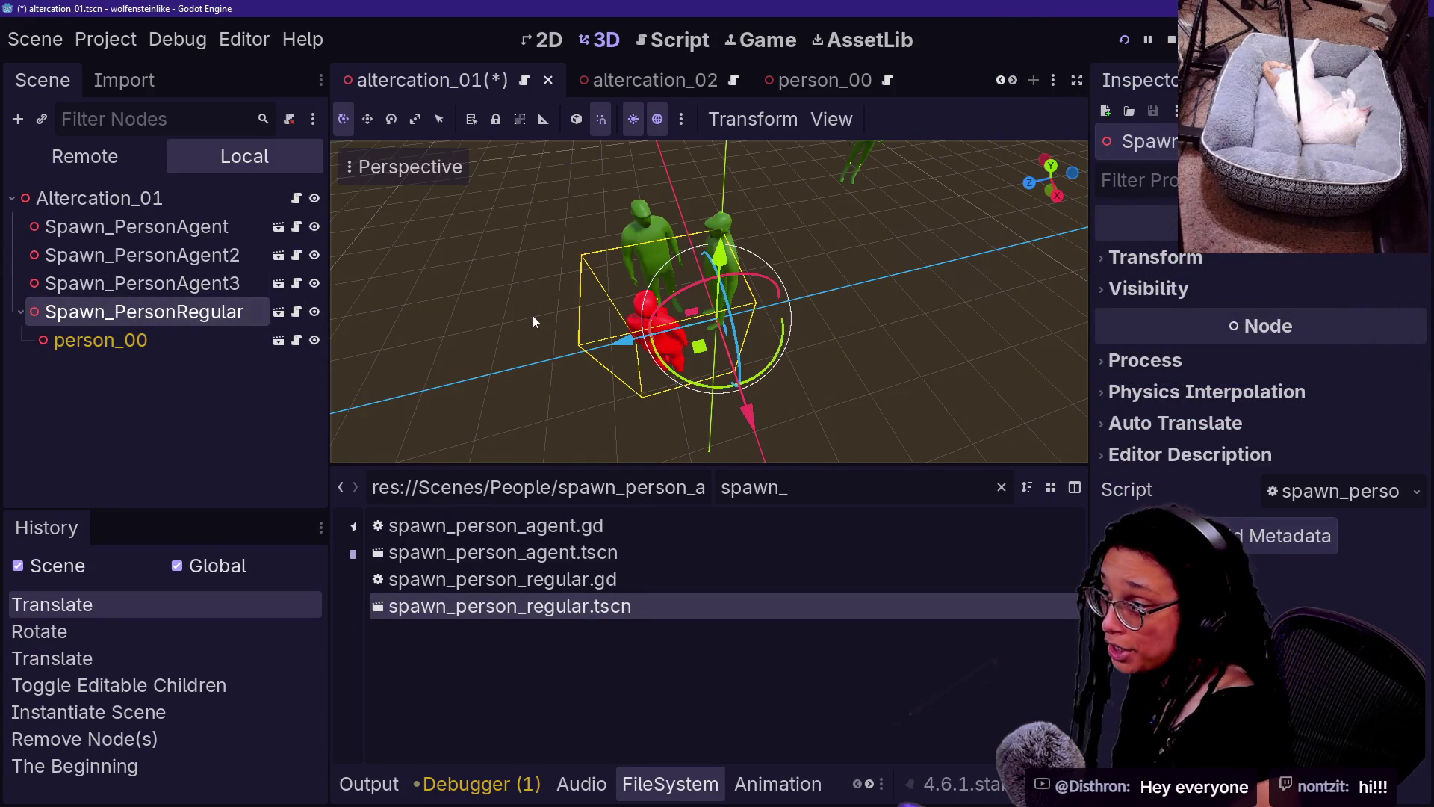
{"action": "left_click", "coordinate": [390, 385]}
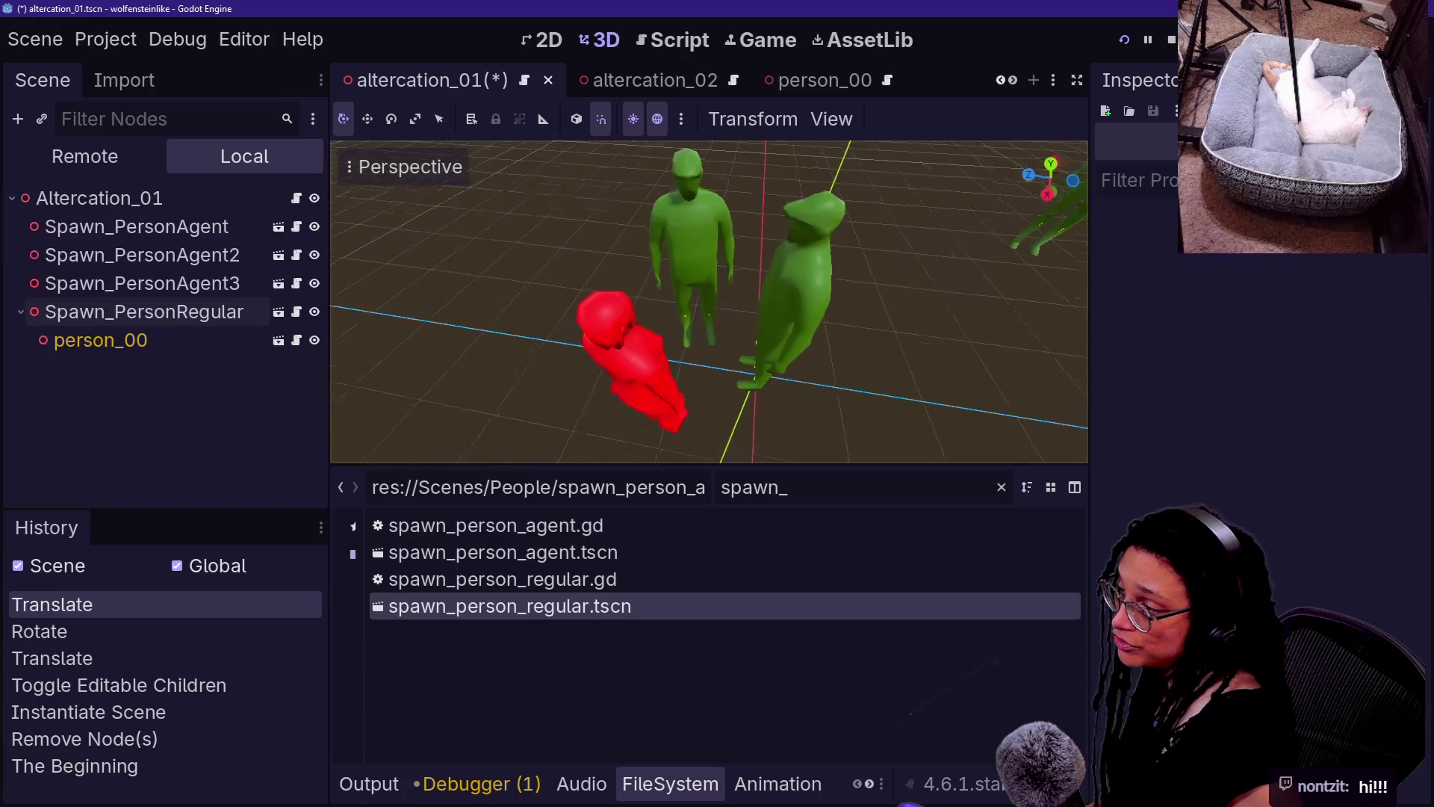
{"action": "left_click", "coordinate": [101, 340]}
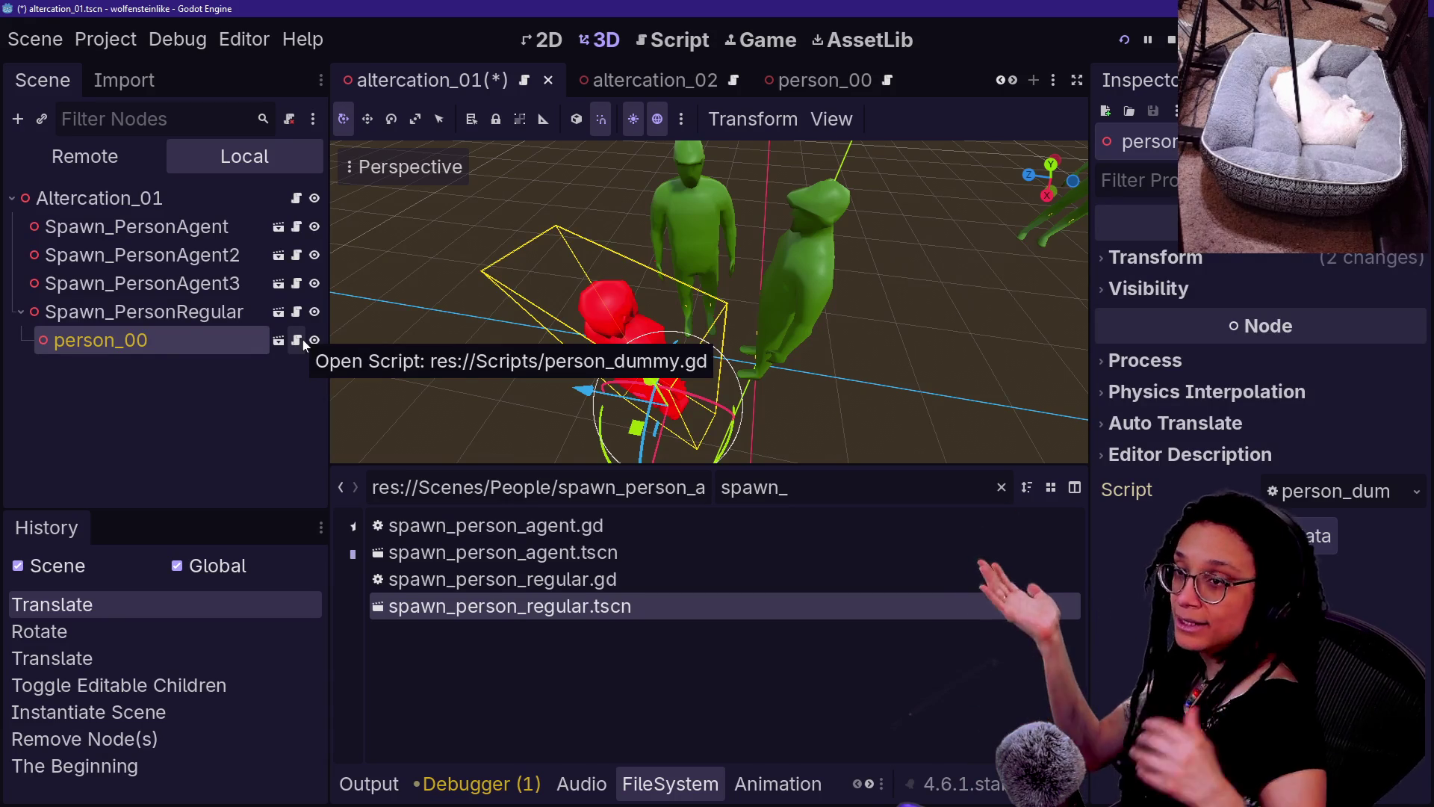
{"action": "left_click", "coordinate": [117, 375]}
{"action": "left_click", "coordinate": [121, 344]}
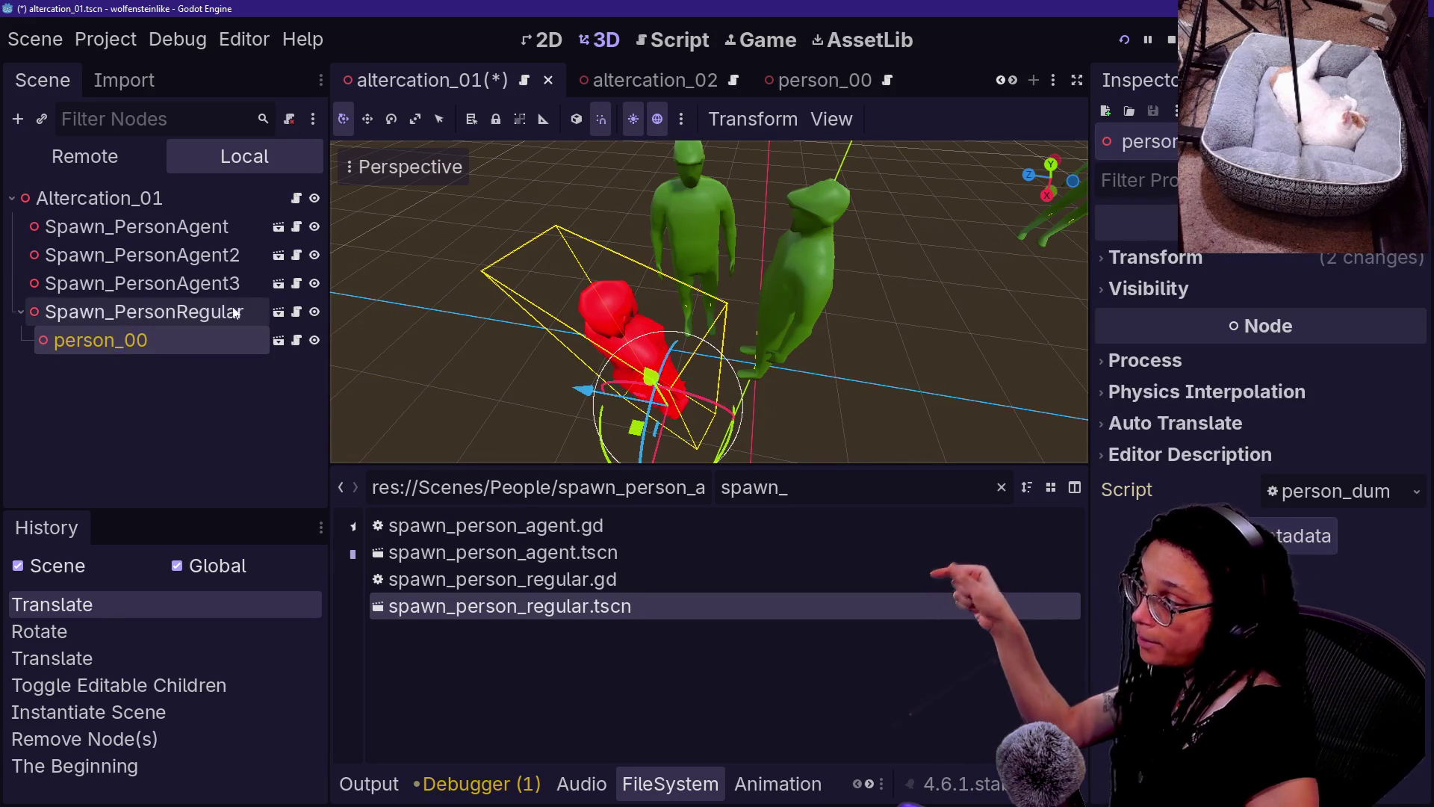
{"action": "left_click", "coordinate": [93, 316]}
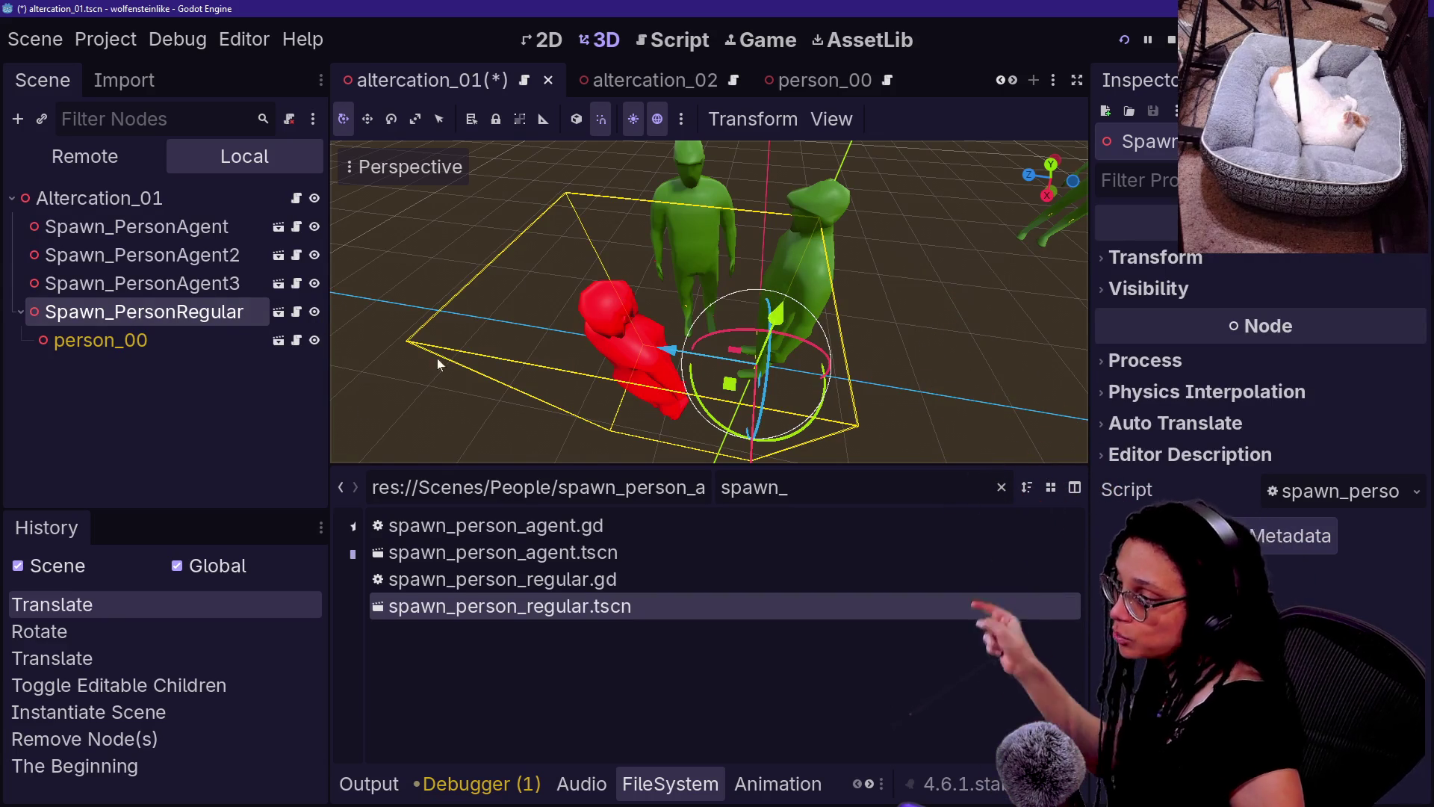
{"action": "left_click", "coordinate": [123, 366]}
{"action": "left_click", "coordinate": [187, 343]}
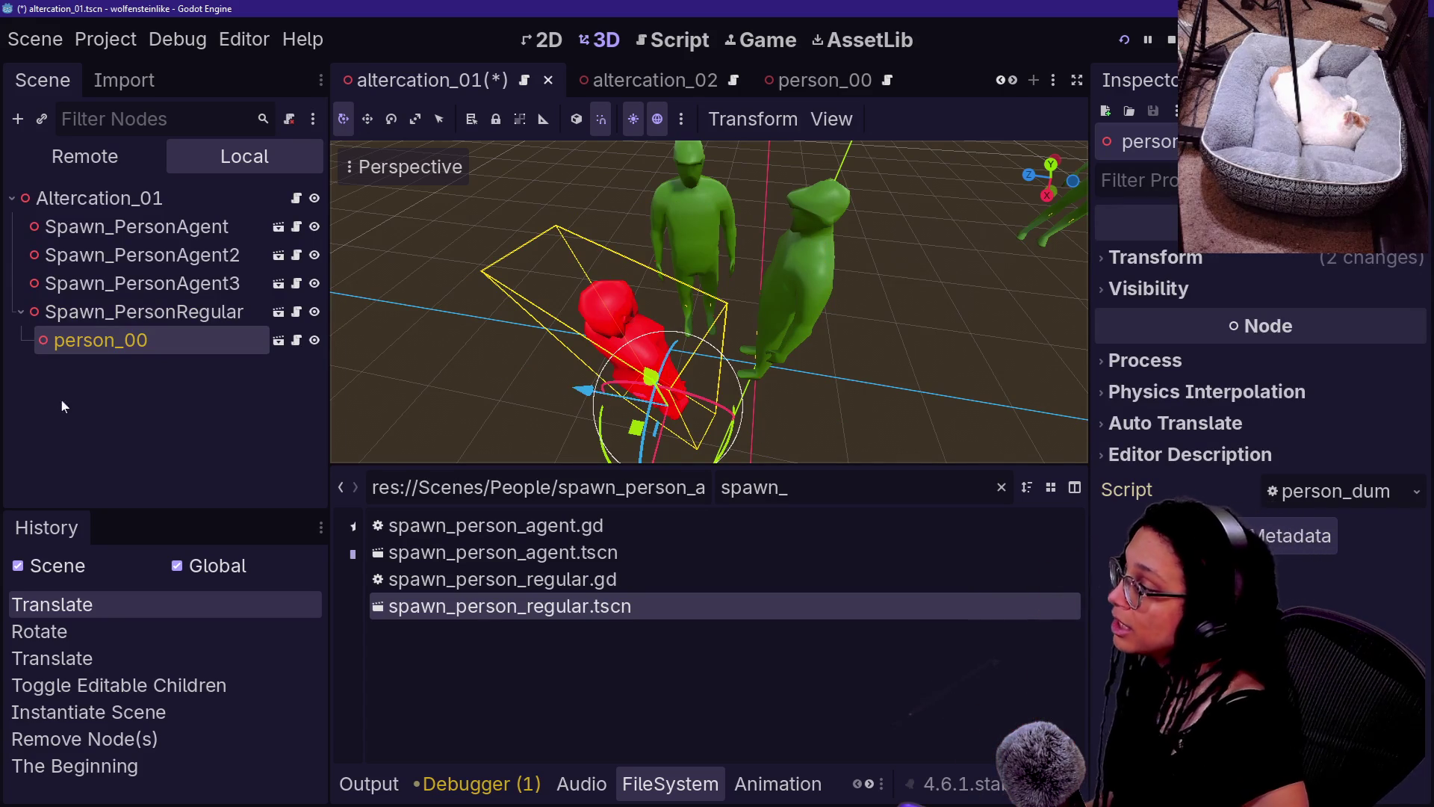
{"action": "left_click", "coordinate": [77, 318]}
- Undo and redo to restore the Spawn_PersonRegular instance, keeping its name
{"action": "key", "text": "ctrl+z"}
{"action": "key", "text": "ctrl+z"}
{"action": "key", "text": "ctrl+z"}
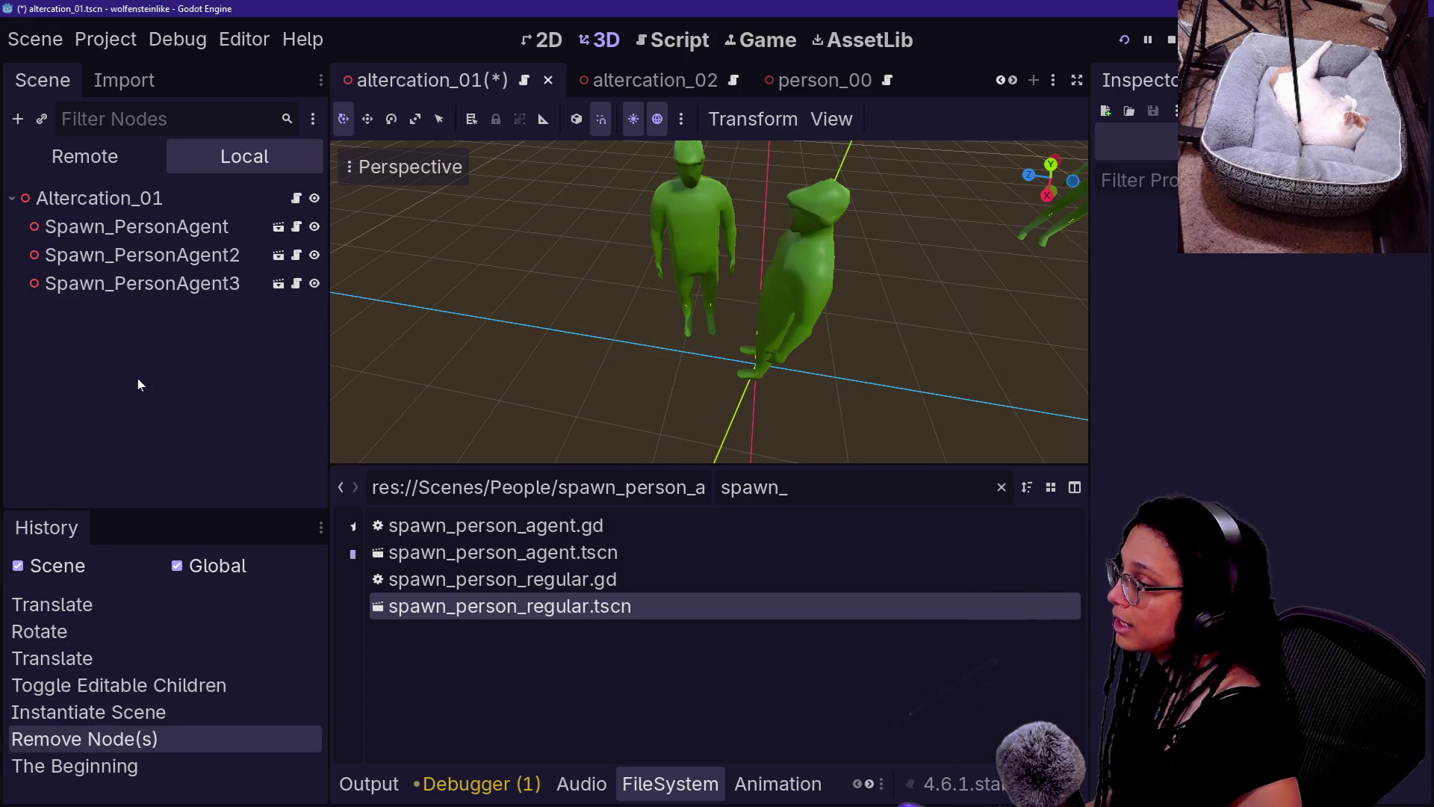
{"action": "key", "text": "ctrl+shift+z"}
{"action": "left_click", "coordinate": [150, 317]}
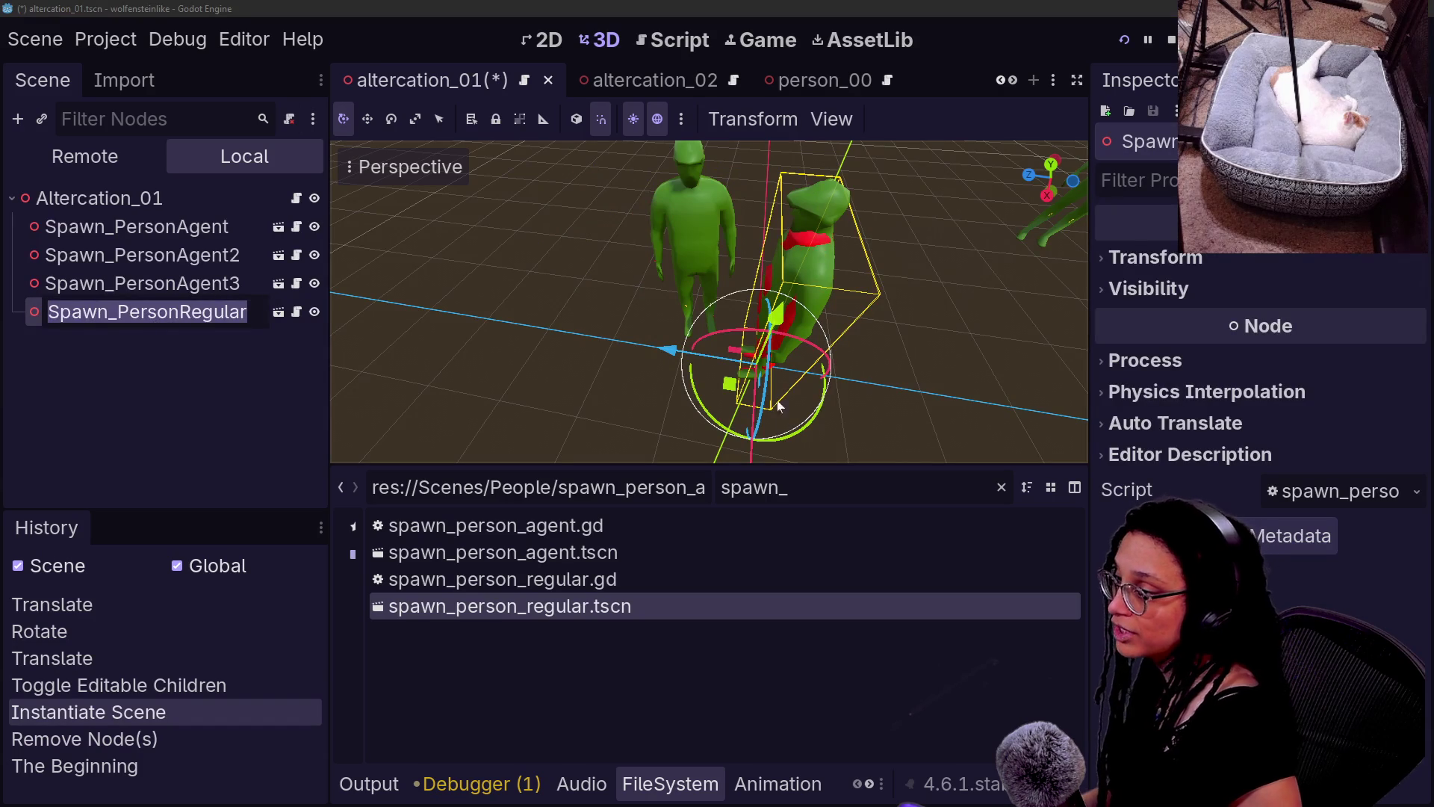
{"action": "key", "text": "Return"}
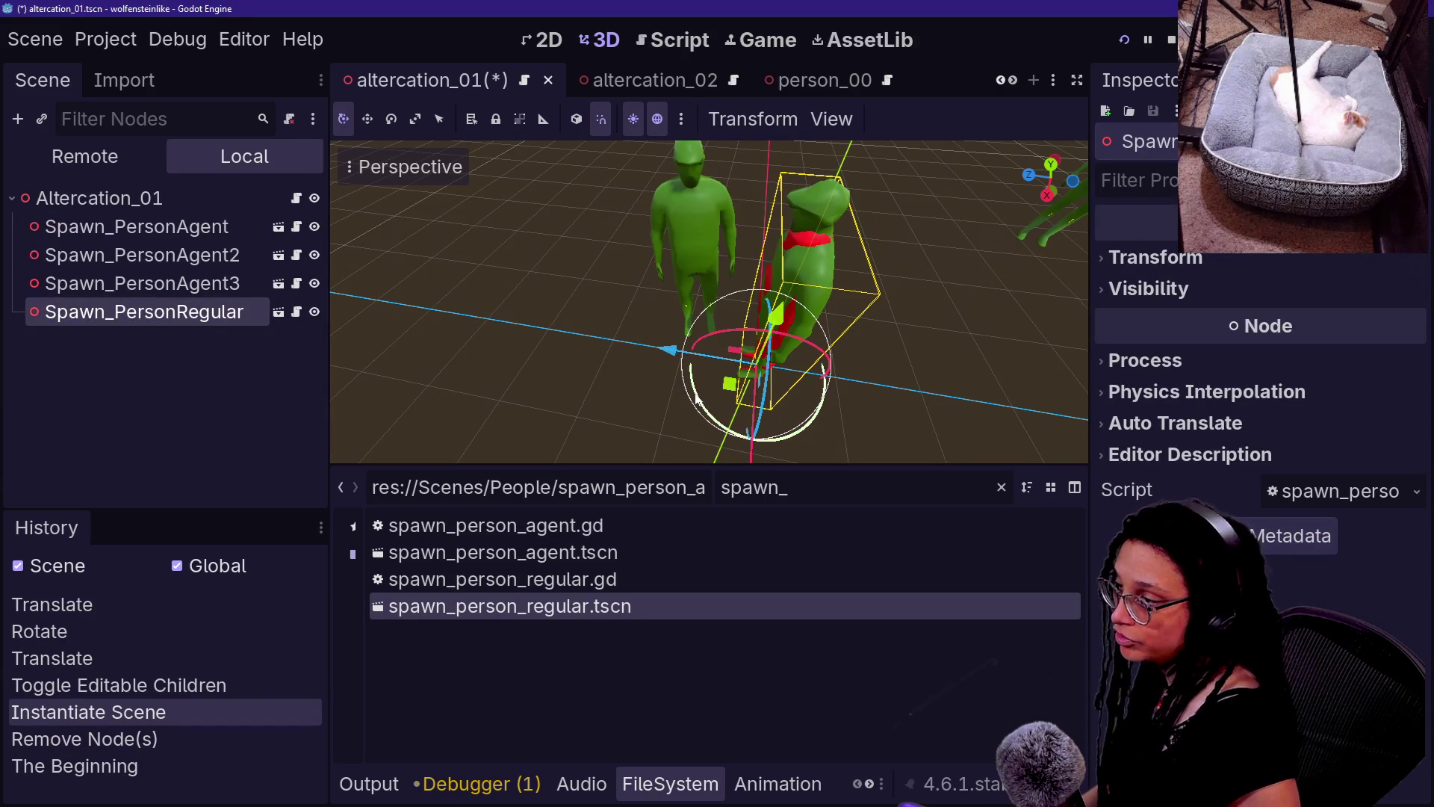
- Reposition Spawn_PersonRegular along Z and X near the agents, then save and run with F5
{"action": "mouse_move", "coordinate": [682, 359]}
{"action": "left_mouse_down"}
{"action": "mouse_move", "coordinate": [635, 351]}
{"action": "mouse_move", "coordinate": [689, 381]}
{"action": "mouse_move", "coordinate": [437, 402]}
{"action": "mouse_move", "coordinate": [502, 309]}
{"action": "mouse_move", "coordinate": [625, 347]}
{"action": "left_mouse_up"}
{"action": "left_click_drag", "start_coordinate": [661, 462], "coordinate": [655, 523]}
{"action": "mouse_move", "coordinate": [590, 366]}
{"action": "left_mouse_down"}
{"action": "mouse_move", "coordinate": [515, 366]}
{"action": "mouse_move", "coordinate": [575, 374]}
{"action": "left_mouse_up"}
{"action": "key", "text": "F5"}
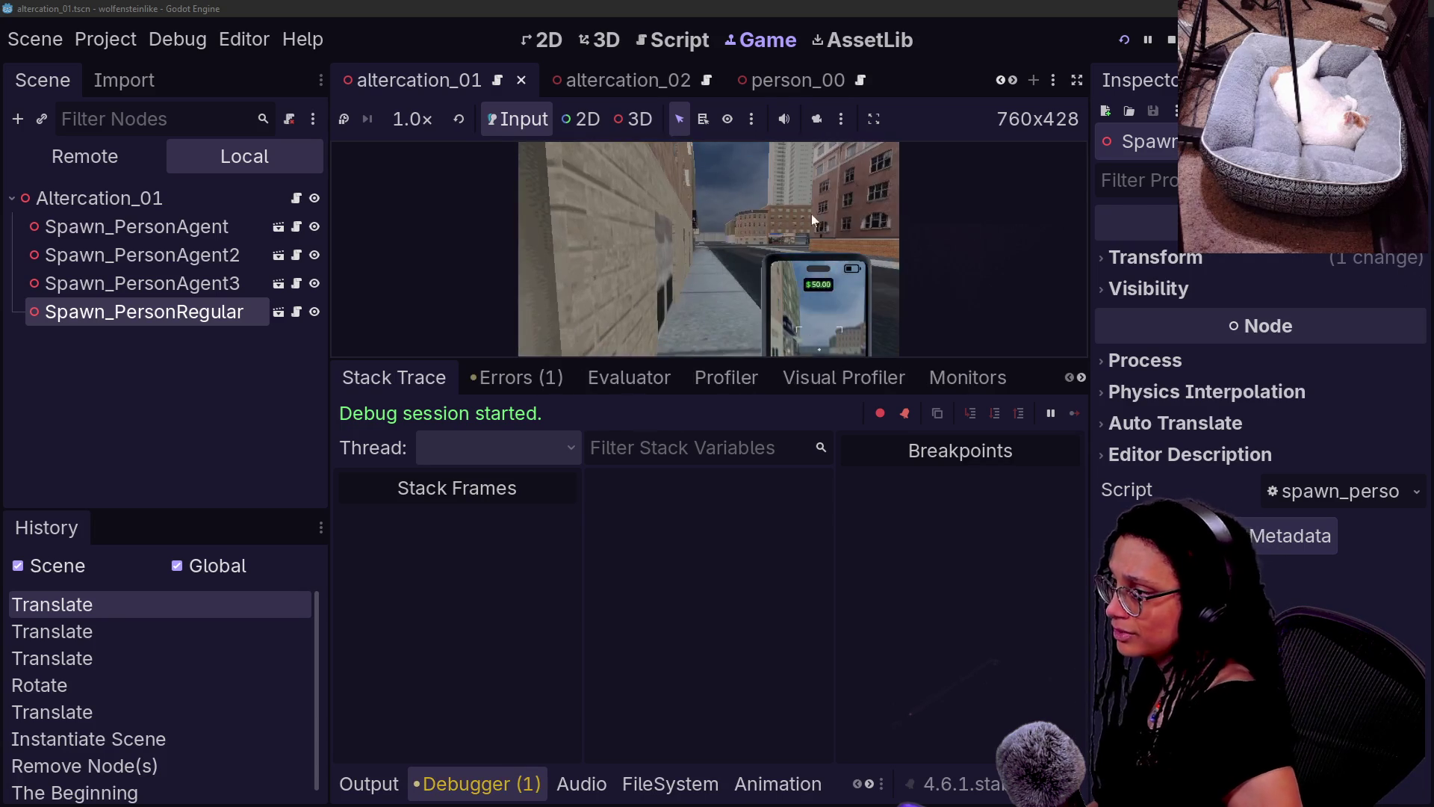
- Hide the side panels and collapse the bottom panel so the game fills the editor
{"action": "left_click", "coordinate": [1078, 81]}
{"action": "key", "text": "alt+o"}
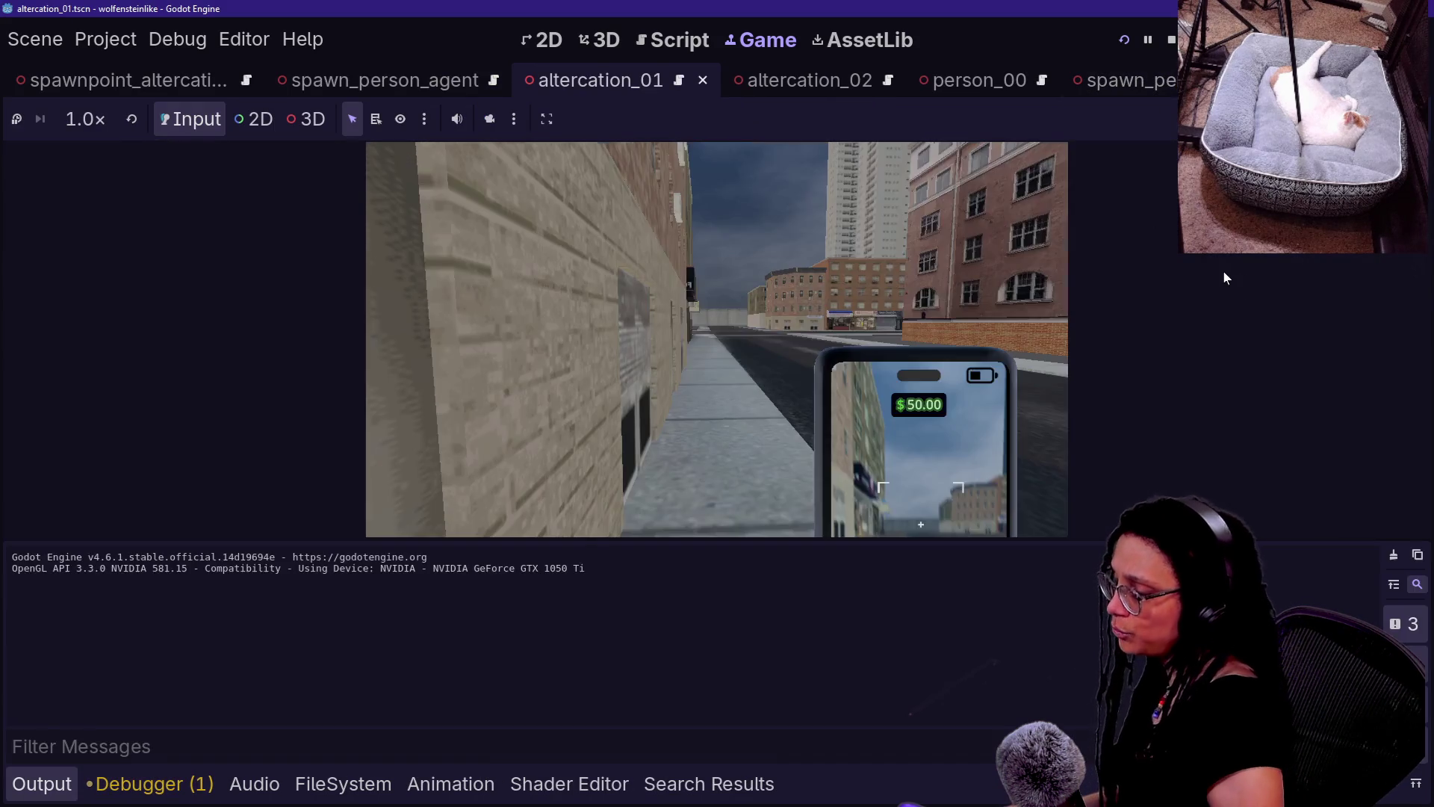
{"action": "key", "text": "alt+o"}
- Walk the player past the storefronts to the pedestrians and officers by the brick wall
{"action": "key", "text": "w"}
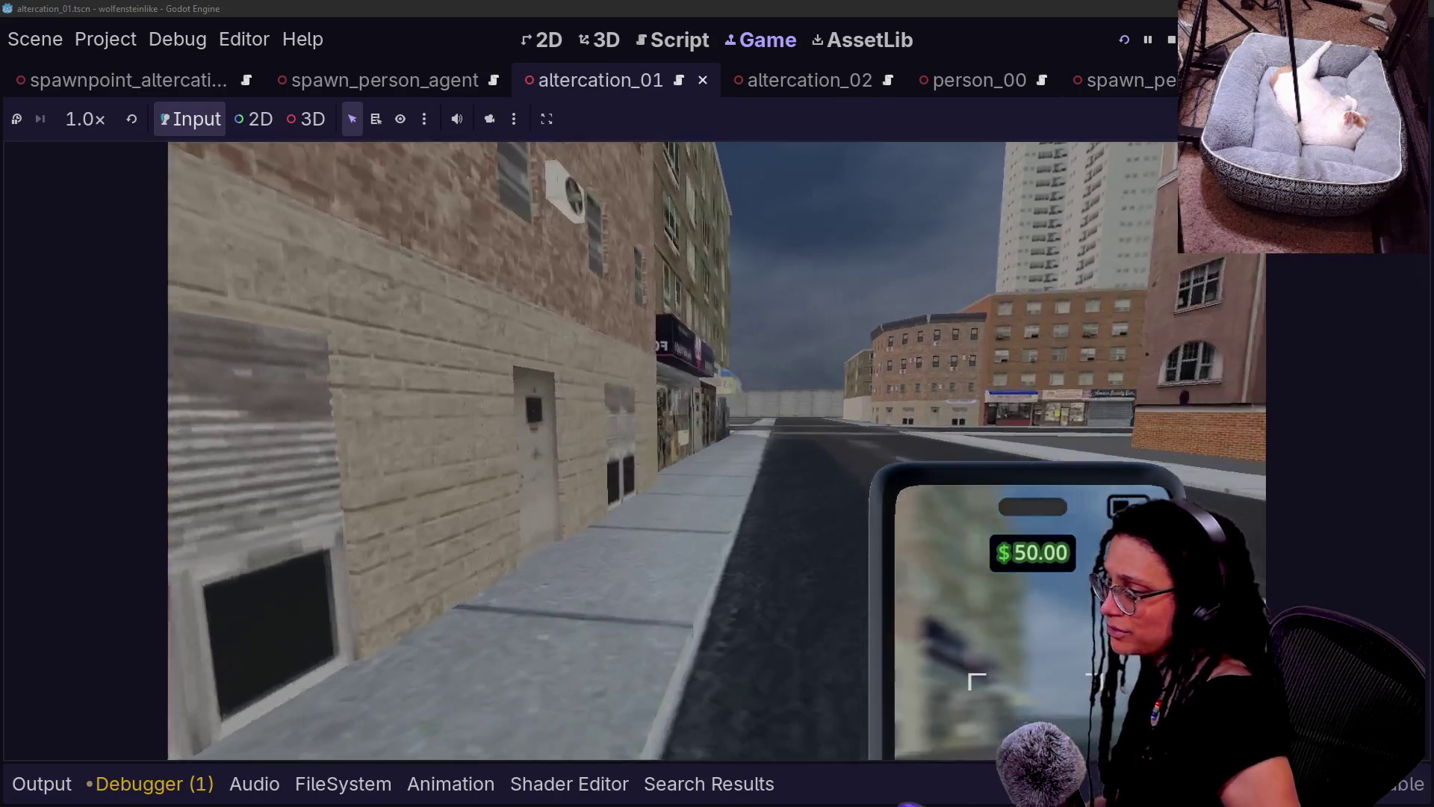
{"action": "key", "text": "w"}
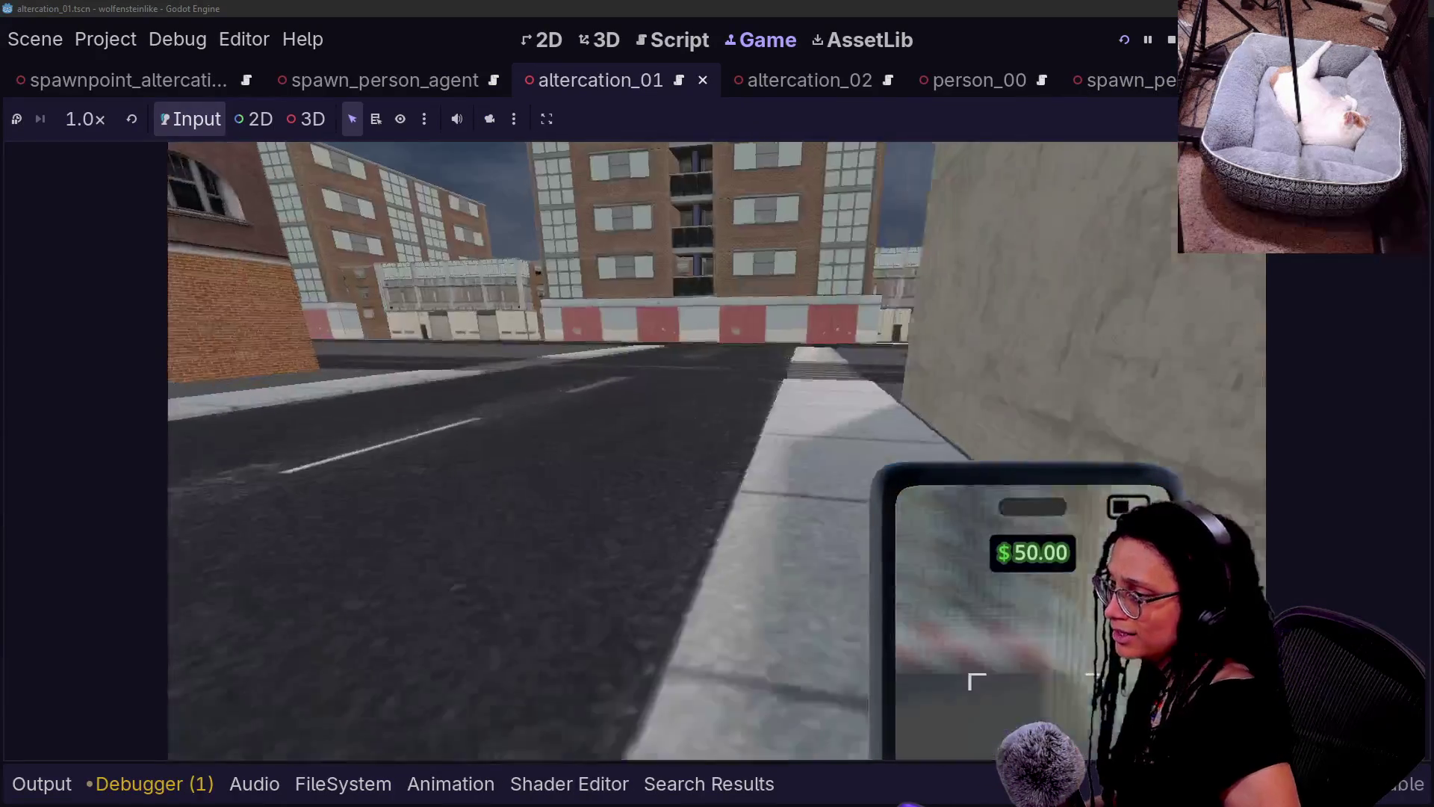
{"action": "key", "text": "w"}
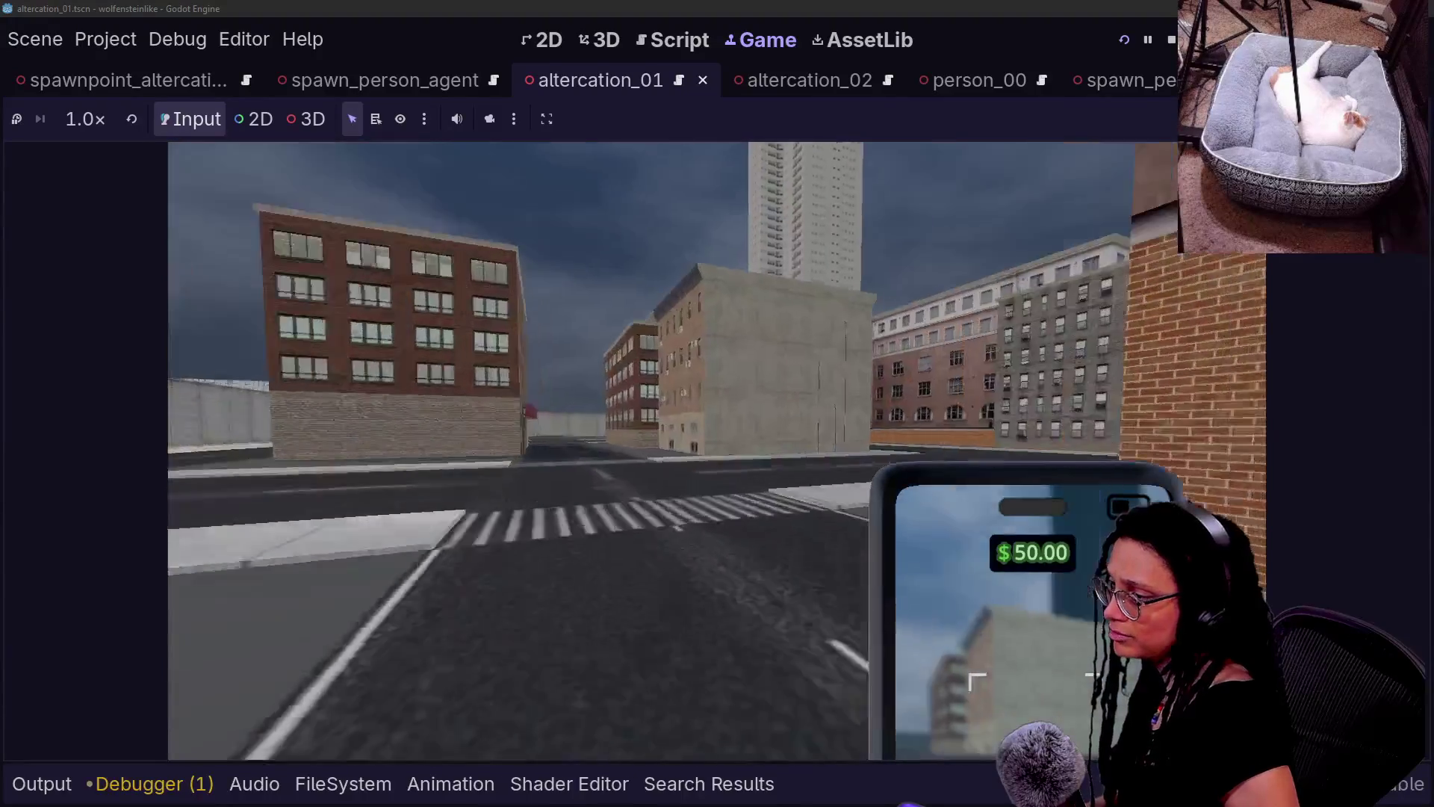
{"action": "key", "text": "w"}
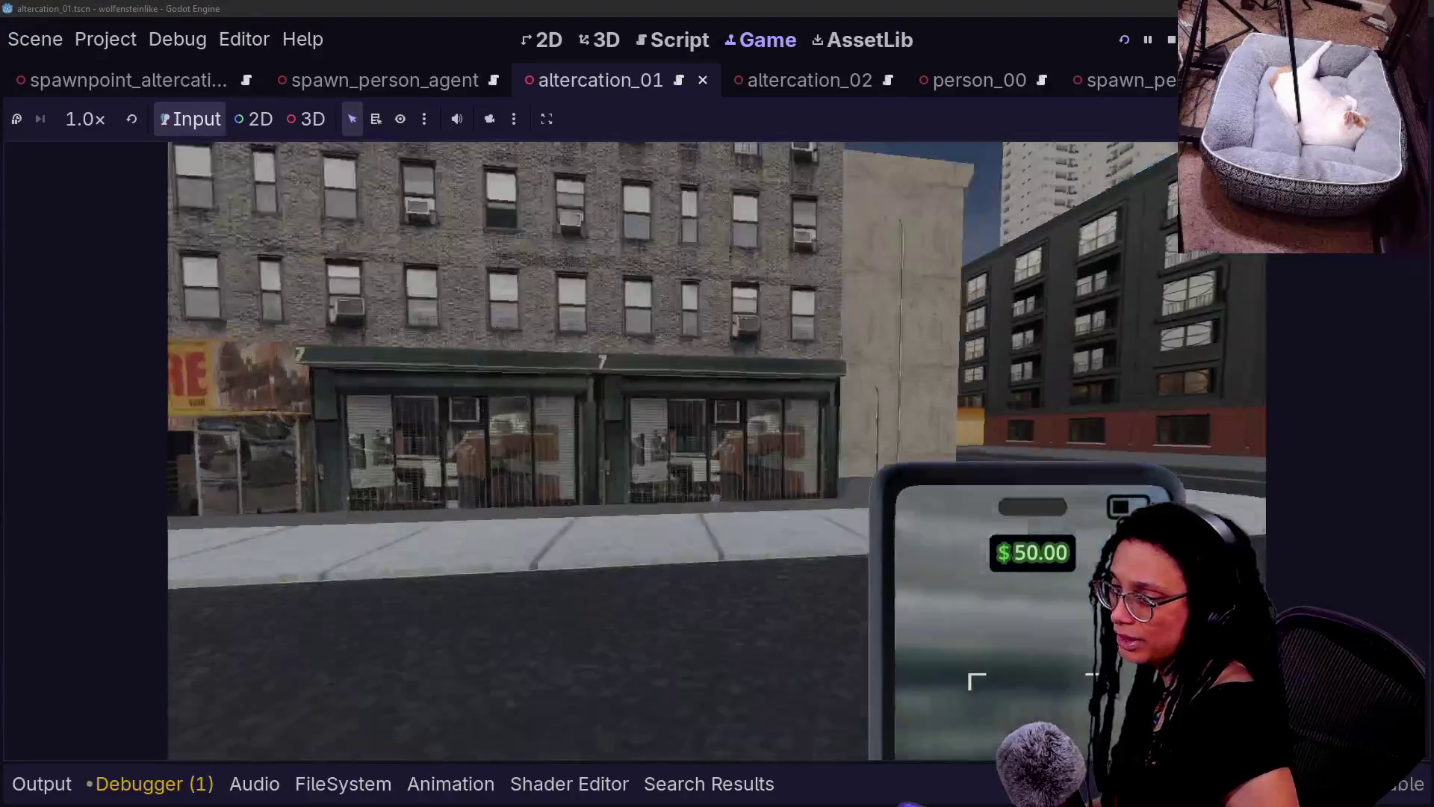
{"action": "key", "text": "w"}
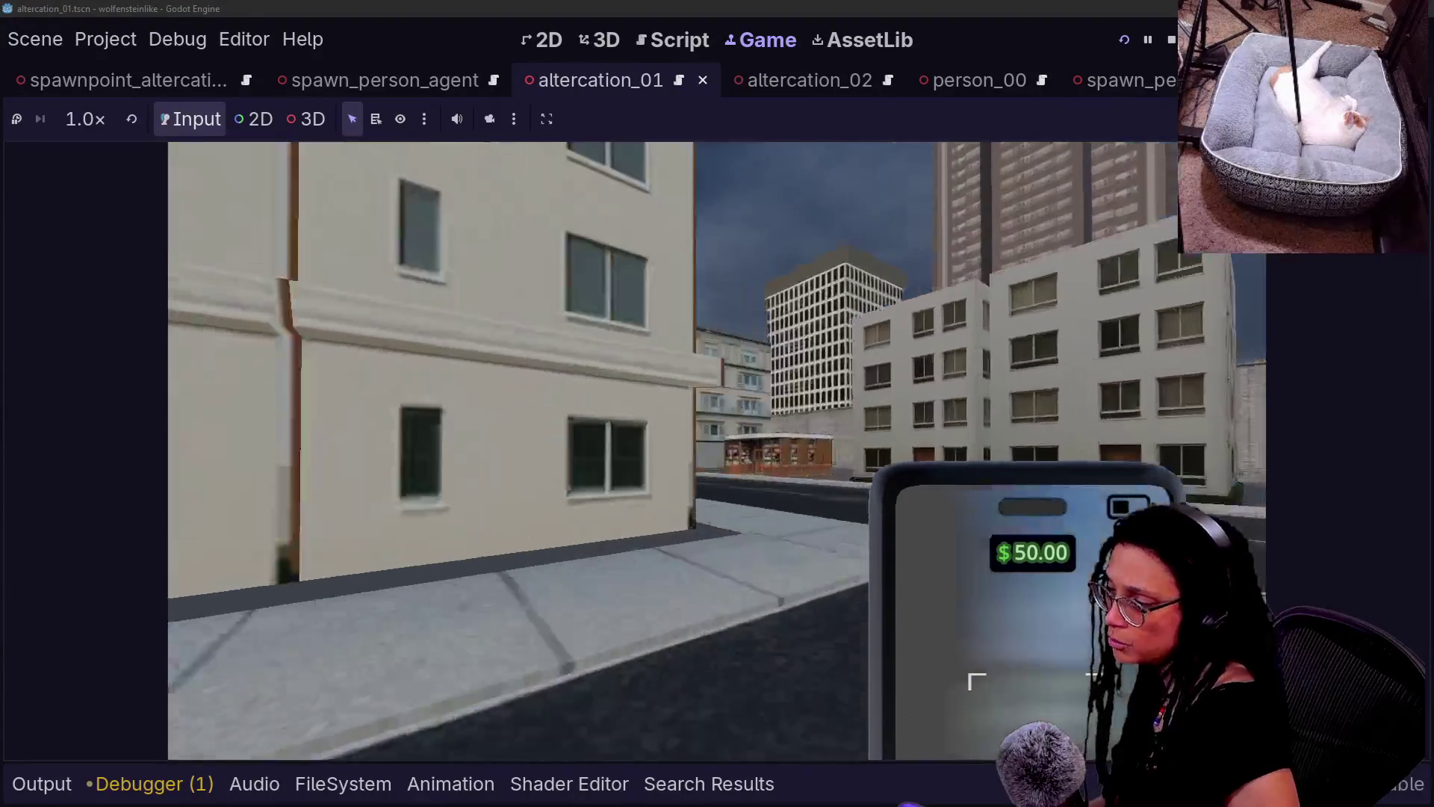
{"action": "key", "text": "w"}
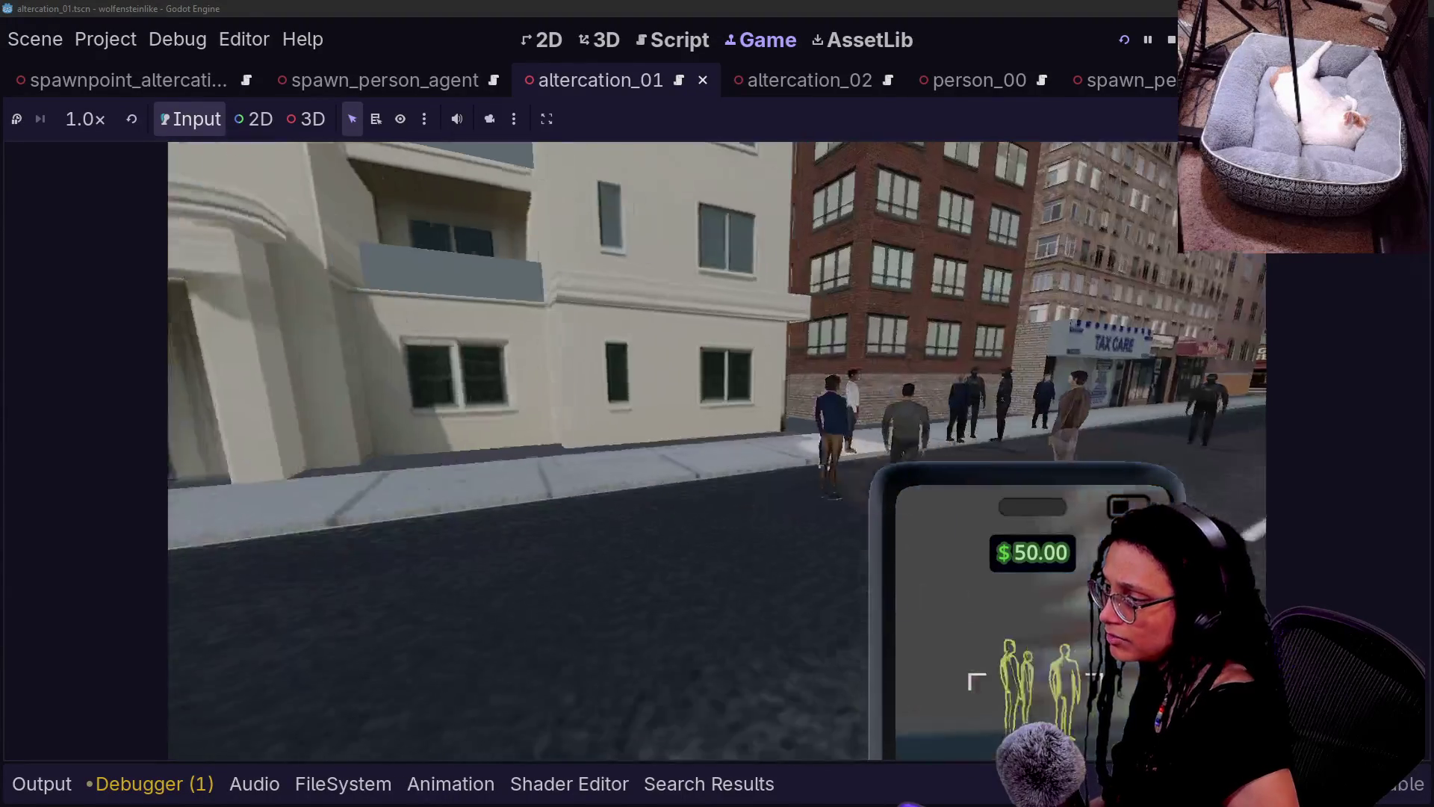
{"action": "key", "text": "w"}
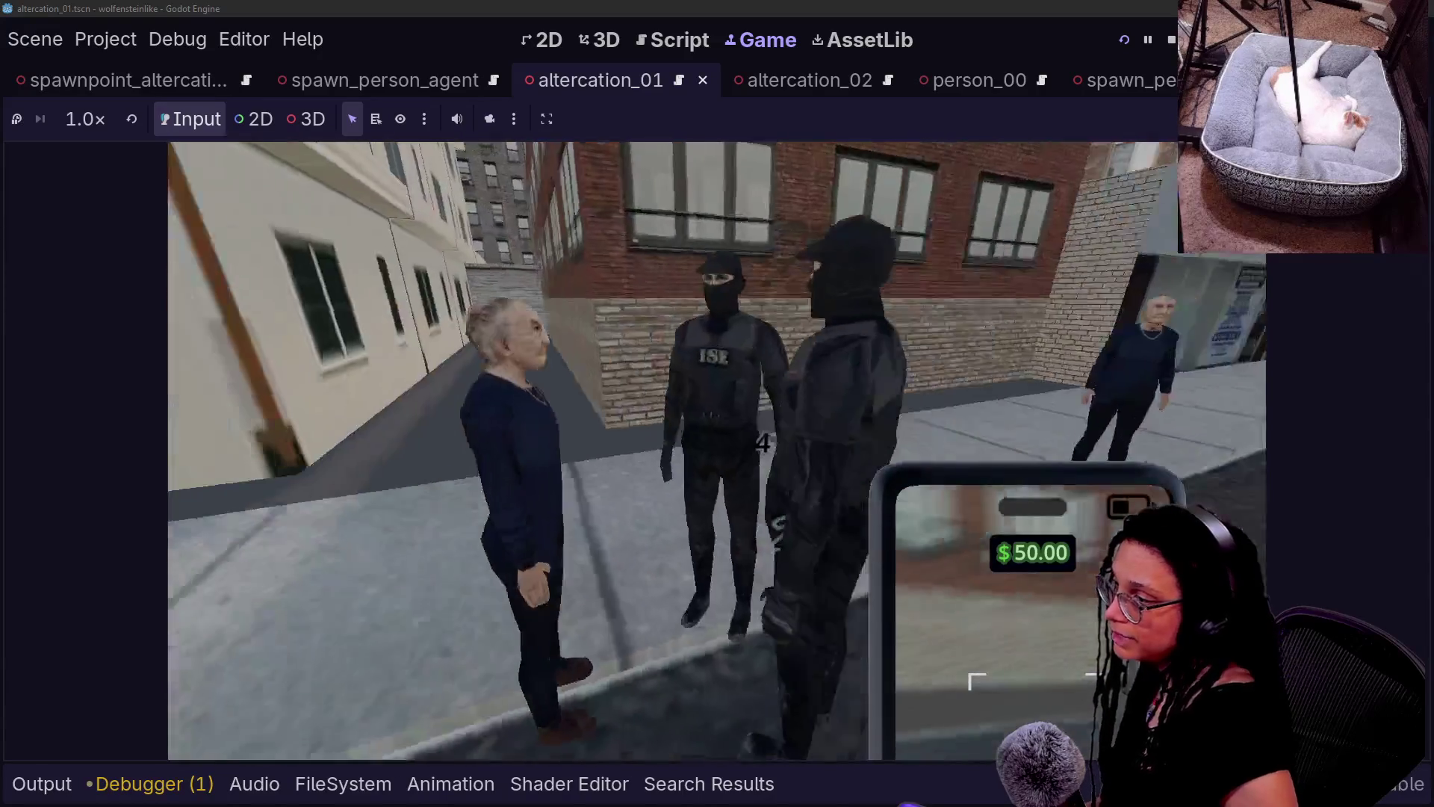
{"action": "mouse_move", "coordinate": [717, 448]}
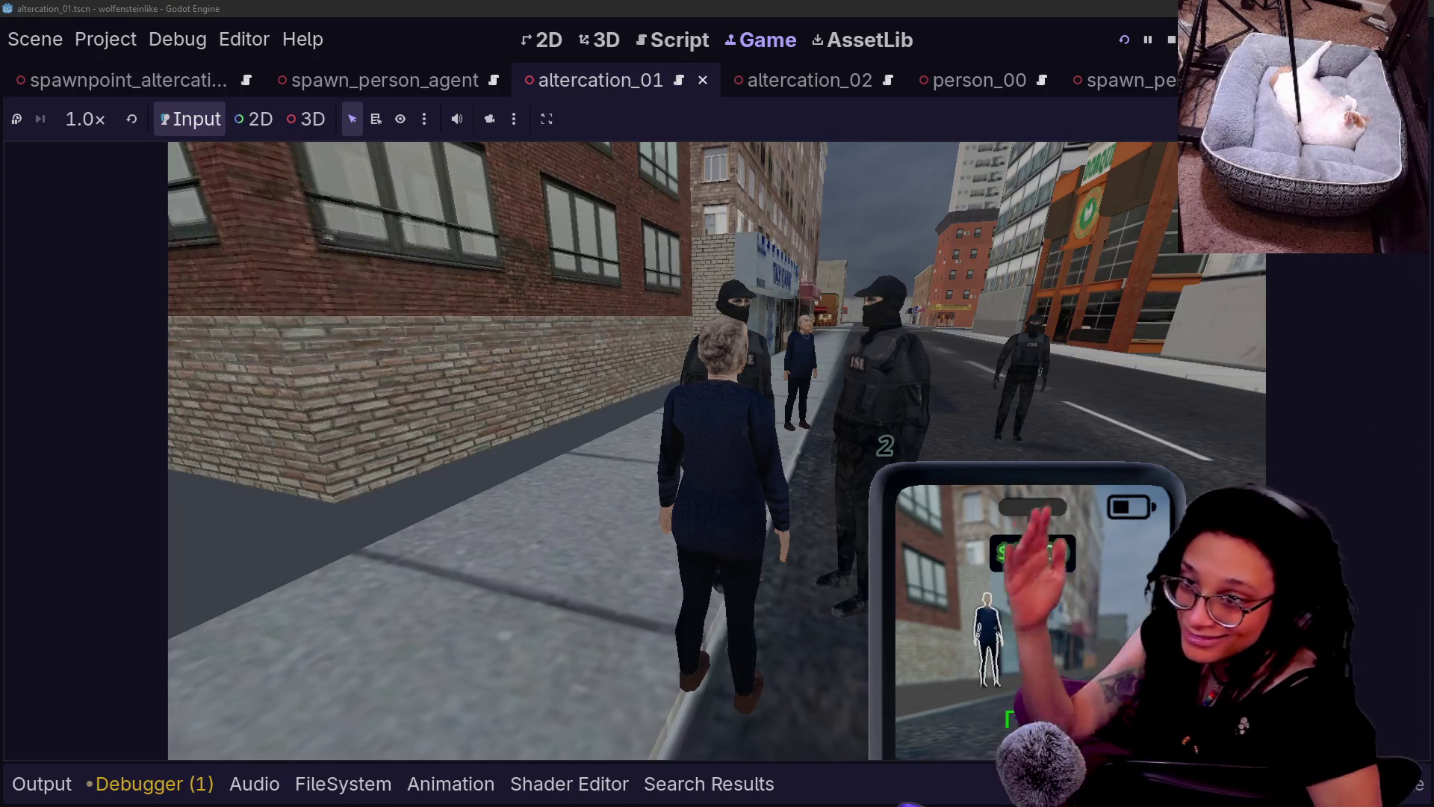
{"action": "key", "text": "w"}
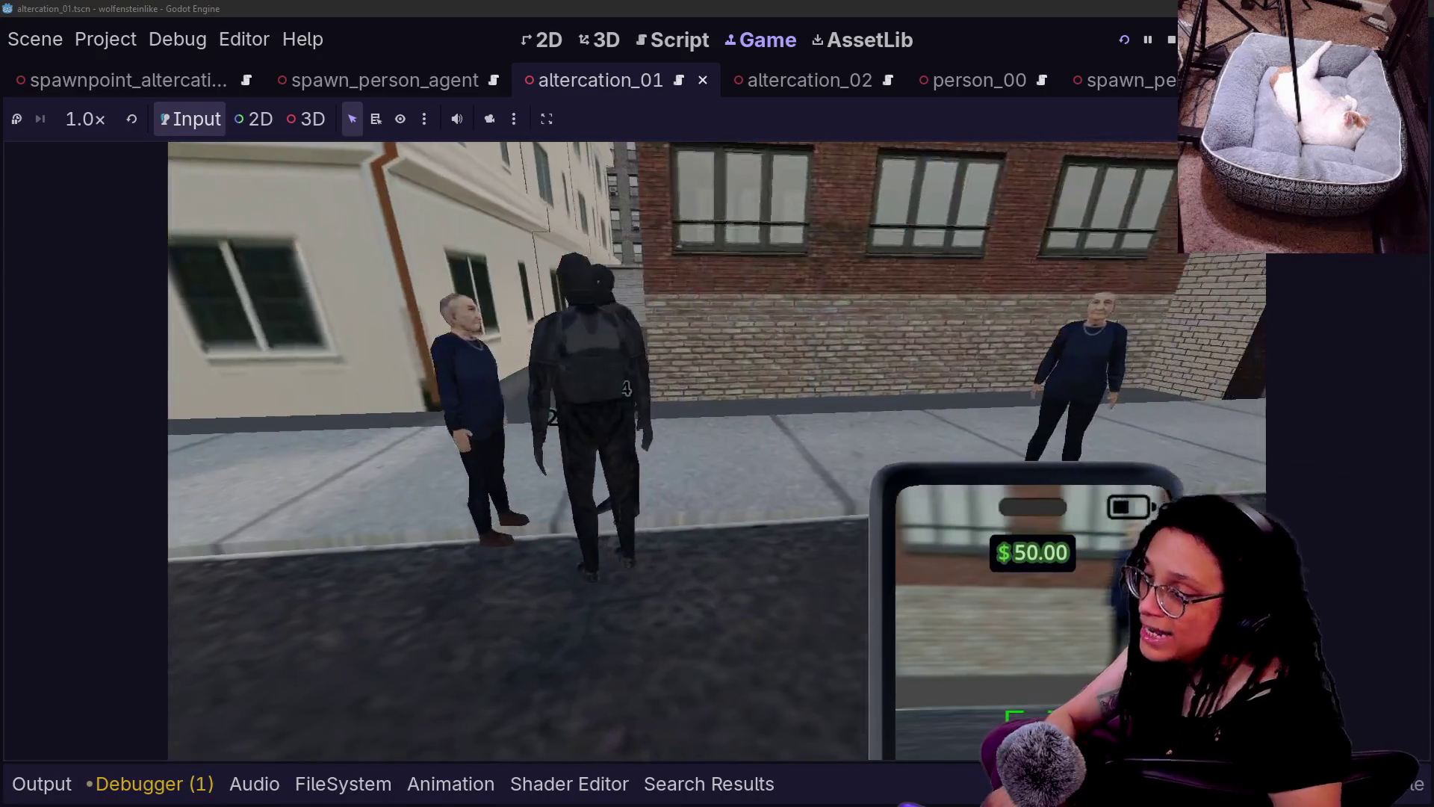
{"action": "key", "text": "w"}
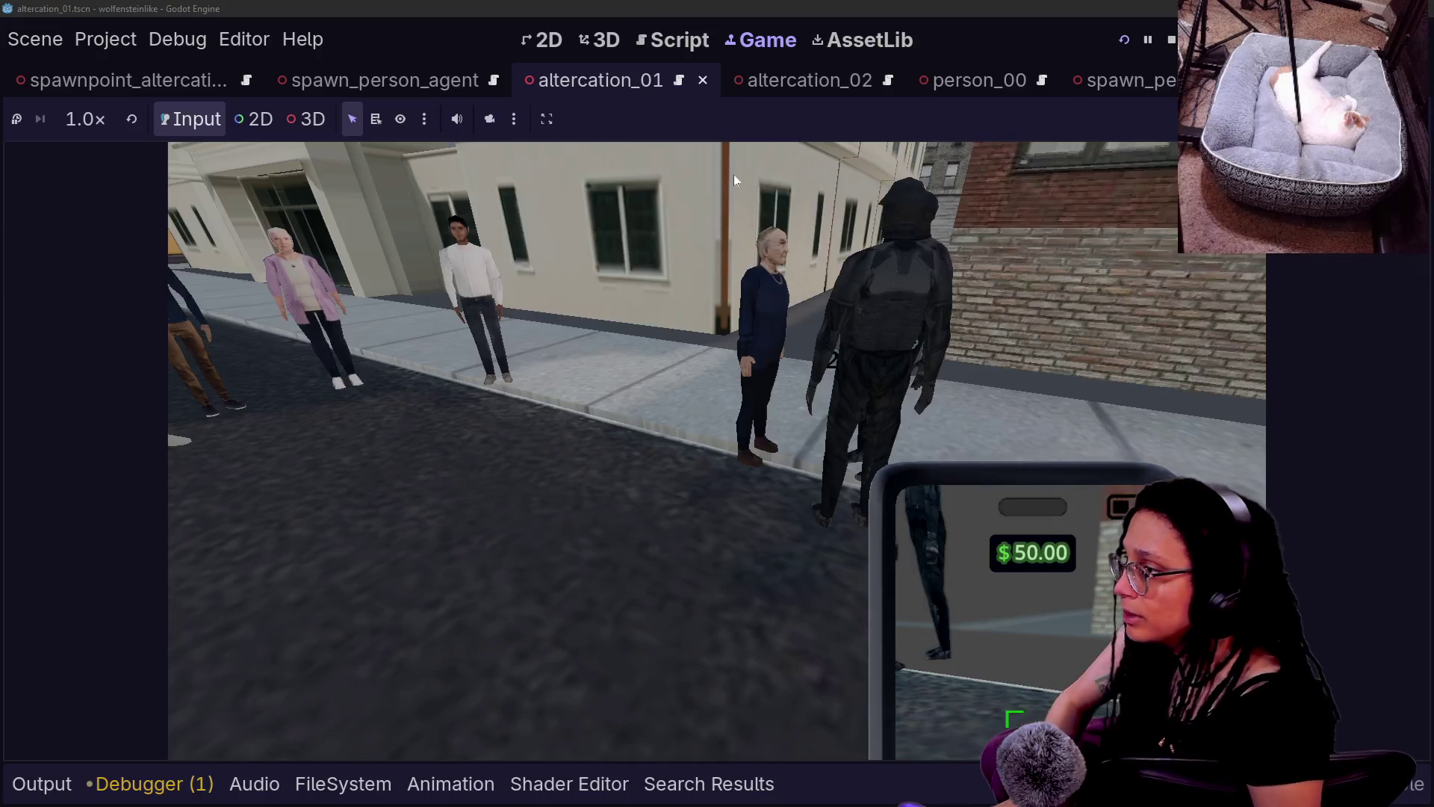
{"action": "left_click", "coordinate": [607, 40]}
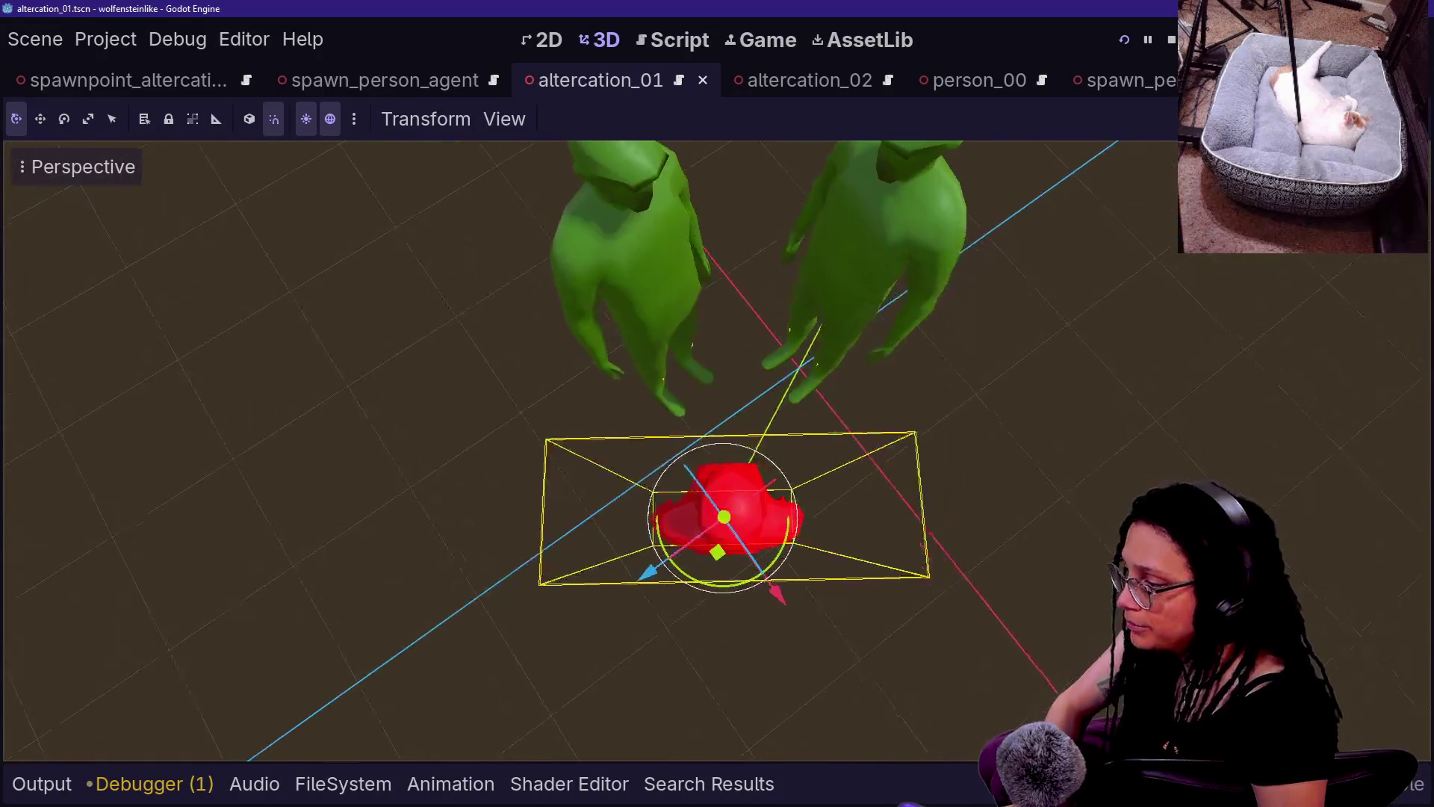
- Rotate the red figure by 5 degrees and save the altercation_01 scene
{"action": "left_click_drag", "start_coordinate": [757, 566], "coordinate": [751, 566]}
{"action": "left_click", "coordinate": [1080, 463]}
{"action": "key", "text": "ctrl+s"}
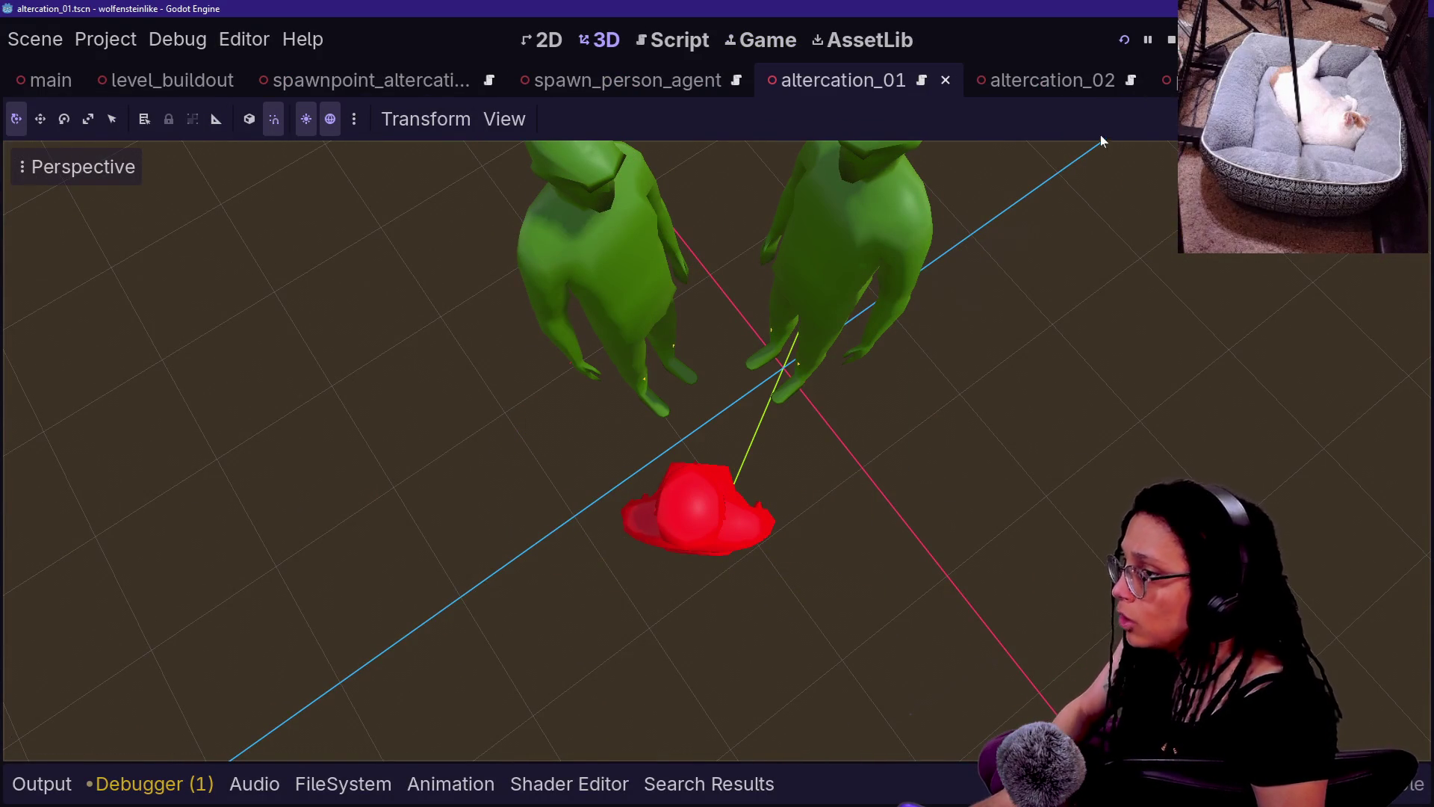
- Inspect the live ManageAltercations node's Altercation Data entries in the Remote scene tree
{"action": "key", "text": "ctrl+shift+F11"}
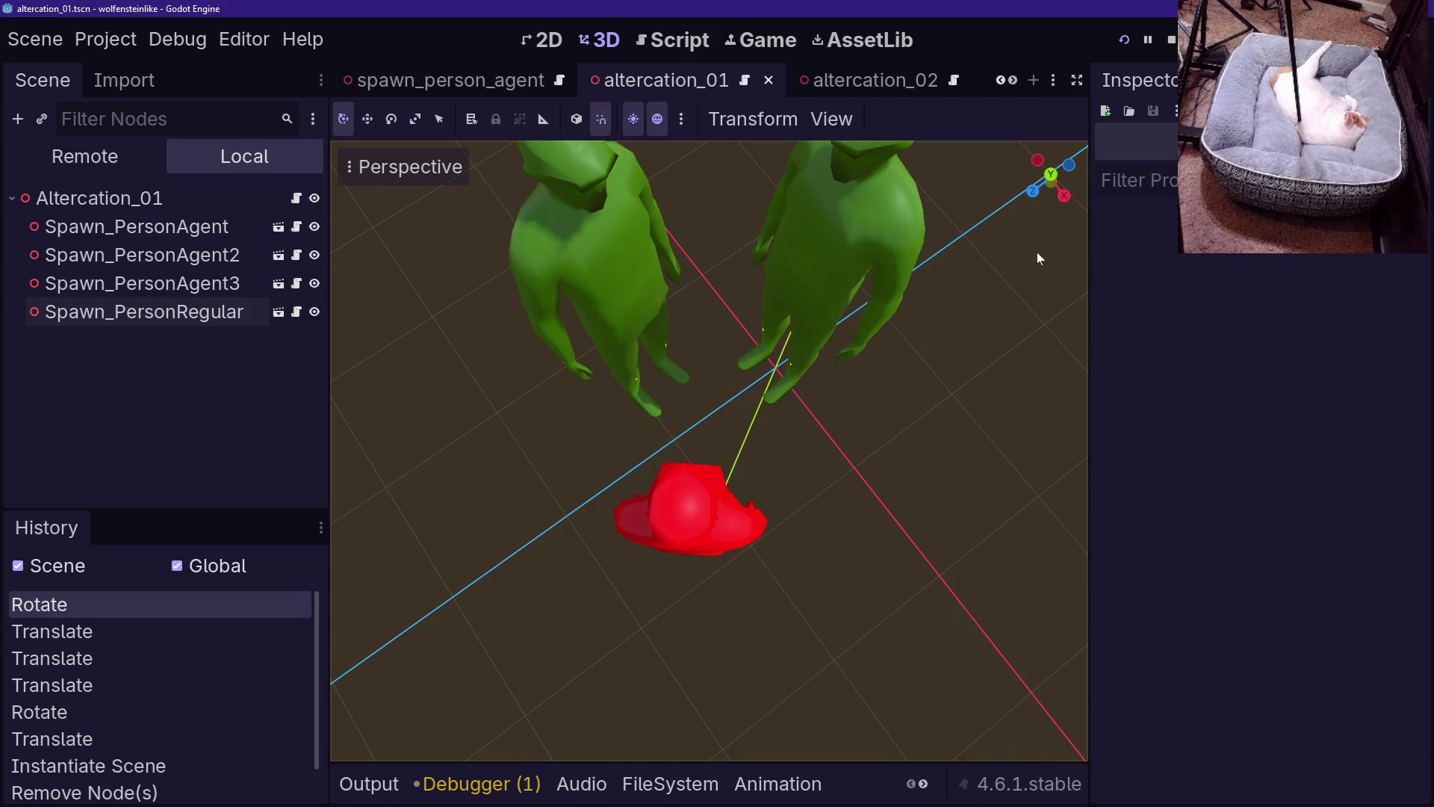
{"action": "left_click", "coordinate": [24, 186]}
{"action": "left_click", "coordinate": [35, 160]}
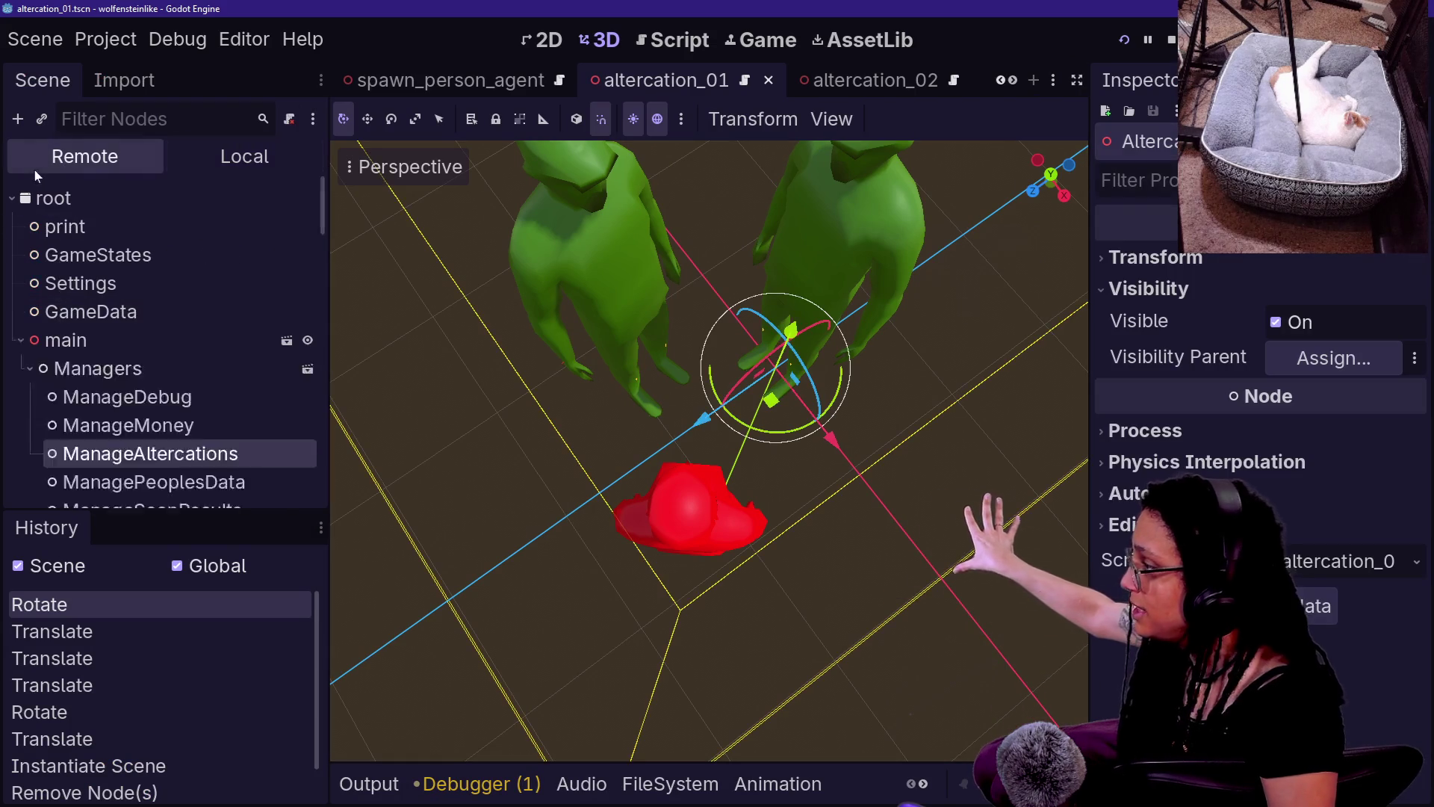
{"action": "left_click", "coordinate": [18, 339]}
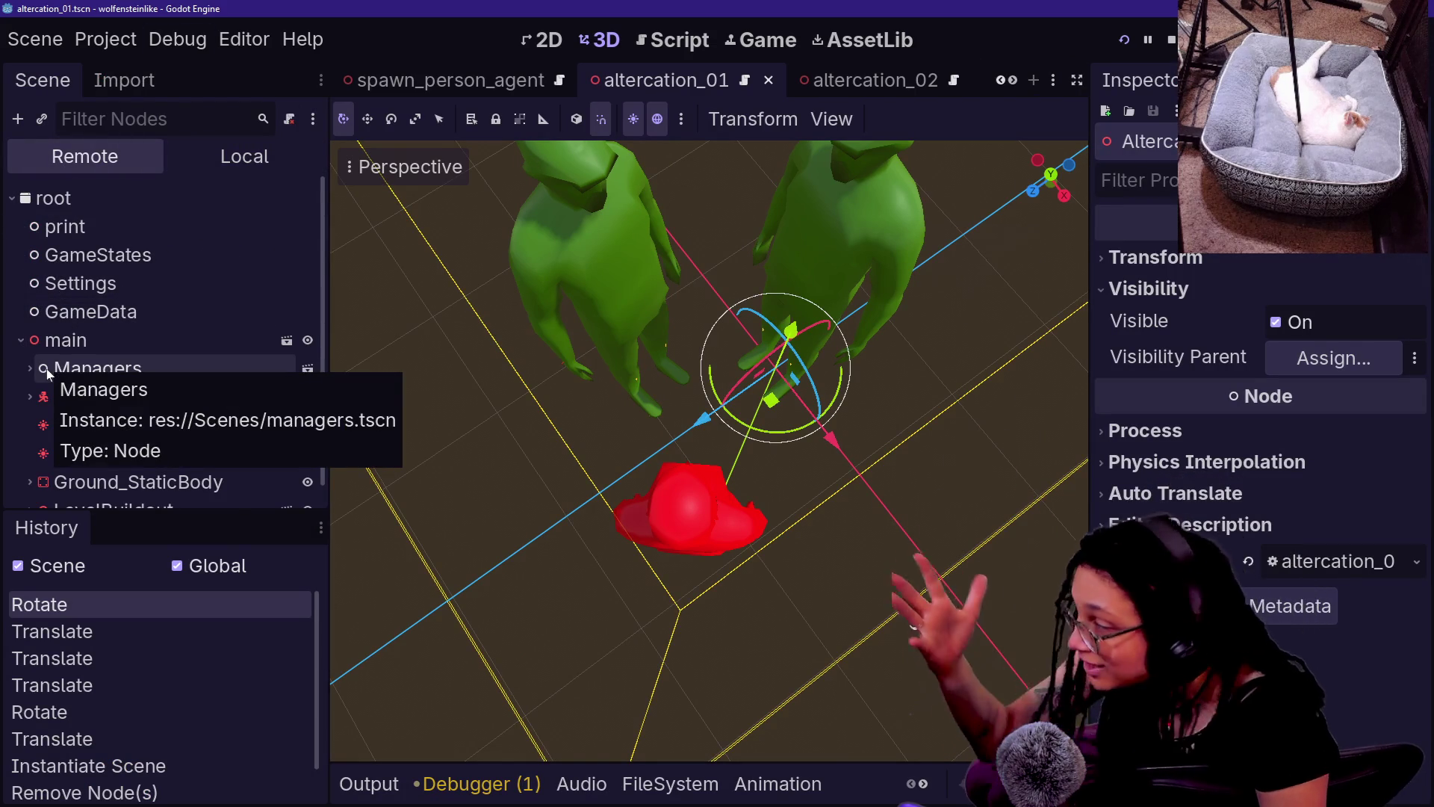
{"action": "left_click", "coordinate": [29, 369]}
{"action": "left_click", "coordinate": [112, 454]}
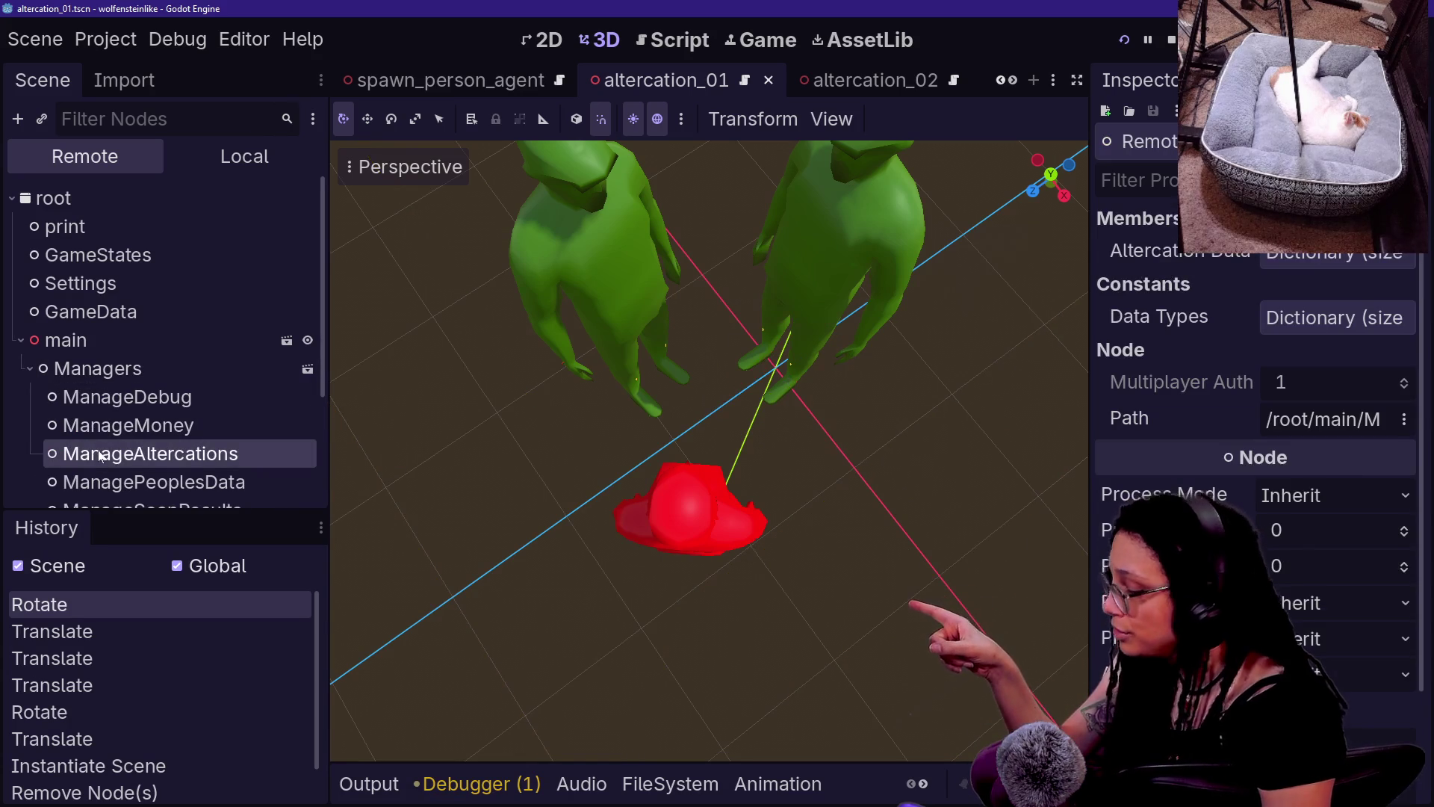
{"action": "left_click", "coordinate": [1352, 254]}
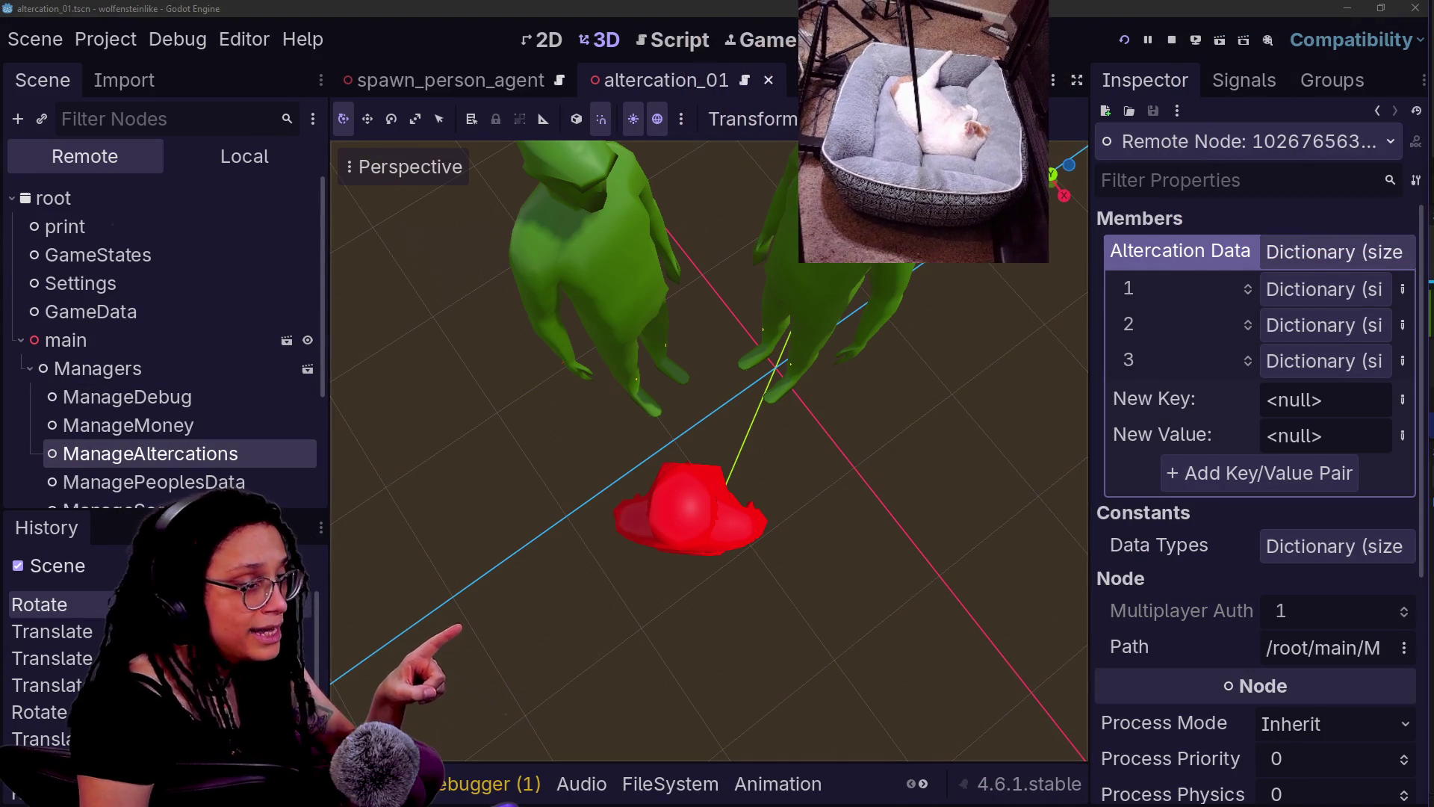
{"action": "left_click_drag", "start_coordinate": [1086, 312], "coordinate": [906, 314]}
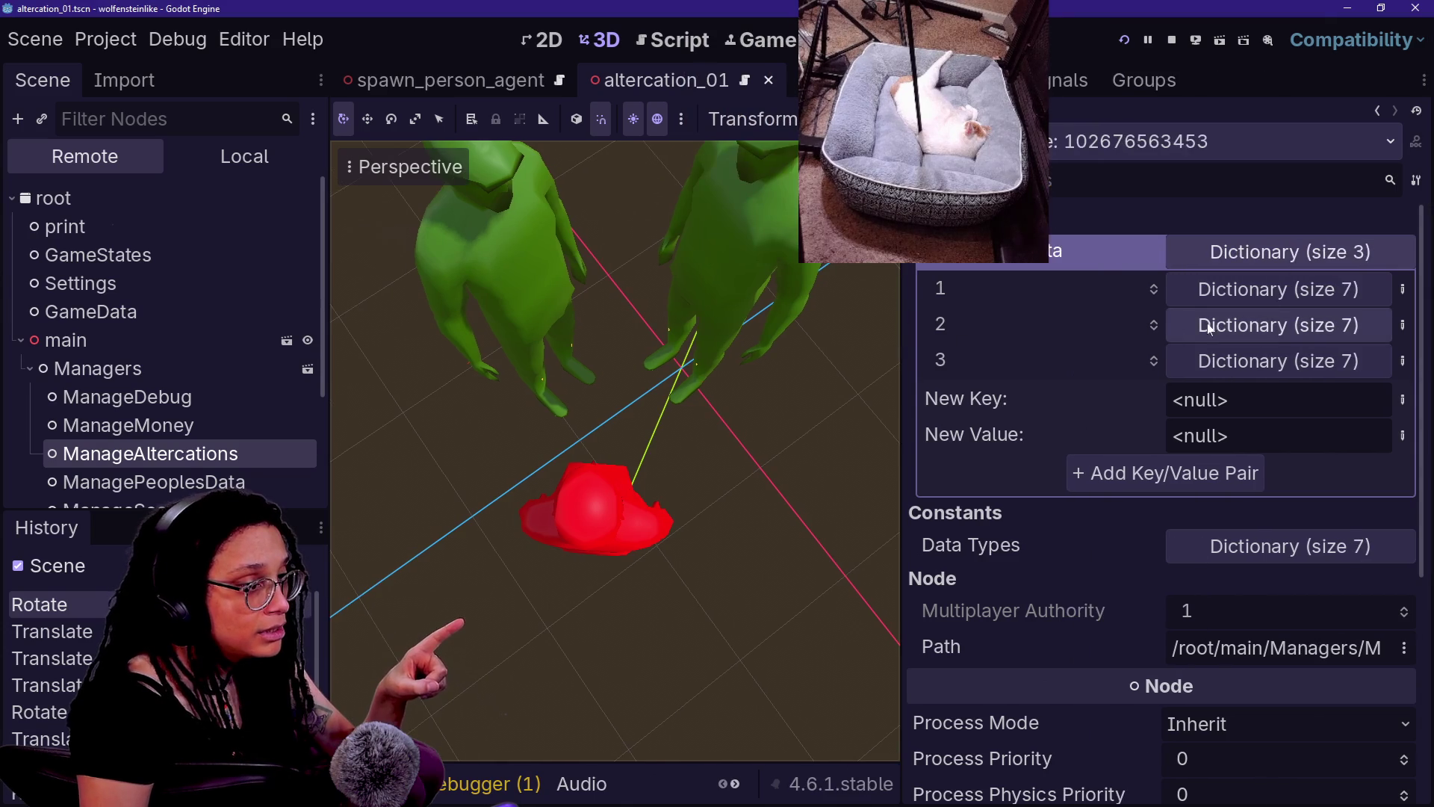
{"action": "left_click", "coordinate": [1215, 290]}
{"action": "left_click", "coordinate": [1233, 541]}
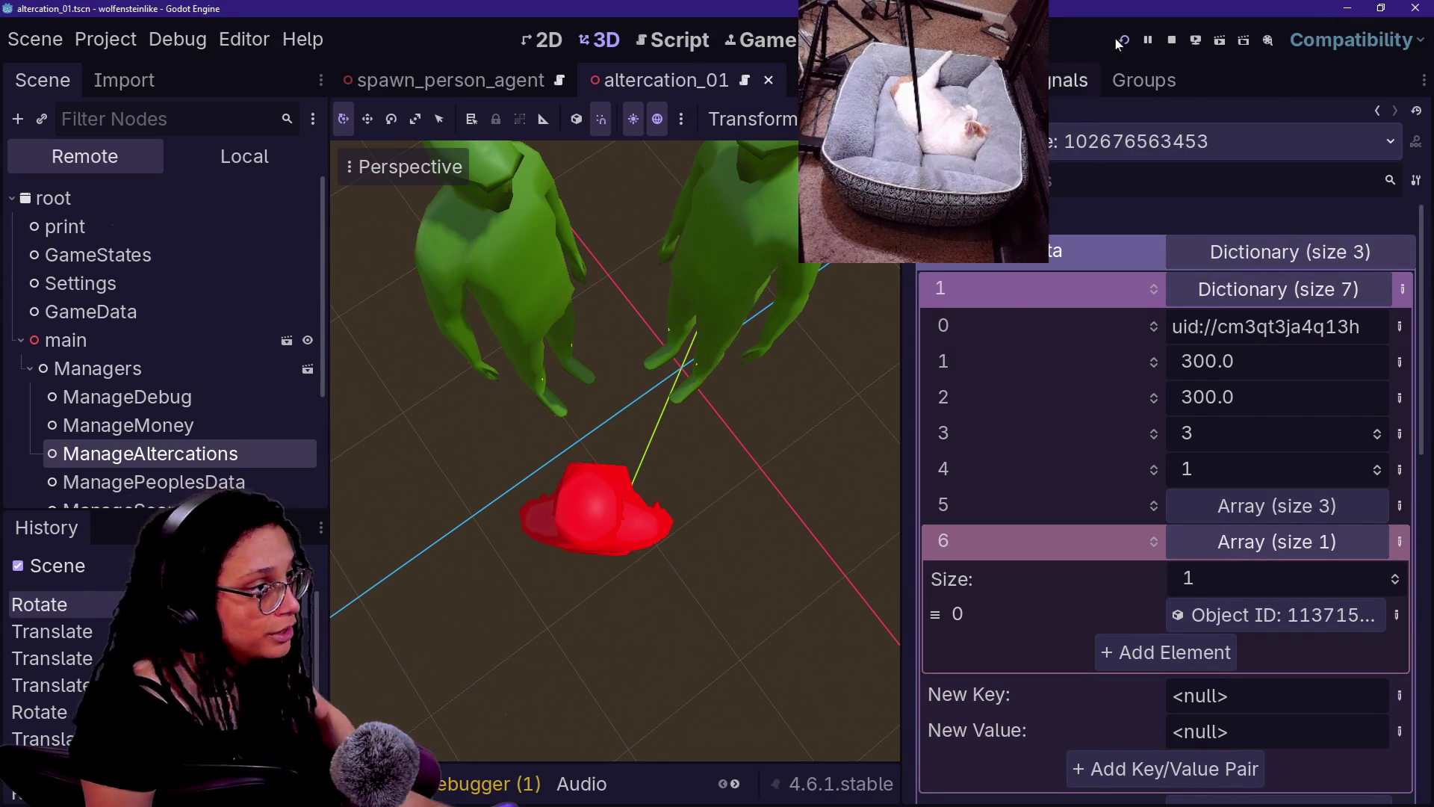
- Stop the running game and start a commit summary in GitHub Desktop
{"action": "left_click", "coordinate": [1172, 40]}
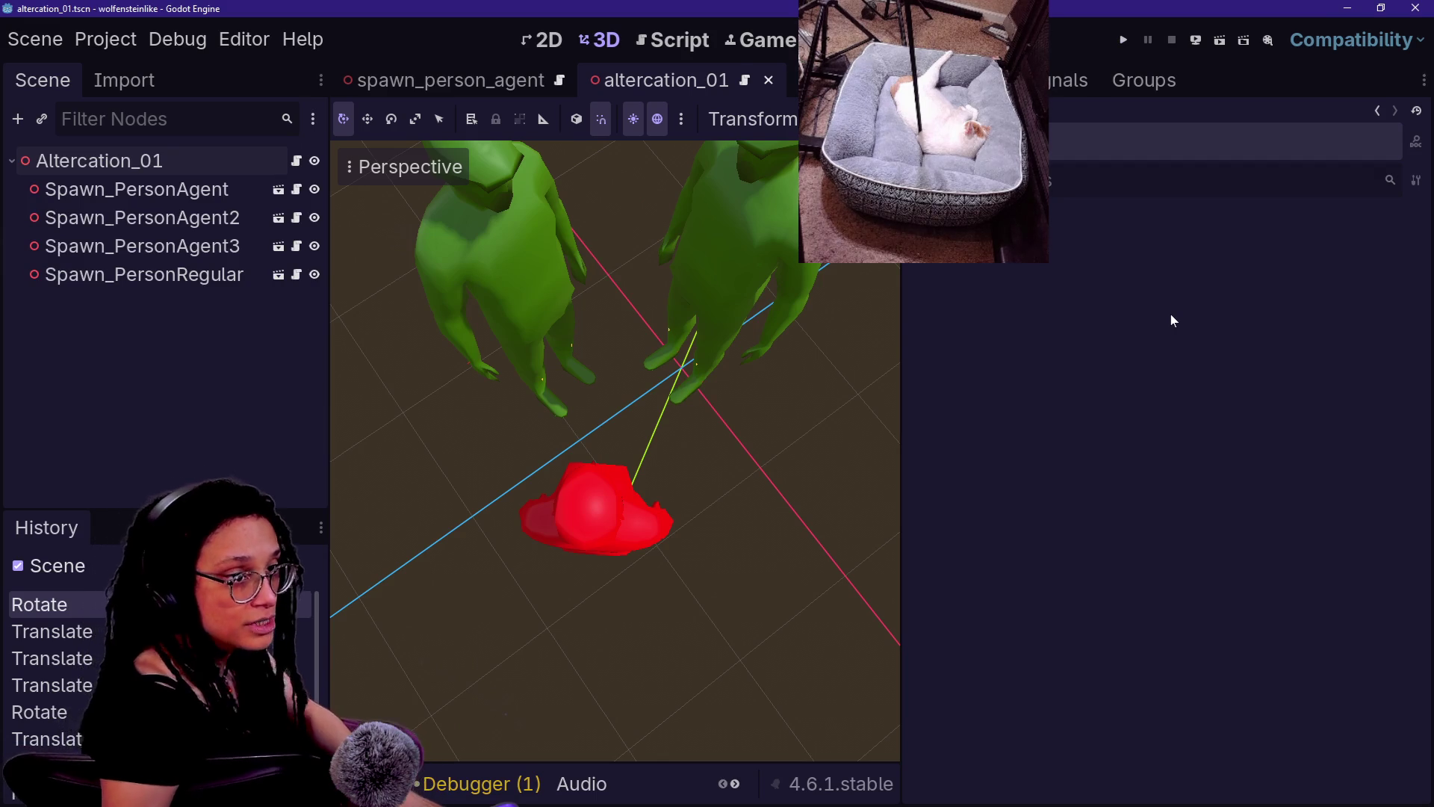
{"action": "key", "text": "alt+Tab"}
{"action": "left_click", "coordinate": [189, 532]}
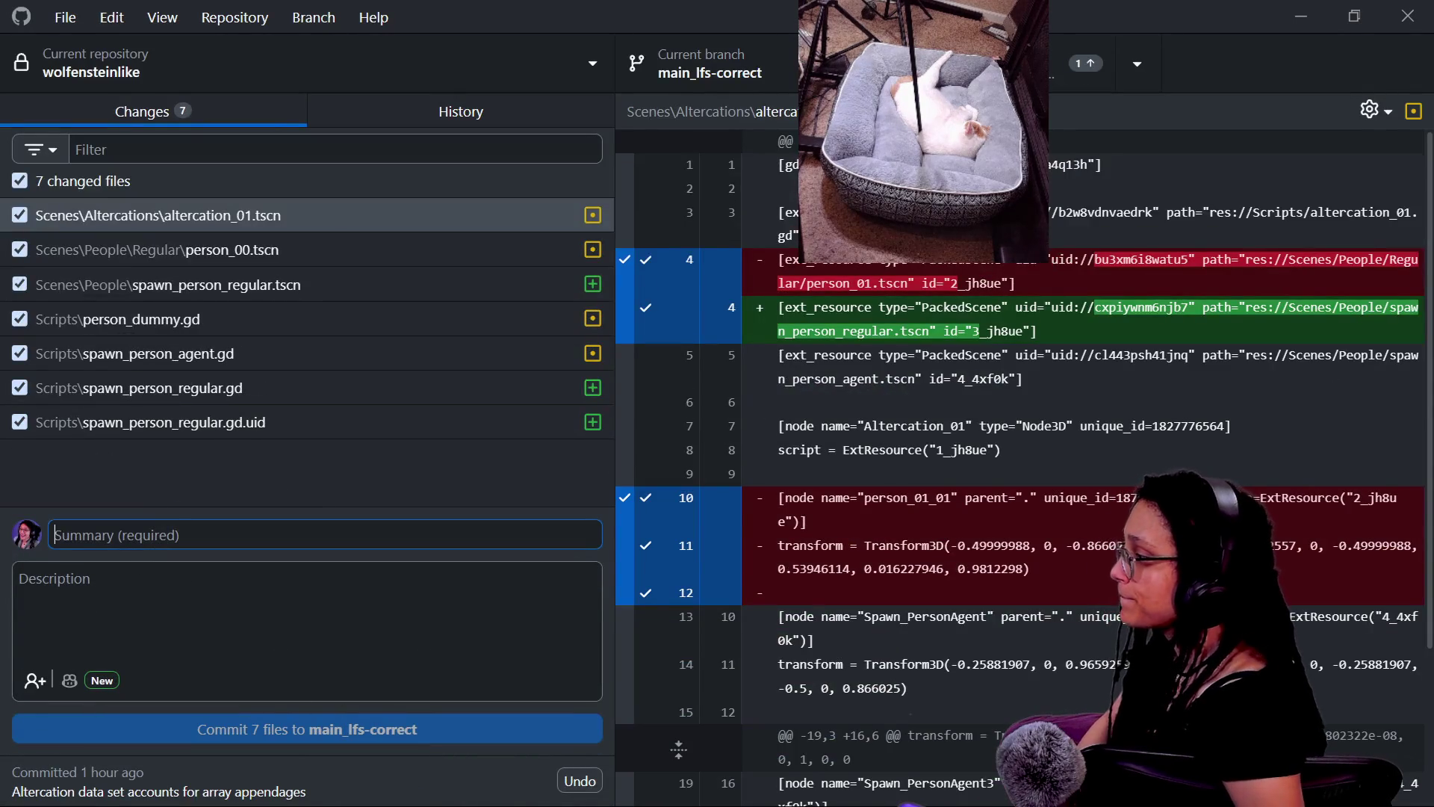
- Commit the 7 files with 'Added a person spawner for altercations. removed dummyfinder in personspawn scripts'
{"action": "type", "text": "Added a person"}
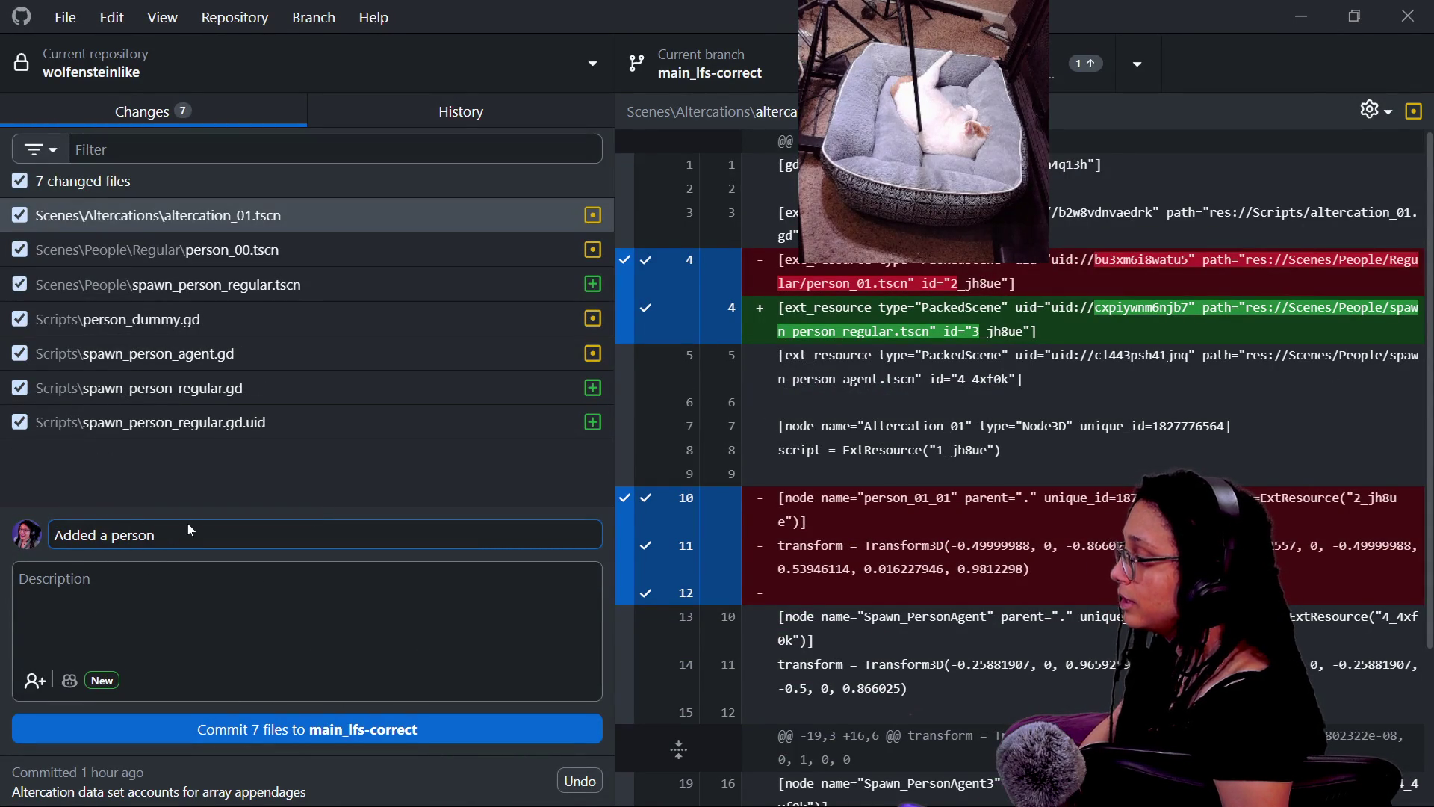
{"action": "type", "text": "on spawner fo"}
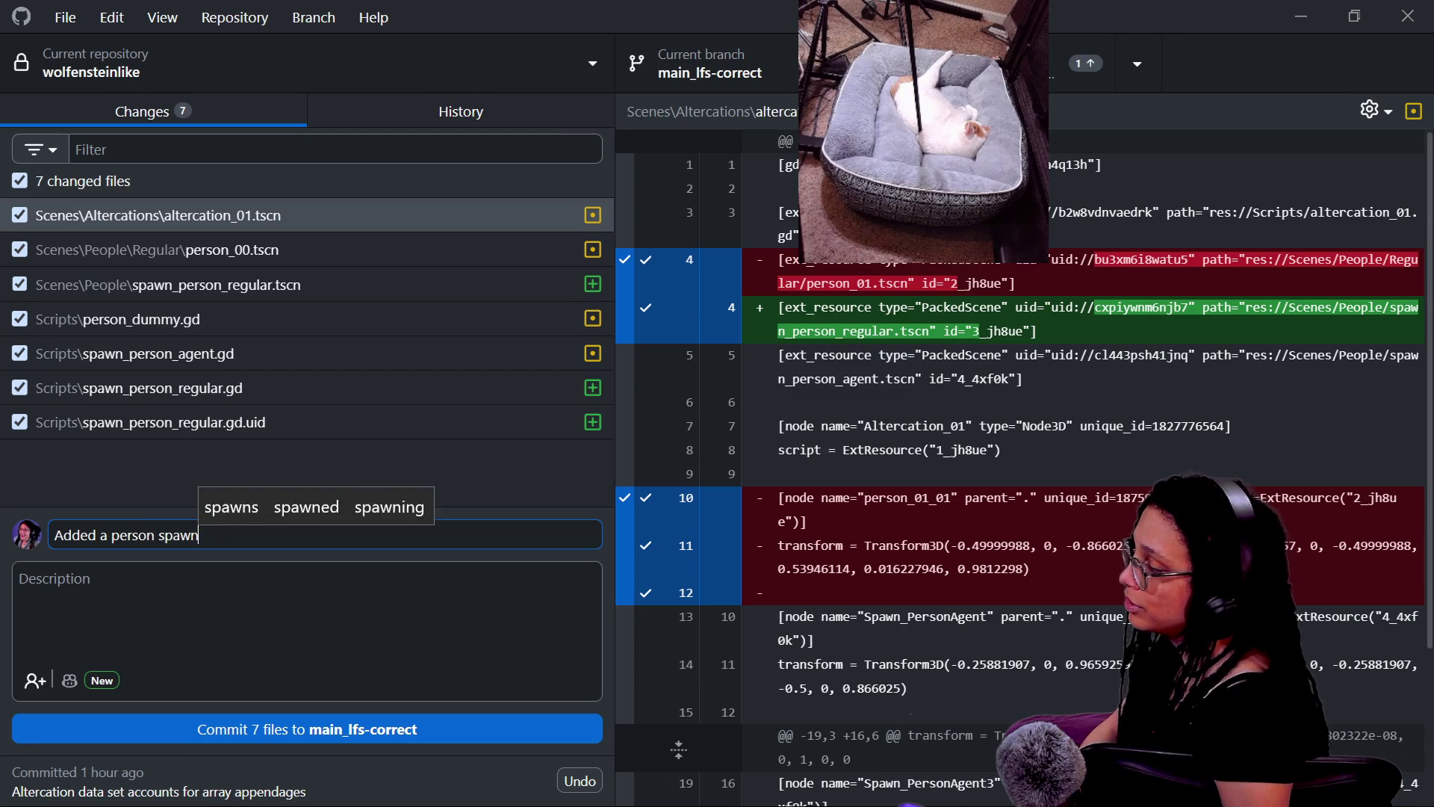
{"action": "type", "text": "tions"}
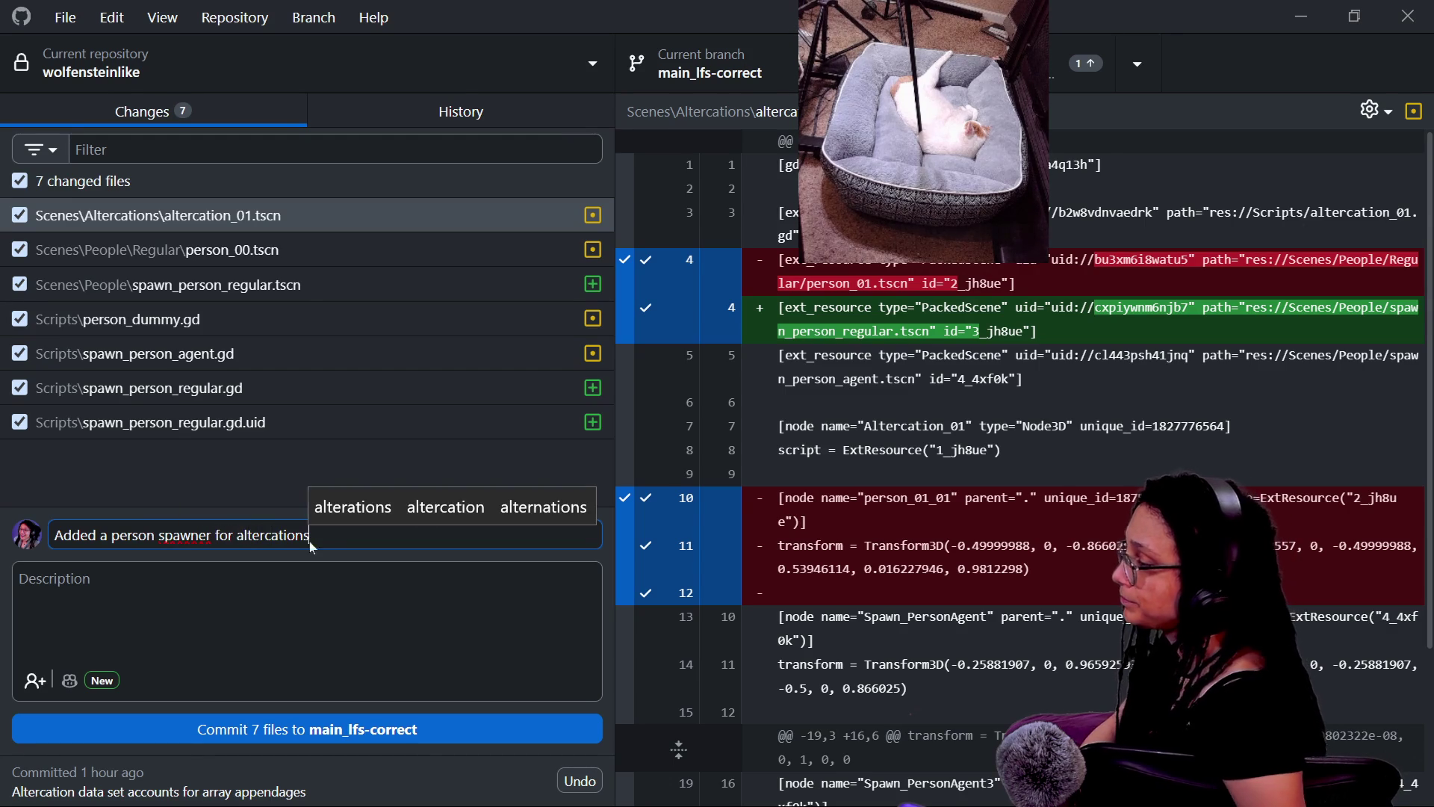
{"action": "type", "text": ". removed "}
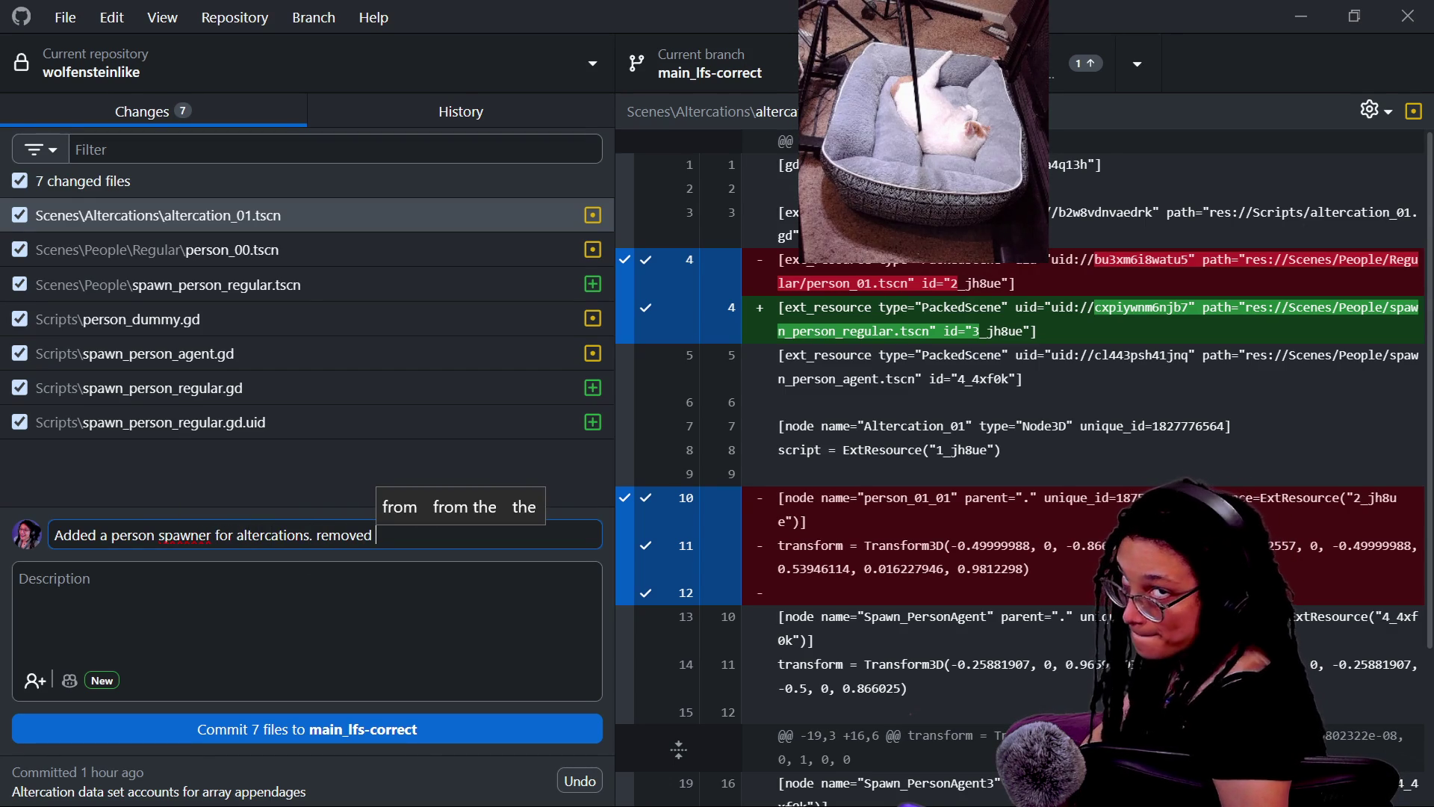
{"action": "type", "text": "dummyfinder in spawn"}
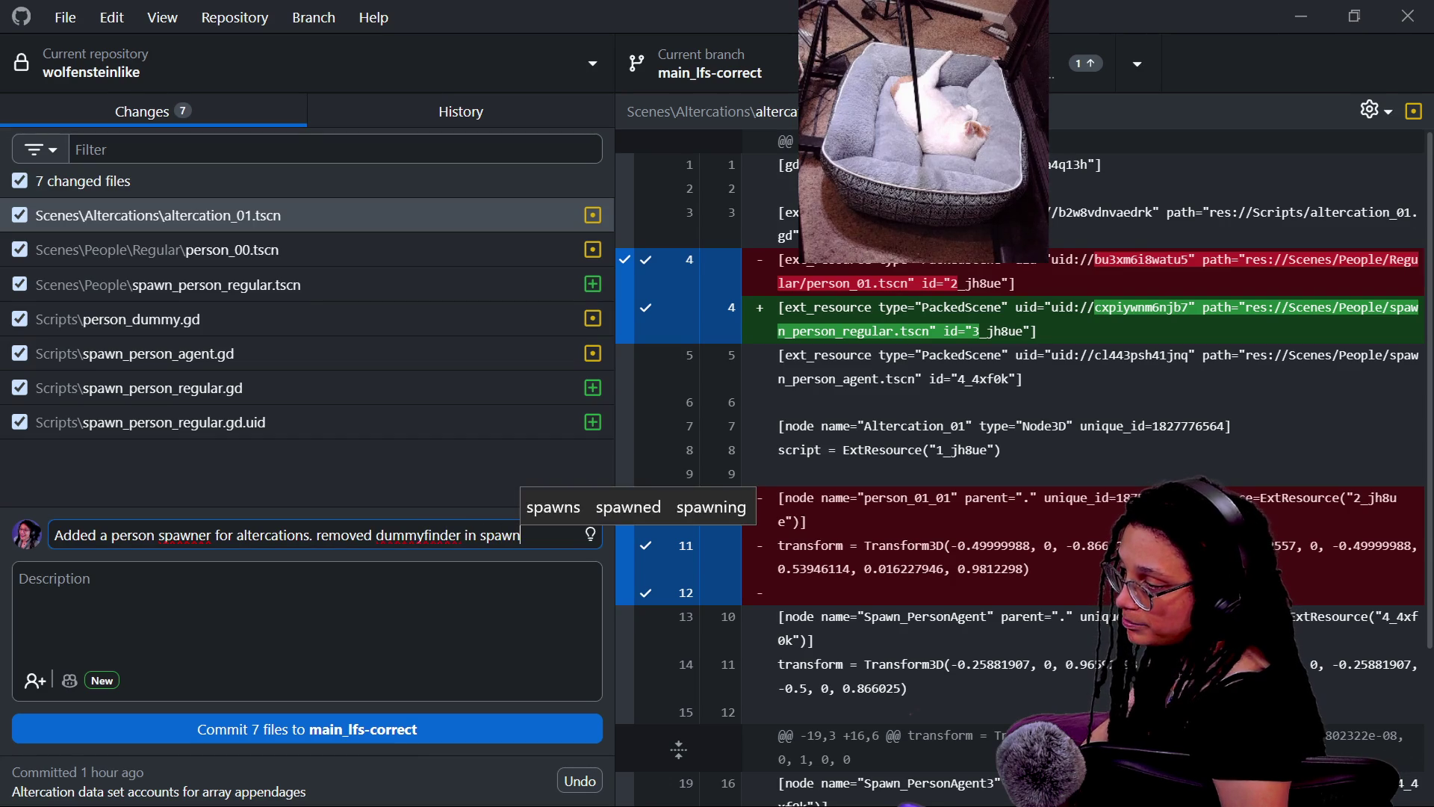
{"action": "key", "text": "BackSpace"}
{"action": "type", "text": "pawn scr"}
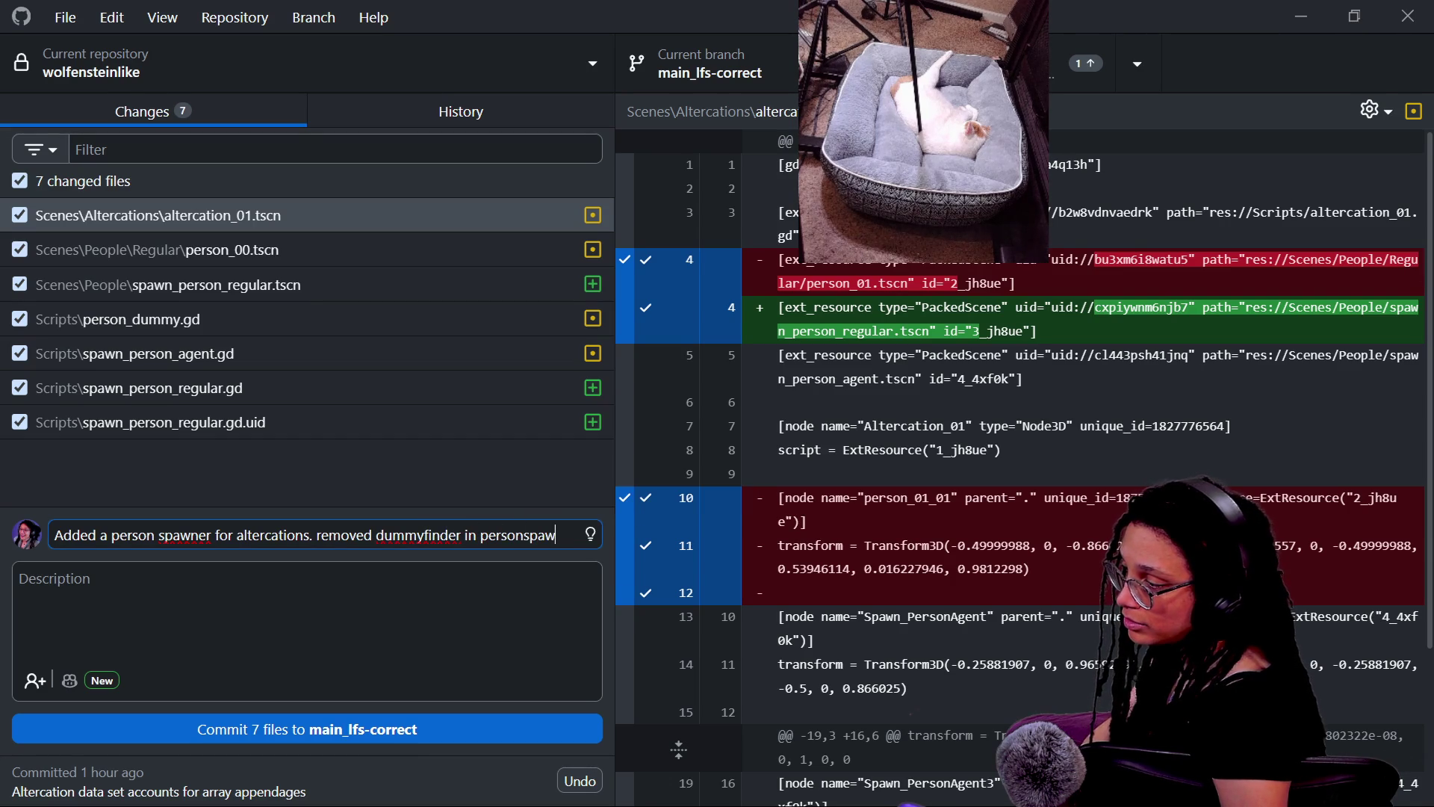
{"action": "type", "text": "ipts"}
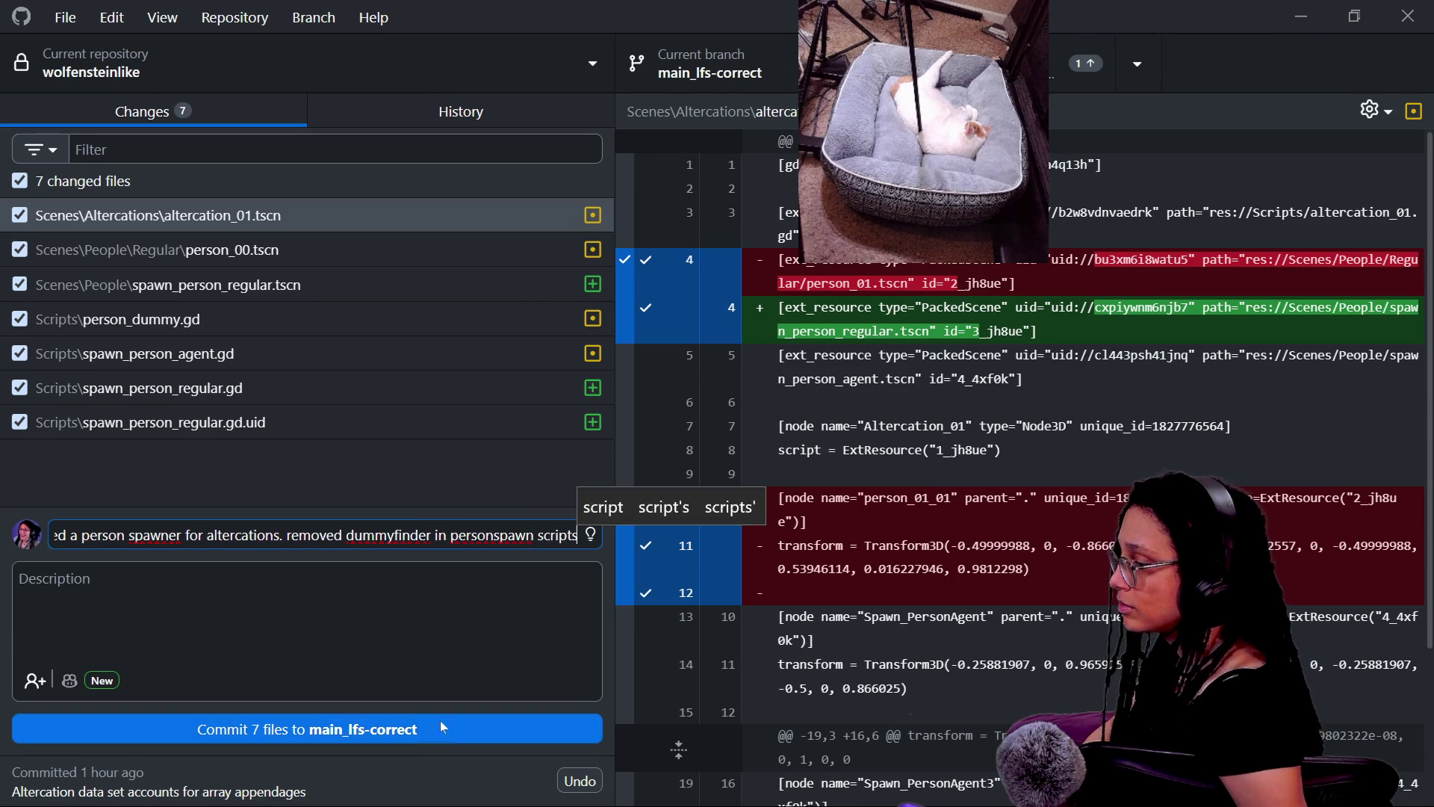
{"action": "key", "text": "ctrl+Return"}
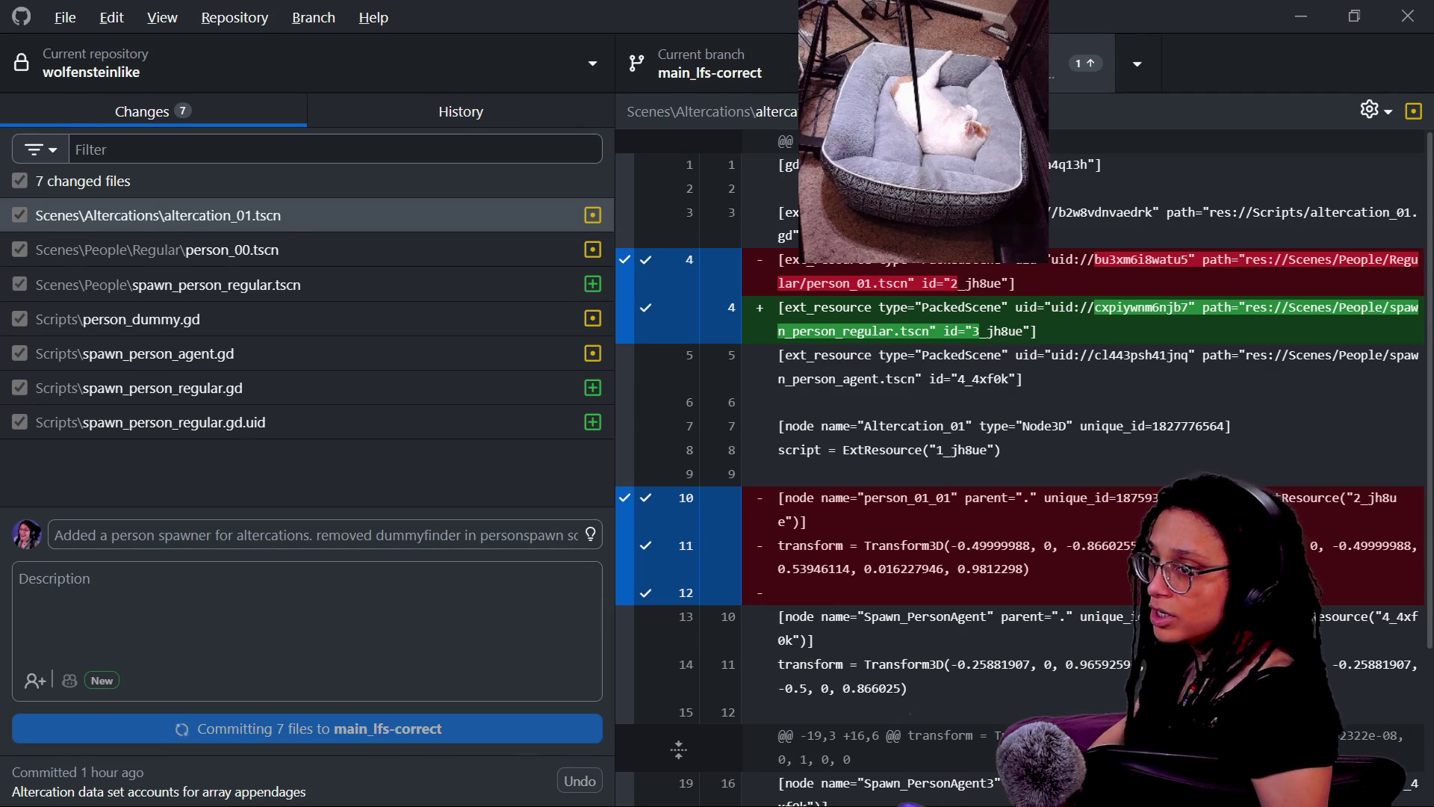
{"action": "key", "text": "alt+Tab"}
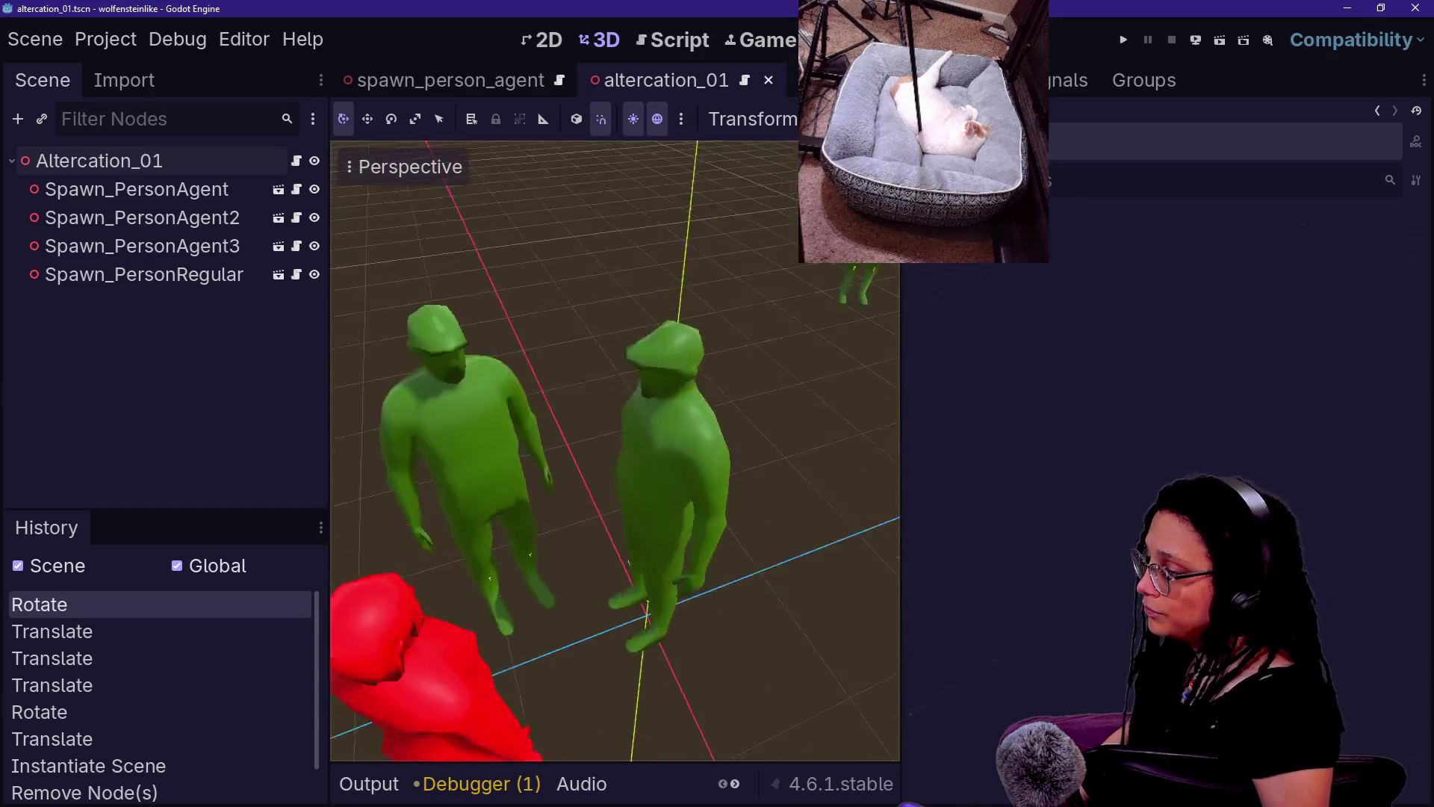
- Select the Spawn_PersonAgent figure and open the Altercation_01 scene's altercation_01.gd script
{"action": "scroll", "coordinate": [801, 440], "scroll_direction": "down", "scroll_amount": 3}
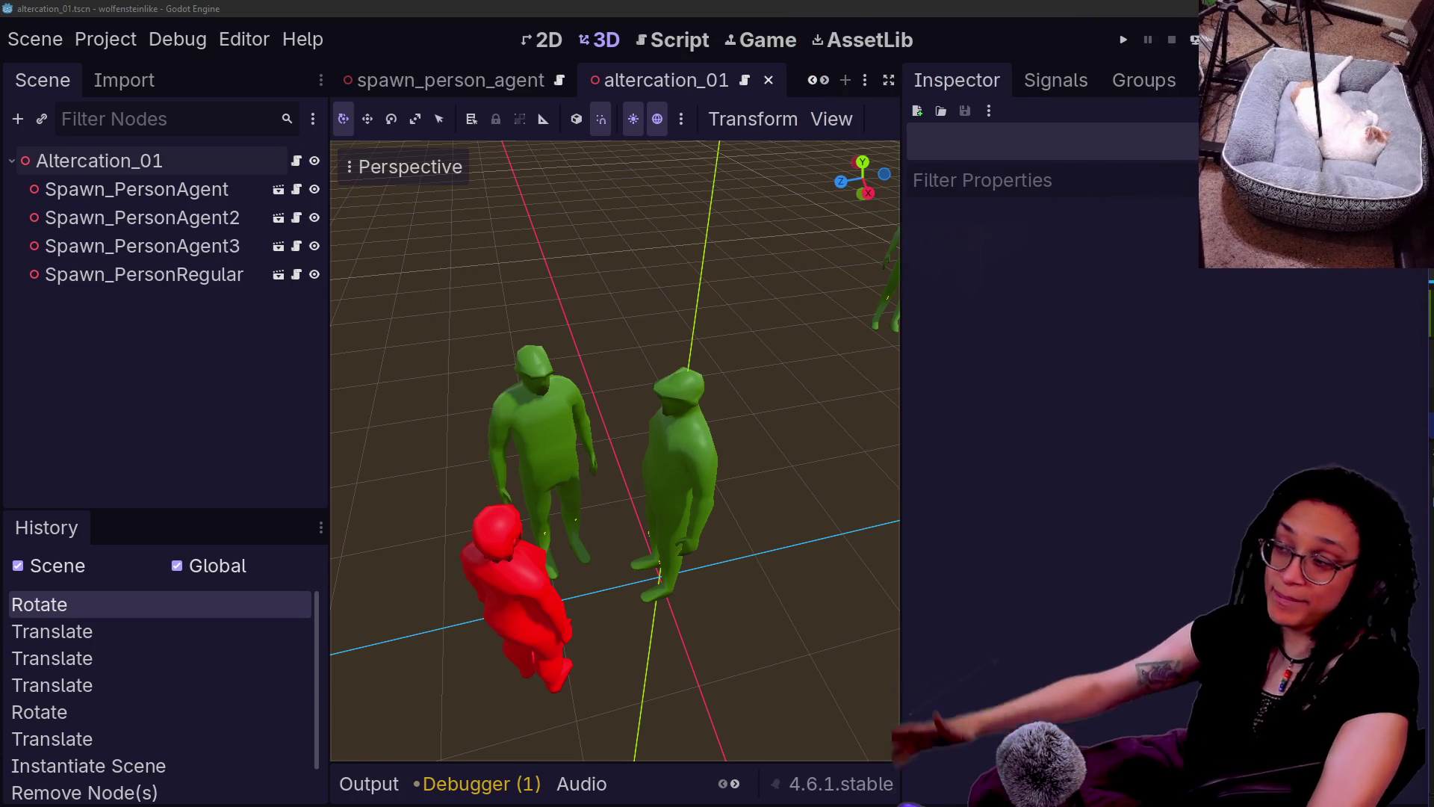
{"action": "left_click", "coordinate": [549, 388]}
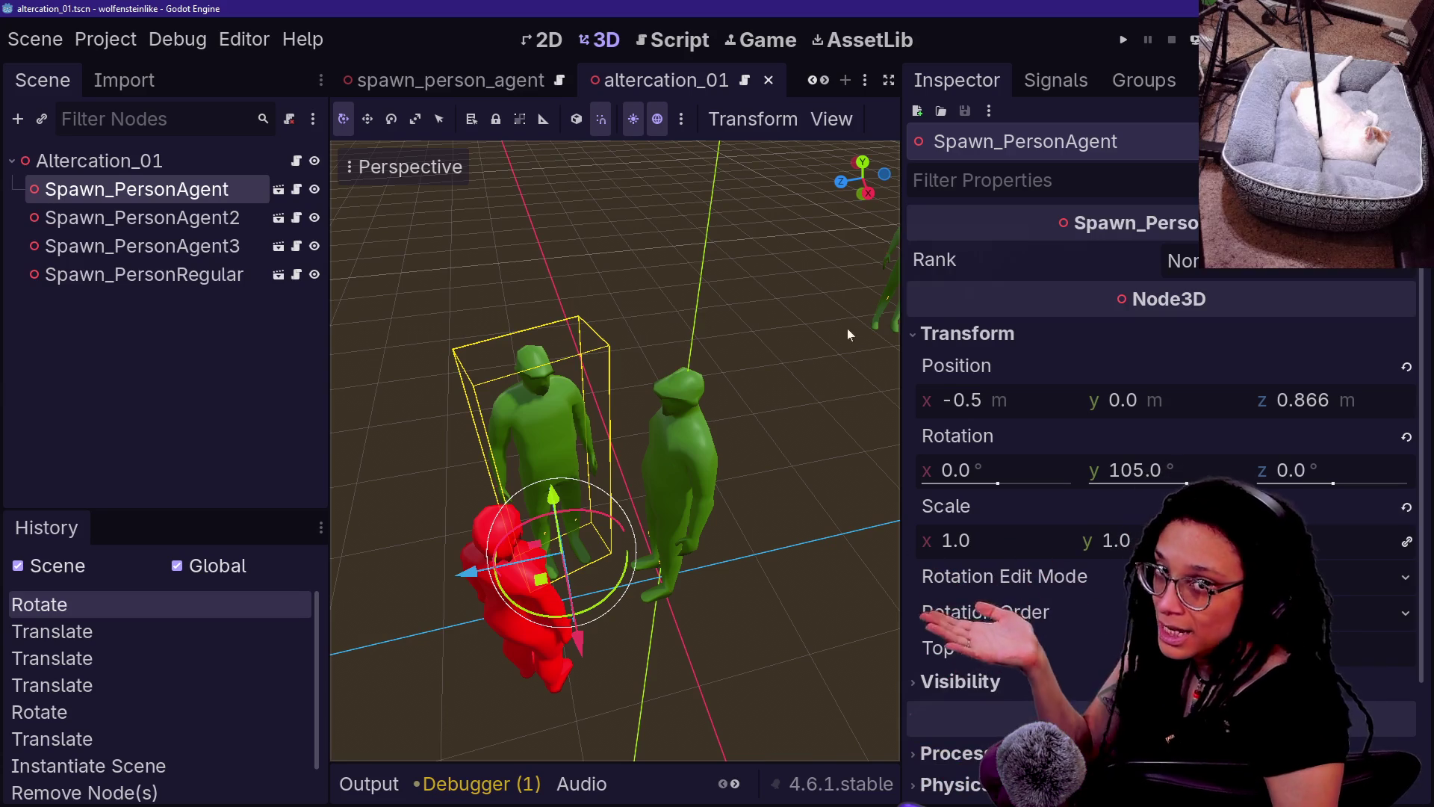
{"action": "left_click", "coordinate": [296, 160]}
{"action": "left_click", "coordinate": [552, 304]}
{"action": "left_click", "coordinate": [523, 375]}
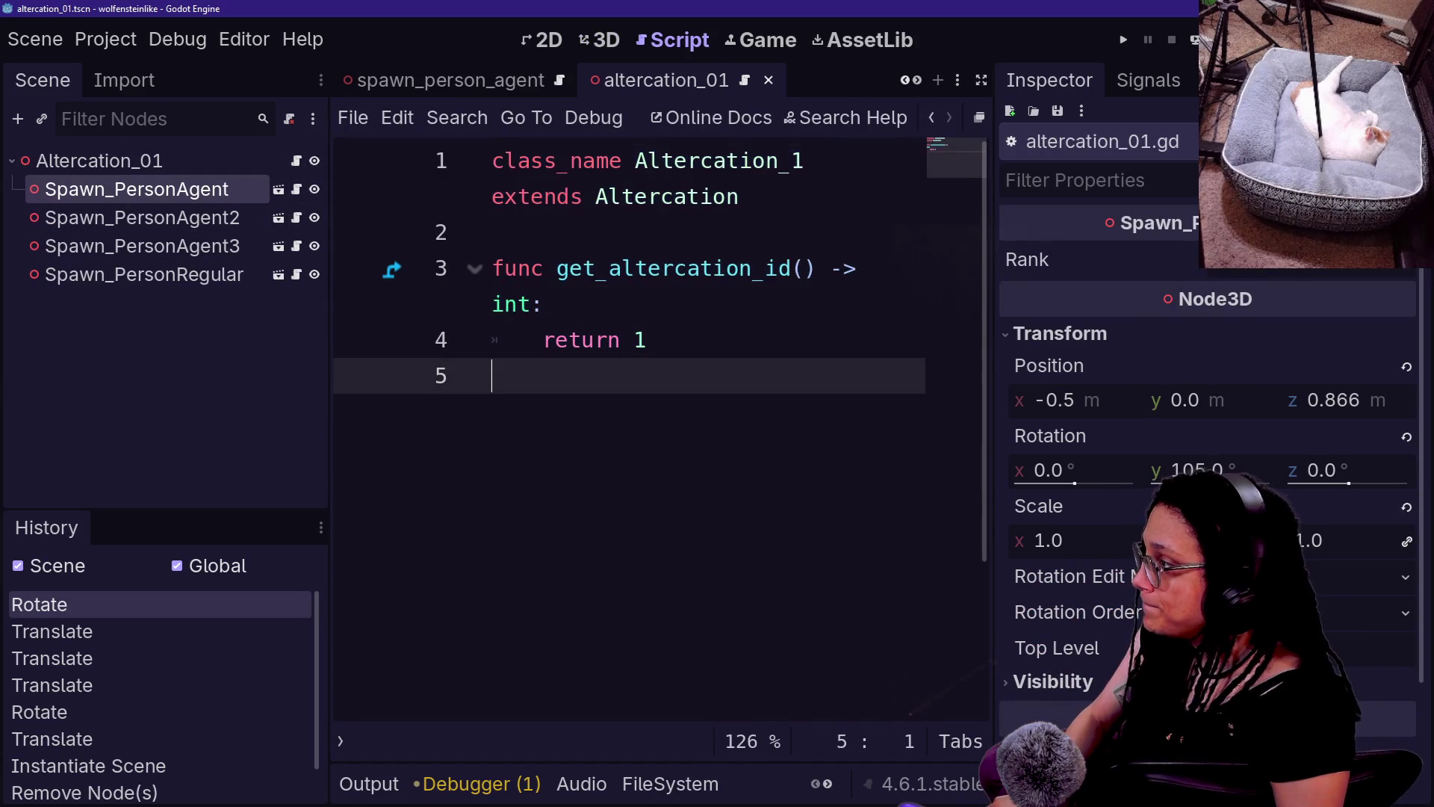
- Open the Spawn_PersonRegular script, then the Spawn_PersonAgent script
{"action": "left_click", "coordinate": [296, 275]}
{"action": "key", "text": "ctrl+a"}
{"action": "key", "text": "ctrl+z"}
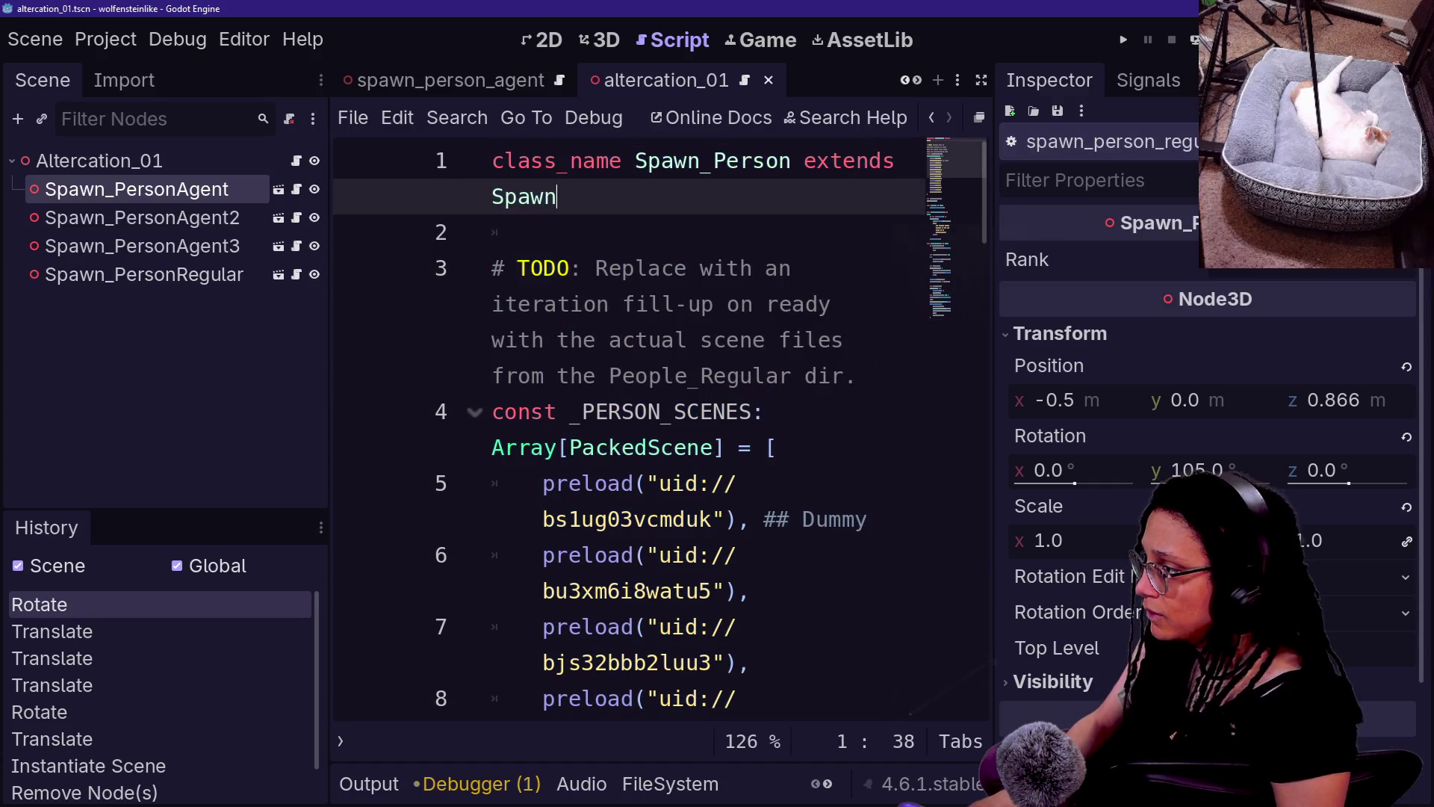
{"action": "key", "text": "ctrl+z"}
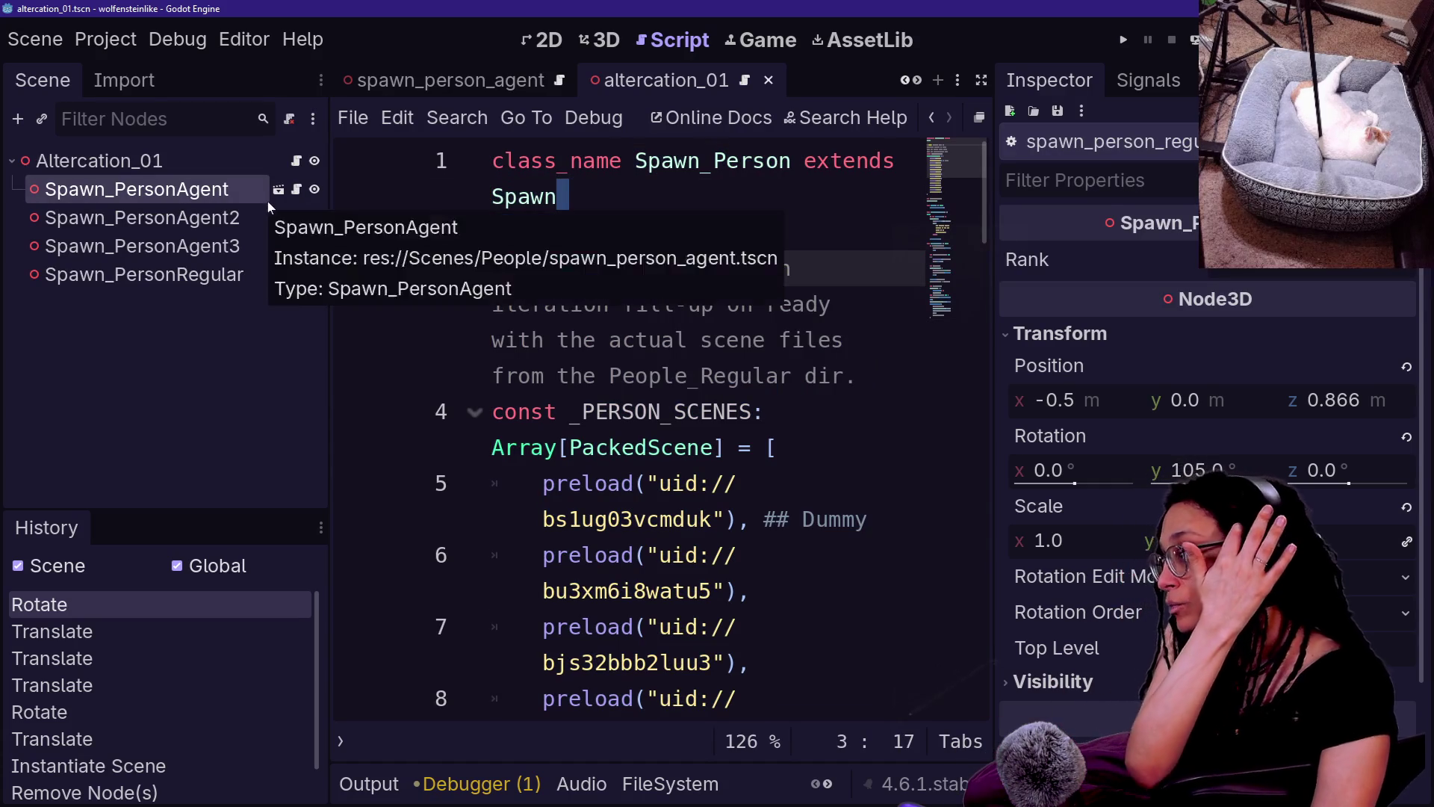
{"action": "left_click", "coordinate": [296, 189]}
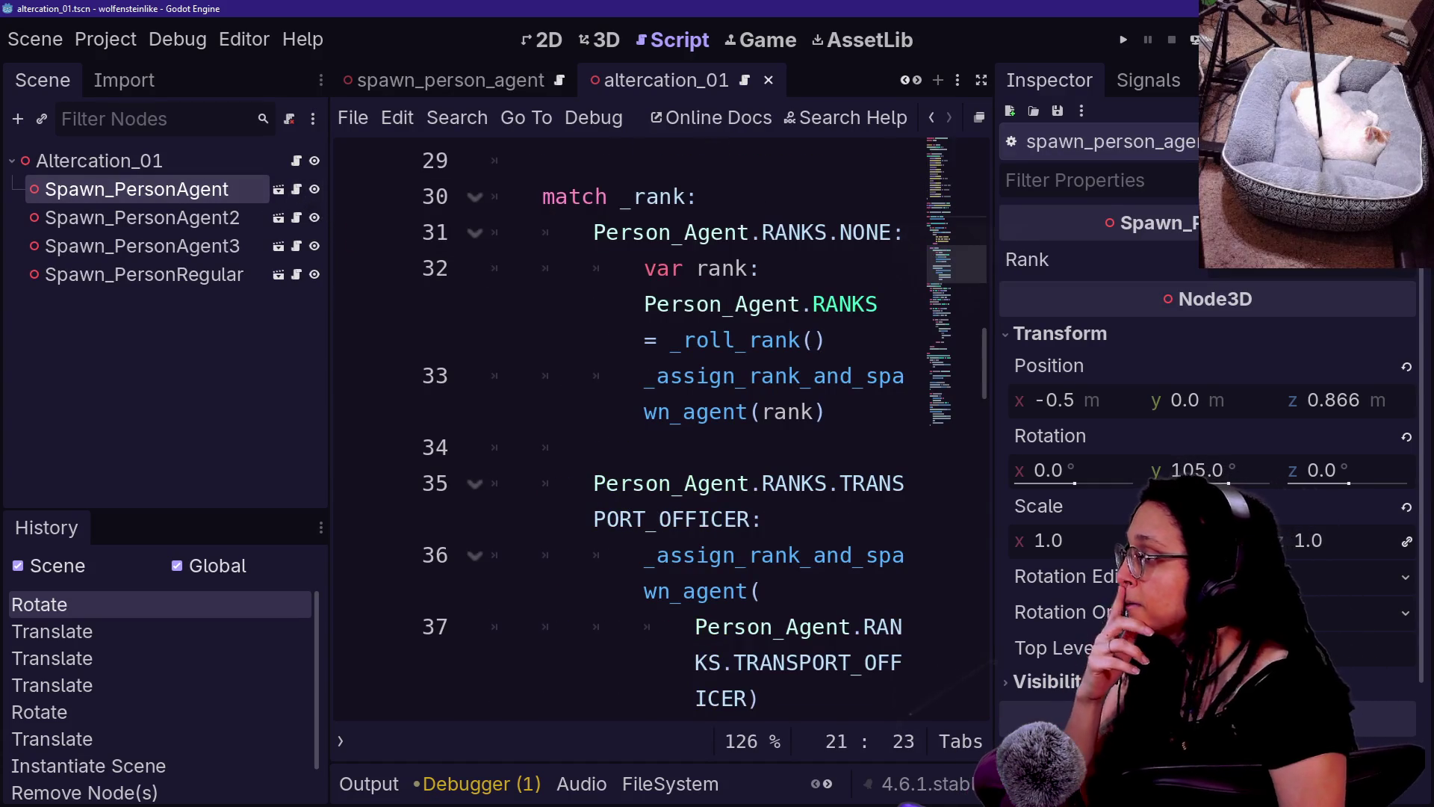
{"action": "left_click", "coordinate": [644, 304]}
- Review spawn_person_agent.gd full-width, from the _rank export lines to the value 2 on line 17
{"action": "key", "text": "ctrl+shift+F11"}
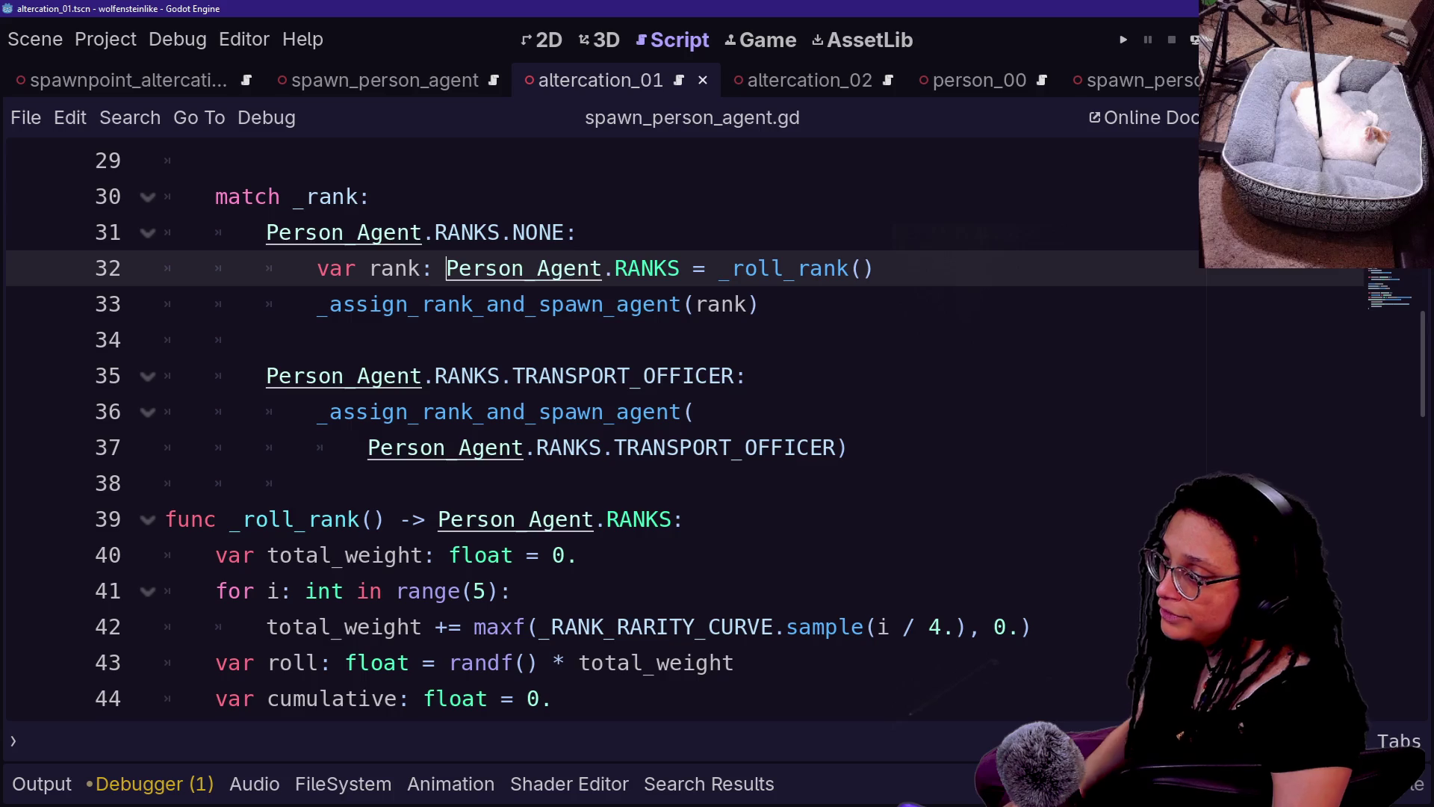
{"action": "key", "text": "ctrl+Home"}
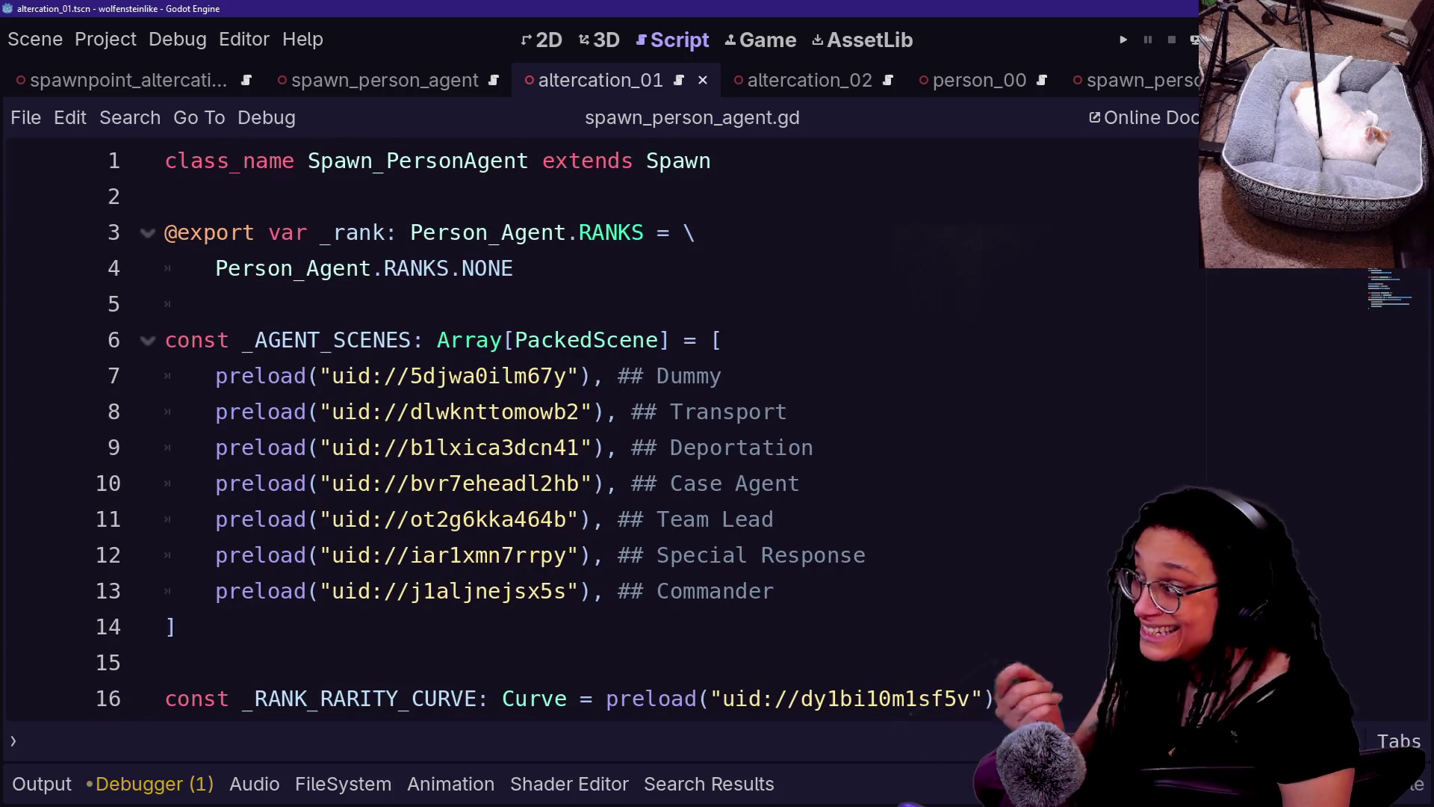
{"action": "left_click_drag", "start_coordinate": [515, 268], "coordinate": [224, 232]}
{"action": "left_click", "coordinate": [515, 268]}
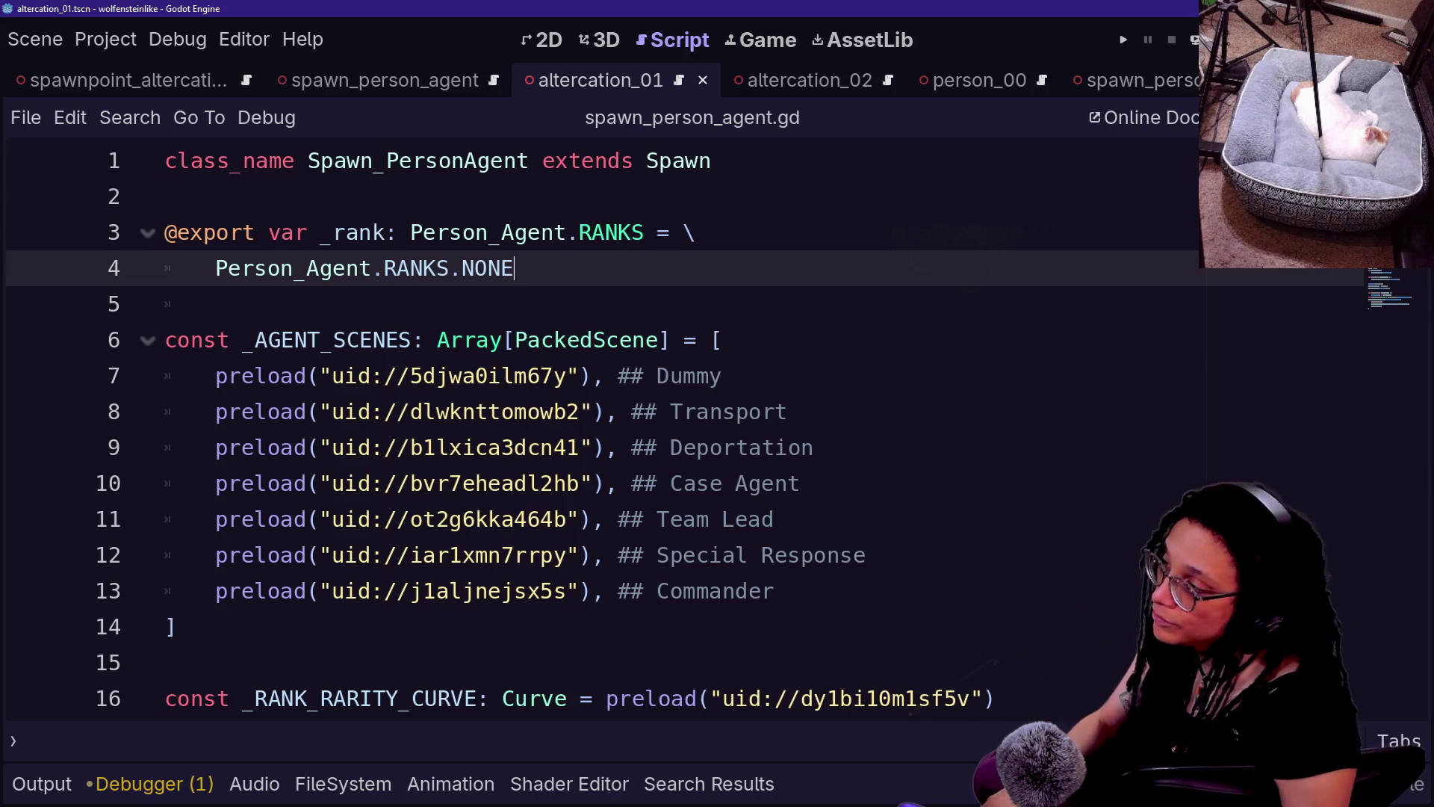
{"action": "key", "text": "ctrl+a"}
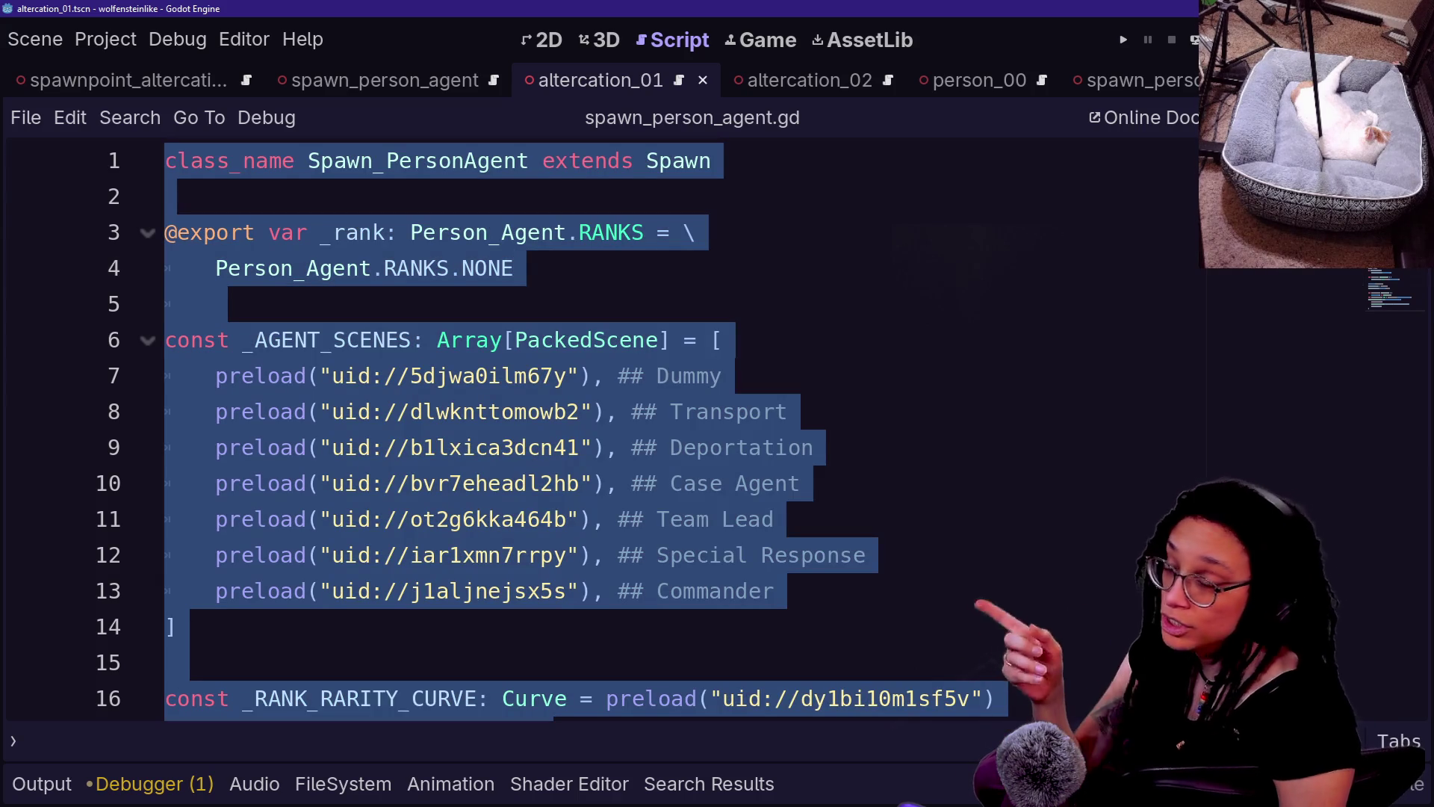
{"action": "scroll", "coordinate": [597, 448], "scroll_direction": "down", "scroll_amount": 3}
{"action": "left_click", "coordinate": [534, 410]}
{"action": "double_click", "coordinate": [535, 410]}
{"action": "scroll", "coordinate": [534, 410], "scroll_direction": "down", "scroll_amount": 1}
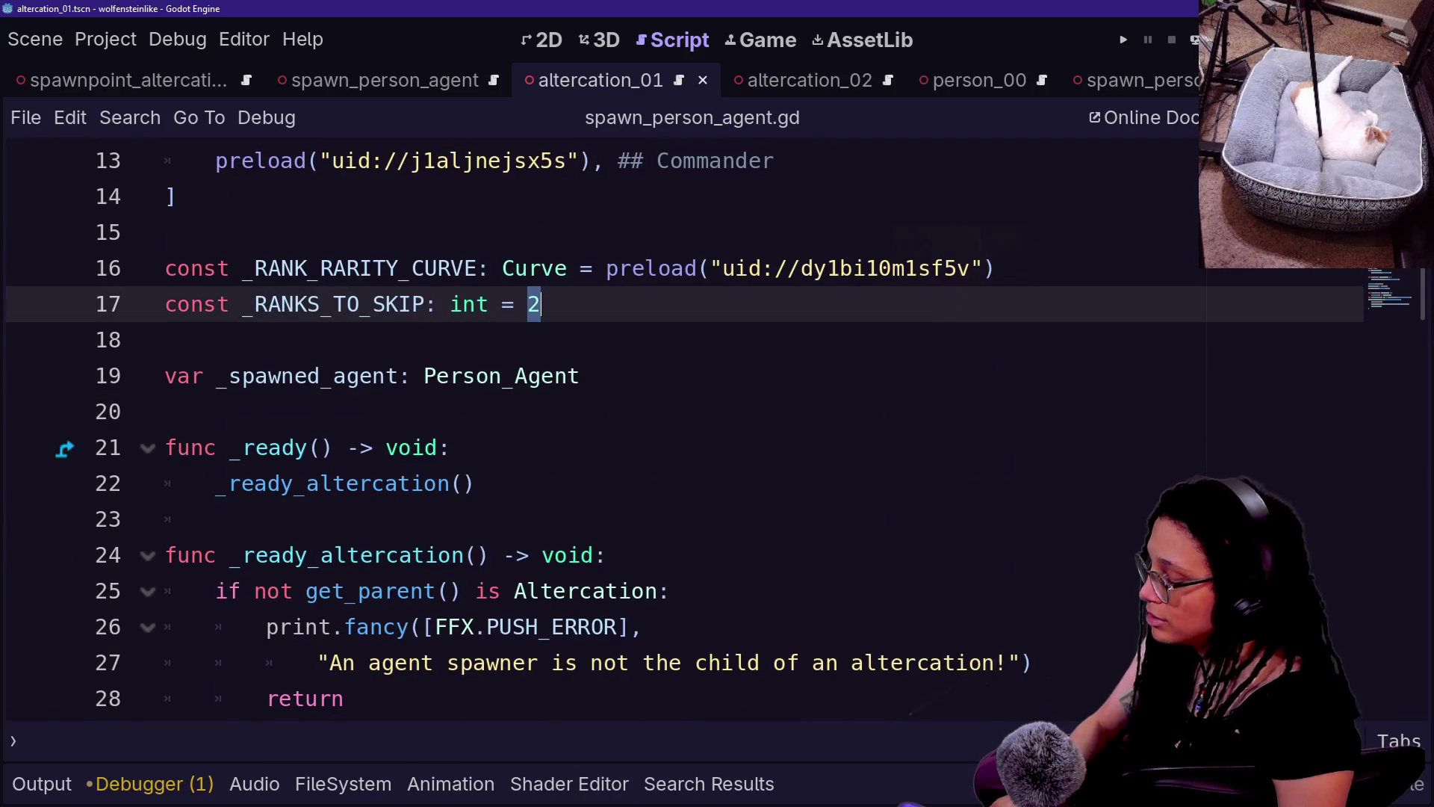
- Quick Open spawn_person_regular.gd, then search project resources for 'point'
{"action": "key", "text": "shift+alt+o"}
{"action": "key", "text": "Down"}
{"action": "key", "text": "Up"}
{"action": "key", "text": "Return"}
{"action": "scroll", "coordinate": [598, 418], "scroll_direction": "down", "scroll_amount": 5}
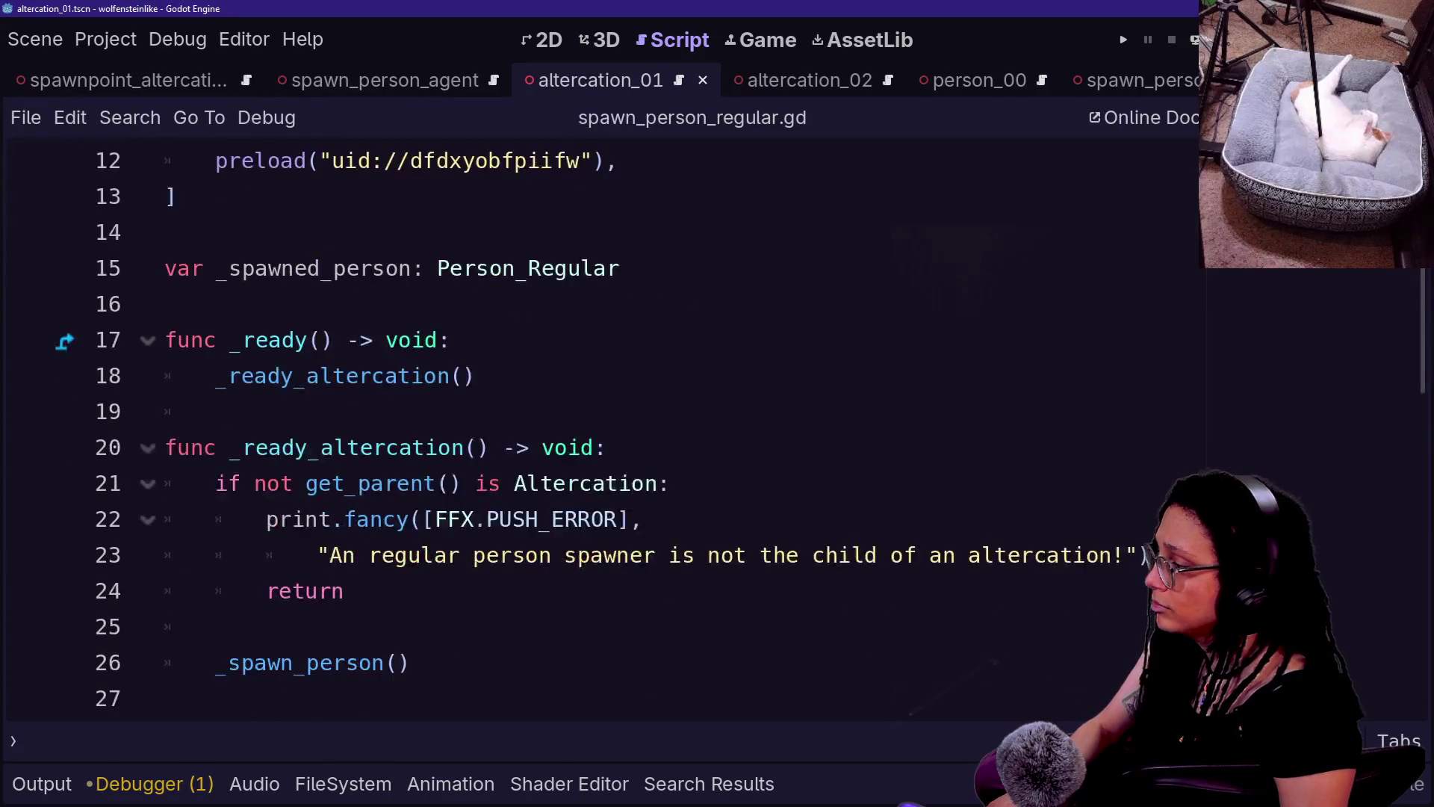
{"action": "left_click", "coordinate": [345, 483]}
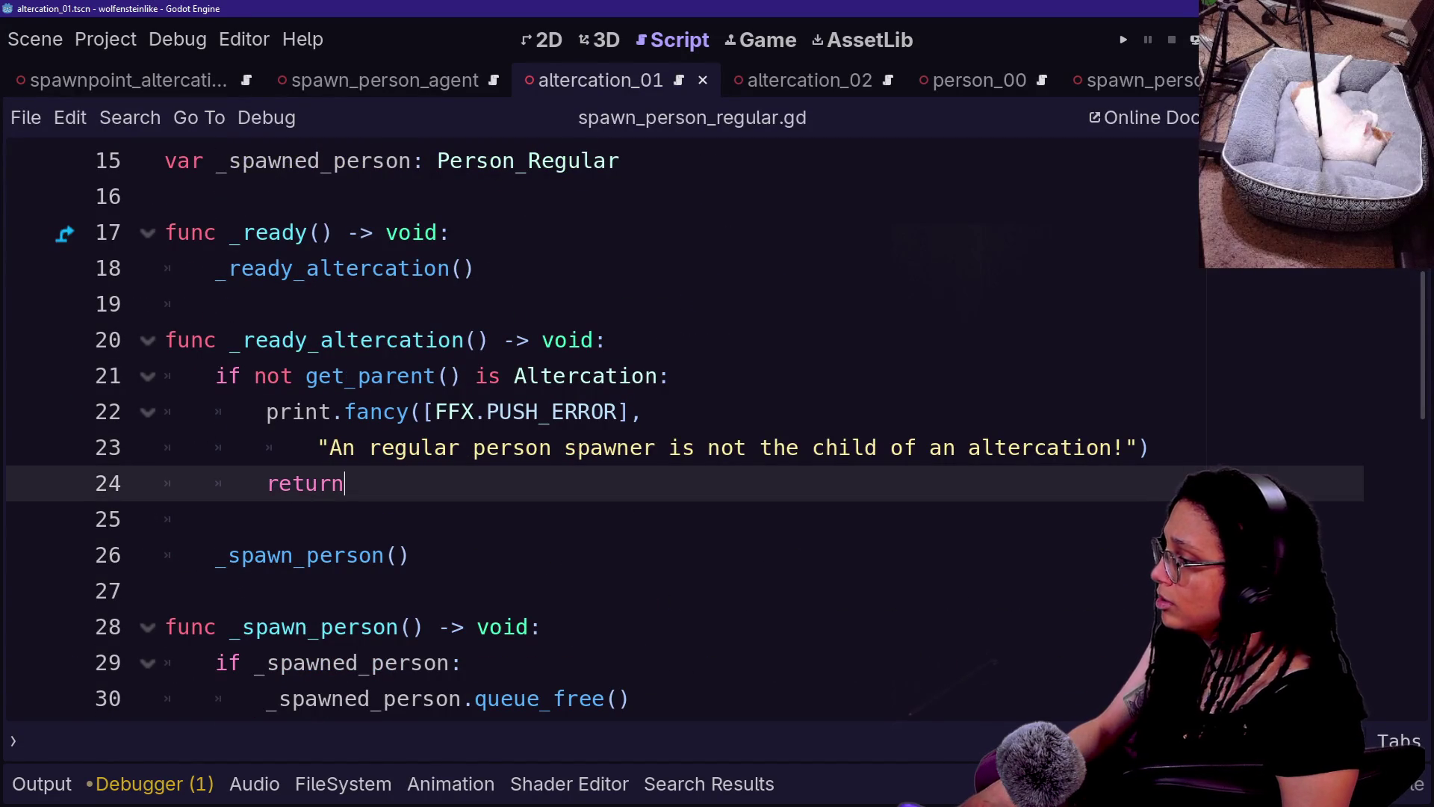
{"action": "scroll", "coordinate": [598, 419], "scroll_direction": "up", "scroll_amount": 4}
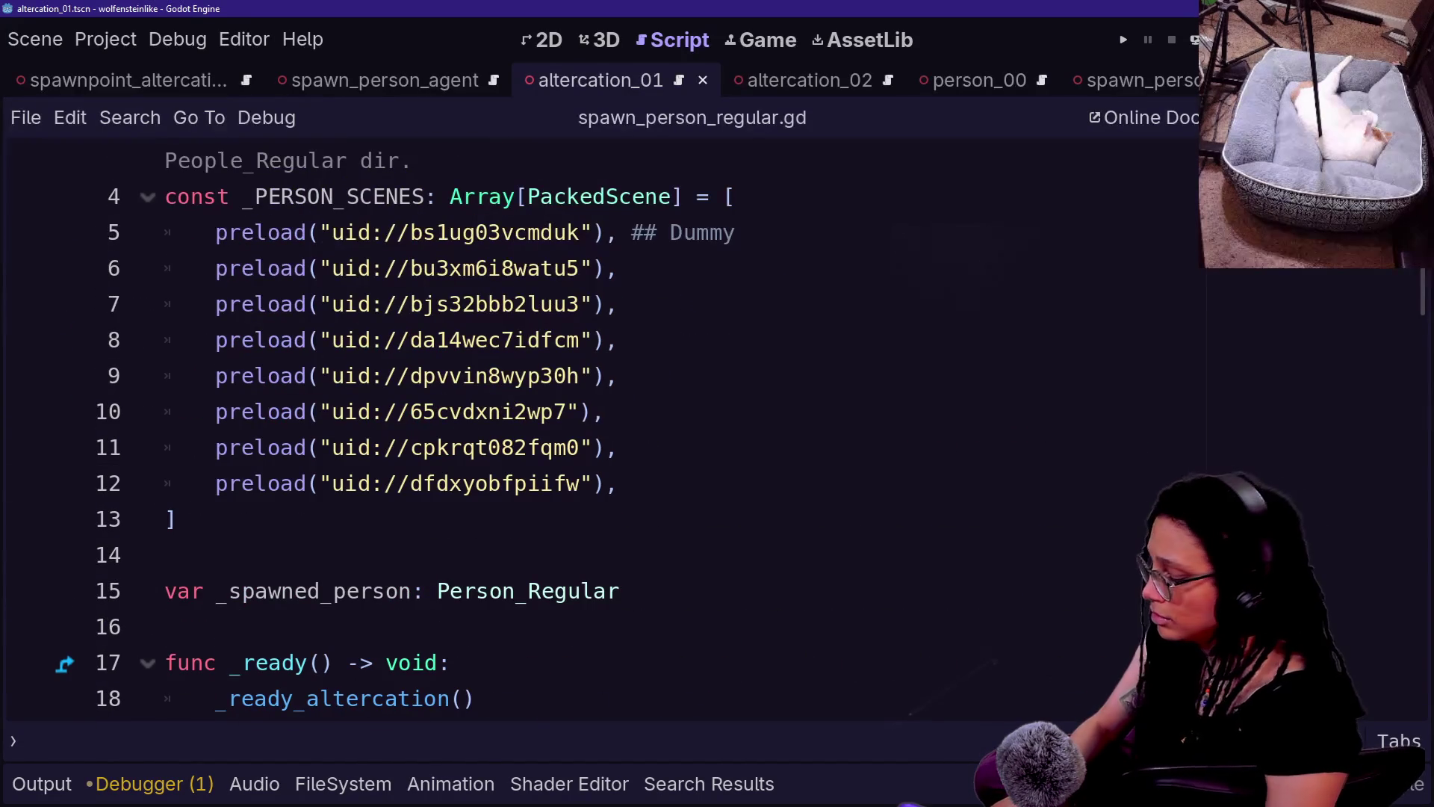
{"action": "key", "text": "shift+alt+o"}
{"action": "type", "text": "point"}
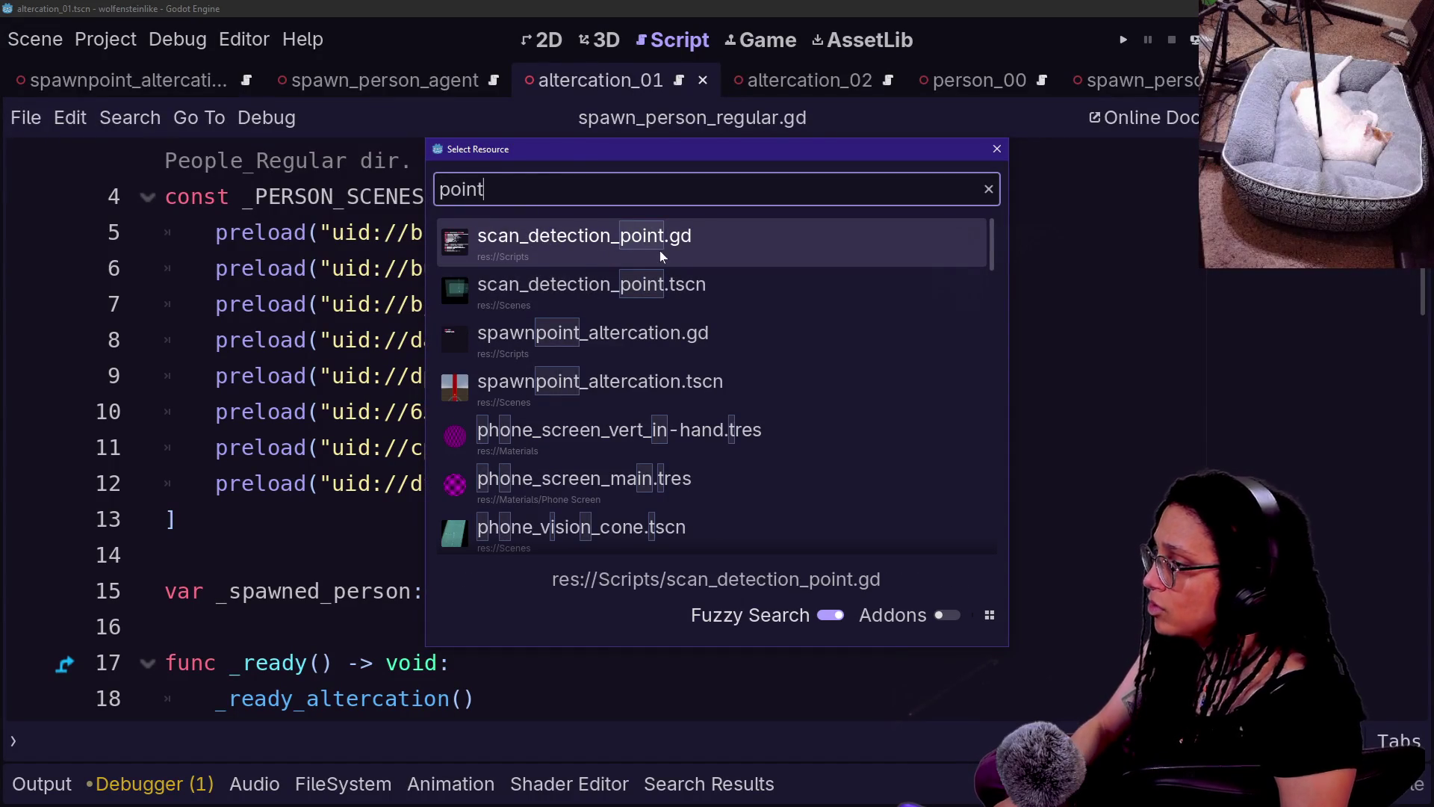
- Open spawnpoint_altercation.gd from the results, review its test code, and restore the side panels
{"action": "double_click", "coordinate": [657, 336]}
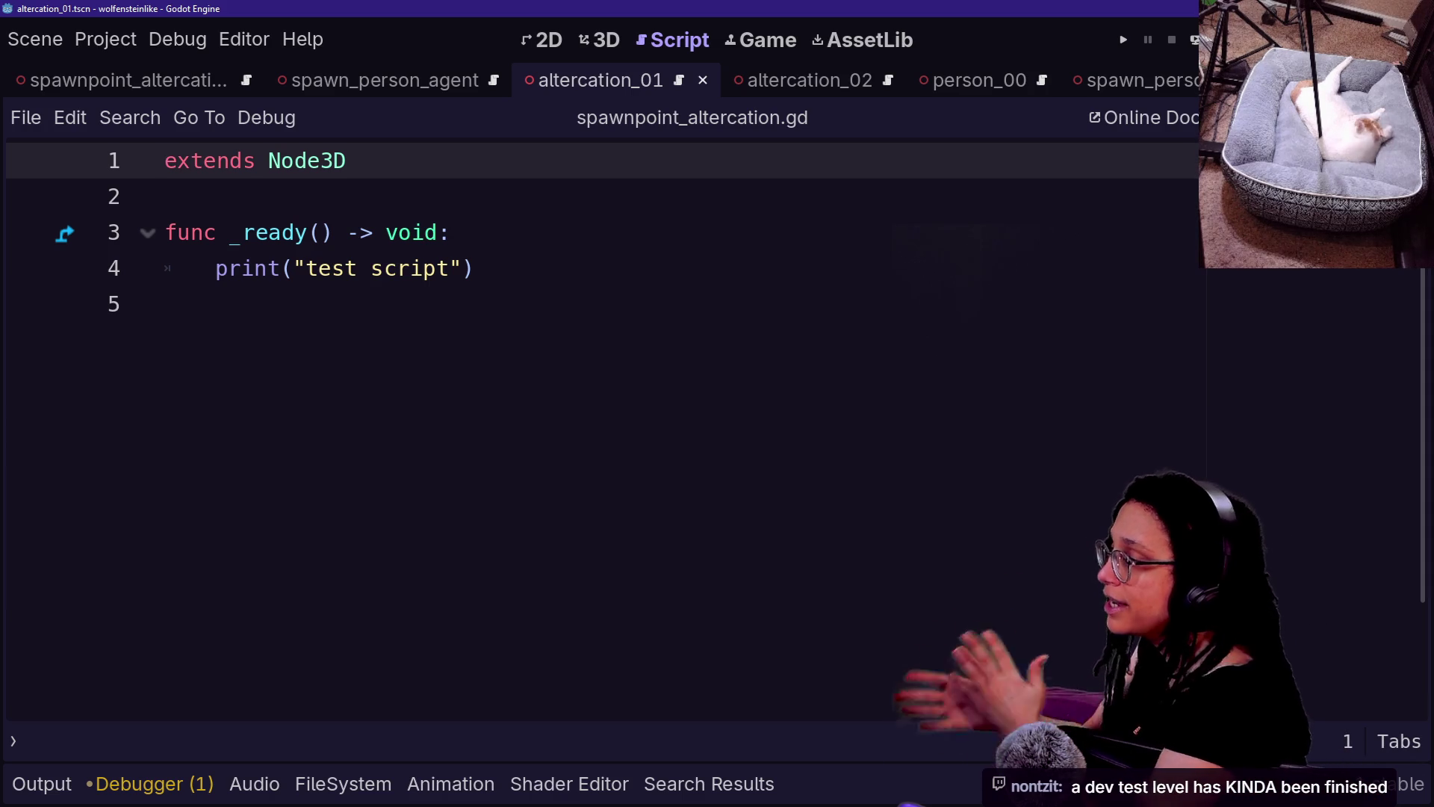
{"action": "left_click", "coordinate": [452, 232]}
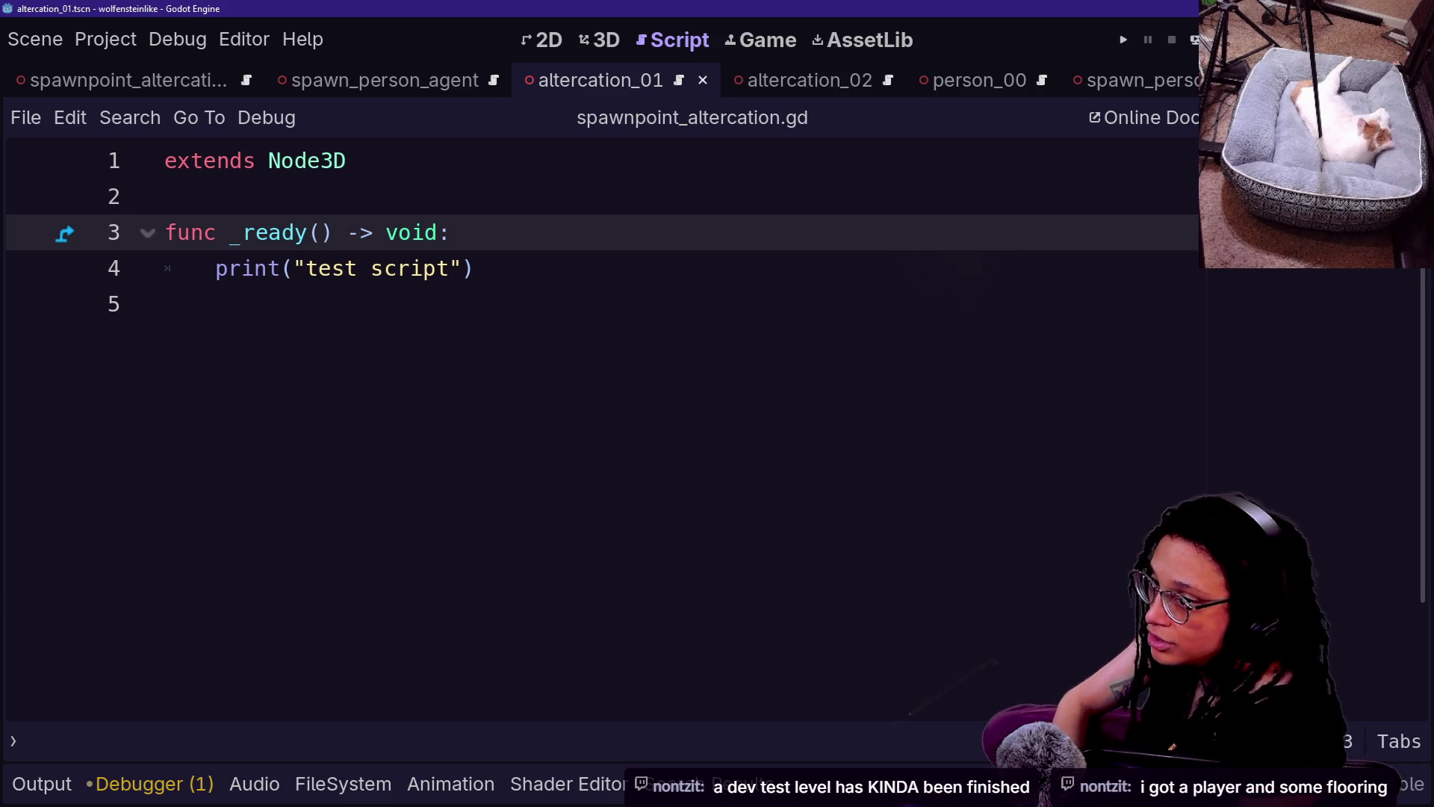
{"action": "left_click", "coordinate": [165, 304]}
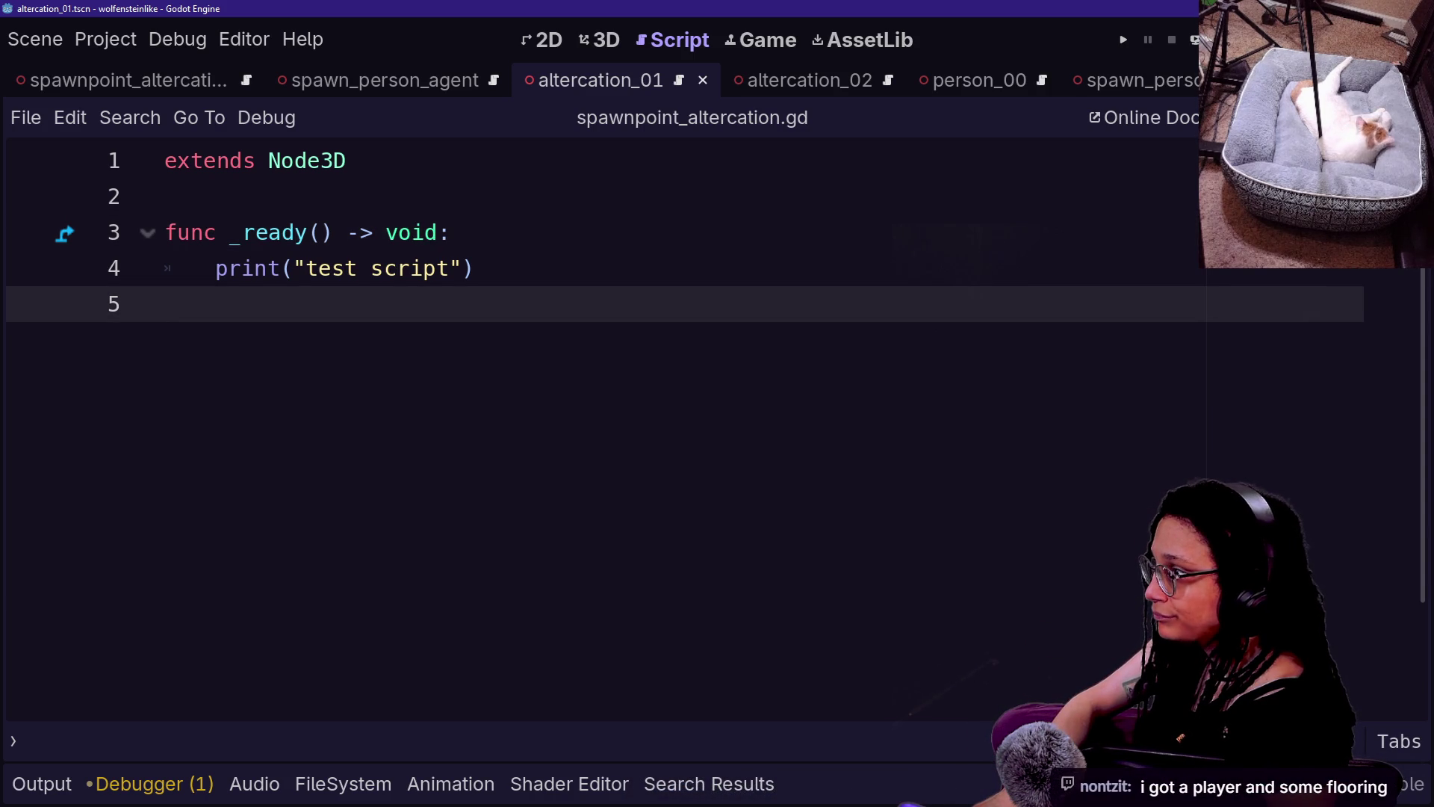
{"action": "key", "text": "ctrl+shift+F11"}
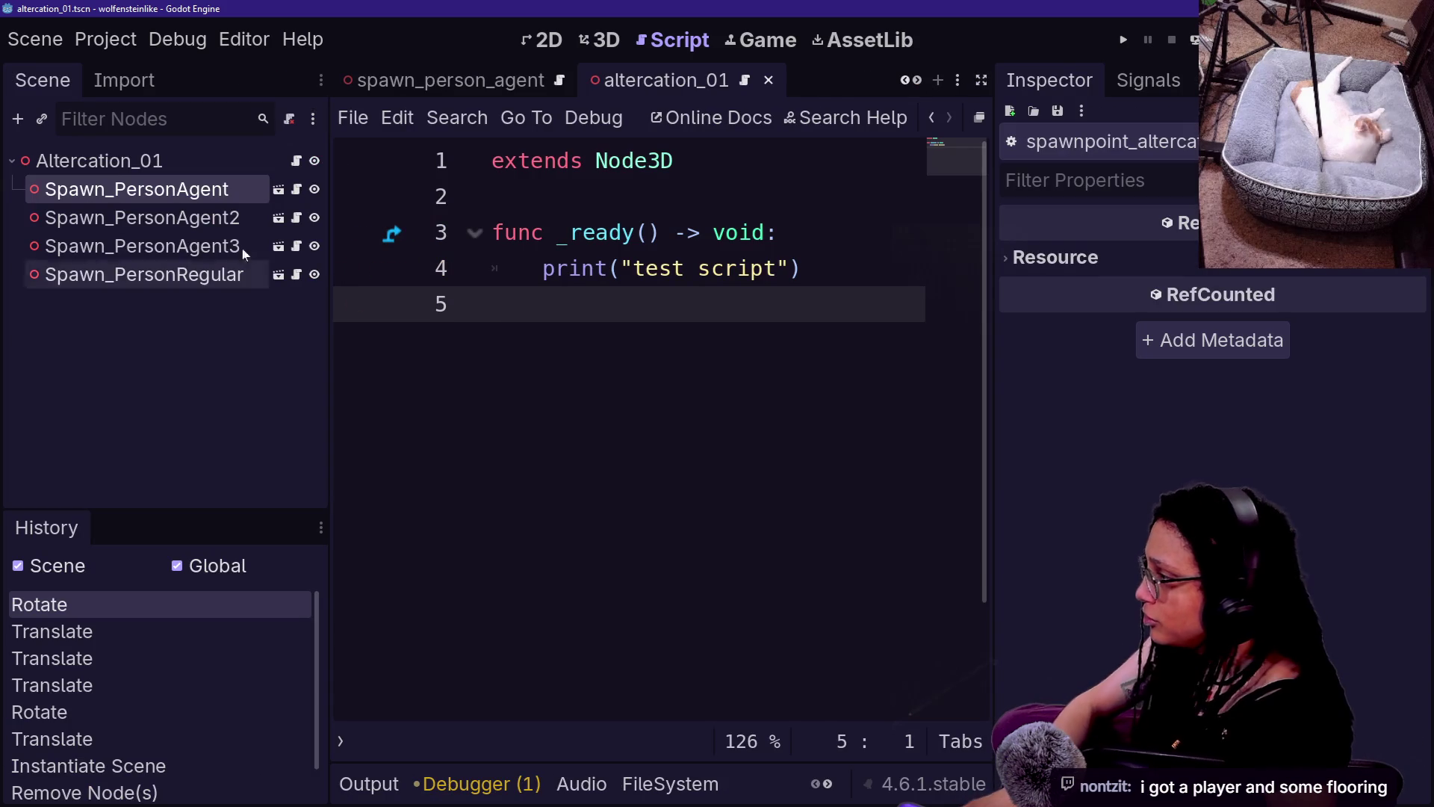
- Filter the FileSystem dock by 'point' and rename spawnpoint_altercation.gd to spawn_altercation.gd
{"action": "left_click", "coordinate": [708, 784]}
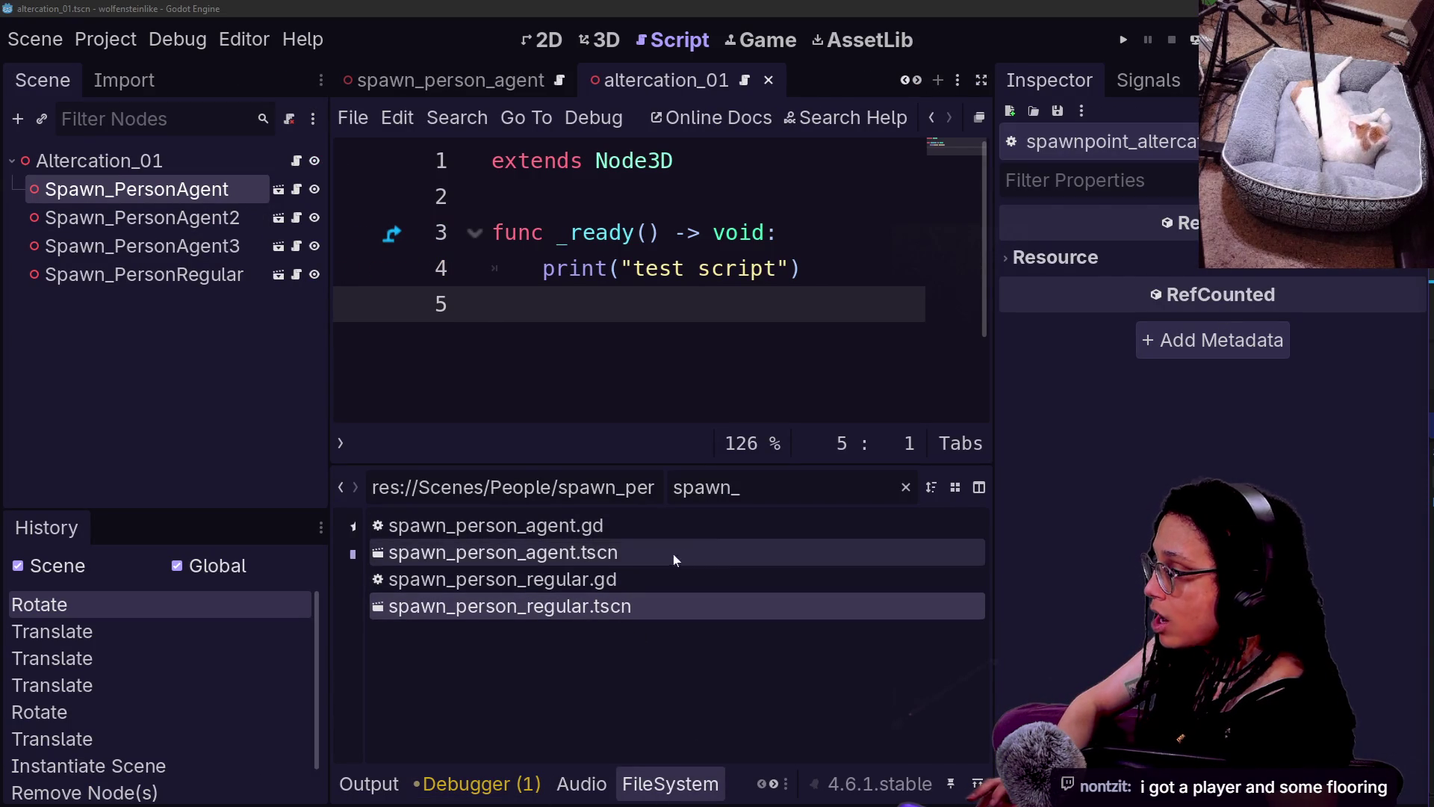
{"action": "key", "text": "ctrl+f"}
{"action": "type", "text": "point"}
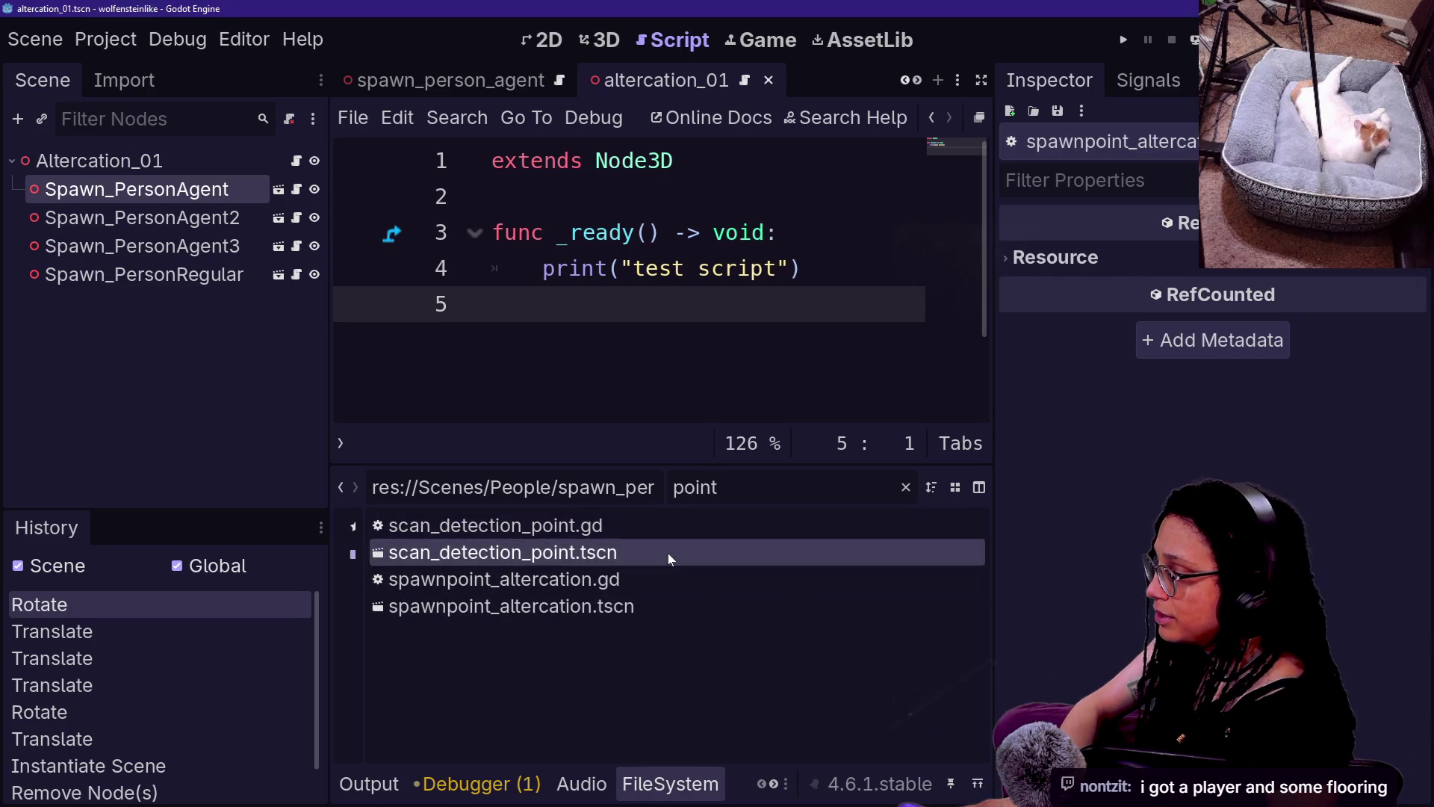
{"action": "right_click", "coordinate": [582, 581]}
{"action": "left_click", "coordinate": [597, 576]}
{"action": "left_click", "coordinate": [449, 579]}
{"action": "key", "text": "BackSpace"}
{"action": "key", "text": "BackSpace"}
{"action": "key", "text": "Delete"}
{"action": "key", "text": "Delete"}
{"action": "key", "text": "Delete"}
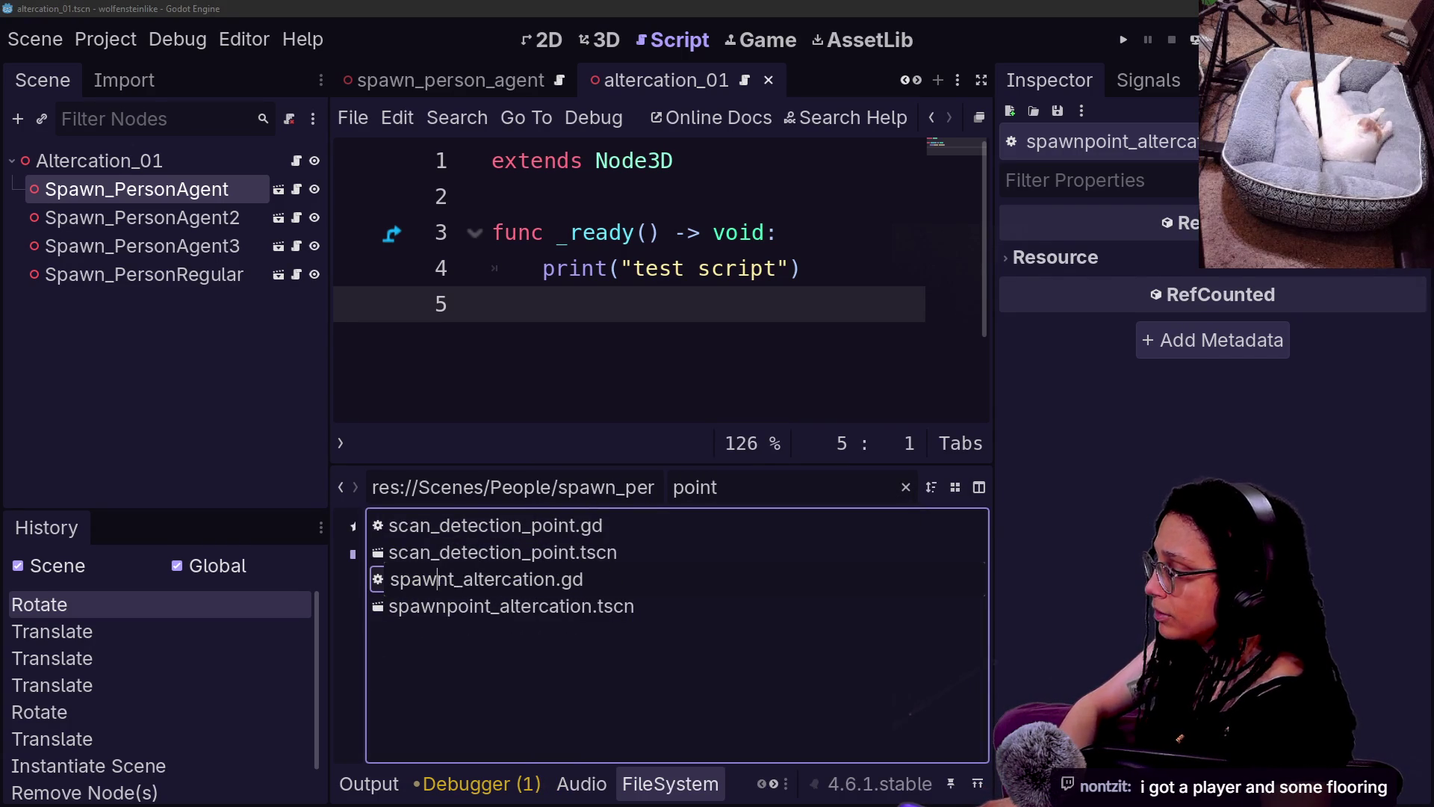
{"action": "type", "text": "n"}
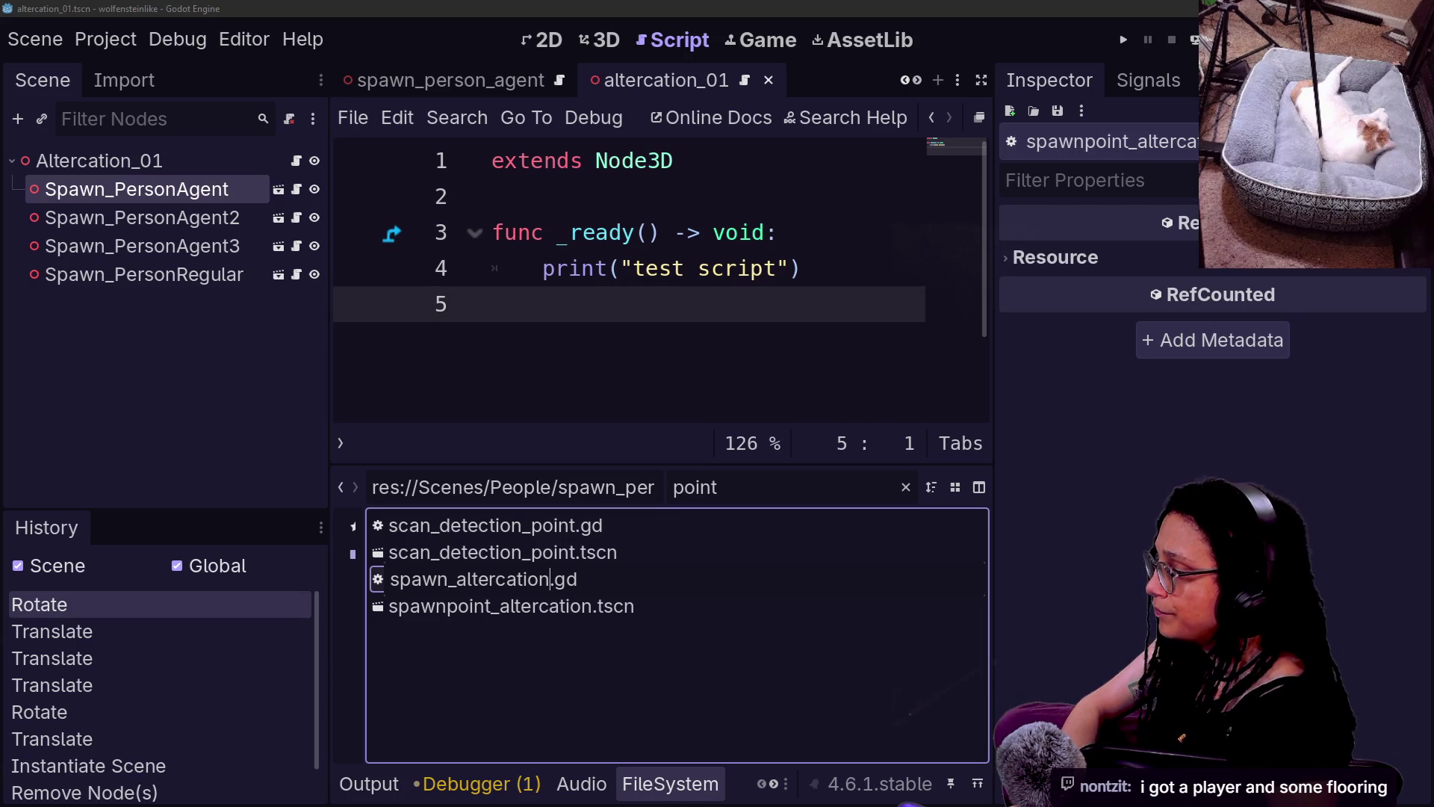
{"action": "key", "text": "Return"}
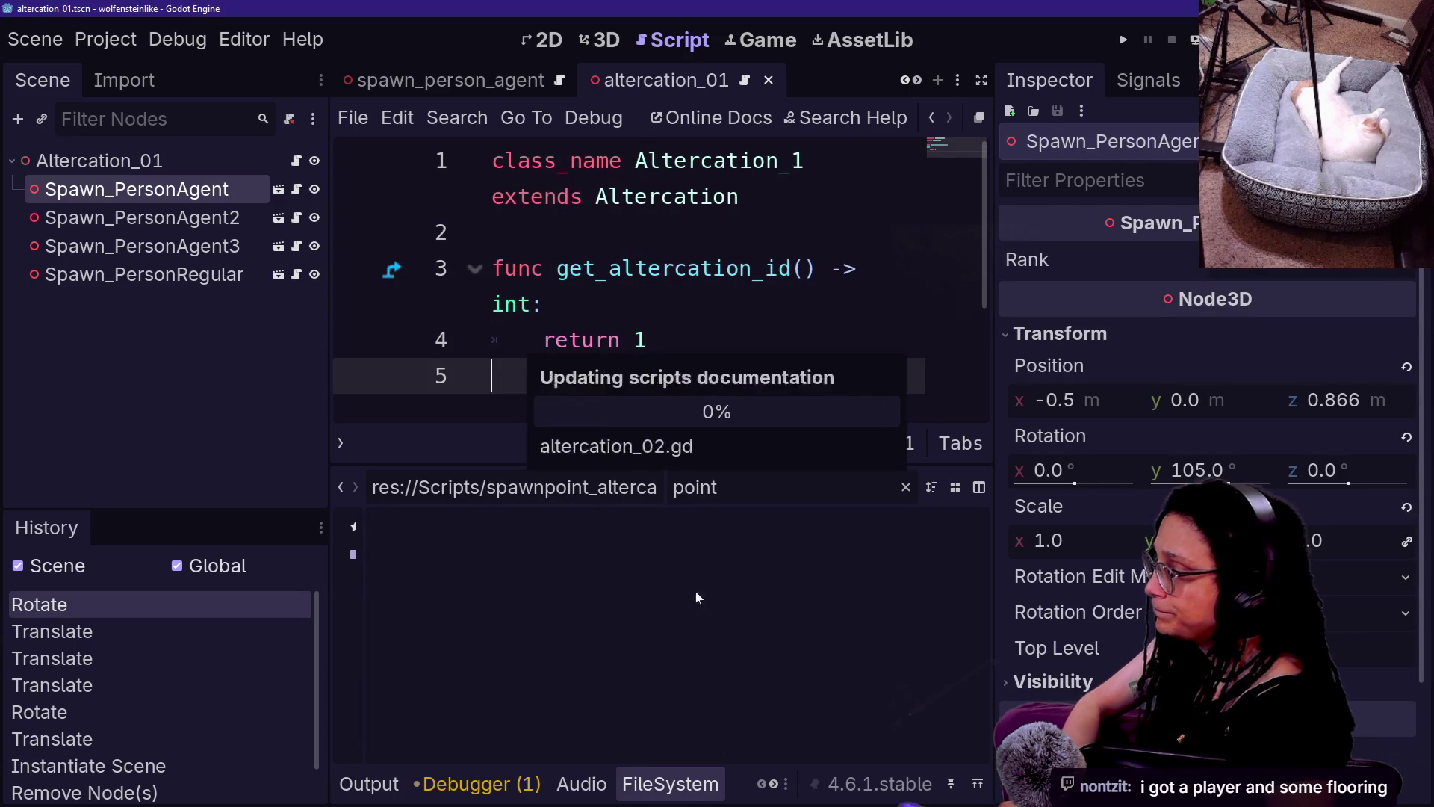
- Rename spawnpoint_altercation.tscn to spawn_altercation.tscn
{"action": "right_click", "coordinate": [486, 589]}
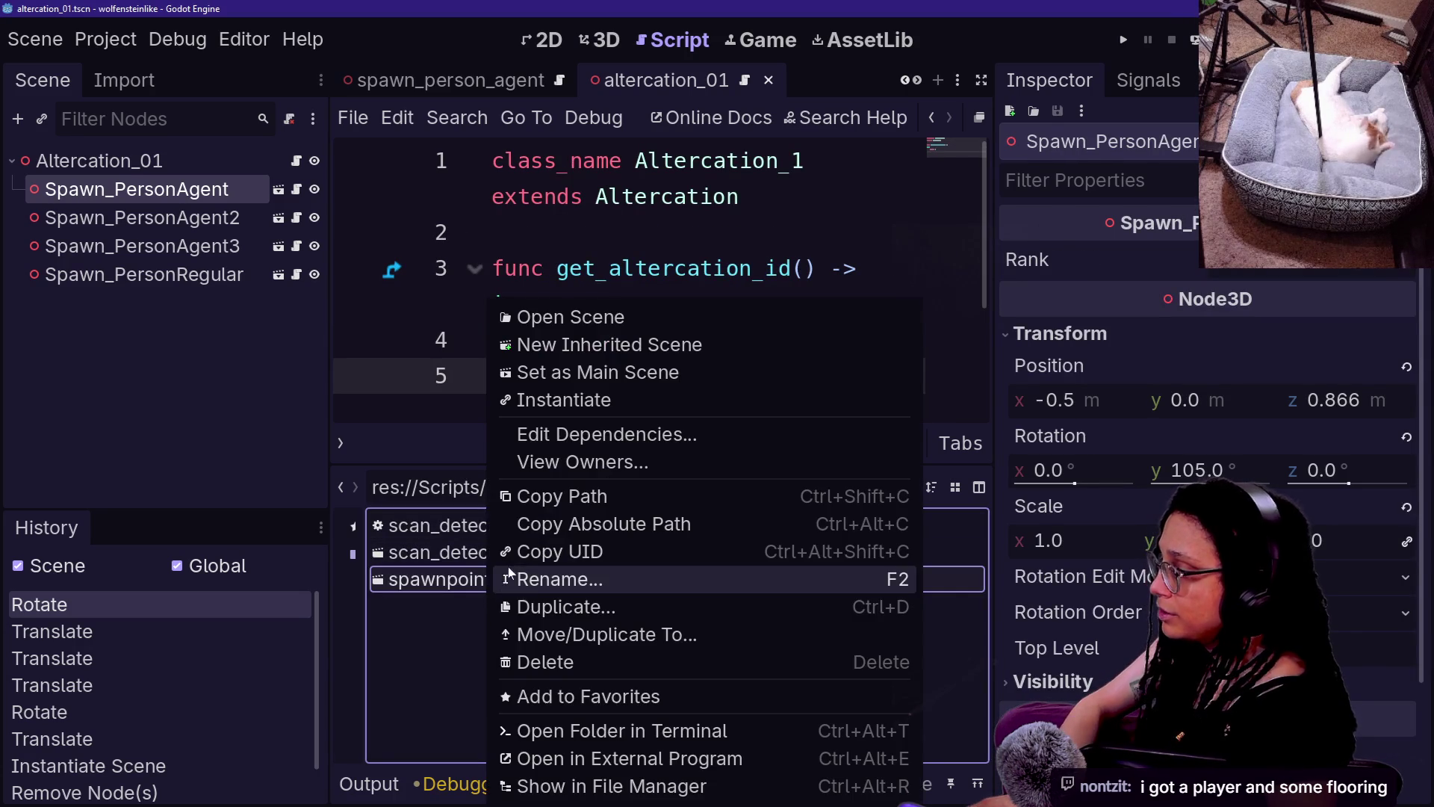
{"action": "left_click", "coordinate": [517, 576]}
{"action": "key", "text": "Right"}
{"action": "key", "text": "BackSpace"}
{"action": "key", "text": "BackSpace"}
{"action": "key", "text": "BackSpace"}
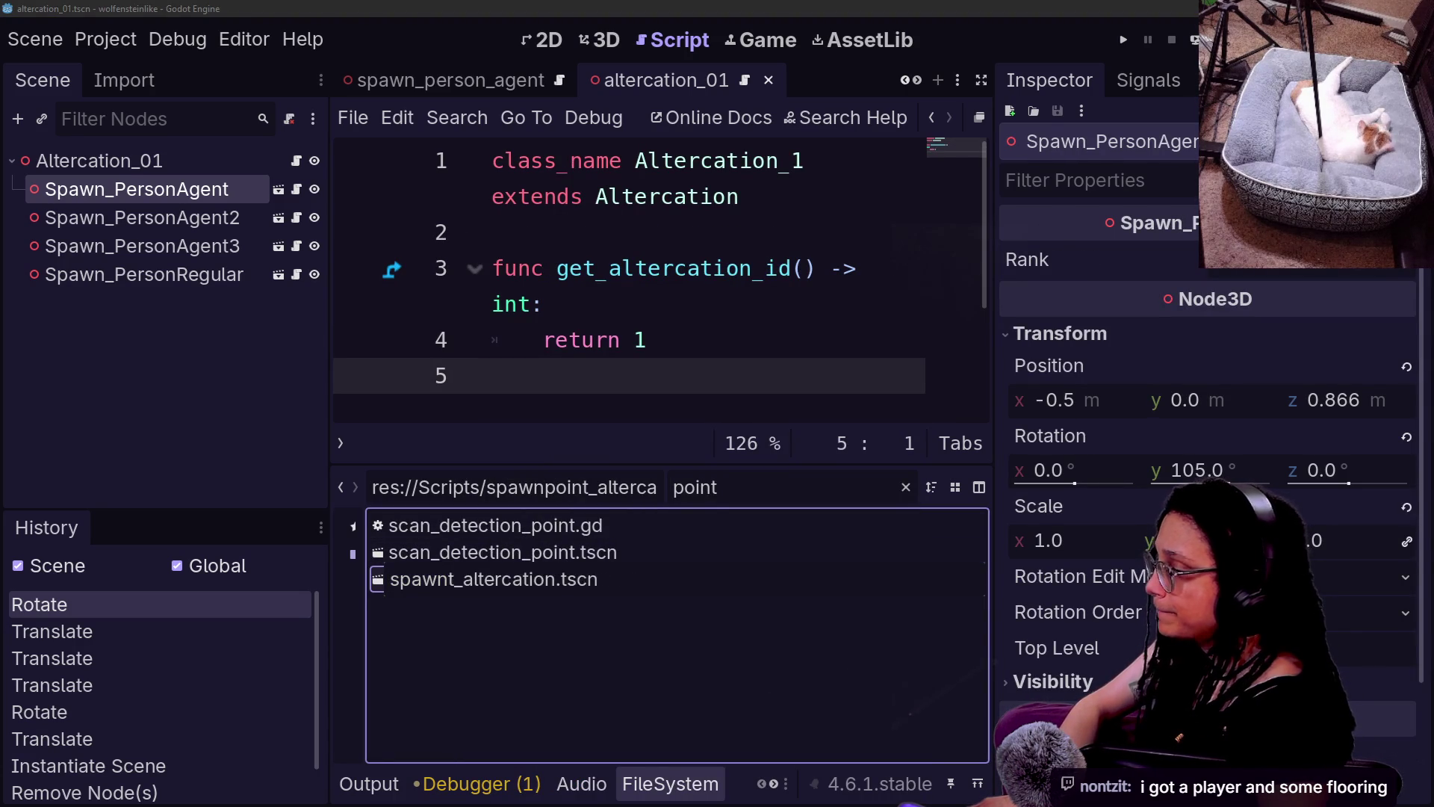
{"action": "key", "text": "Return"}
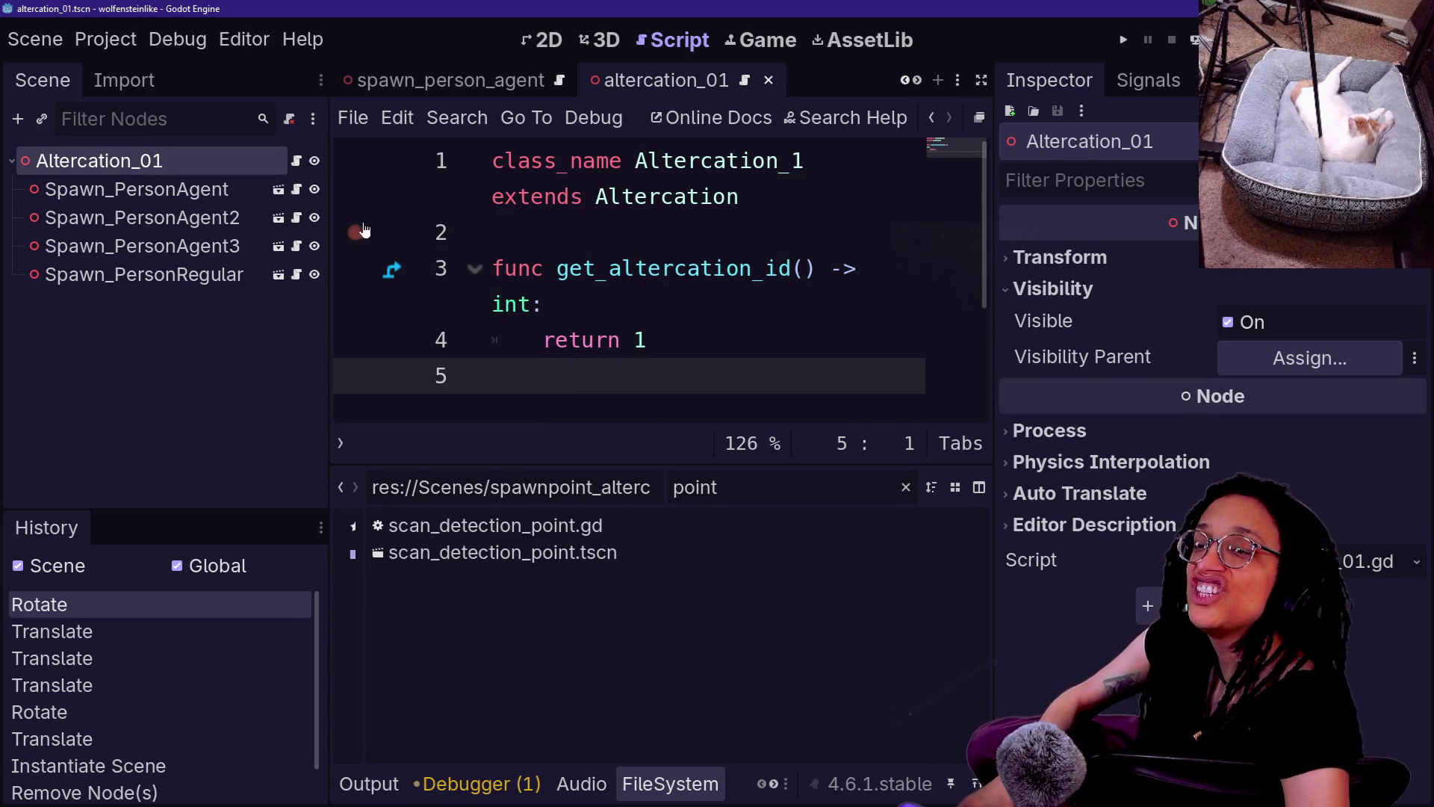
- Use Quick Open with 'altera' to open the spawn_altercation.gd script
{"action": "left_click", "coordinate": [621, 269]}
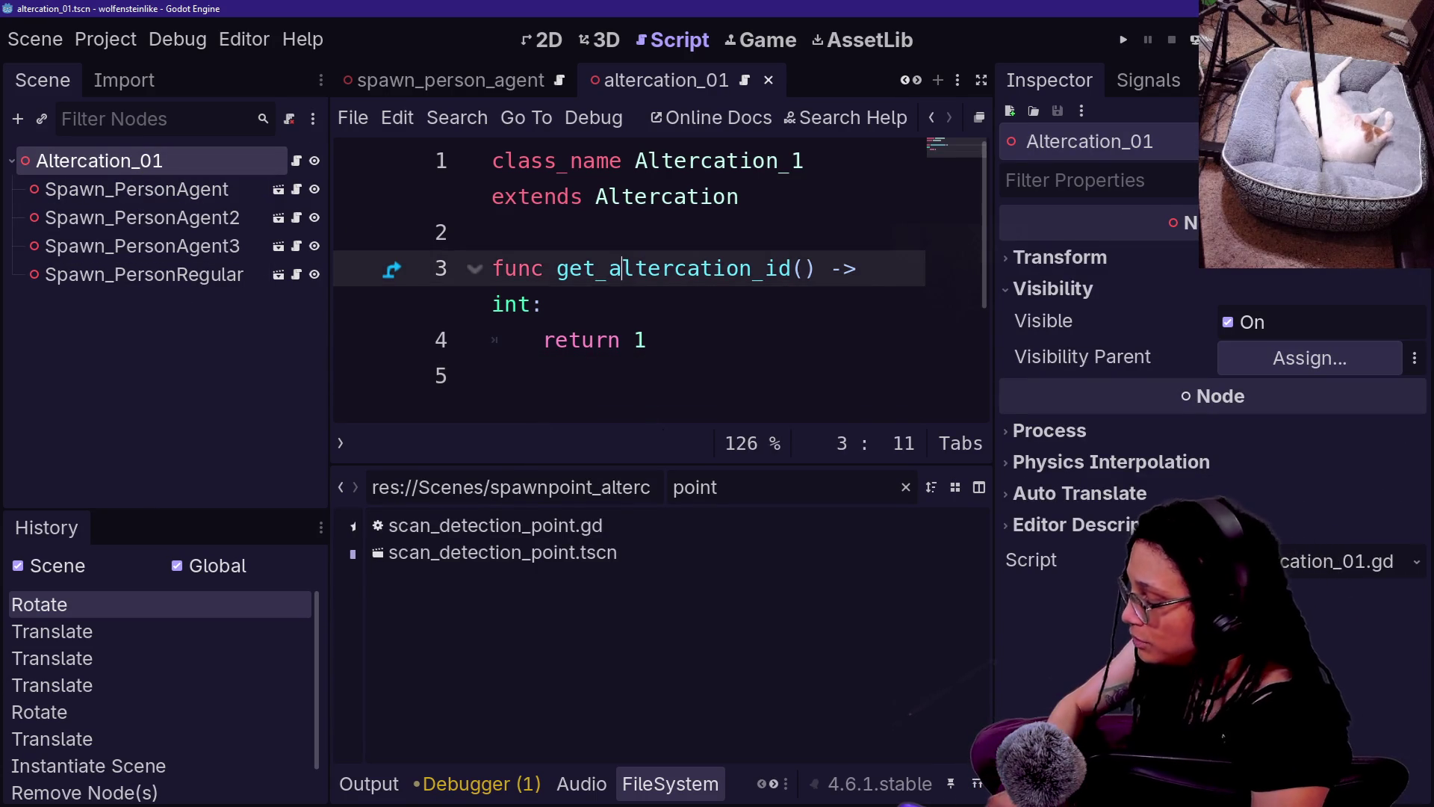
{"action": "key", "text": "shift+alt+o"}
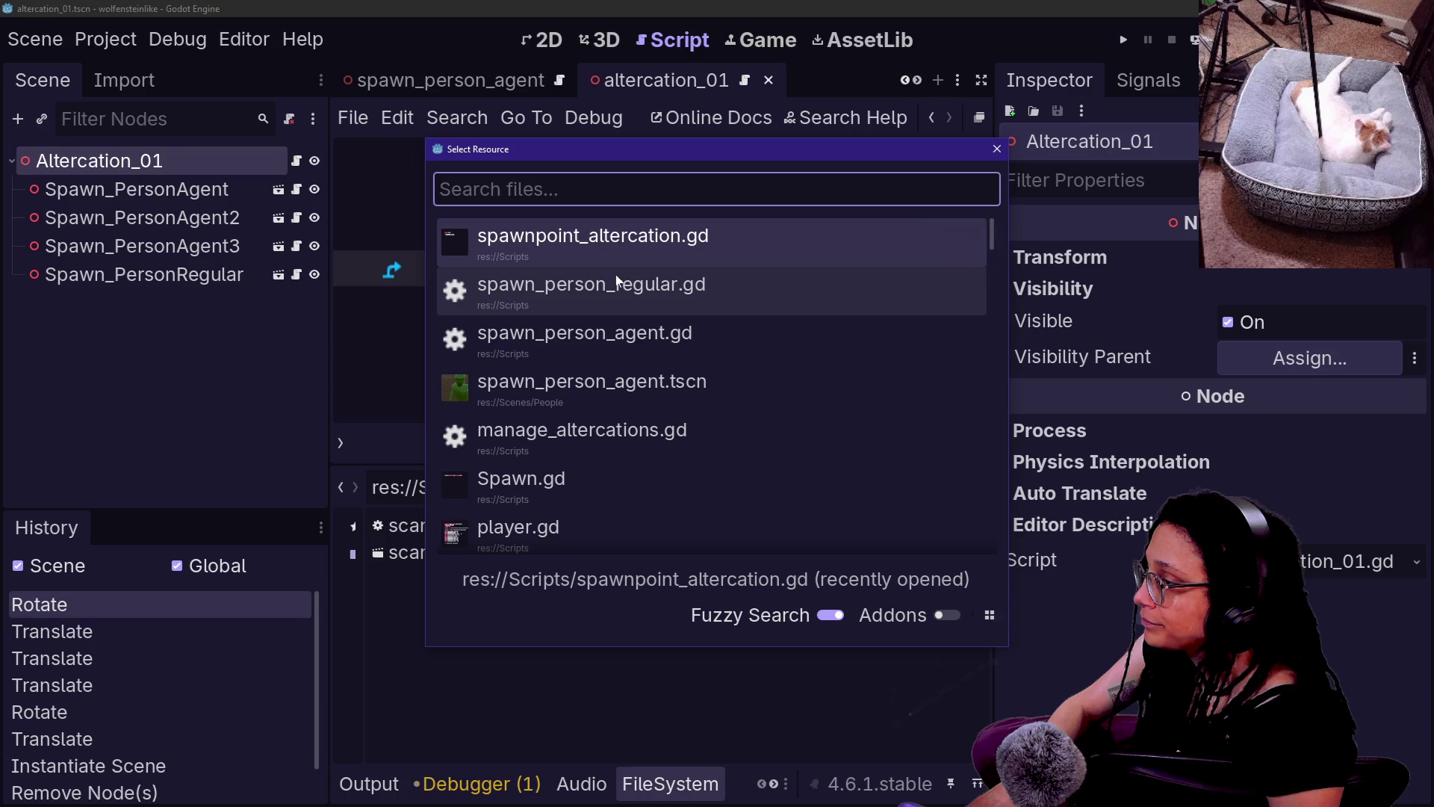
{"action": "key", "text": "Escape"}
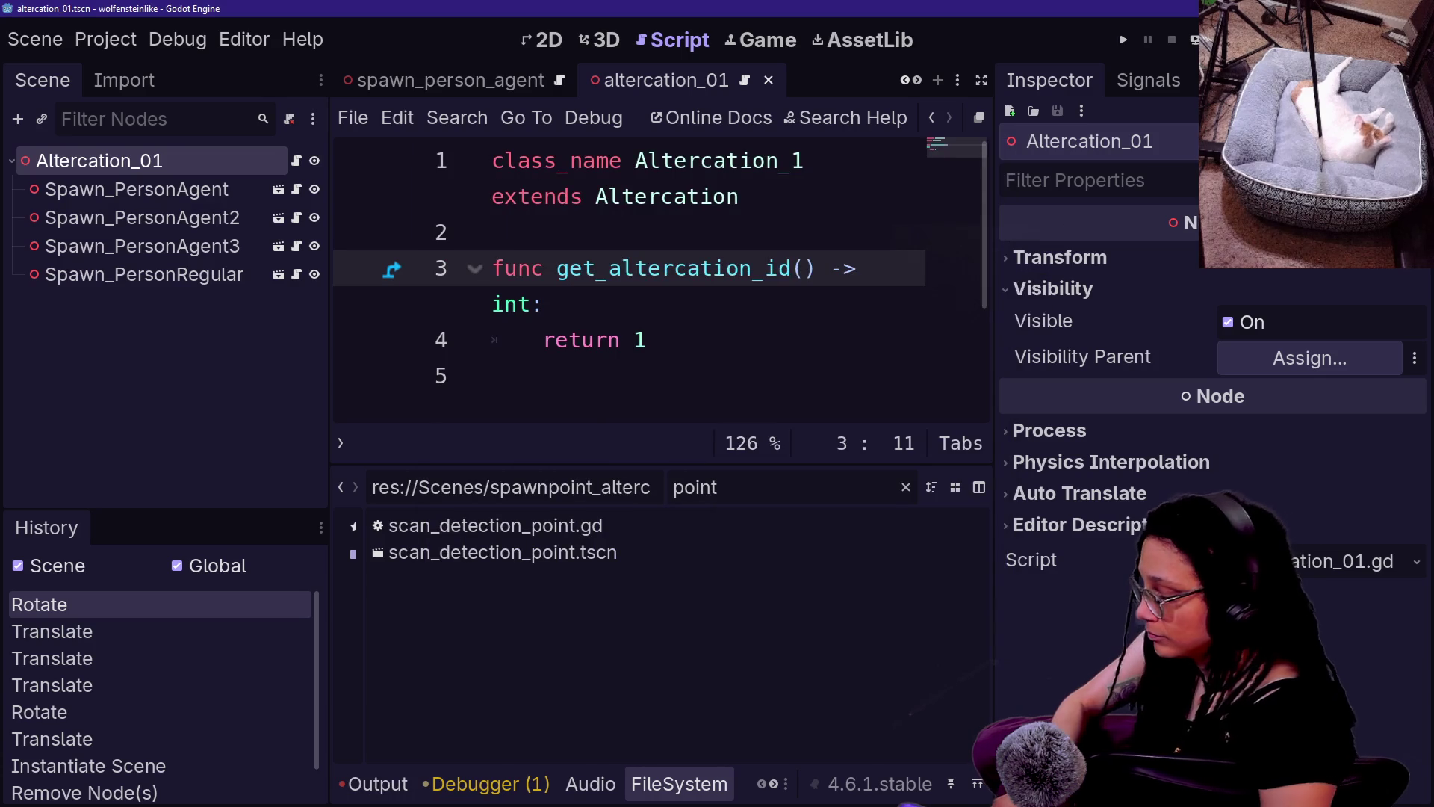
{"action": "key", "text": "shift+alt+o"}
{"action": "type", "text": "altera"}
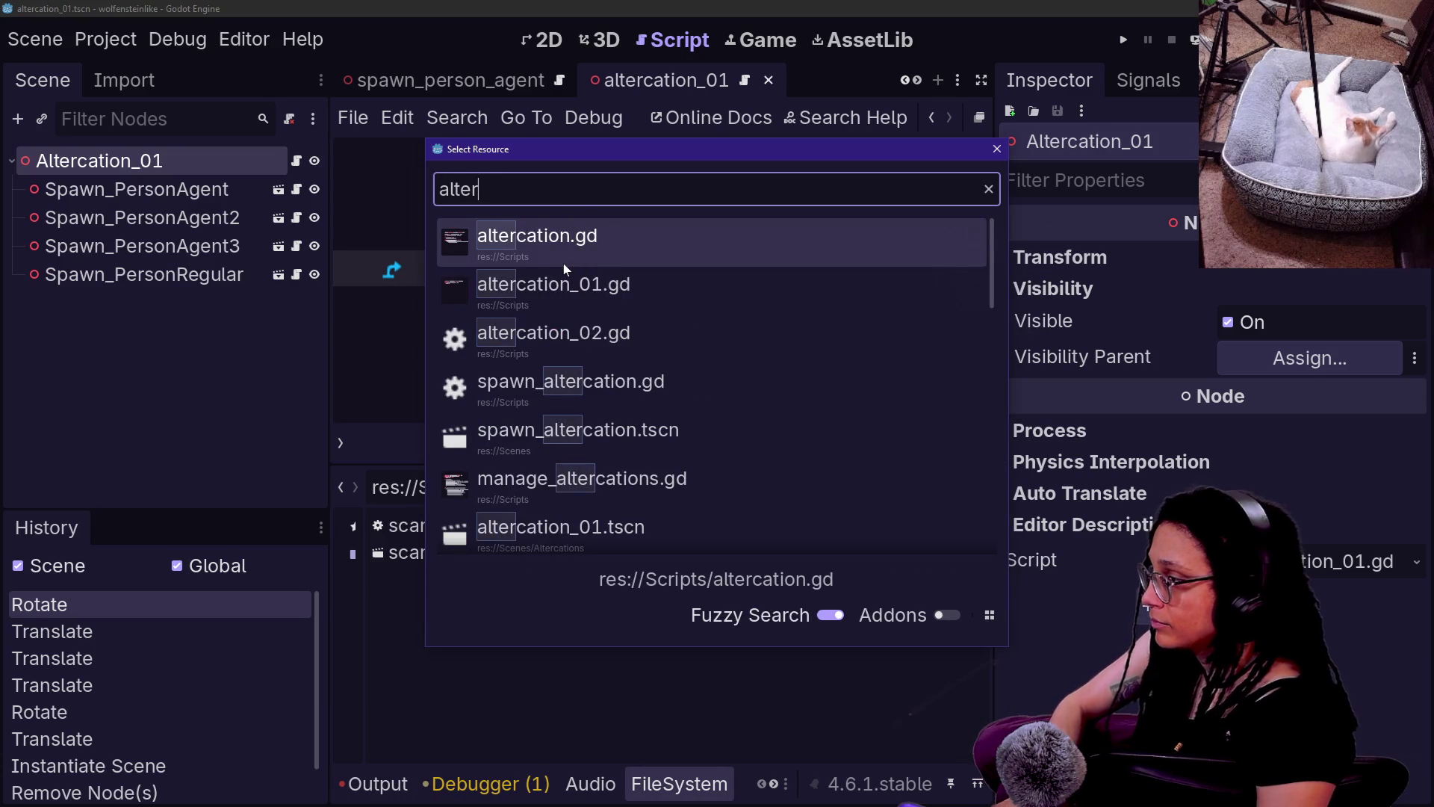
{"action": "key", "text": "Down"}
{"action": "key", "text": "Down"}
{"action": "key", "text": "Down"}
{"action": "key", "text": "Return"}
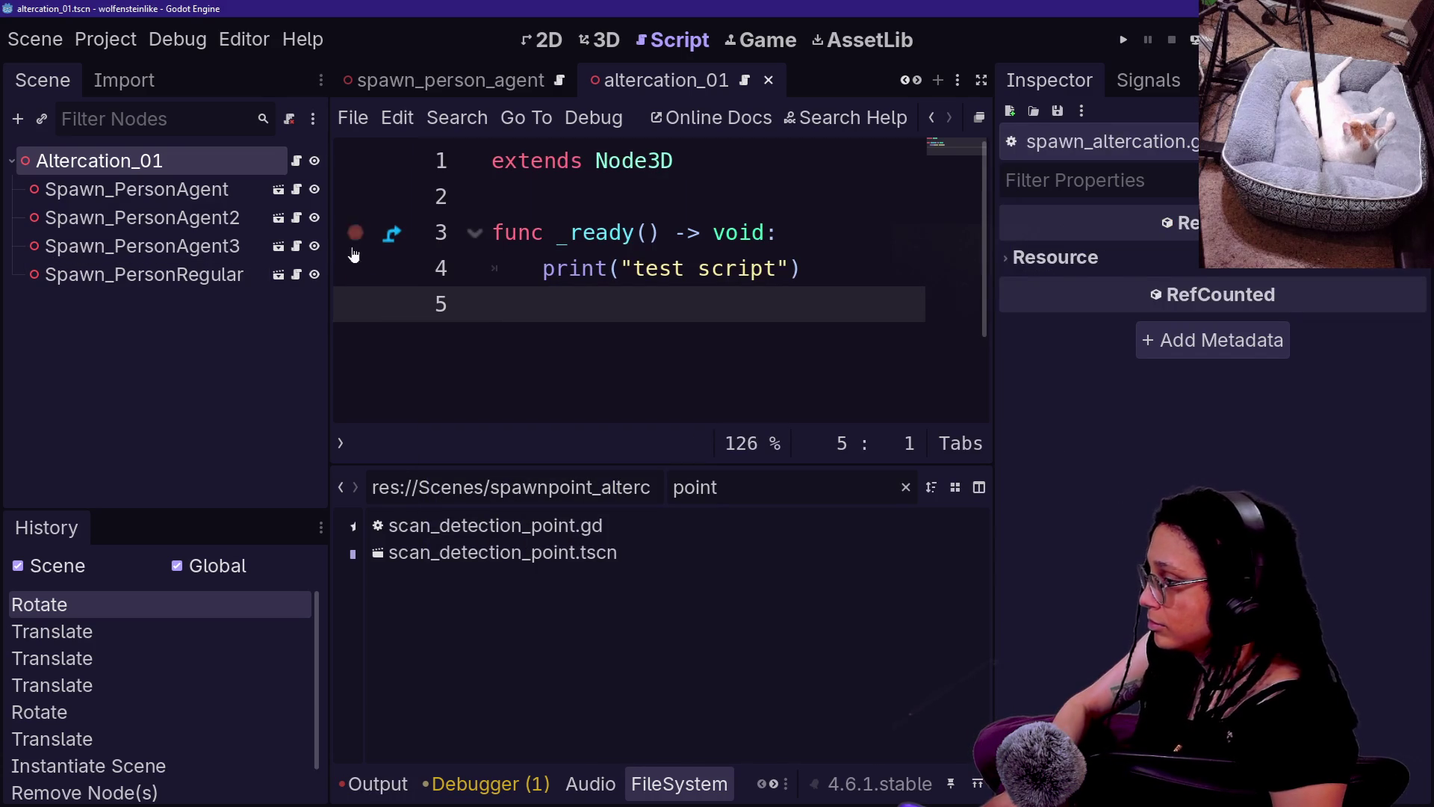
- Use Quick Open with 'altercat' to open the spawn_altercation.tscn scene
{"action": "key", "text": "shift+alt+o"}
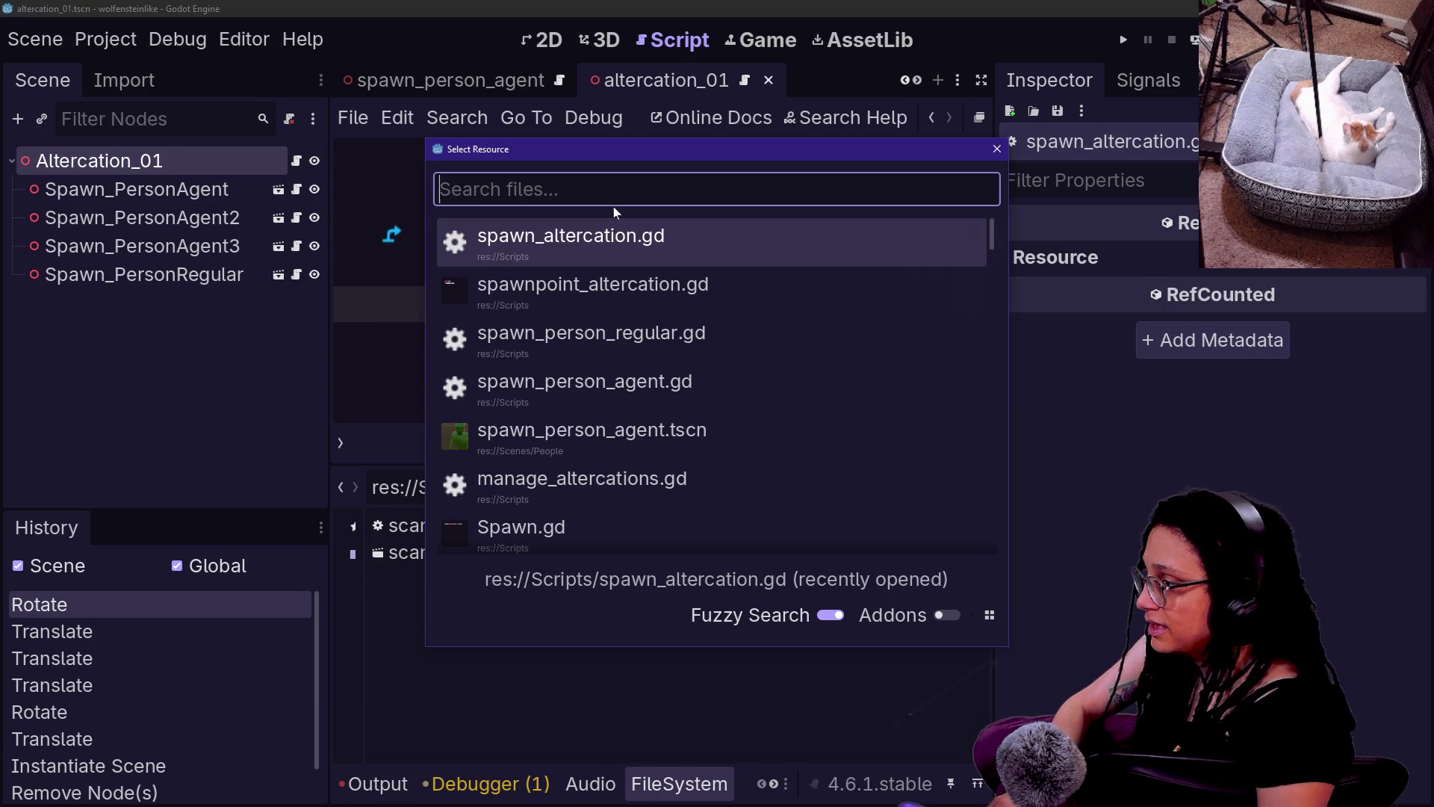
{"action": "type", "text": "altercat"}
{"action": "key", "text": "Down"}
{"action": "key", "text": "Down"}
{"action": "key", "text": "Down"}
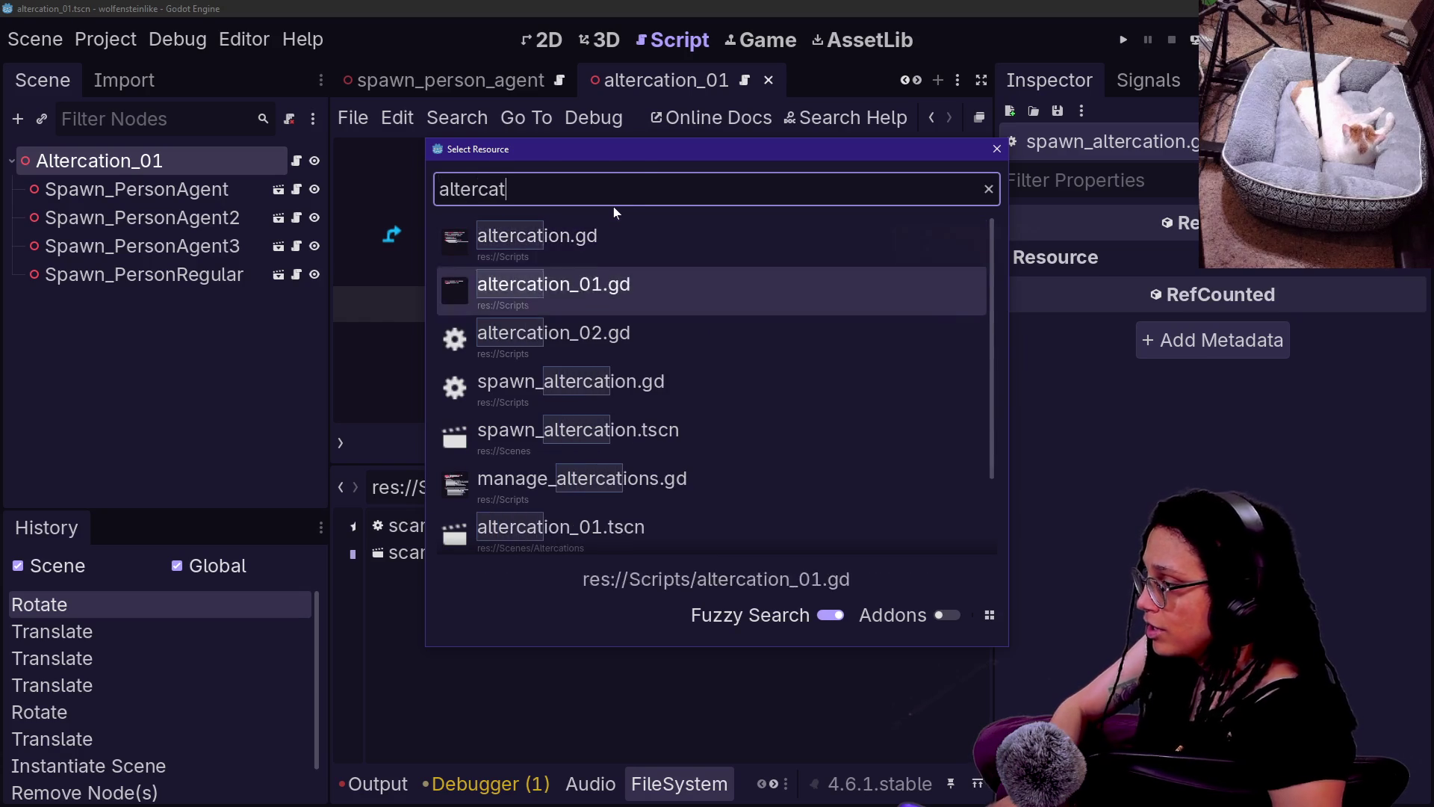
{"action": "key", "text": "Return"}
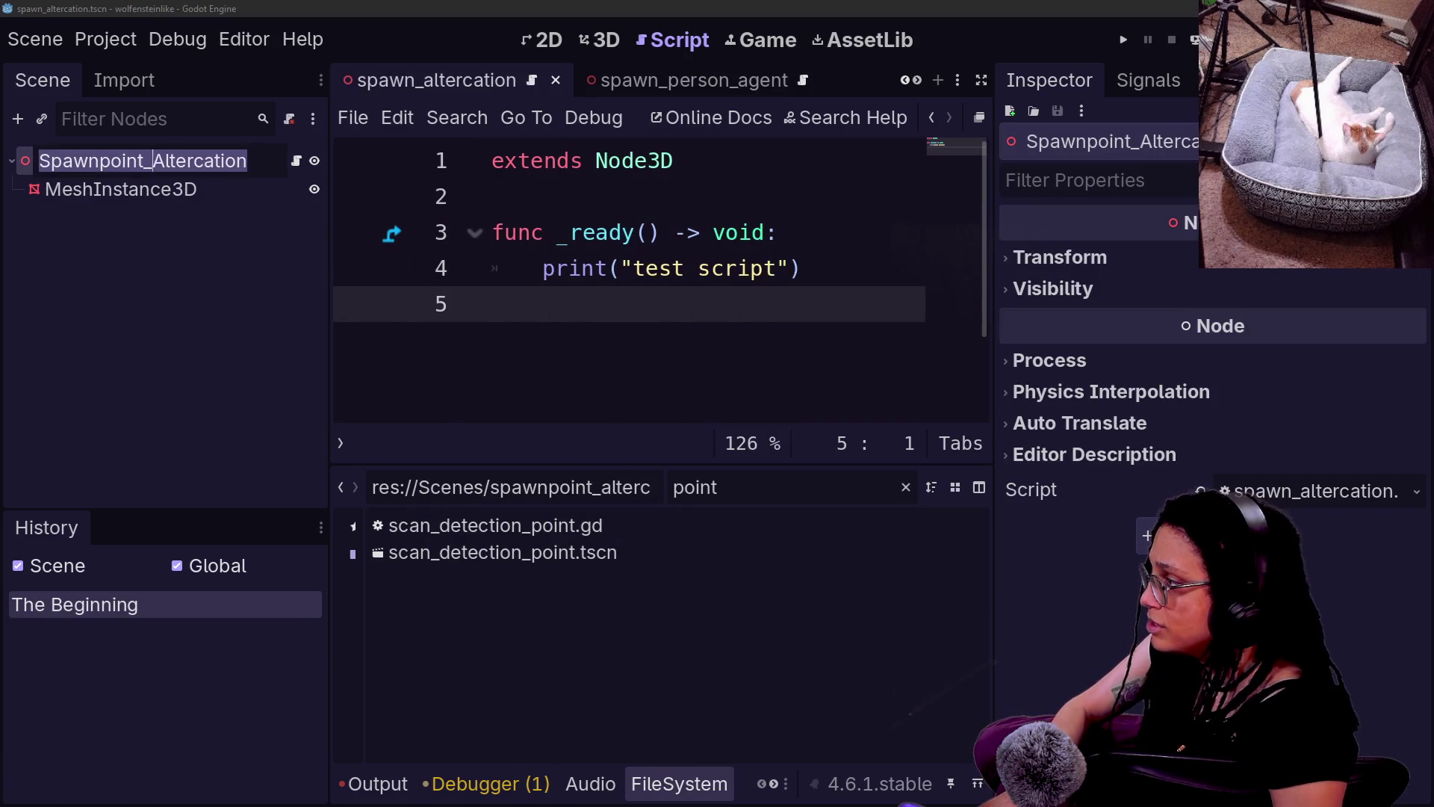
- Rename the root node from Spawnpoint_Altercation to Spawn_Altercation and save the scene
{"action": "left_click", "coordinate": [143, 161]}
{"action": "key", "text": "BackSpace"}
{"action": "key", "text": "BackSpace"}
{"action": "key", "text": "BackSpace"}
{"action": "key", "text": "Return"}
{"action": "key", "text": "ctrl+s"}
- Replace the whole test script in spawn_altercation.gd with the copied spawner code
{"action": "left_click", "coordinate": [647, 232]}
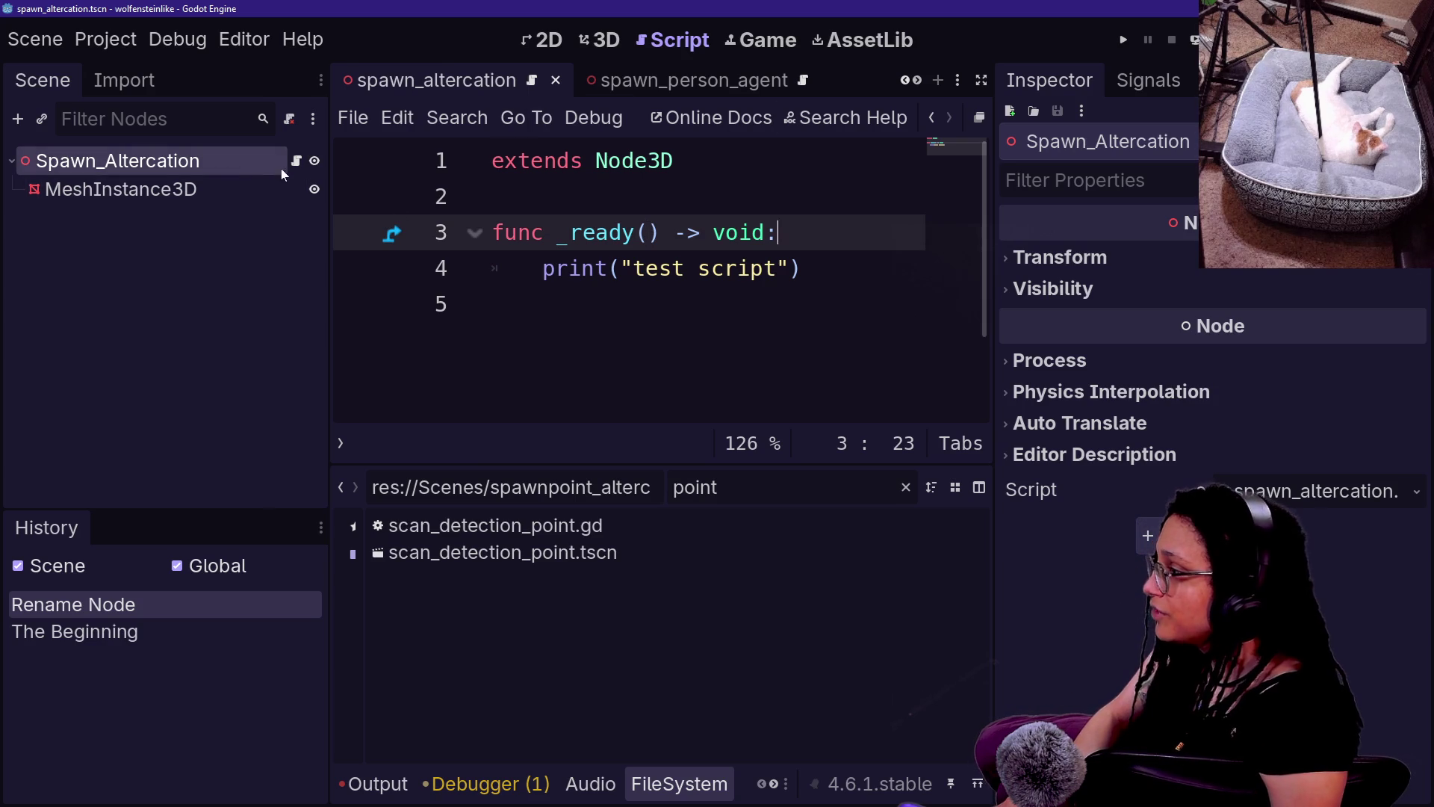
{"action": "left_click", "coordinate": [634, 268]}
{"action": "left_click", "coordinate": [609, 38]}
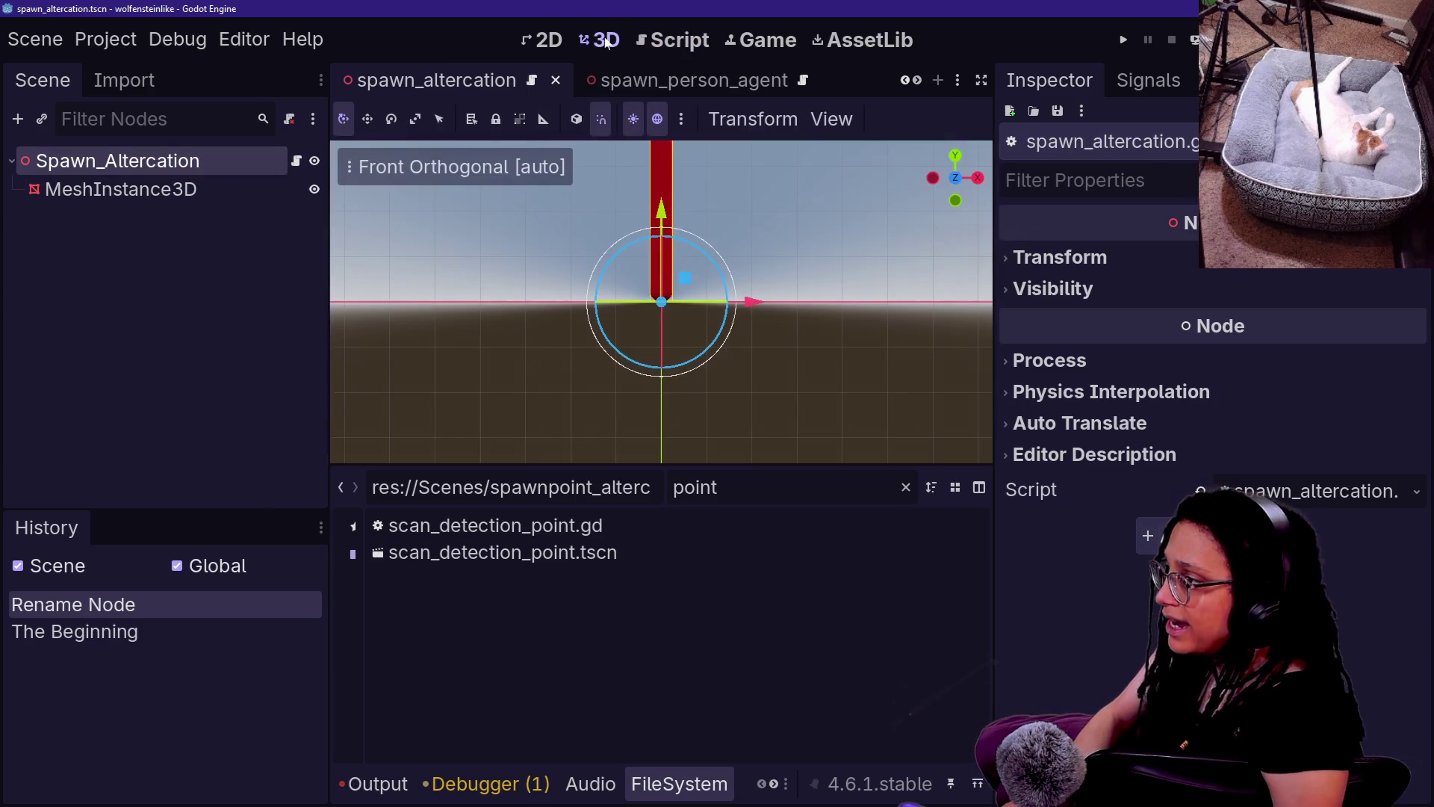
{"action": "scroll", "coordinate": [815, 262], "scroll_direction": "up", "scroll_amount": 3}
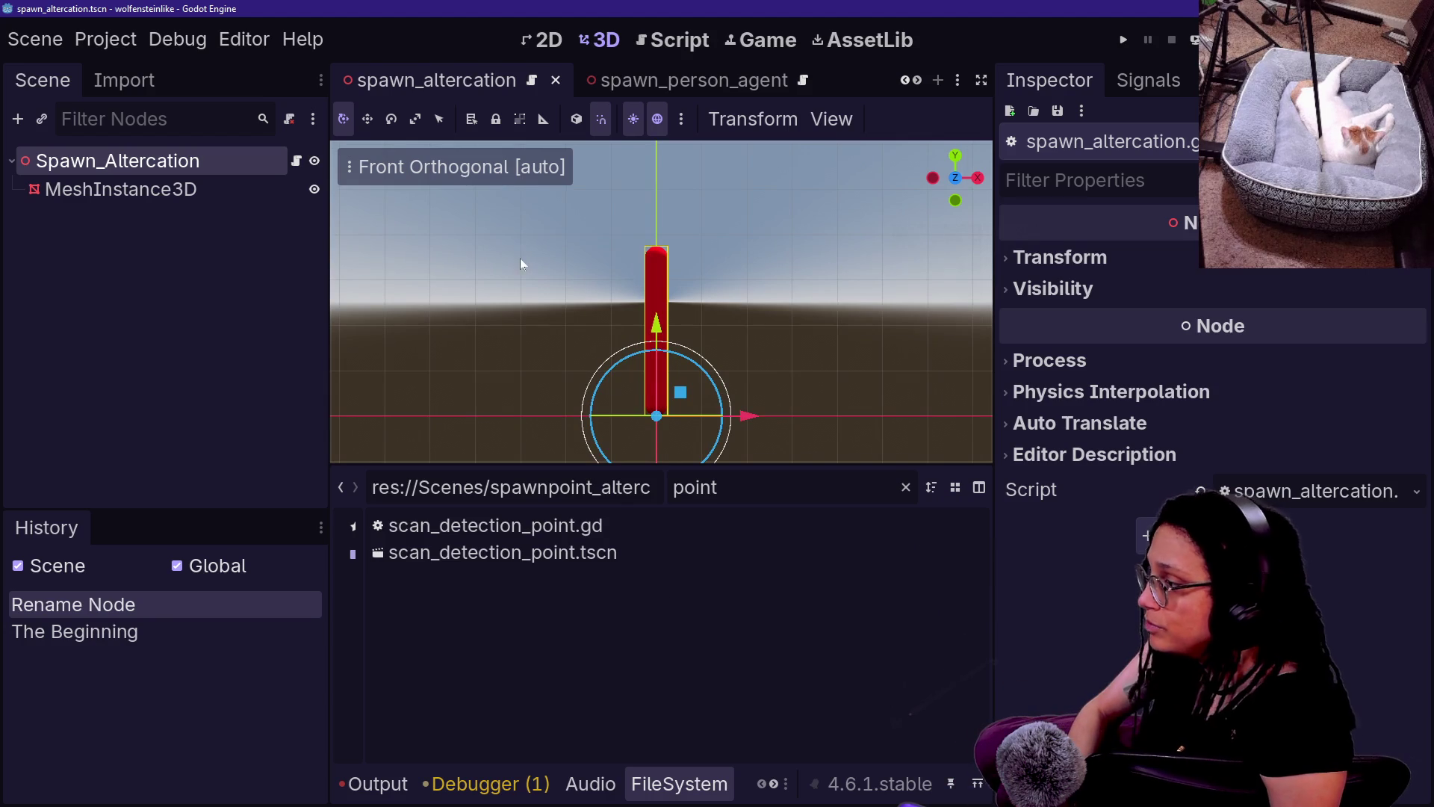
{"action": "left_click", "coordinate": [631, 43]}
{"action": "key", "text": "ctrl+a"}
{"action": "key", "text": "ctrl+v"}
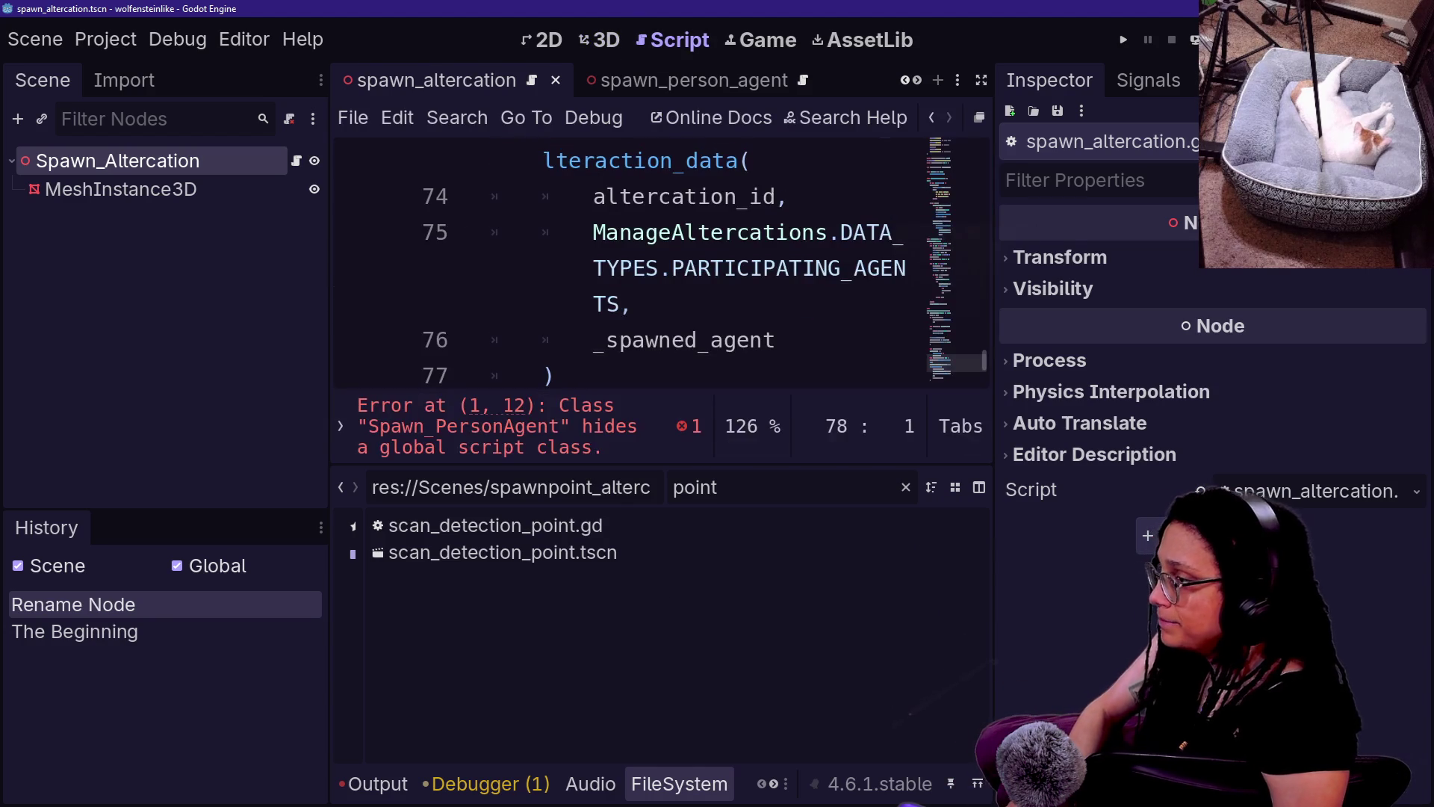
- In the full-width editor, replace PersonAgent in the class_name with an Altercation name and save
{"action": "key", "text": "ctrl+shift+F11"}
{"action": "scroll", "coordinate": [598, 299], "scroll_direction": "up", "scroll_amount": 2}
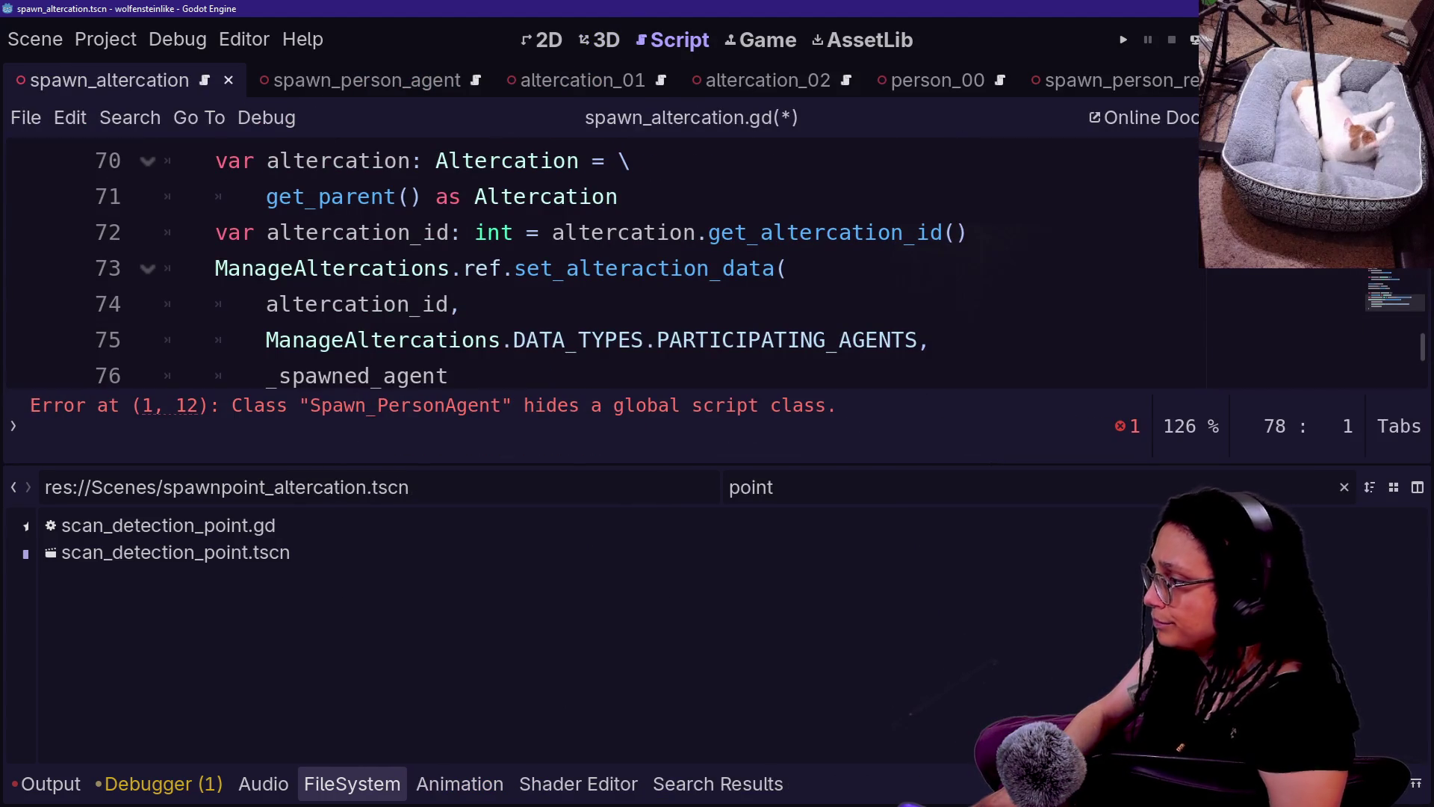
{"action": "key", "text": "alt+o"}
{"action": "key", "text": "alt+o"}
{"action": "key", "text": "ctrl+Home"}
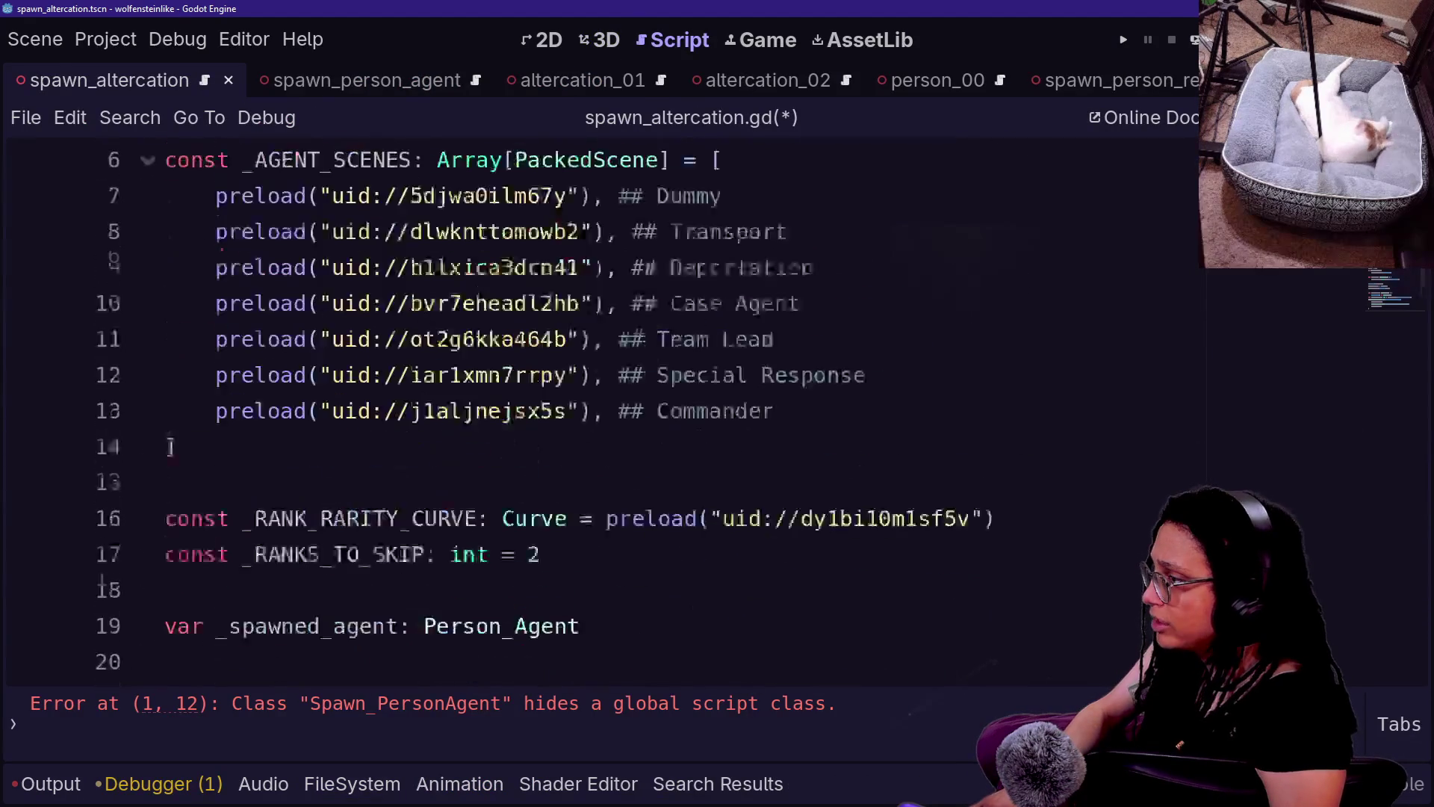
{"action": "left_click_drag", "start_coordinate": [386, 161], "coordinate": [530, 161]}
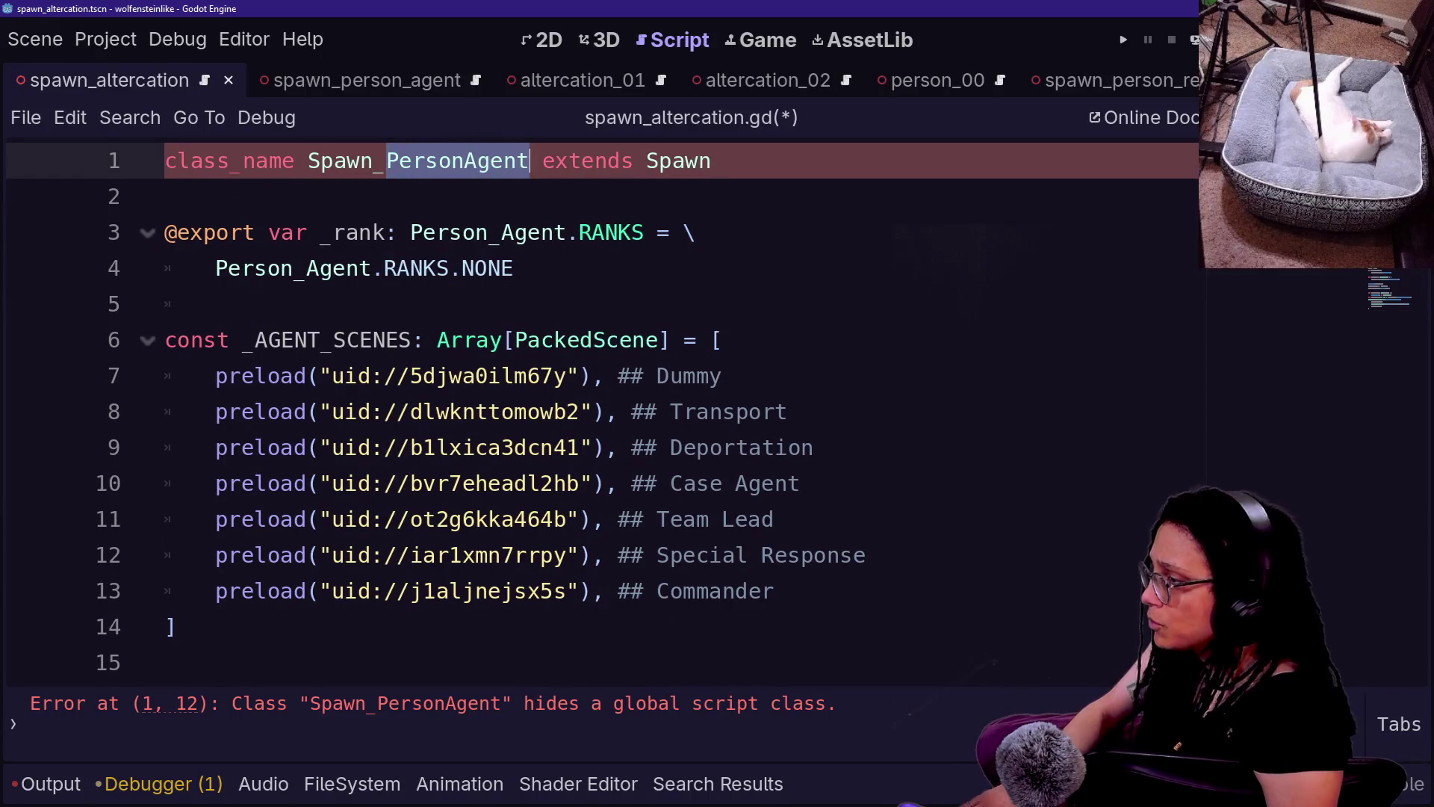
{"action": "key", "text": "BackSpace"}
{"action": "type", "text": "Ale"}
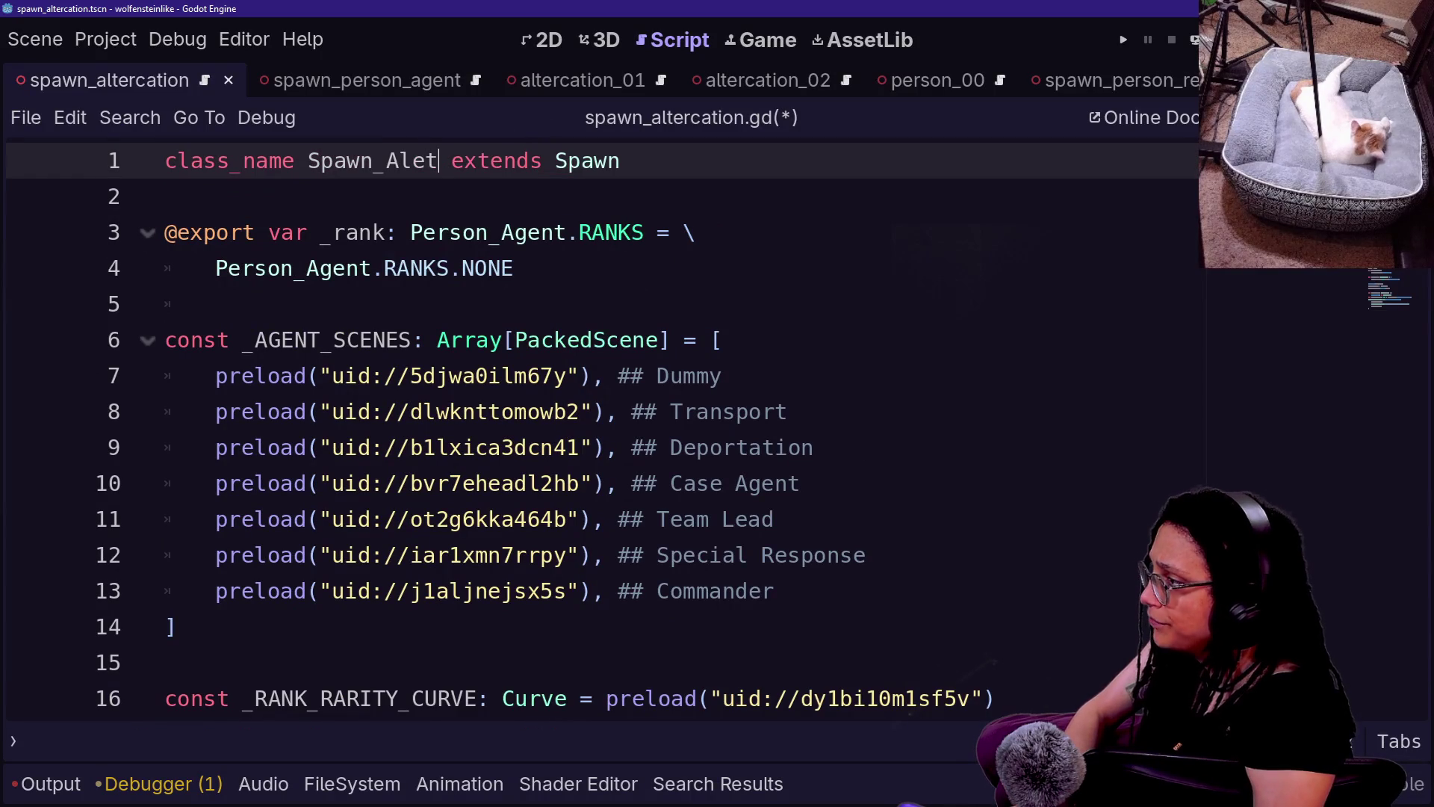
{"action": "type", "text": "eracction"}
{"action": "left_click", "coordinate": [565, 233]}
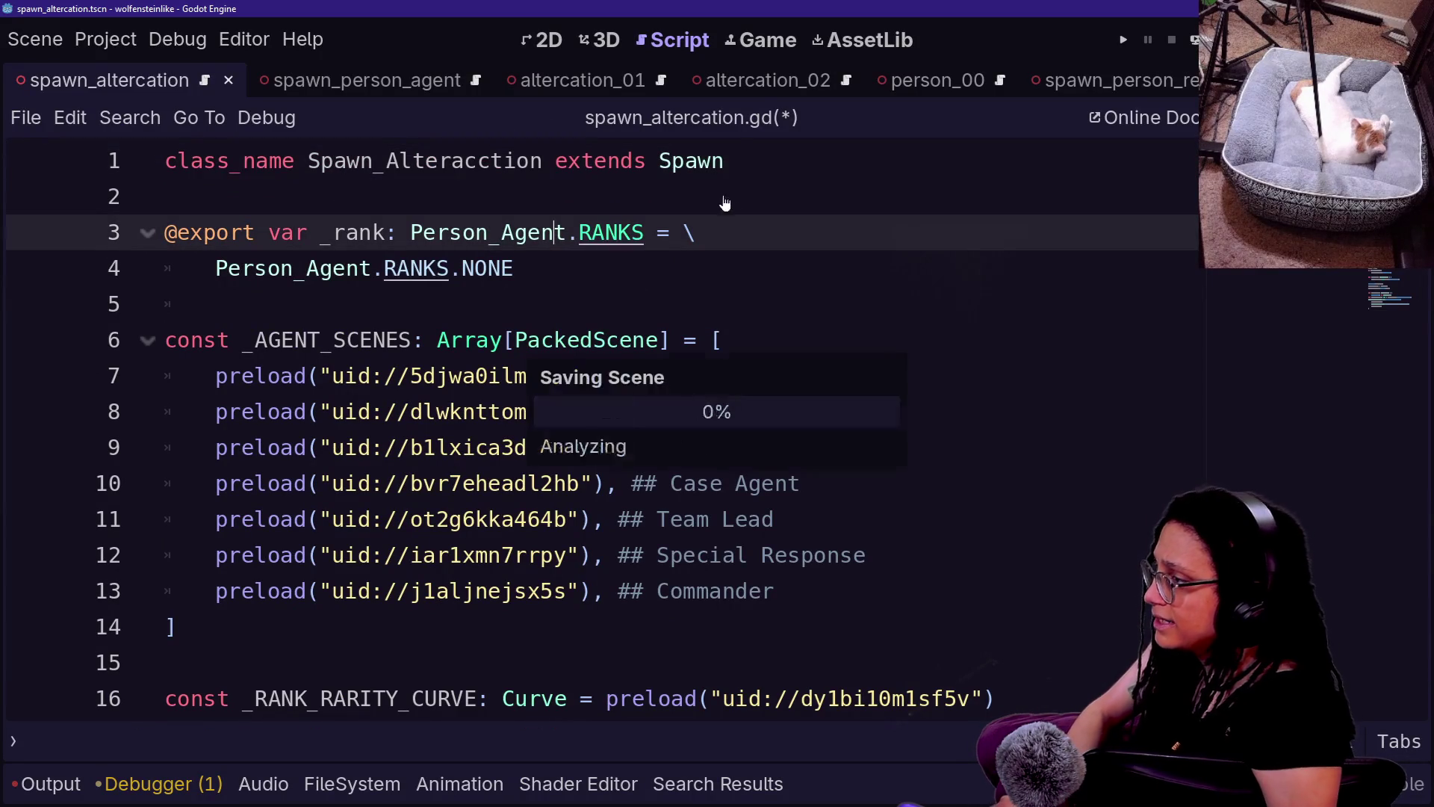
{"action": "key", "text": "ctrl+s"}
- Correct the class name typo to Spawn_Altercation, save, and open the Spawn.gd base script
{"action": "left_click", "coordinate": [490, 160]}
{"action": "key", "text": "BackSpace"}
{"action": "key", "text": "BackSpace"}
{"action": "key", "text": "BackSpace"}
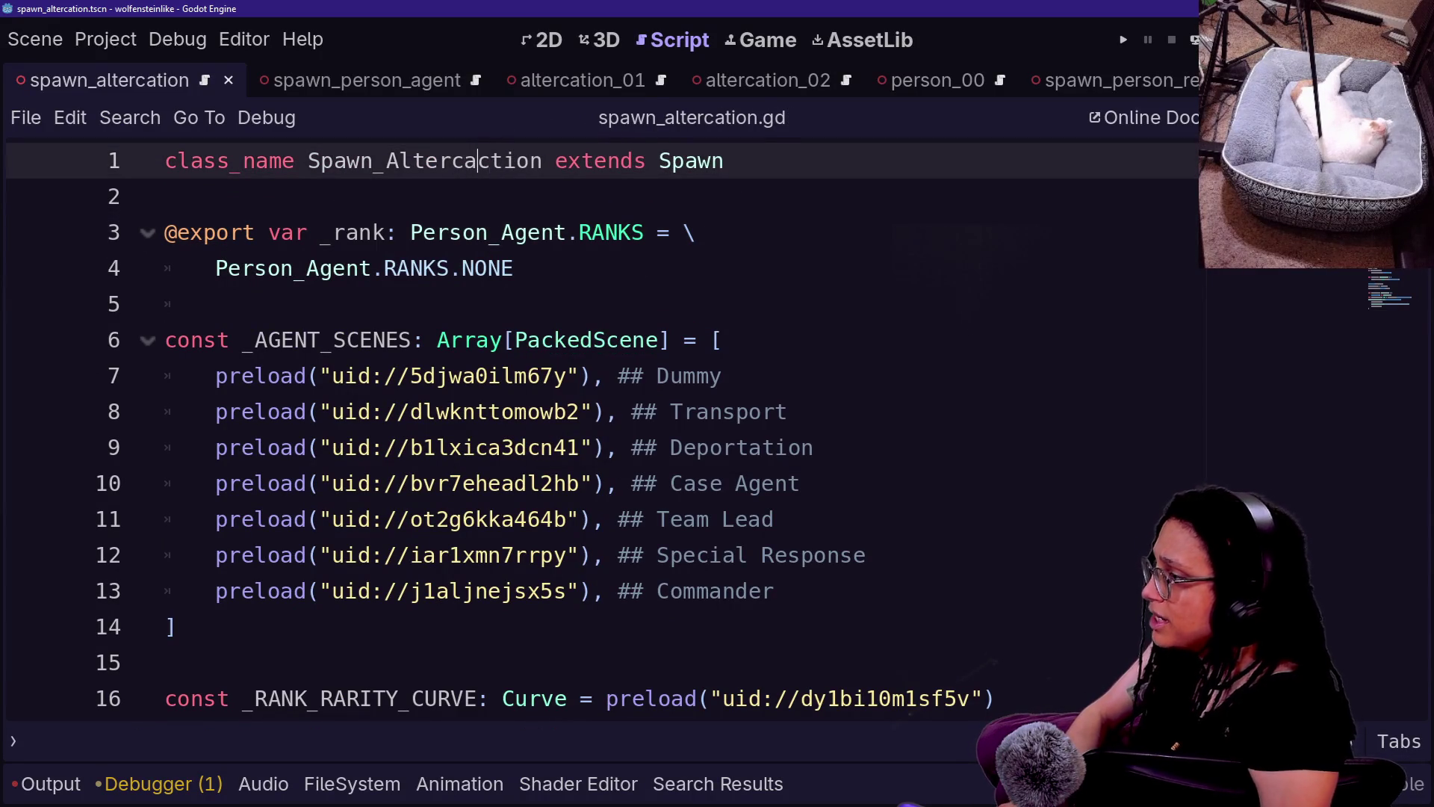
{"action": "type", "text": "ca"}
{"action": "left_click", "coordinate": [603, 233]}
{"action": "key", "text": "ctrl+s"}
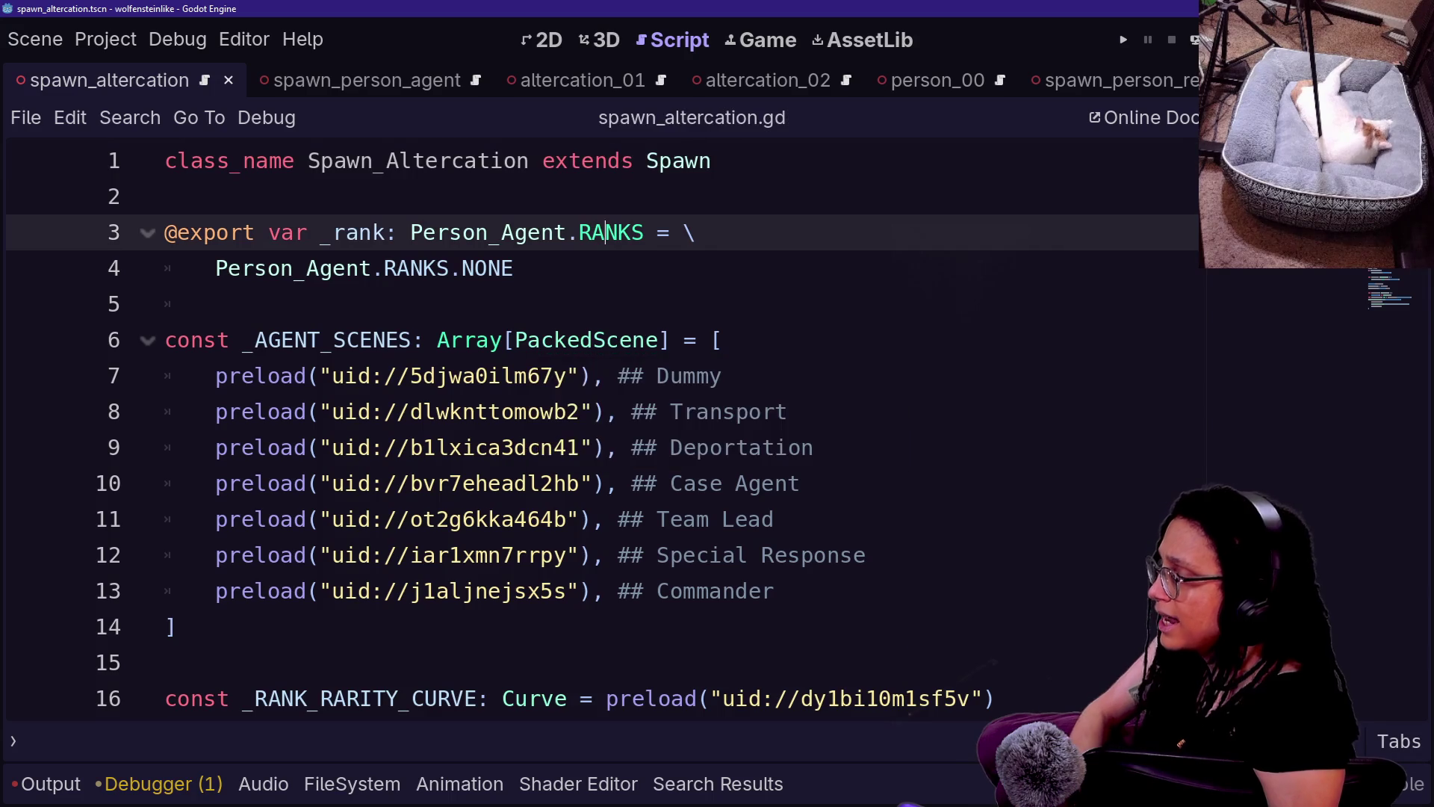
{"action": "left_click", "coordinate": [678, 160], "text": "ctrl"}
{"action": "left_click", "coordinate": [165, 197]}
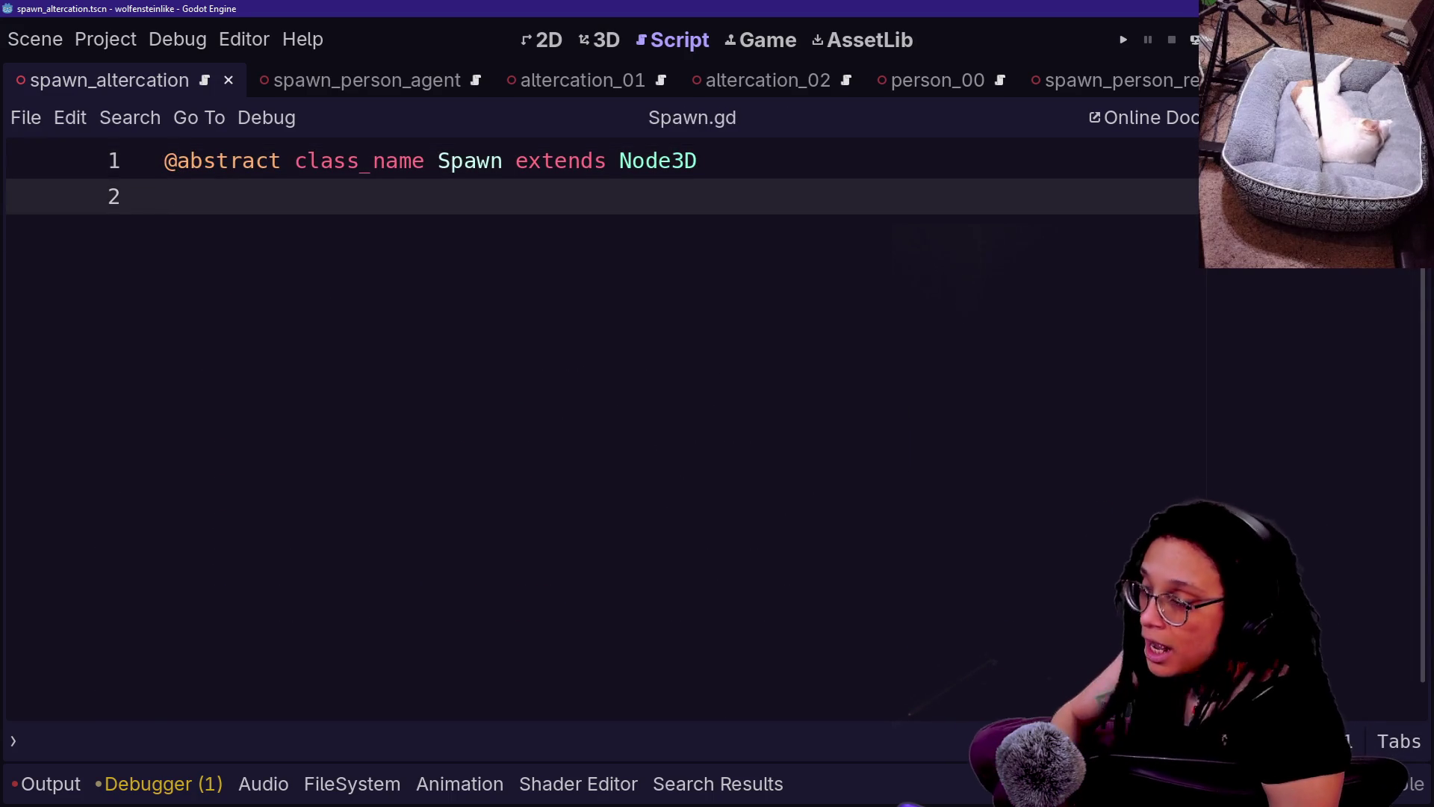
- Search the whole project for ': Spawn' and then 'is spawn'; neither finds any matches
{"action": "key", "text": "ctrl+shift+f"}
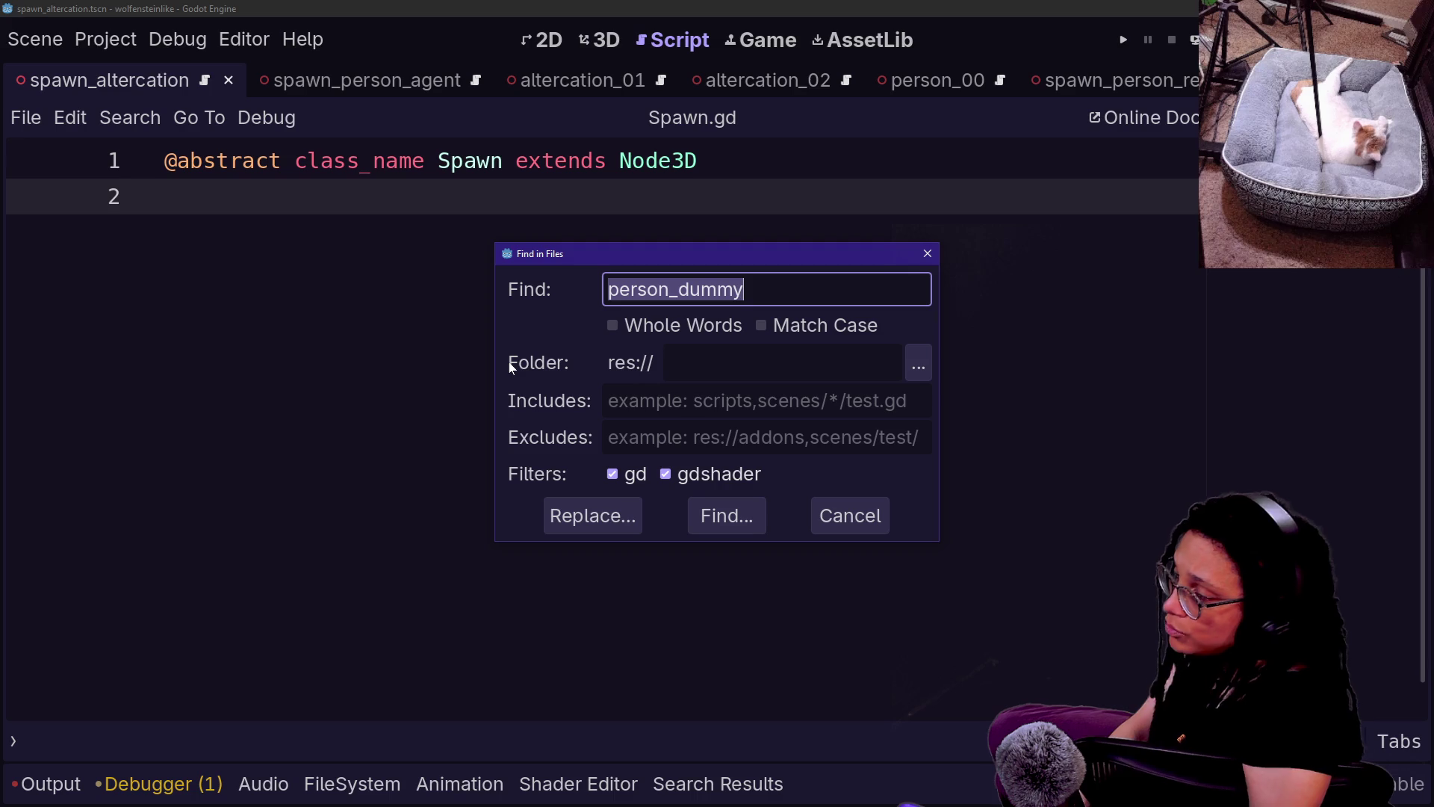
{"action": "type", "text": ":"}
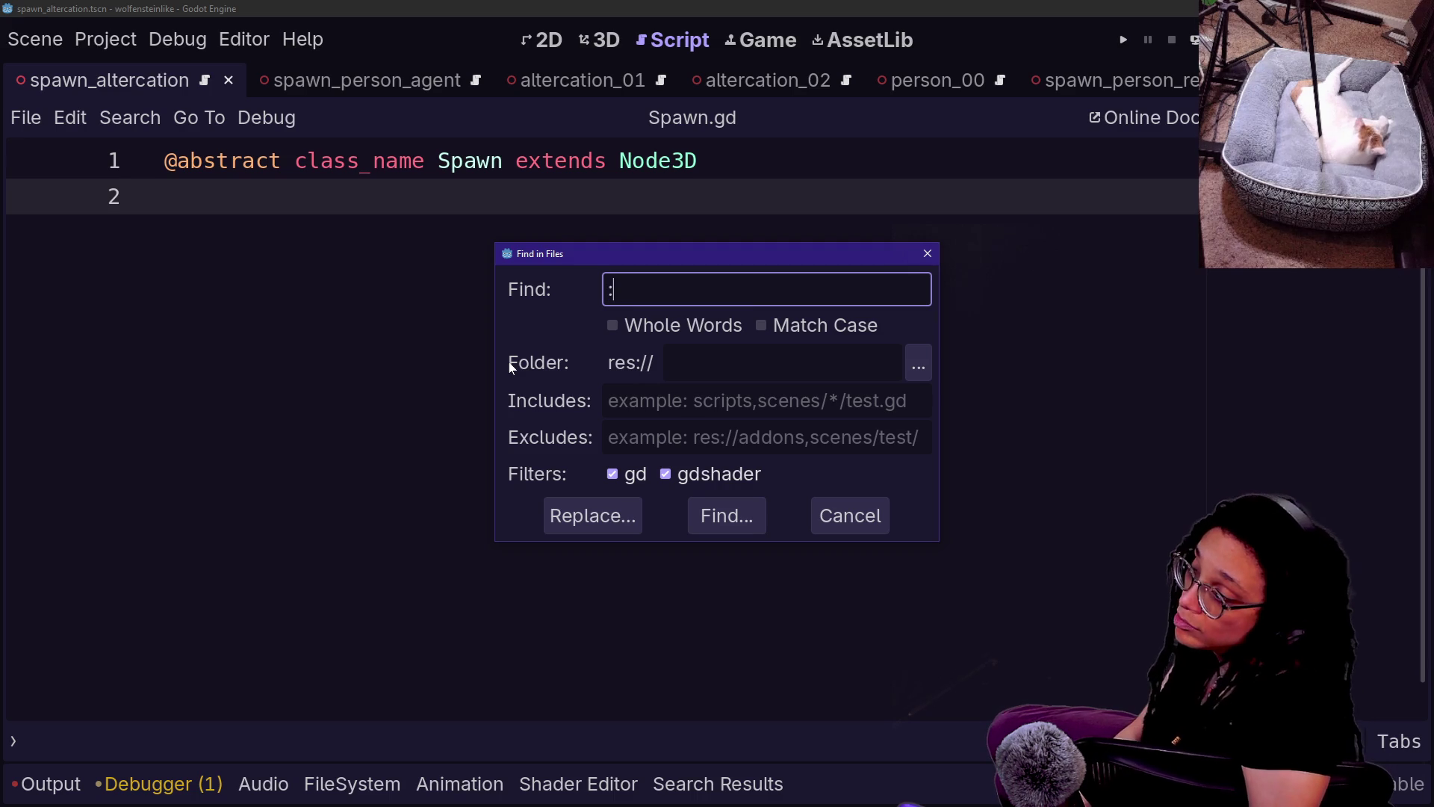
{"action": "type", "text": " Spawn"}
{"action": "key", "text": "Return"}
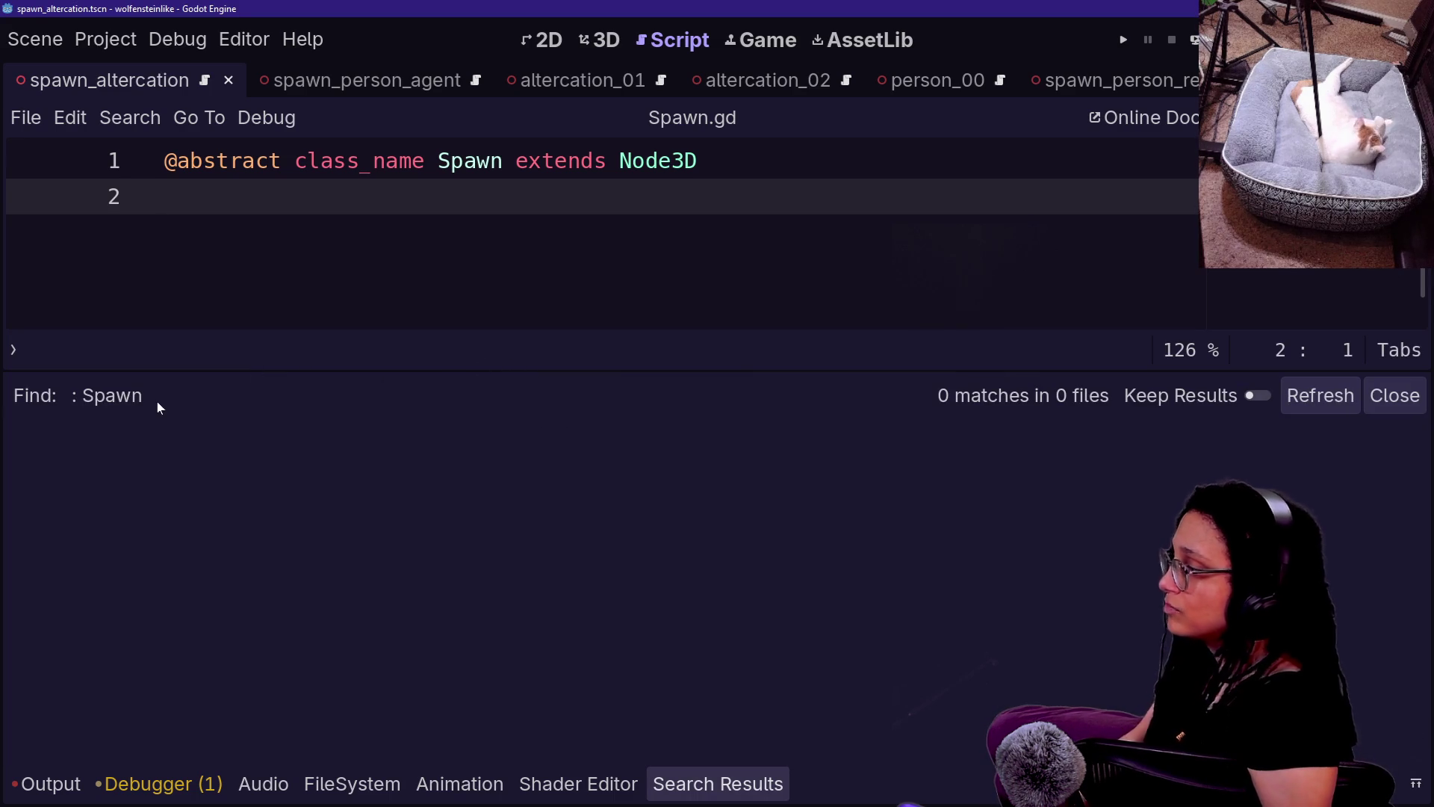
{"action": "key", "text": "ctrl+shift+f"}
{"action": "type", "text": "is s"}
{"action": "key", "text": "BackSpace"}
{"action": "type", "text": "awn"}
{"action": "key", "text": "Return"}
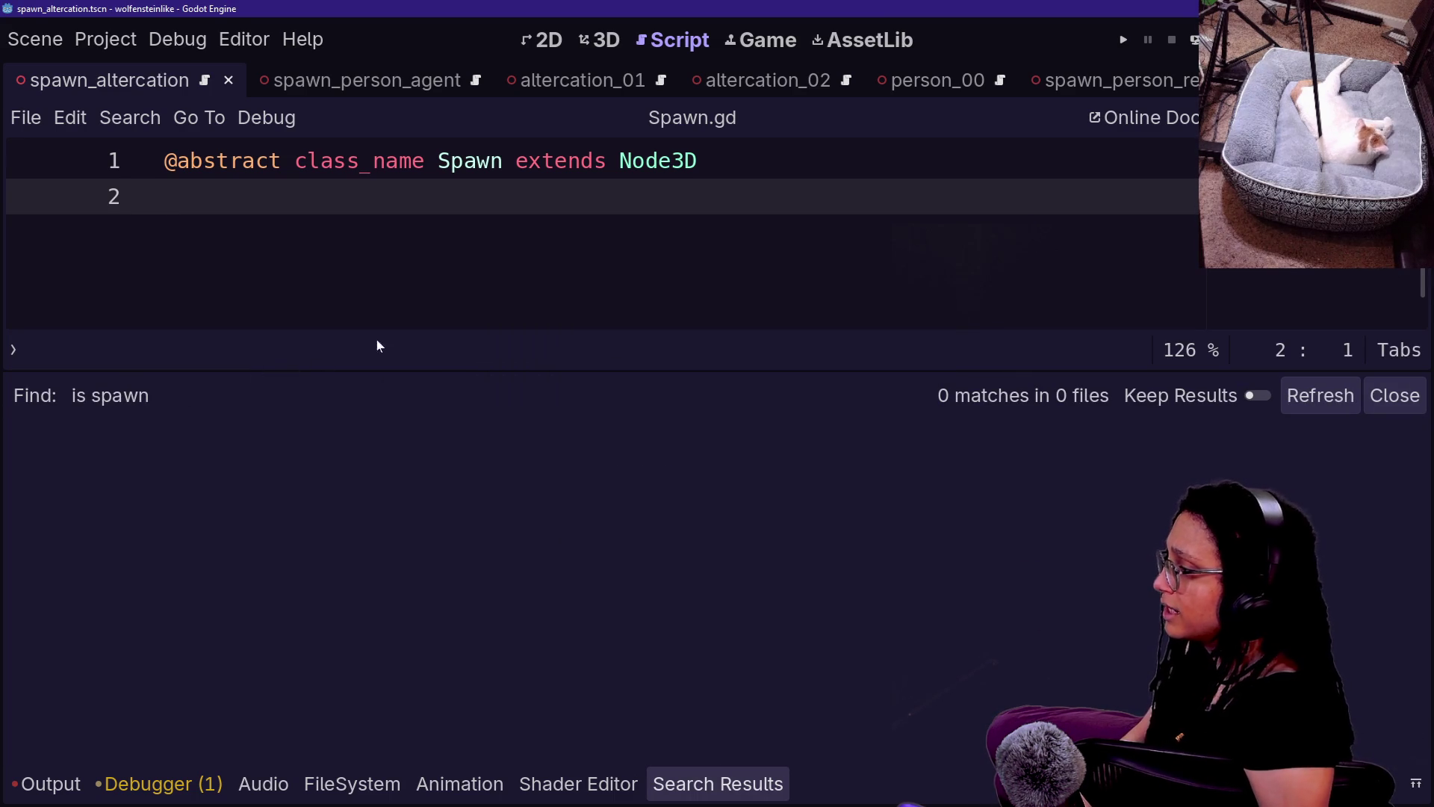
- Dismiss the search, close the empty results and exit distraction-free mode to restore the side docks
{"action": "key", "text": "ctrl+shift+f"}
{"action": "key", "text": "Escape"}
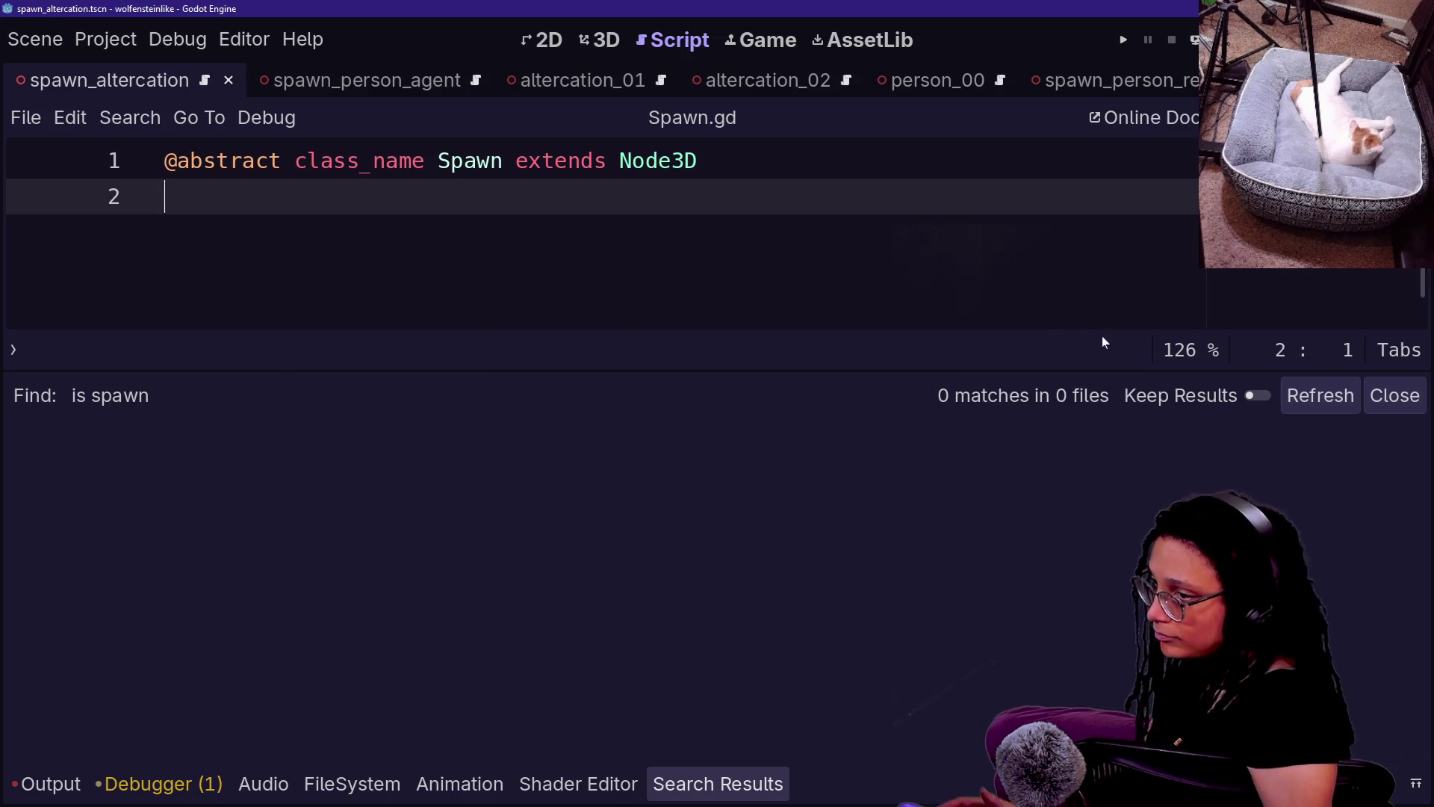
{"action": "key", "text": "alt+o"}
{"action": "key", "text": "alt+o"}
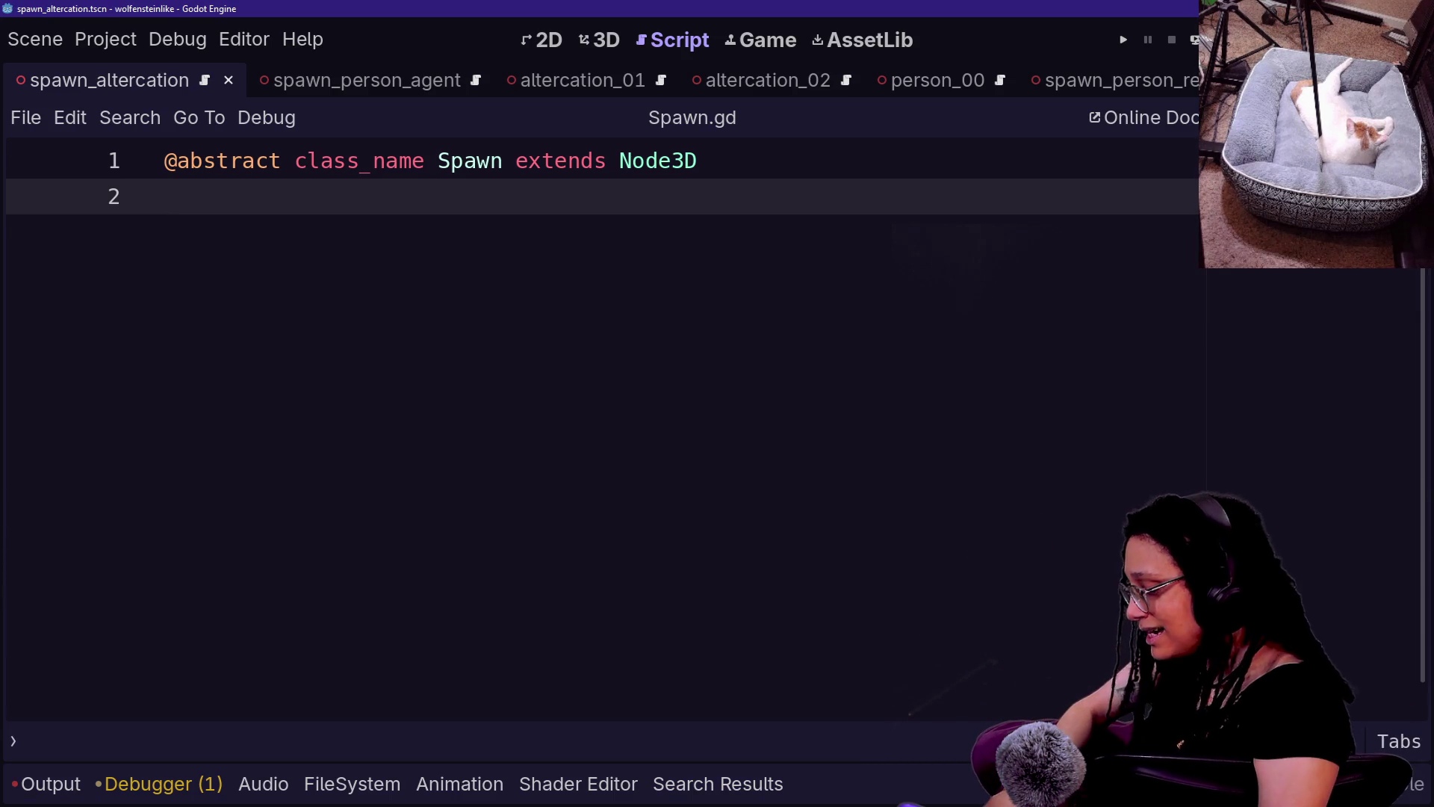
{"action": "key", "text": "ctrl+shift+F11"}
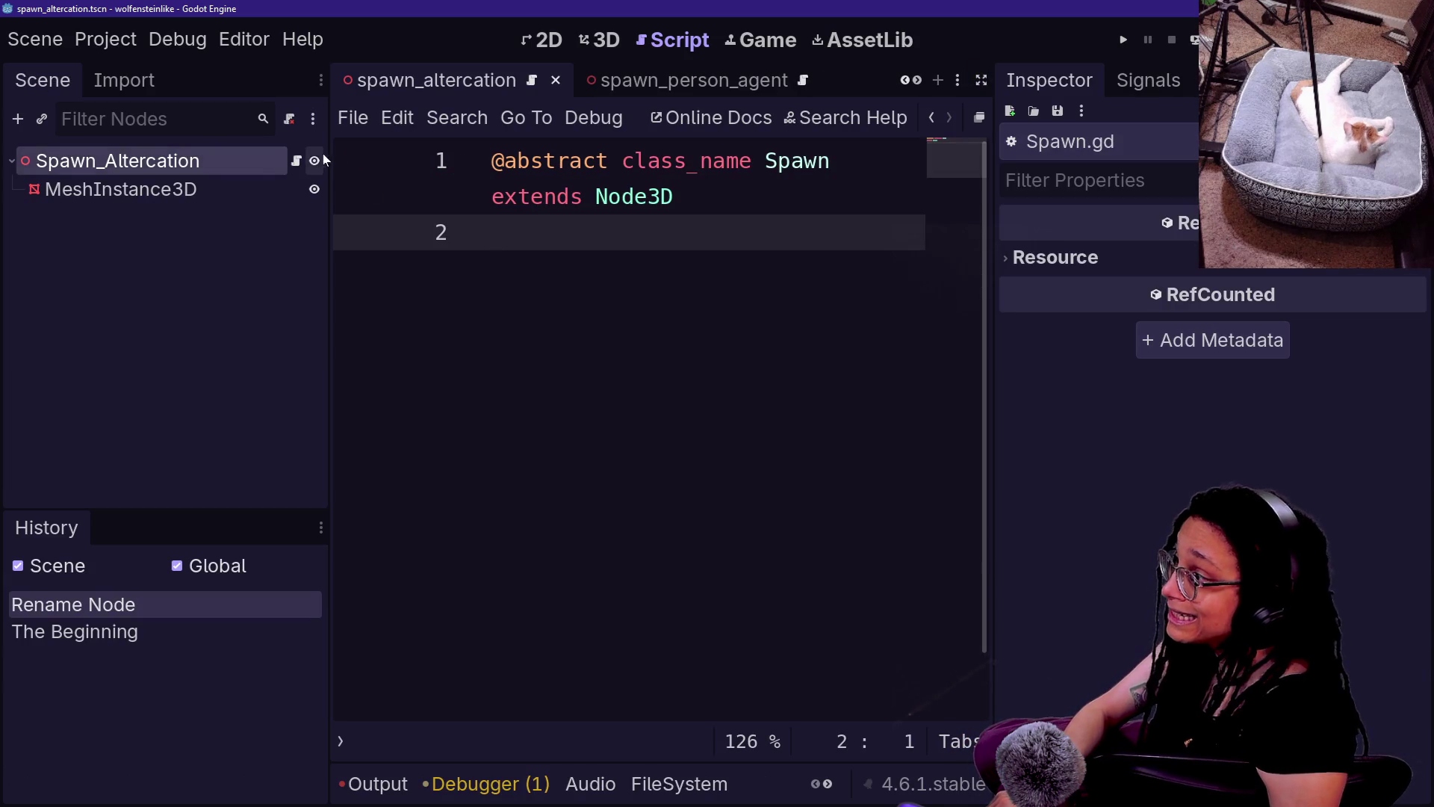
- Open spawn_altercation.gd full-width and inspect the _spawned_agent: Person_Agent declaration on line 19
{"action": "left_click", "coordinate": [296, 160]}
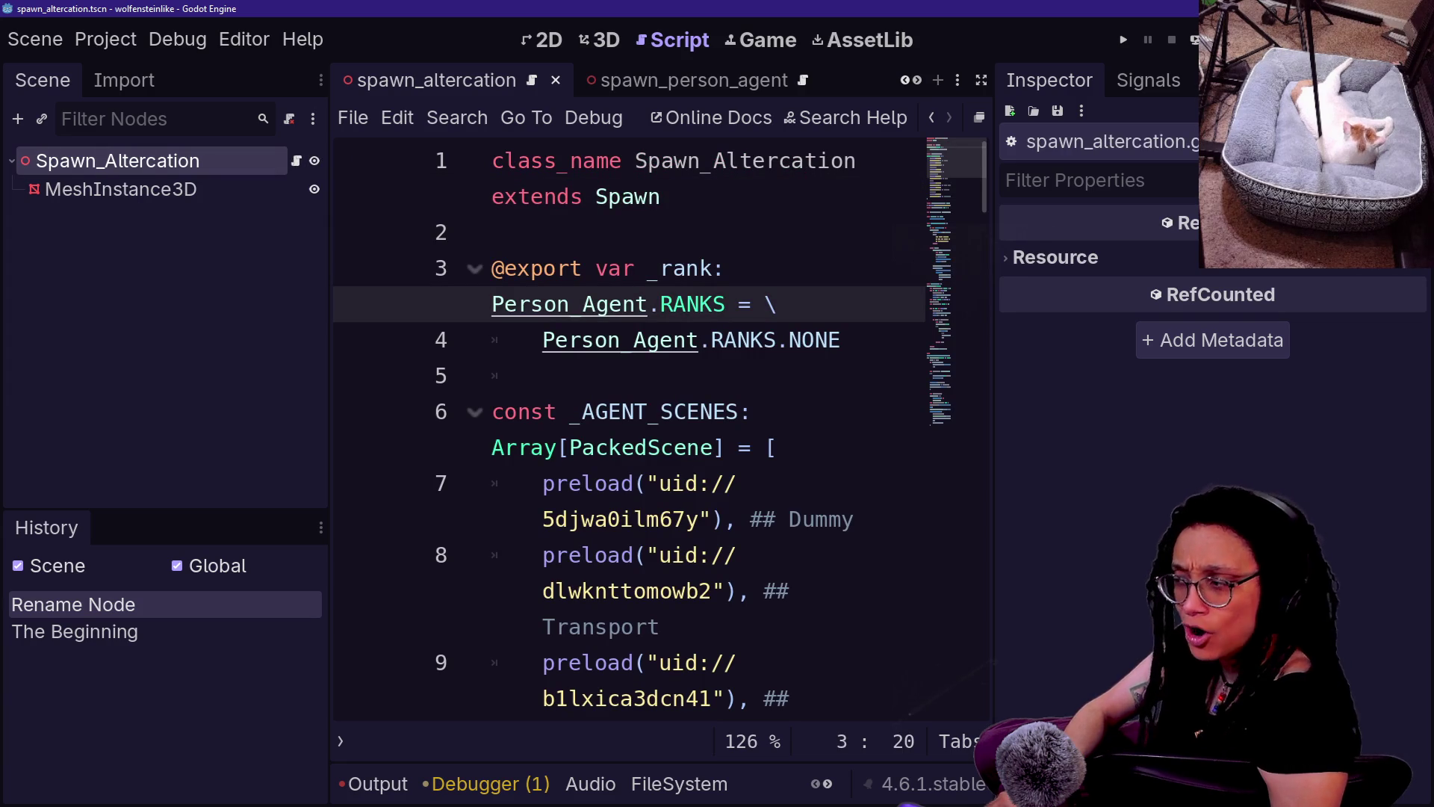
{"action": "key", "text": "ctrl+shift+F11"}
{"action": "scroll", "coordinate": [597, 430], "scroll_direction": "down", "scroll_amount": 7}
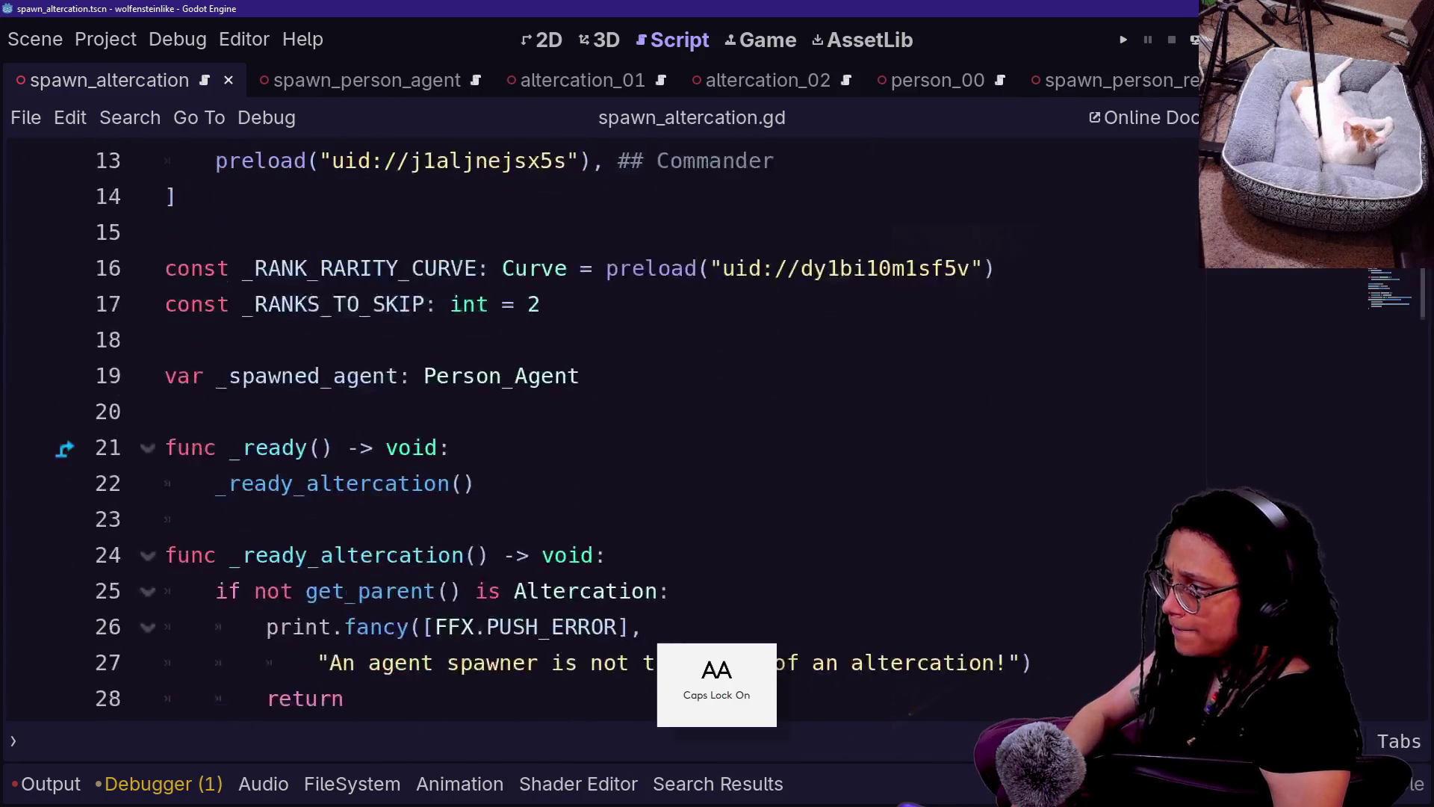
{"action": "scroll", "coordinate": [598, 430], "scroll_direction": "up", "scroll_amount": 2}
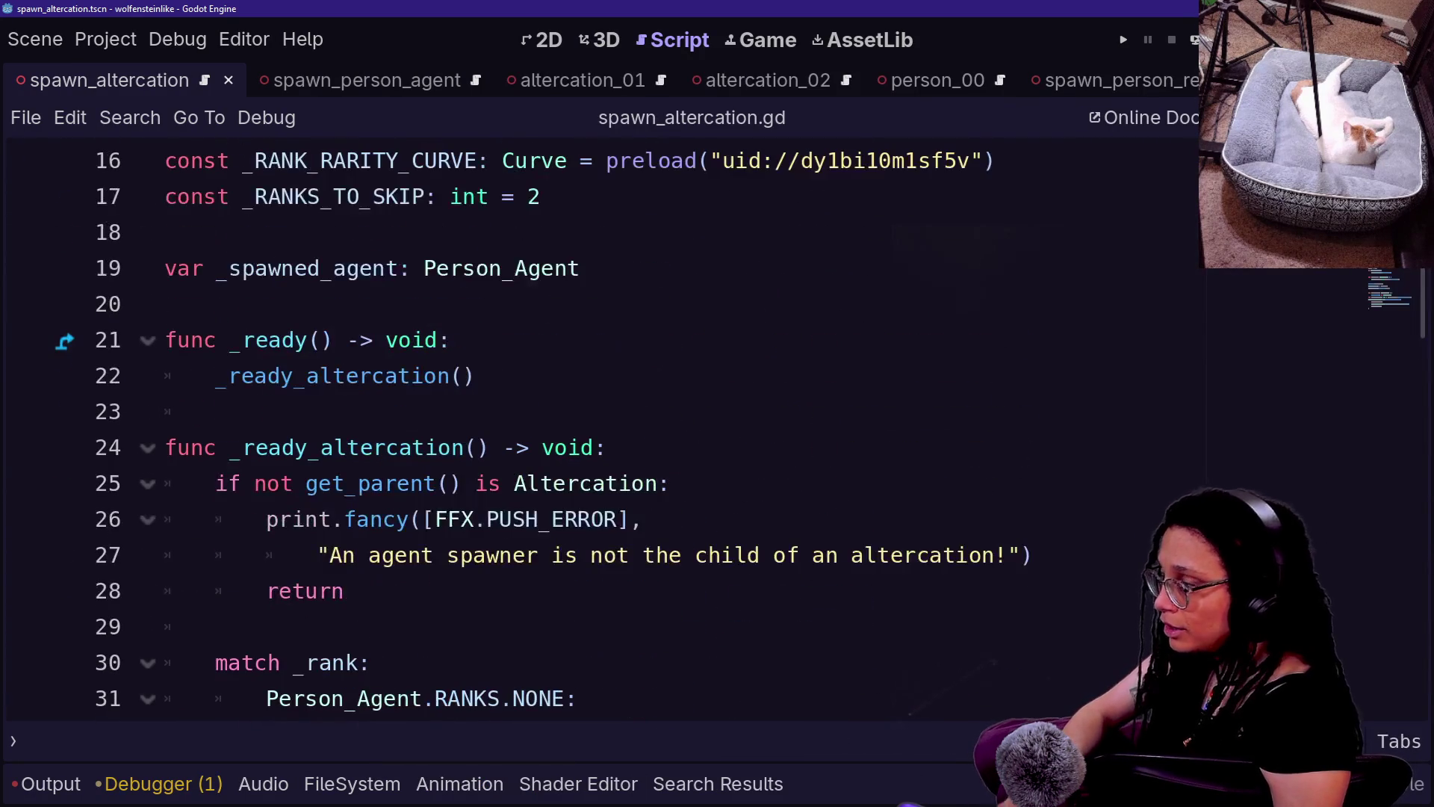
{"action": "left_click", "coordinate": [579, 268]}
{"action": "key", "text": "ctrl+shift+Left"}
{"action": "key", "text": "ctrl+shift+Left"}
{"action": "key", "text": "ctrl+shift+Left"}
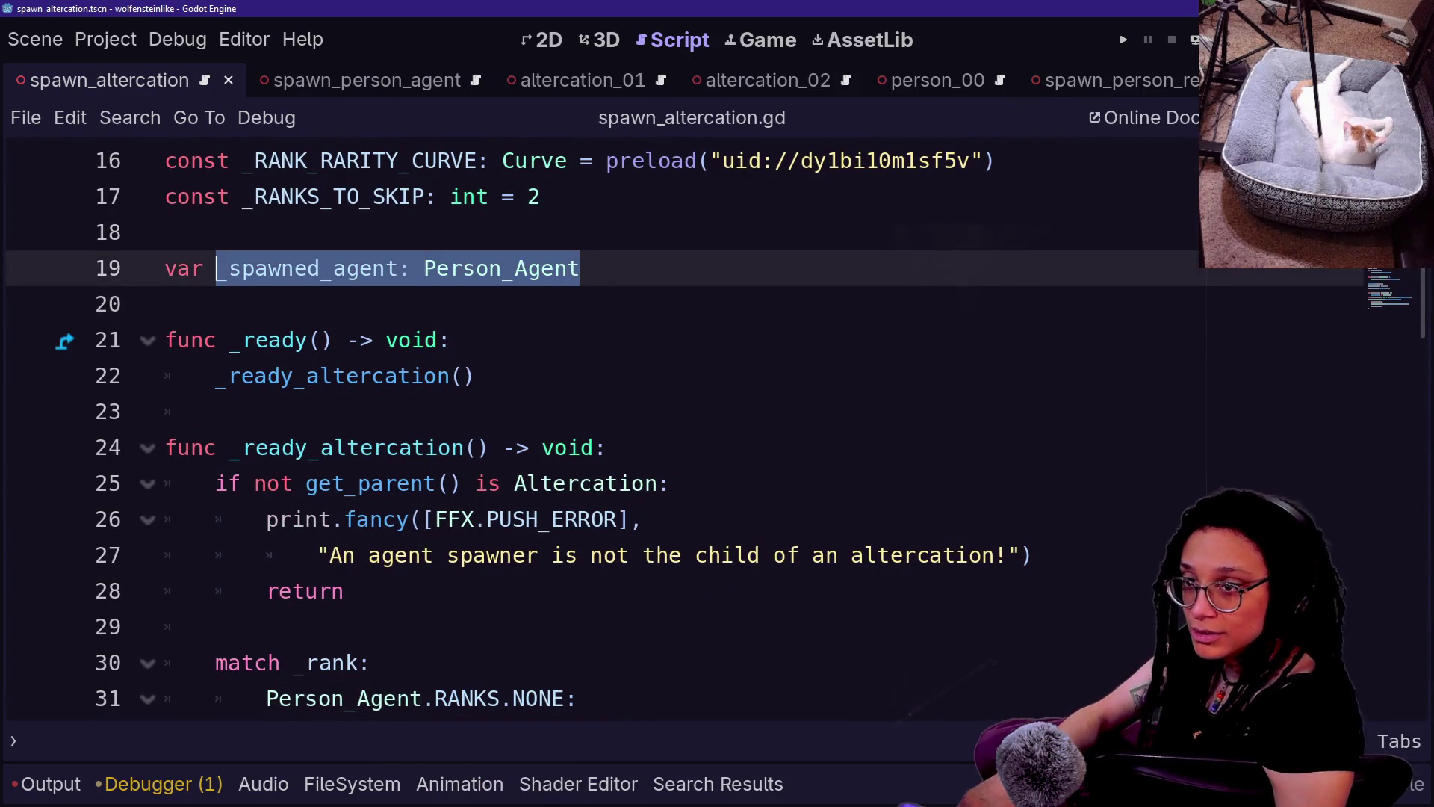
{"action": "left_click", "coordinate": [346, 268]}
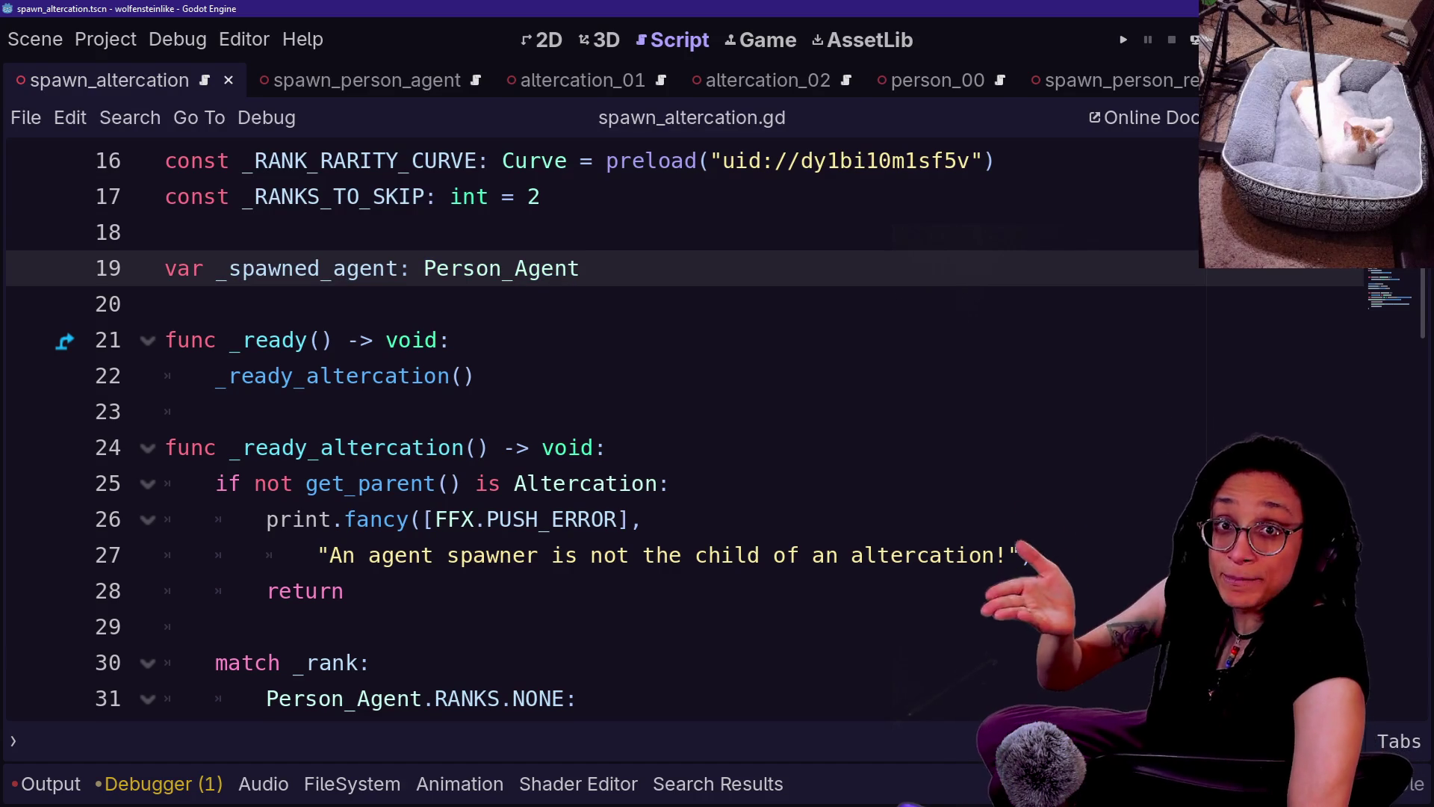
- Review the _ready_altercation function on lines 24–30, including its error message and return
{"action": "scroll", "coordinate": [597, 430], "scroll_direction": "down", "scroll_amount": 1}
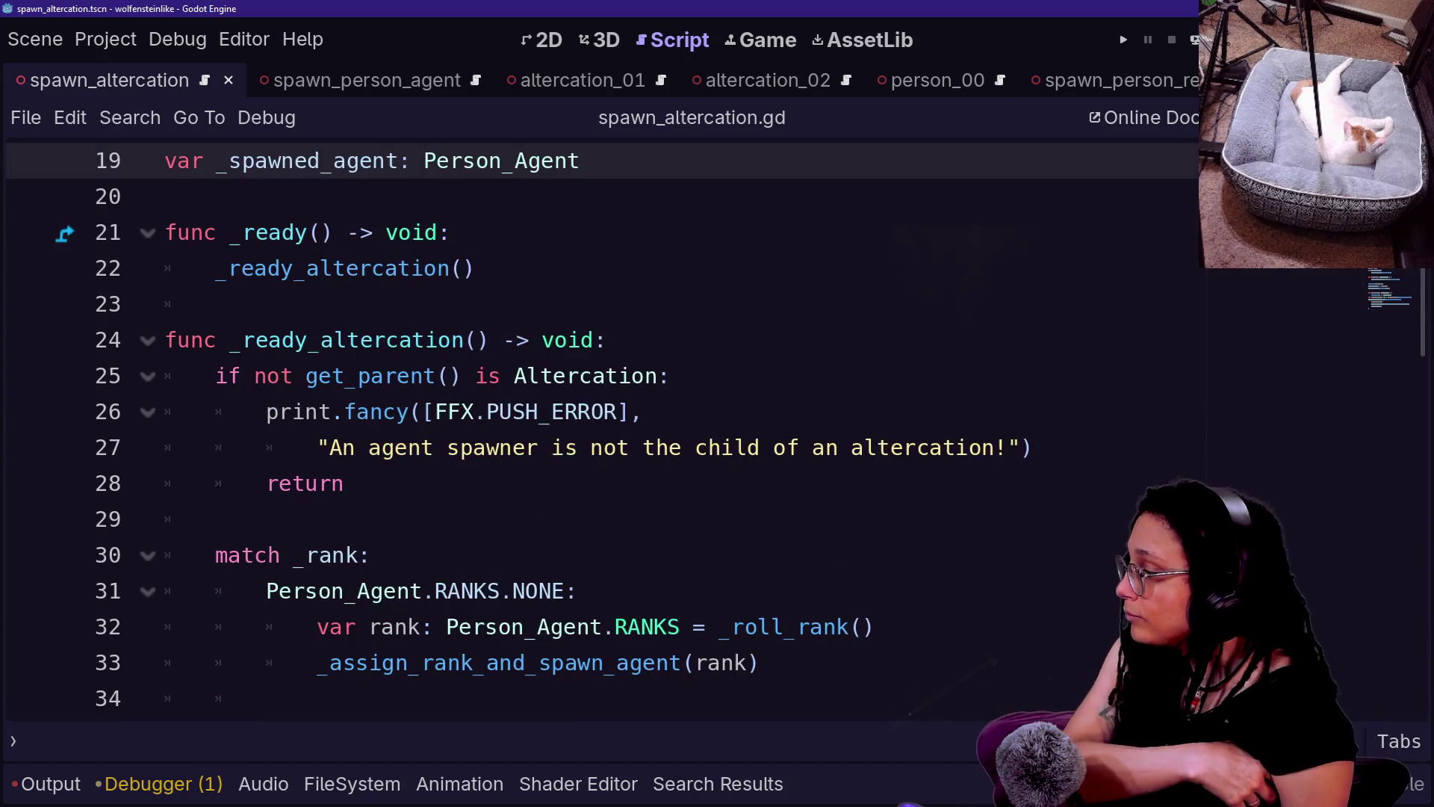
{"action": "left_click", "coordinate": [211, 340]}
{"action": "left_click", "coordinate": [343, 483]}
{"action": "left_click", "coordinate": [433, 448]}
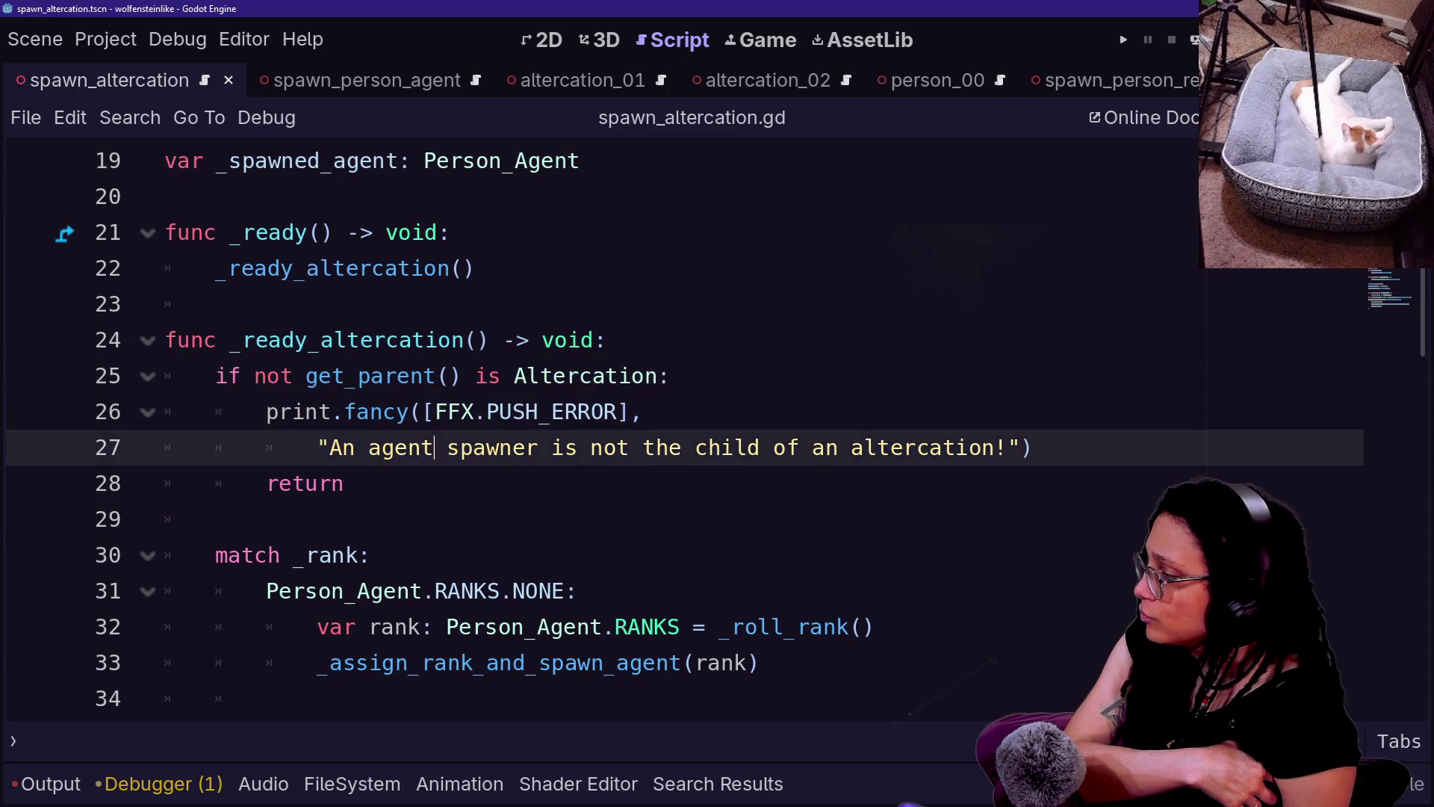
{"action": "left_click", "coordinate": [309, 340]}
{"action": "scroll", "coordinate": [597, 429], "scroll_direction": "down", "scroll_amount": 1}
{"action": "left_click", "coordinate": [343, 375]}
{"action": "left_click_drag", "start_coordinate": [229, 233], "coordinate": [368, 447]}
{"action": "left_click", "coordinate": [229, 232]}
{"action": "left_click", "coordinate": [643, 304]}
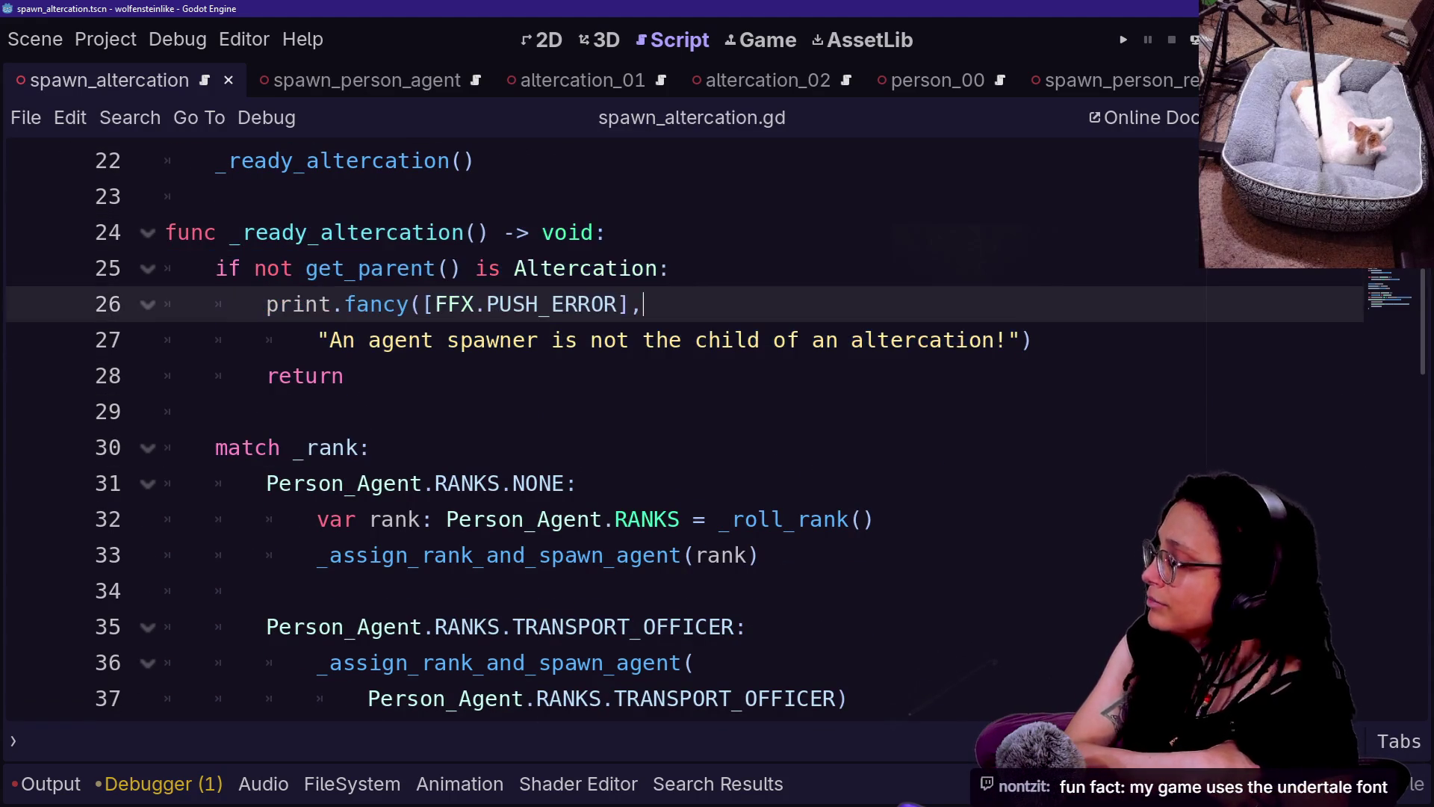
{"action": "left_click", "coordinate": [668, 268]}
{"action": "double_click", "coordinate": [584, 269]}
{"action": "left_click", "coordinate": [340, 304]}
{"action": "left_click_drag", "start_coordinate": [293, 268], "coordinate": [608, 232]}
{"action": "left_click", "coordinate": [608, 232]}
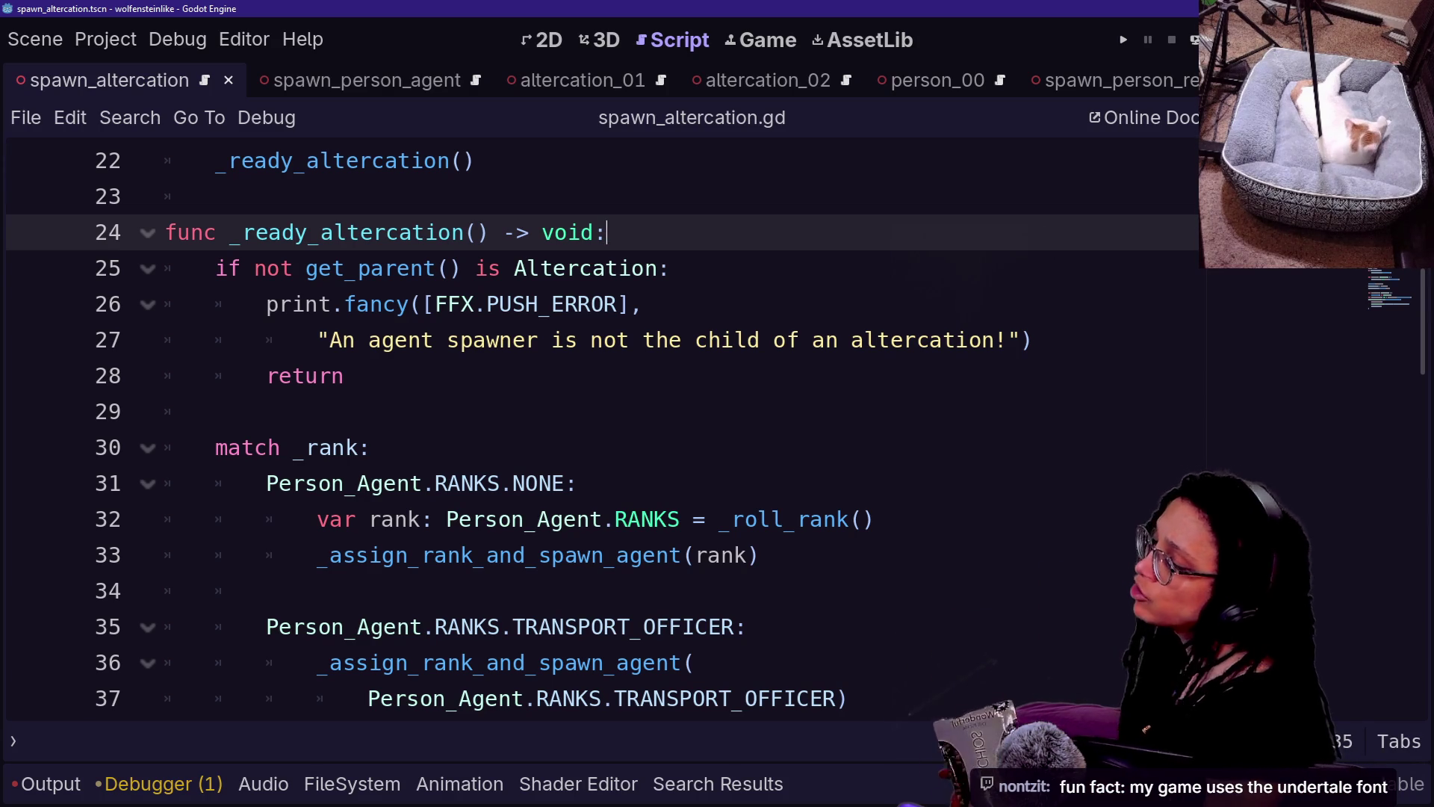
- Scroll through the rest of the script, checking lines 64–72 without editing
{"action": "scroll", "coordinate": [598, 430], "scroll_direction": "up", "scroll_amount": 7}
{"action": "scroll", "coordinate": [597, 430], "scroll_direction": "down", "scroll_amount": 3}
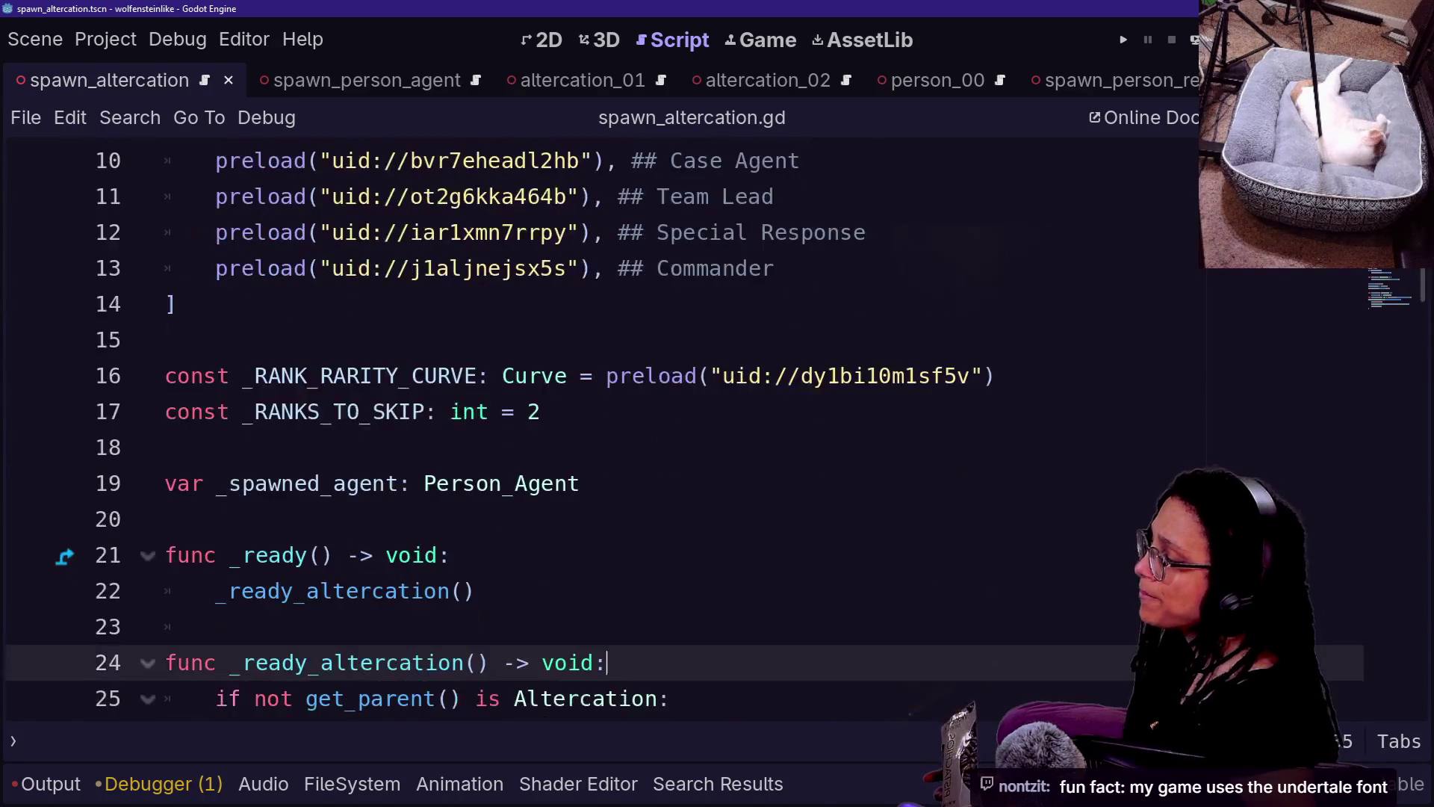
{"action": "scroll", "coordinate": [598, 430], "scroll_direction": "down", "scroll_amount": 2}
{"action": "scroll", "coordinate": [598, 430], "scroll_direction": "down", "scroll_amount": 3}
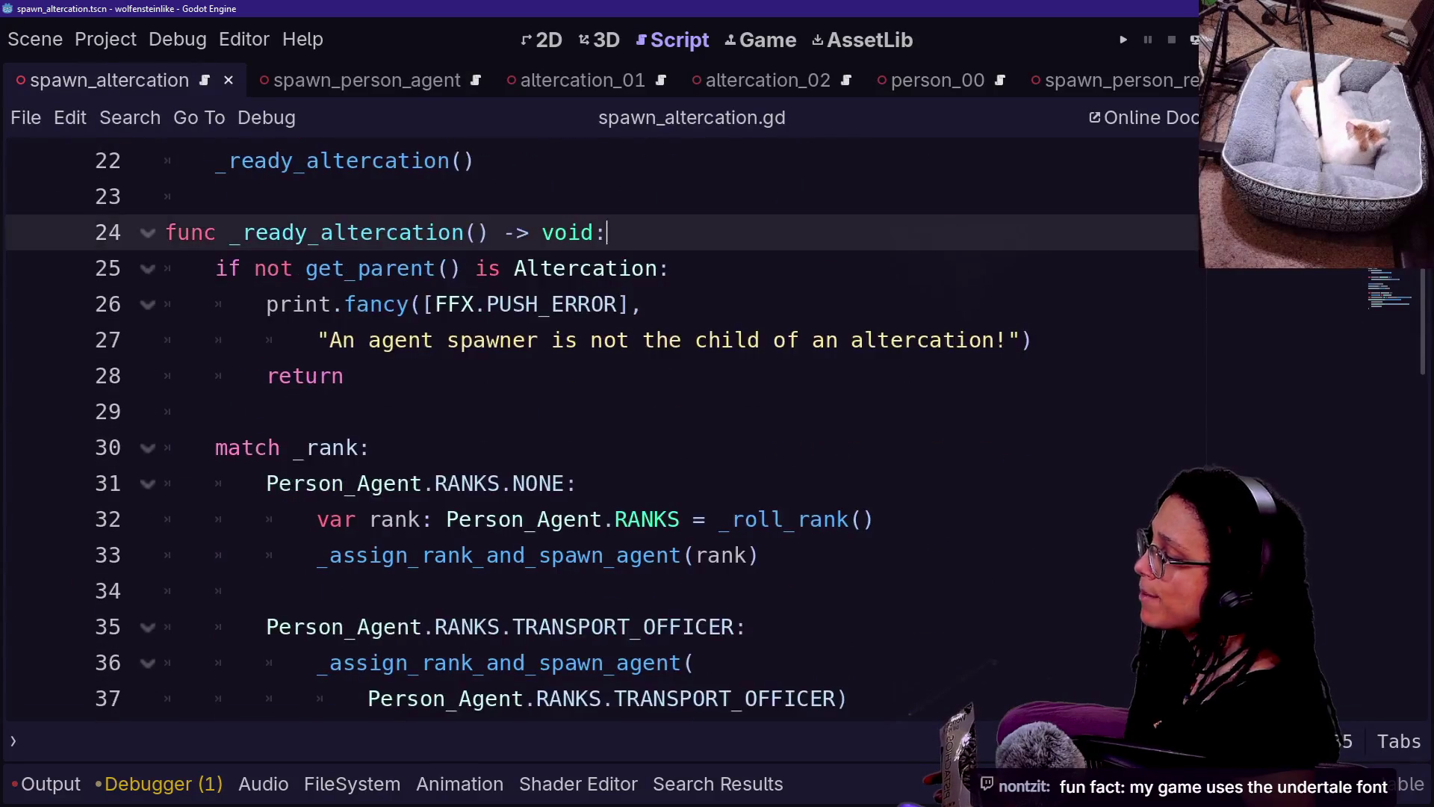
{"action": "mouse_move", "coordinate": [703, 590]}
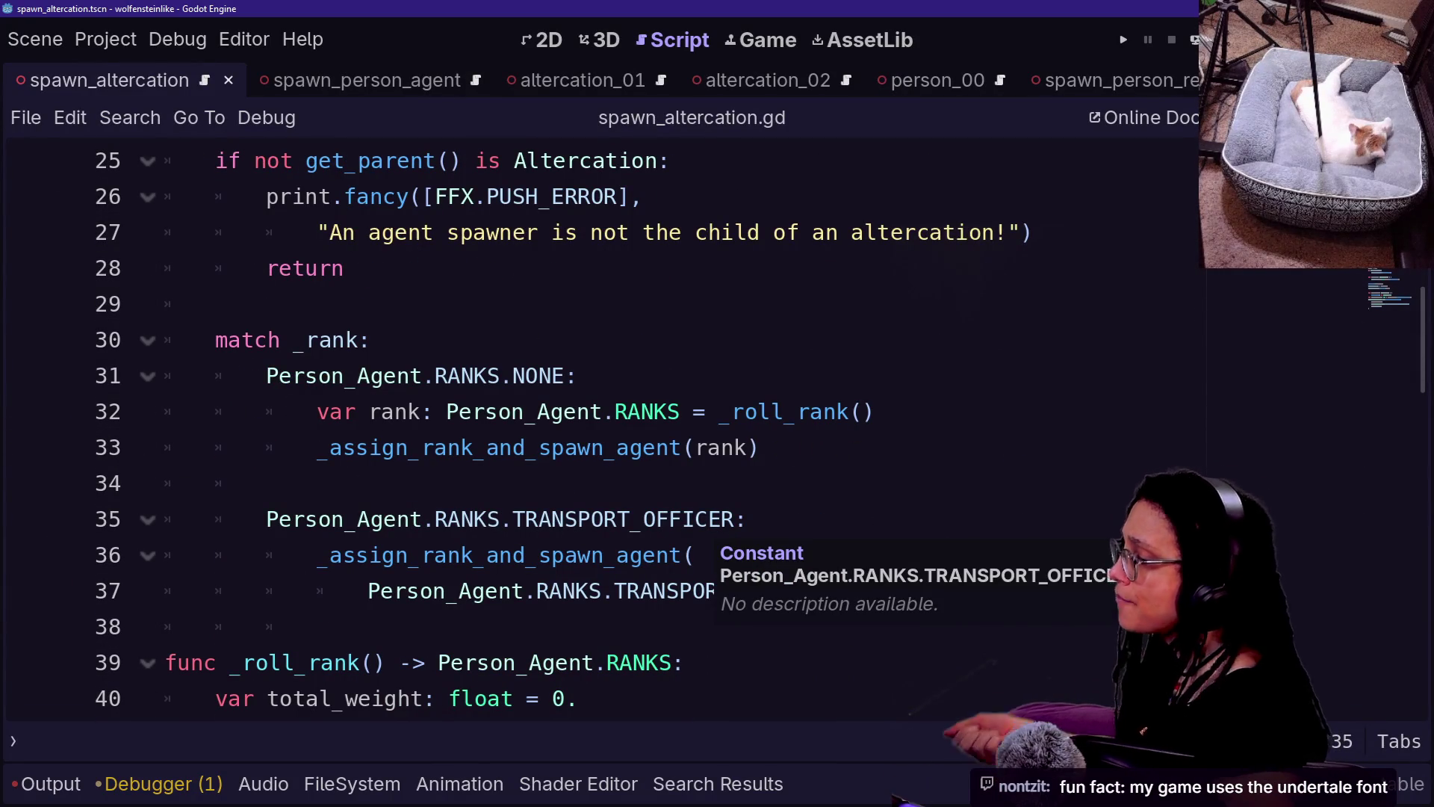
{"action": "scroll", "coordinate": [702, 591], "scroll_direction": "down", "scroll_amount": 3}
{"action": "scroll", "coordinate": [702, 590], "scroll_direction": "down", "scroll_amount": 8}
{"action": "scroll", "coordinate": [702, 591], "scroll_direction": "down", "scroll_amount": 2}
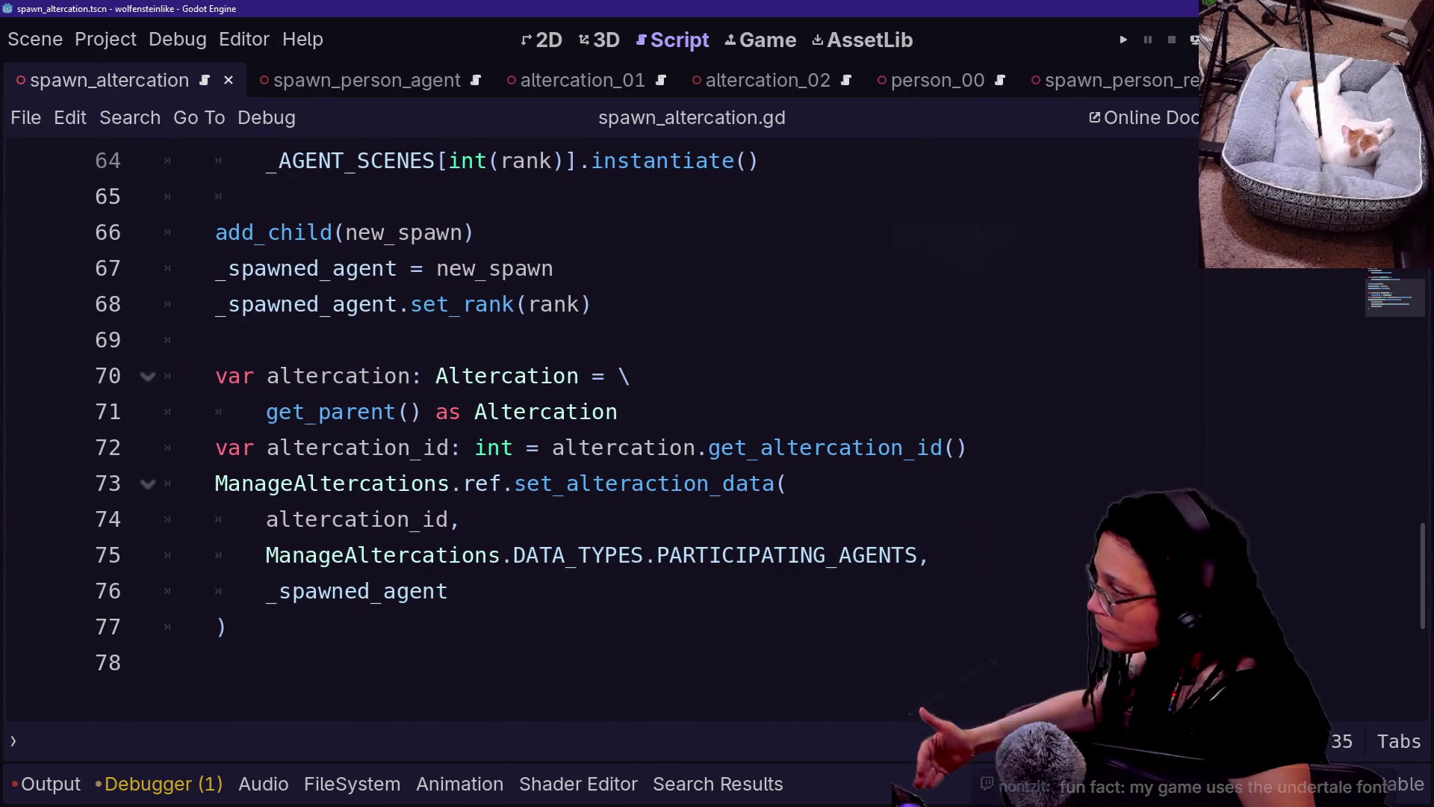
{"action": "scroll", "coordinate": [598, 486], "scroll_direction": "up", "scroll_amount": 9}
{"action": "scroll", "coordinate": [598, 485], "scroll_direction": "down", "scroll_amount": 5}
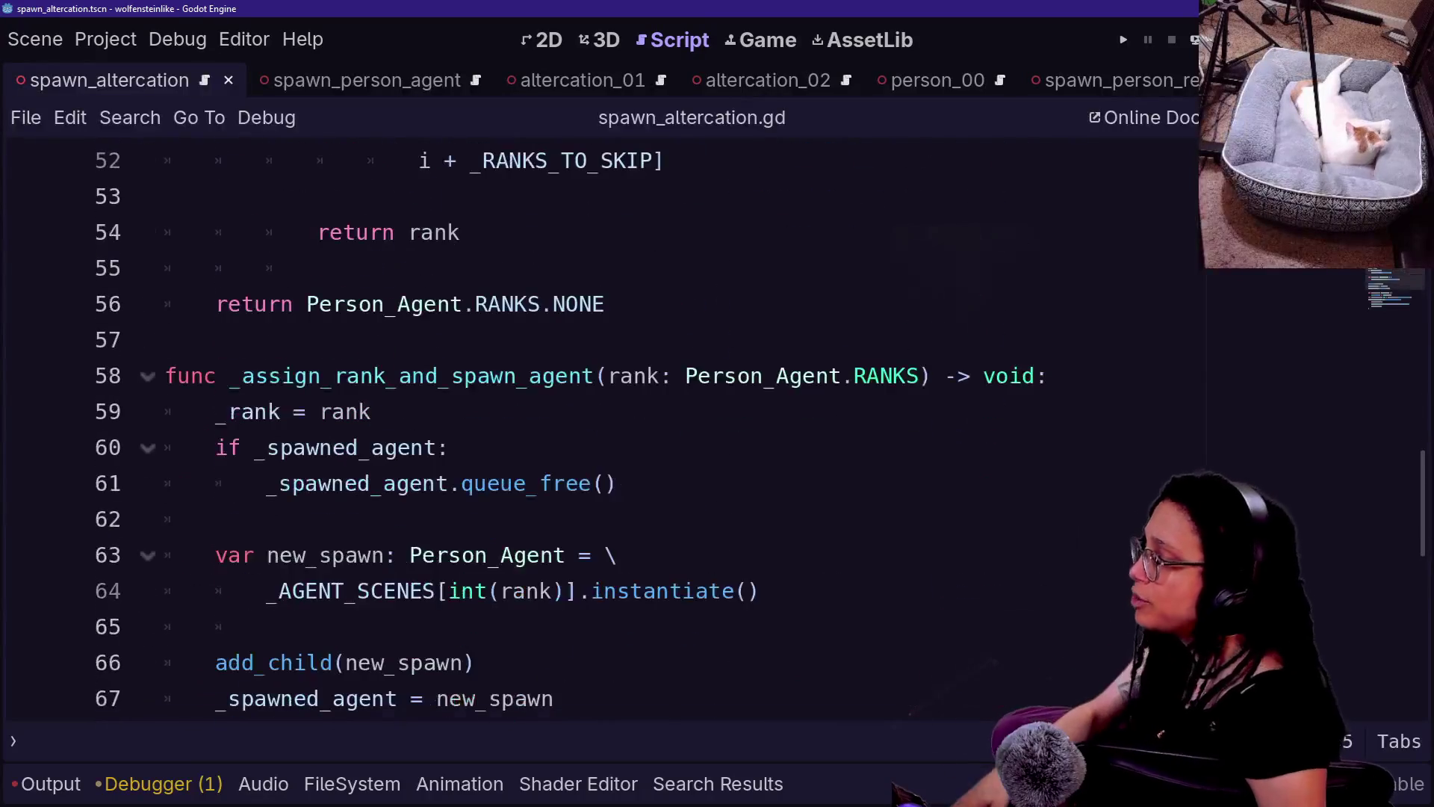
{"action": "scroll", "coordinate": [597, 486], "scroll_direction": "down", "scroll_amount": 2}
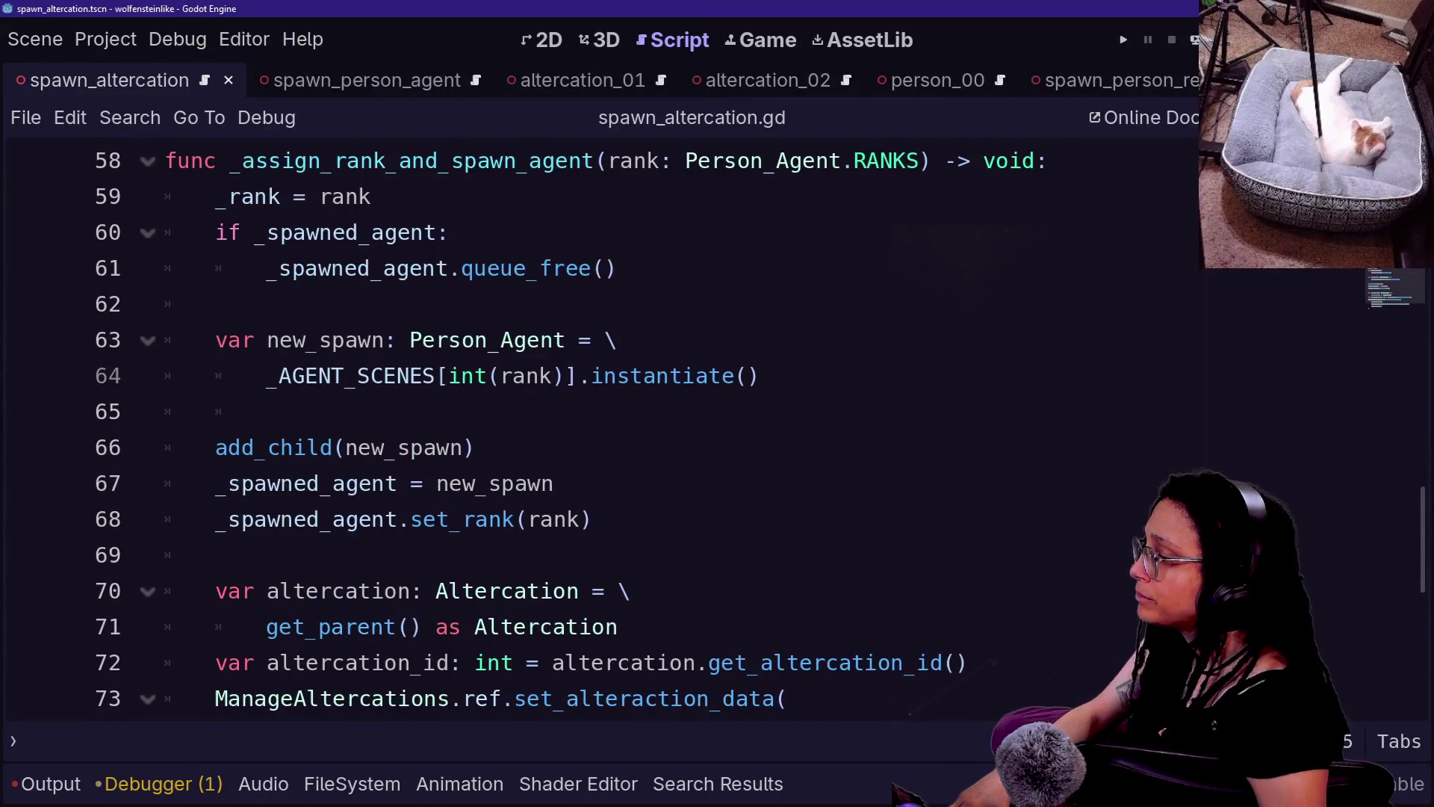
{"action": "scroll", "coordinate": [597, 485], "scroll_direction": "down", "scroll_amount": 1}
{"action": "left_click_drag", "start_coordinate": [565, 376], "coordinate": [592, 411]}
{"action": "left_click", "coordinate": [710, 555]}
{"action": "left_click", "coordinate": [618, 519]}
{"action": "left_click", "coordinate": [630, 269]}
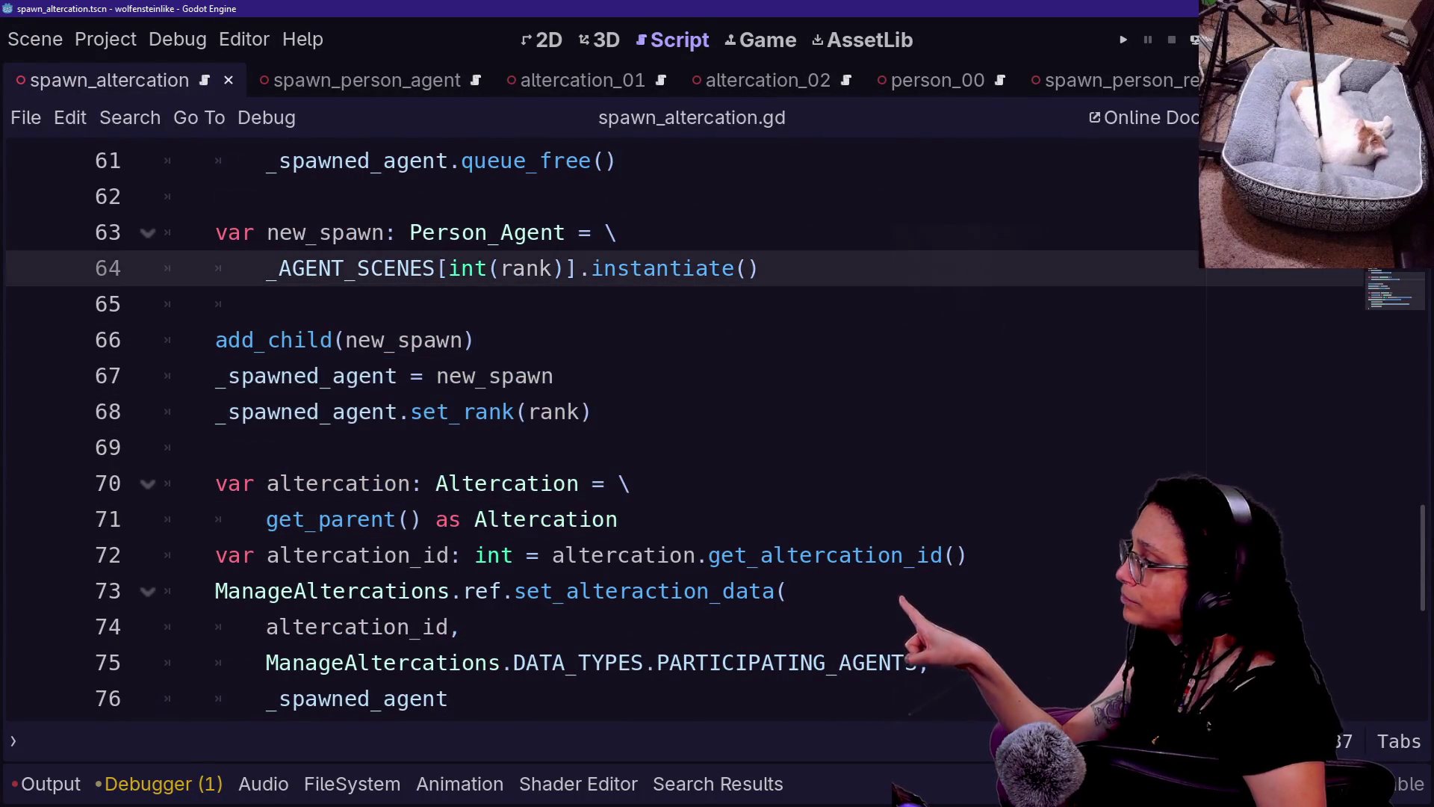
{"action": "scroll", "coordinate": [629, 268], "scroll_direction": "up", "scroll_amount": 1}
- Add and then remove blank lines after the queue_free call on line 61
{"action": "left_click", "coordinate": [629, 268]}
{"action": "key", "text": "Return"}
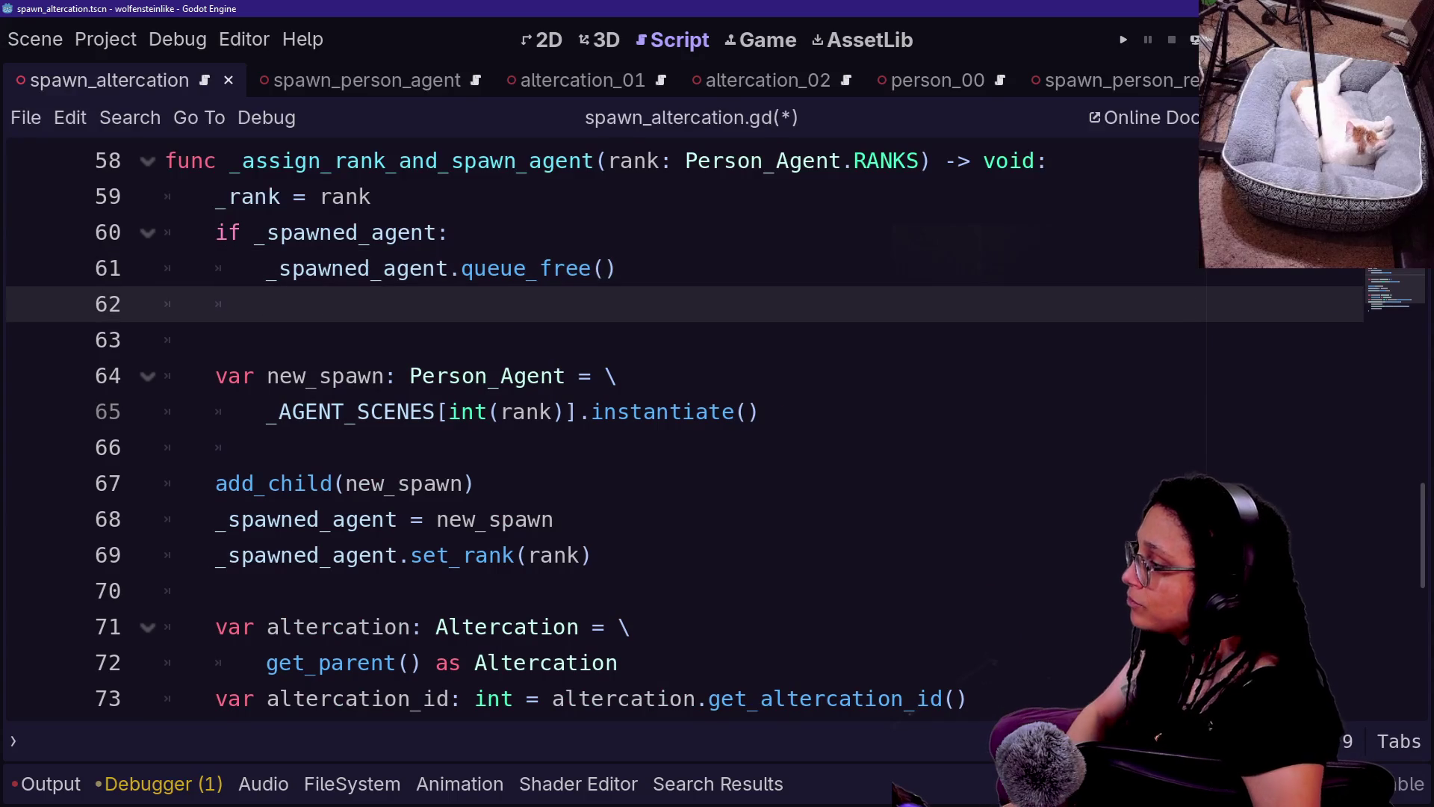
{"action": "key", "text": "BackSpace"}
{"action": "key", "text": "Return"}
{"action": "key", "text": "Return"}
{"action": "key", "text": "BackSpace"}
{"action": "key", "text": "BackSpace"}
{"action": "key", "text": "BackSpace"}
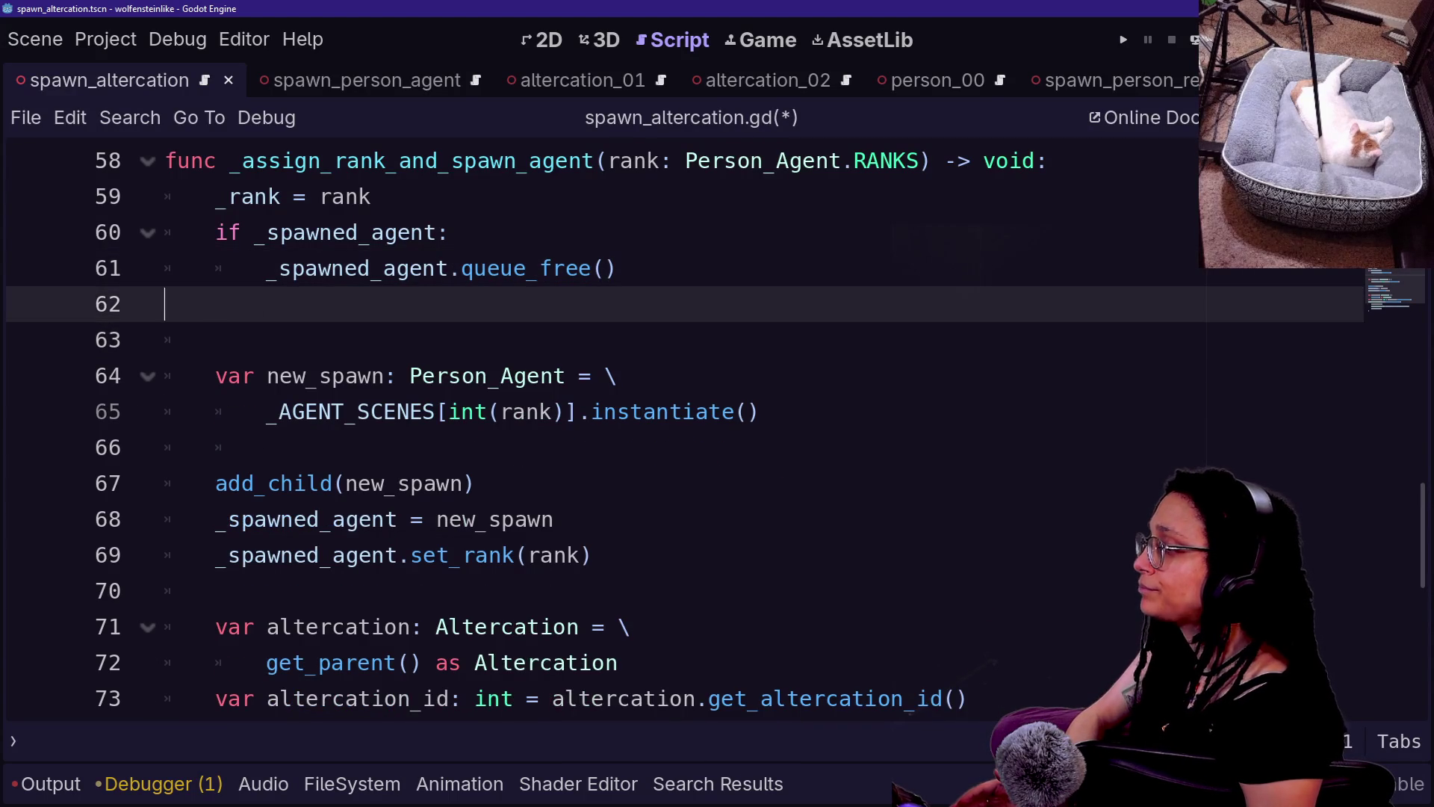
{"action": "key", "text": "BackSpace"}
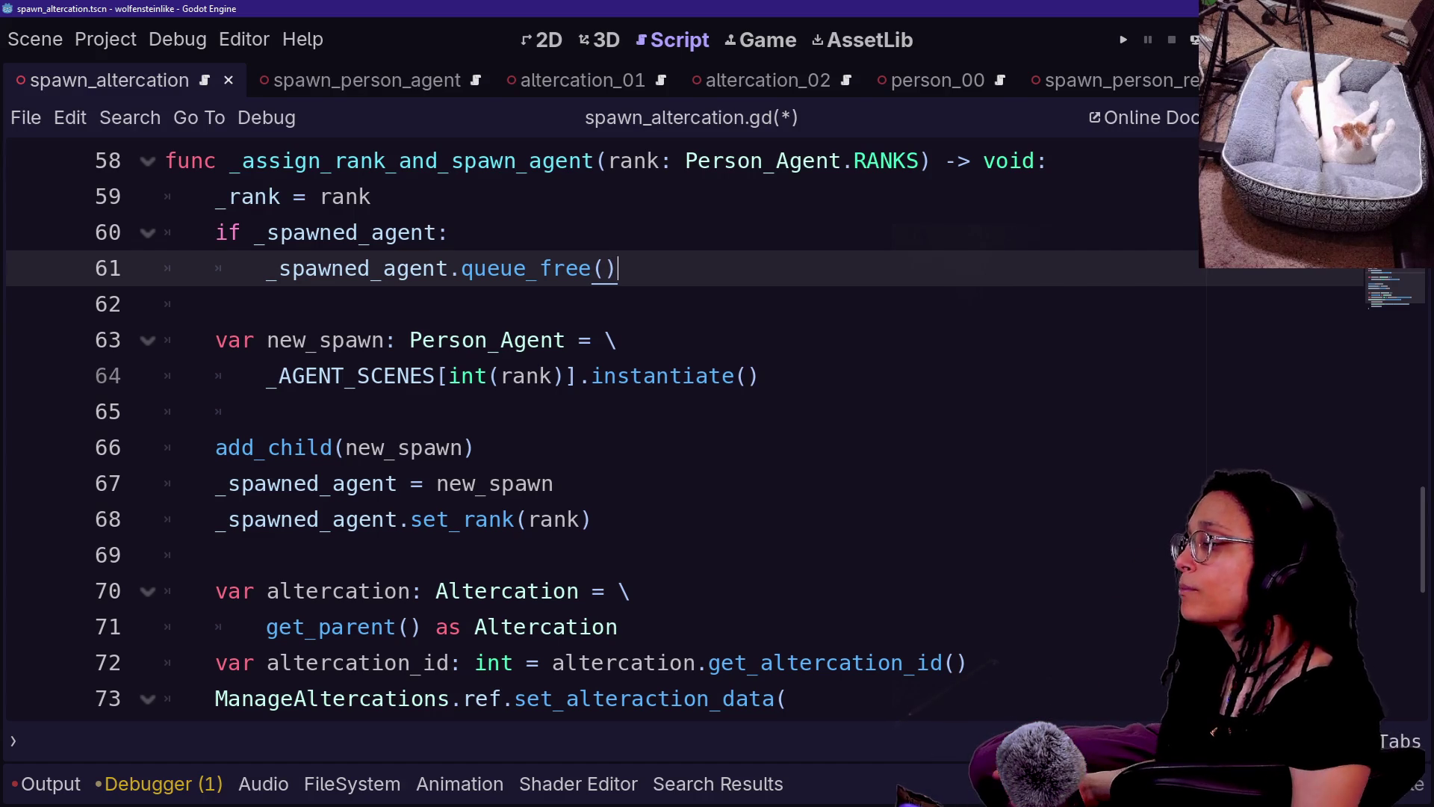
- Inspect lines 68–69 of spawn_altercation.gd without changing them
{"action": "mouse_move", "coordinate": [216, 519]}
{"action": "left_mouse_down"}
{"action": "mouse_move", "coordinate": [538, 482]}
{"action": "mouse_move", "coordinate": [594, 519]}
{"action": "left_mouse_up"}
{"action": "scroll", "coordinate": [672, 430], "scroll_direction": "down", "scroll_amount": 1}
{"action": "left_click", "coordinate": [215, 448]}
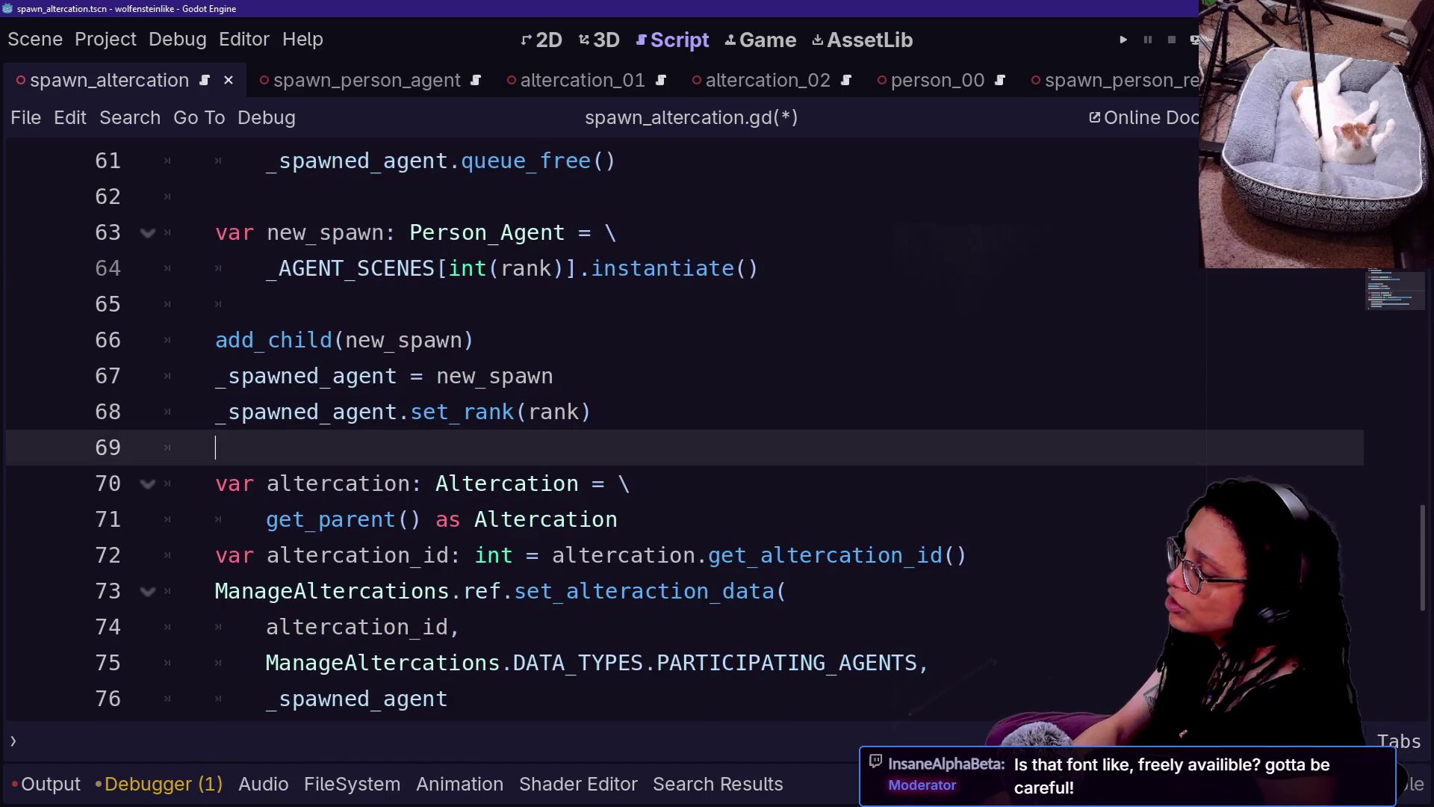
{"action": "left_click", "coordinate": [592, 412]}
{"action": "scroll", "coordinate": [673, 429], "scroll_direction": "up", "scroll_amount": 2}
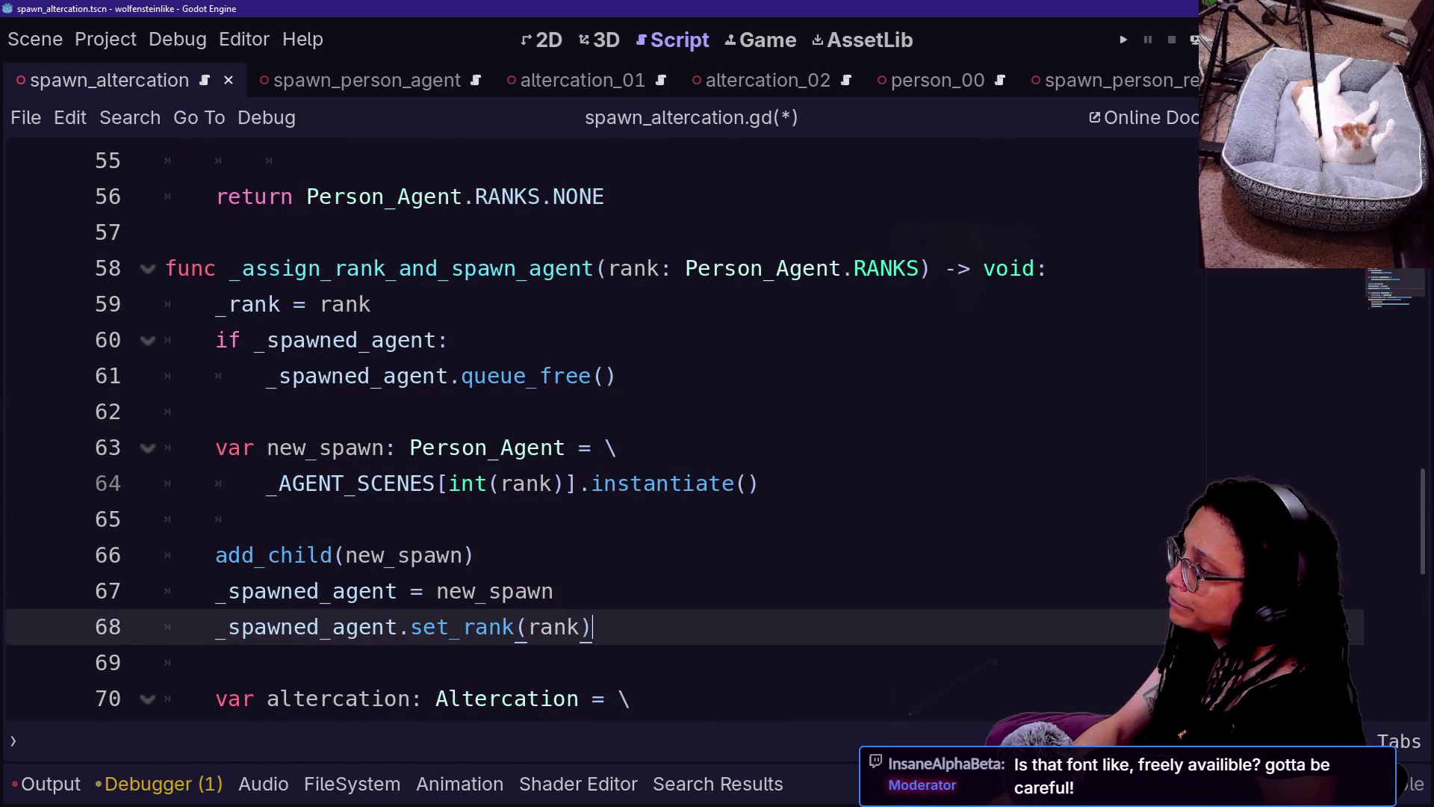
{"action": "scroll", "coordinate": [597, 429], "scroll_direction": "up", "scroll_amount": 1}
{"action": "scroll", "coordinate": [597, 430], "scroll_direction": "up", "scroll_amount": 7}
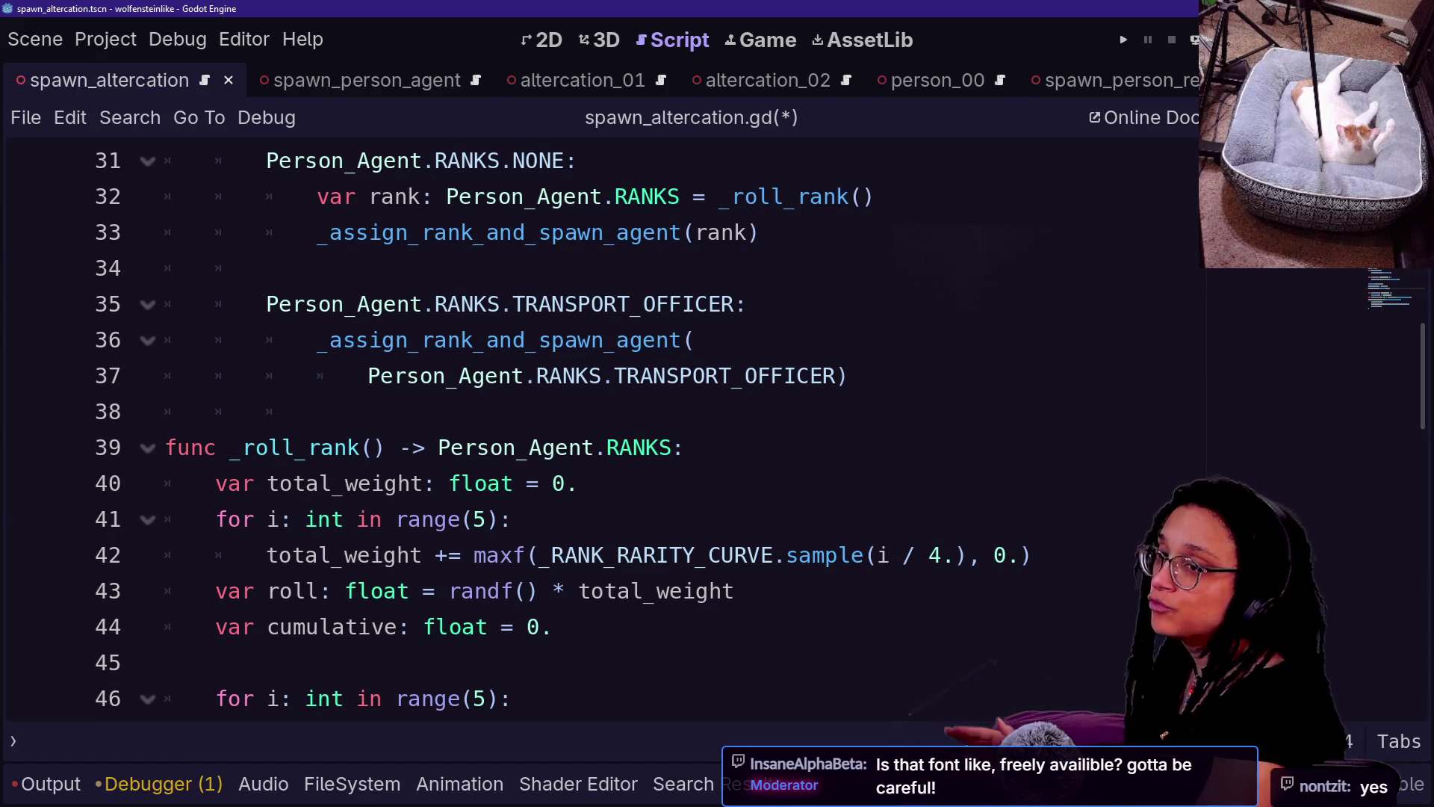
- Move the caret through lines 37–39 of the rank-matching code
{"action": "left_click", "coordinate": [816, 373]}
{"action": "key", "text": "Down"}
{"action": "key", "text": "Down"}
{"action": "key", "text": "Down"}
{"action": "key", "text": "Down"}
{"action": "key", "text": "Up"}
{"action": "key", "text": "Up"}
{"action": "key", "text": "Up"}
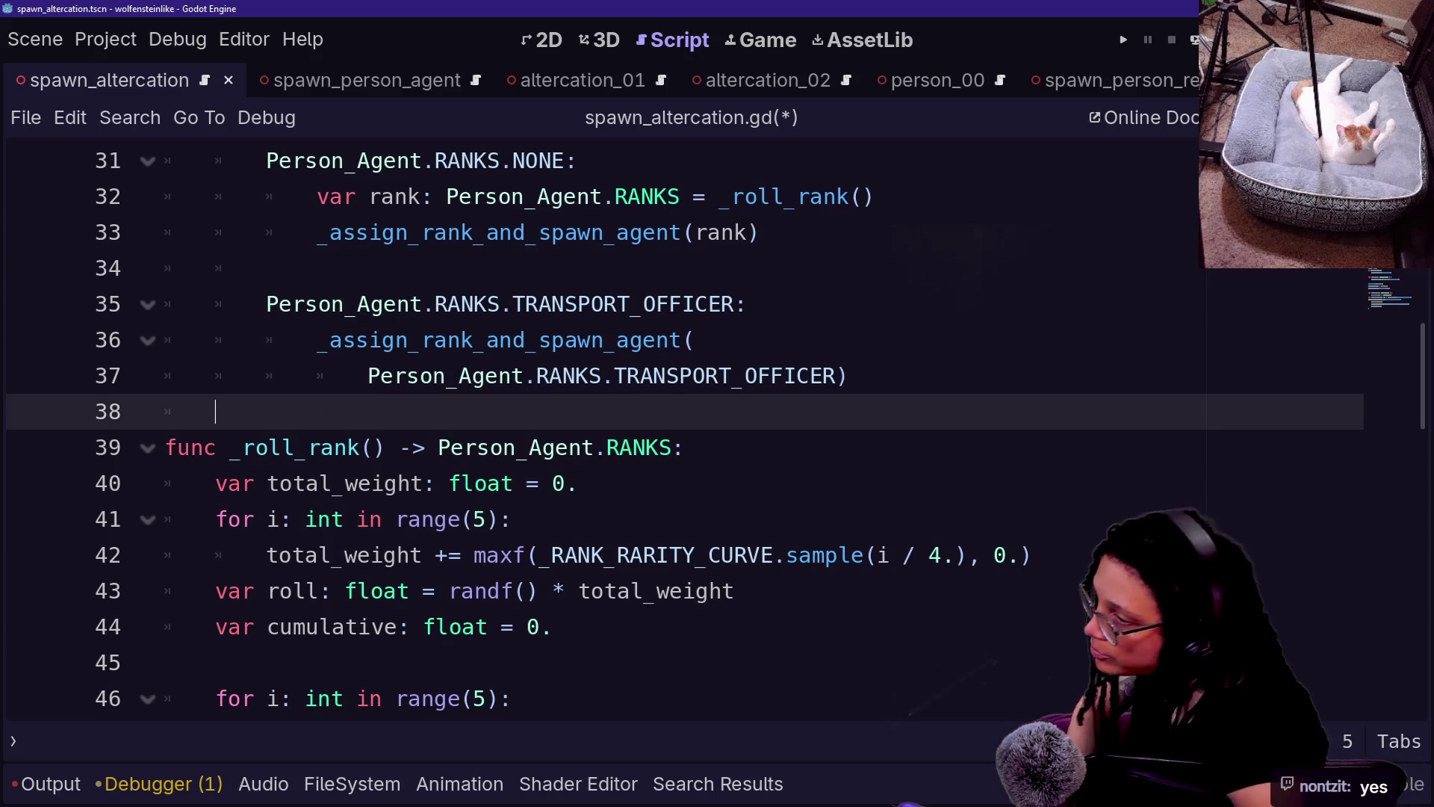
{"action": "key", "text": "Up"}
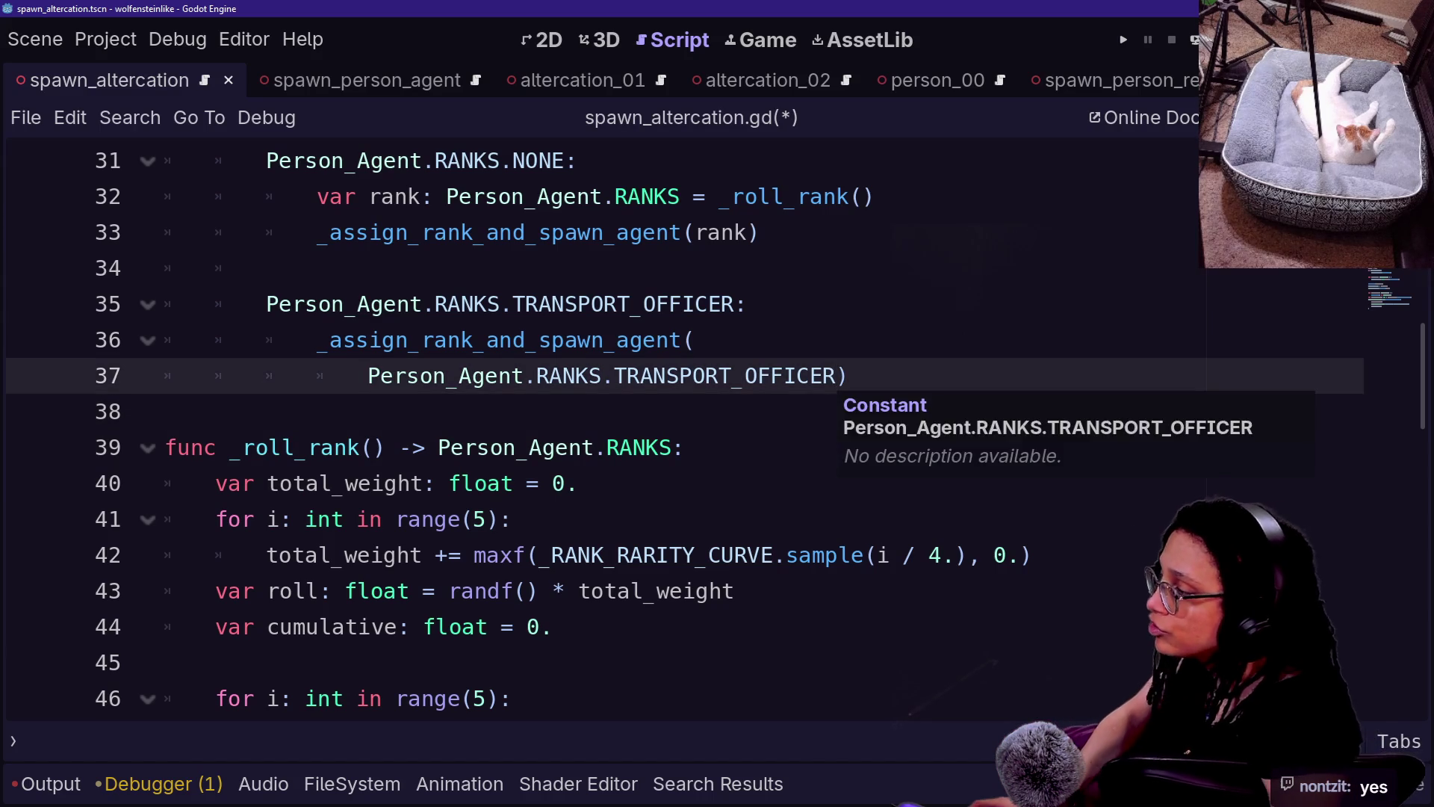